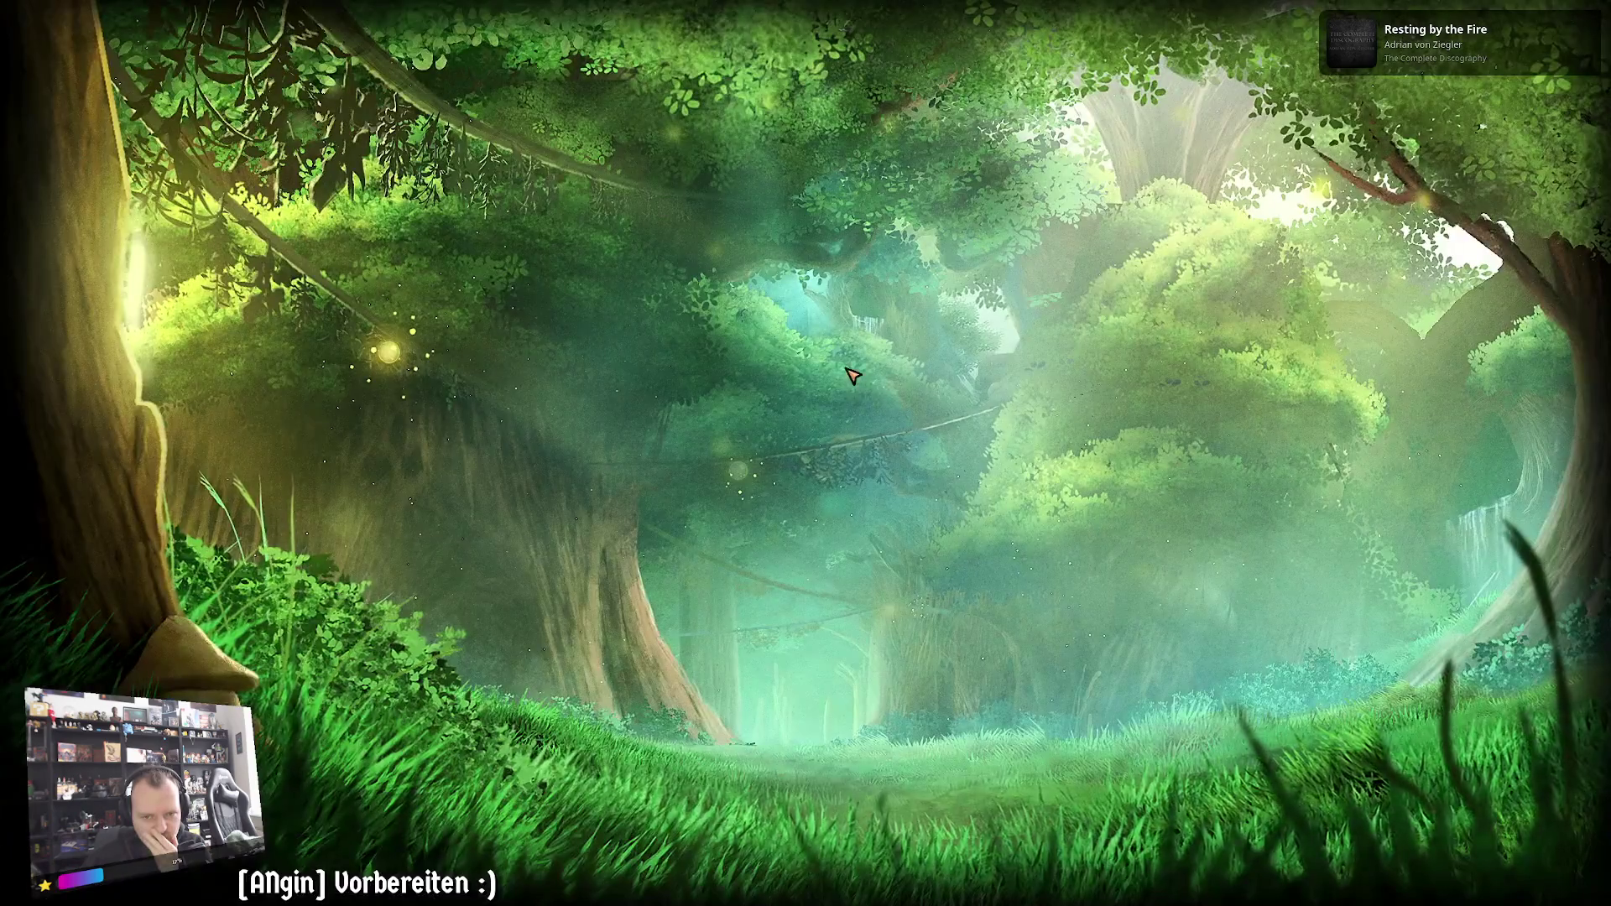
Close the running forest game window and switch away from the Godot editor
{"action": "key", "text": "alt+F4"}
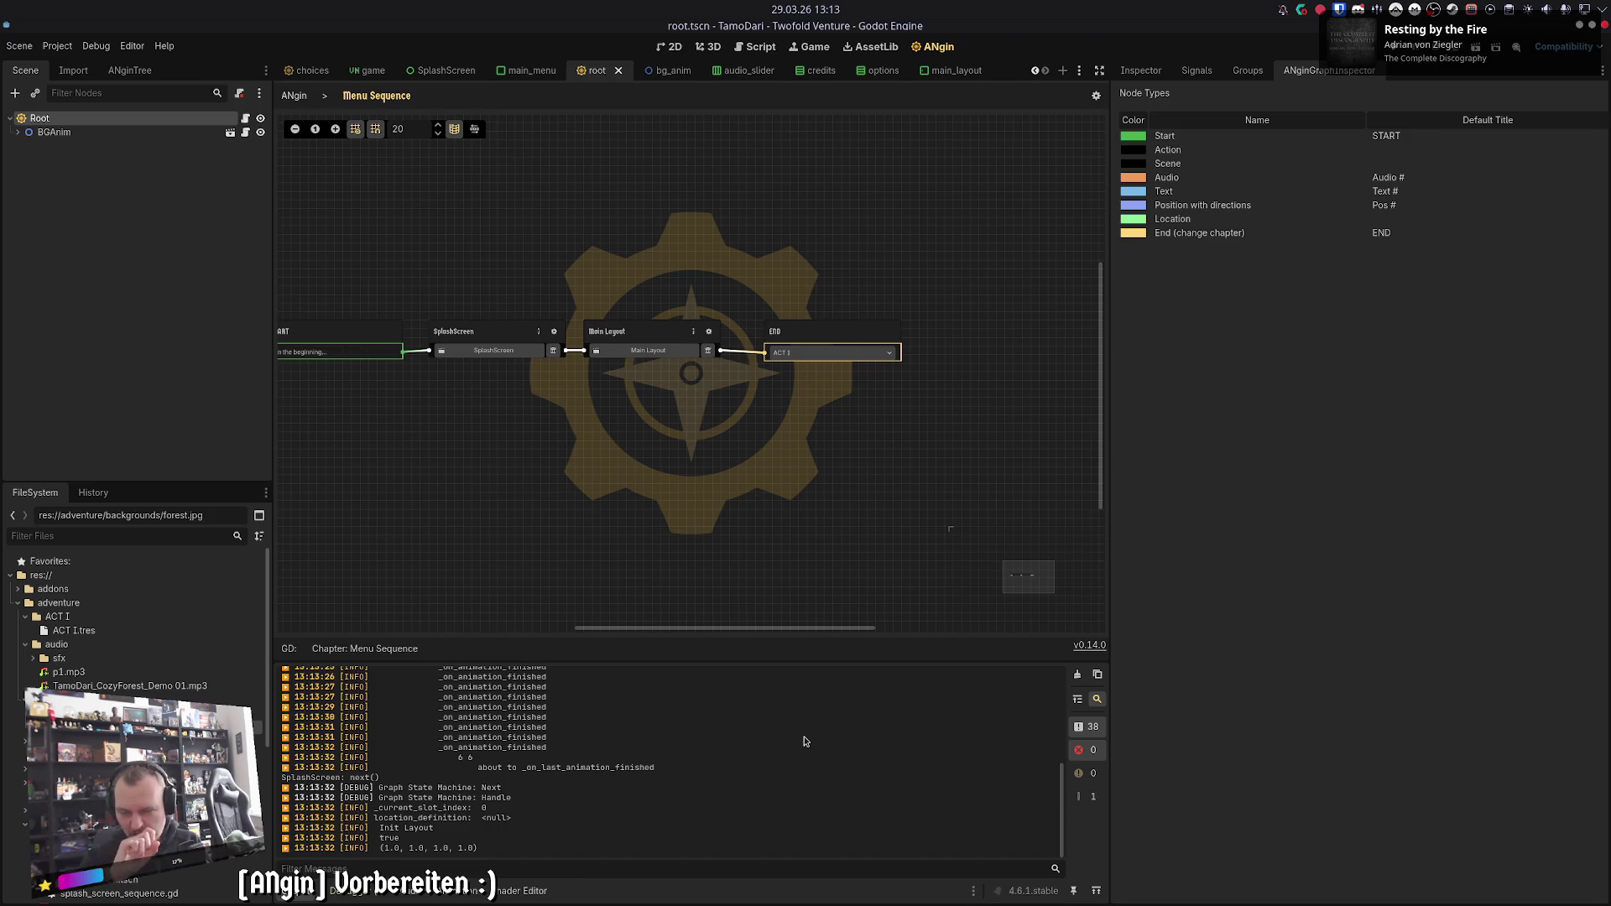
{"action": "key", "text": "alt+Tab"}
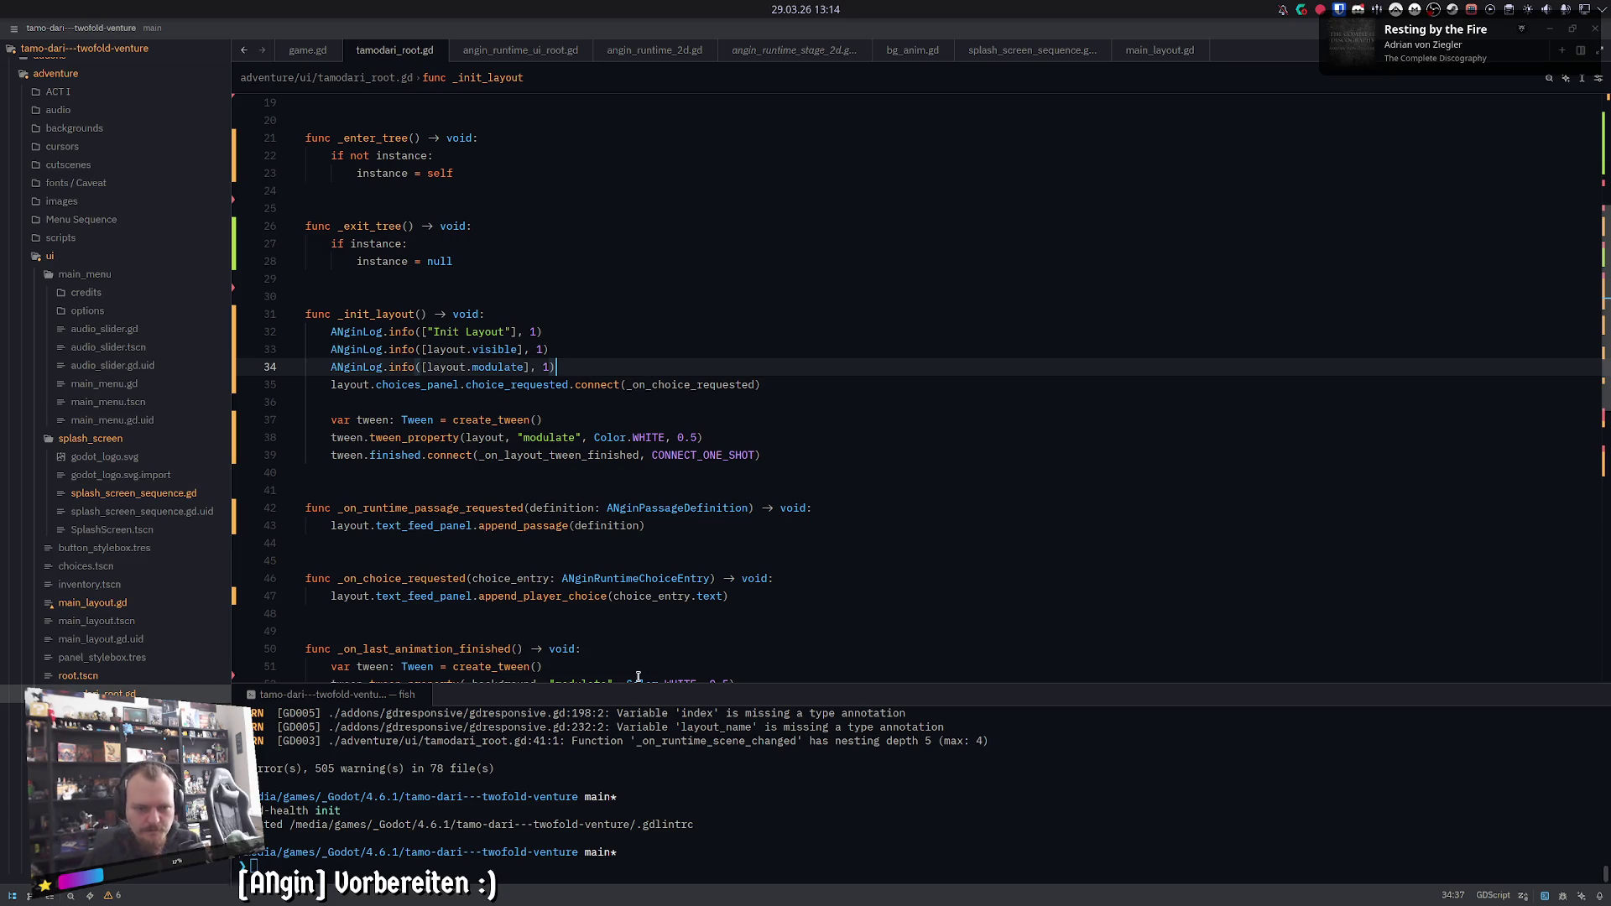
Select the three ANginLog lines 32 to 34 in tamodari_root.gd
{"action": "key", "text": "shift+Up"}
{"action": "key", "text": "shift+Up"}
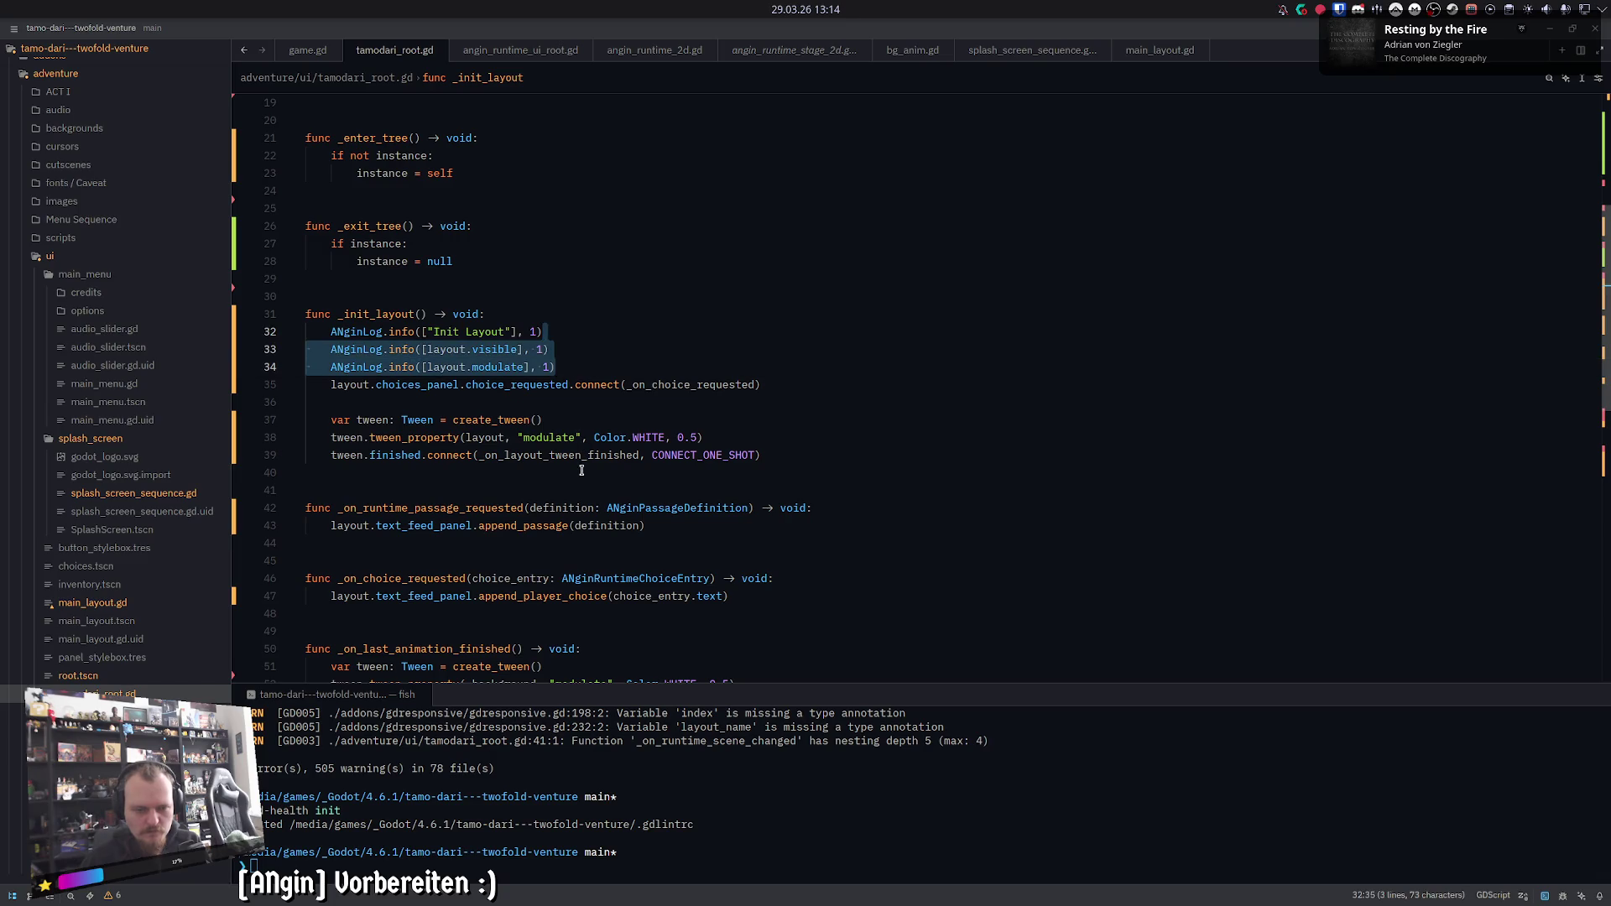
Change the log level of the layout.visible and layout.modulate calls in _init_layout to 2
{"action": "left_click", "coordinate": [579, 402]}
{"action": "left_click", "coordinate": [577, 358]}
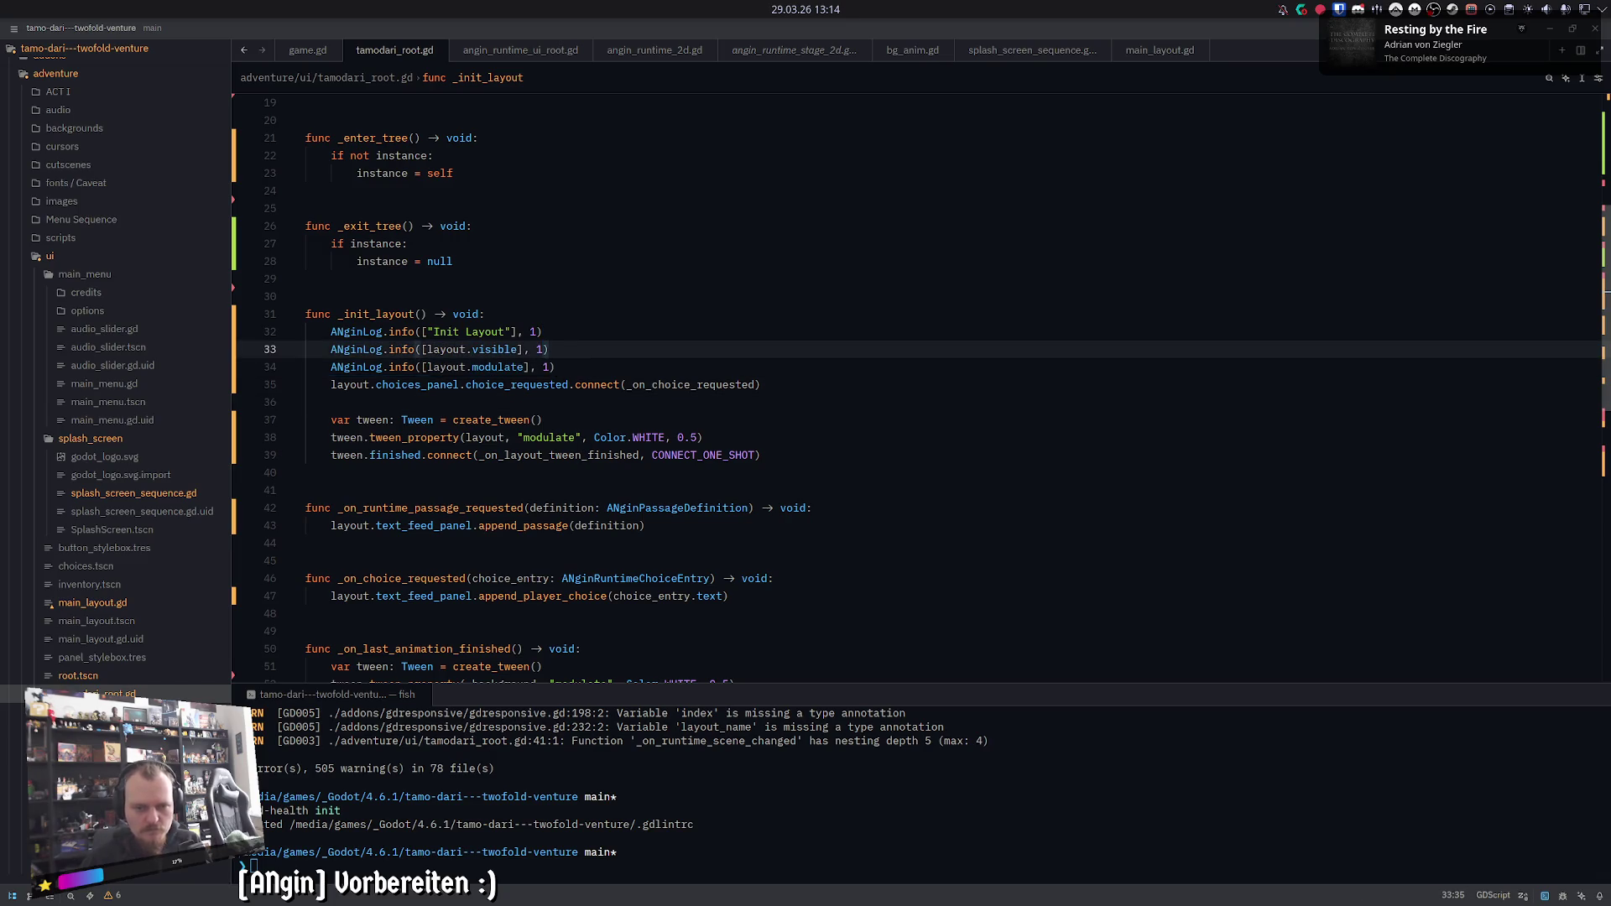
{"action": "key", "text": "Down"}
{"action": "key", "text": "Delete"}
{"action": "type", "text": "2"}
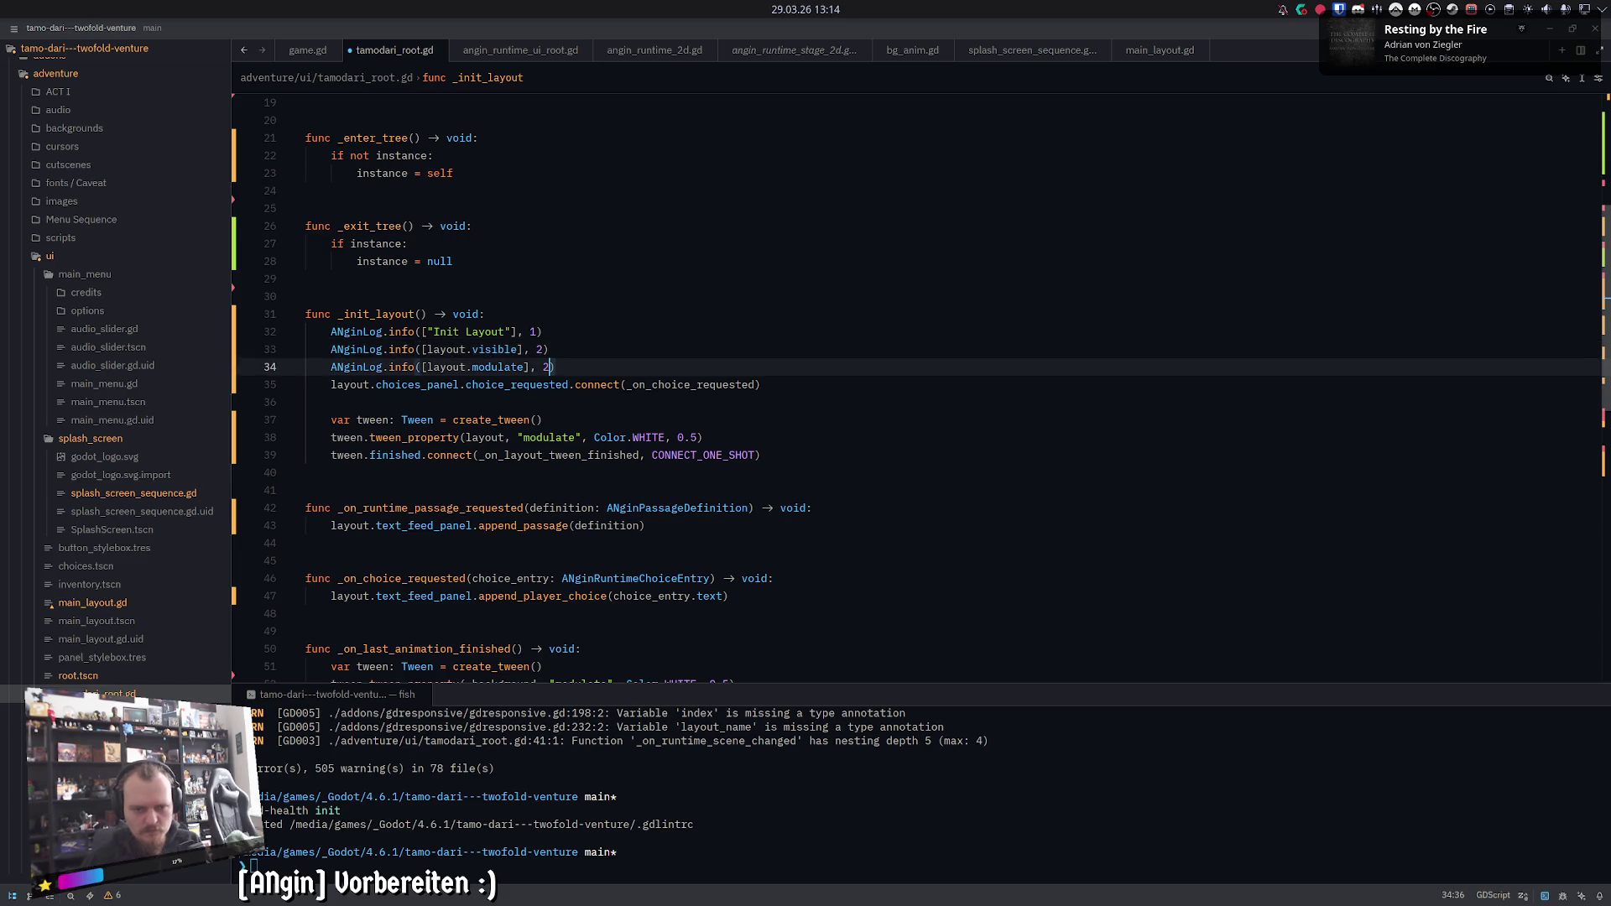
{"action": "scroll", "coordinate": [585, 388], "scroll_direction": "down", "scroll_amount": 4}
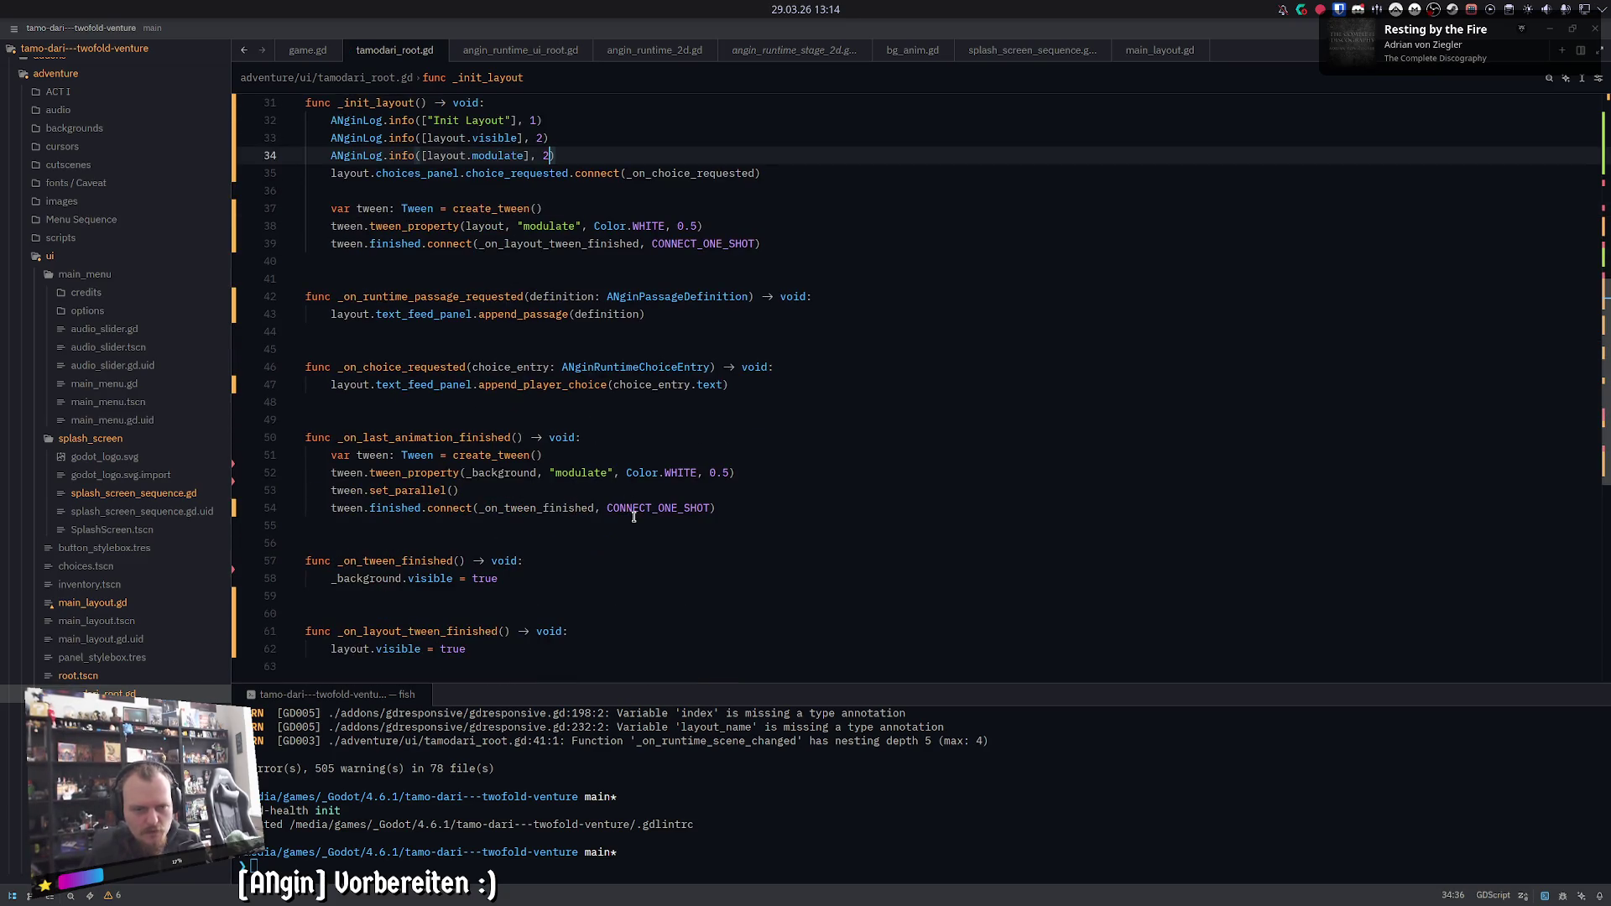
{"action": "scroll", "coordinate": [634, 517], "scroll_direction": "down", "scroll_amount": 3}
{"action": "scroll", "coordinate": [634, 518], "scroll_direction": "up", "scroll_amount": 1}
Paste both log lines after line 62 in _on_layout_tween_finished, then return to Godot
{"action": "left_click", "coordinate": [586, 545]}
{"action": "key", "text": "Return"}
{"action": "type", "text": "ANginLog.info([layout.visible], 1) \tANginLog.info([layout.modulate], 1)"}
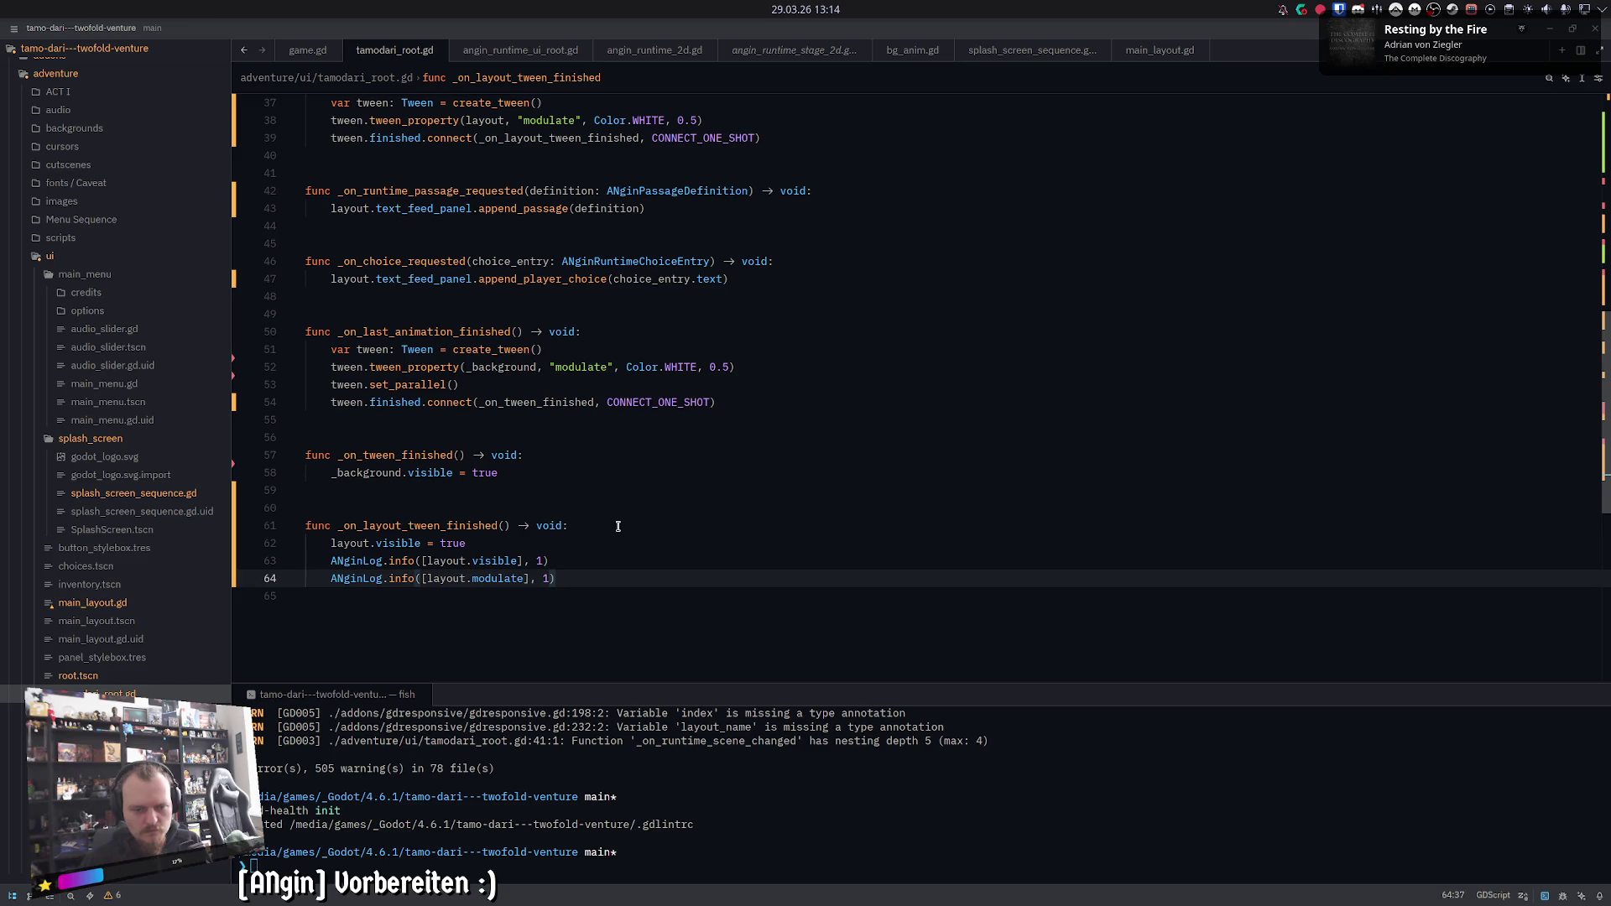
{"action": "scroll", "coordinate": [618, 526], "scroll_direction": "up", "scroll_amount": 10}
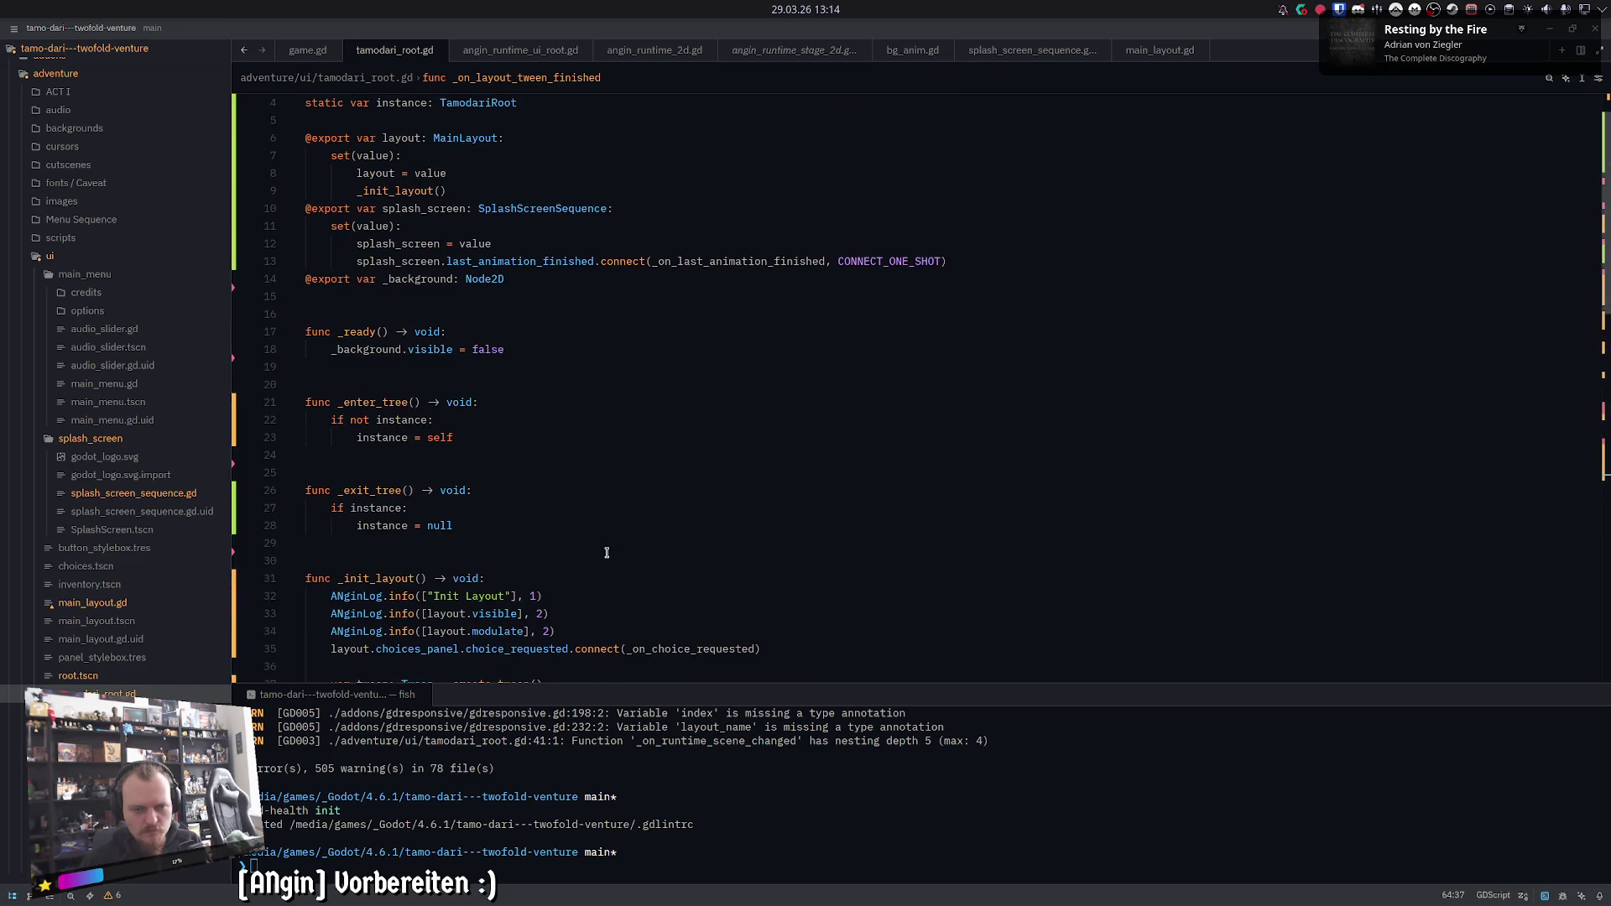
{"action": "scroll", "coordinate": [606, 552], "scroll_direction": "down", "scroll_amount": 10}
{"action": "scroll", "coordinate": [621, 570], "scroll_direction": "up", "scroll_amount": 9}
{"action": "scroll", "coordinate": [627, 580], "scroll_direction": "up", "scroll_amount": 1}
{"action": "scroll", "coordinate": [627, 579], "scroll_direction": "up", "scroll_amount": 1}
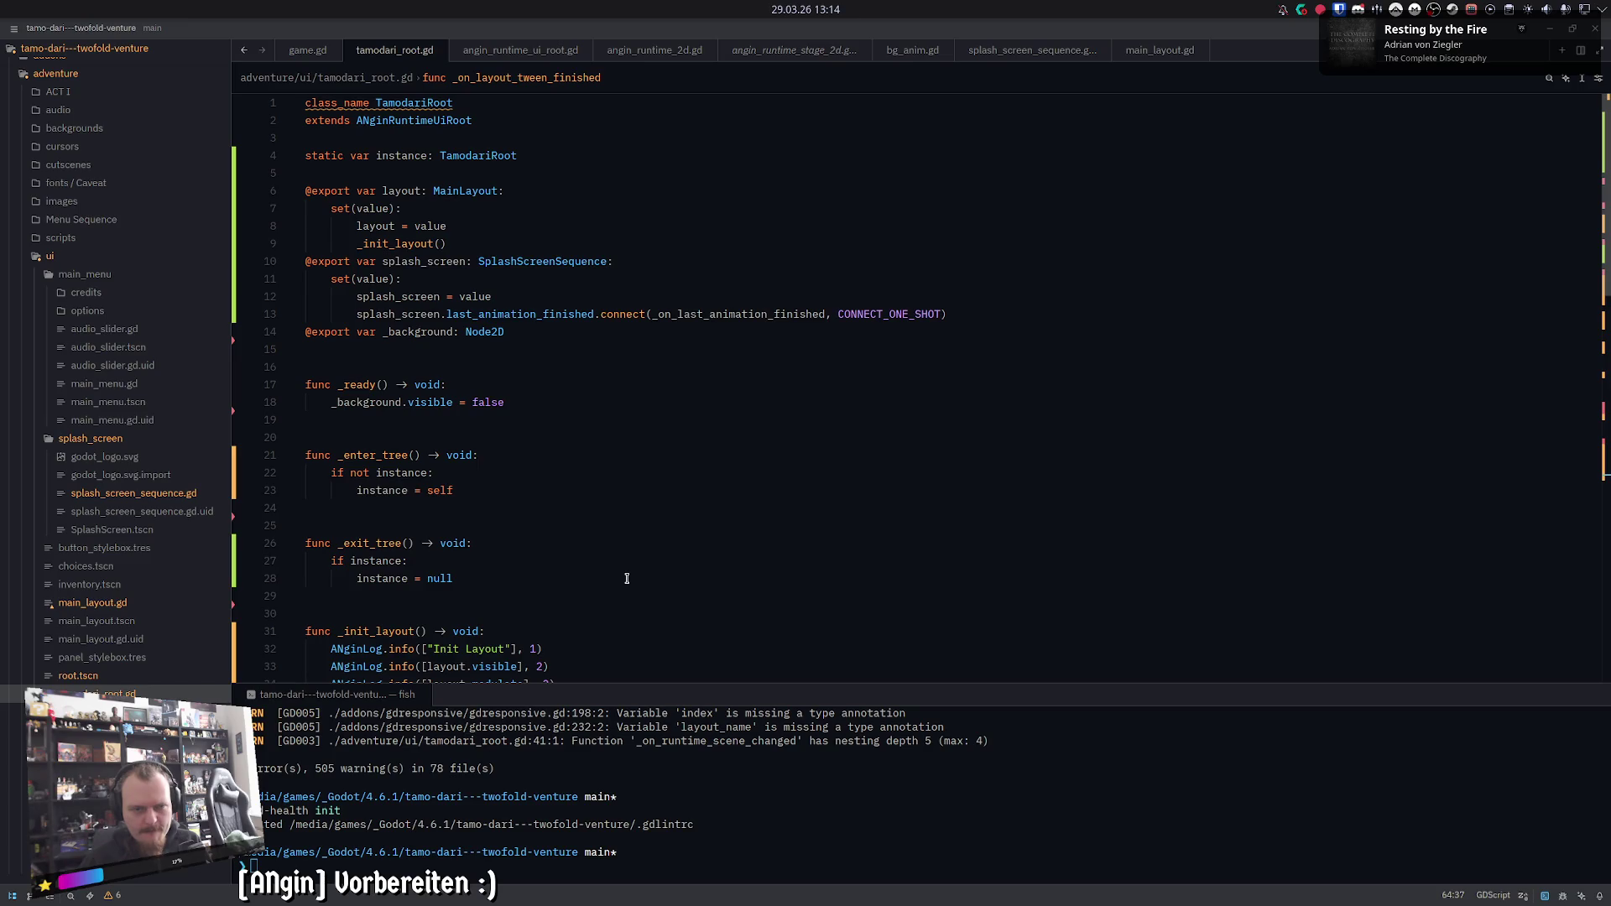
{"action": "left_click", "coordinate": [527, 406]}
{"action": "key", "text": "alt+Tab"}
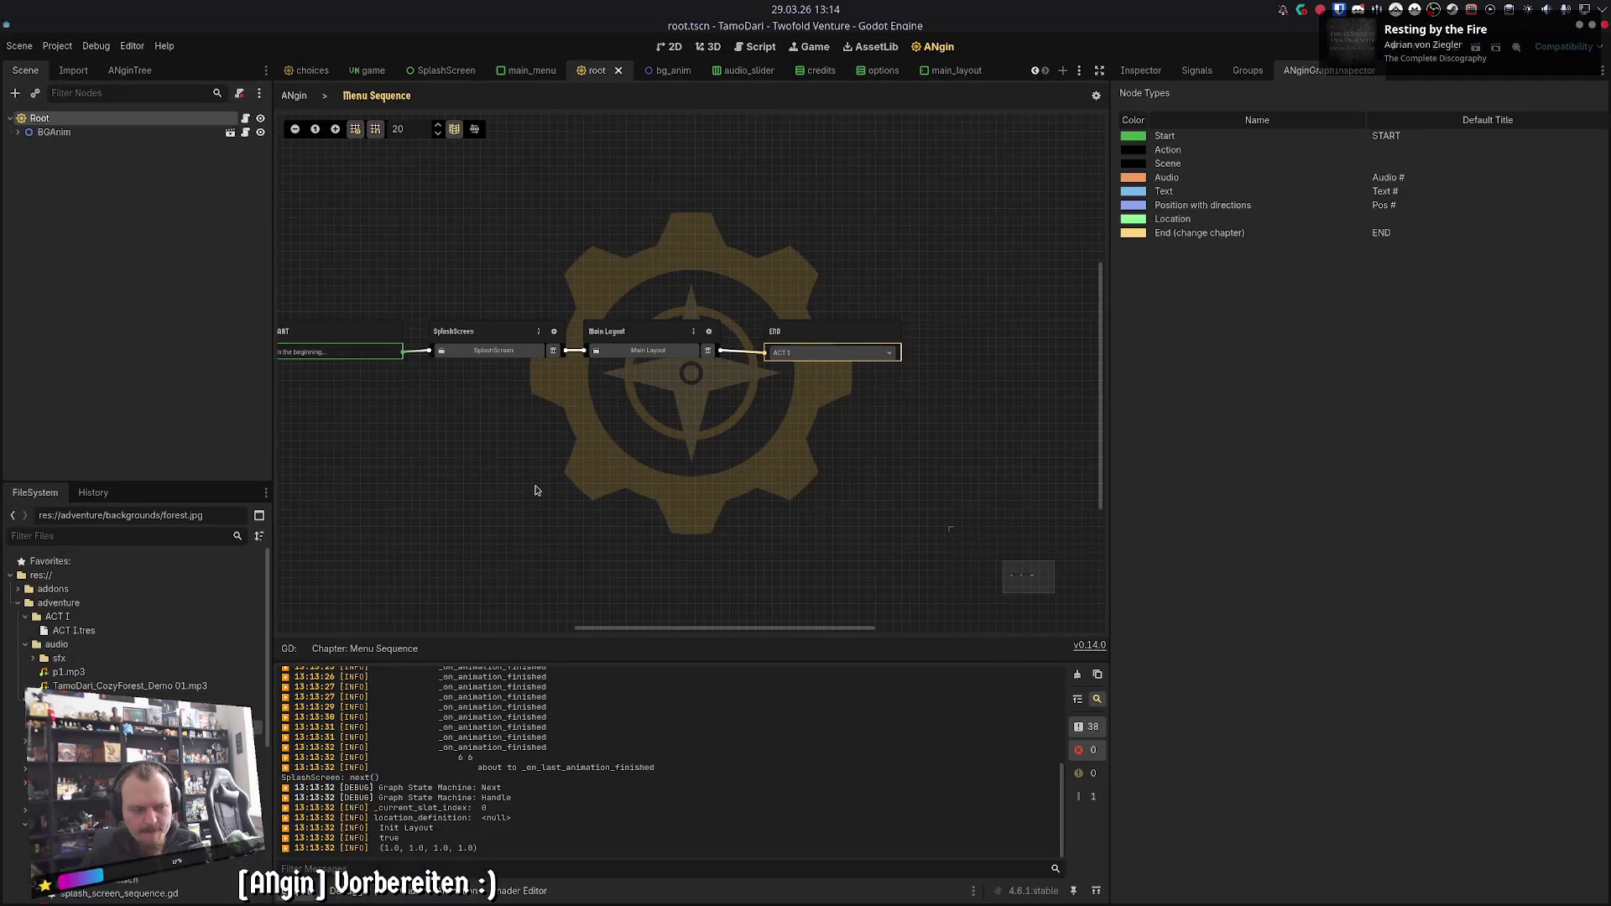
Run the project through the splash and forest screen, then close the game
{"action": "key", "text": "F5"}
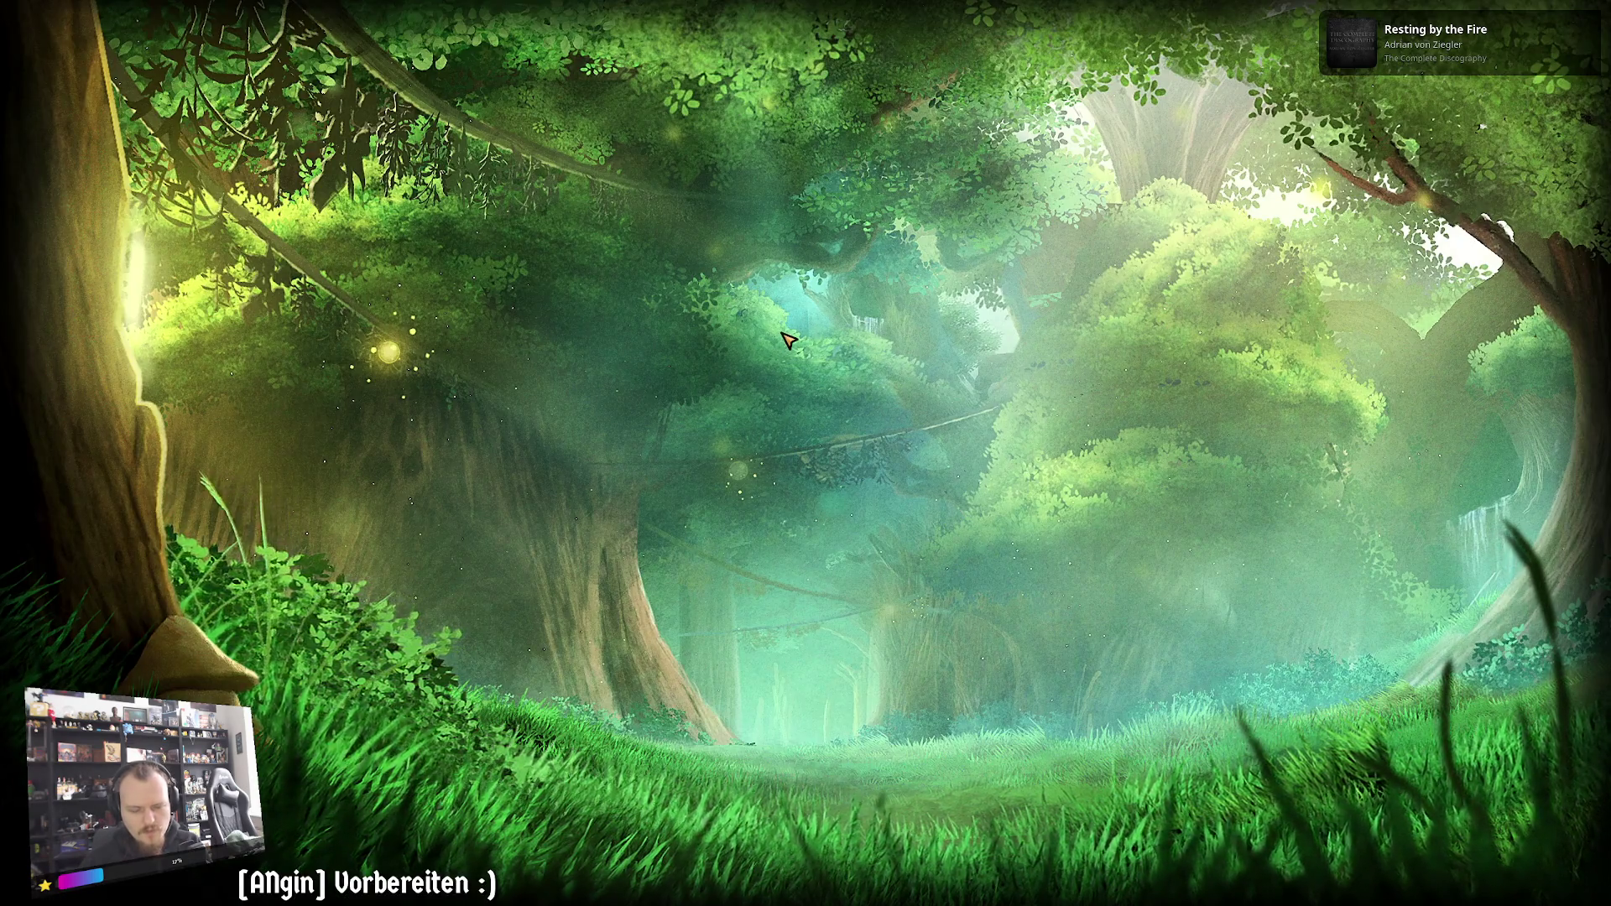
{"action": "key", "text": "alt+F4"}
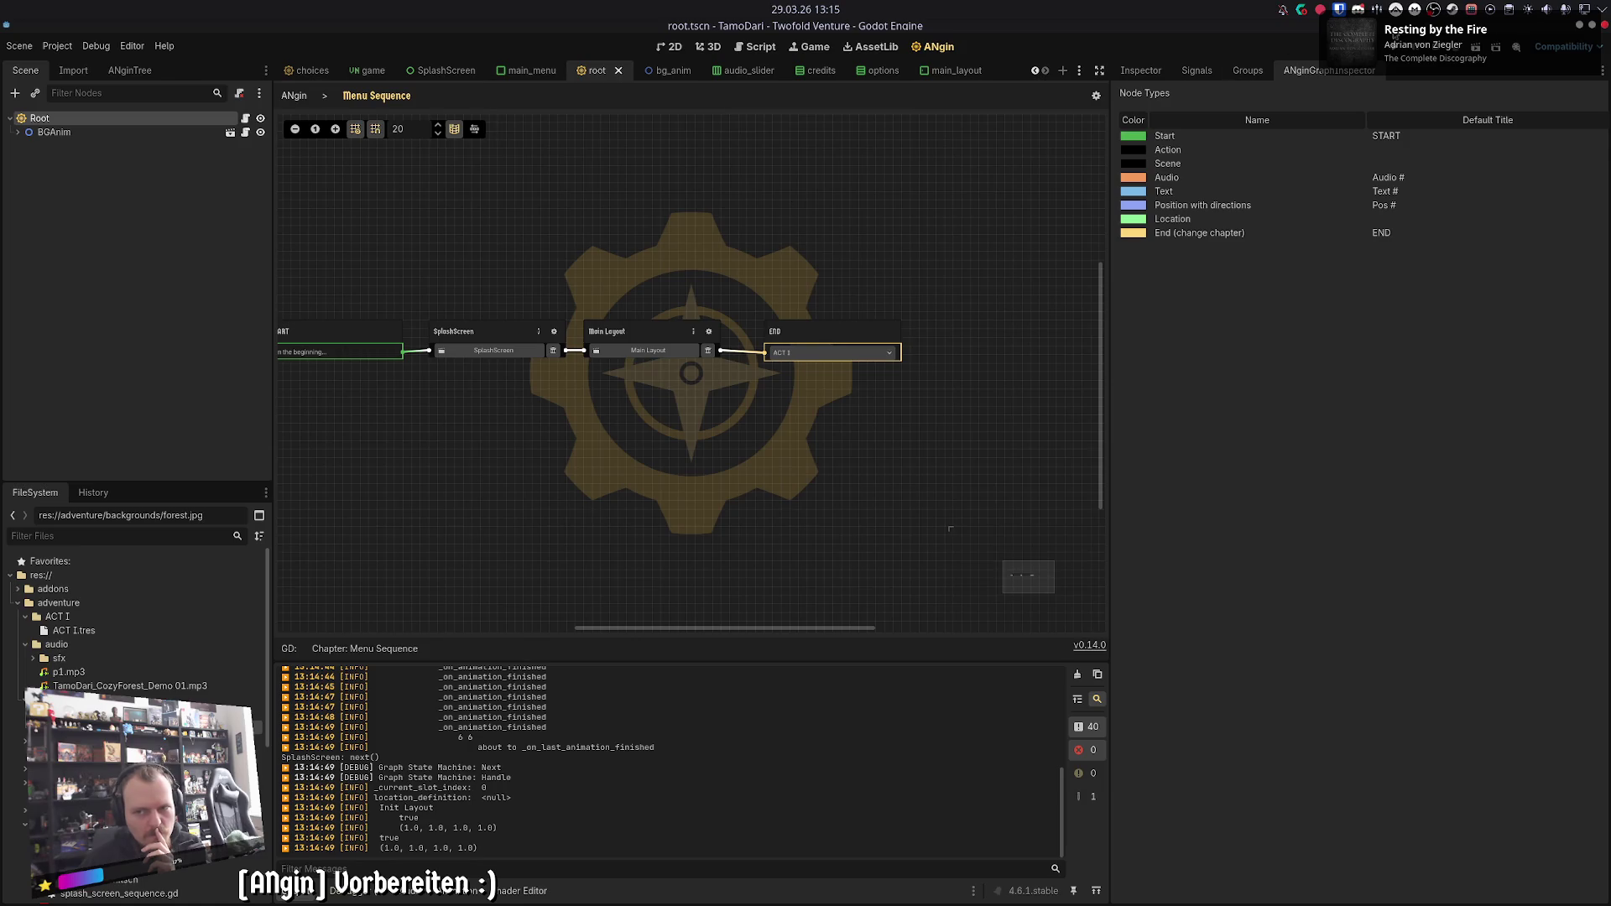
{"action": "left_click", "coordinate": [1397, 50]}
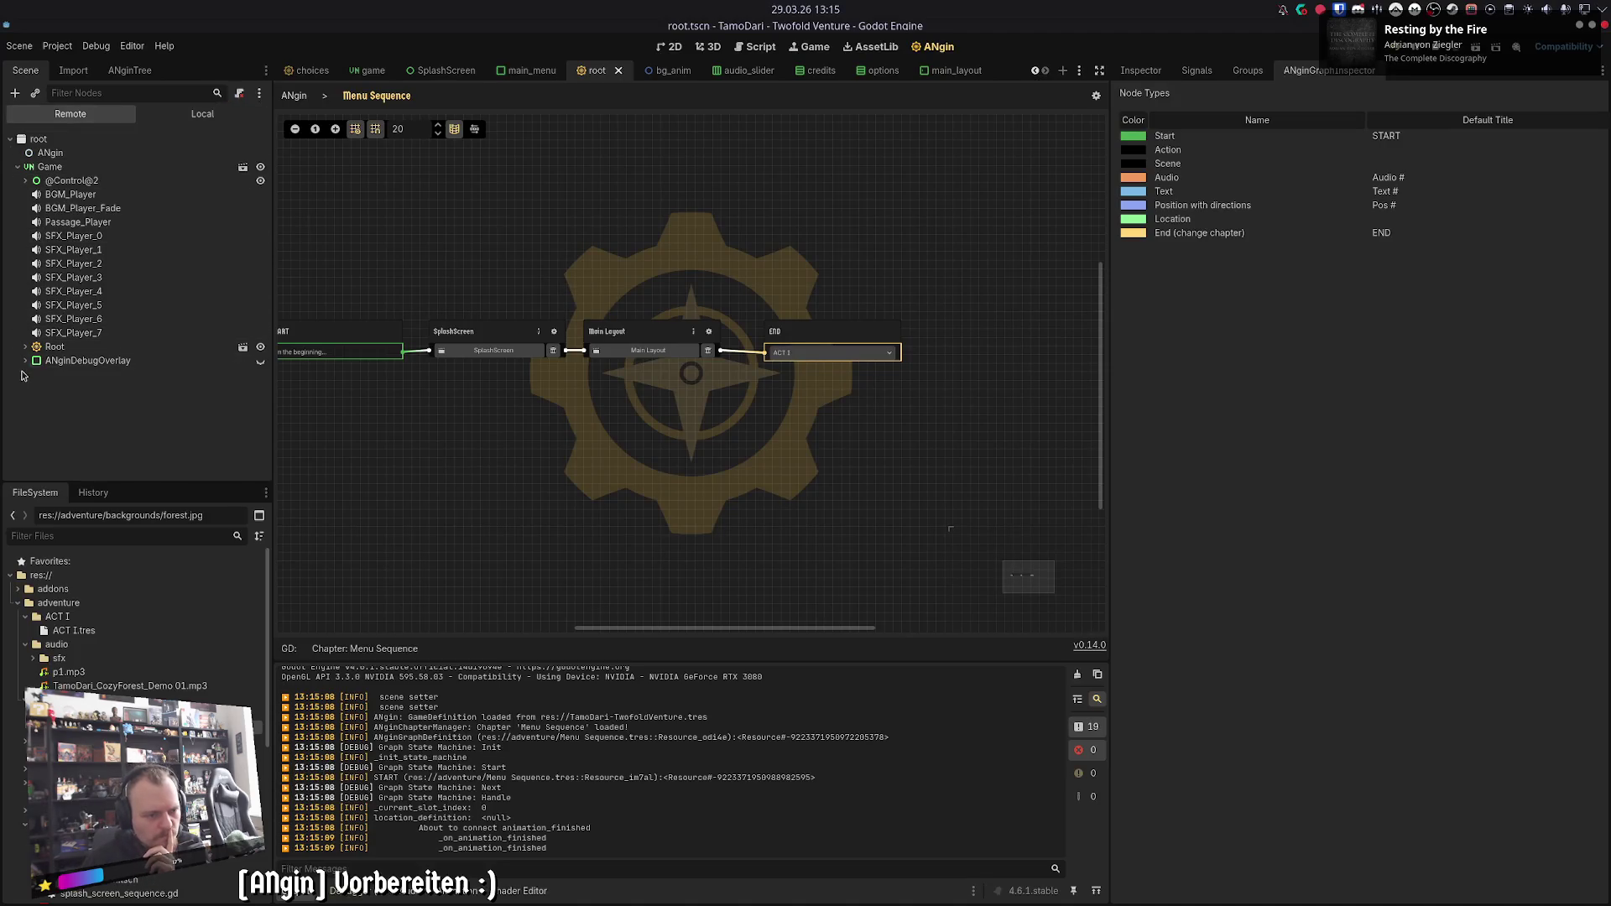
{"action": "left_click", "coordinate": [25, 346]}
{"action": "left_click", "coordinate": [34, 361]}
{"action": "left_click", "coordinate": [33, 361]}
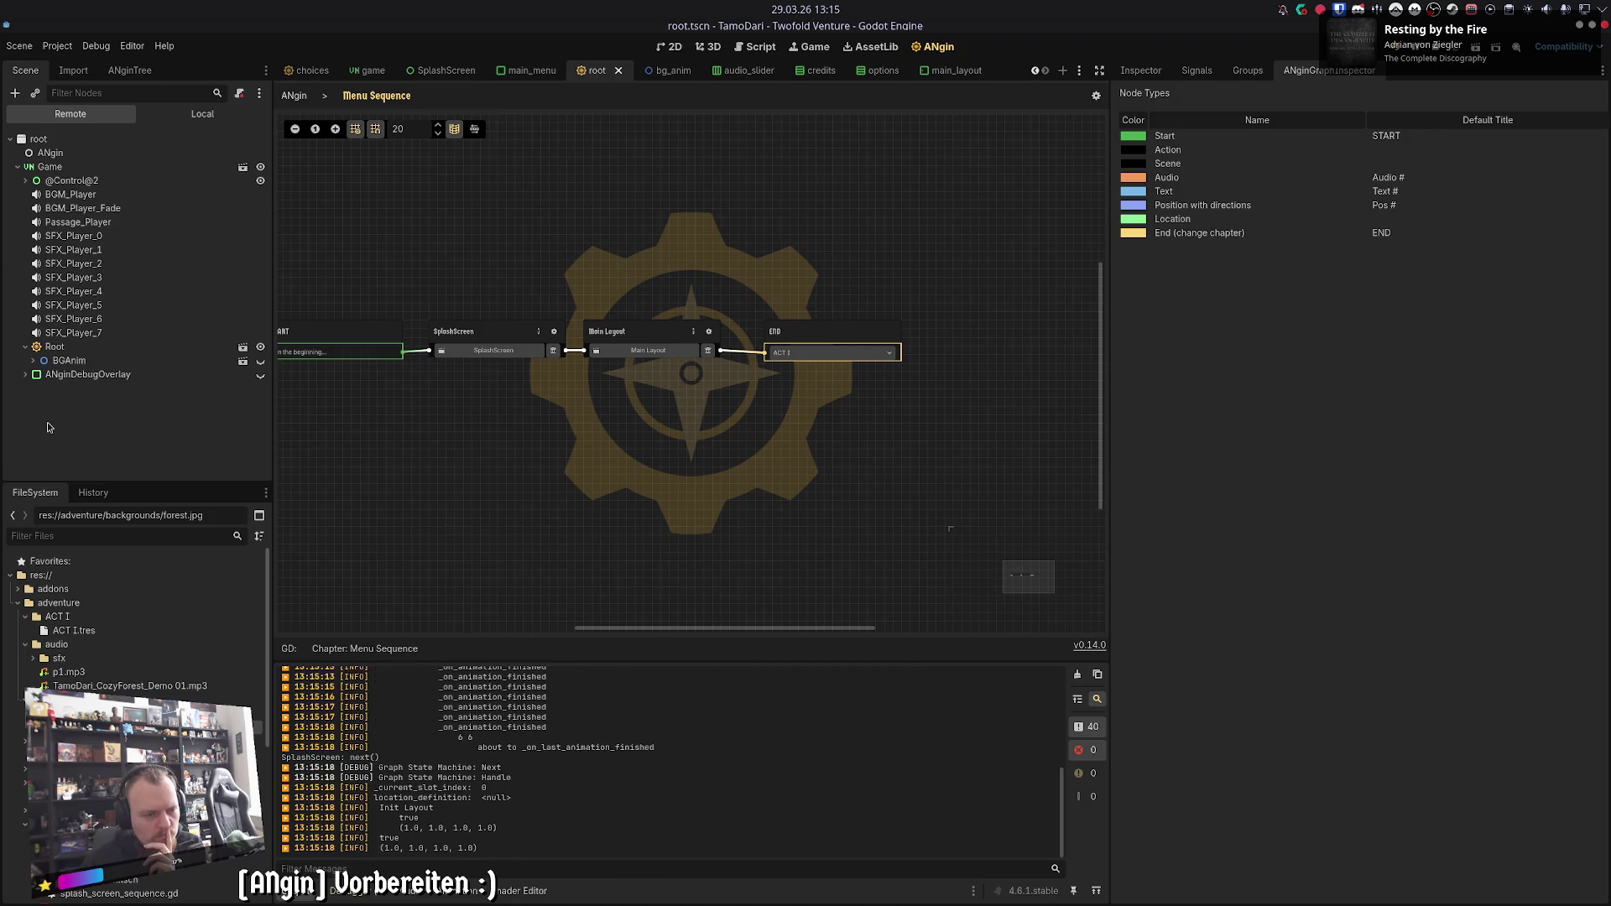
{"action": "left_click", "coordinate": [34, 361]}
{"action": "left_click", "coordinate": [34, 363]}
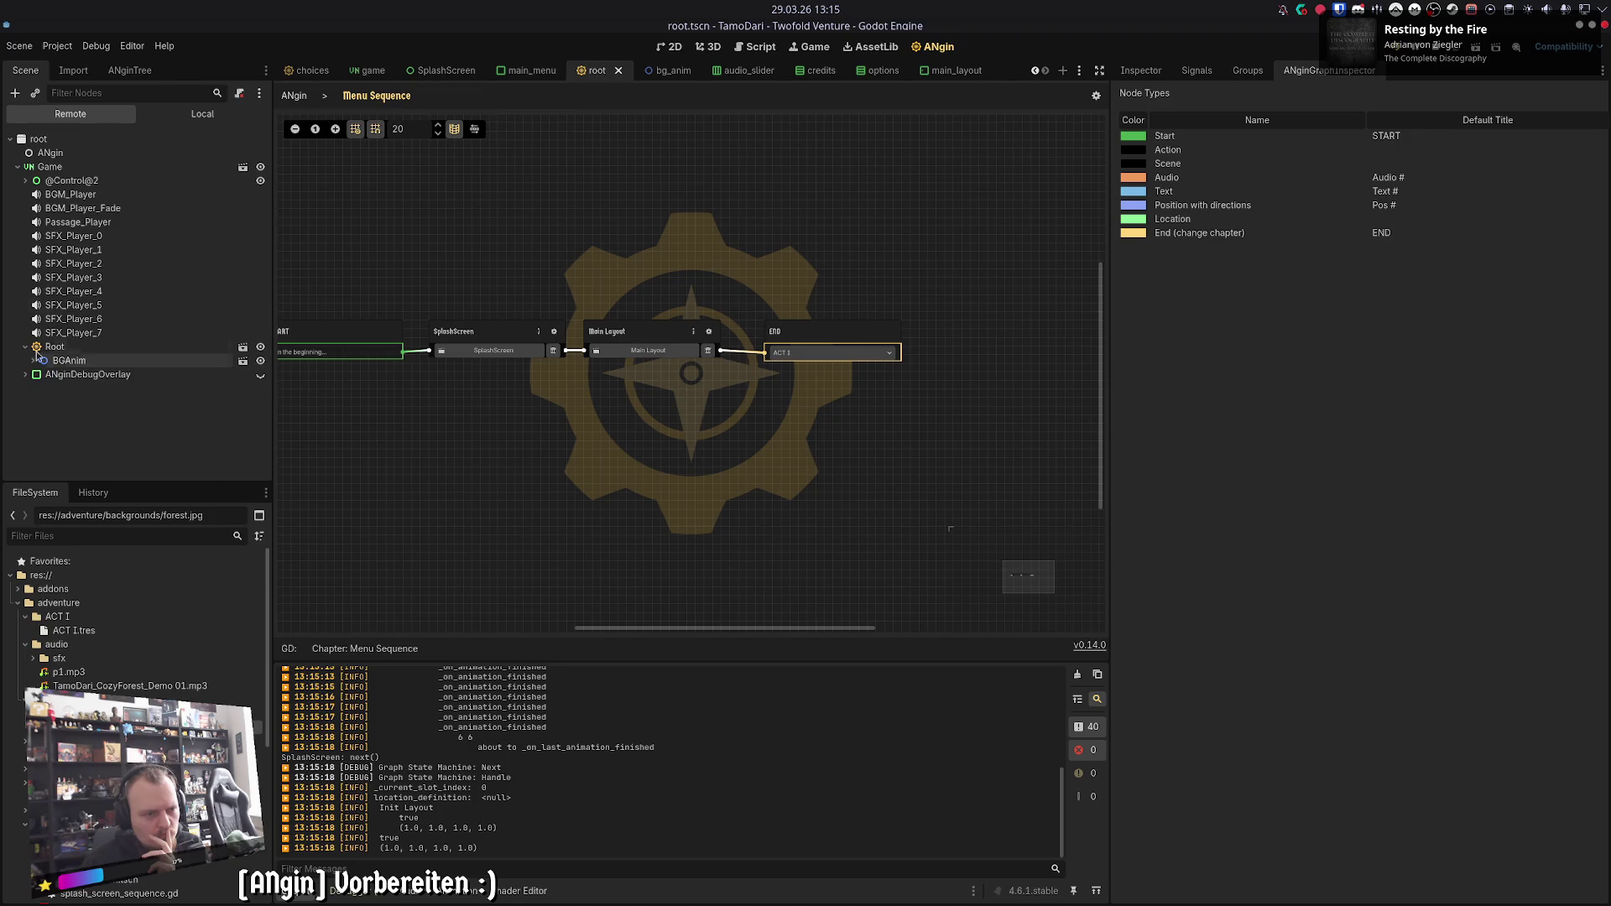
{"action": "left_click", "coordinate": [33, 360]}
{"action": "scroll", "coordinate": [39, 345], "scroll_direction": "down", "scroll_amount": 2}
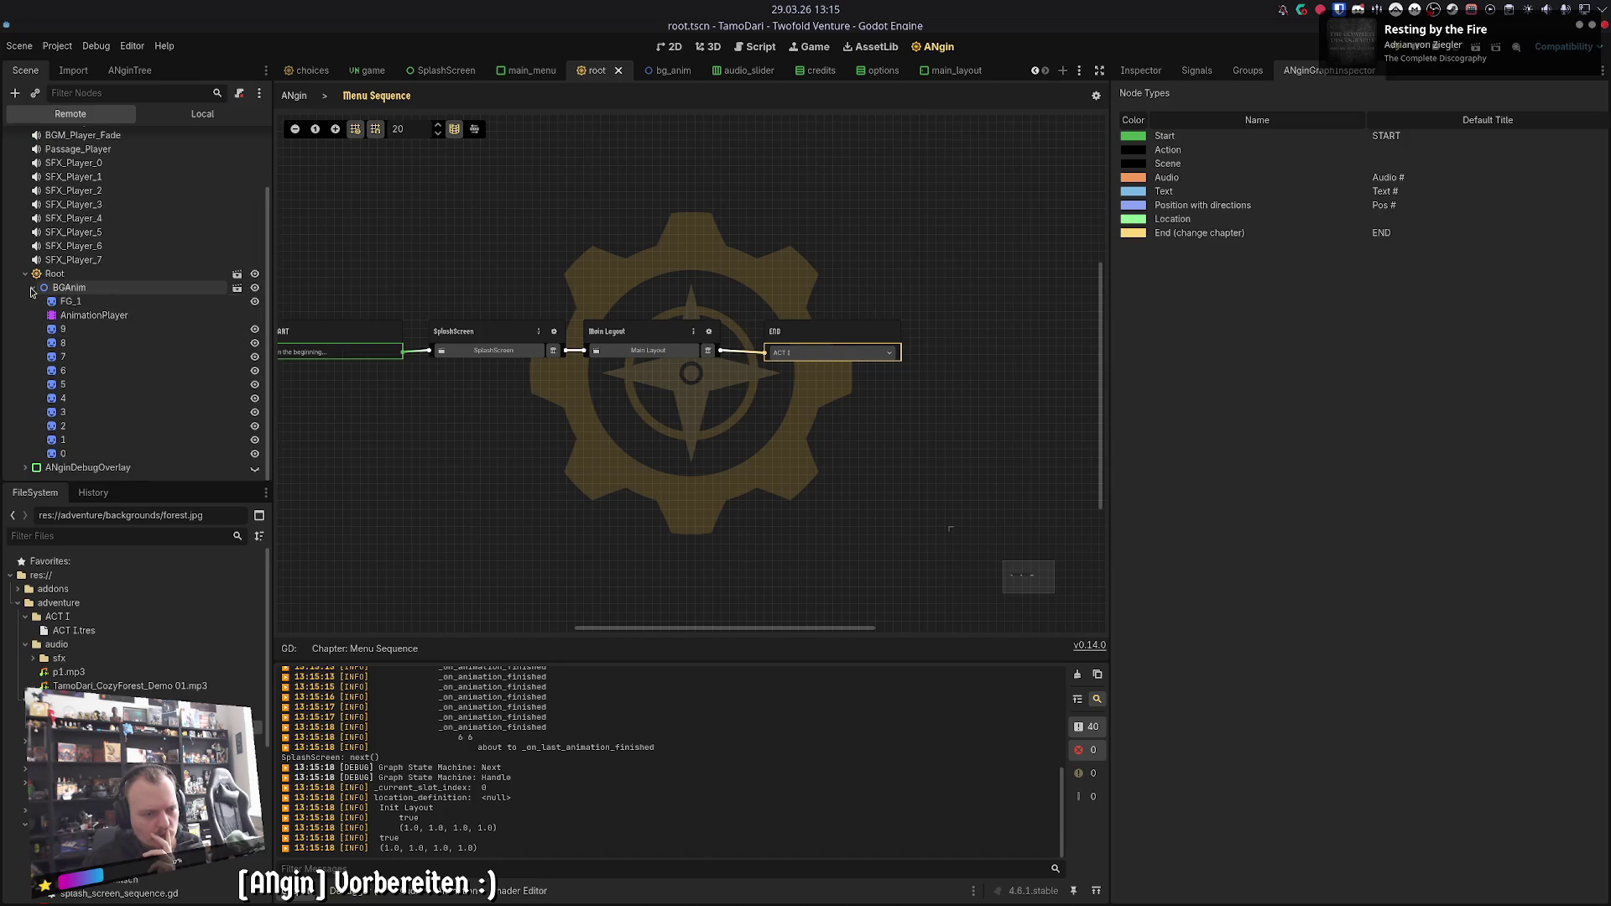
{"action": "scroll", "coordinate": [39, 345], "scroll_direction": "up", "scroll_amount": 2}
{"action": "left_click", "coordinate": [33, 361]}
{"action": "left_click", "coordinate": [25, 181]}
{"action": "left_click", "coordinate": [33, 223]}
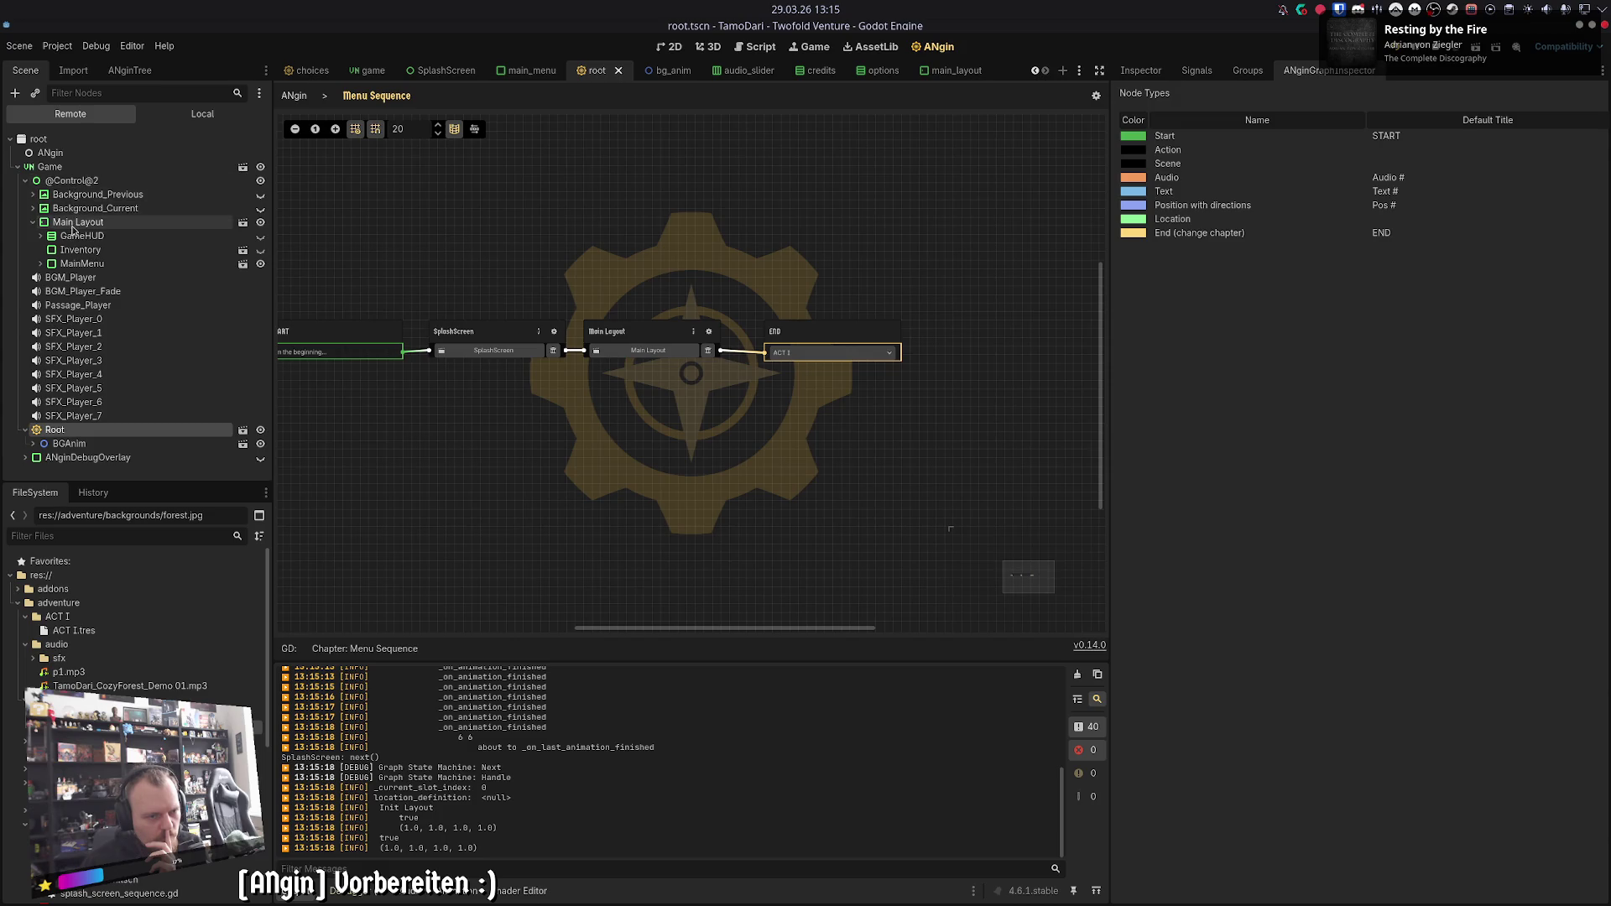
{"action": "left_click", "coordinate": [74, 222]}
{"action": "left_click", "coordinate": [1153, 69]}
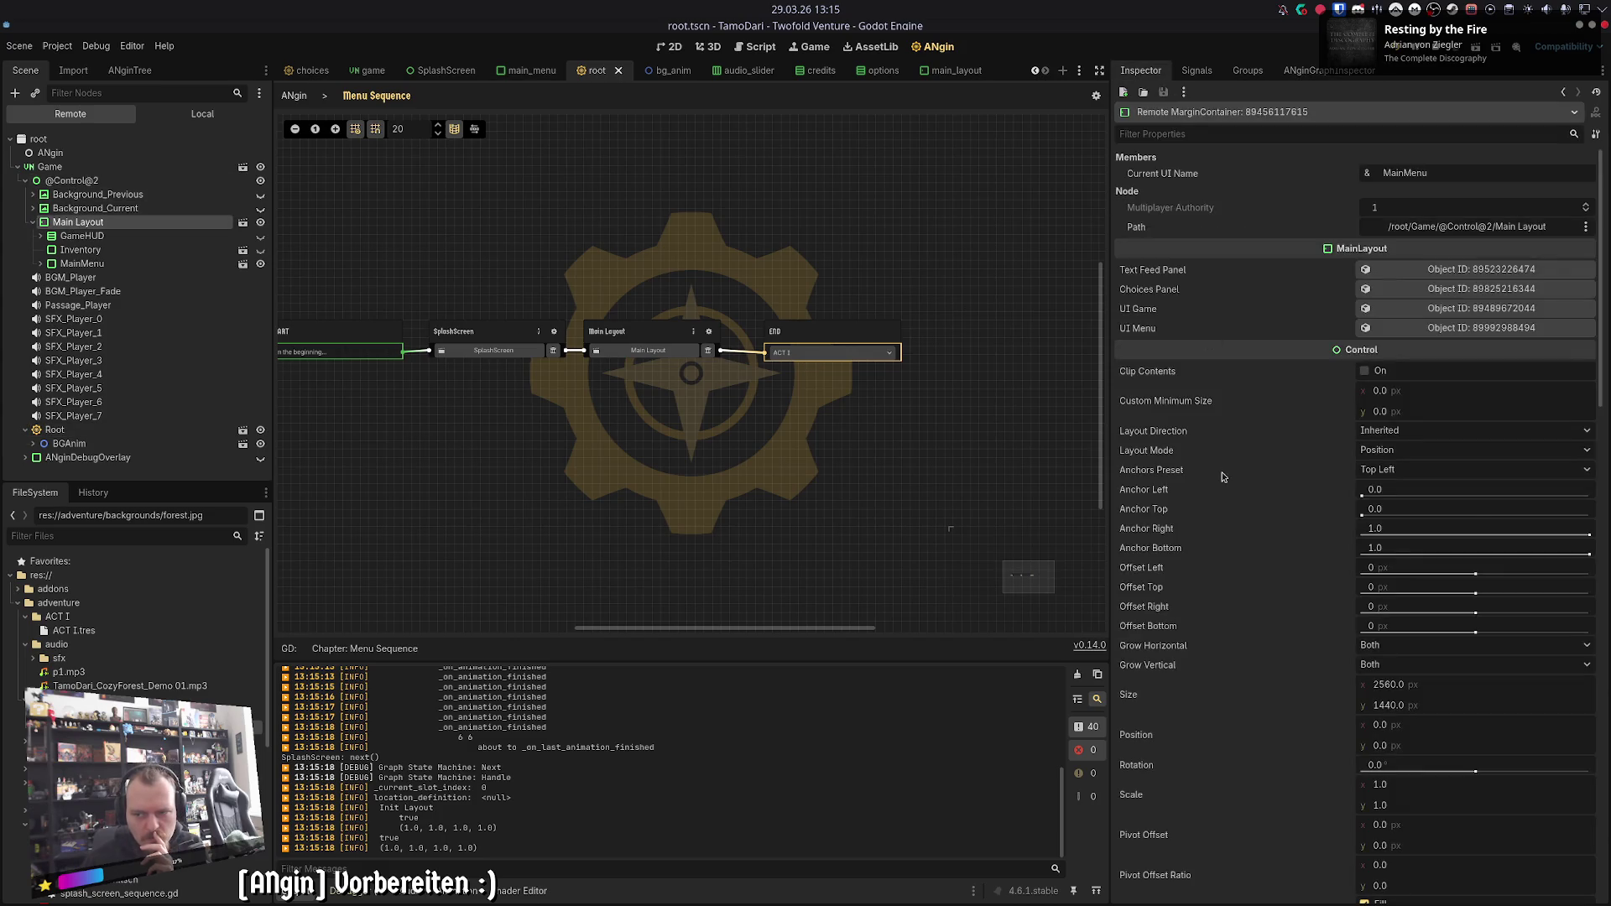
{"action": "scroll", "coordinate": [1222, 476], "scroll_direction": "down", "scroll_amount": 15}
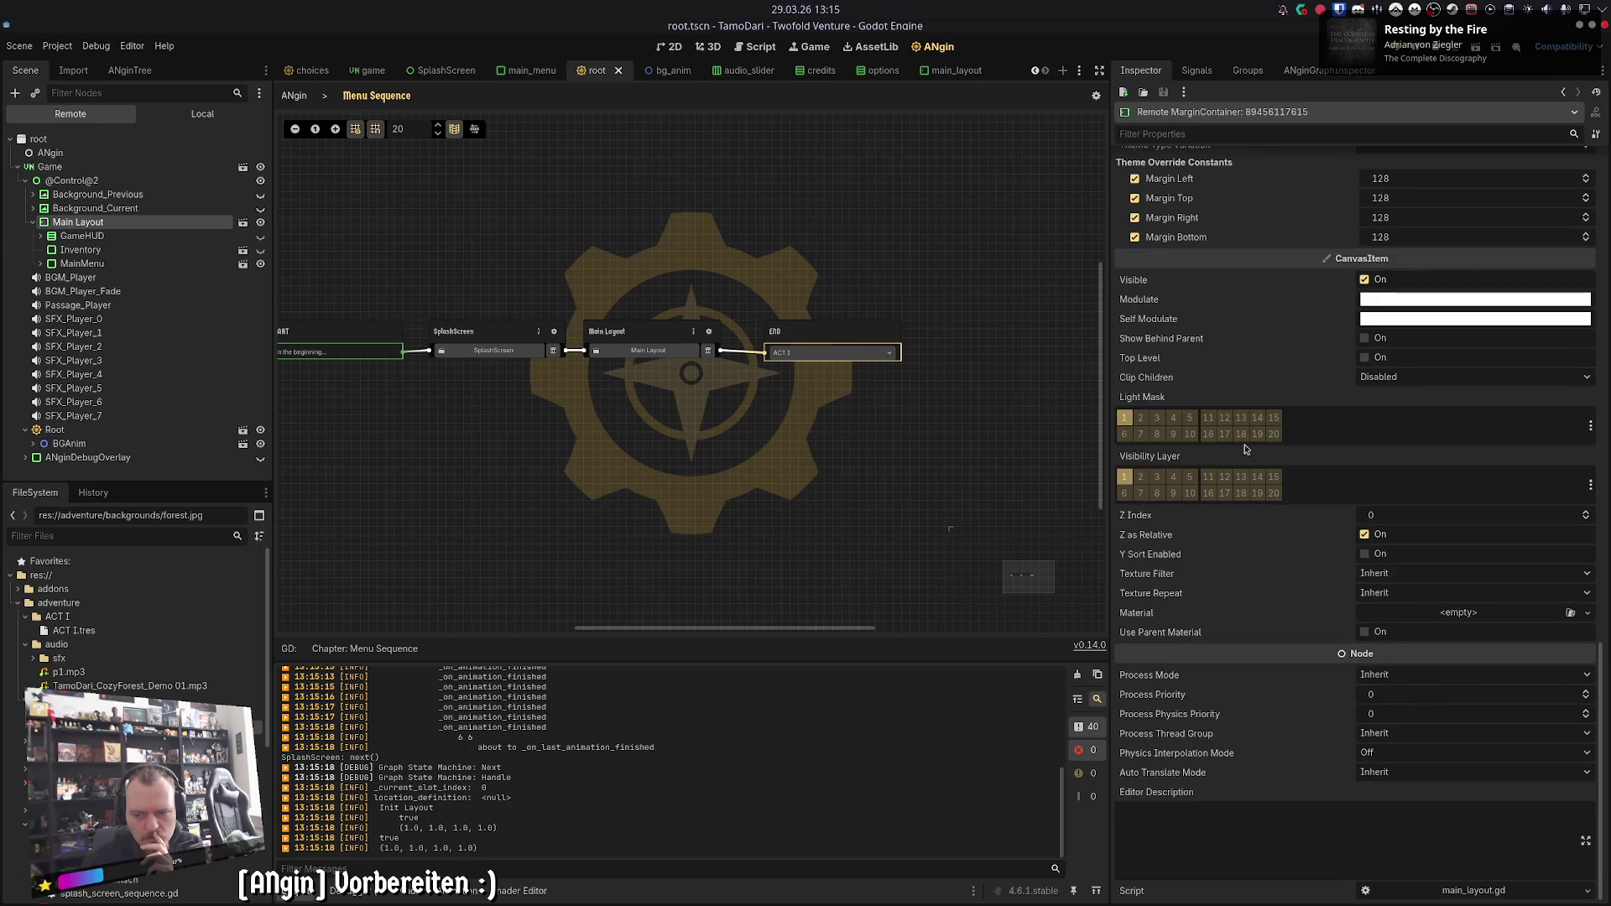
{"action": "scroll", "coordinate": [1247, 453], "scroll_direction": "up", "scroll_amount": 15}
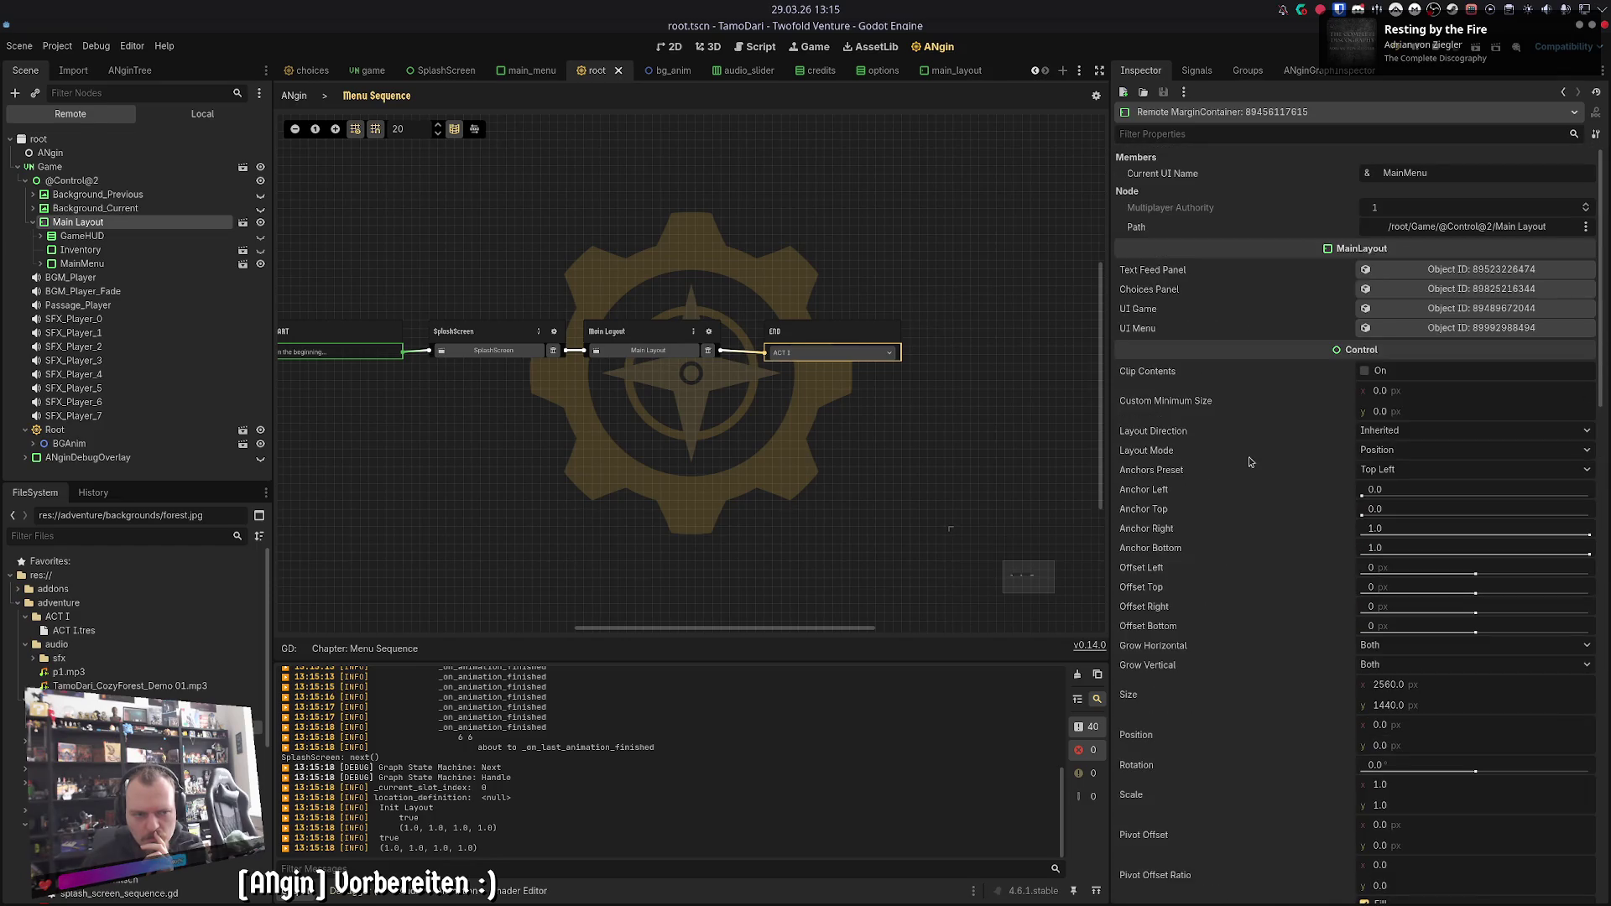
{"action": "left_click", "coordinate": [155, 263]}
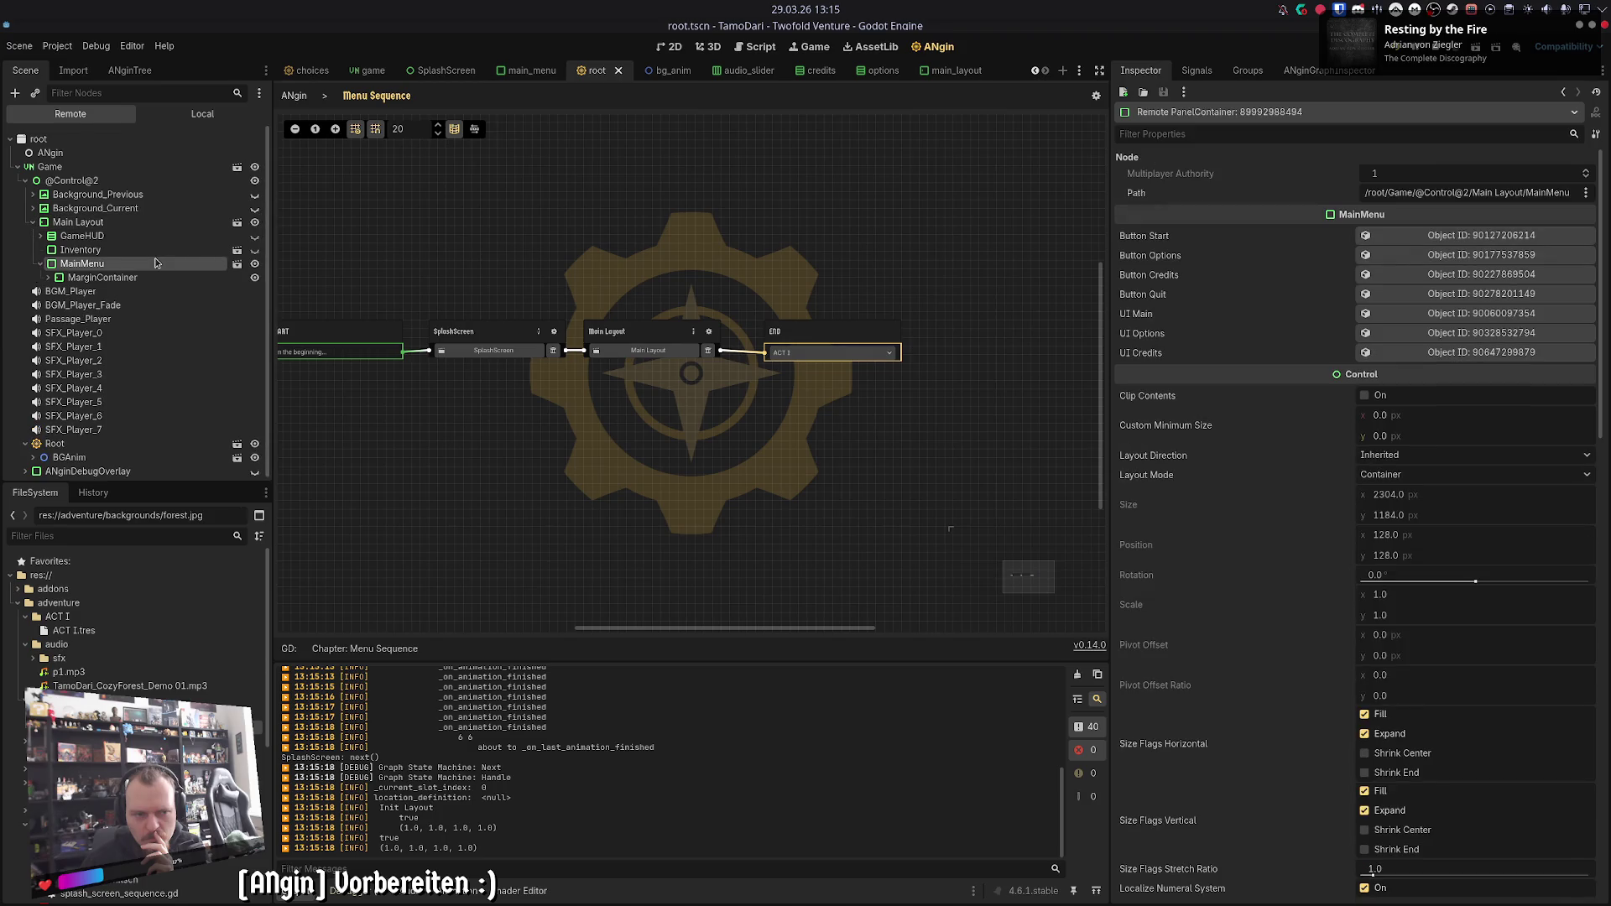
{"action": "left_click", "coordinate": [134, 278]}
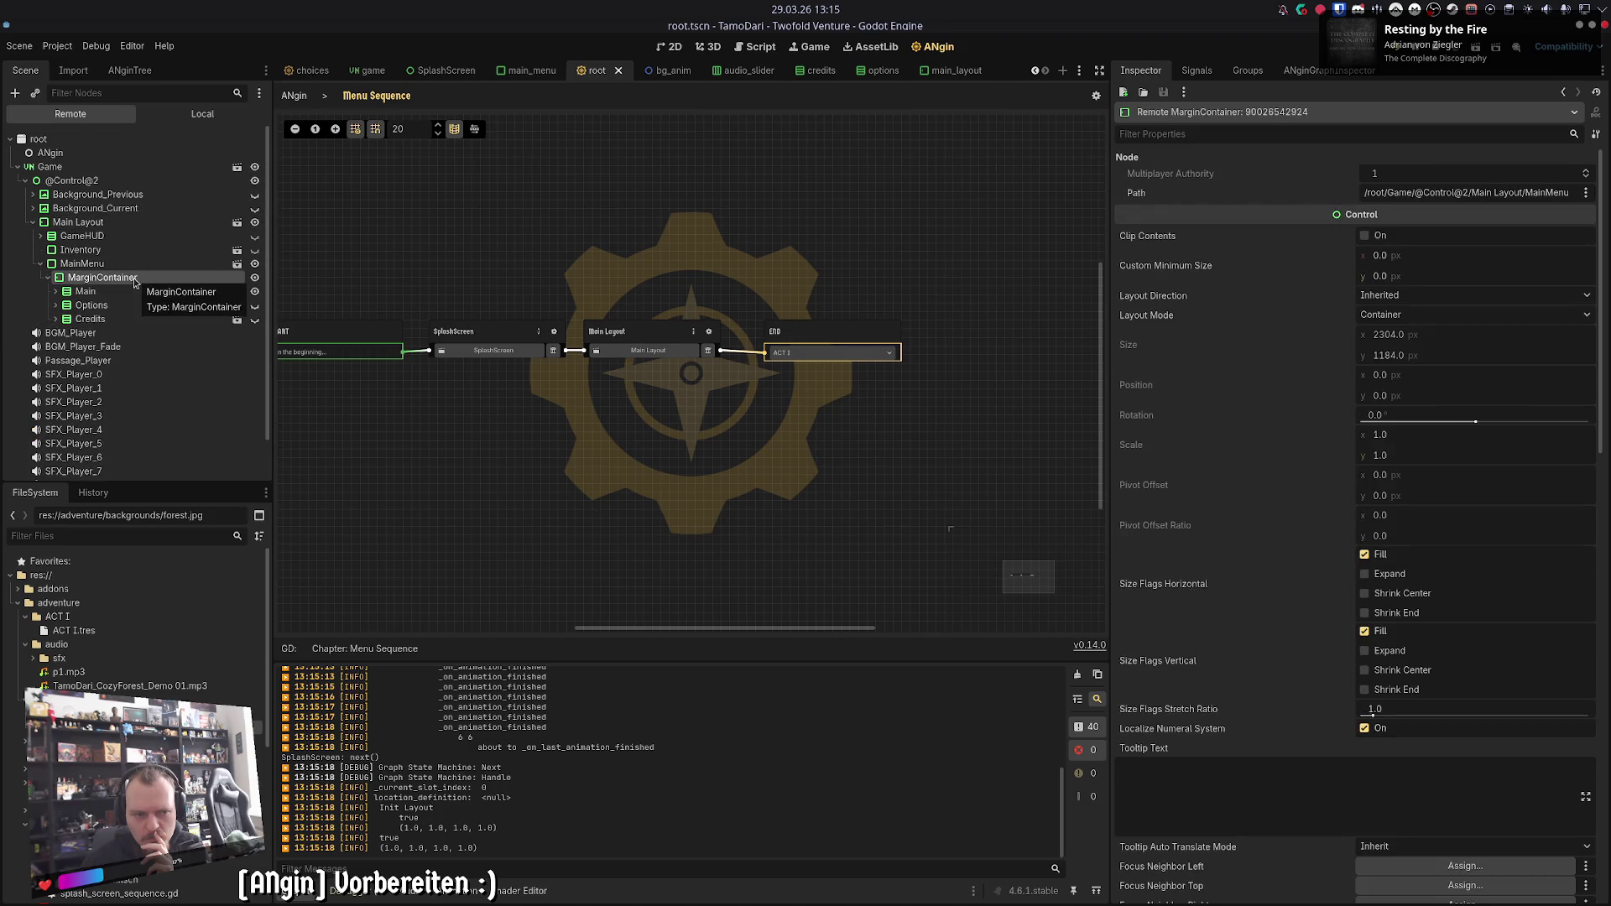
{"action": "left_click", "coordinate": [130, 292]}
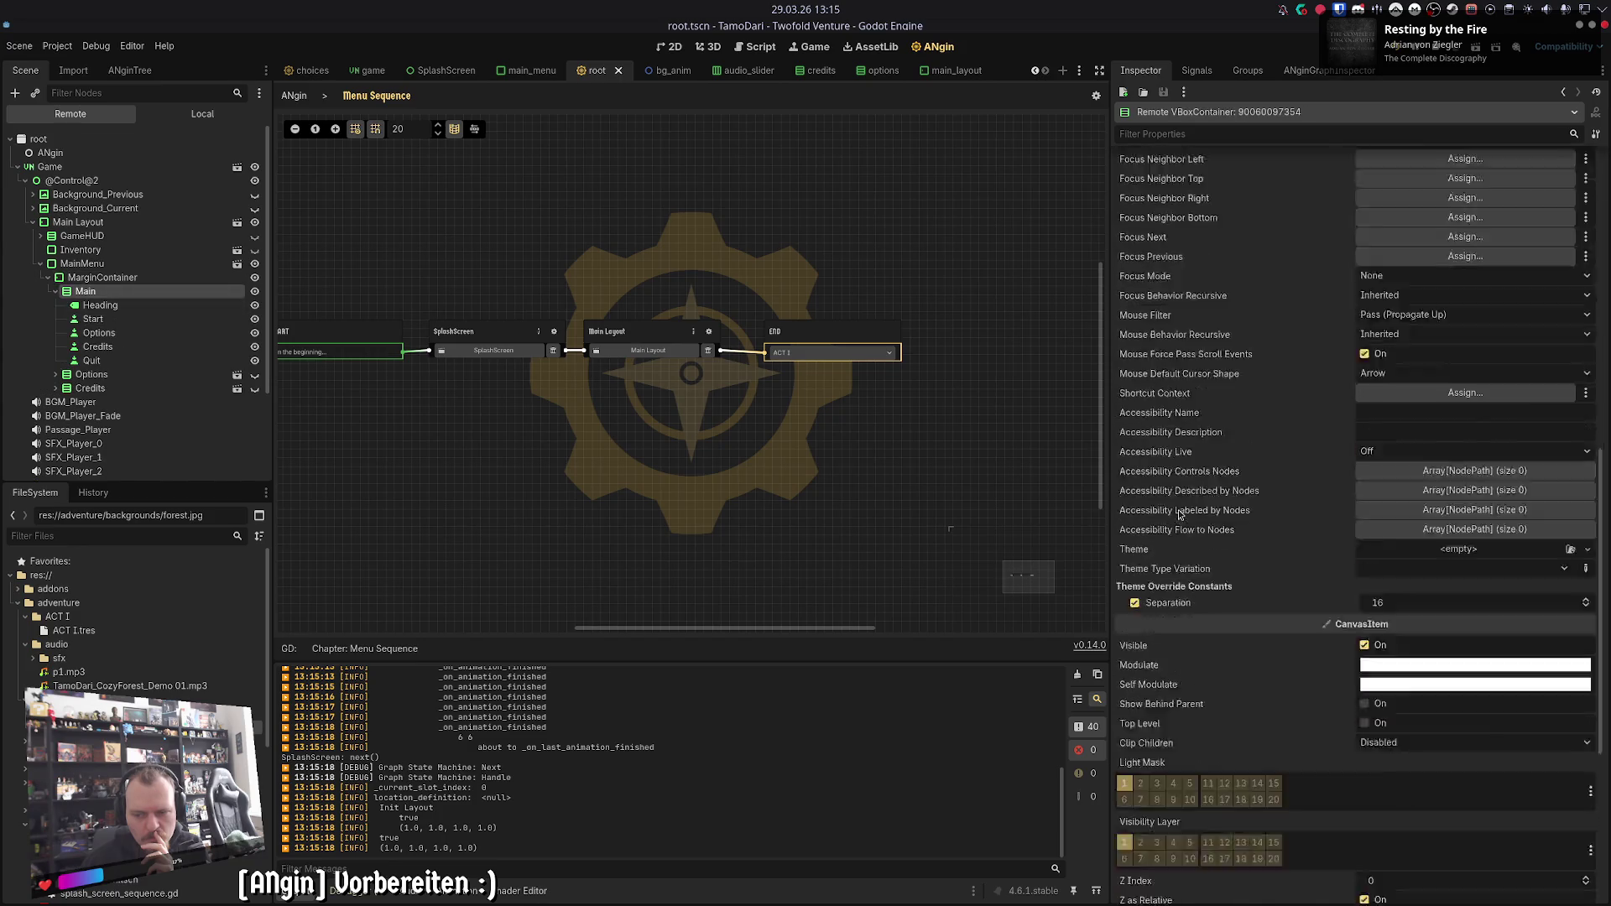
{"action": "left_click", "coordinate": [126, 264]}
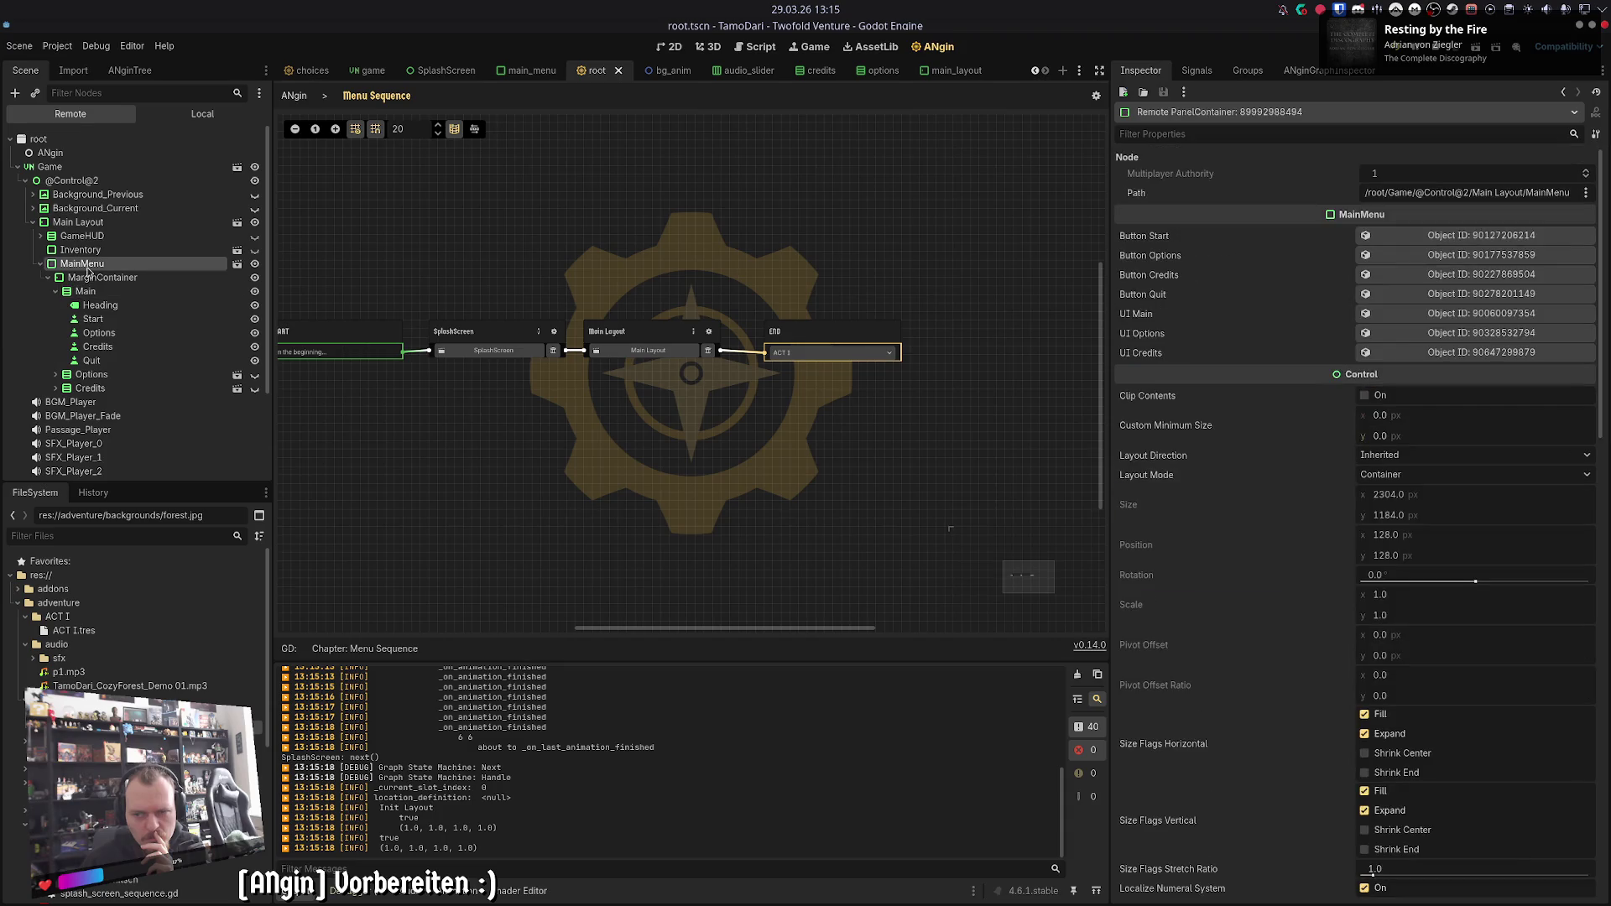
{"action": "scroll", "coordinate": [1143, 505], "scroll_direction": "up", "scroll_amount": 3}
{"action": "scroll", "coordinate": [1143, 504], "scroll_direction": "down", "scroll_amount": 5}
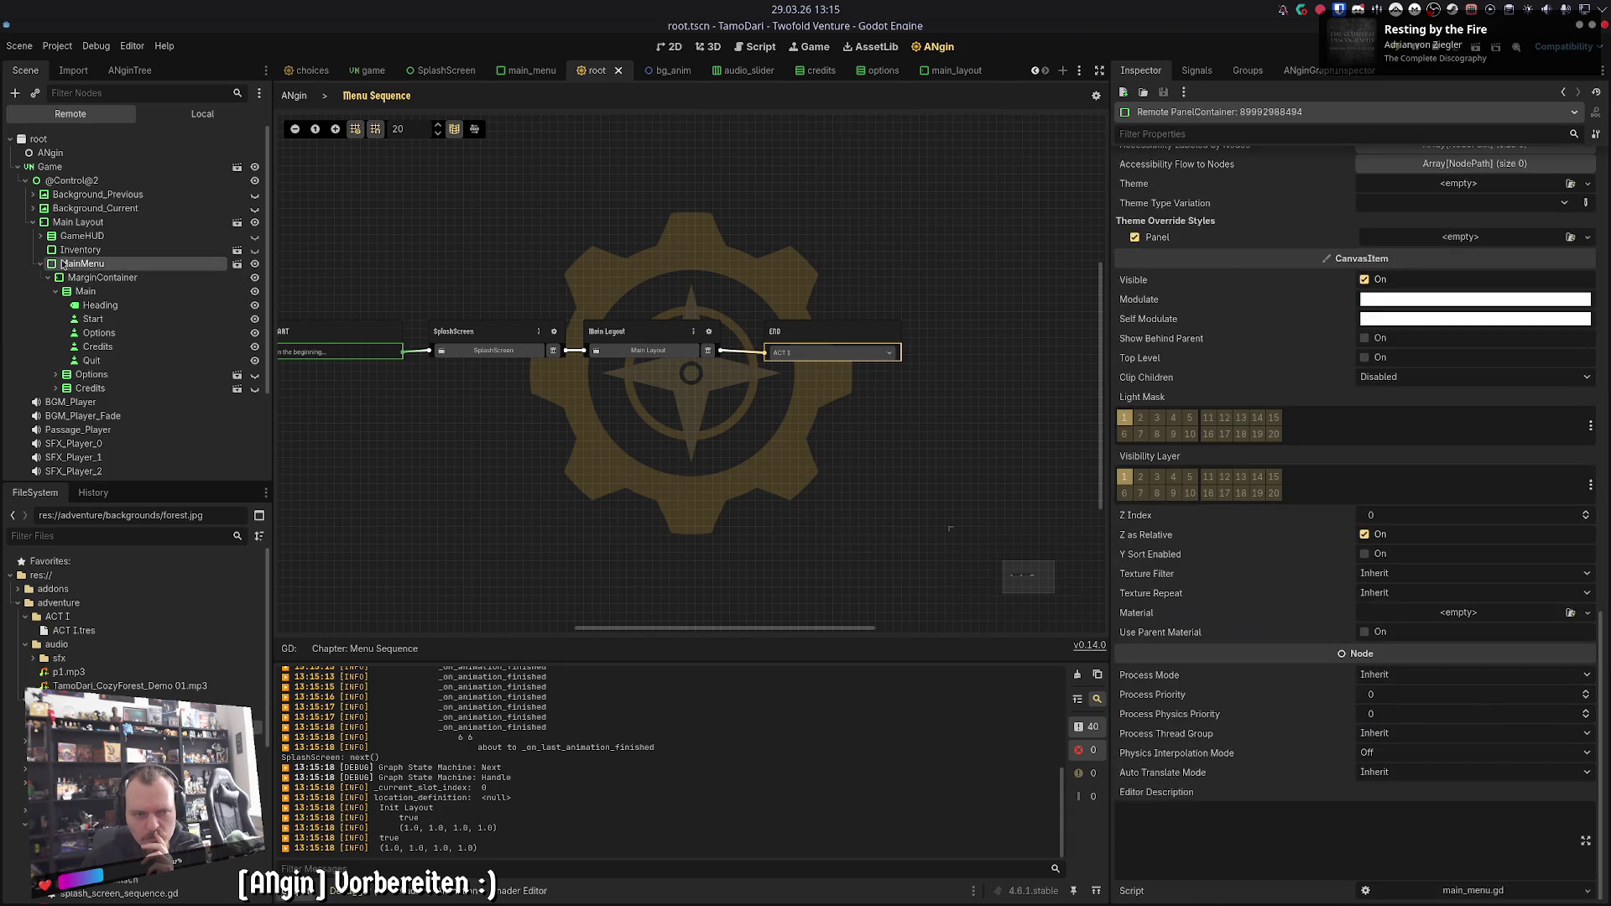
{"action": "left_click", "coordinate": [34, 223]}
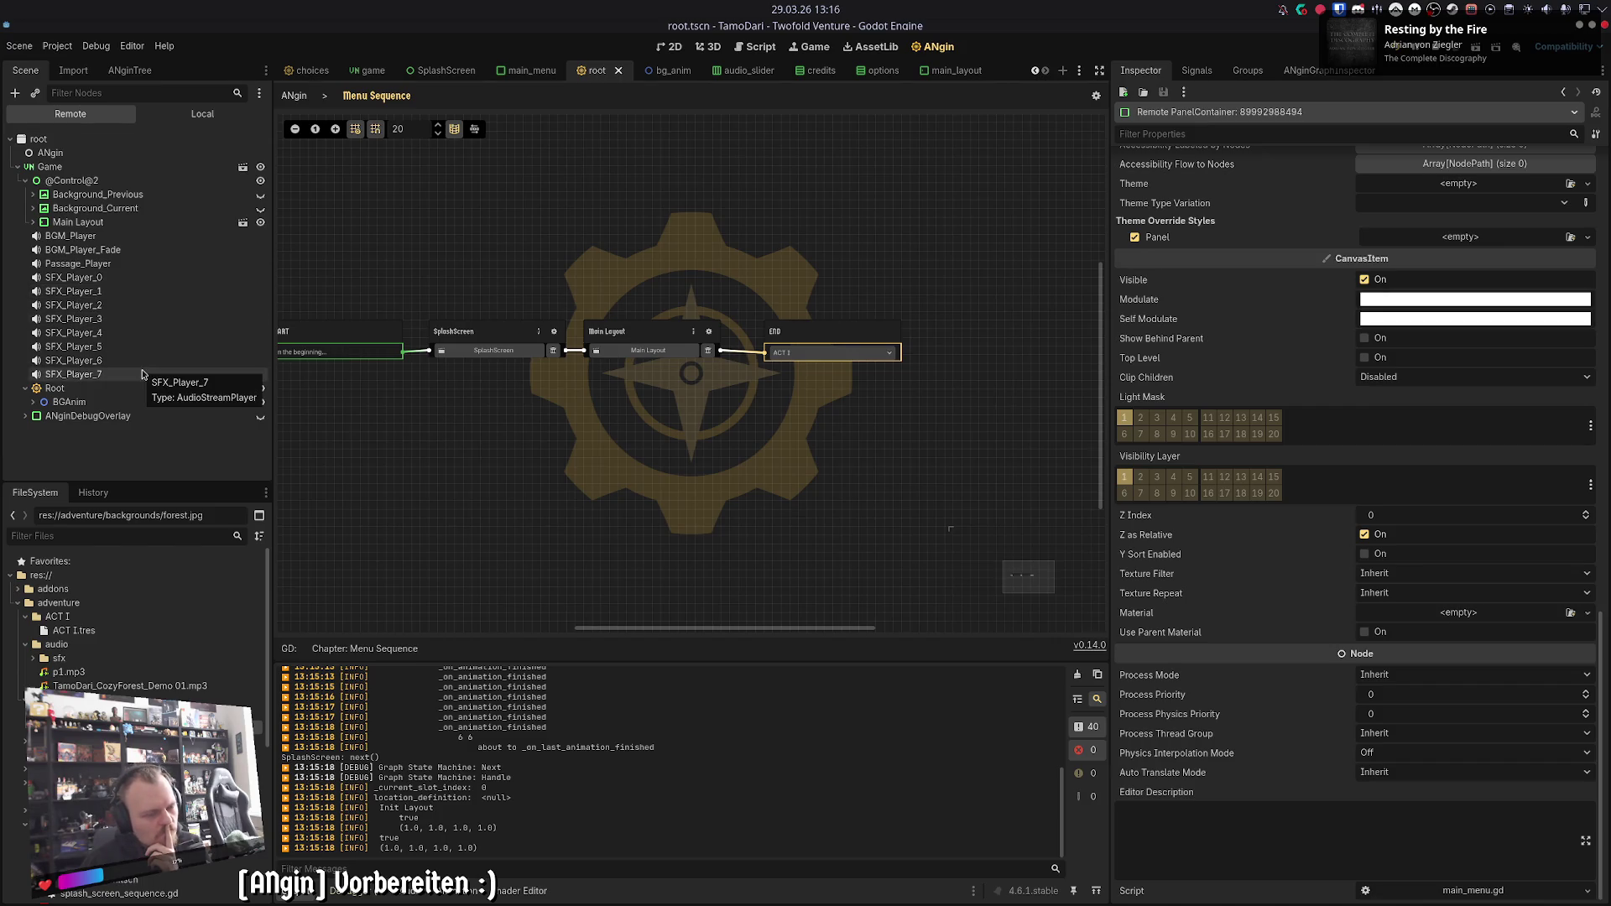
{"action": "left_click", "coordinate": [34, 403]}
{"action": "left_click", "coordinate": [35, 403]}
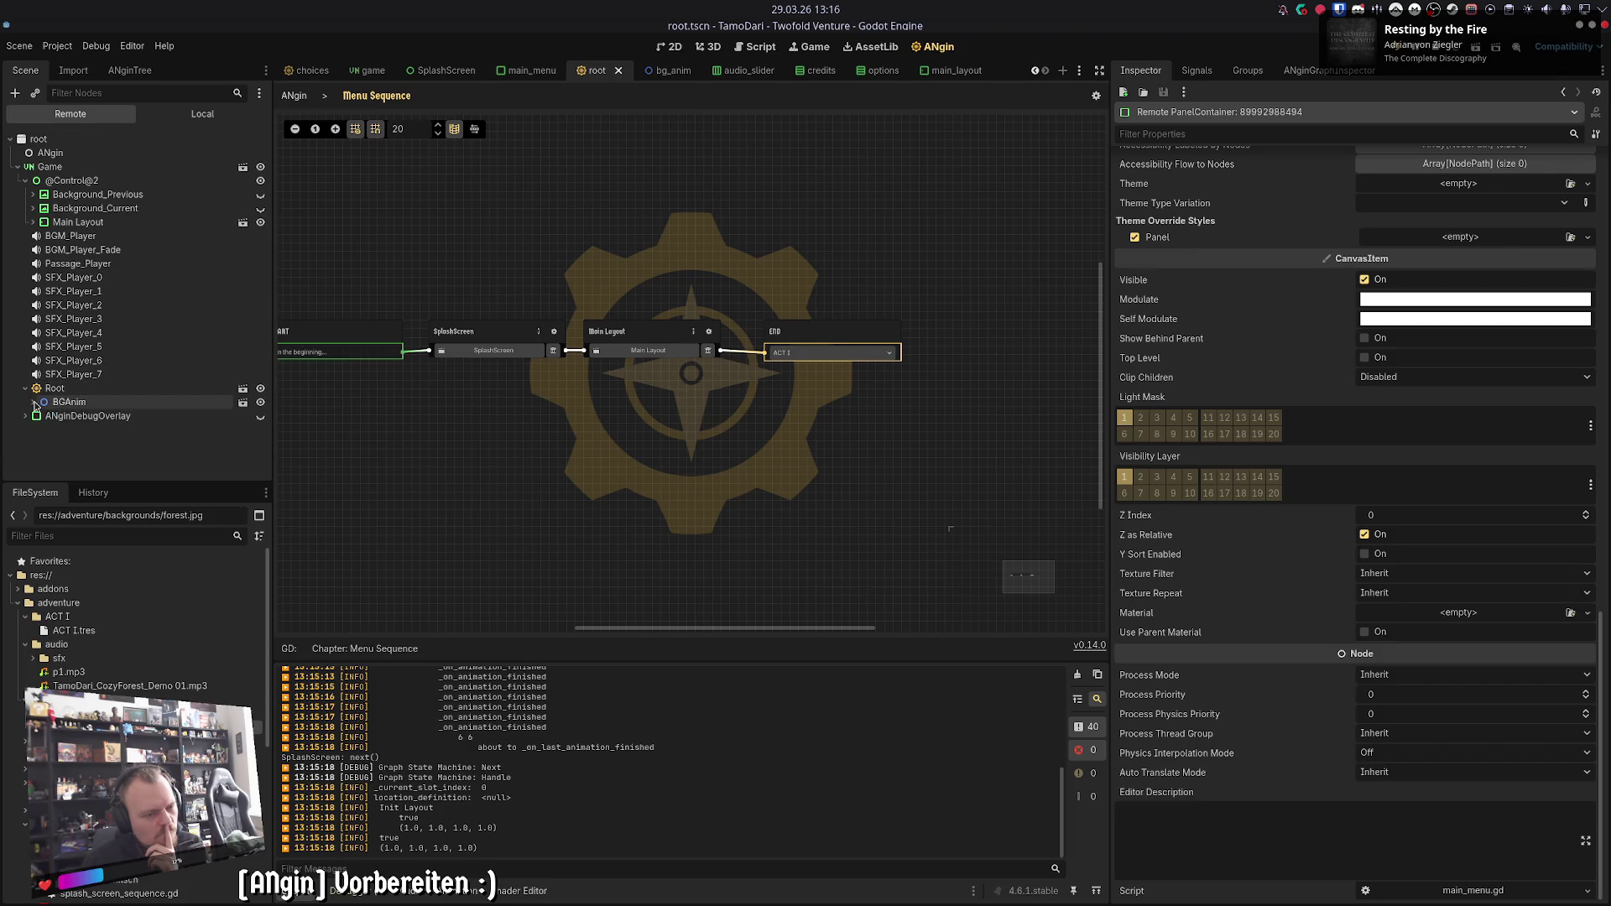
{"action": "left_click", "coordinate": [89, 196]}
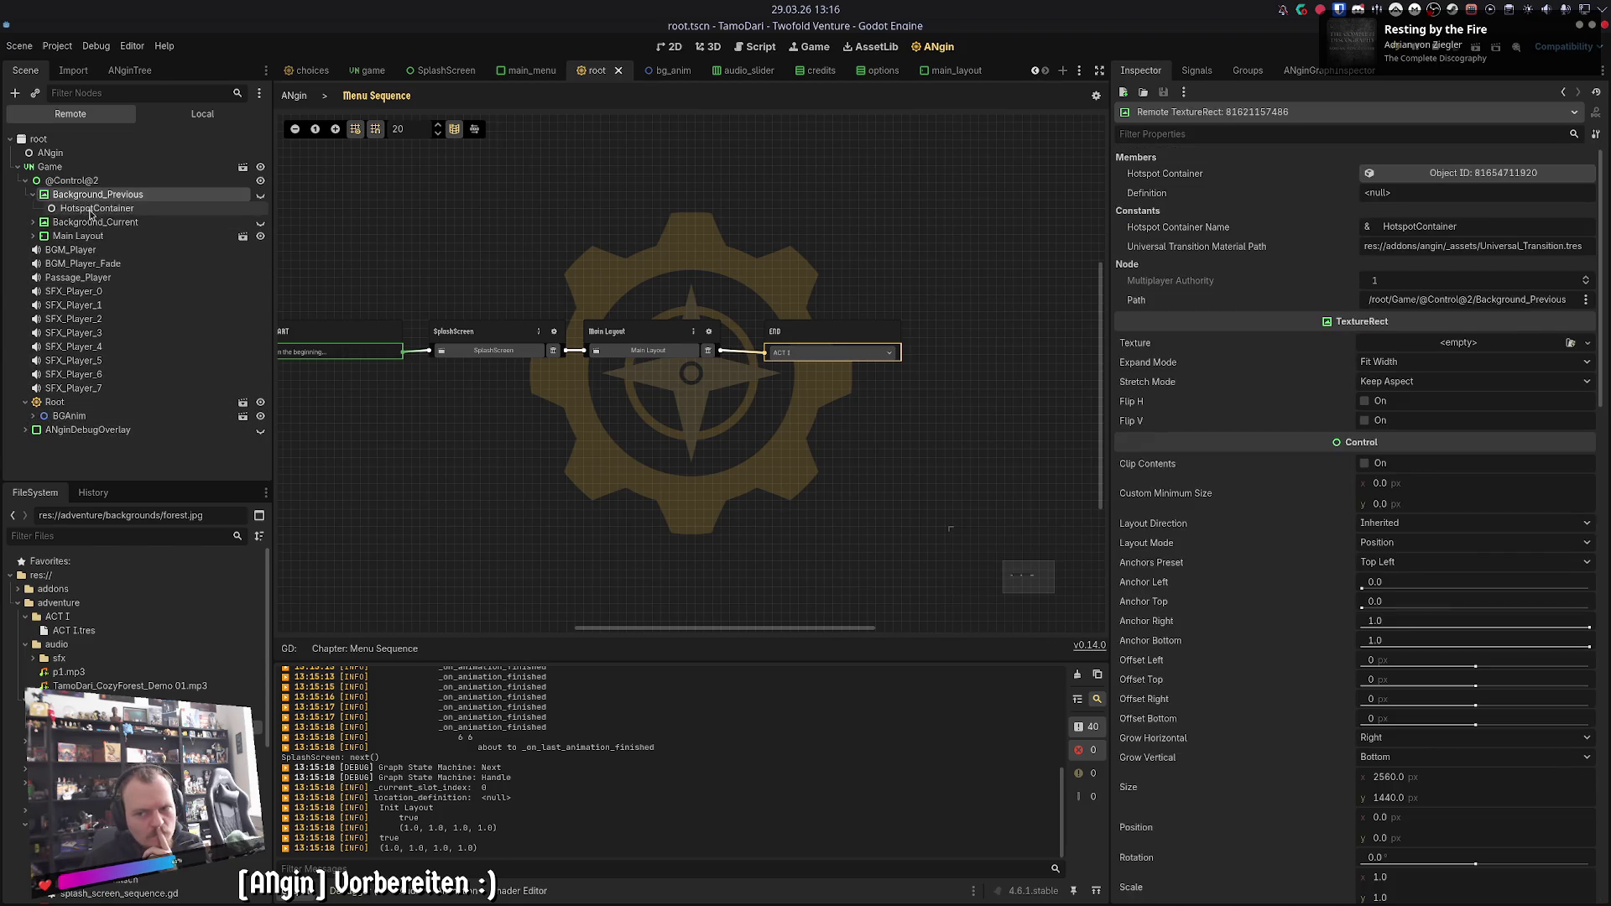
{"action": "left_click", "coordinate": [89, 223]}
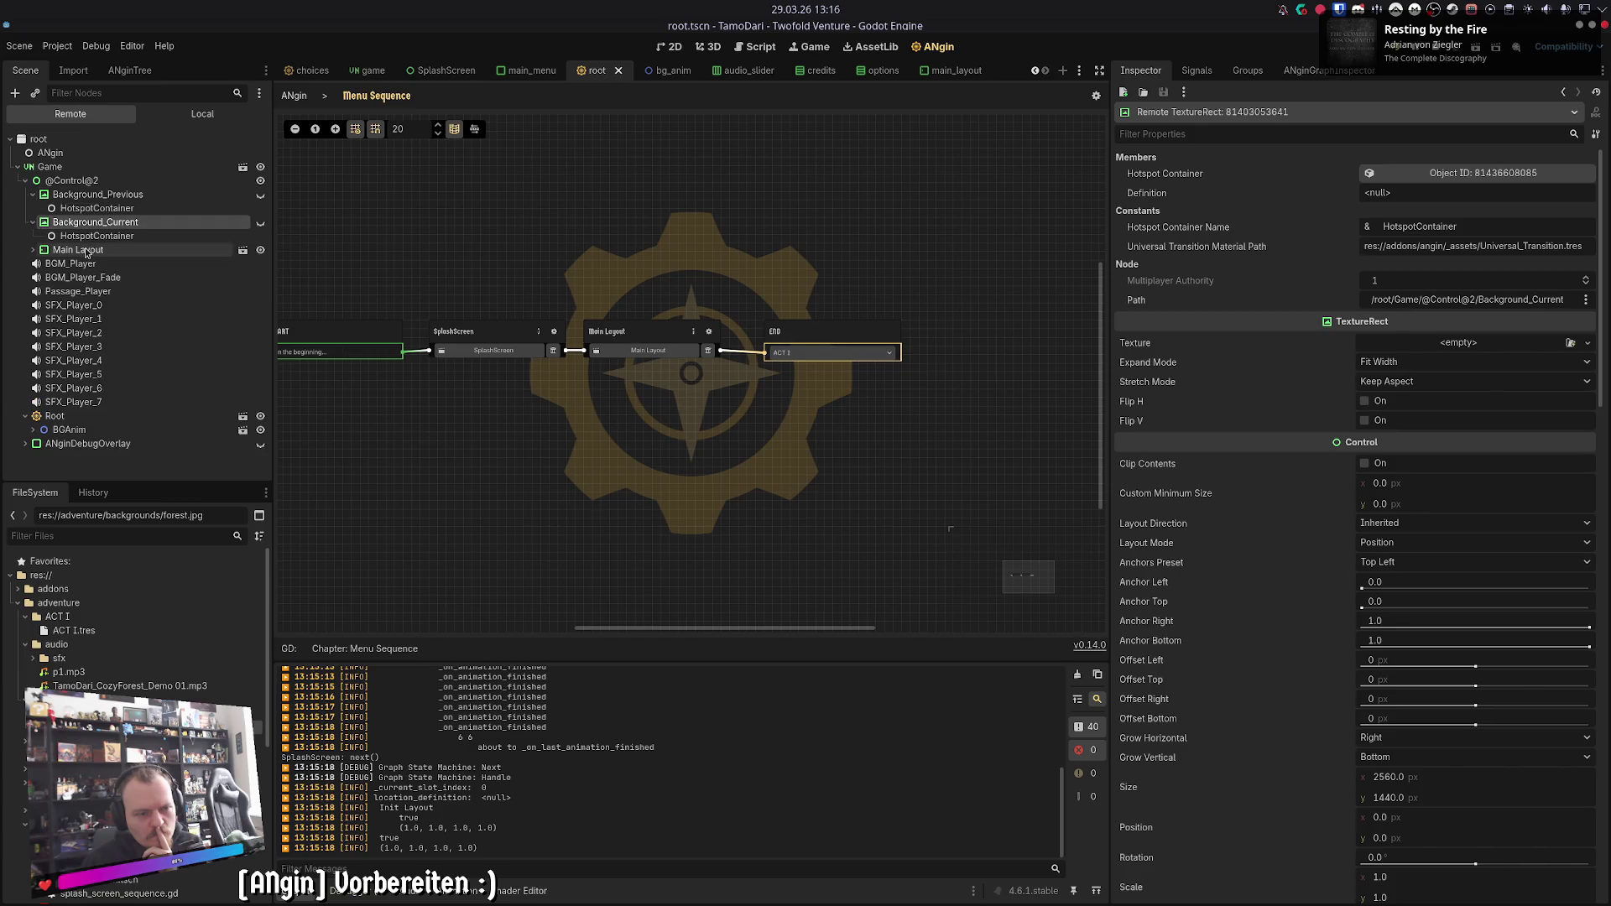
{"action": "left_click", "coordinate": [89, 252]}
{"action": "scroll", "coordinate": [1271, 515], "scroll_direction": "down", "scroll_amount": 15}
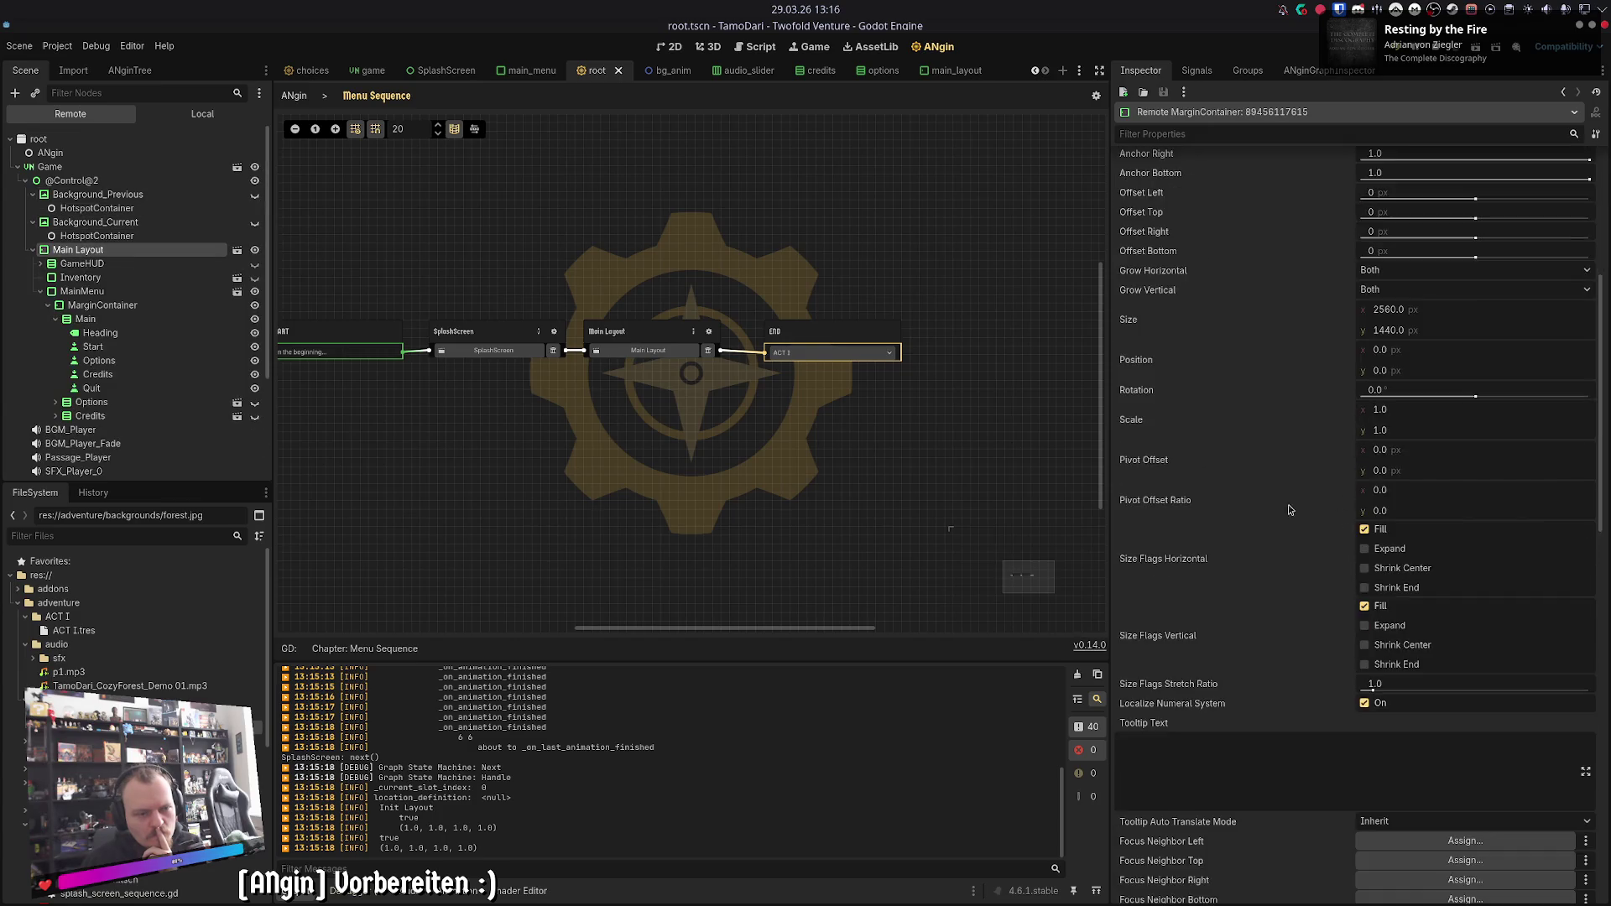
{"action": "scroll", "coordinate": [1272, 515], "scroll_direction": "down", "scroll_amount": 3}
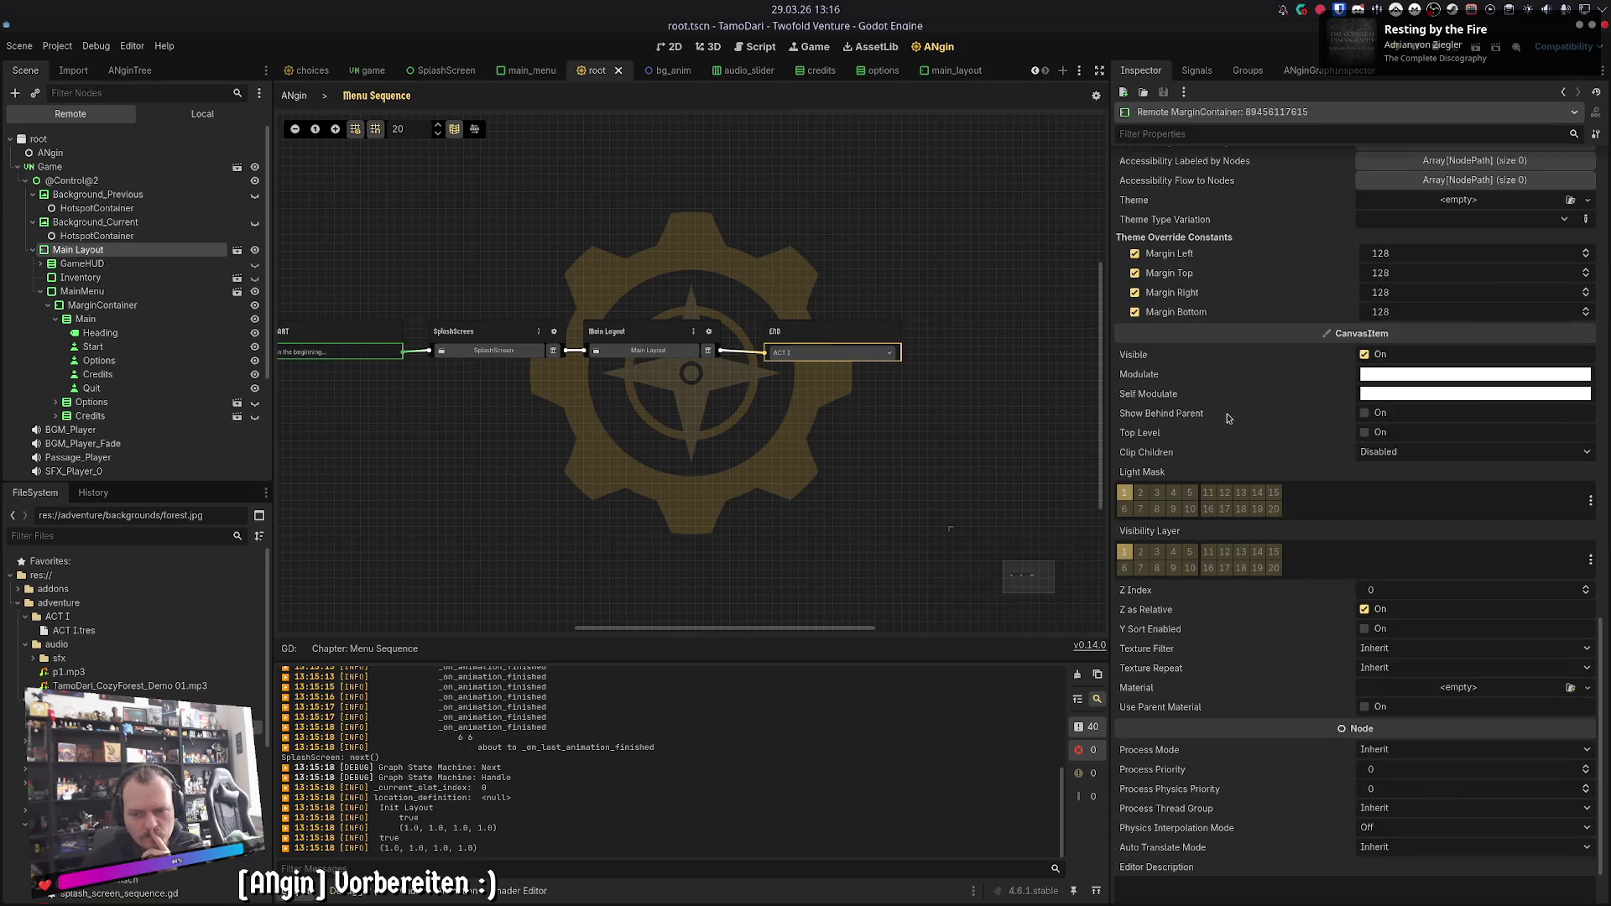
{"action": "mouse_move", "coordinate": [474, 885]}
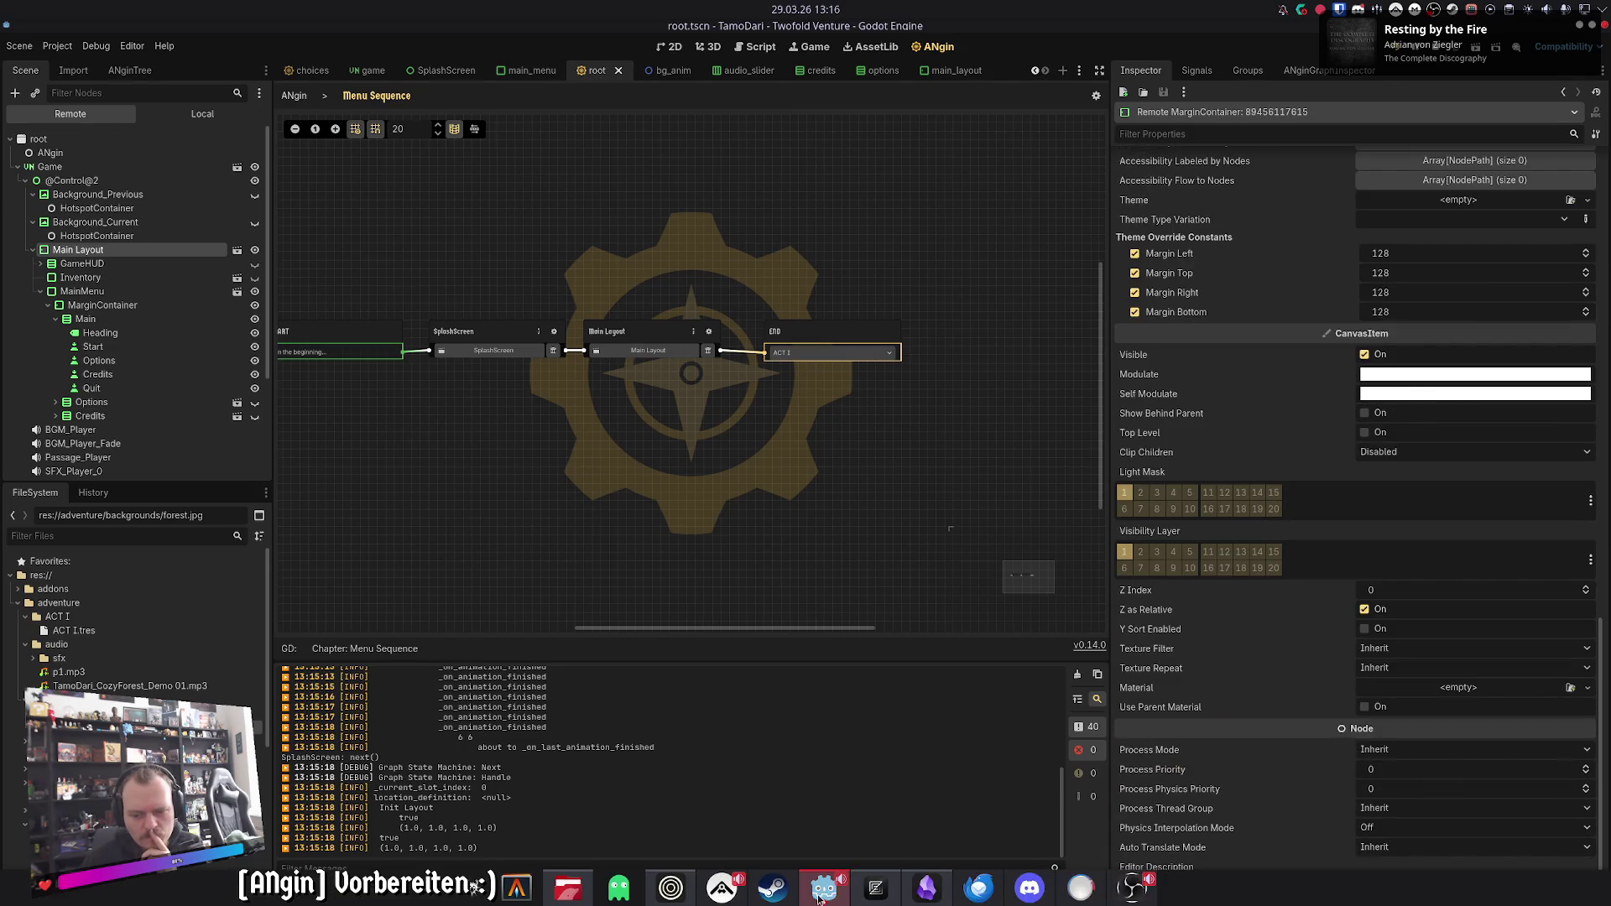
{"action": "mouse_move", "coordinate": [820, 898]}
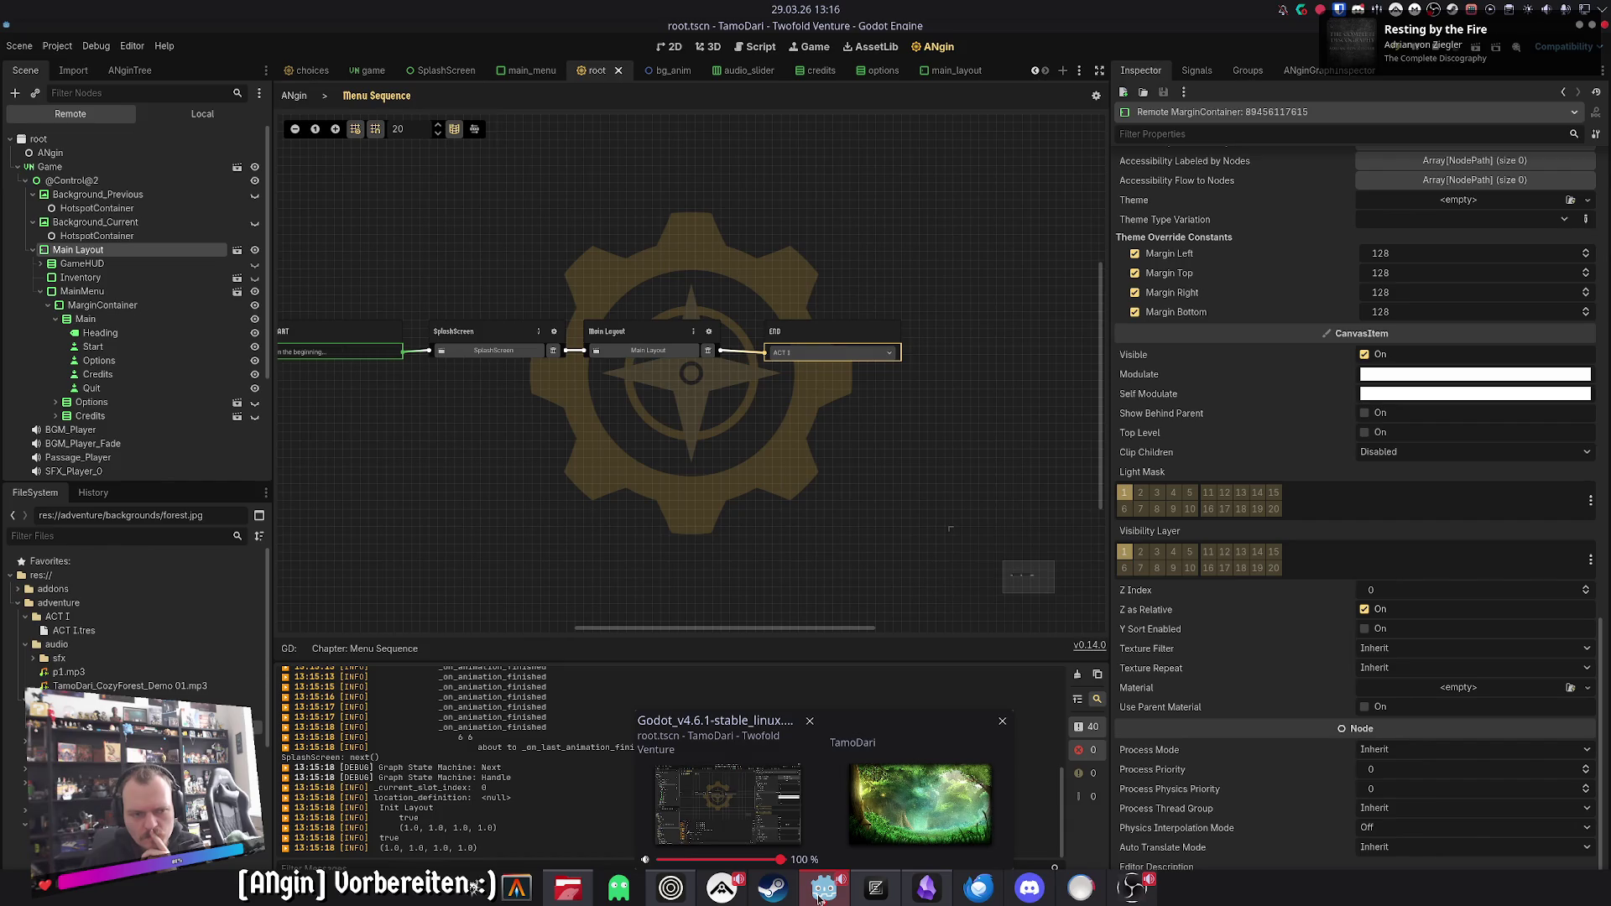
{"action": "scroll", "coordinate": [167, 336], "scroll_direction": "down", "scroll_amount": 3}
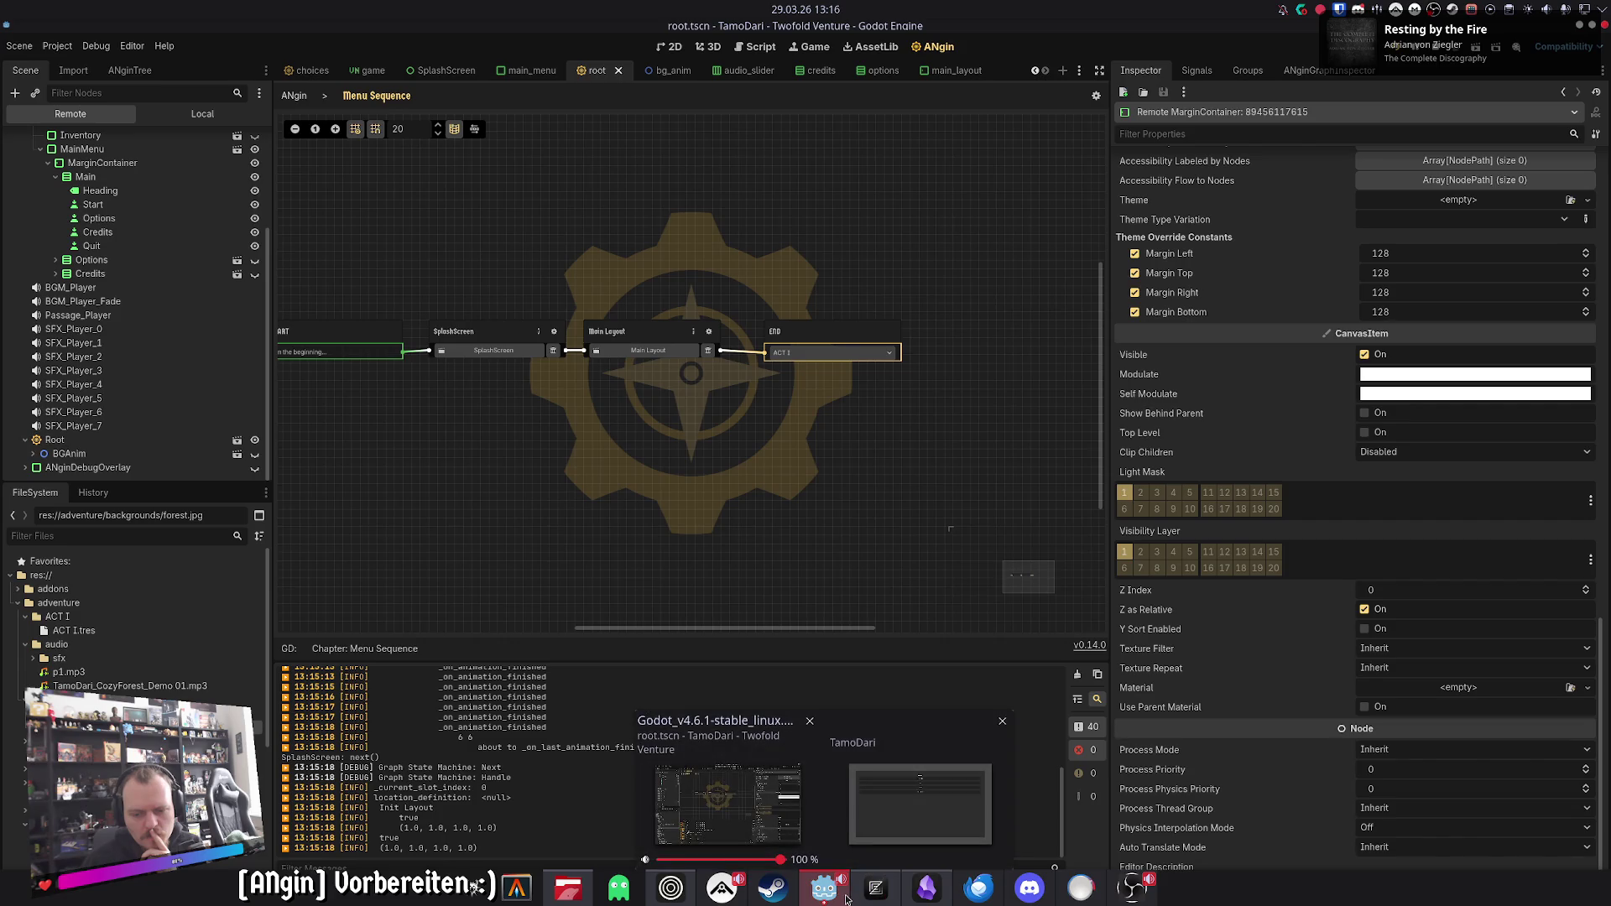
{"action": "left_click", "coordinate": [883, 847]}
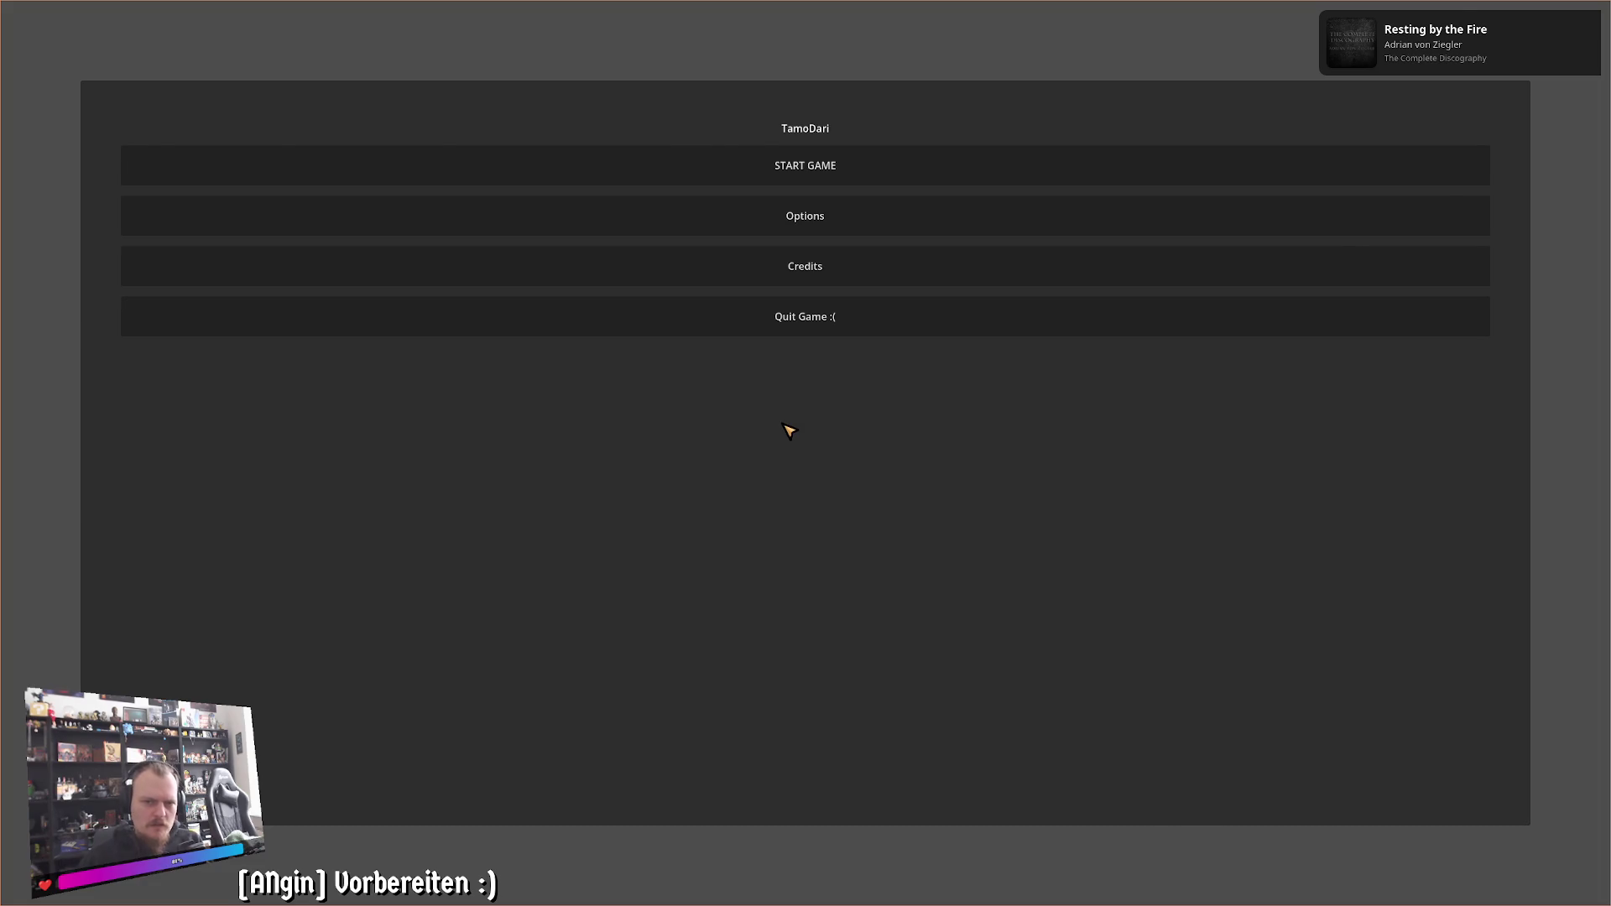
{"action": "key", "text": "alt+Tab"}
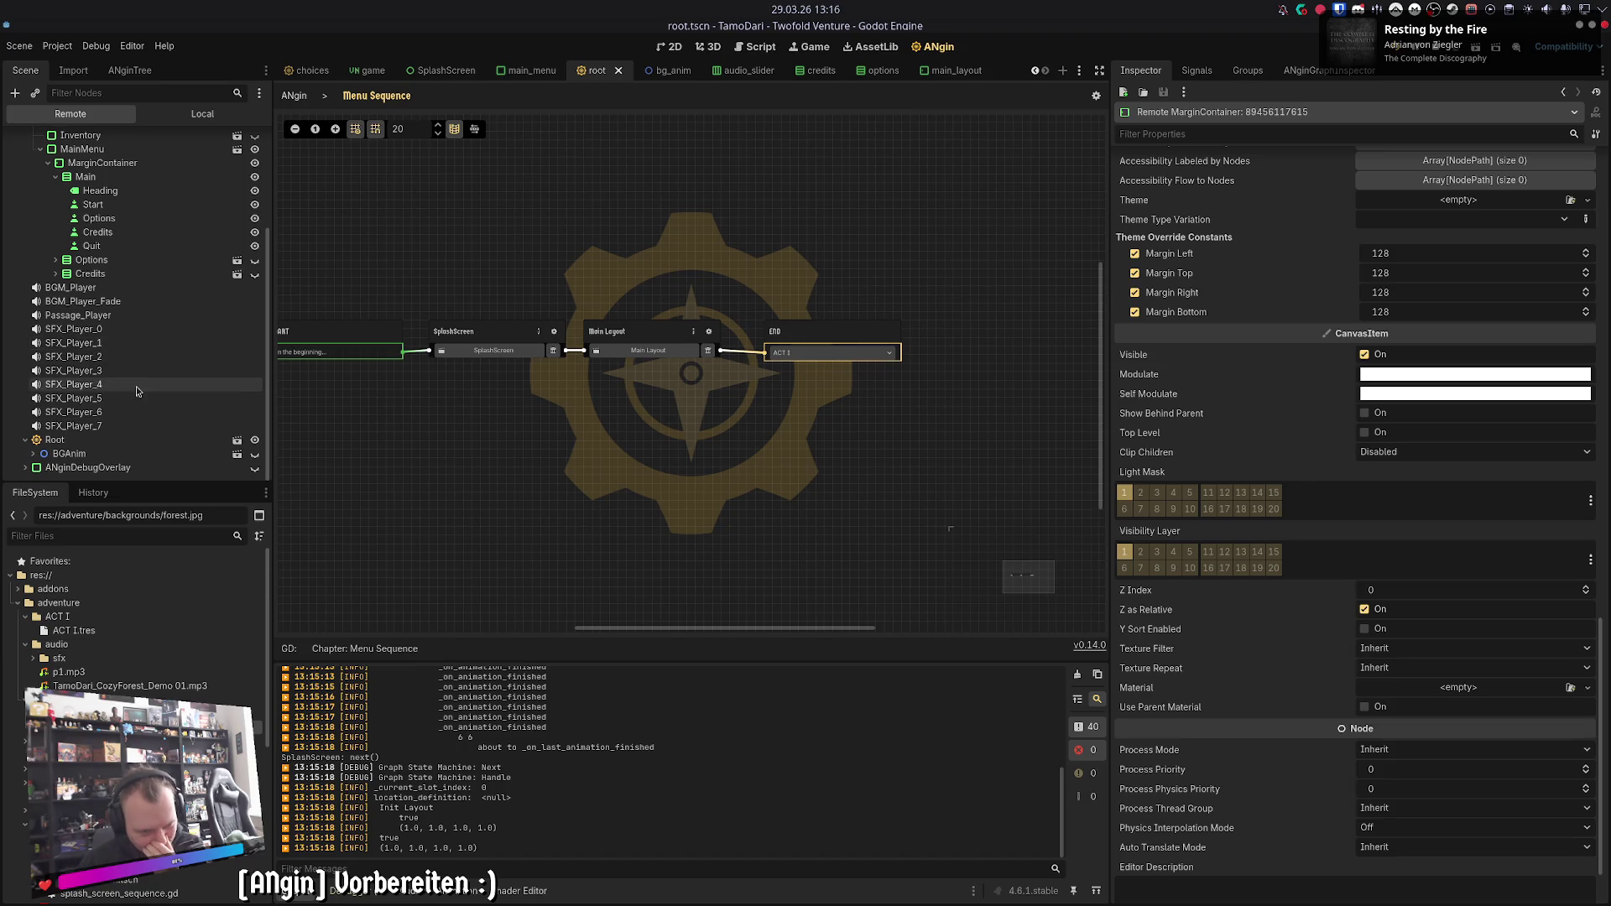
{"action": "scroll", "coordinate": [162, 371], "scroll_direction": "up", "scroll_amount": 3}
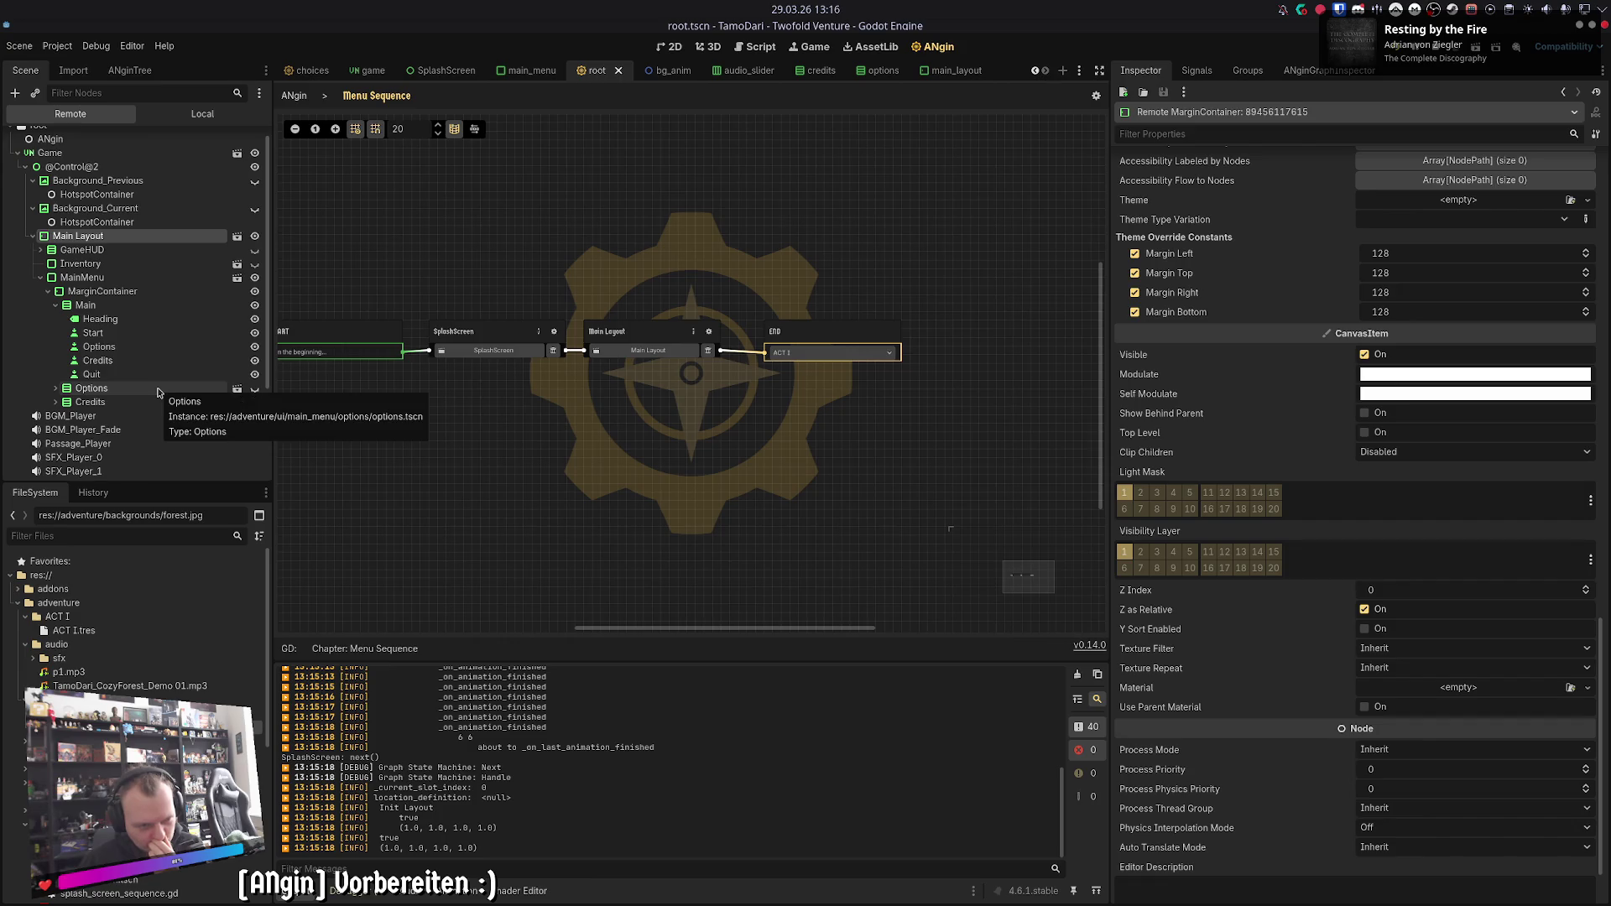
{"action": "scroll", "coordinate": [159, 392], "scroll_direction": "up", "scroll_amount": 1}
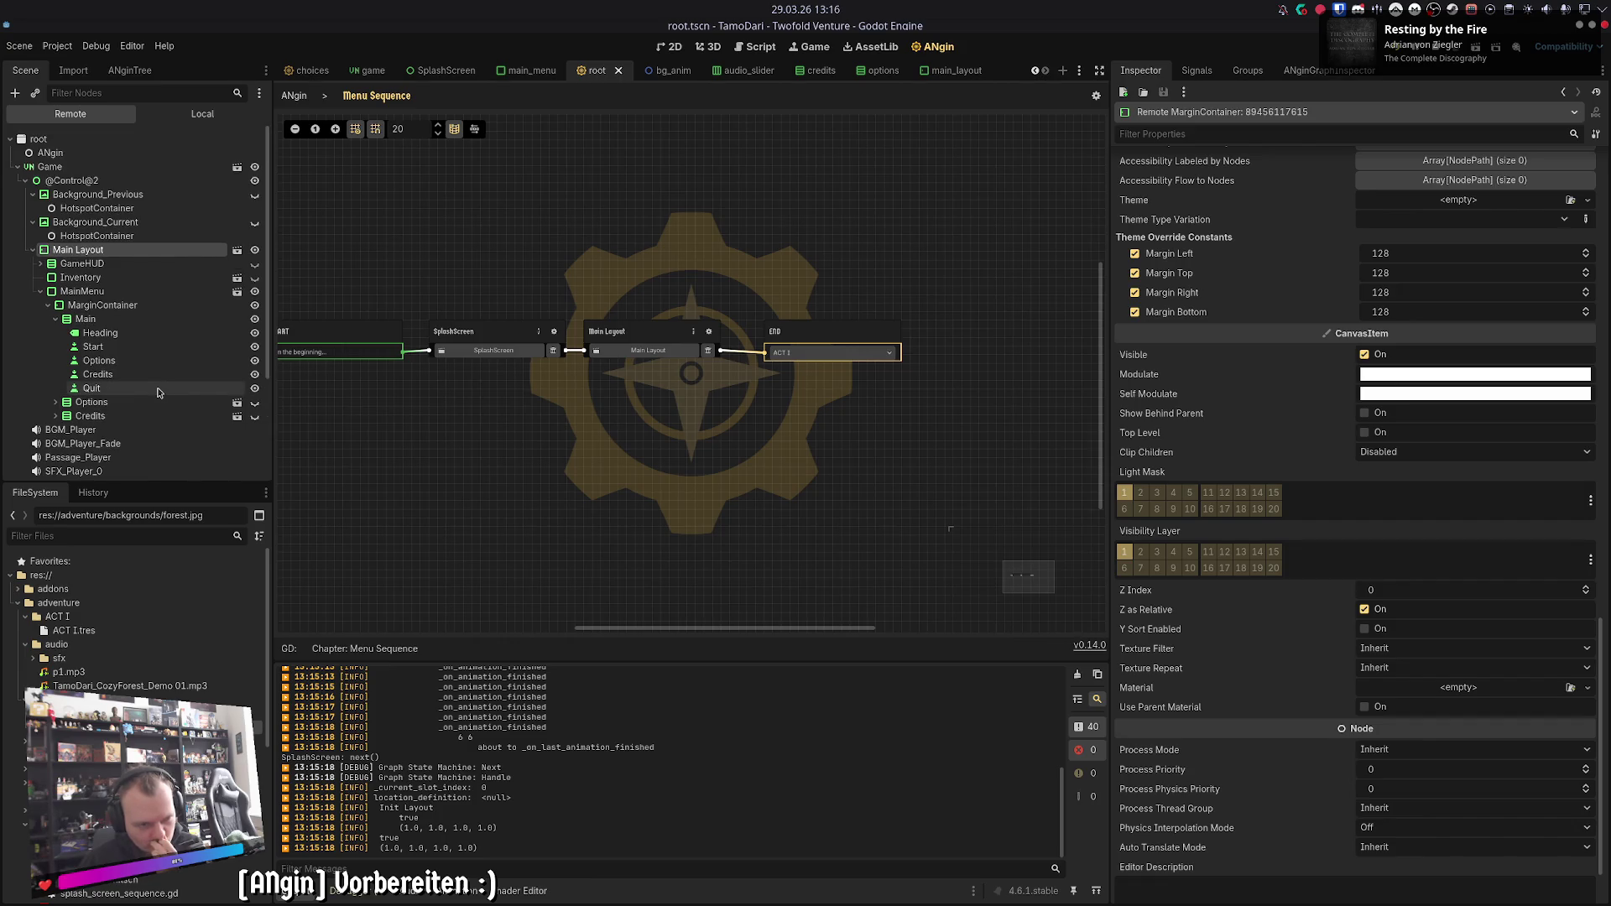
{"action": "left_click", "coordinate": [33, 250]}
{"action": "left_click", "coordinate": [32, 223]}
{"action": "left_click", "coordinate": [26, 183]}
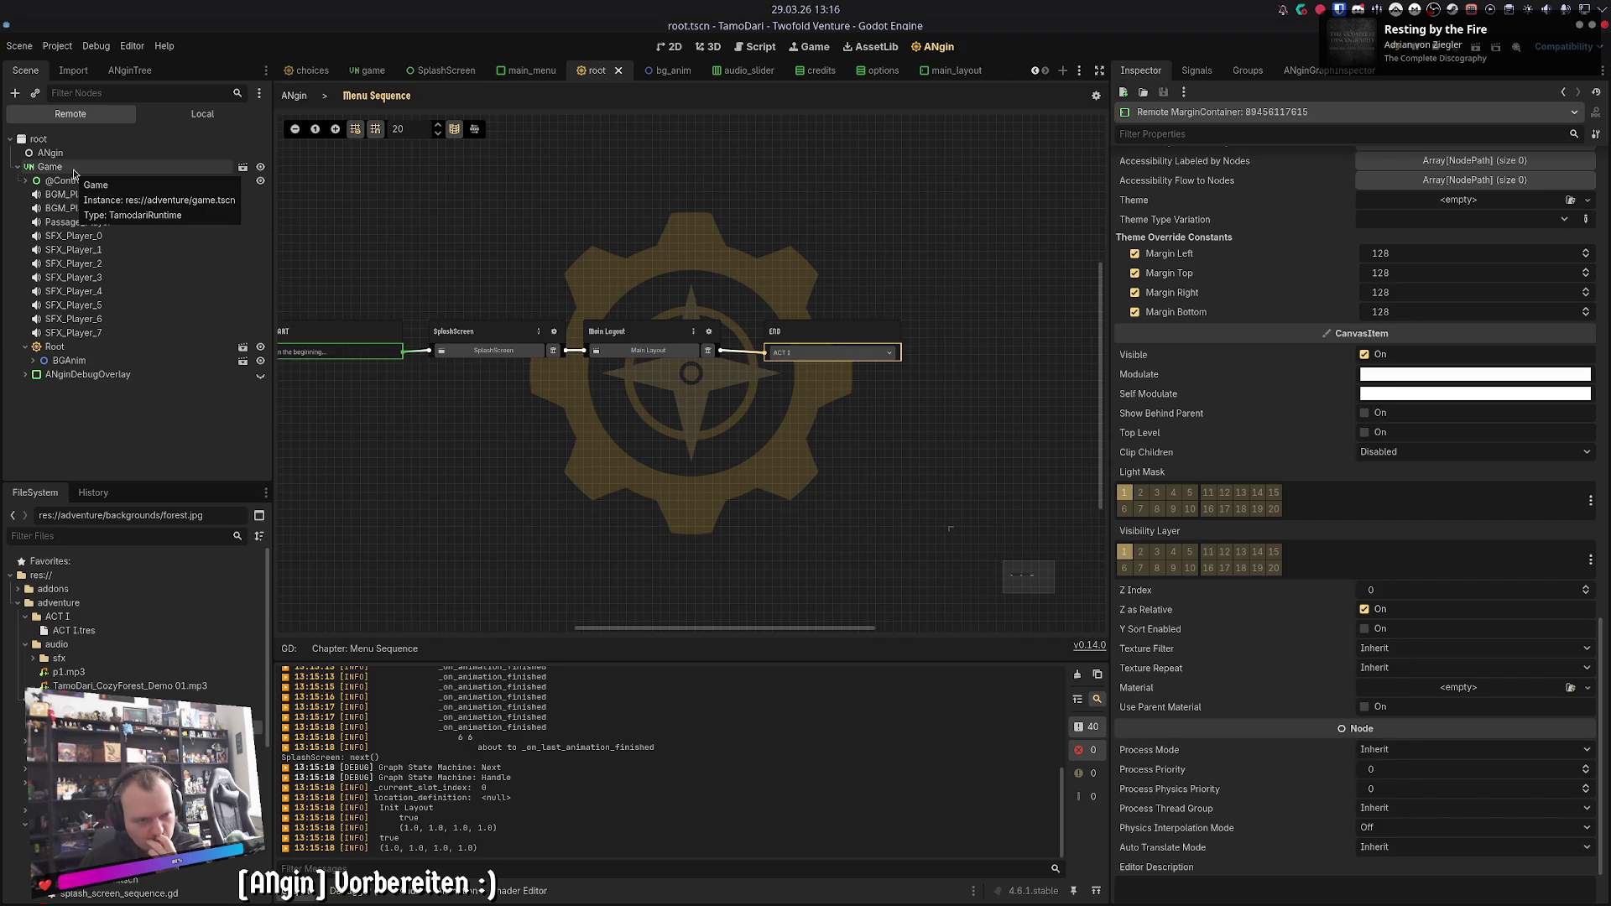
{"action": "left_click", "coordinate": [27, 182]}
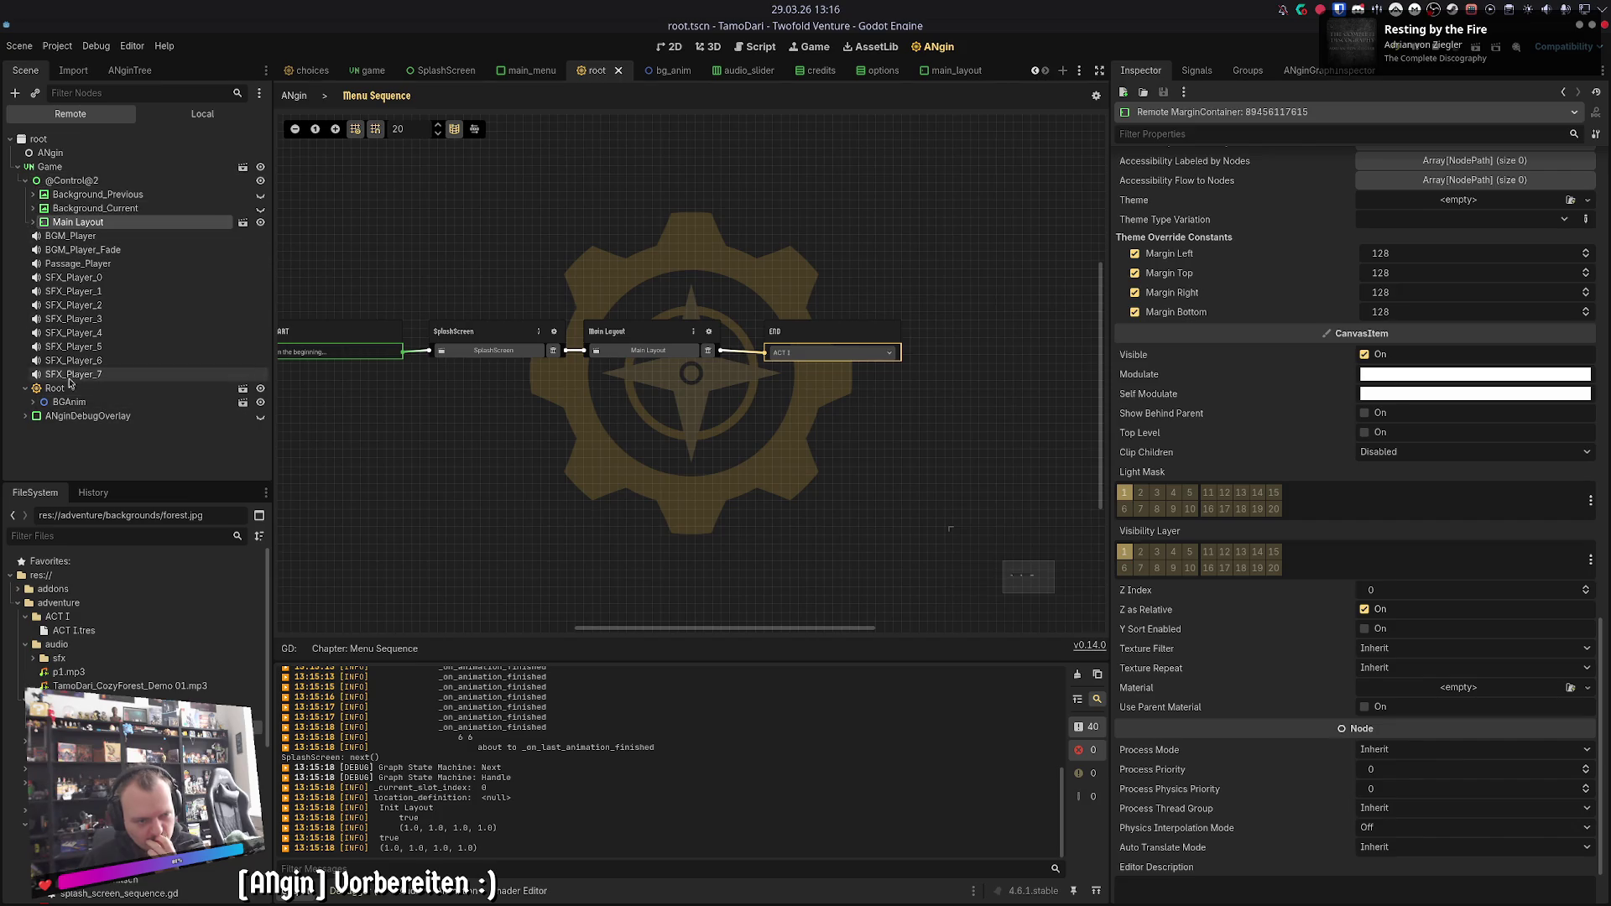
{"action": "left_click", "coordinate": [27, 182]}
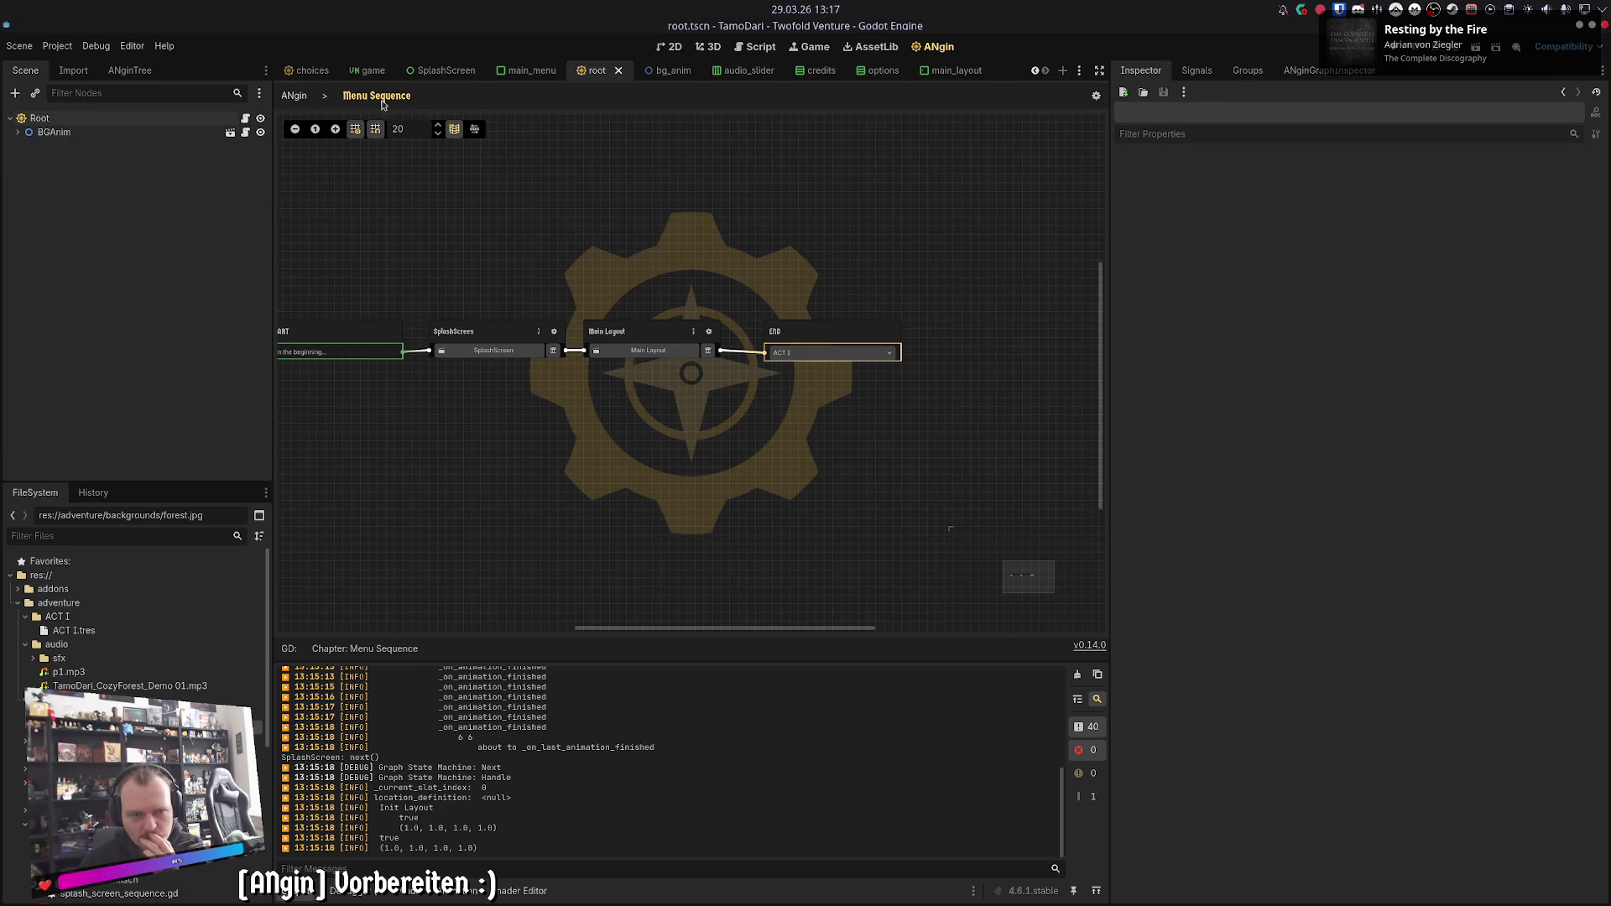
{"action": "left_click", "coordinate": [359, 73]}
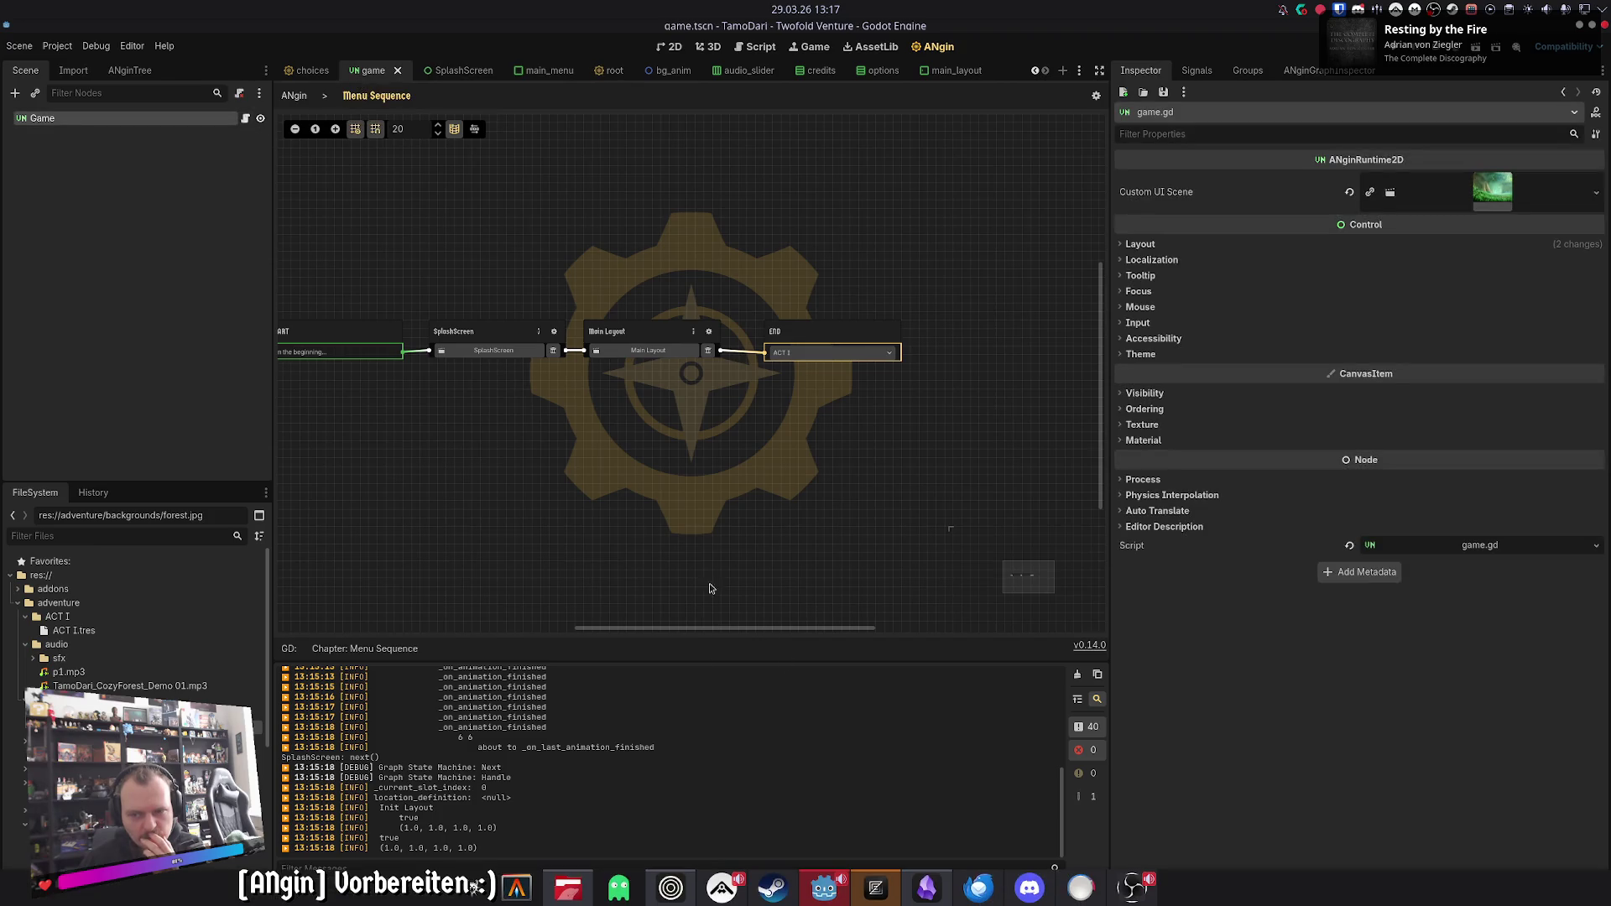
Bring Zed to the front and show the tamodari_root.gd script
{"action": "left_click", "coordinate": [873, 882]}
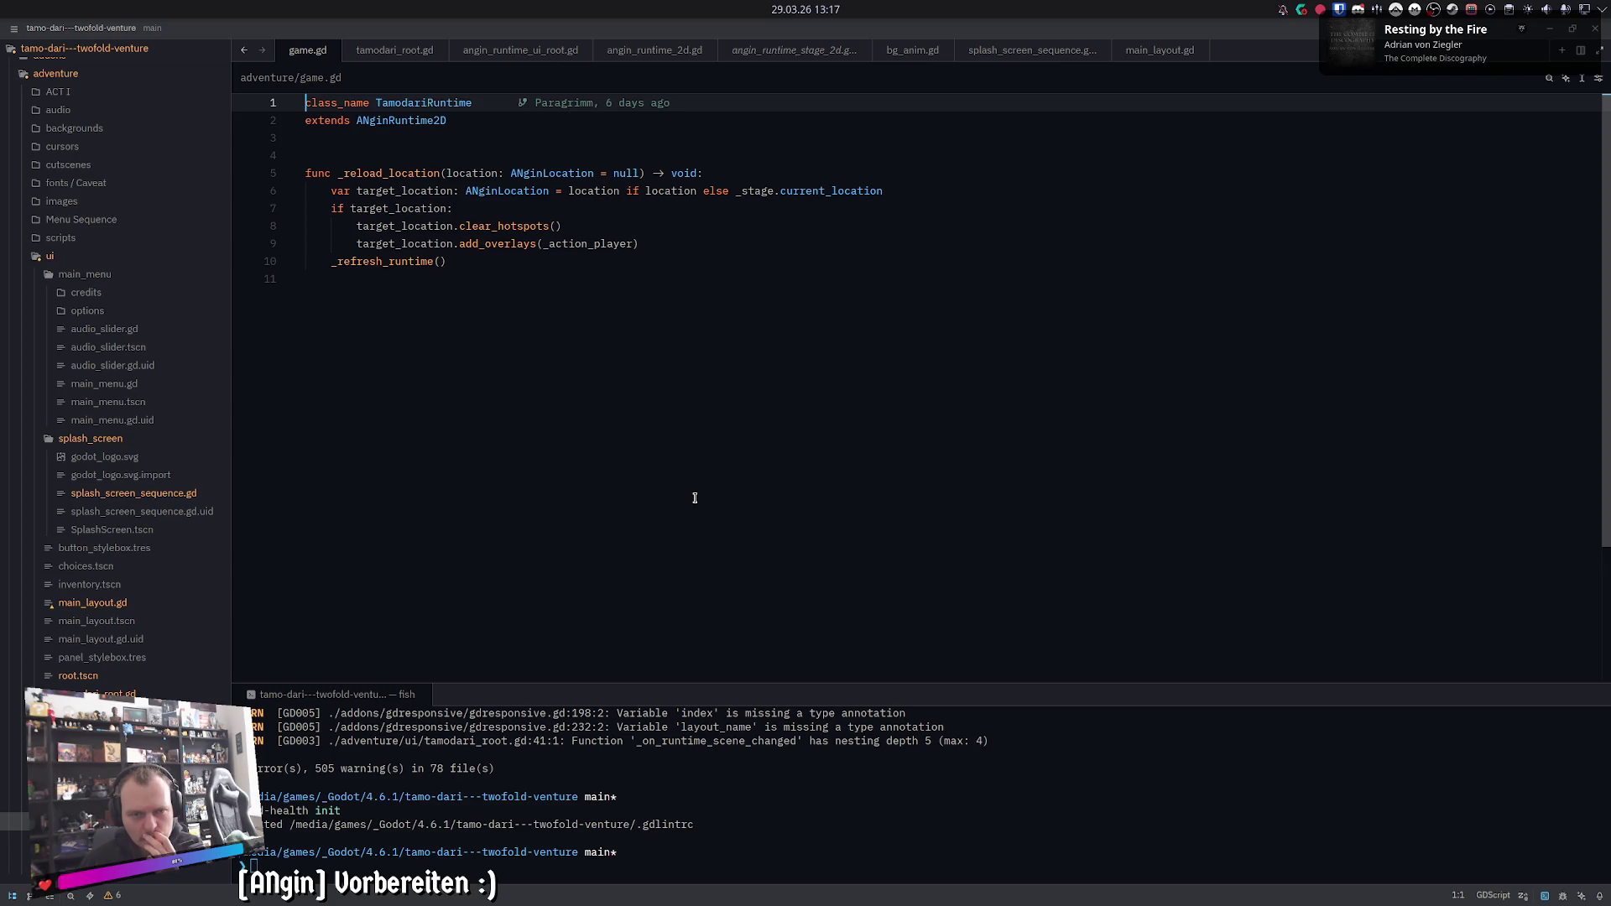
{"action": "left_click", "coordinate": [396, 52]}
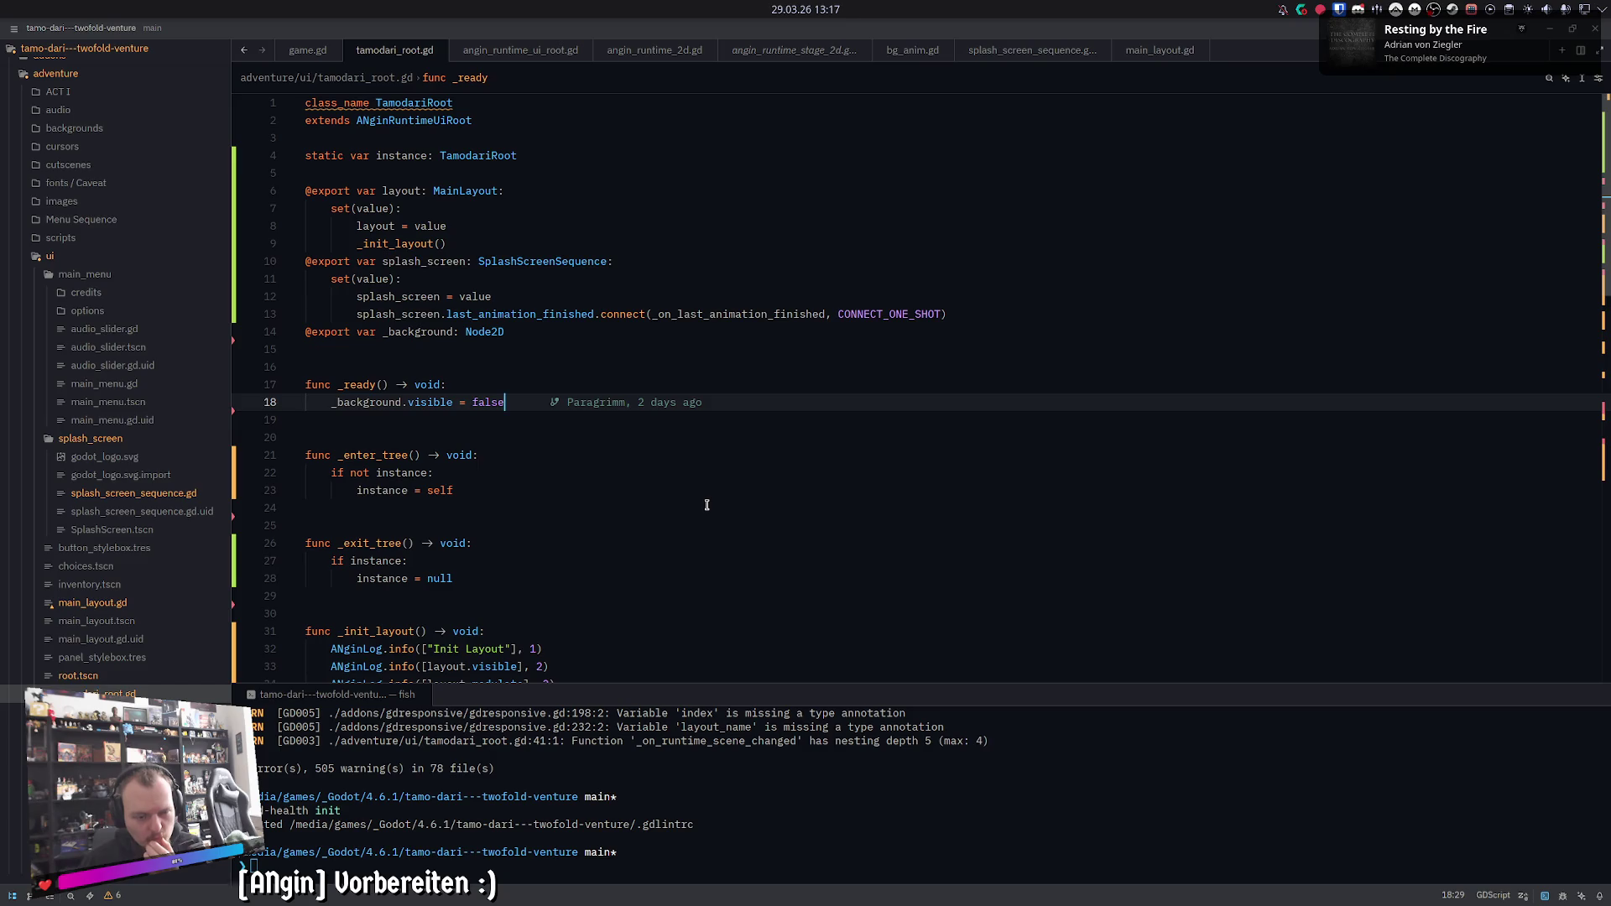
Minimise Zed and expand the Game node's Theme properties in the Inspector
{"action": "left_click", "coordinate": [1549, 30]}
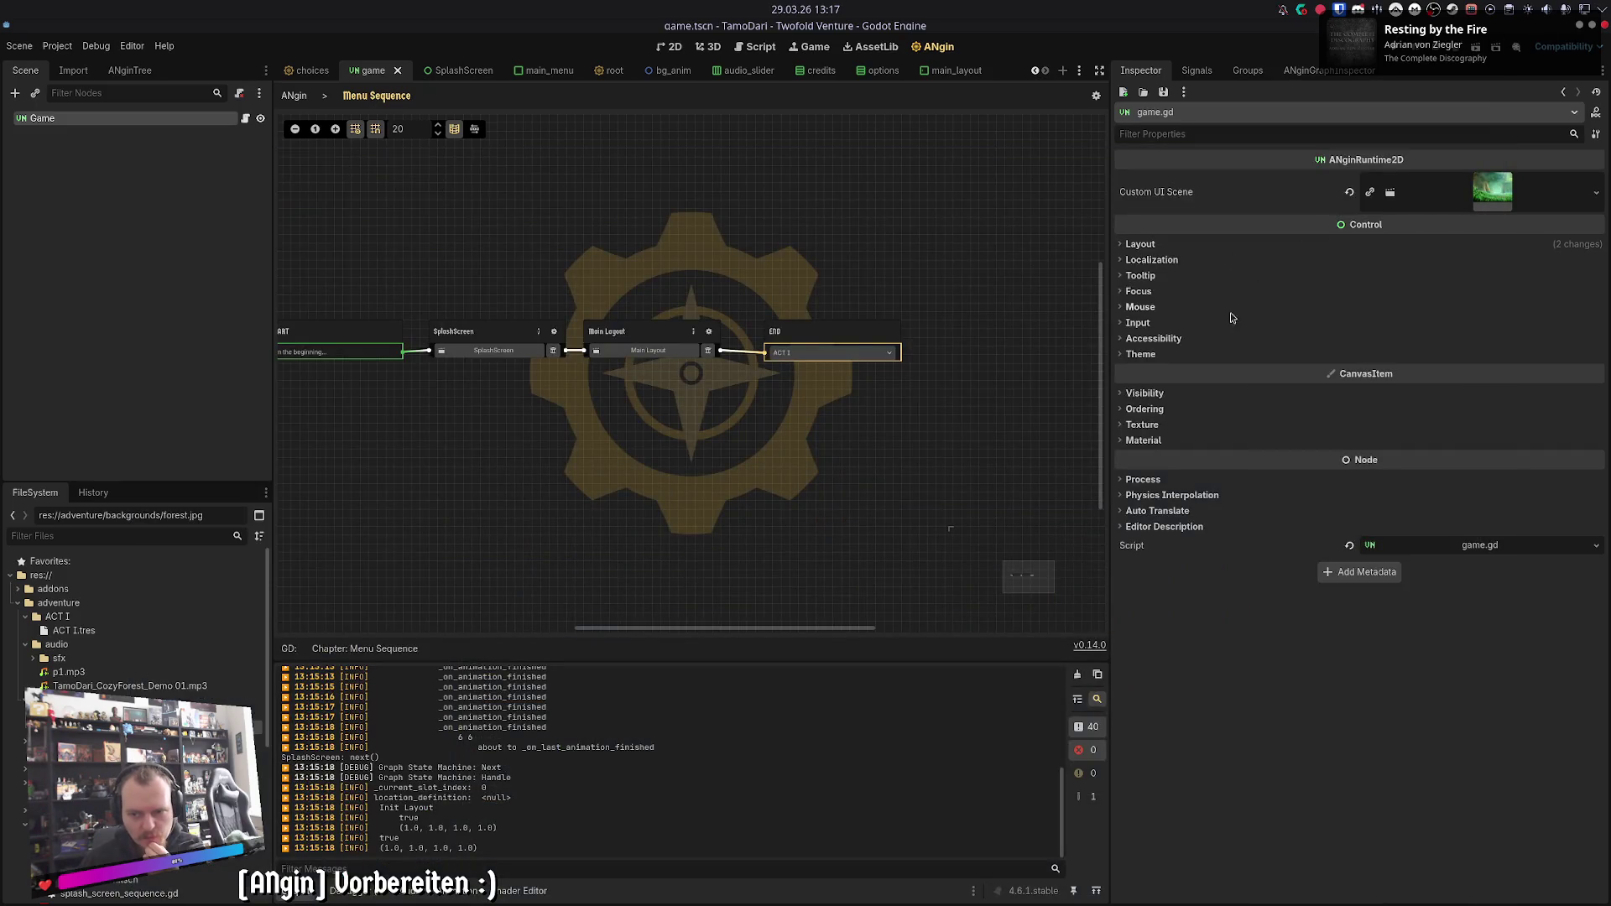
{"action": "left_click", "coordinate": [1140, 354]}
Assign Theme.tres to the Game node's Theme property and save the game scene
{"action": "scroll", "coordinate": [143, 621], "scroll_direction": "down", "scroll_amount": 3}
{"action": "mouse_move", "coordinate": [218, 861]}
{"action": "left_mouse_down"}
{"action": "mouse_move", "coordinate": [1374, 517]}
{"action": "mouse_move", "coordinate": [1477, 373]}
{"action": "left_mouse_up"}
{"action": "key", "text": "ctrl+s"}
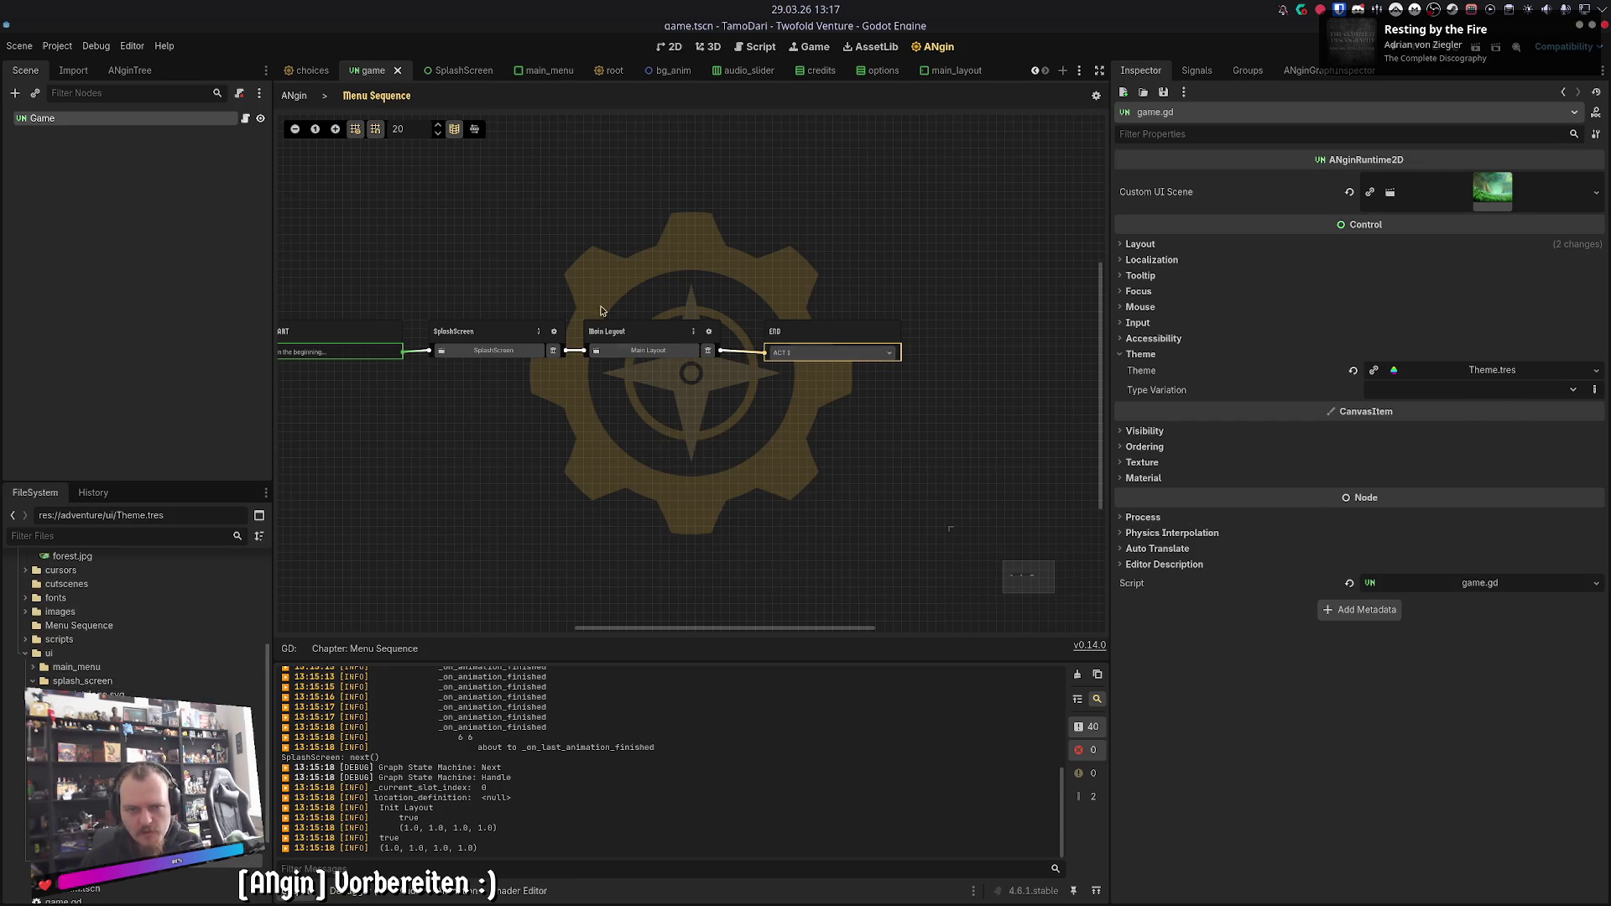
Inspect Root in the root scene, return to the game scene, and open game.gd in Zed
{"action": "left_click", "coordinate": [596, 70]}
{"action": "left_click", "coordinate": [113, 119]}
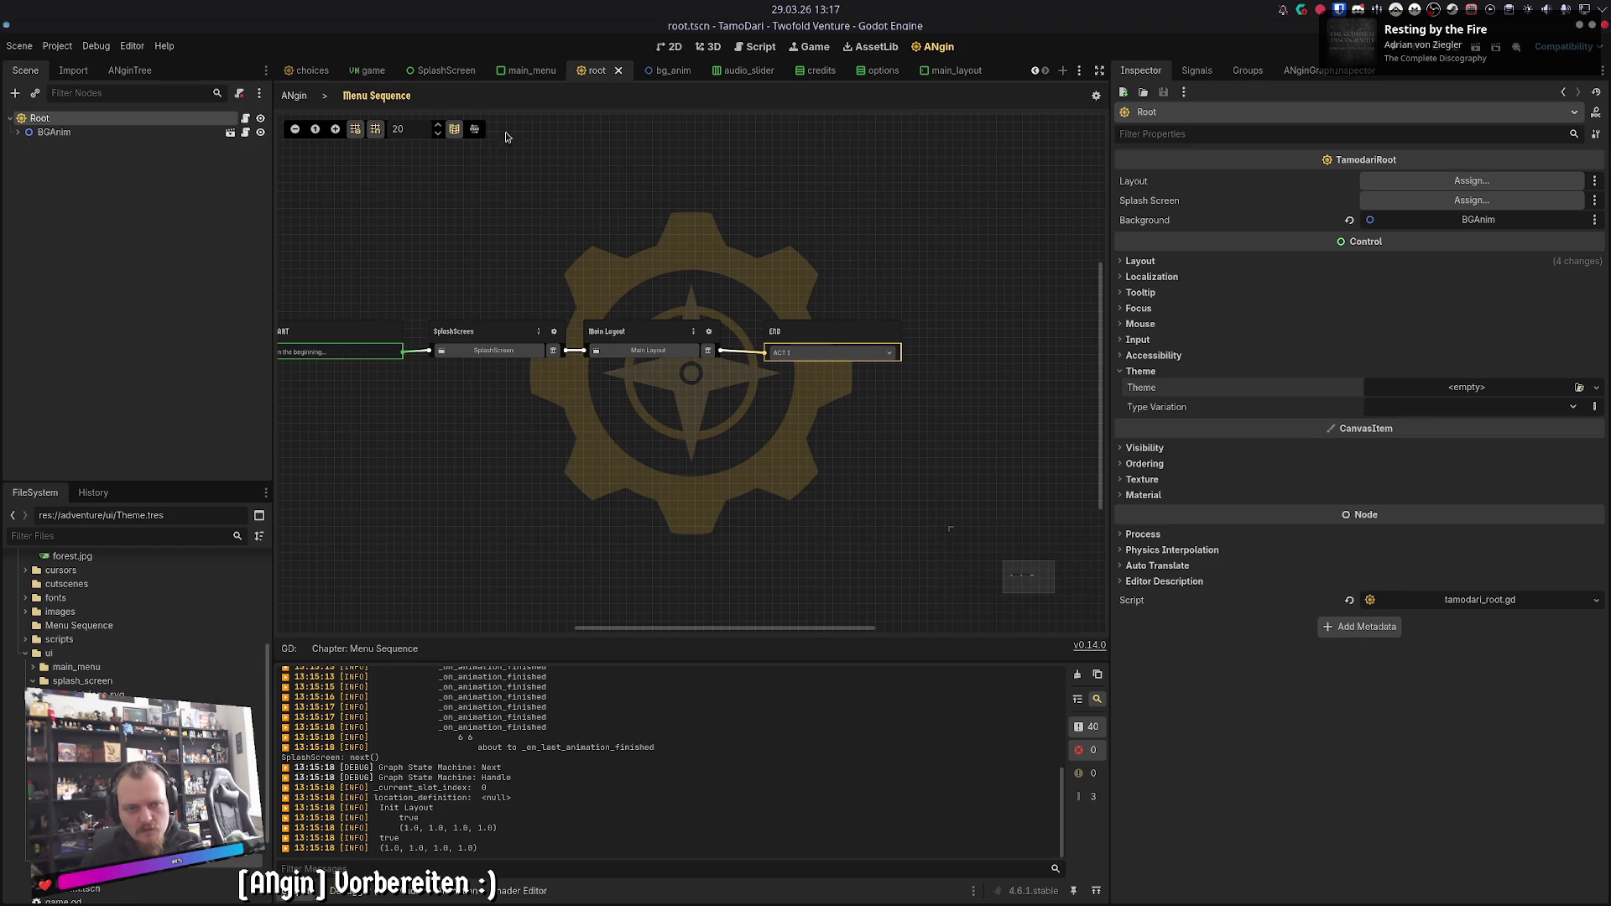
{"action": "left_click", "coordinate": [366, 70]}
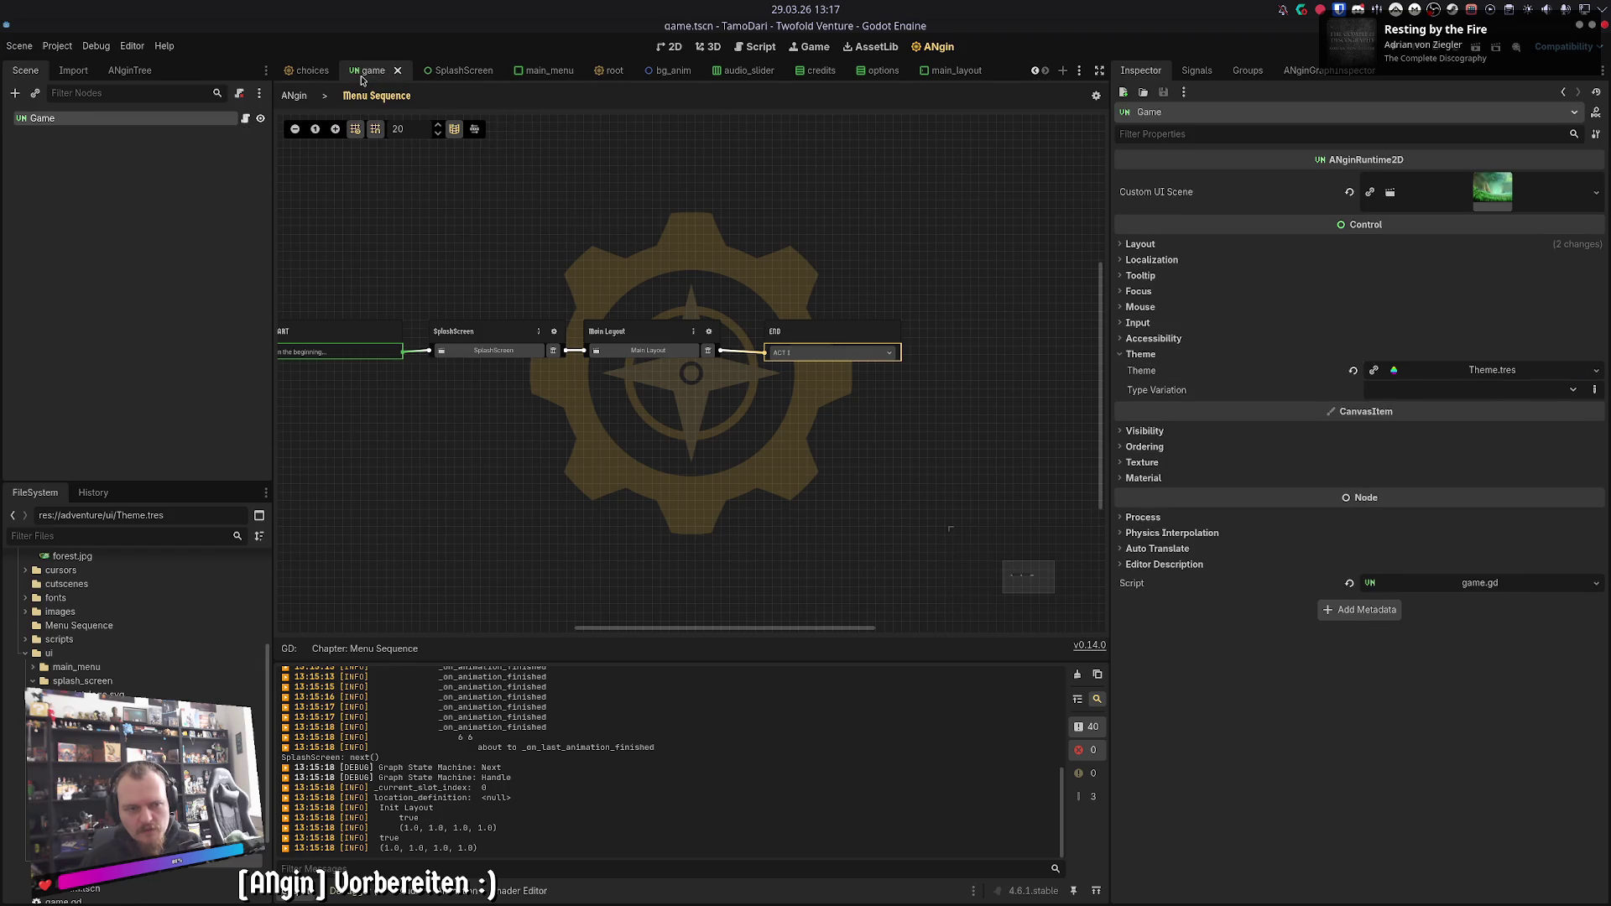
{"action": "key", "text": "alt+Tab"}
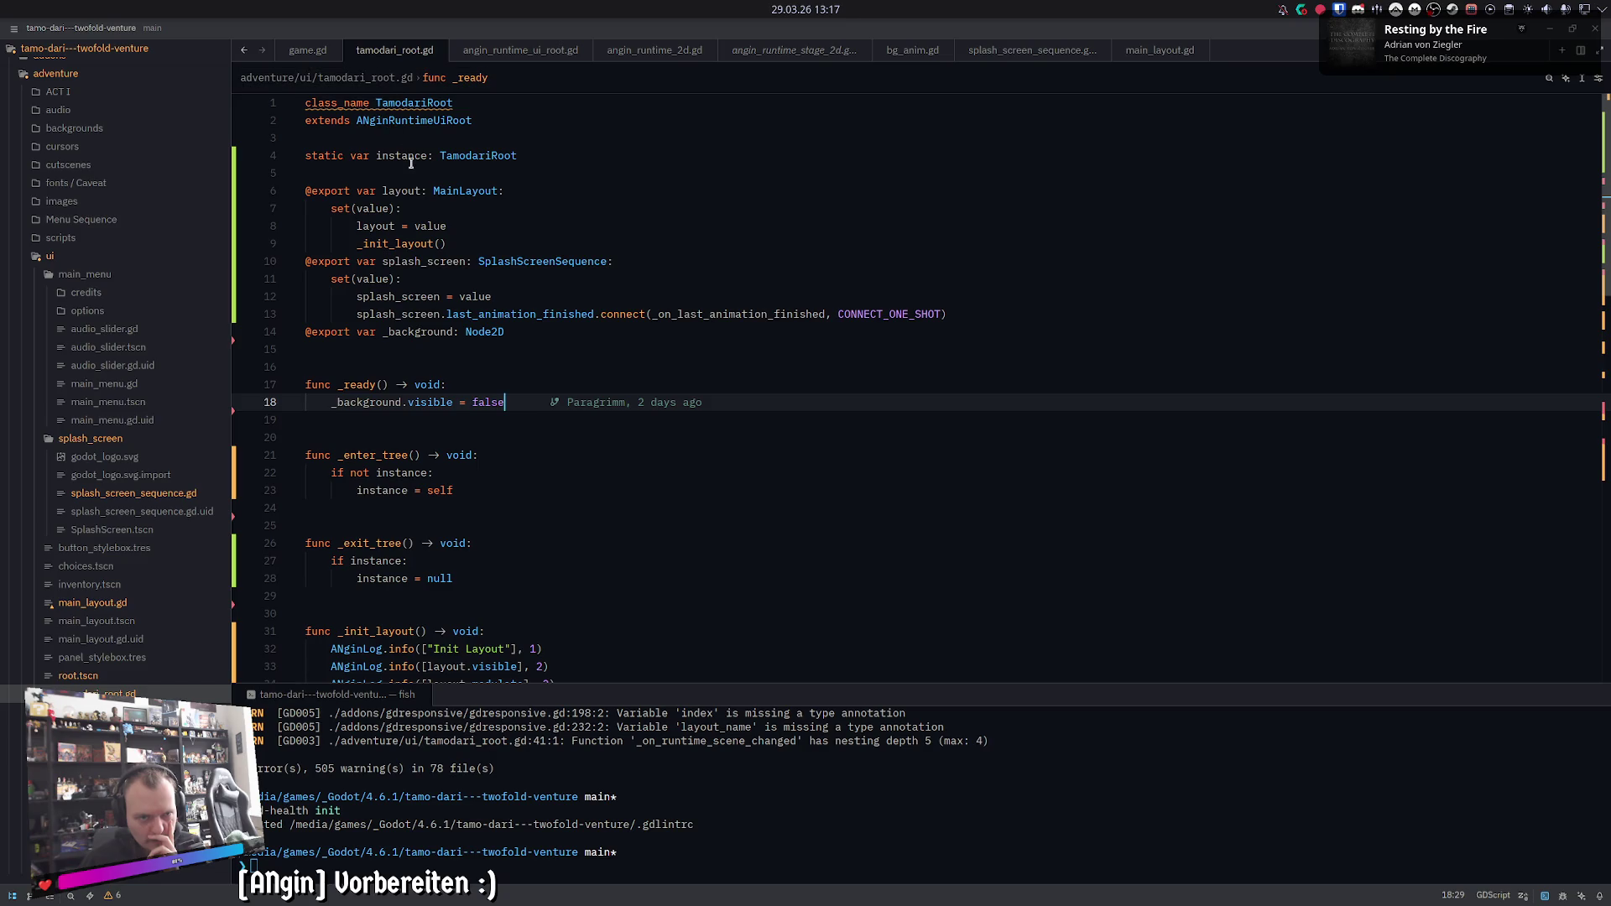
{"action": "left_click", "coordinate": [300, 52]}
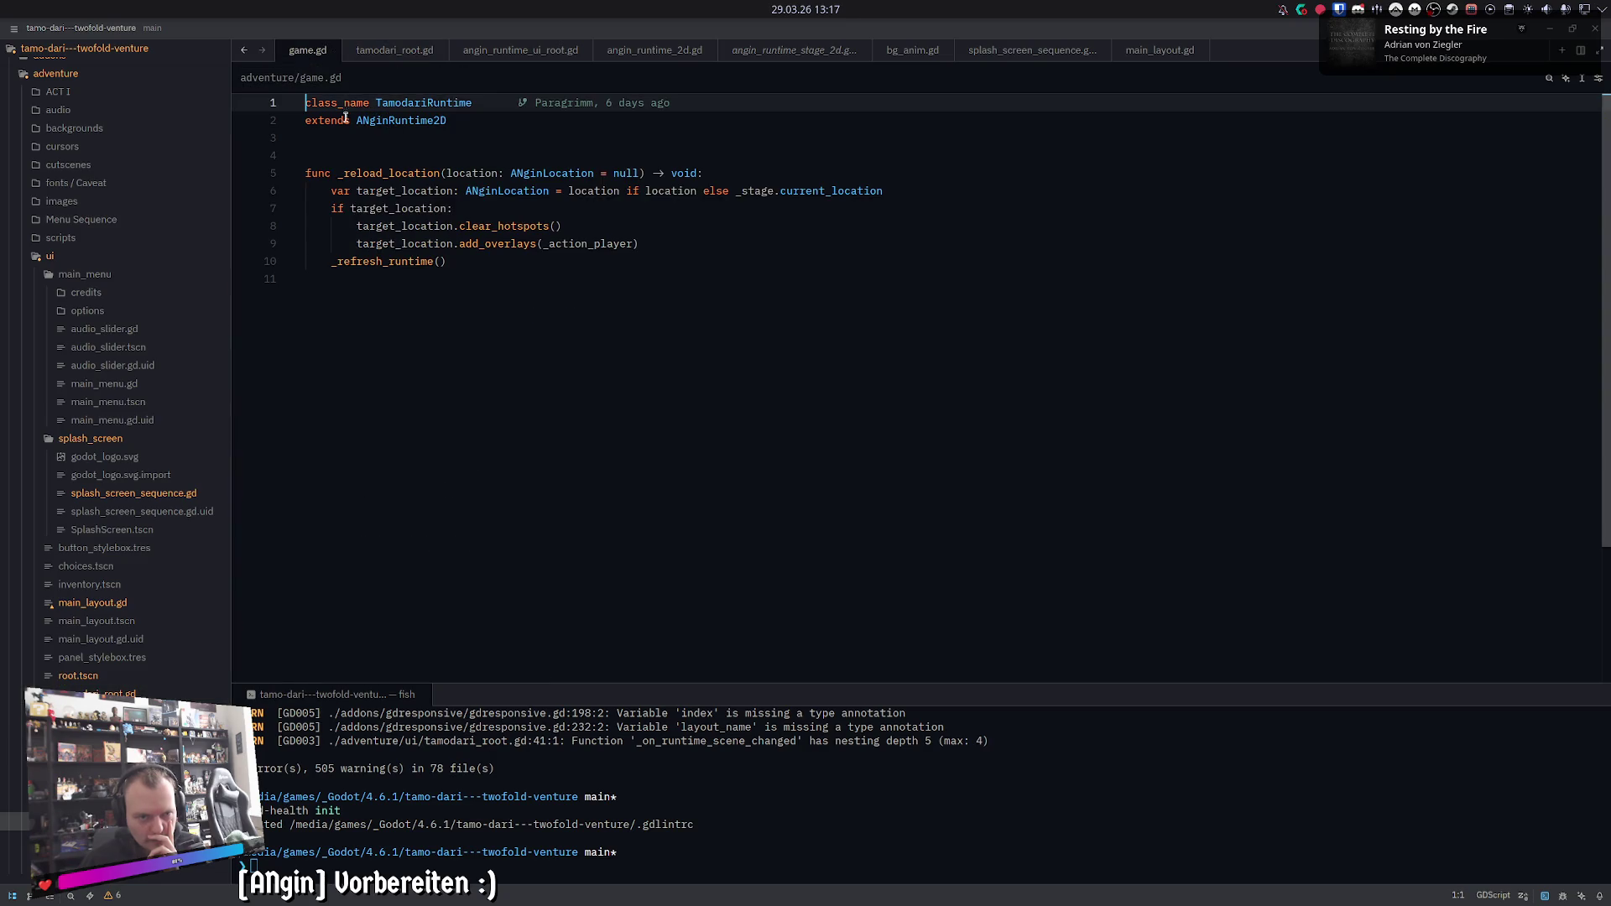
Follow ANginRuntime2D and then ANginRuntimeStage2D to their definitions in the runtime scripts
{"action": "left_click", "coordinate": [555, 293]}
{"action": "left_click", "coordinate": [401, 120], "text": "ctrl"}
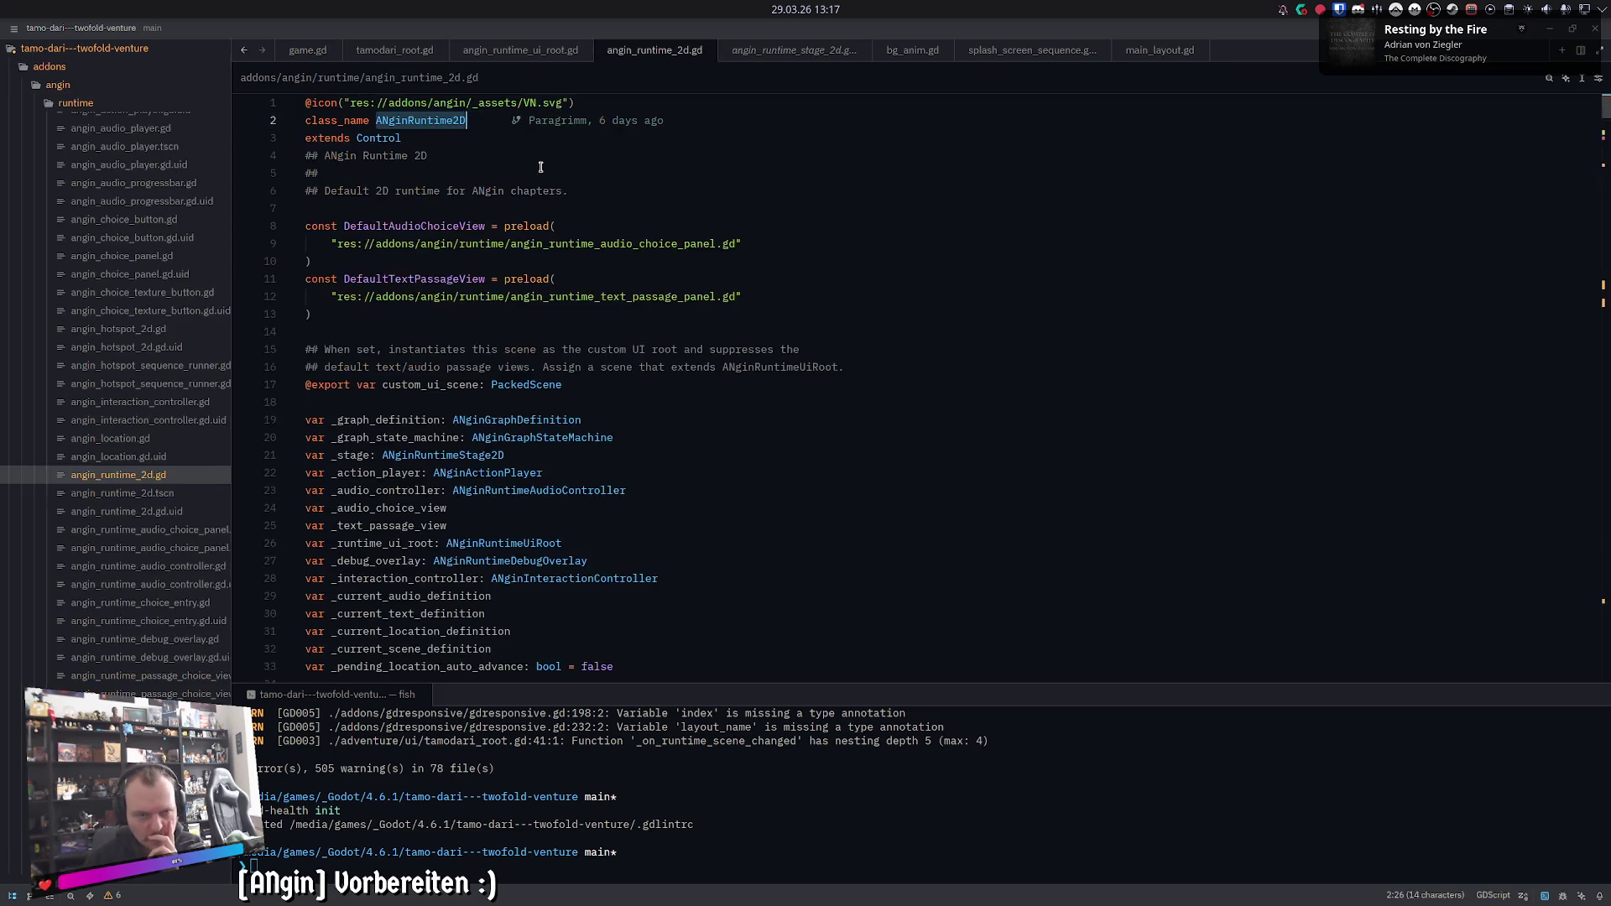
{"action": "scroll", "coordinate": [698, 458], "scroll_direction": "down", "scroll_amount": 10}
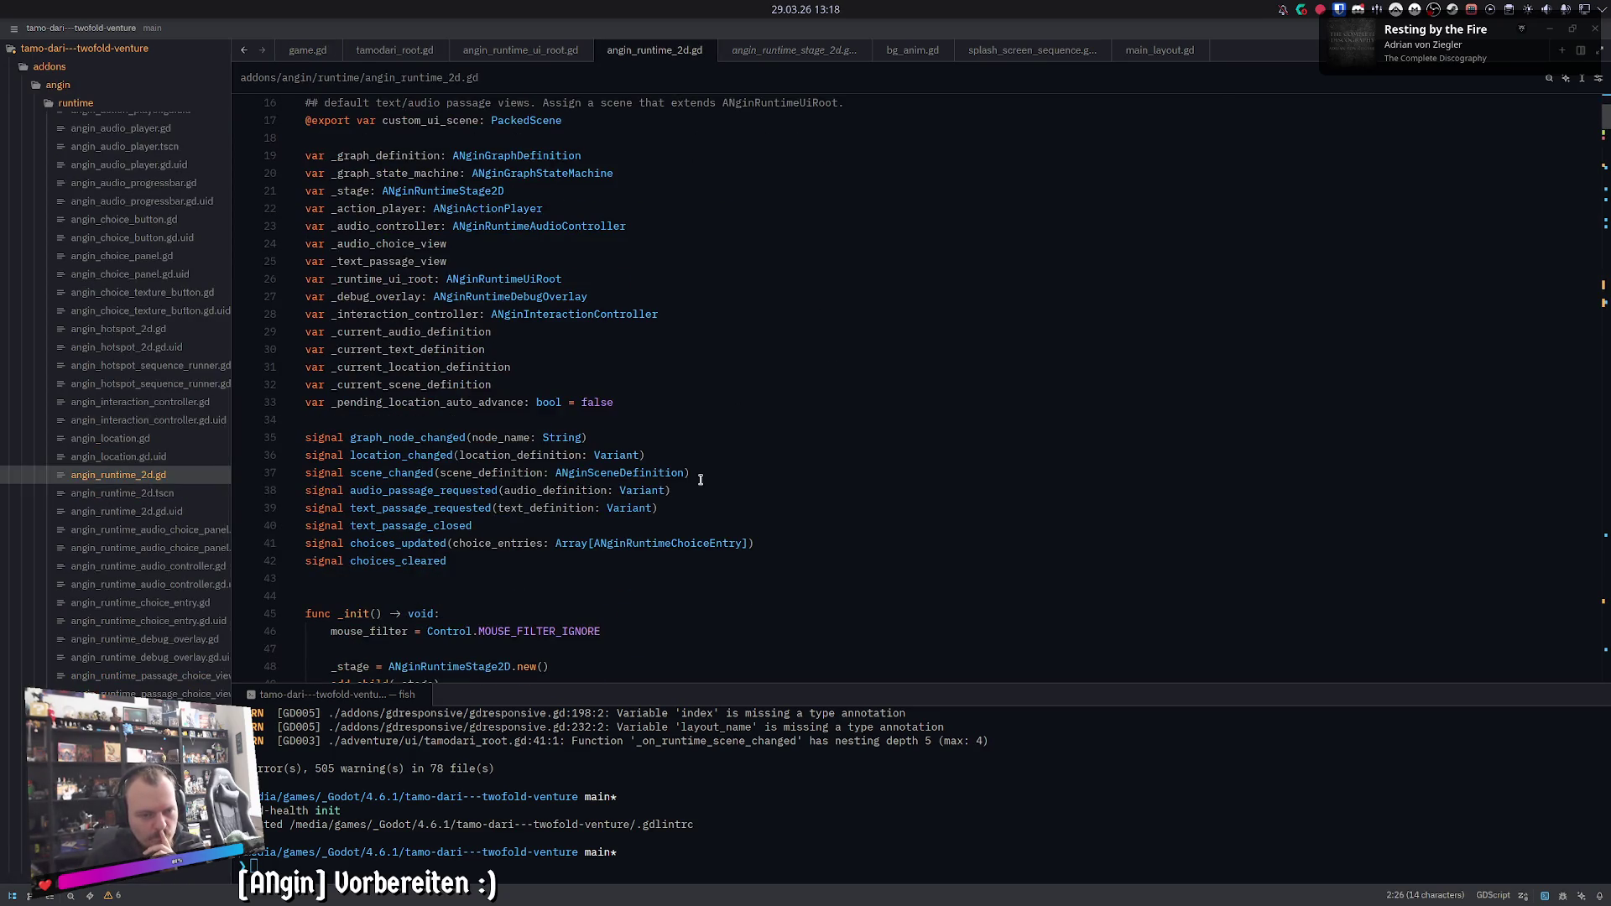
{"action": "left_click", "coordinate": [365, 262]}
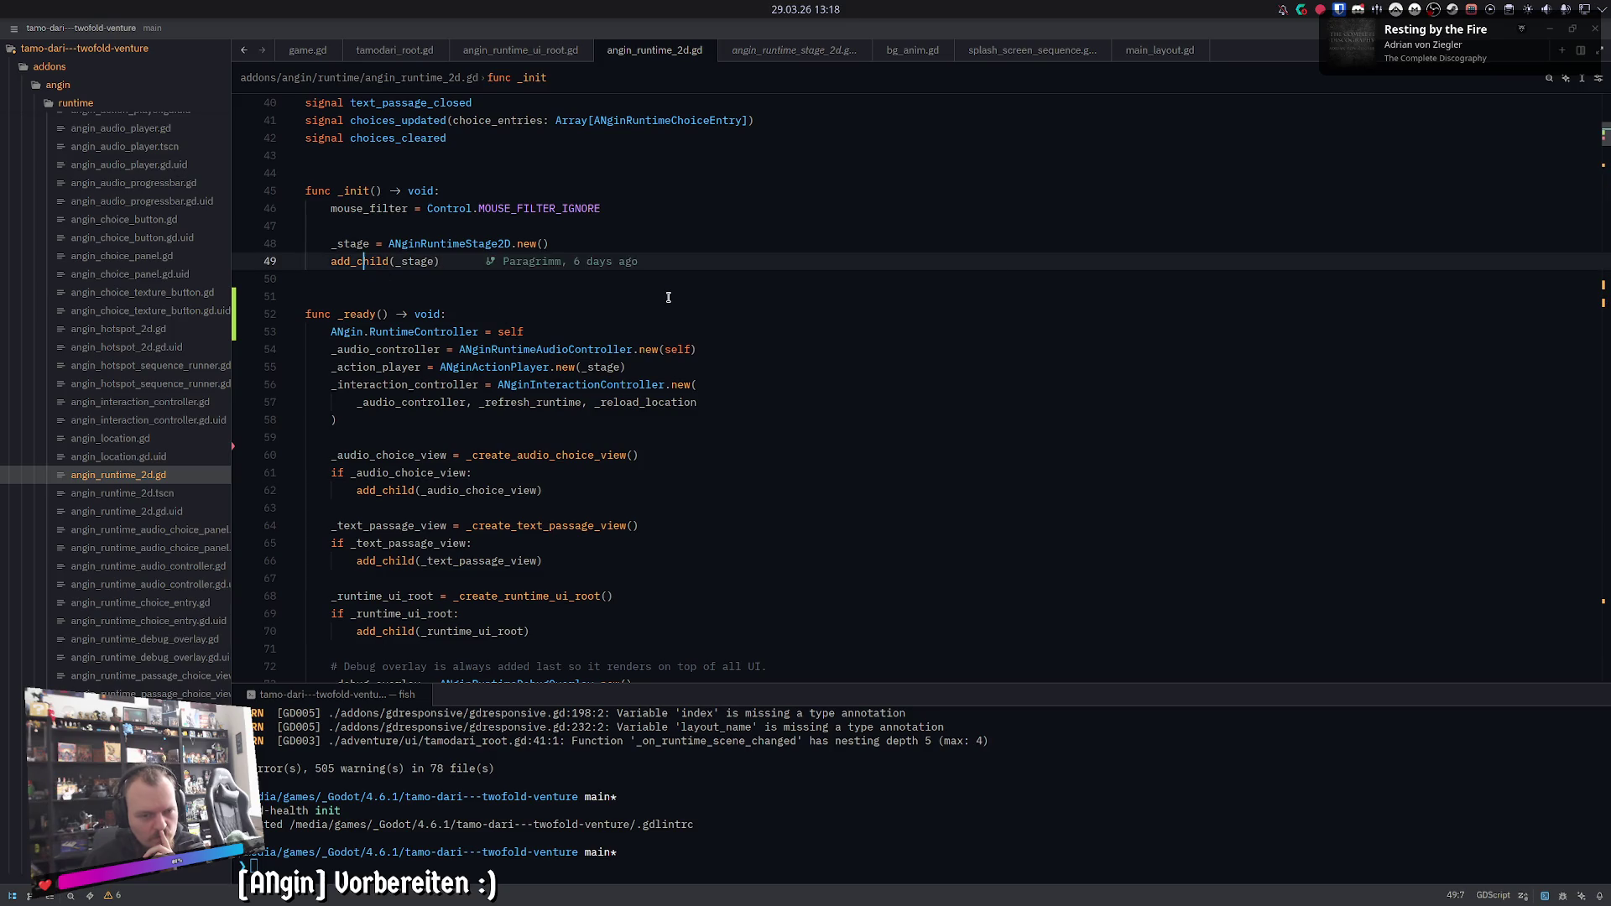
{"action": "left_click", "coordinate": [457, 245]}
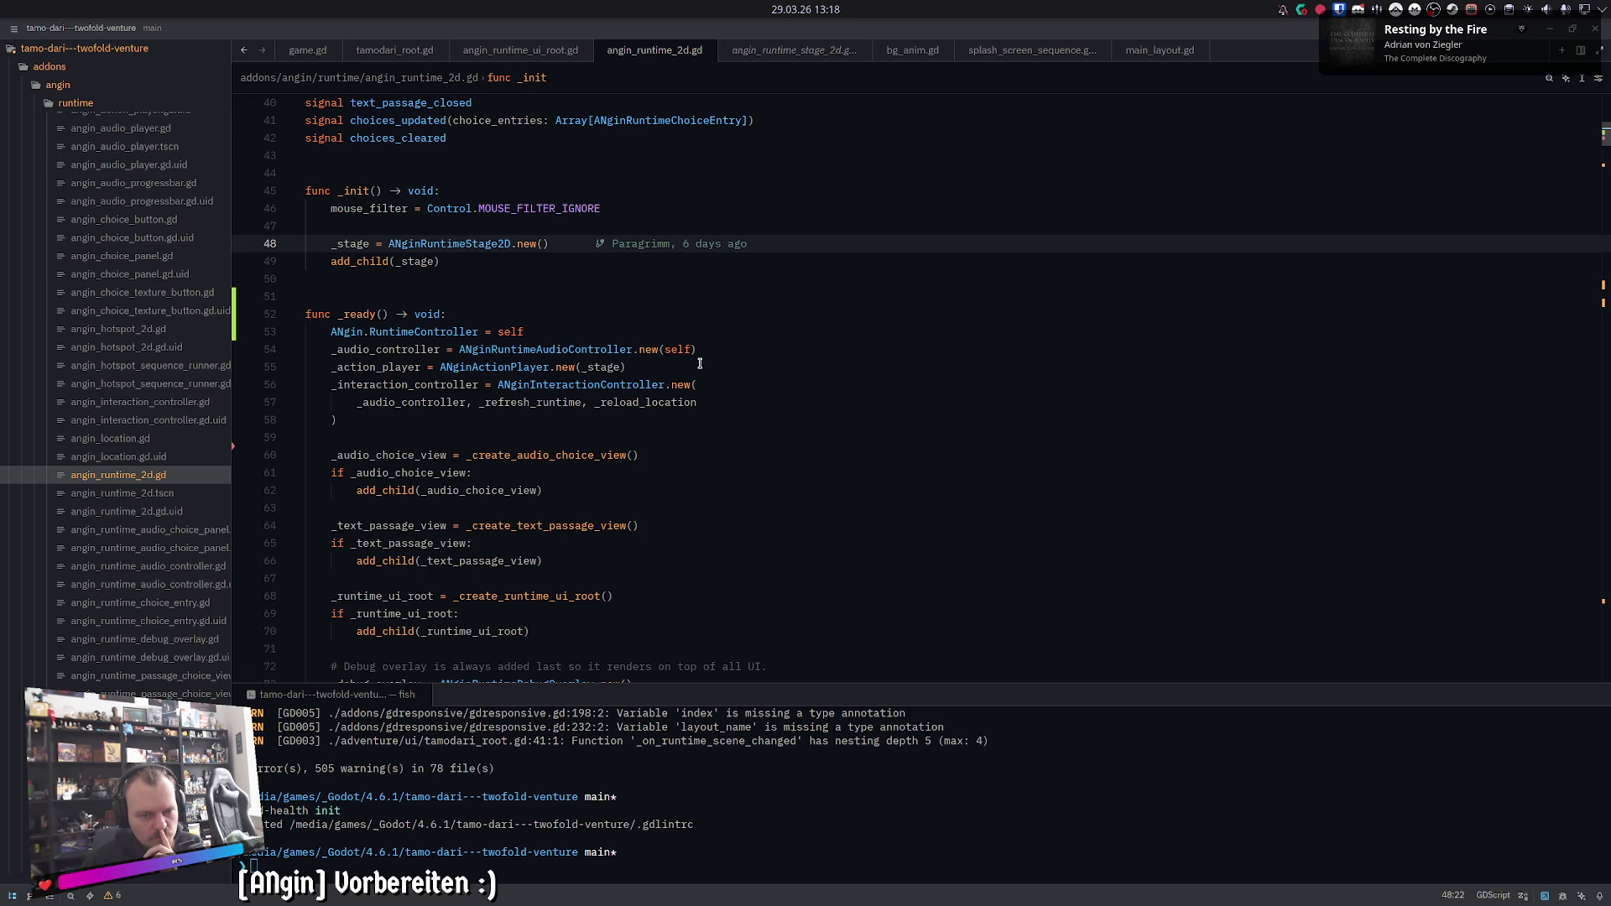
{"action": "scroll", "coordinate": [700, 363], "scroll_direction": "down", "scroll_amount": 3}
{"action": "scroll", "coordinate": [702, 361], "scroll_direction": "up", "scroll_amount": 1}
{"action": "key", "text": "F12"}
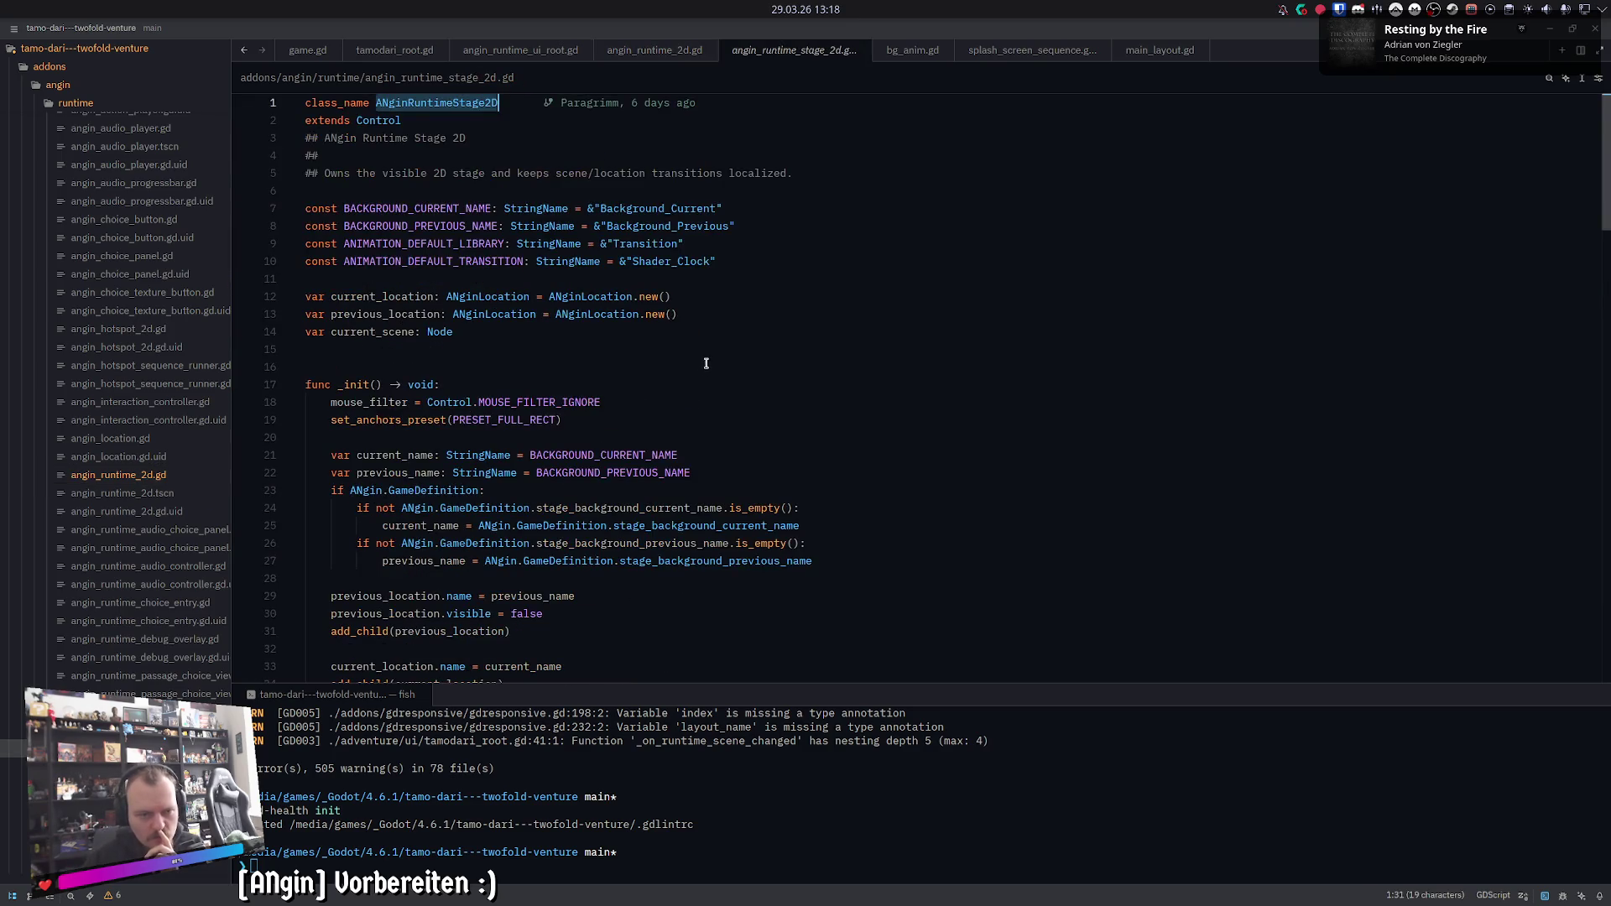
{"action": "scroll", "coordinate": [723, 370], "scroll_direction": "down", "scroll_amount": 4}
{"action": "scroll", "coordinate": [730, 401], "scroll_direction": "up", "scroll_amount": 4}
{"action": "scroll", "coordinate": [729, 401], "scroll_direction": "down", "scroll_amount": 5}
{"action": "scroll", "coordinate": [734, 411], "scroll_direction": "up", "scroll_amount": 5}
{"action": "scroll", "coordinate": [678, 381], "scroll_direction": "down", "scroll_amount": 5}
{"action": "scroll", "coordinate": [678, 381], "scroll_direction": "down", "scroll_amount": 8}
{"action": "key", "text": "ctrl+alt+minus"}
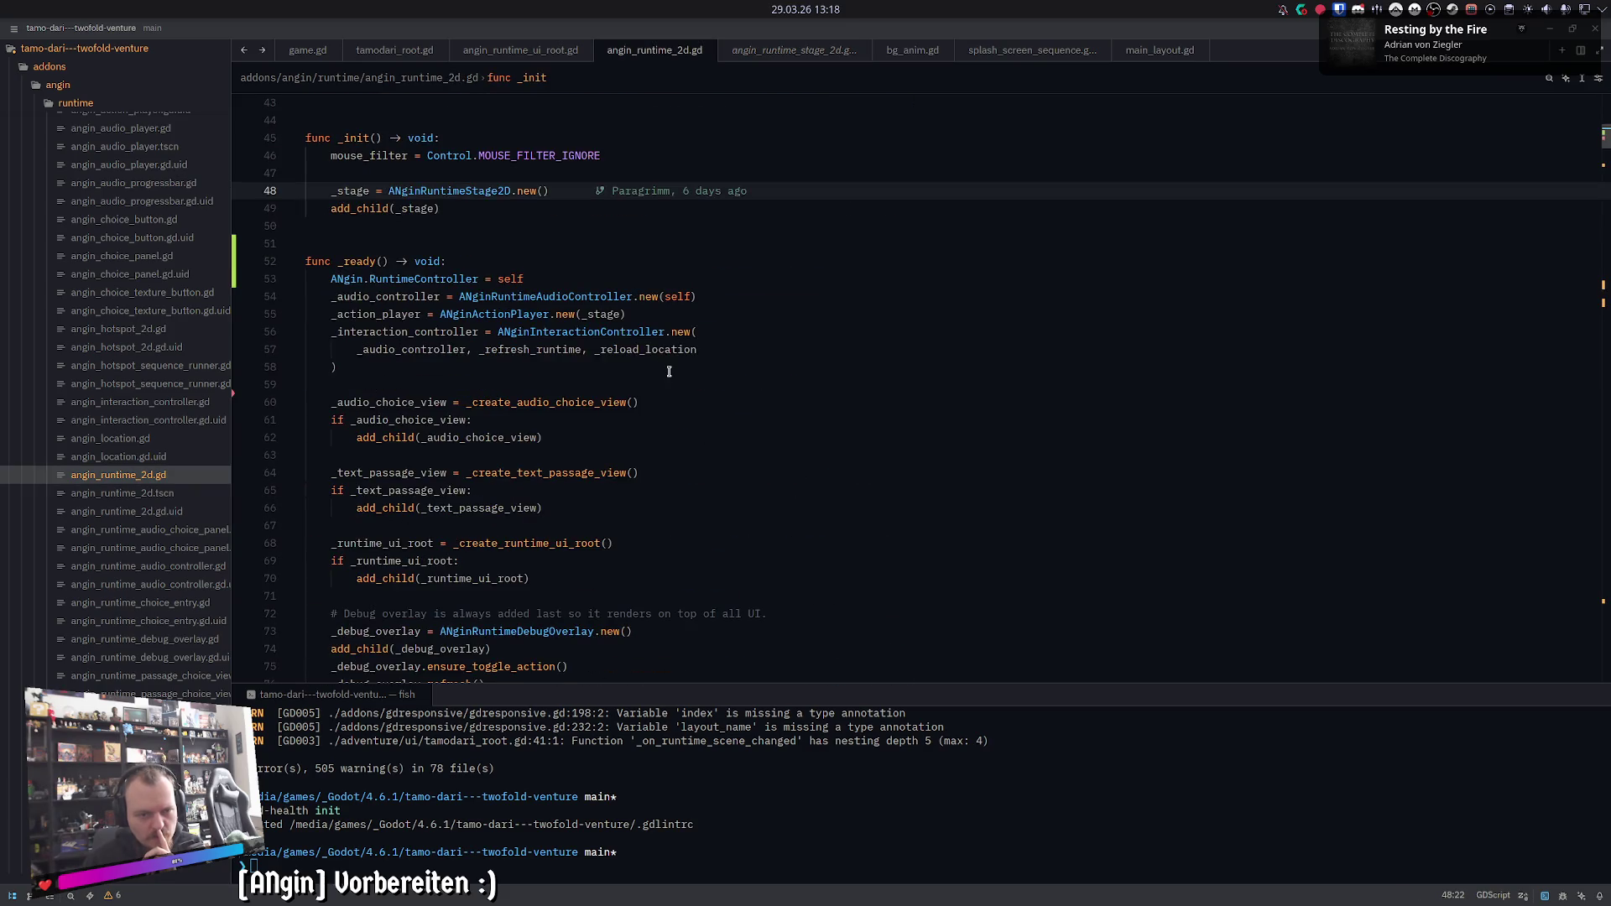
{"action": "scroll", "coordinate": [454, 314], "scroll_direction": "up", "scroll_amount": 2}
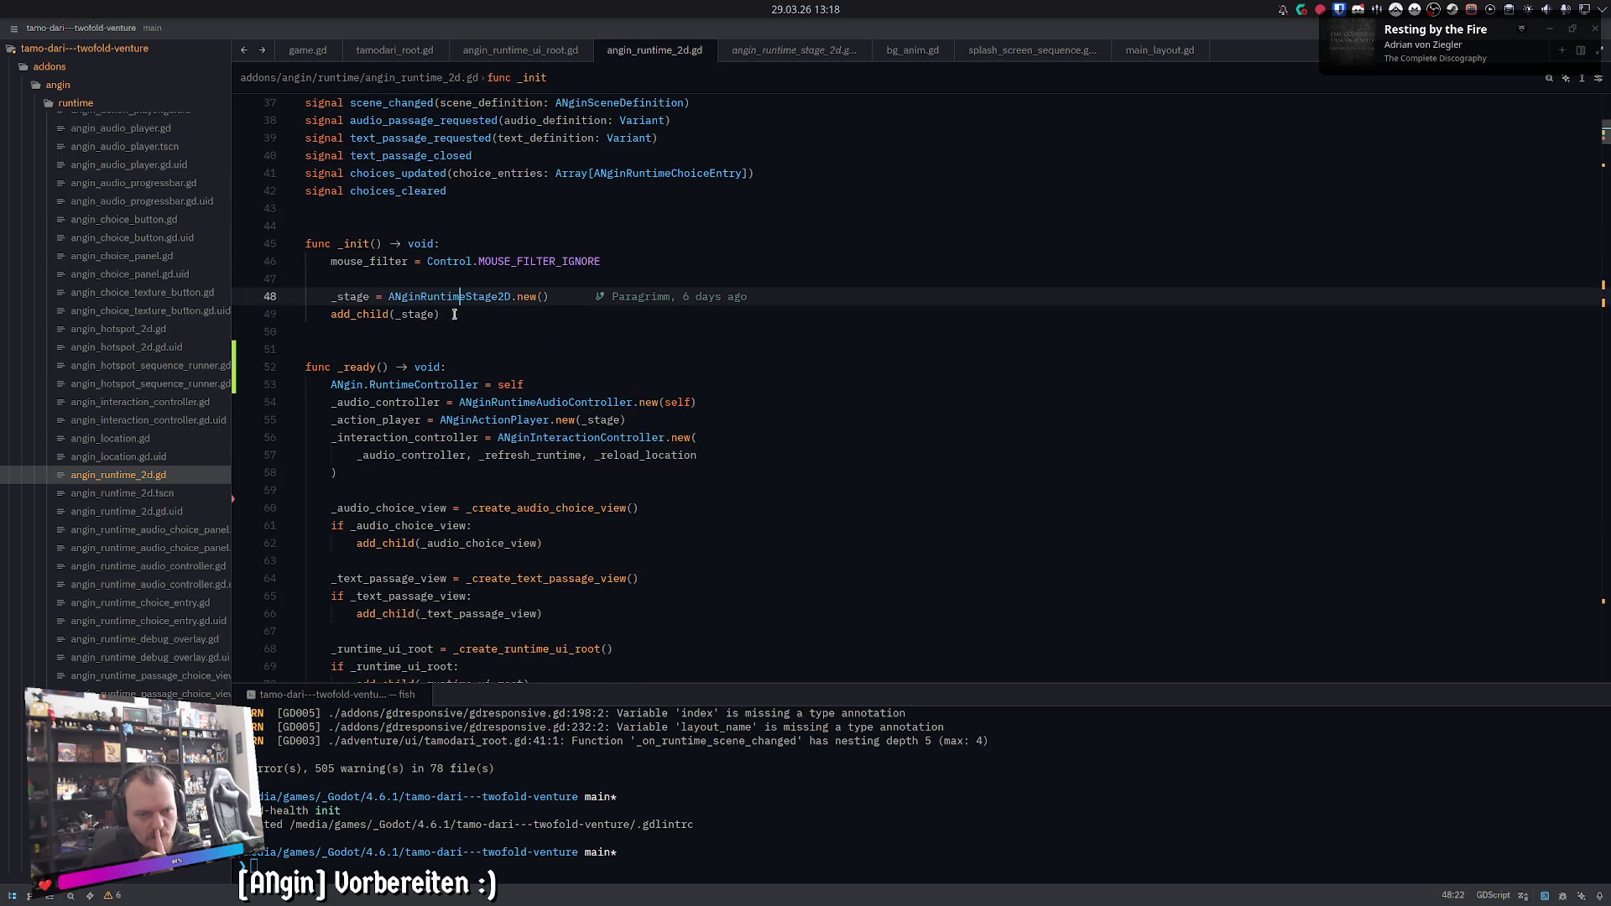
{"action": "left_click", "coordinate": [445, 299], "text": "ctrl"}
{"action": "scroll", "coordinate": [593, 344], "scroll_direction": "down", "scroll_amount": 4}
{"action": "scroll", "coordinate": [593, 344], "scroll_direction": "up", "scroll_amount": 4}
Add name = "Stage" as the first line of _init and save angin_runtime_stage_2d.gd
{"action": "left_click", "coordinate": [540, 388]}
{"action": "key", "text": "Return"}
{"action": "type", "text": "name = \"Stage\"\""}
{"action": "key", "text": "ctrl+s"}
{"action": "left_click", "coordinate": [747, 261]}
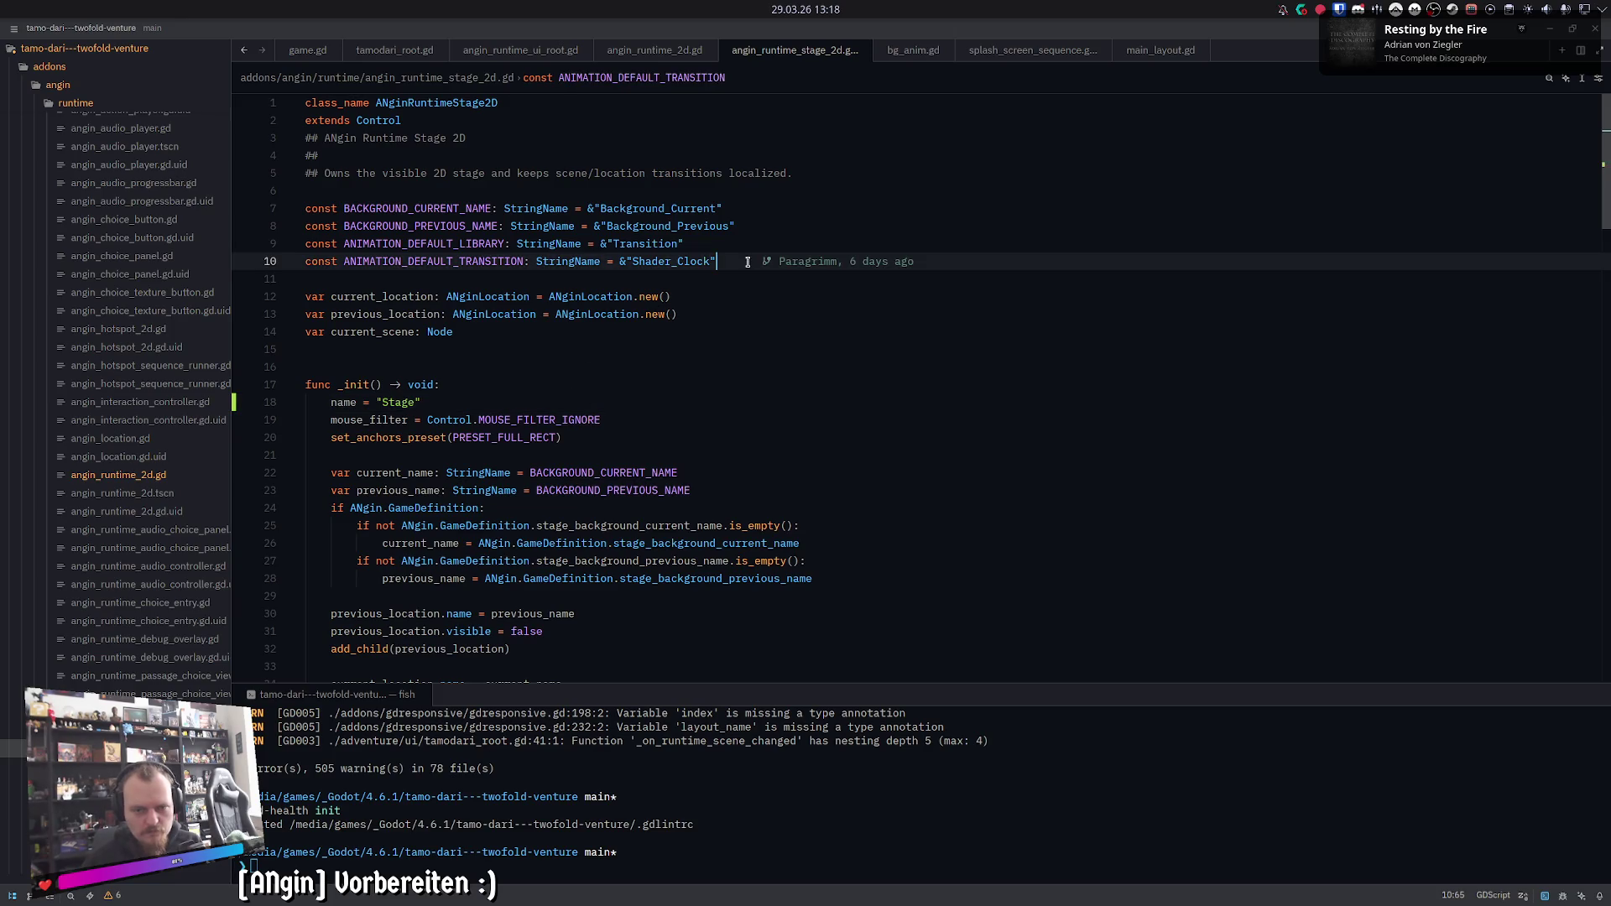
Add const NAME: StringName = &"Stage" below the stage constants, then navigate back to angin_runtime_2d.gd
{"action": "key", "text": "Return"}
{"action": "key", "text": "Return"}
{"action": "type", "text": "const"}
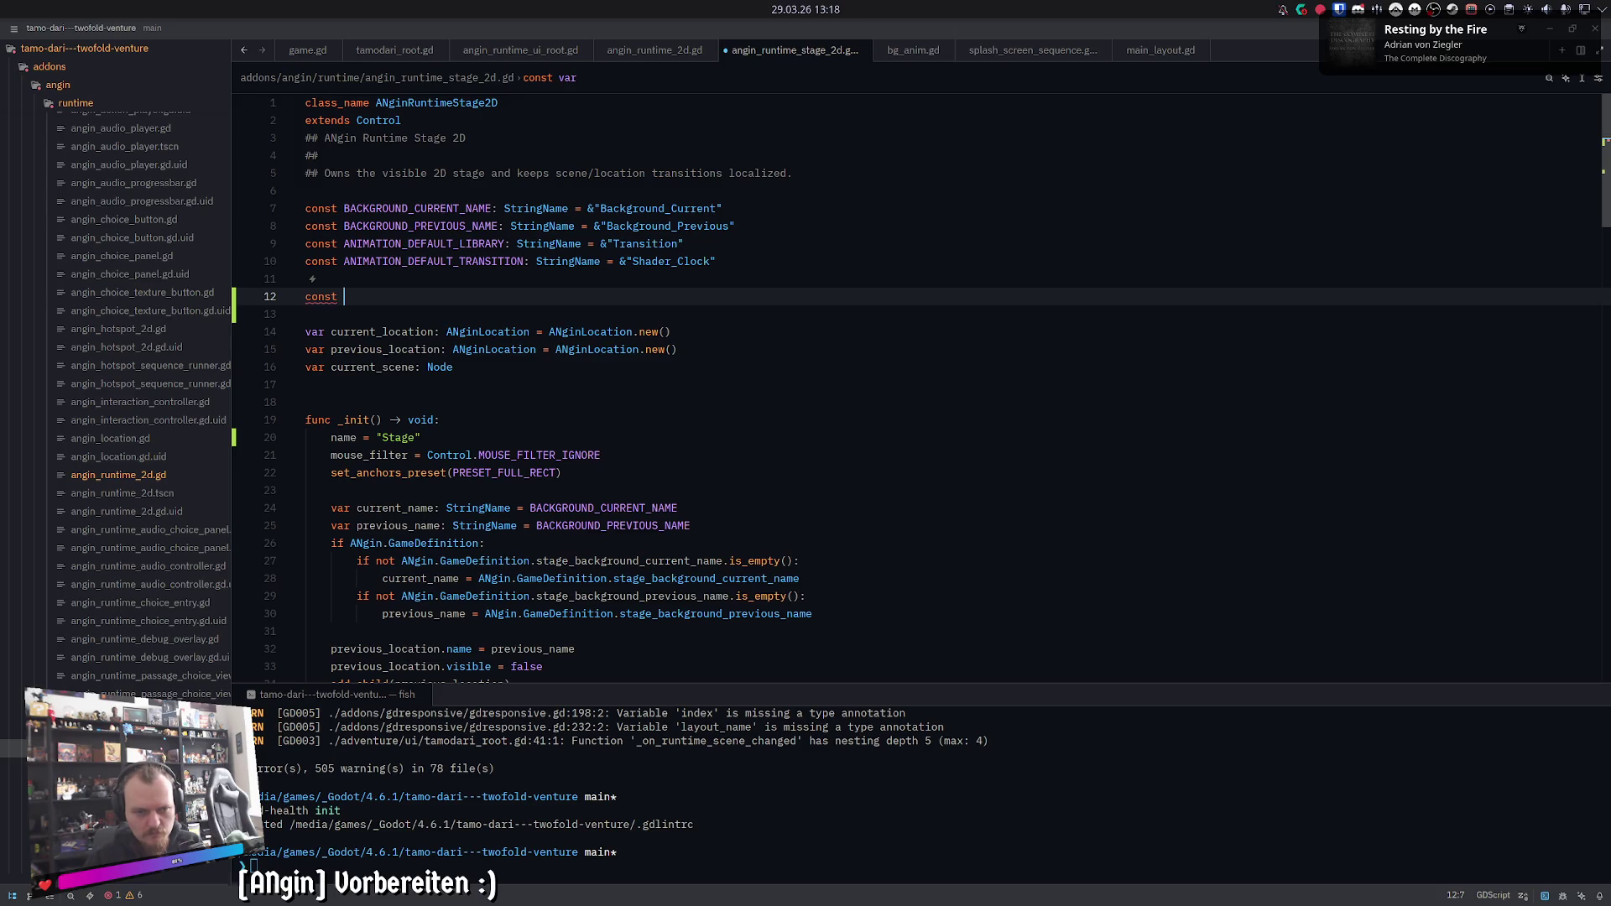
{"action": "type", "text": " NAME: StringN"}
{"action": "key", "text": "Return"}
{"action": "type", "text": "= &\"Stage"}
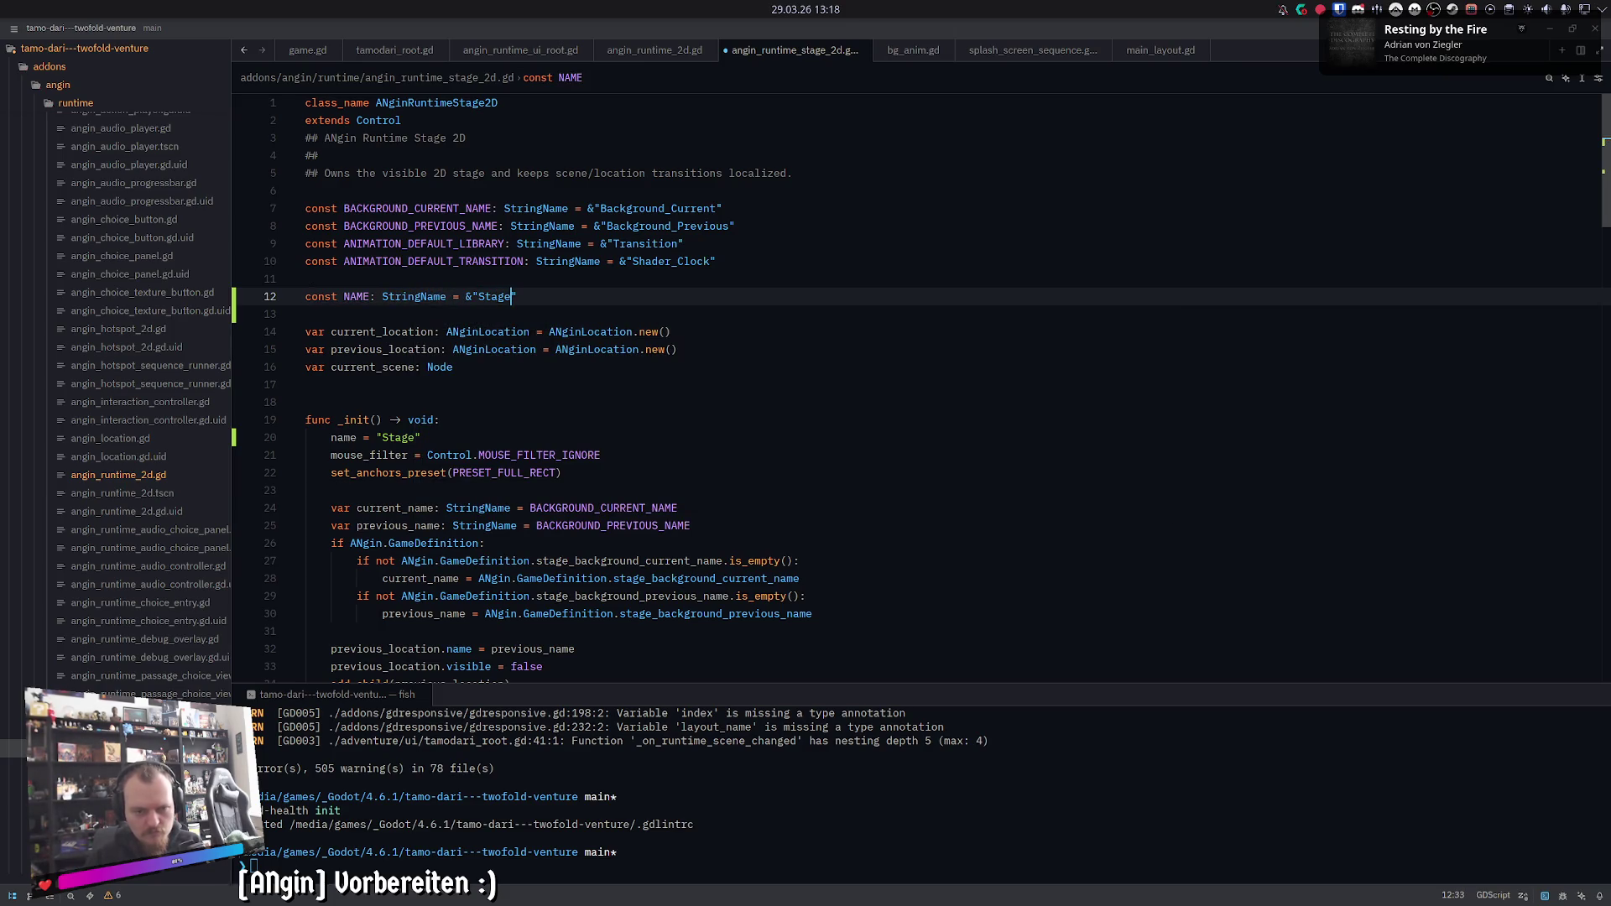
{"action": "key", "text": "ctrl+alt+minus"}
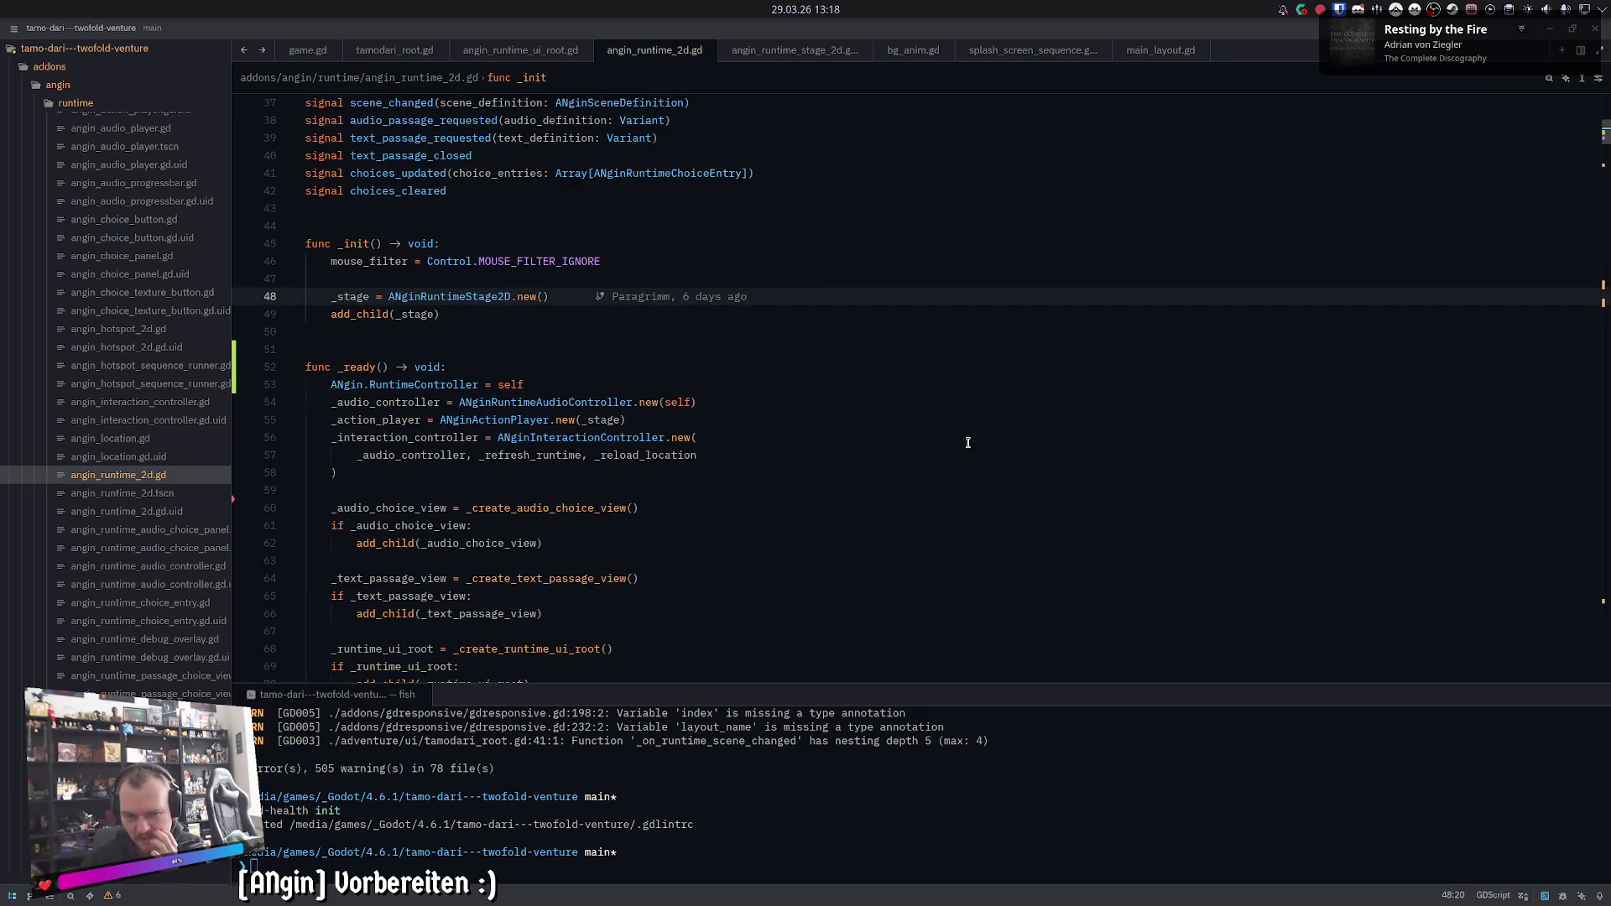
Compare game.gd and tamodari_root.gd in Zed, then return to the Godot editor
{"action": "scroll", "coordinate": [960, 442], "scroll_direction": "up", "scroll_amount": 2}
{"action": "scroll", "coordinate": [961, 442], "scroll_direction": "up", "scroll_amount": 2}
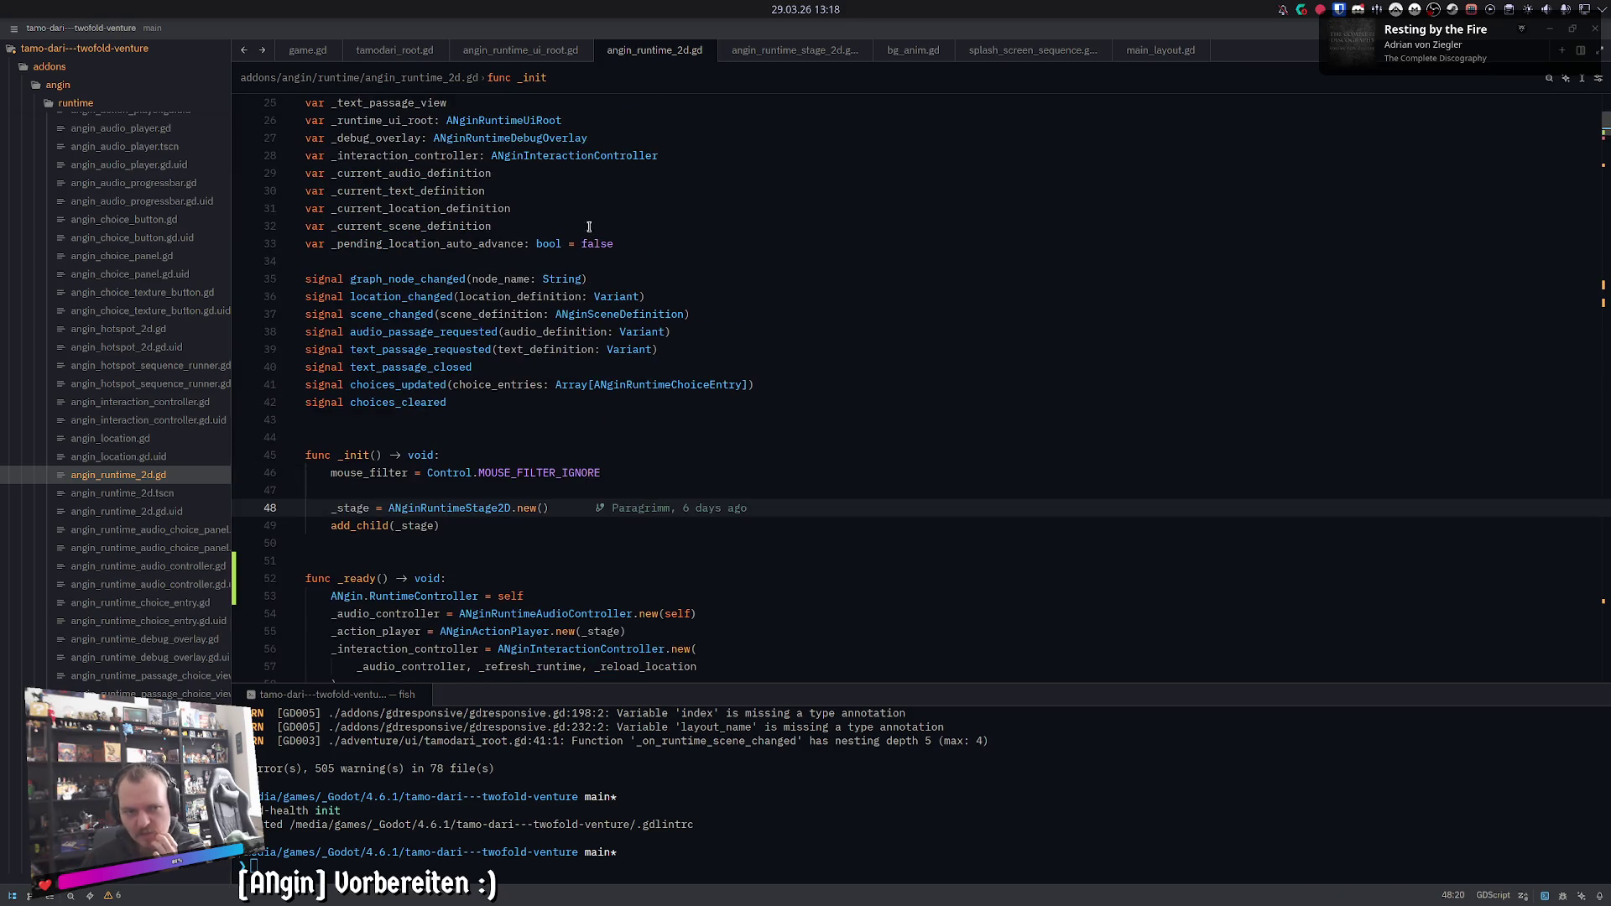
{"action": "key", "text": "ctrl+alt+minus"}
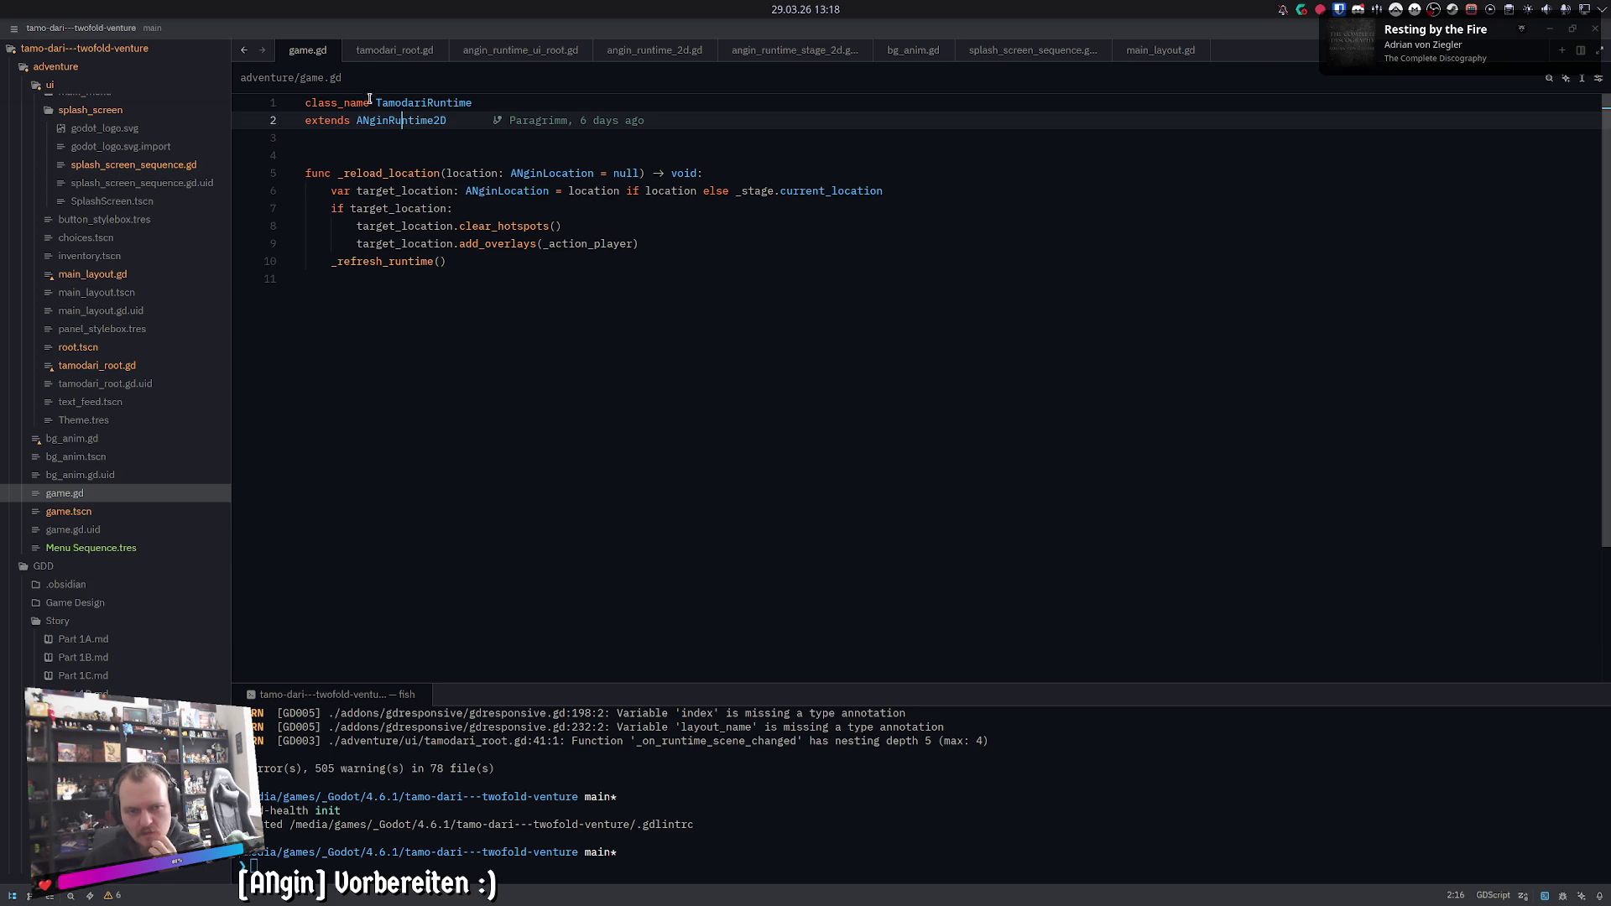
{"action": "left_click", "coordinate": [368, 52]}
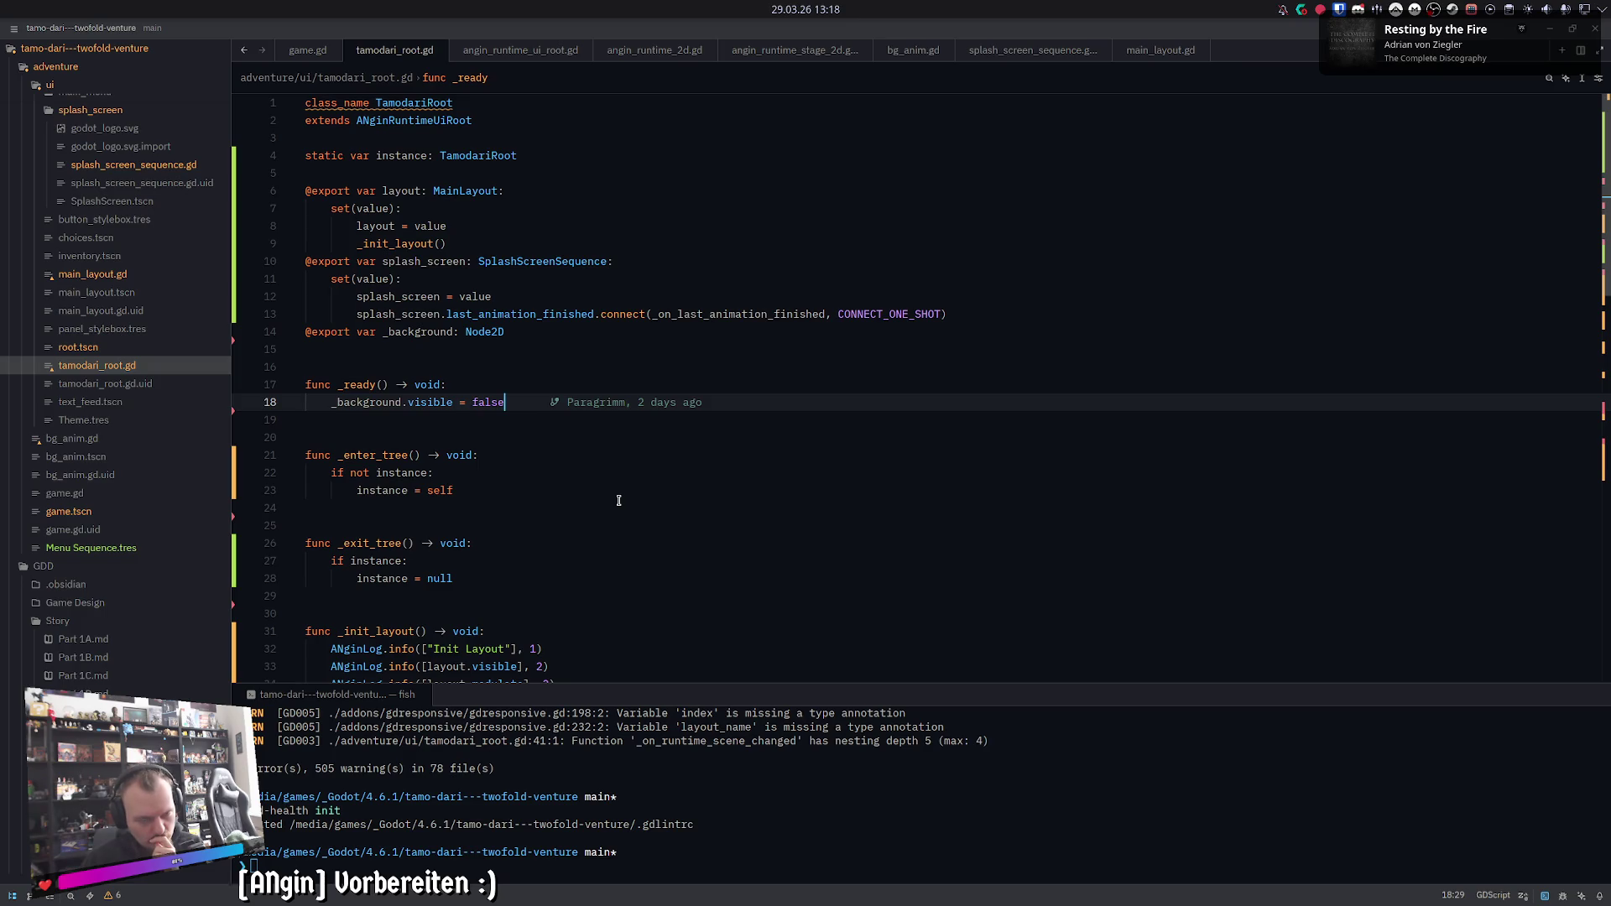
{"action": "scroll", "coordinate": [619, 500], "scroll_direction": "down", "scroll_amount": 9}
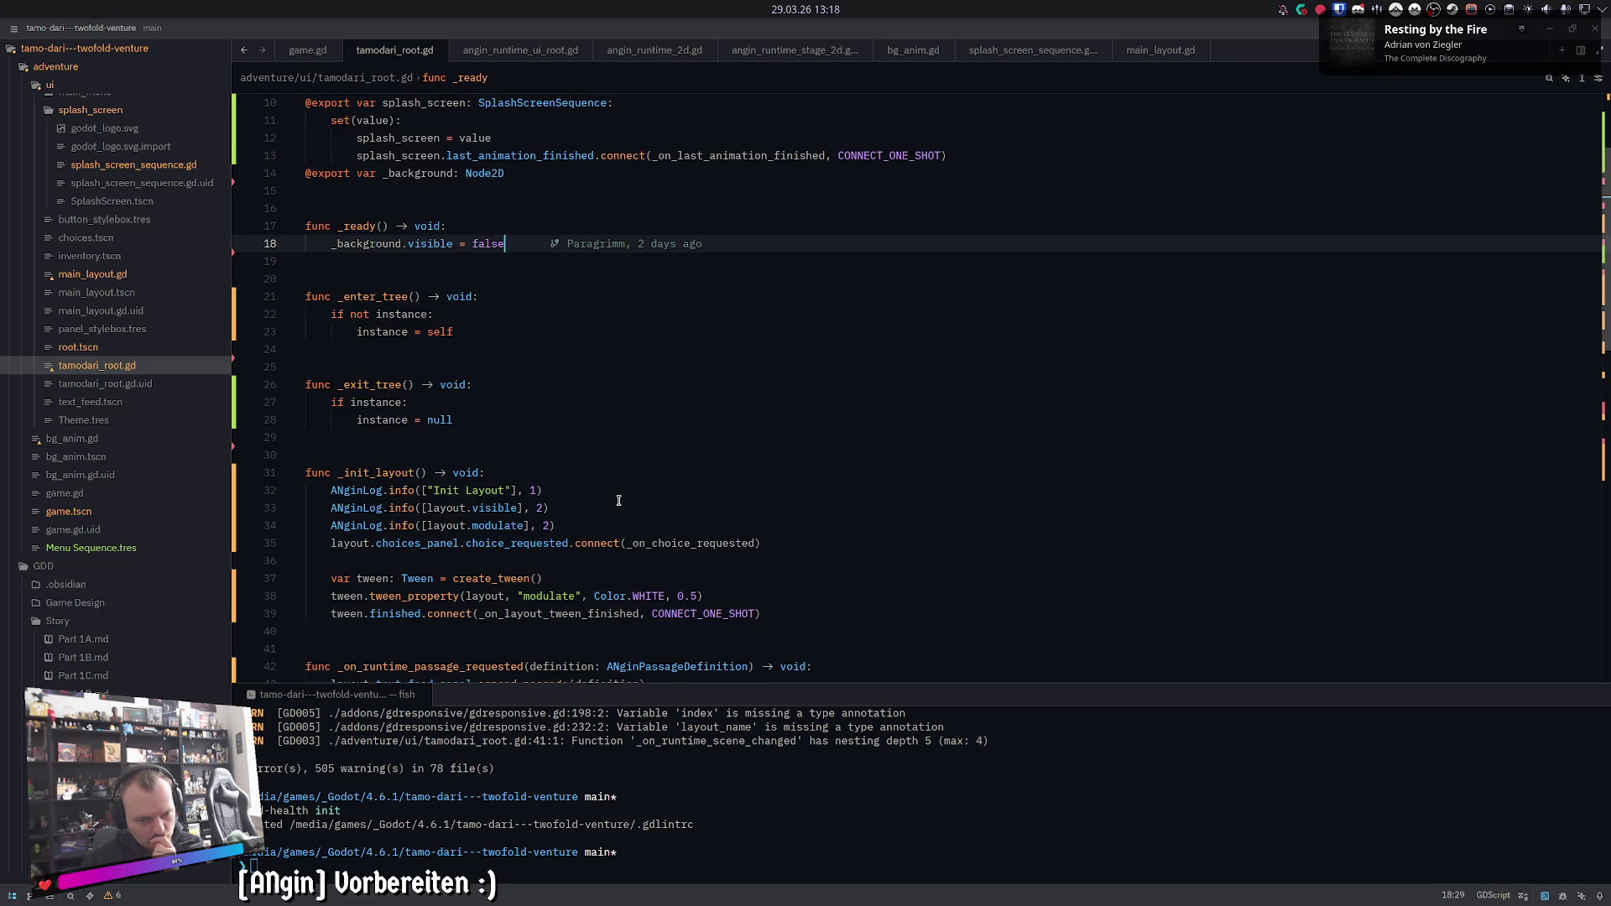
{"action": "scroll", "coordinate": [618, 501], "scroll_direction": "up", "scroll_amount": 10}
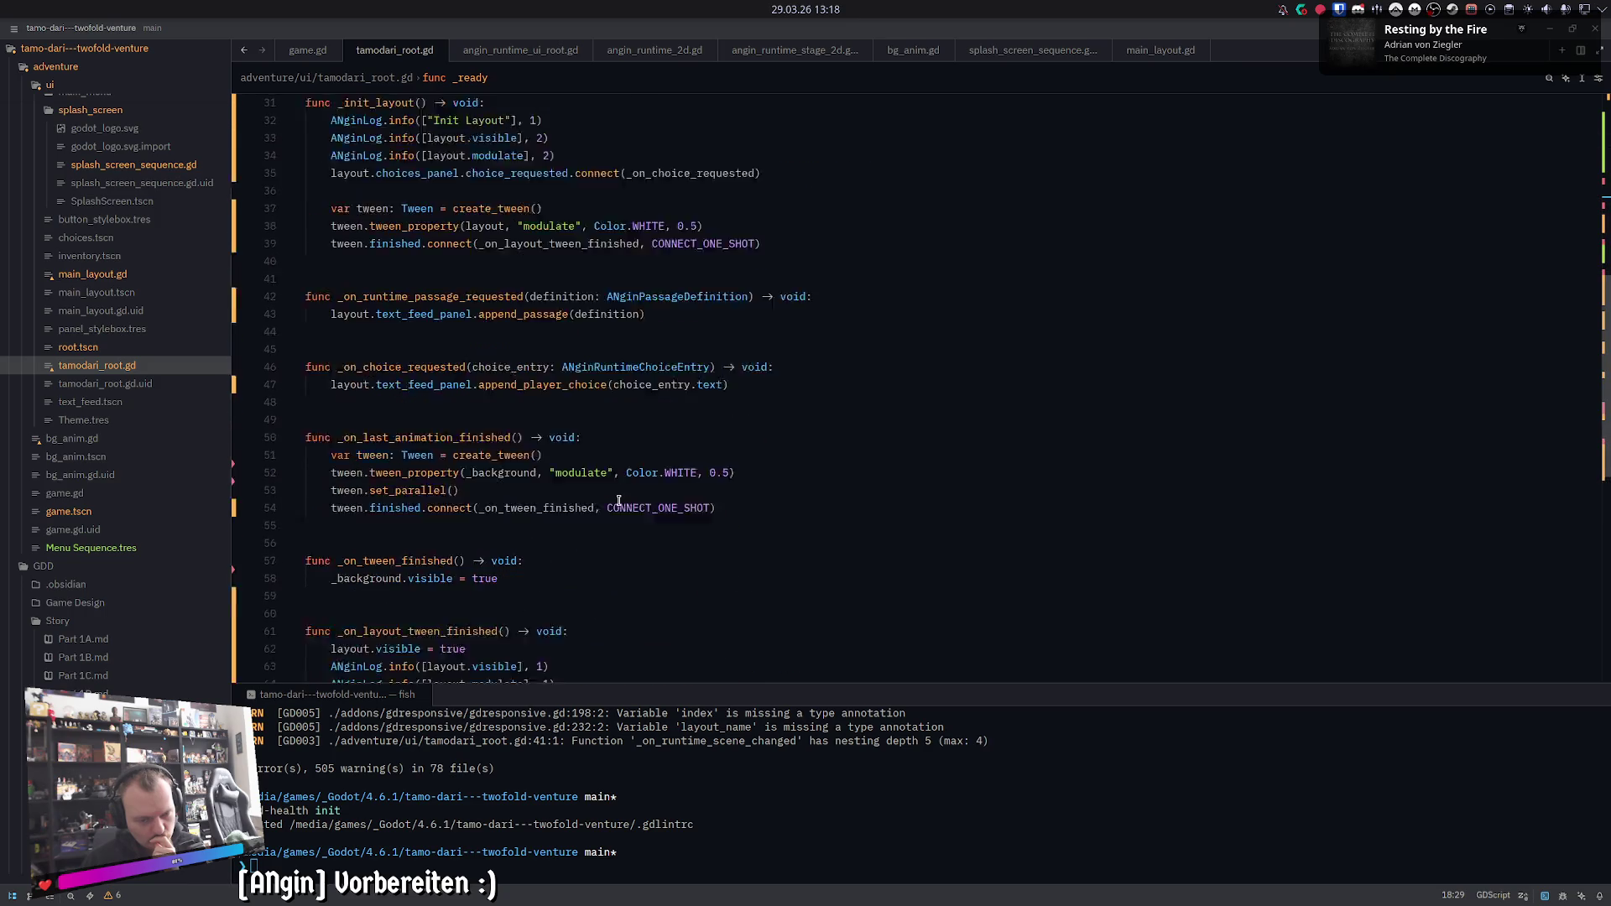
{"action": "scroll", "coordinate": [619, 501], "scroll_direction": "up", "scroll_amount": 2}
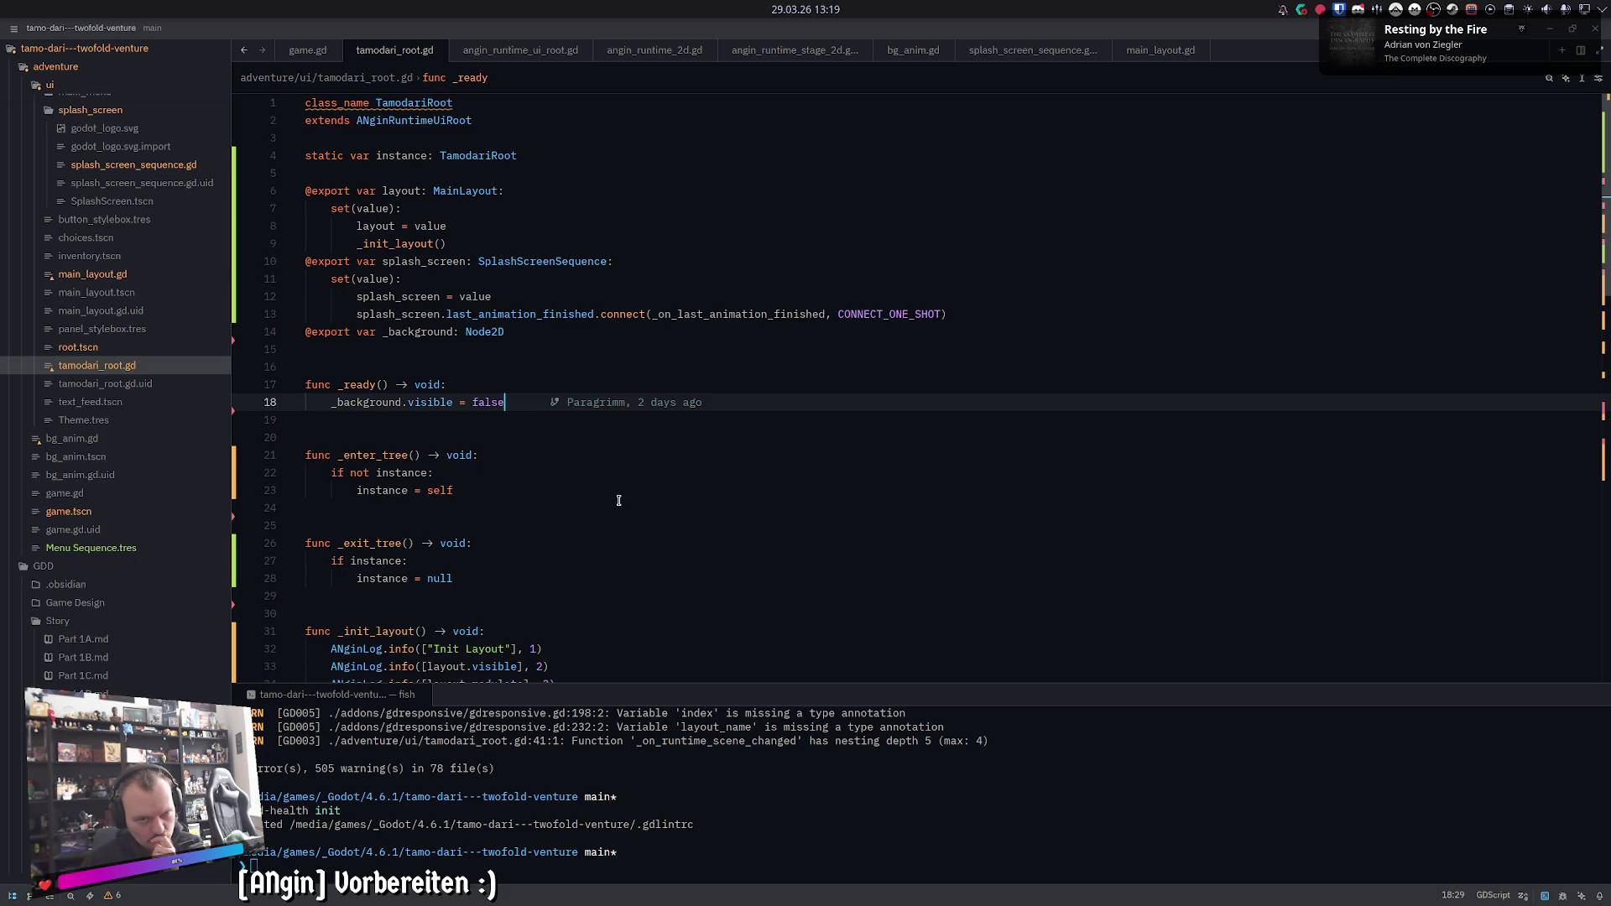
{"action": "left_click", "coordinate": [305, 55]}
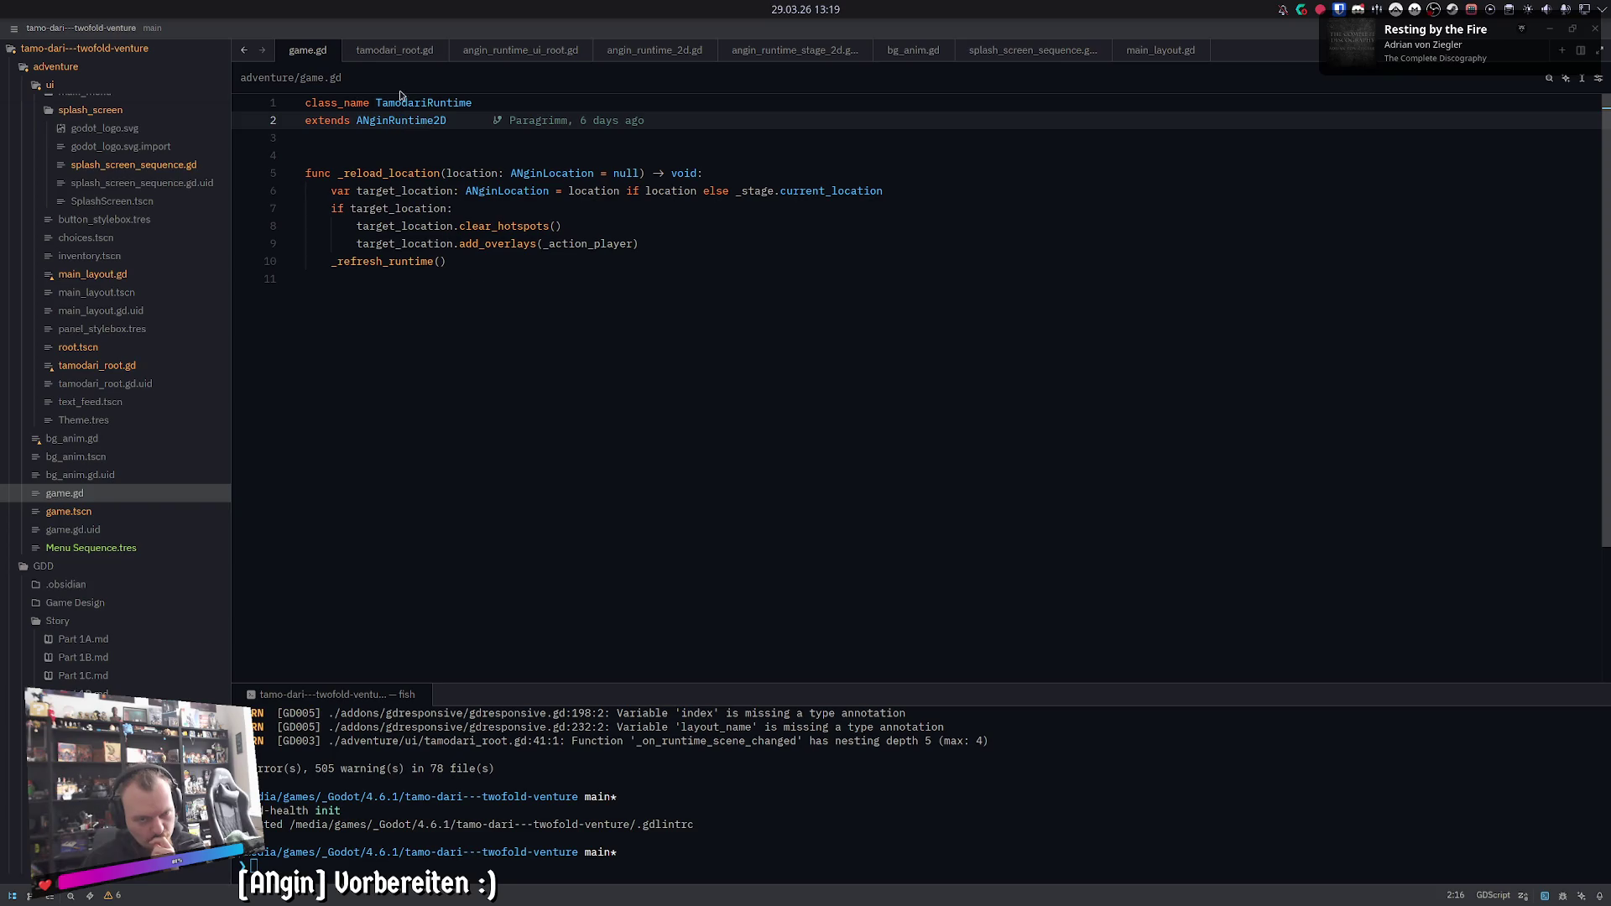
{"action": "left_click", "coordinate": [379, 52]}
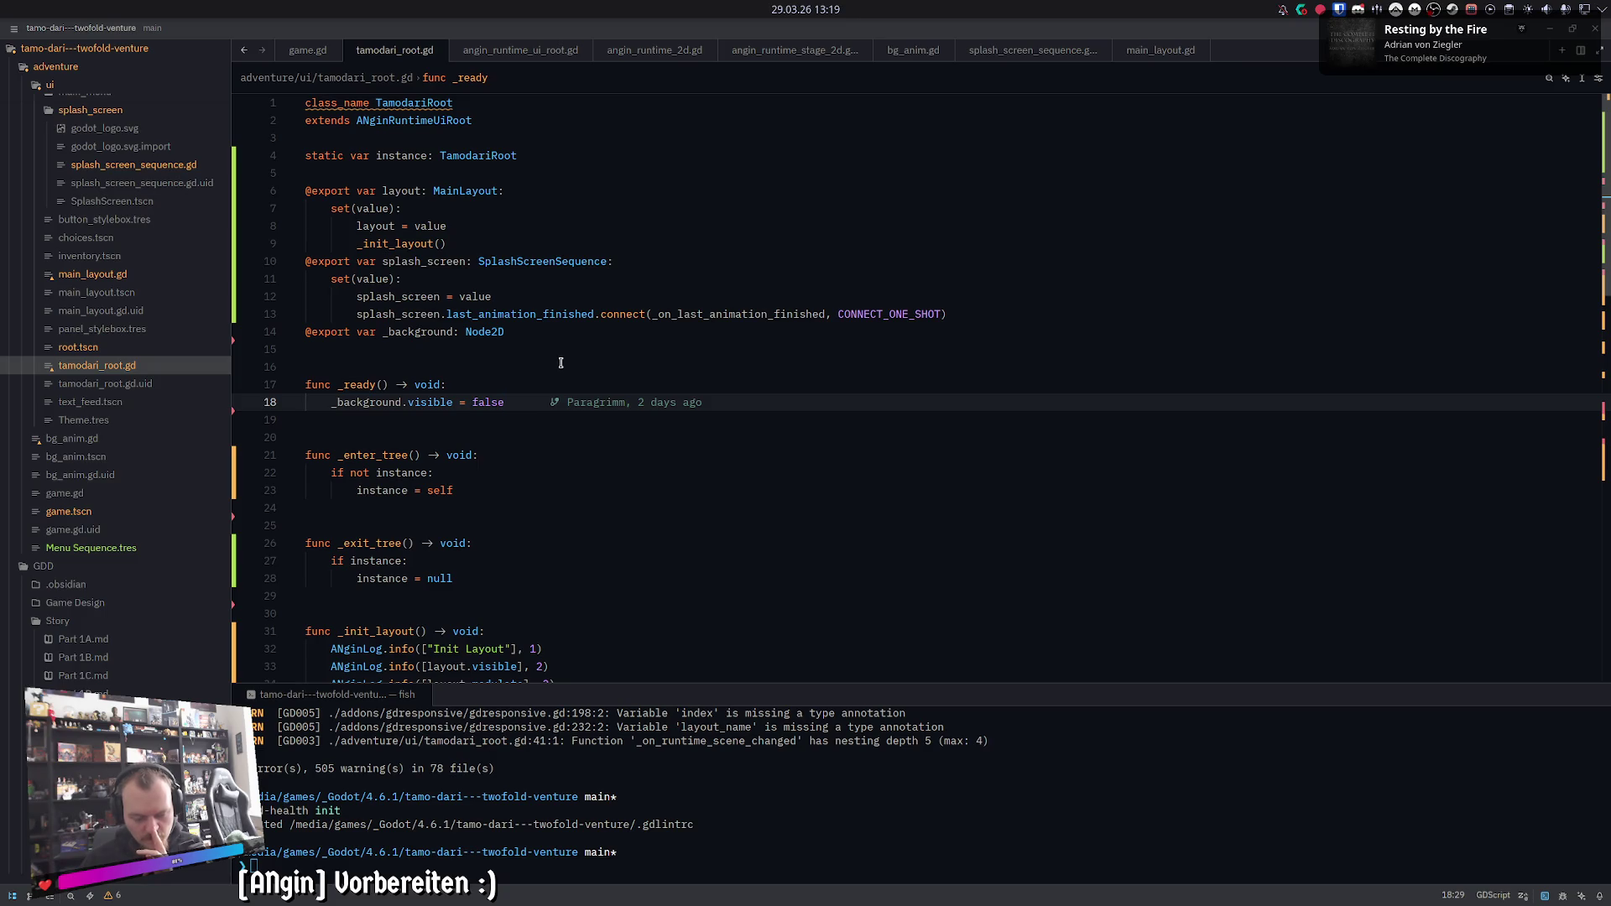
{"action": "key", "text": "alt+Tab"}
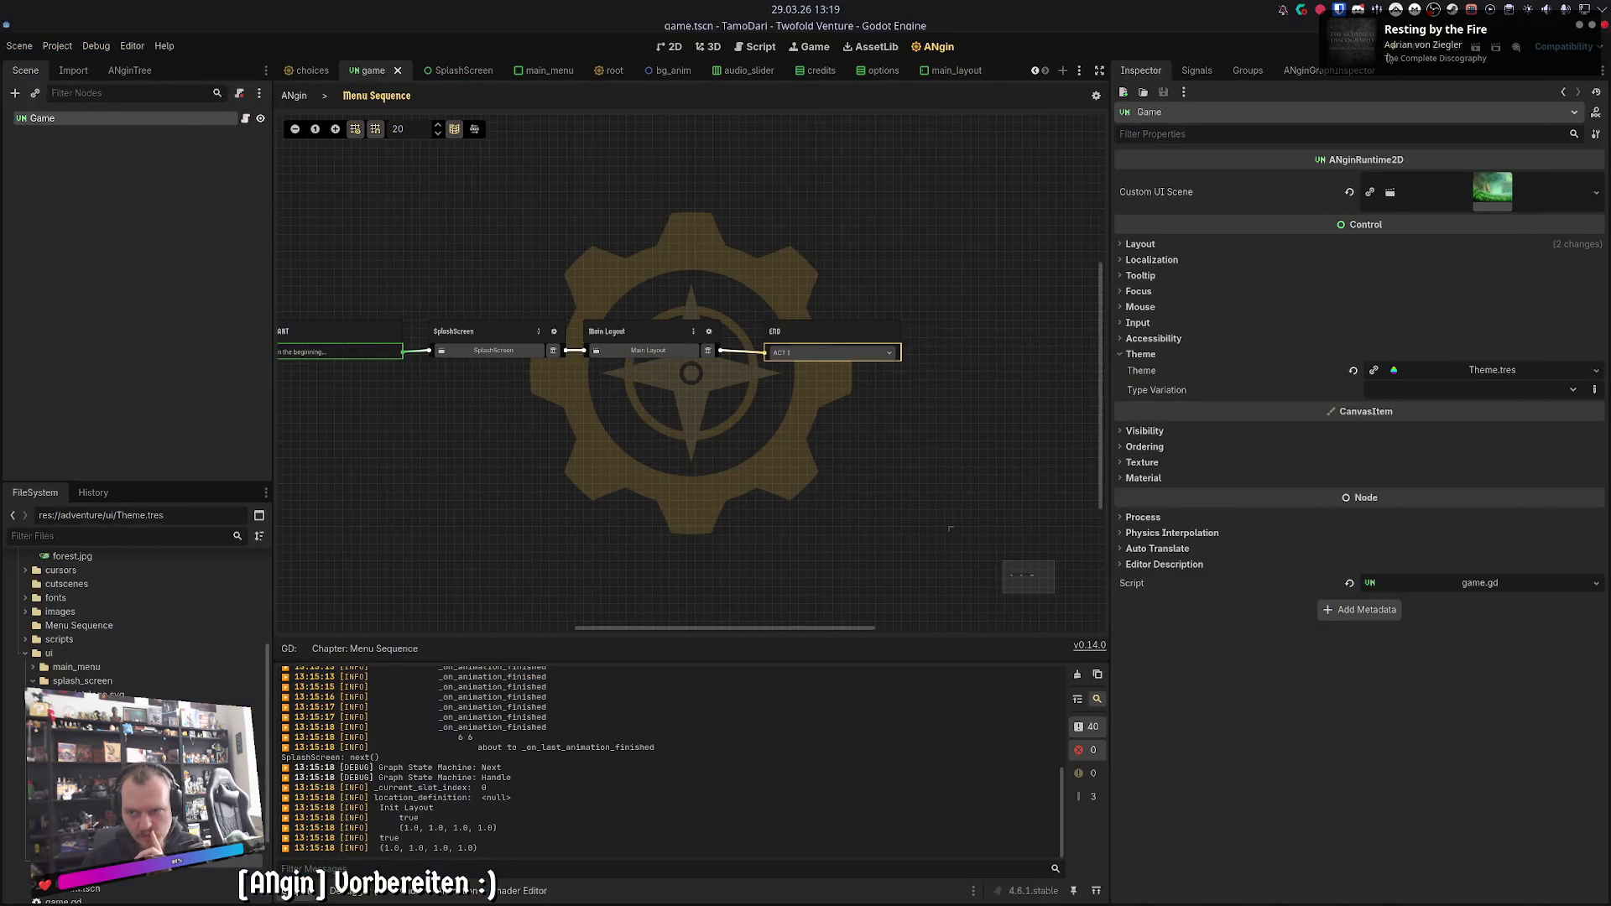
Run the game with F5 and select the runtime Root node in the Remote scene tree
{"action": "key", "text": "F5"}
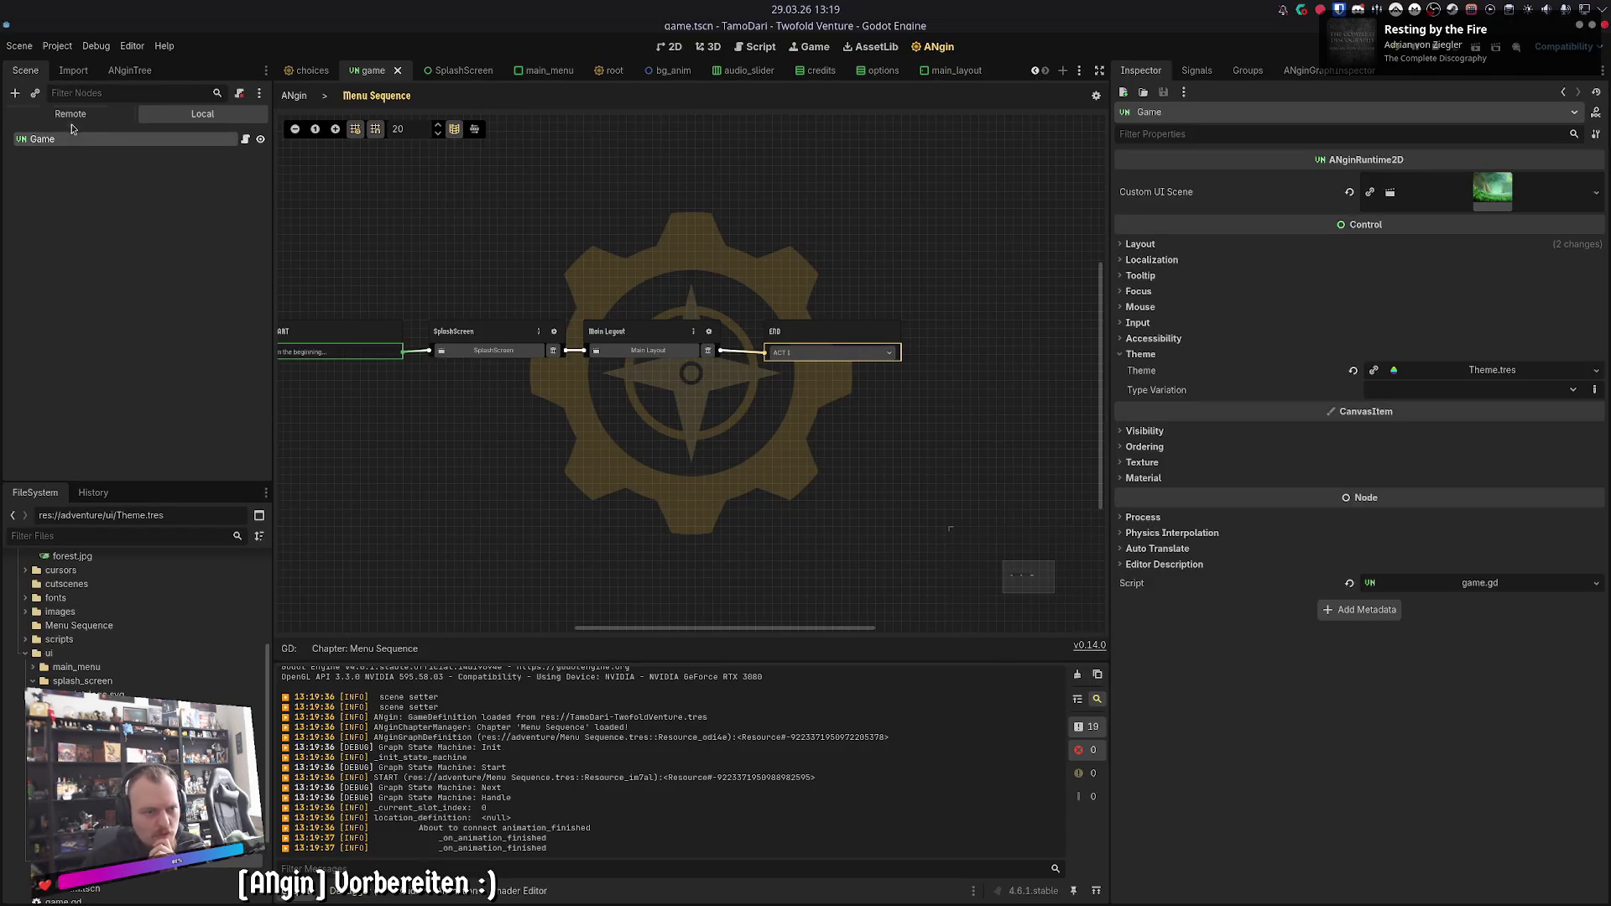
{"action": "left_click", "coordinate": [70, 113]}
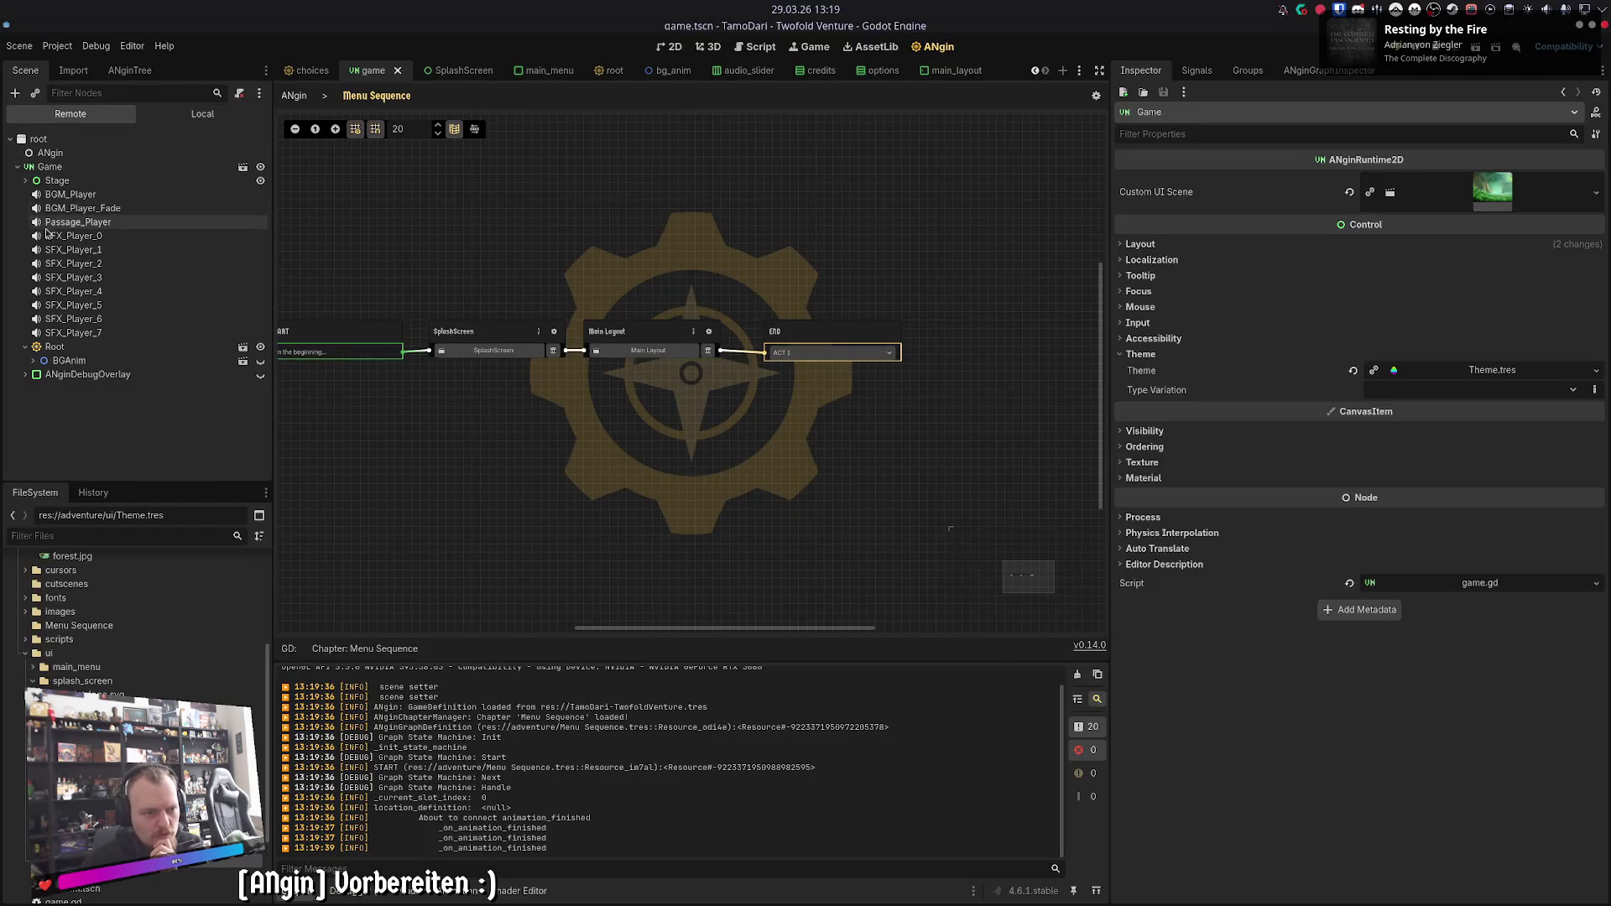
{"action": "left_click", "coordinate": [75, 375]}
{"action": "left_click", "coordinate": [53, 347]}
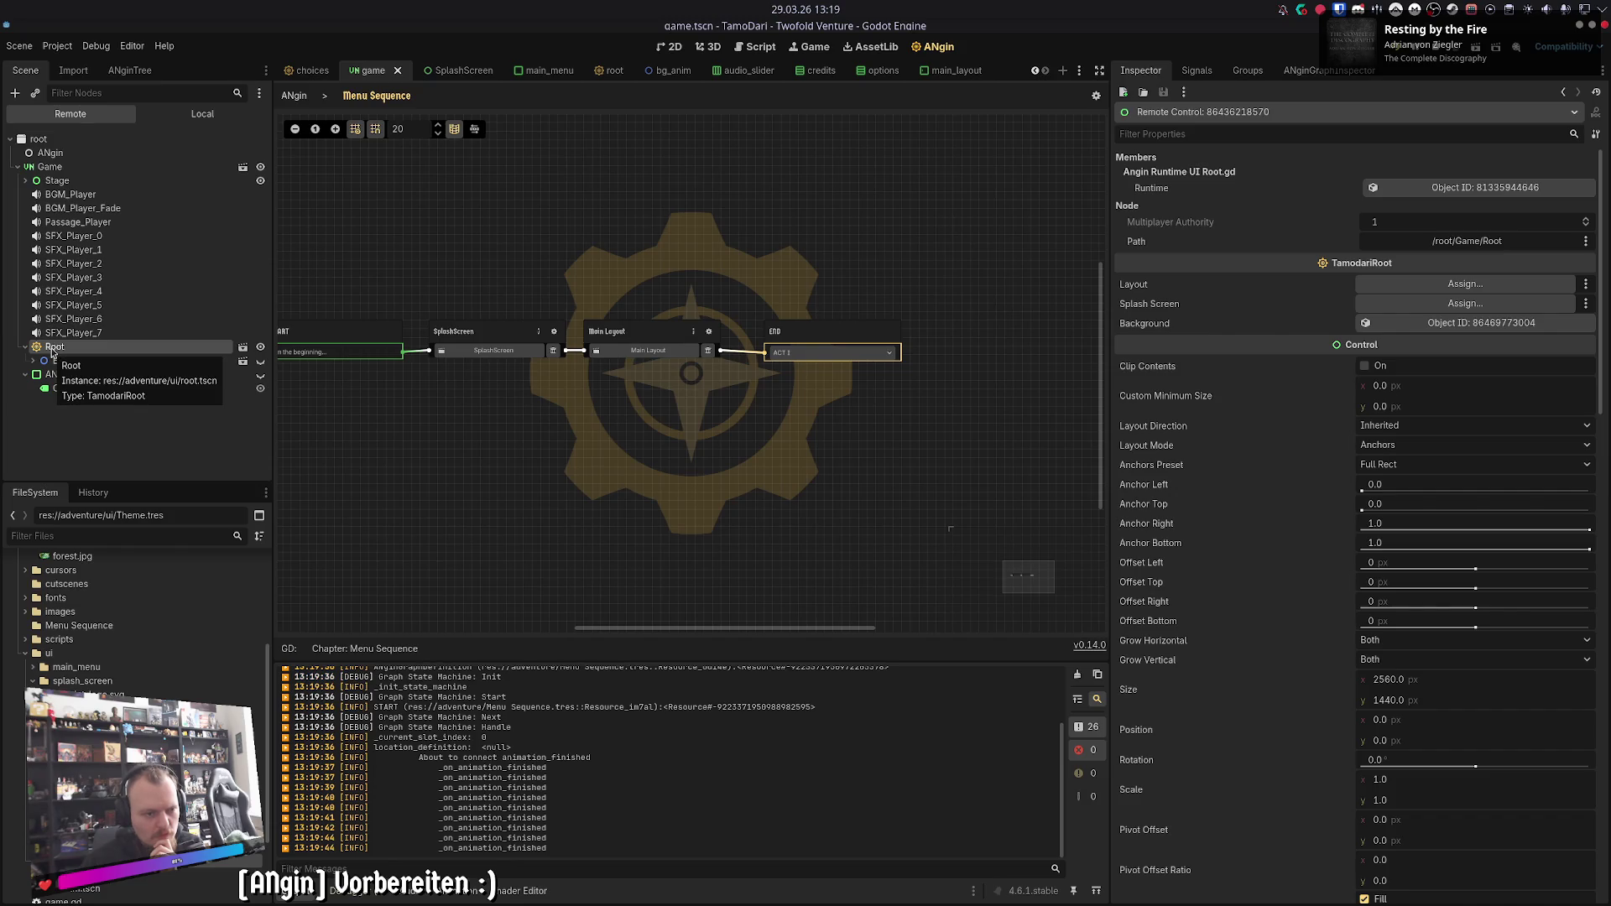
{"action": "mouse_move", "coordinate": [52, 351]}
{"action": "left_mouse_down"}
{"action": "mouse_move", "coordinate": [66, 180]}
{"action": "mouse_move", "coordinate": [55, 170]}
{"action": "mouse_move", "coordinate": [42, 335]}
{"action": "mouse_move", "coordinate": [40, 168]}
{"action": "left_mouse_up"}
{"action": "mouse_move", "coordinate": [84, 375]}
{"action": "left_mouse_down"}
{"action": "mouse_move", "coordinate": [64, 243]}
{"action": "mouse_move", "coordinate": [63, 327]}
{"action": "left_mouse_up"}
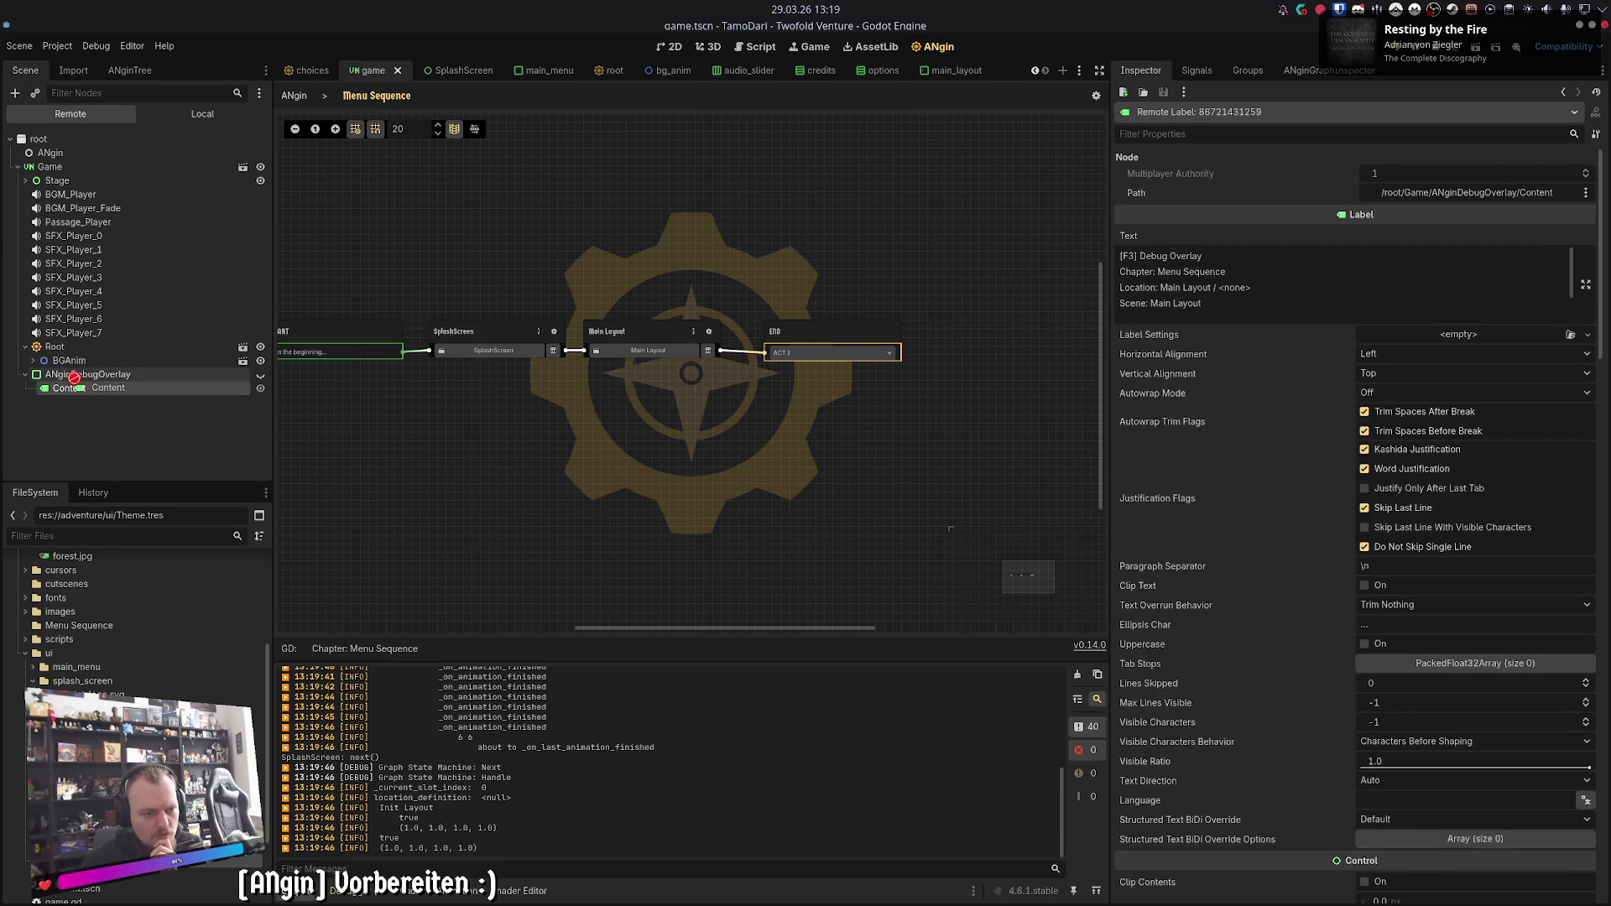
{"action": "left_click", "coordinate": [56, 347]}
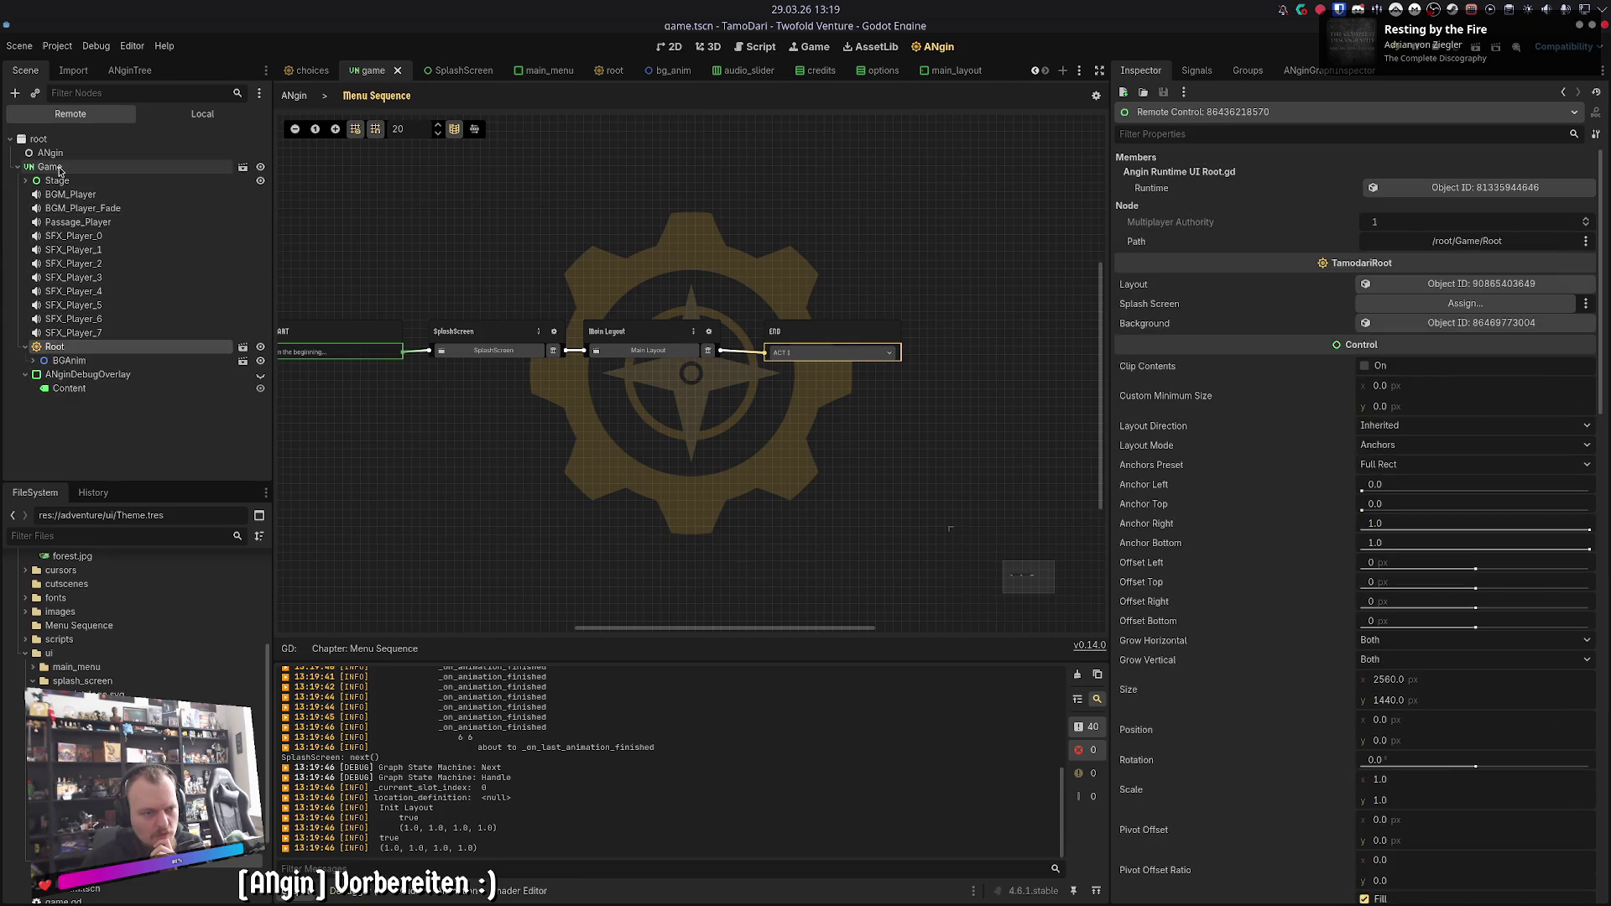
Expand Stage to inspect the Game node, stop the game, and return to Zed
{"action": "left_click", "coordinate": [21, 182]}
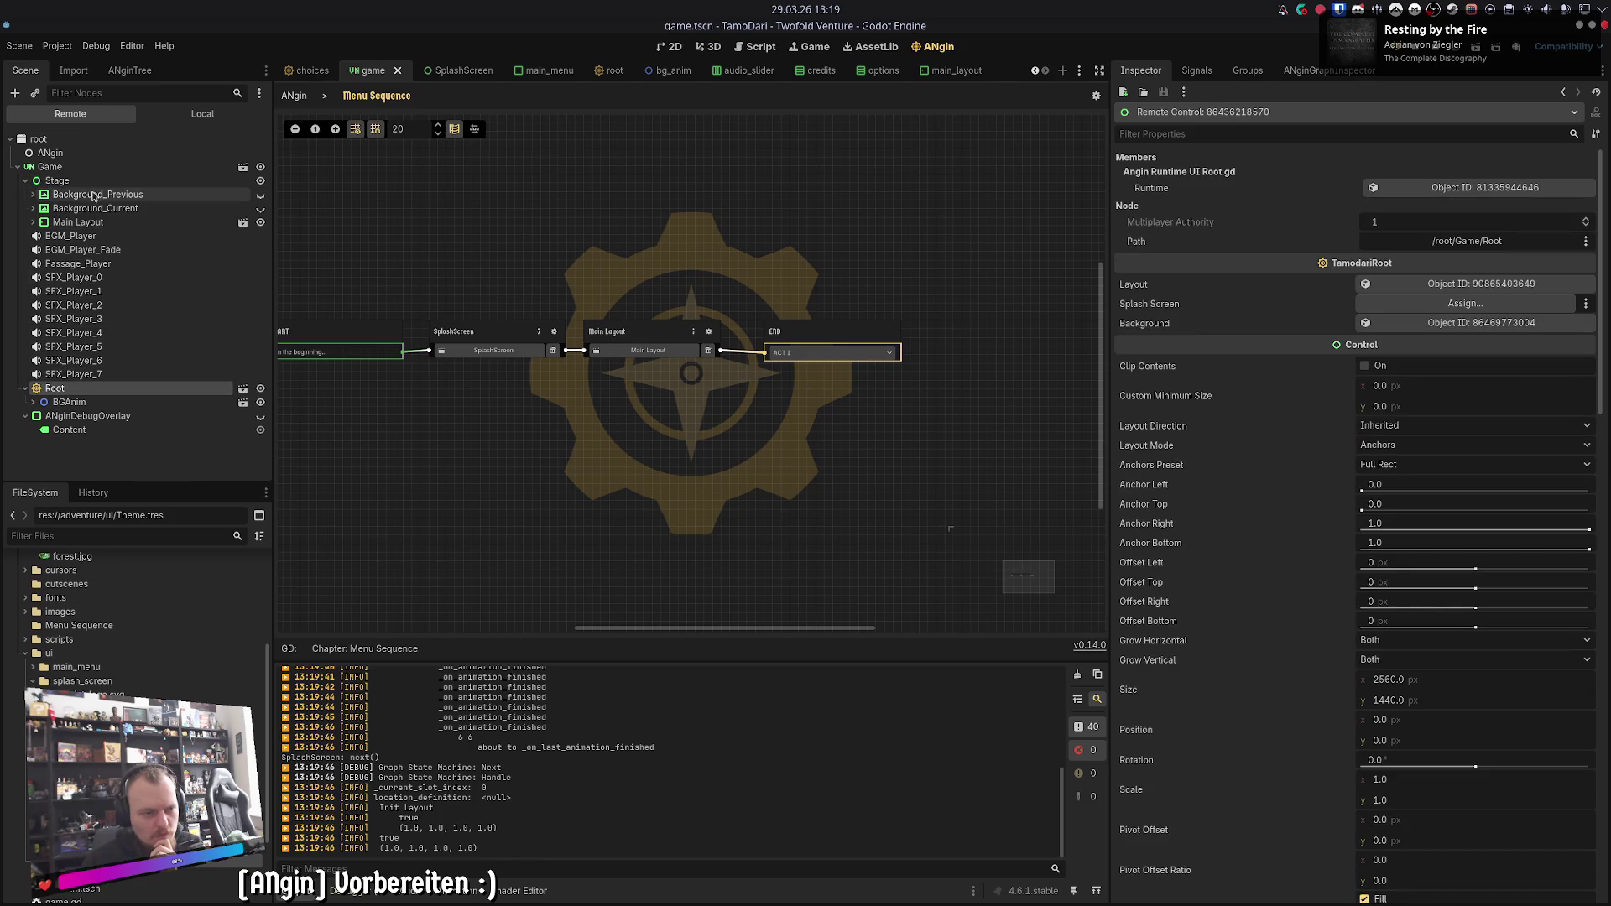
{"action": "left_click", "coordinate": [67, 166]}
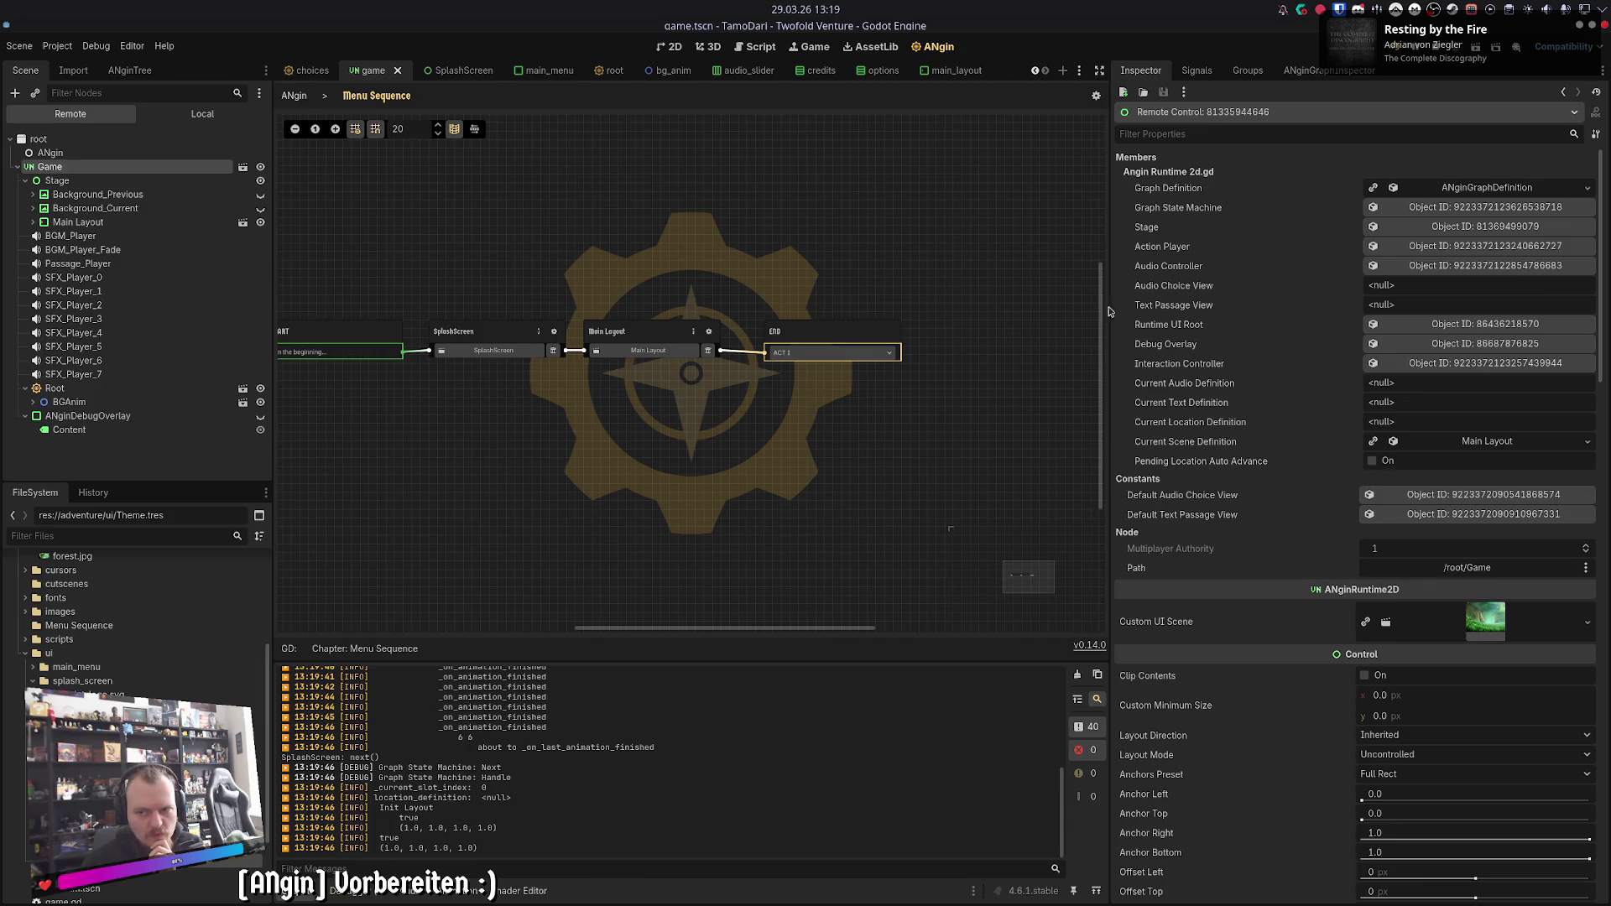
{"action": "key", "text": "F8"}
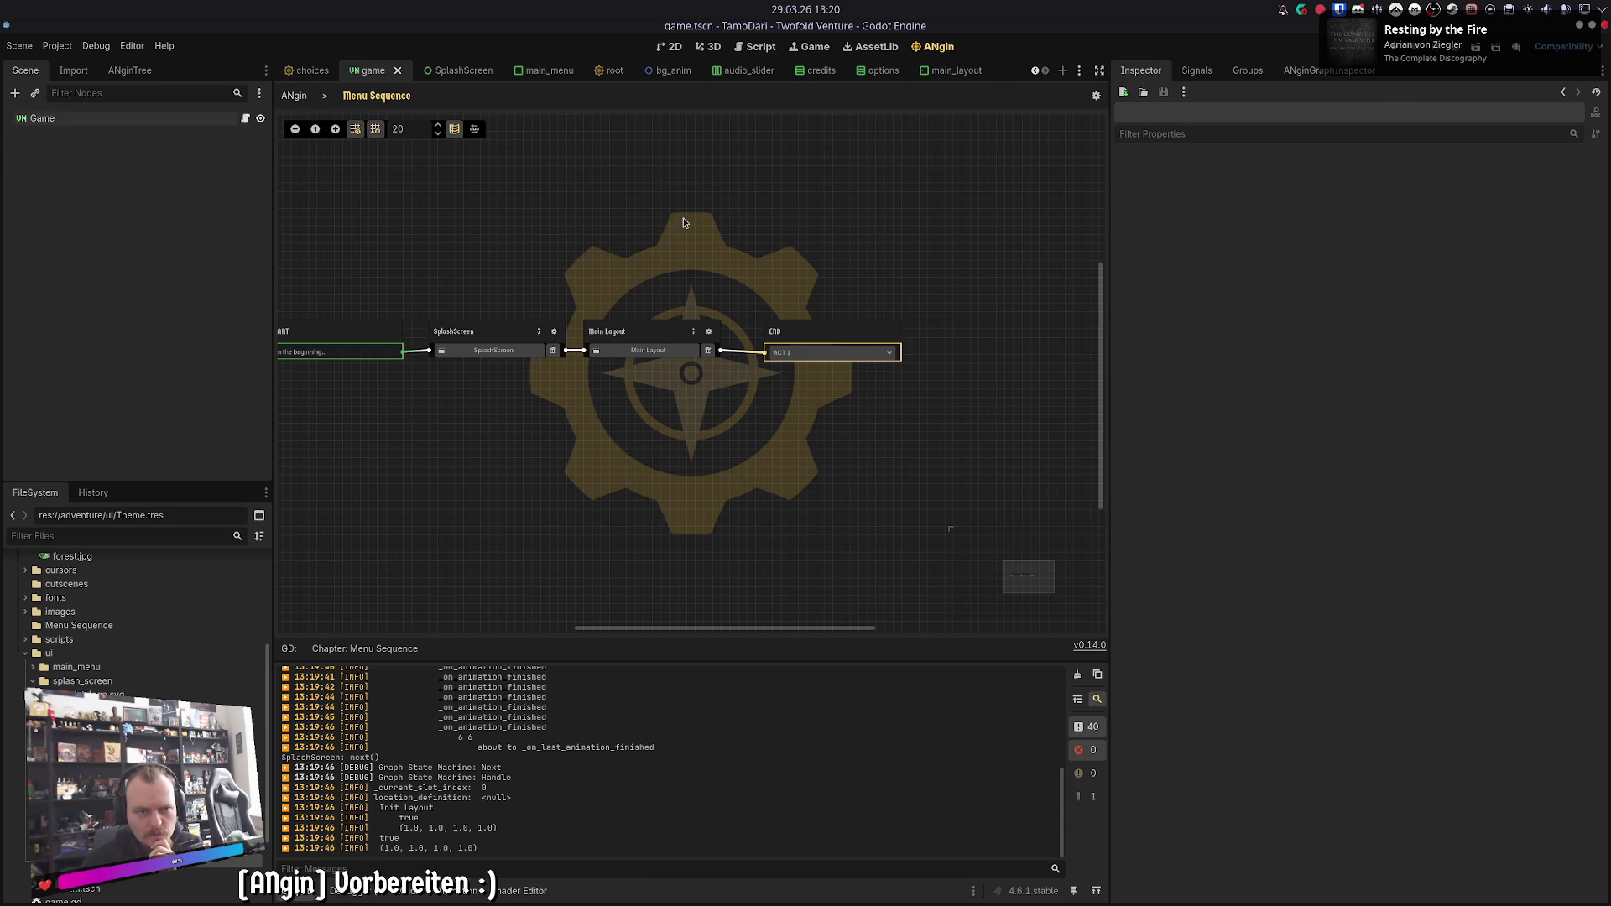
{"action": "left_click", "coordinate": [198, 121]}
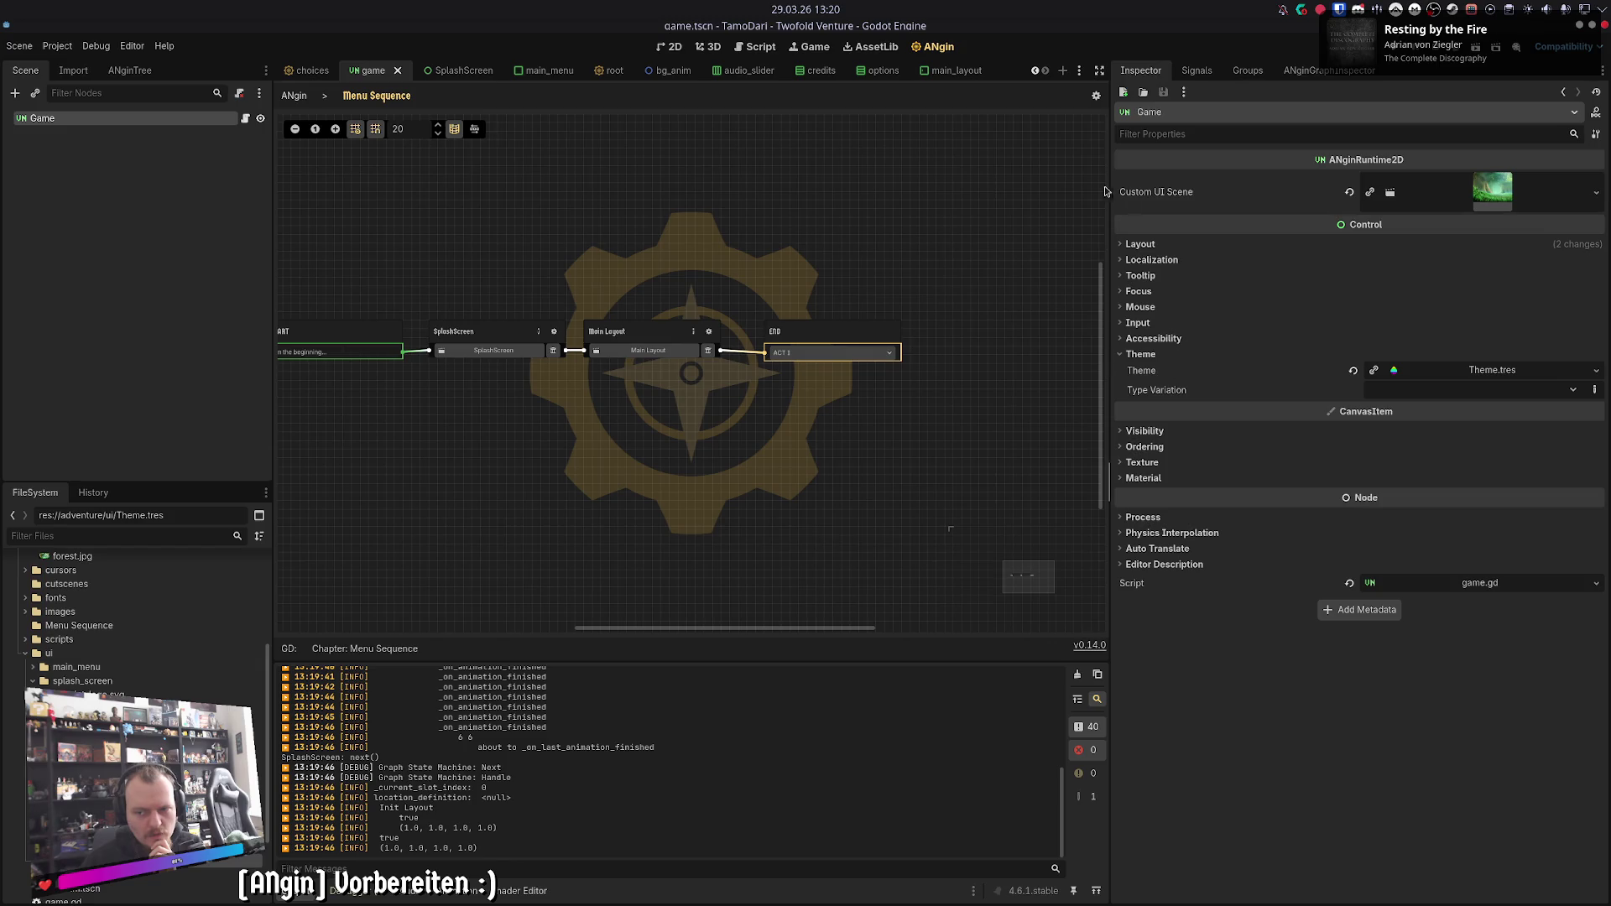
{"action": "left_click", "coordinate": [842, 891]}
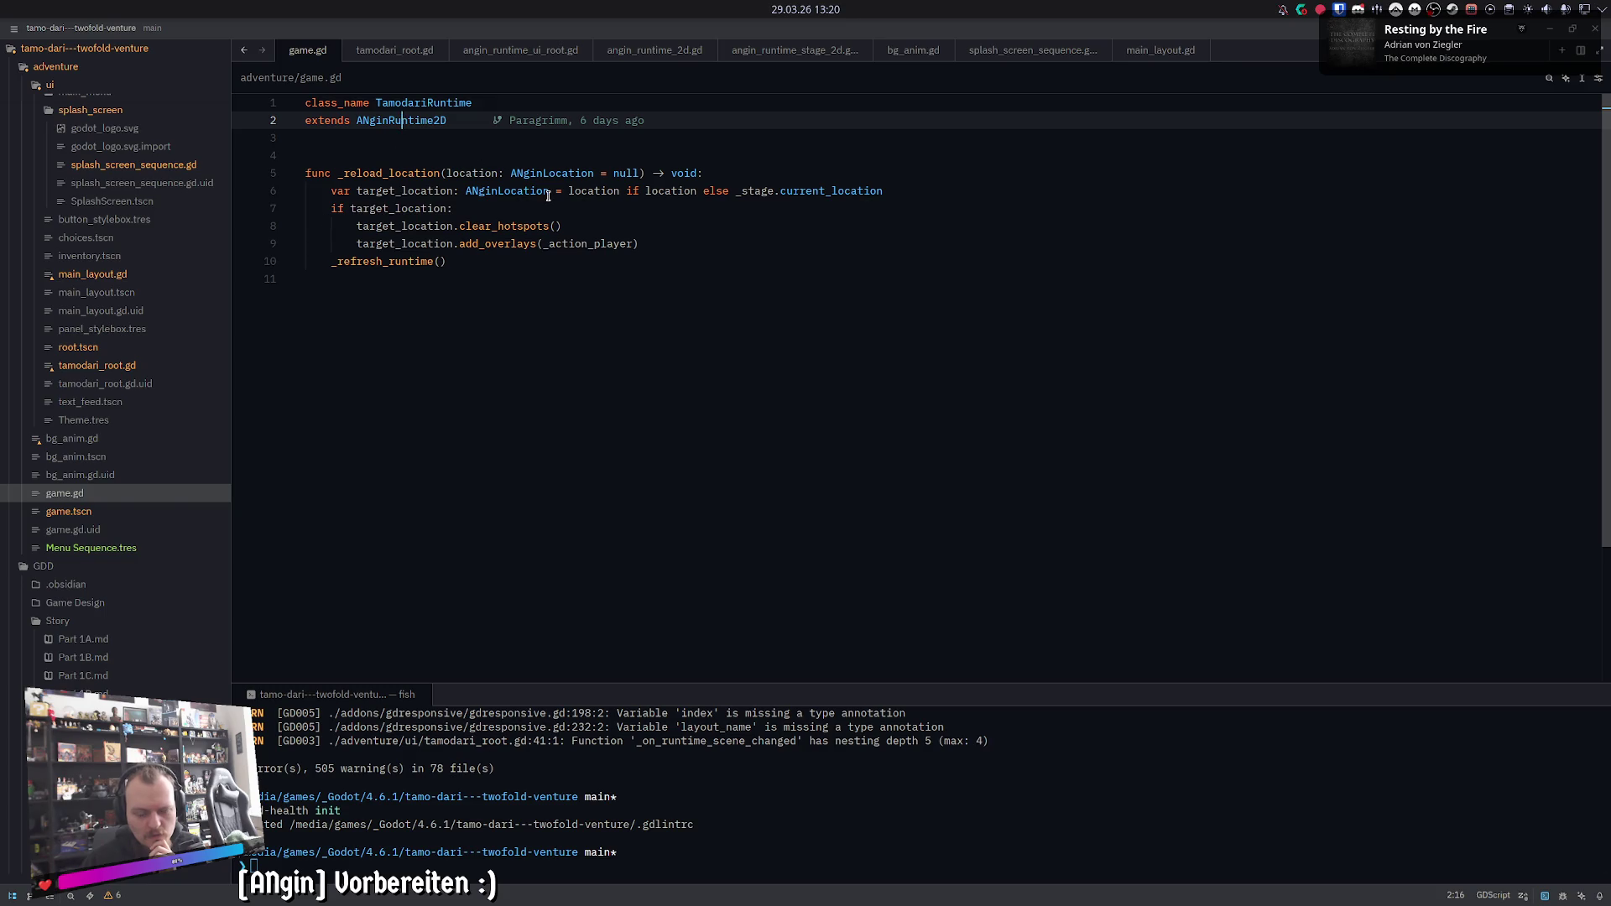
Jump to the ANginRuntime2D class and highlight the uses of _stage and custom_ui_scene
{"action": "left_click", "coordinate": [403, 120], "text": "ctrl"}
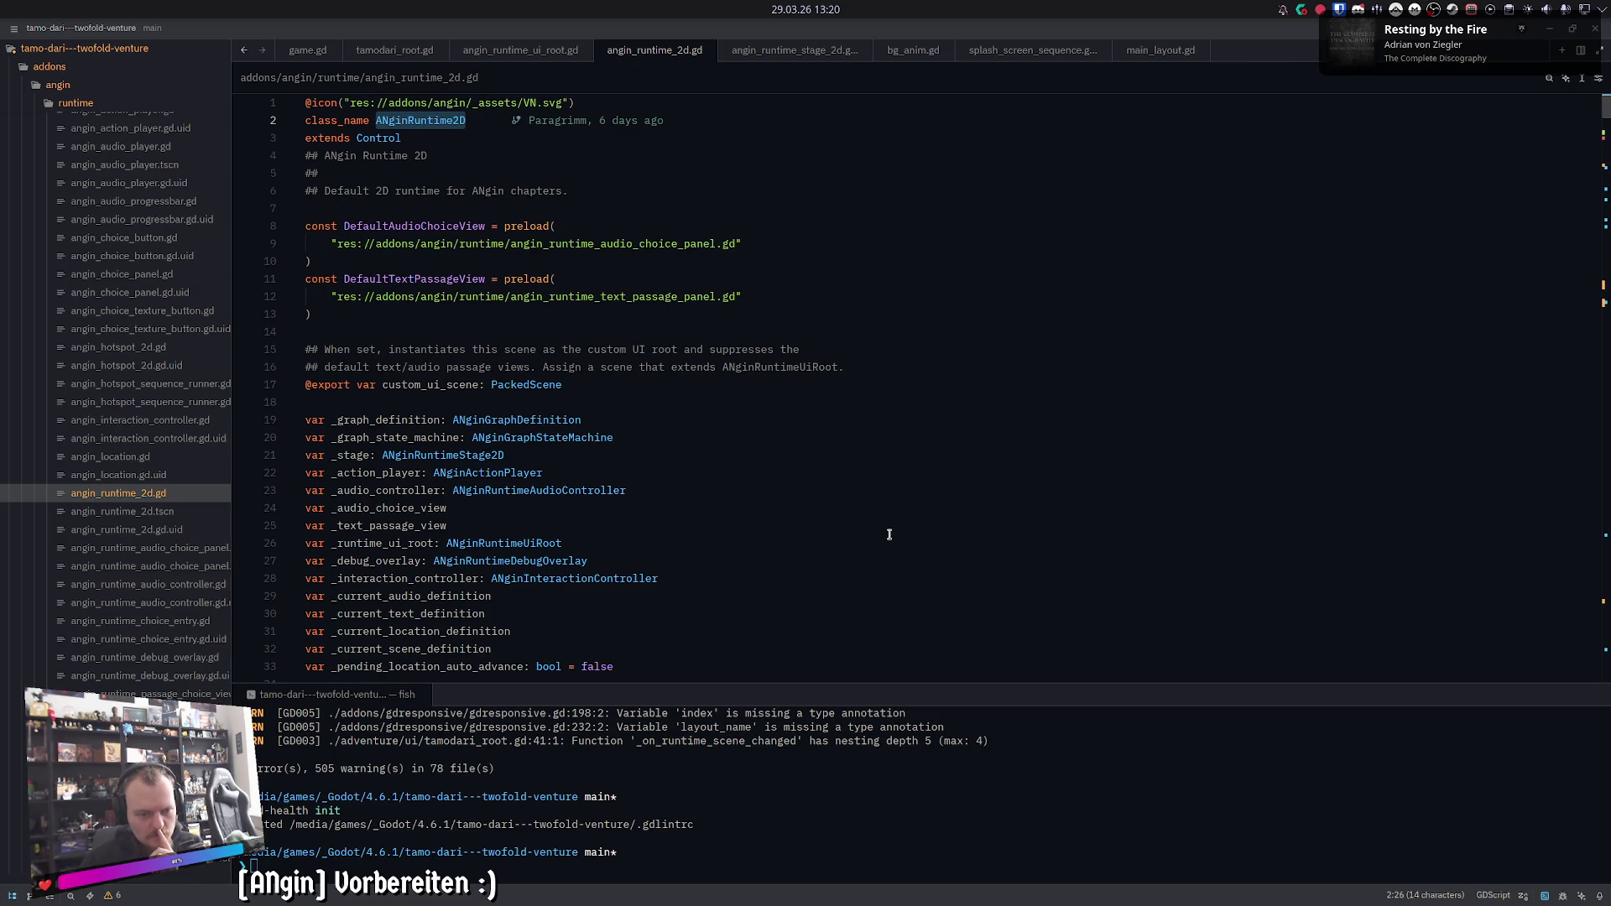
{"action": "double_click", "coordinate": [351, 454]}
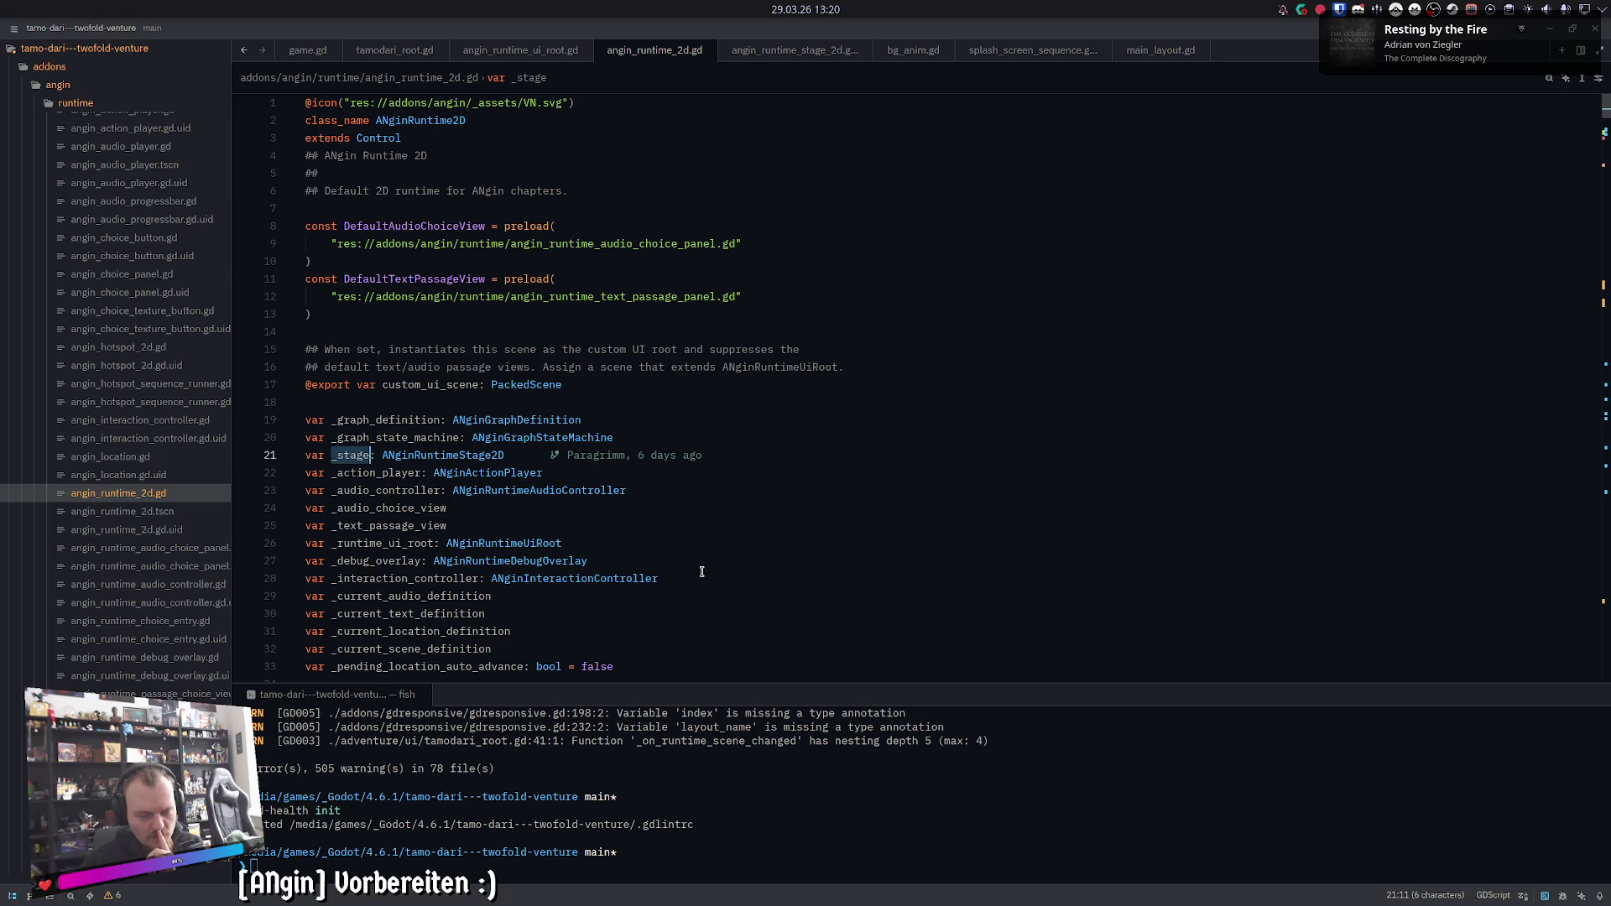
{"action": "scroll", "coordinate": [701, 571], "scroll_direction": "down", "scroll_amount": 10}
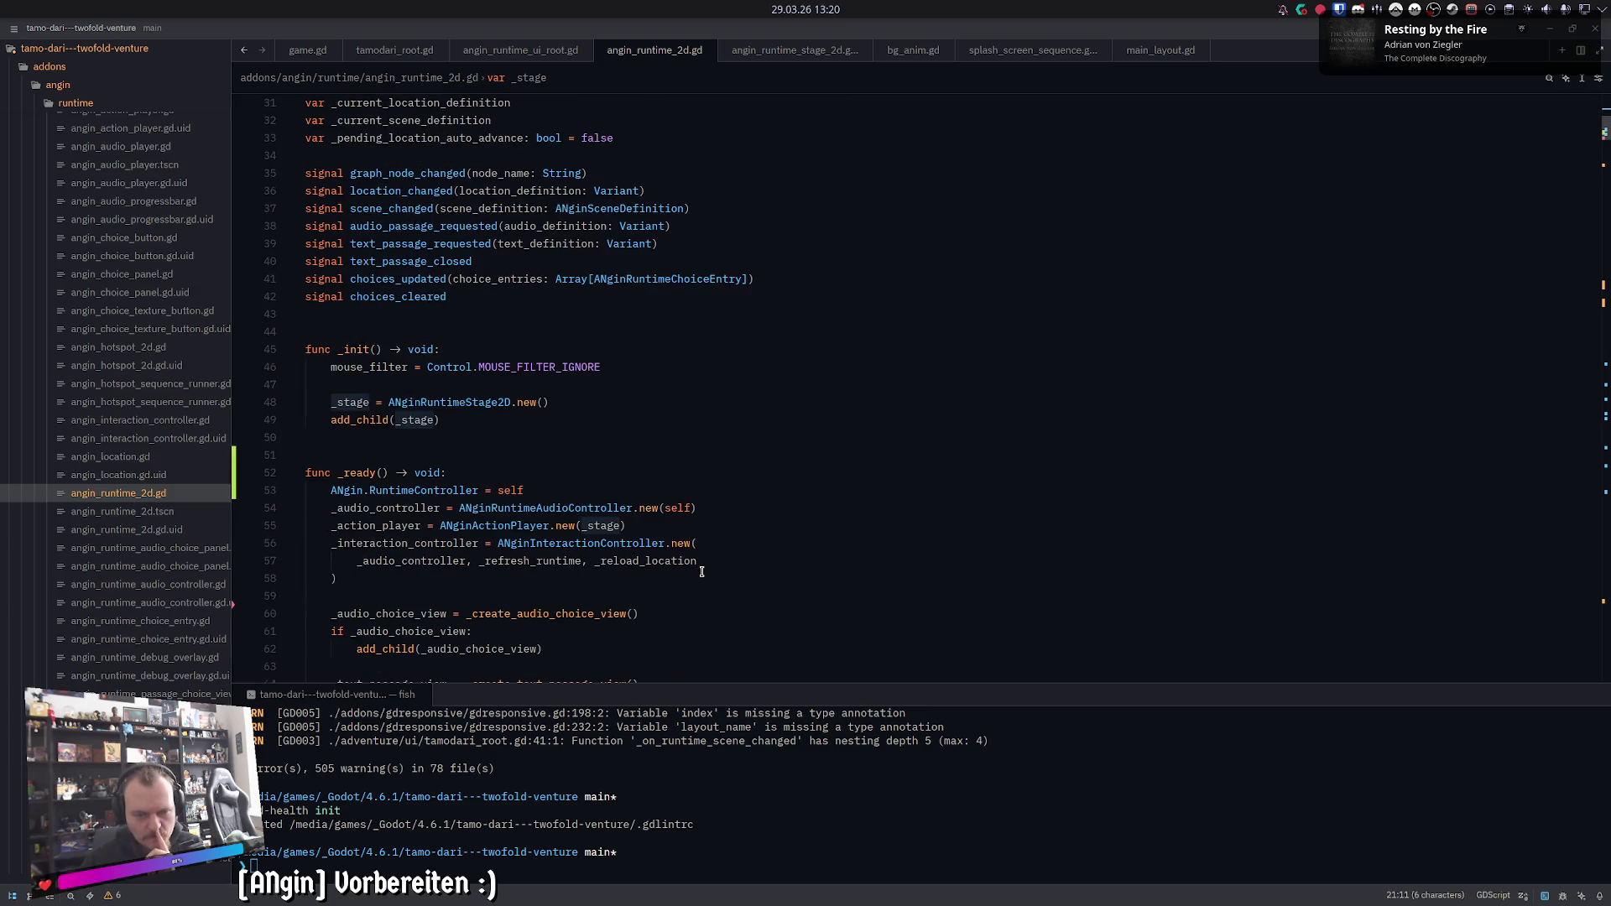
{"action": "scroll", "coordinate": [701, 572], "scroll_direction": "up", "scroll_amount": 7}
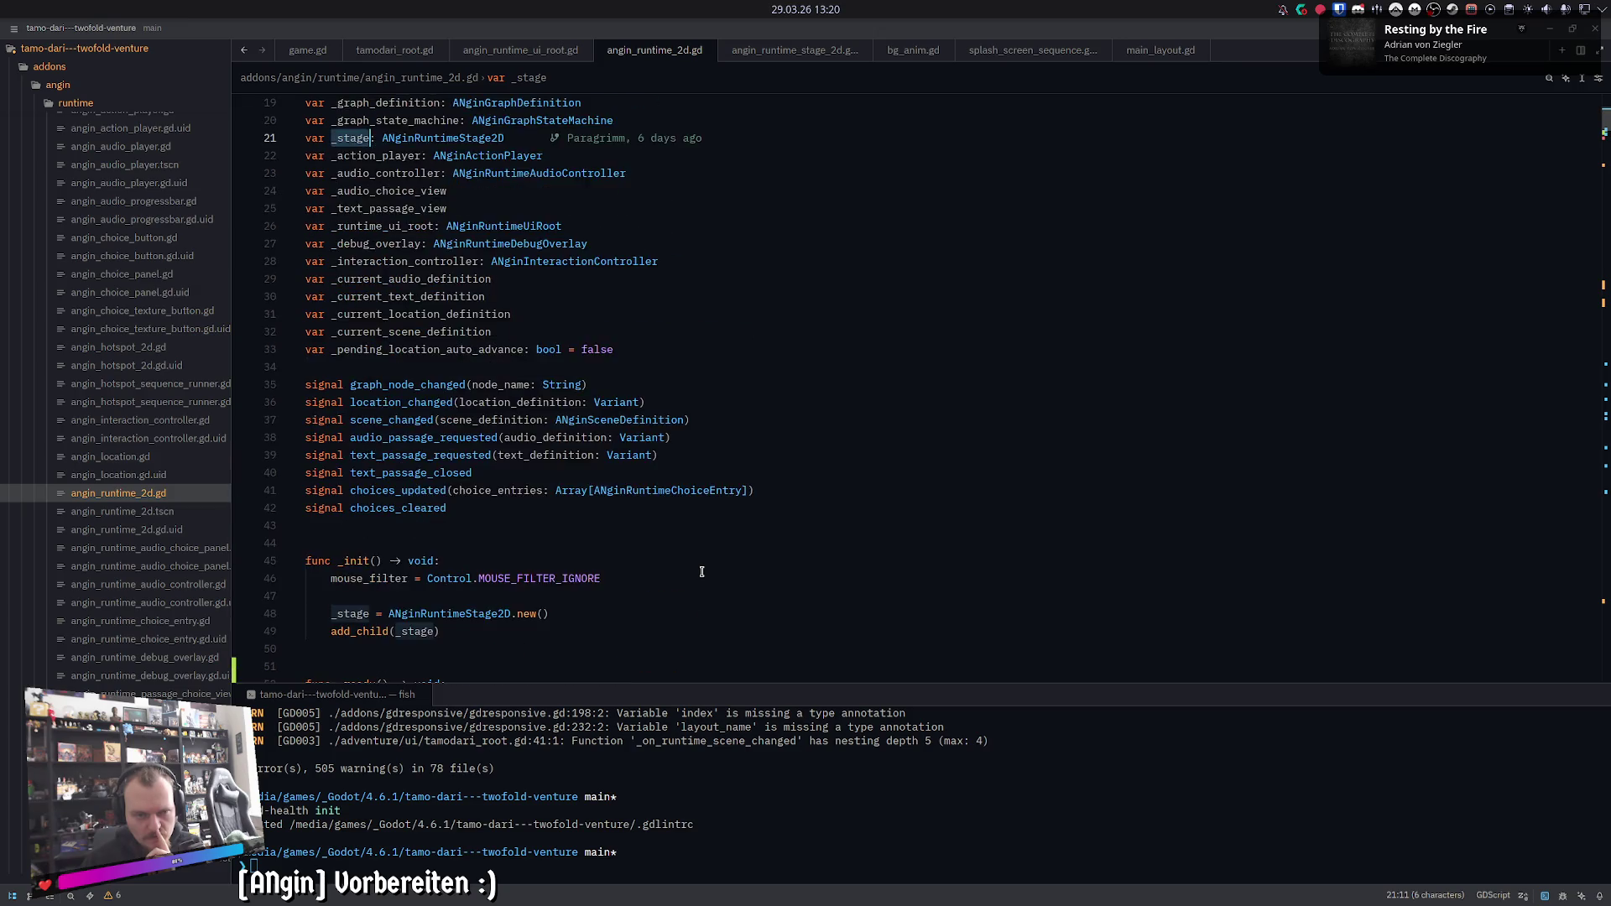
{"action": "double_click", "coordinate": [428, 225]}
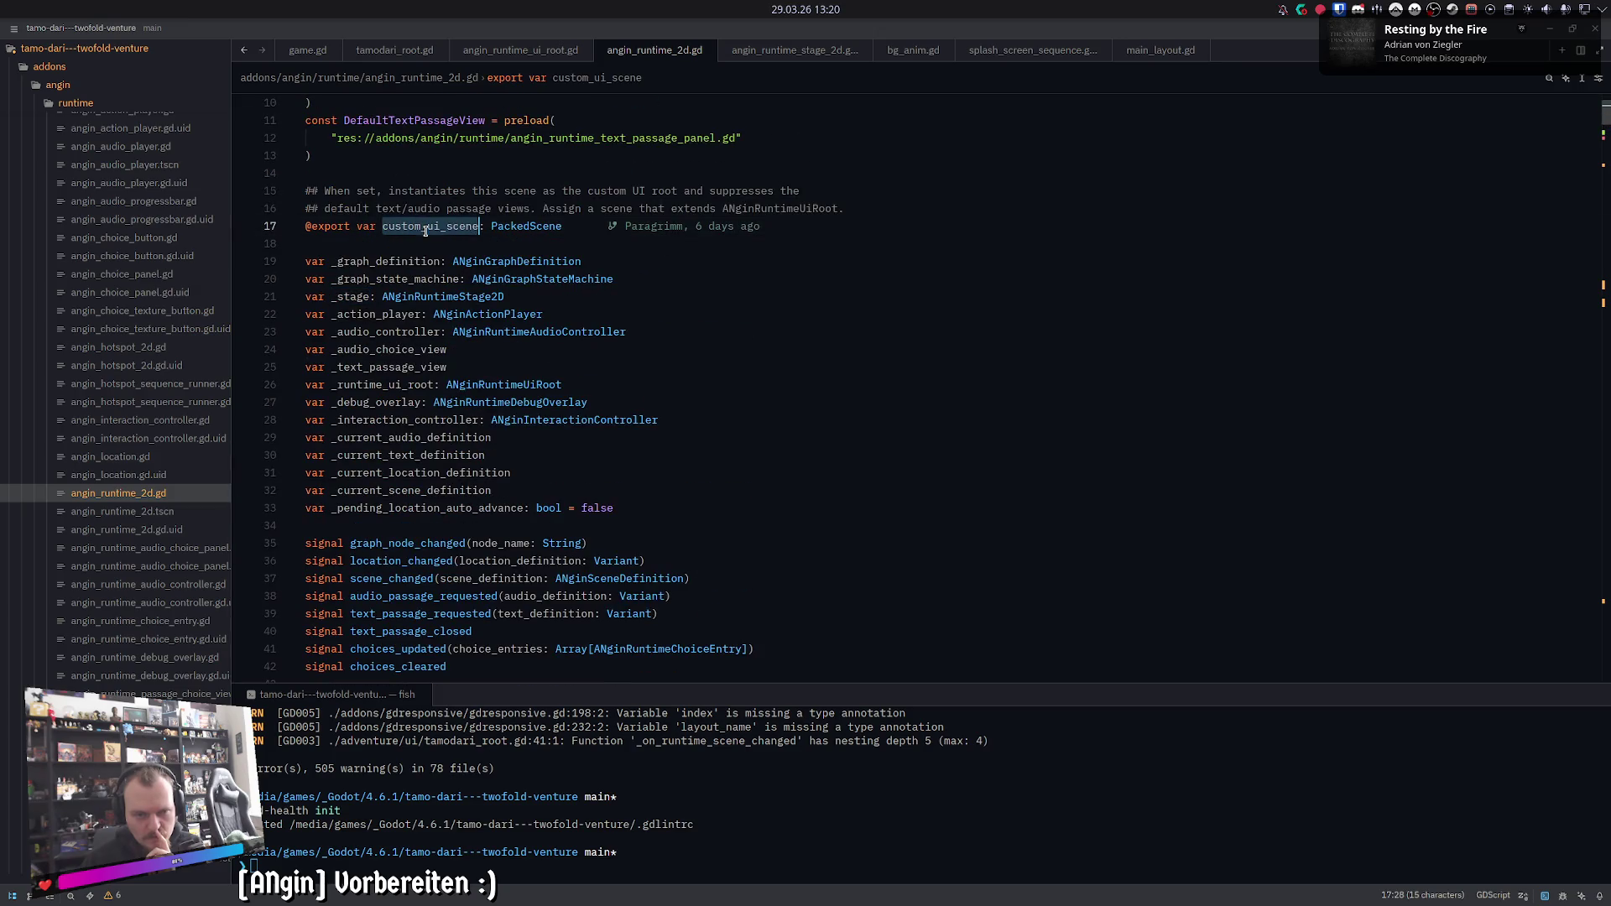
{"action": "scroll", "coordinate": [669, 491], "scroll_direction": "down", "scroll_amount": 13}
{"action": "scroll", "coordinate": [669, 491], "scroll_direction": "down", "scroll_amount": 20}
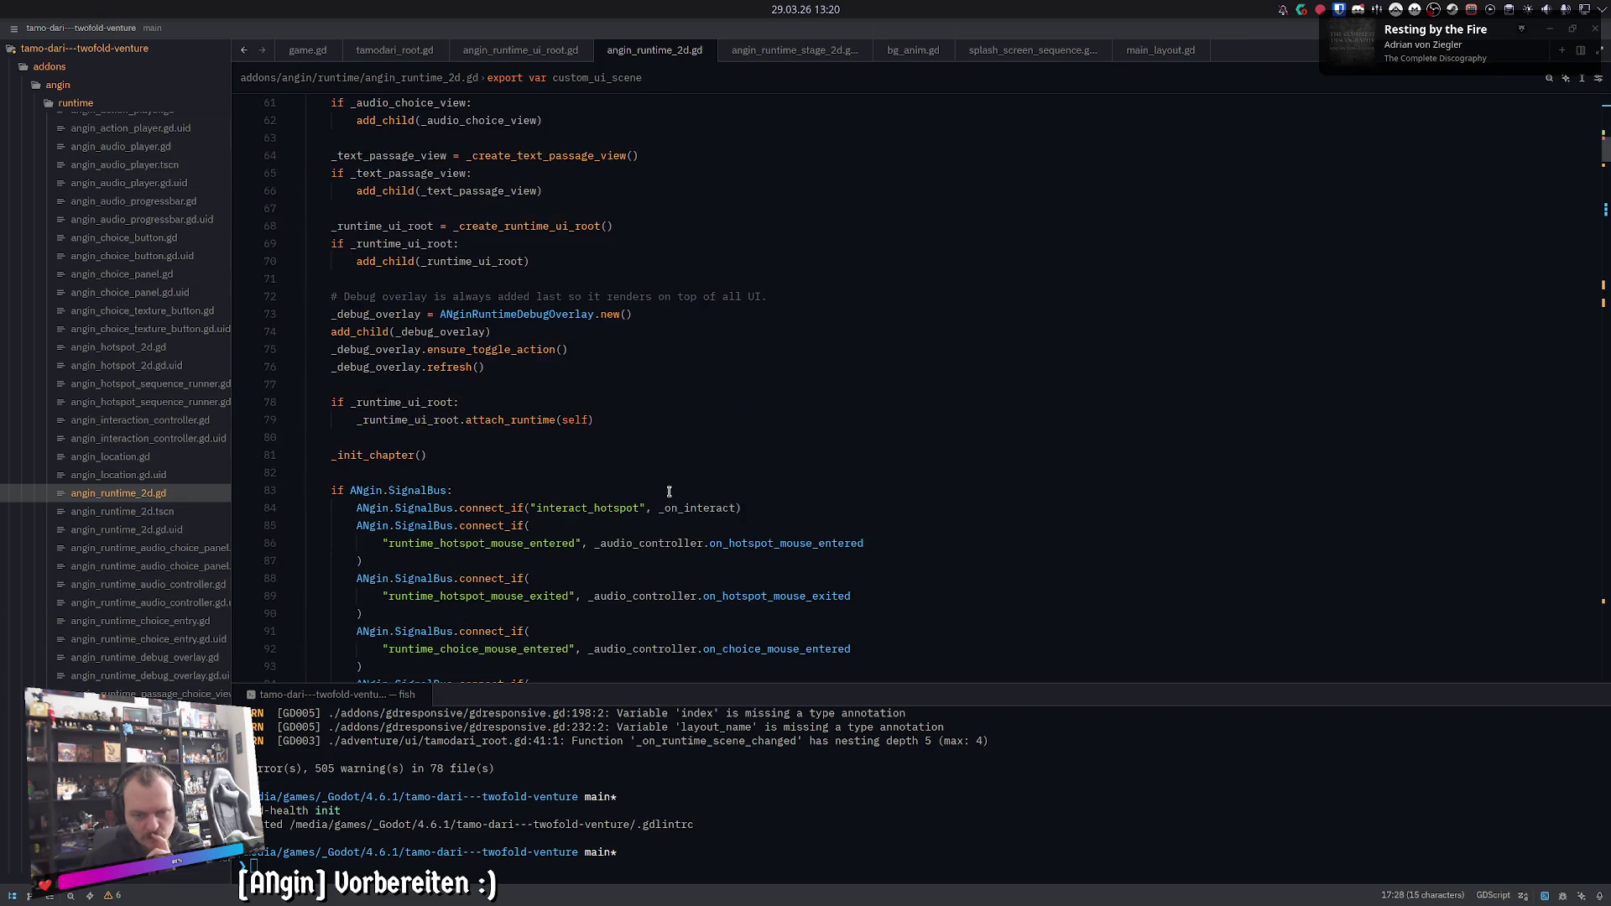
{"action": "scroll", "coordinate": [668, 491], "scroll_direction": "down", "scroll_amount": 5}
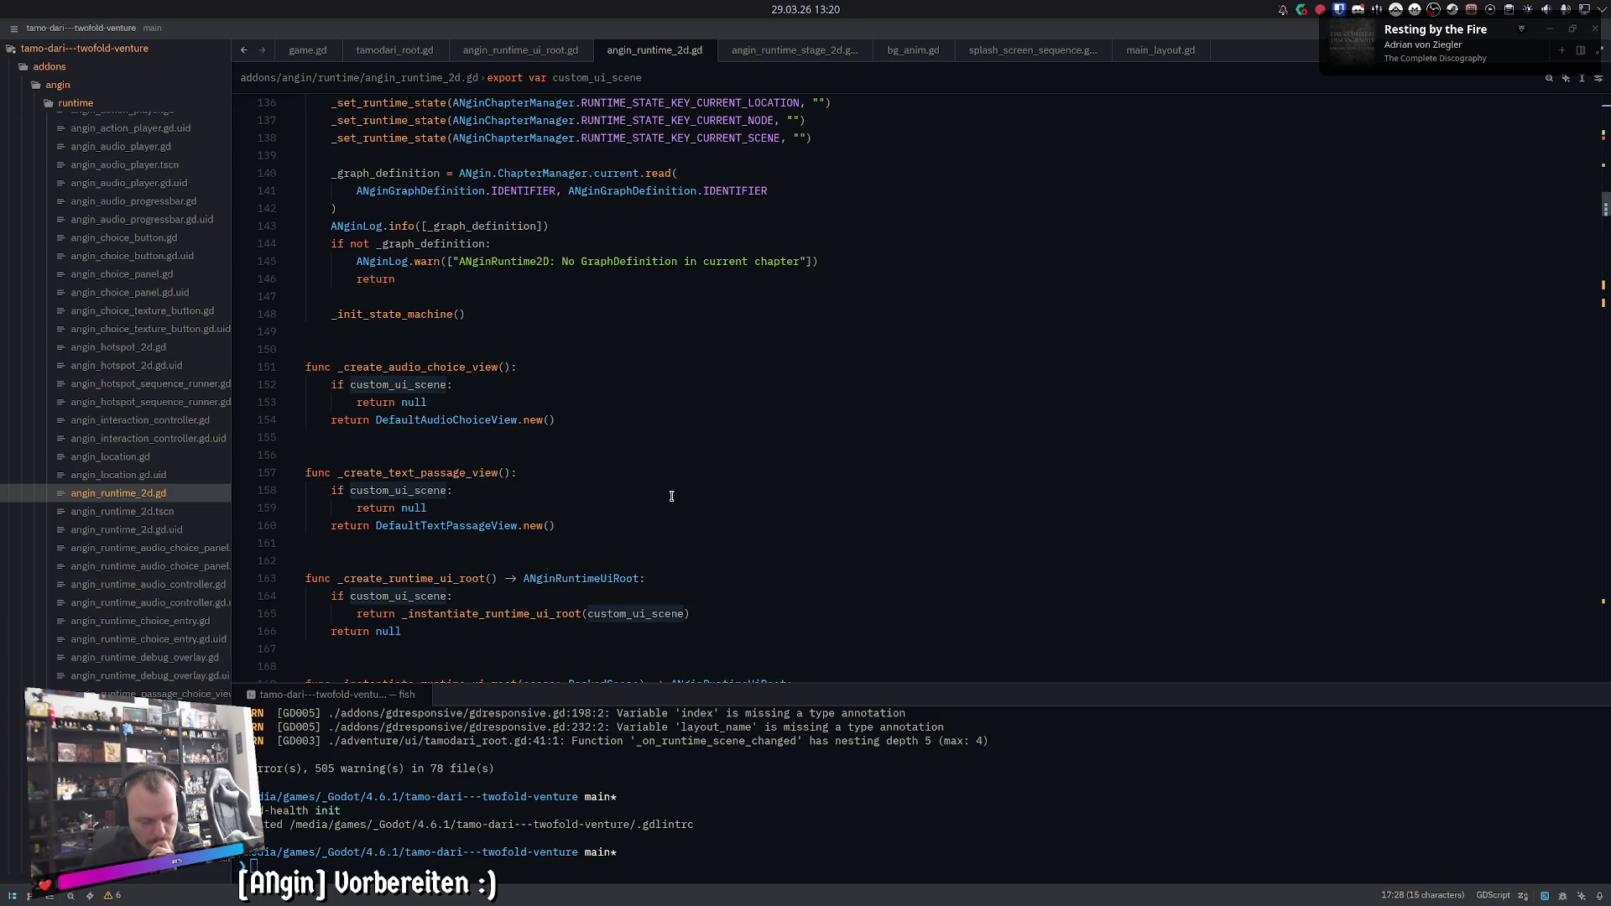
{"action": "scroll", "coordinate": [671, 495], "scroll_direction": "down", "scroll_amount": 1}
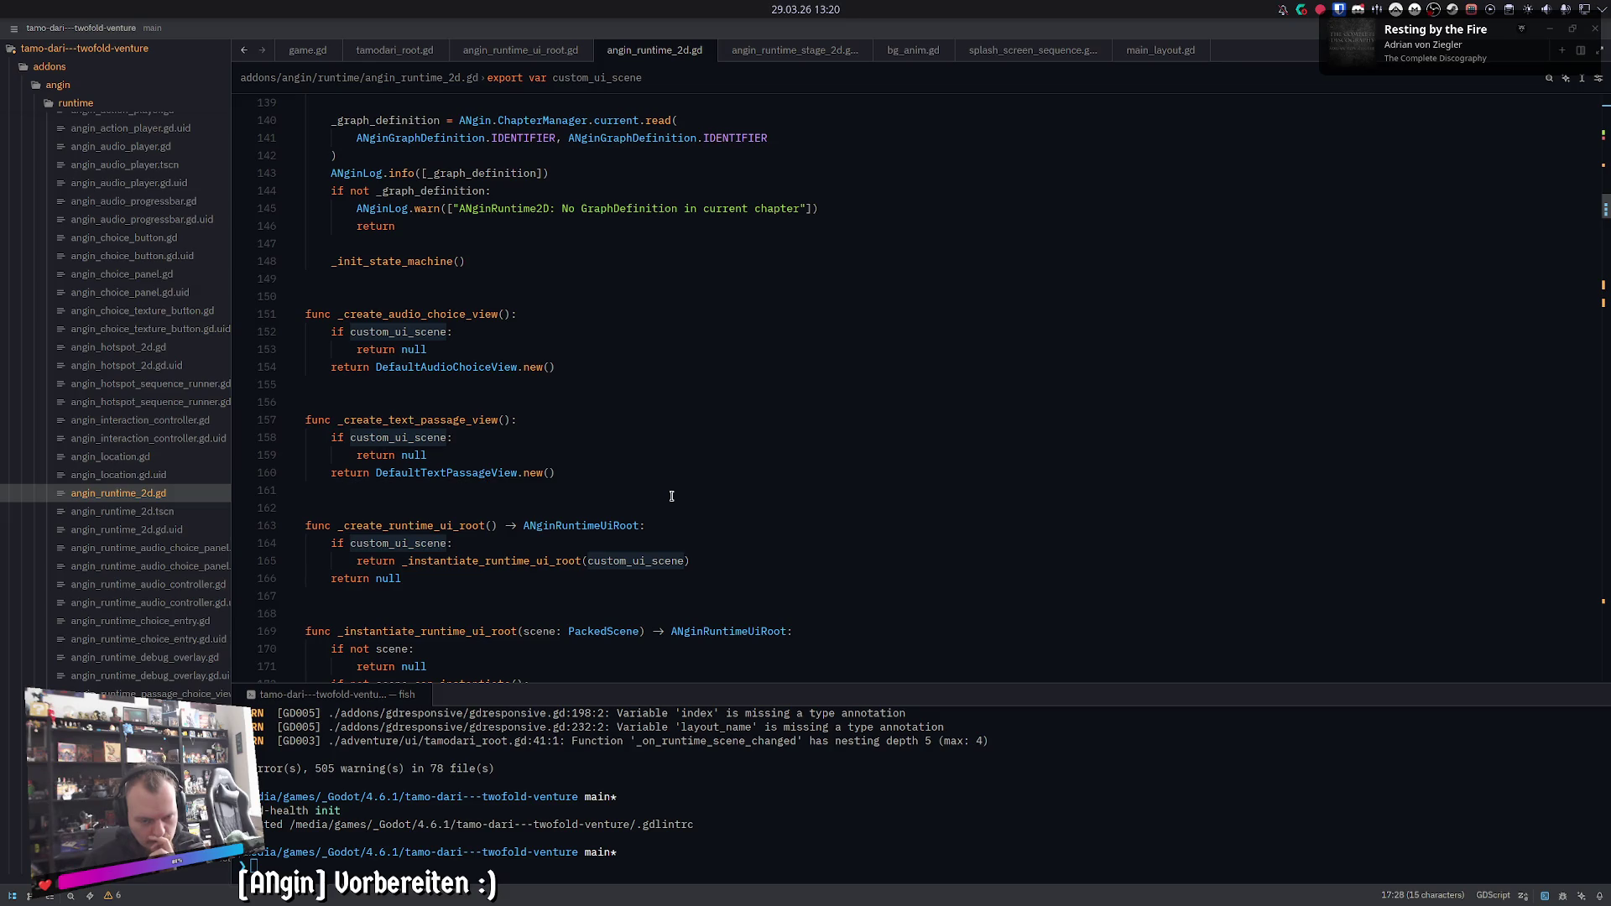
{"action": "scroll", "coordinate": [671, 496], "scroll_direction": "down", "scroll_amount": 2}
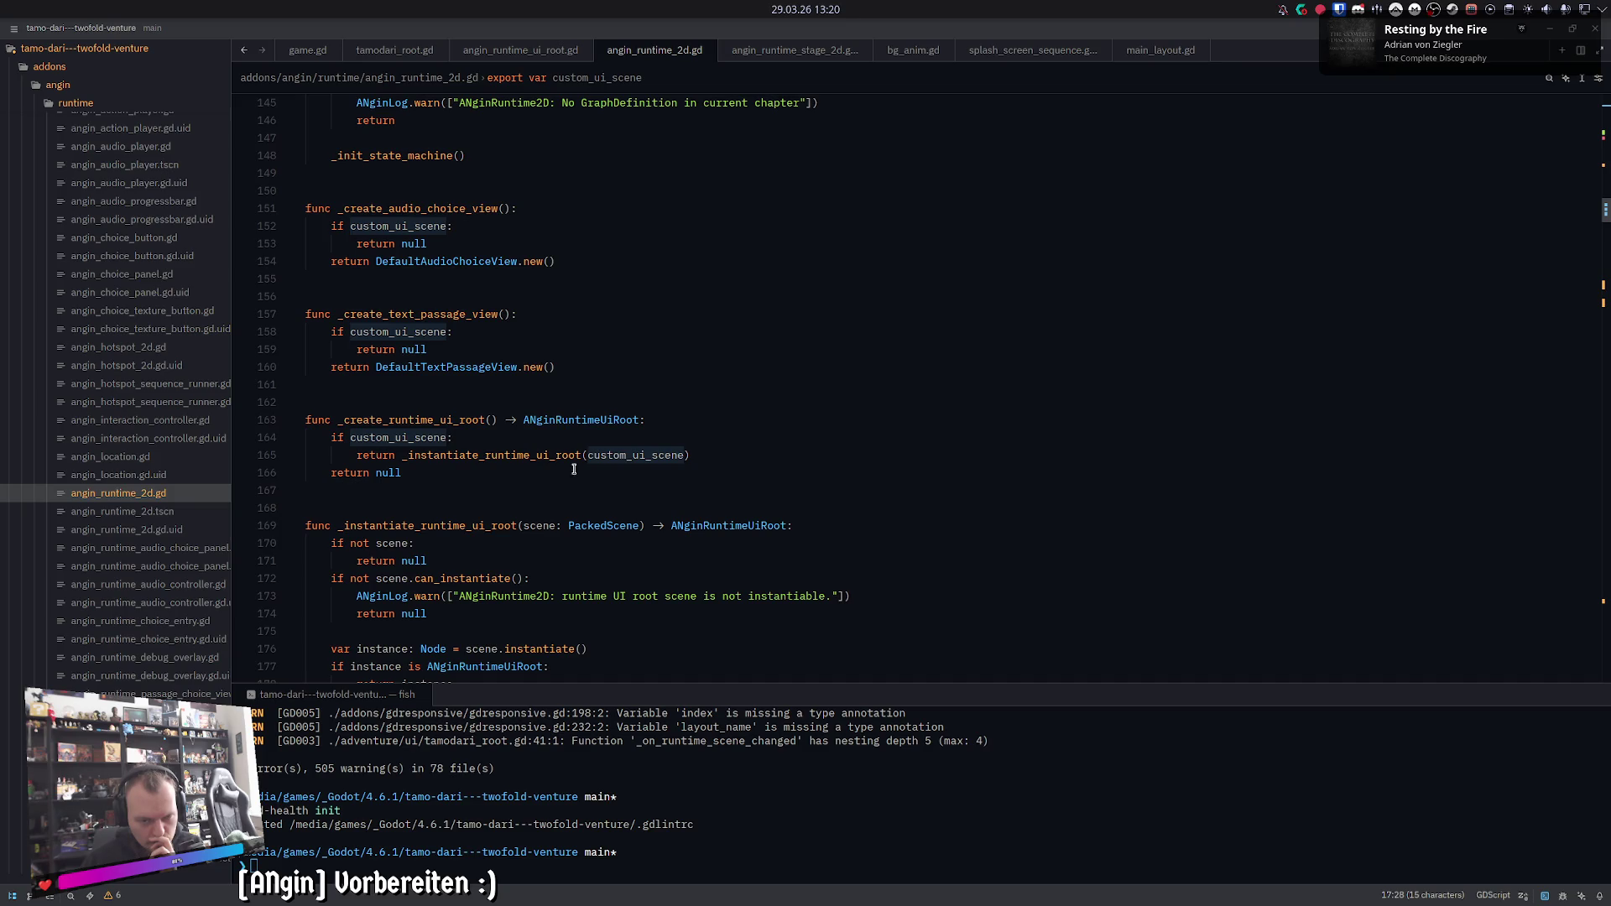
Highlight _create_runtime_ui_root and _runtime_ui_root uses, then jump to ANginRuntimeStage2D's definition from _init
{"action": "double_click", "coordinate": [414, 420]}
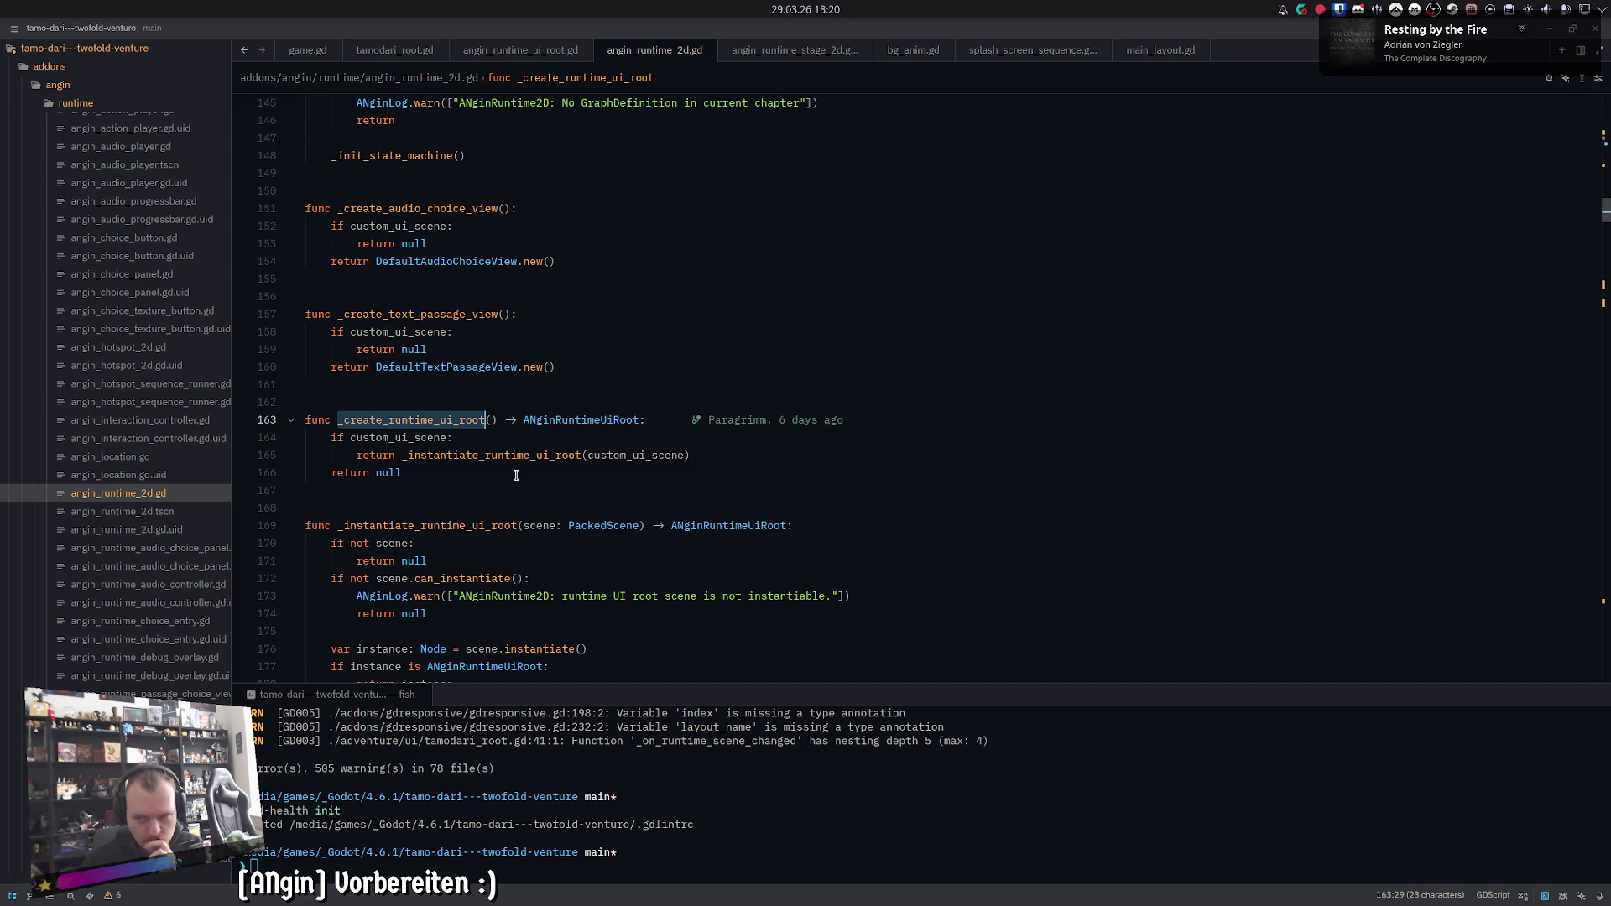
{"action": "scroll", "coordinate": [516, 476], "scroll_direction": "up", "scroll_amount": 20}
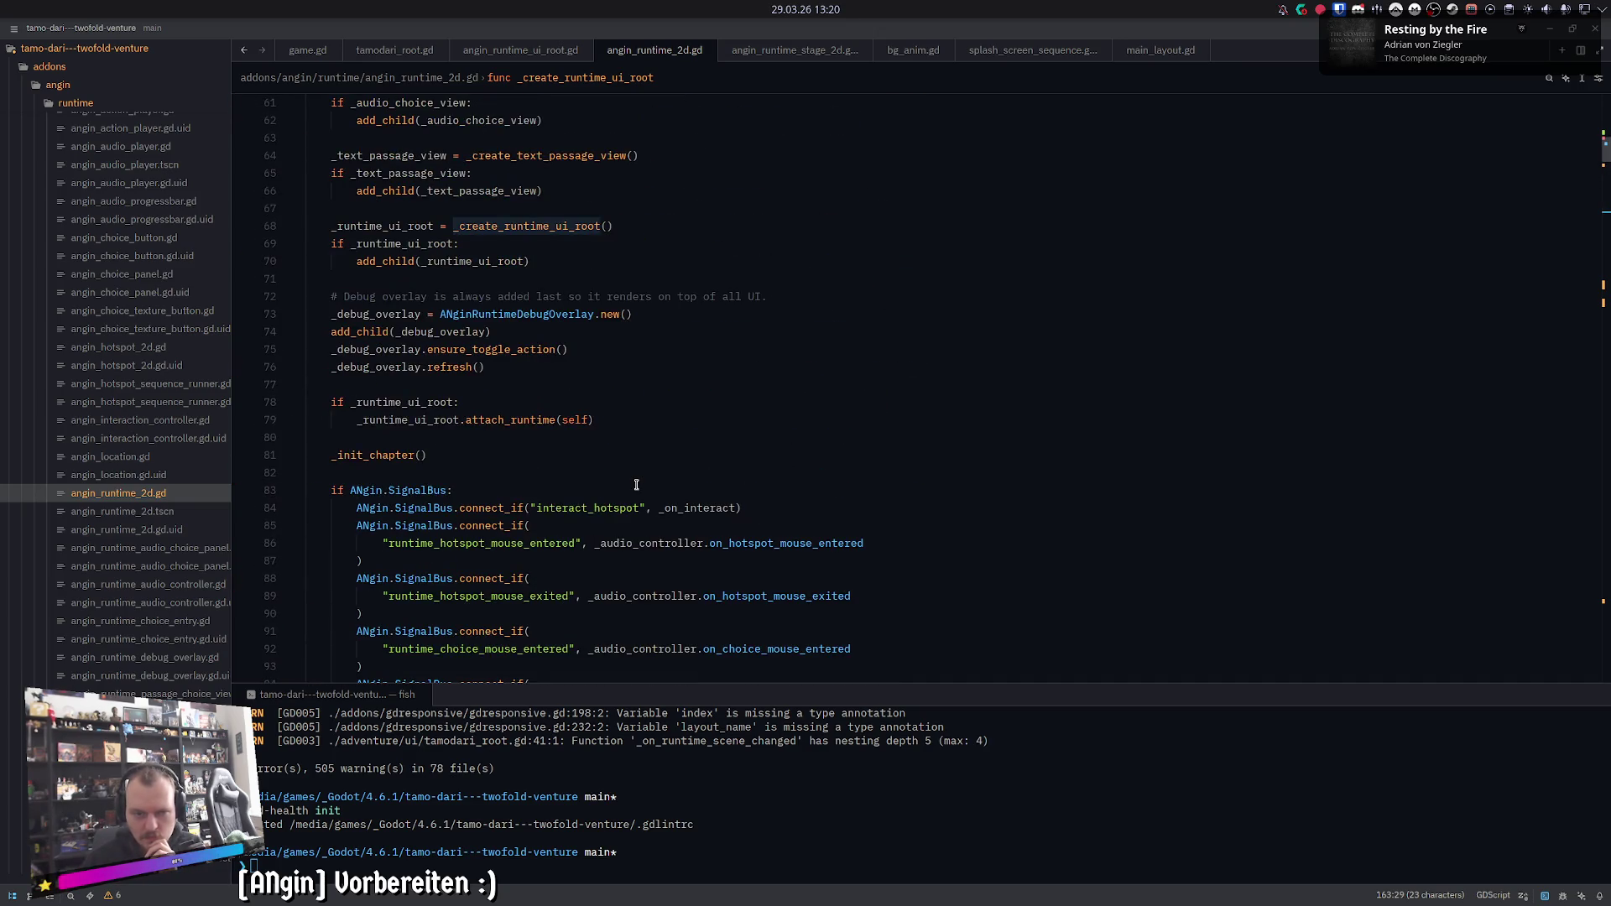
{"action": "scroll", "coordinate": [663, 474], "scroll_direction": "up", "scroll_amount": 4}
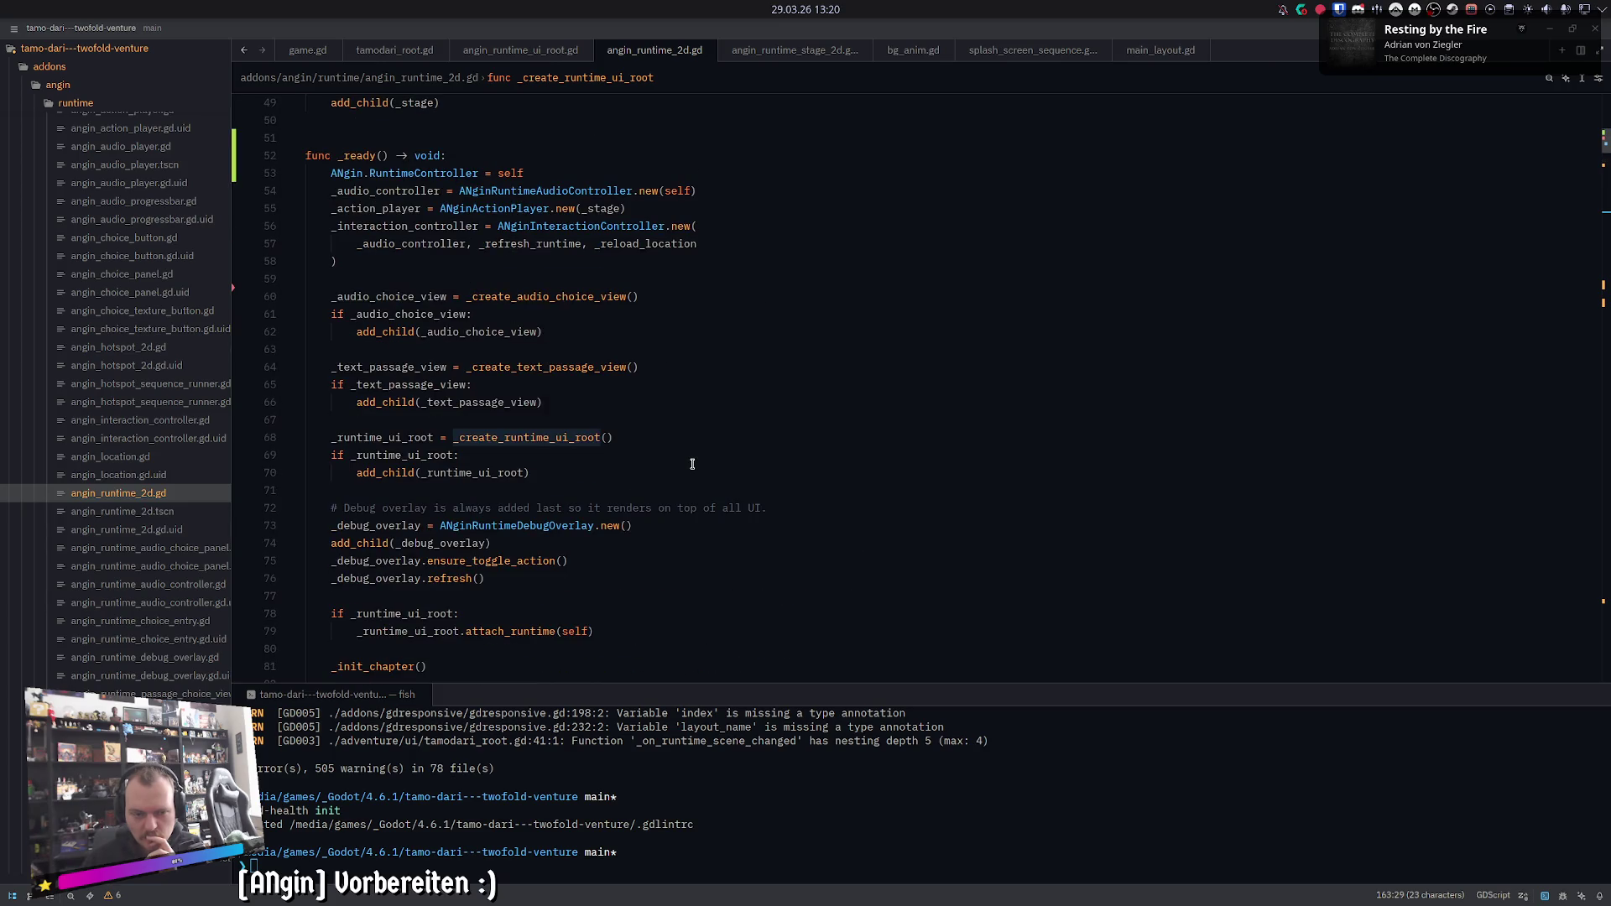
{"action": "double_click", "coordinate": [401, 455]}
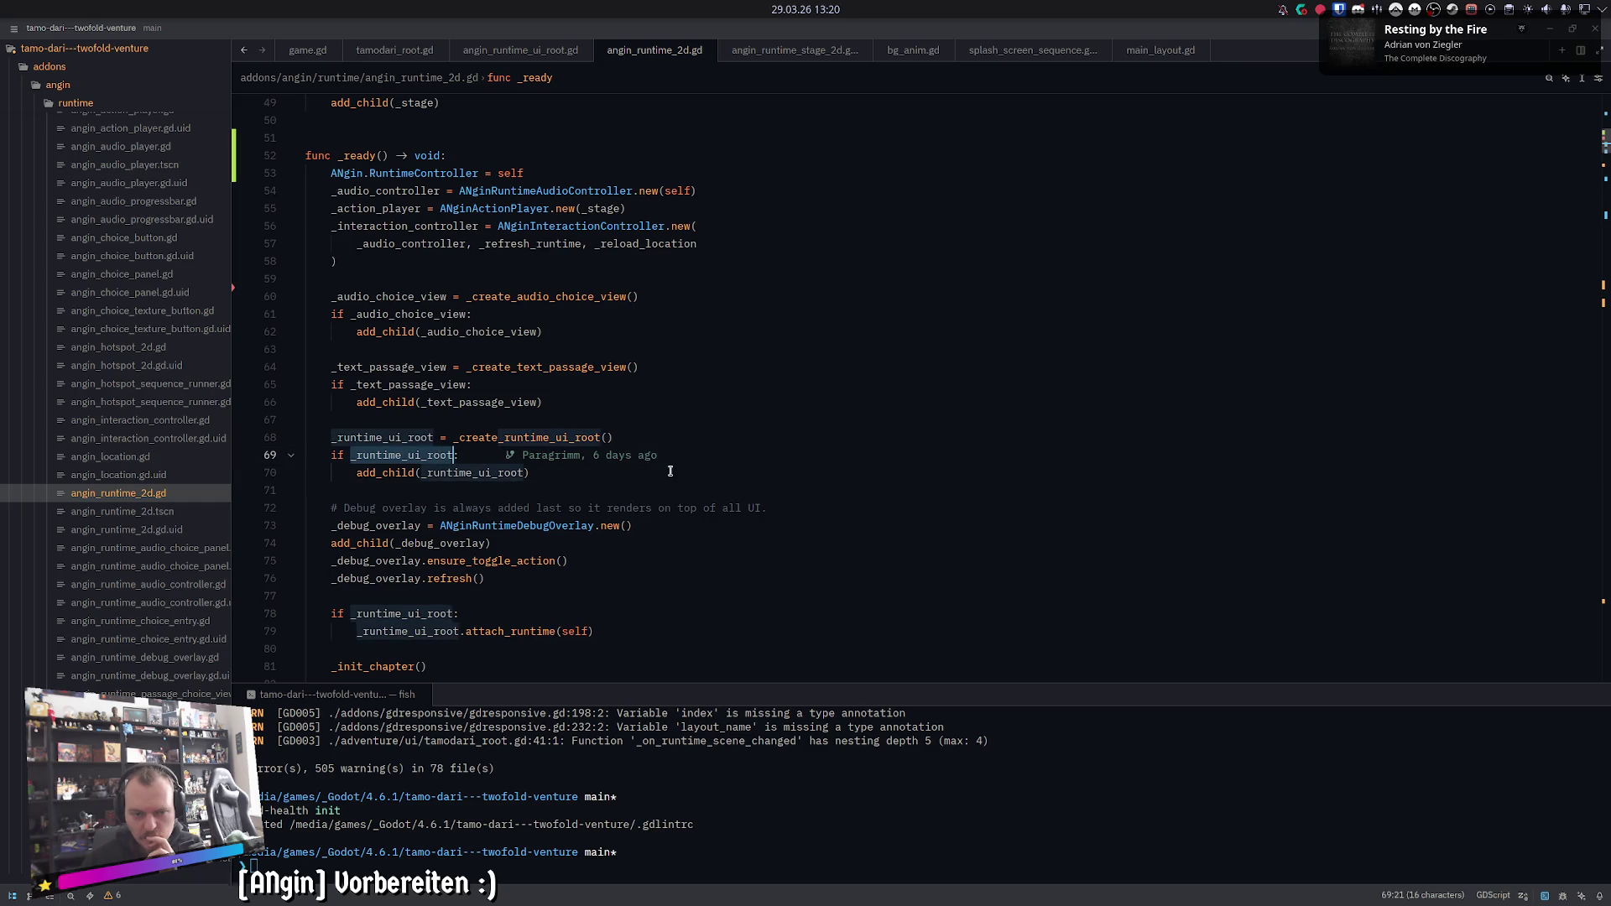
{"action": "scroll", "coordinate": [686, 468], "scroll_direction": "up", "scroll_amount": 4}
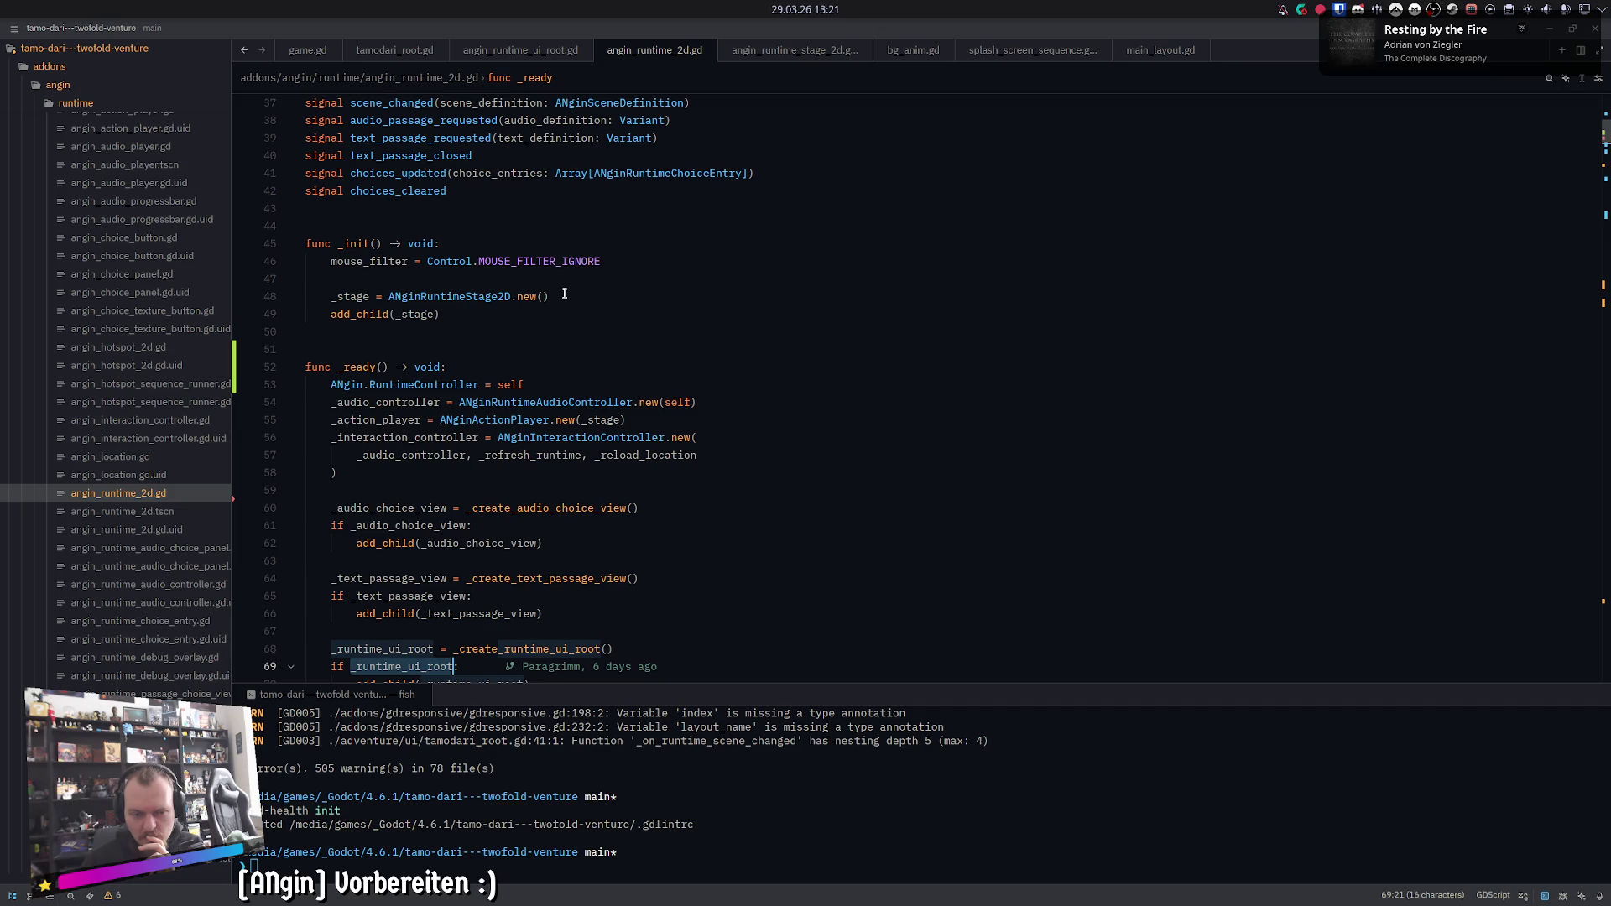
{"action": "scroll", "coordinate": [563, 296], "scroll_direction": "up", "scroll_amount": 4}
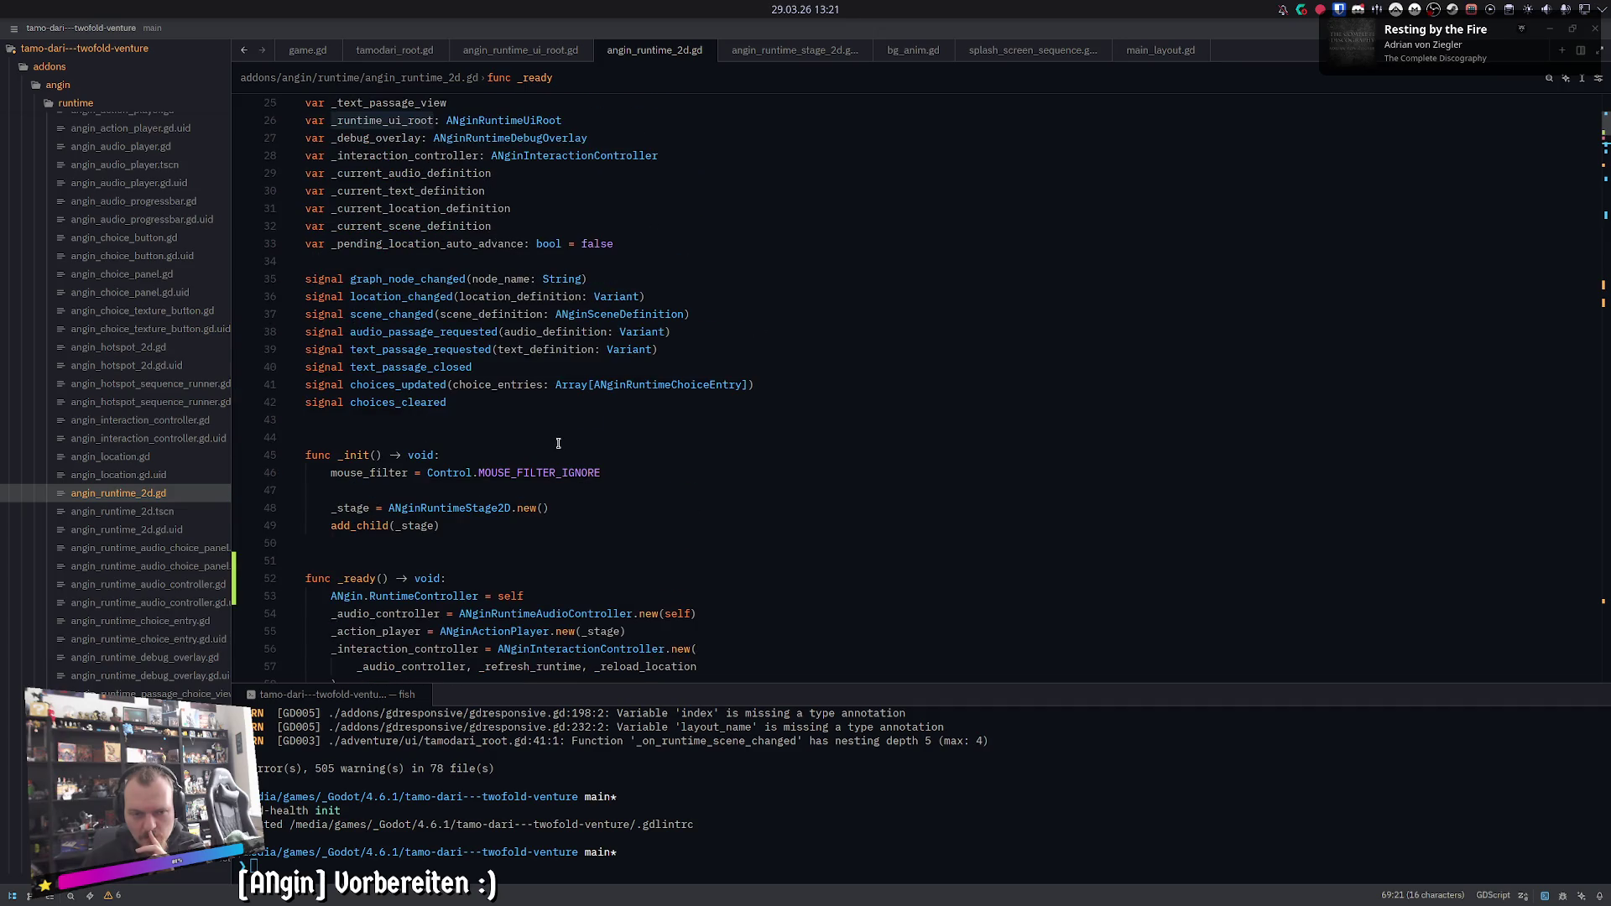
{"action": "scroll", "coordinate": [558, 443], "scroll_direction": "down", "scroll_amount": 1}
{"action": "left_click", "coordinate": [453, 454]}
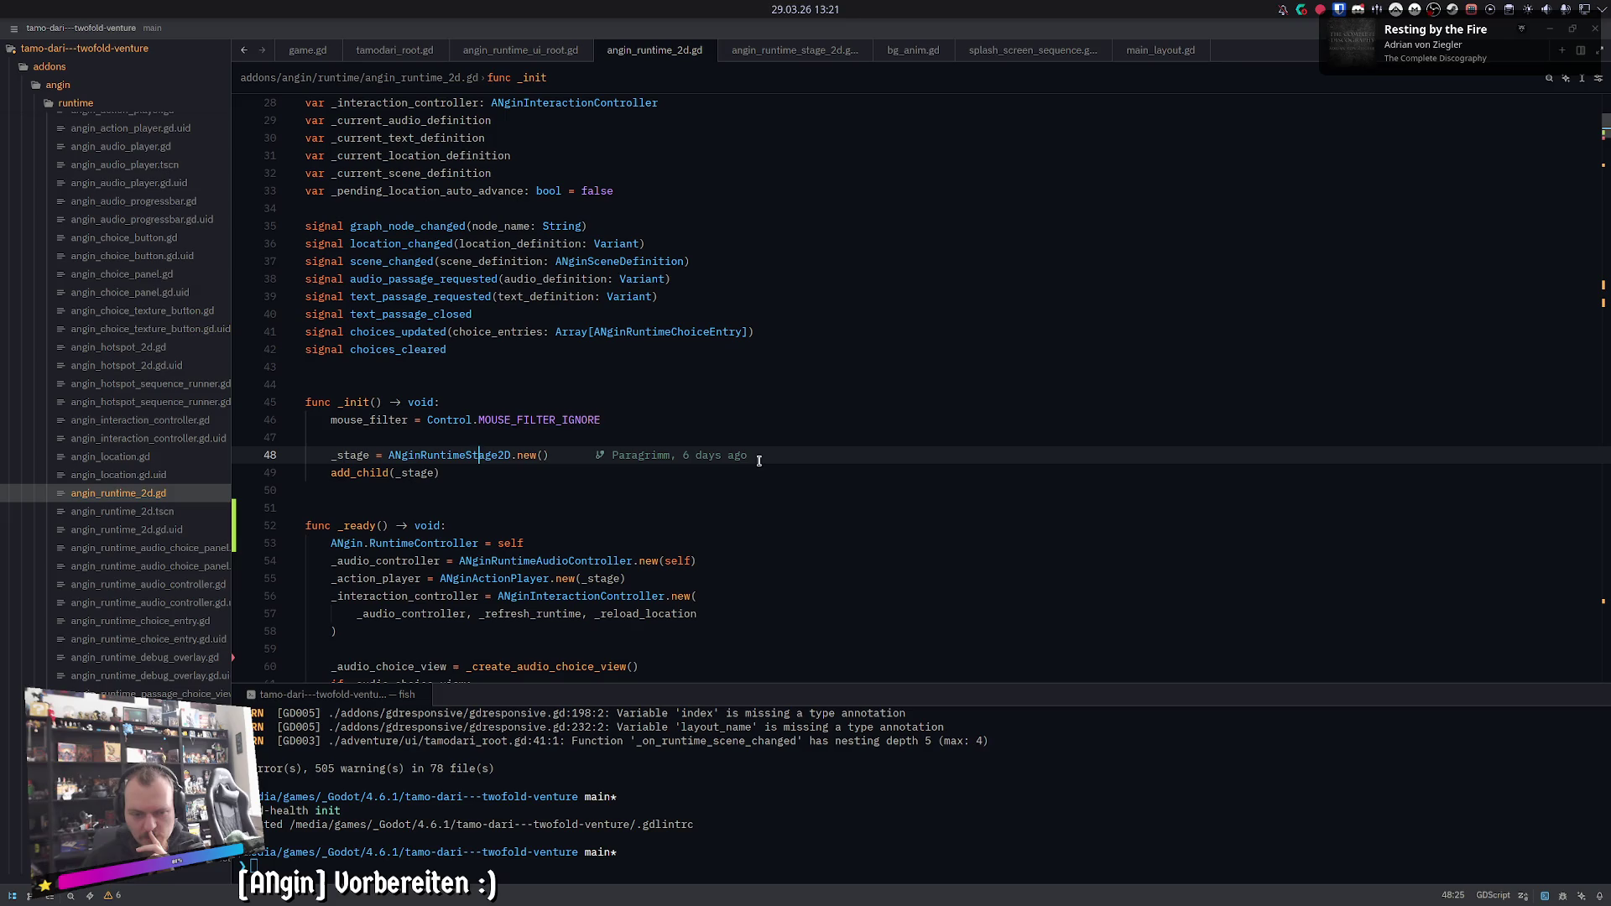
{"action": "key", "text": "F12"}
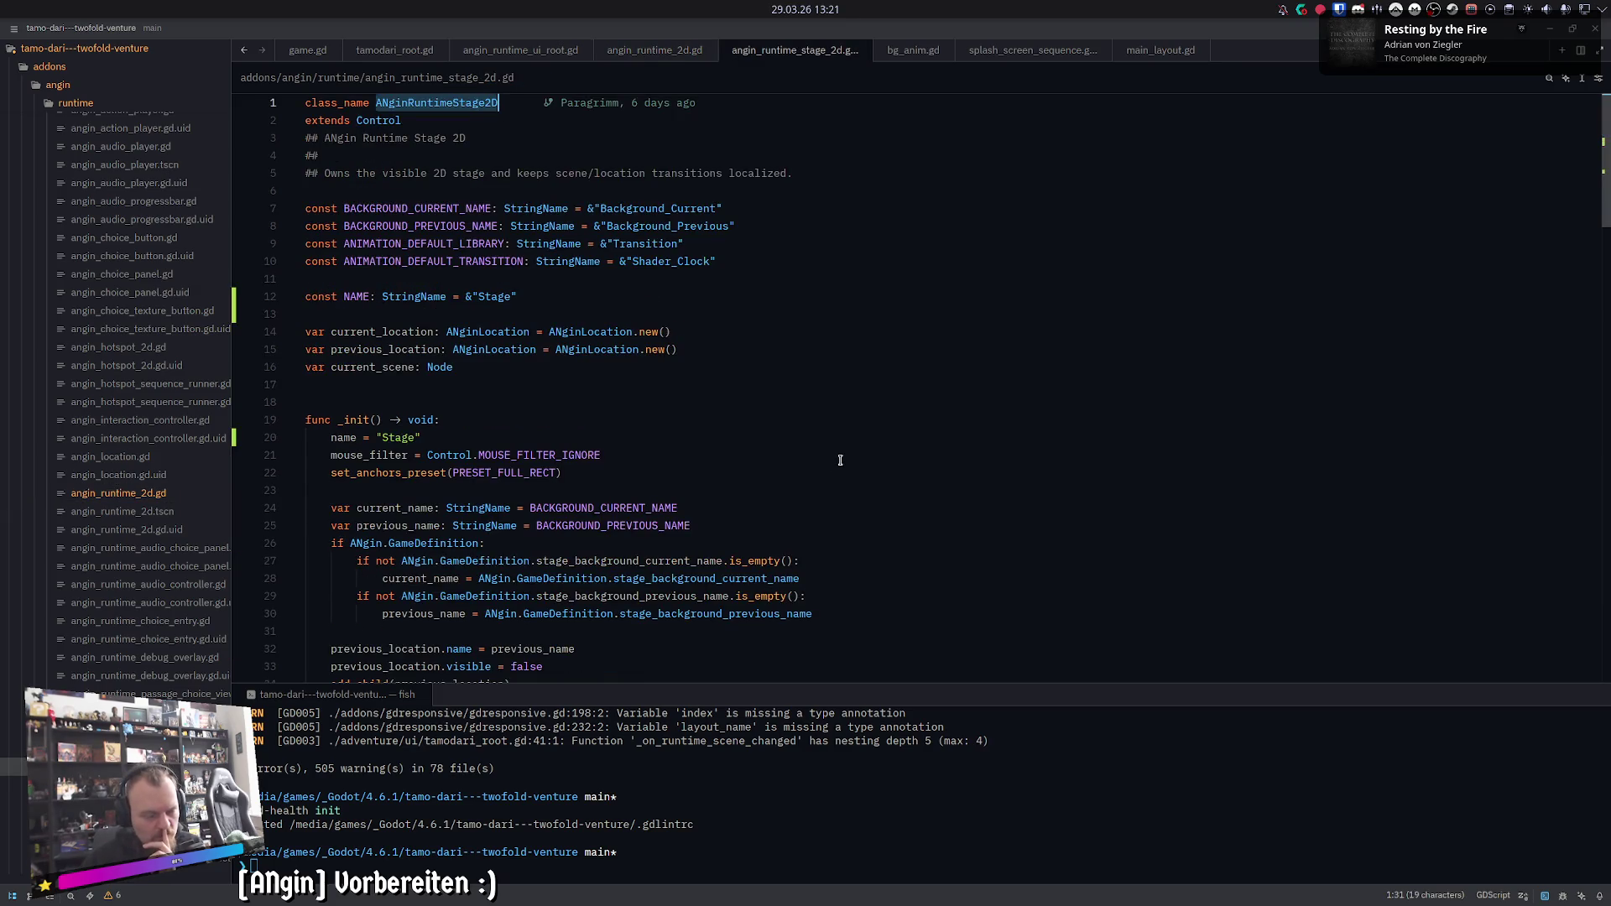
{"action": "scroll", "coordinate": [840, 460], "scroll_direction": "down", "scroll_amount": 1}
{"action": "scroll", "coordinate": [839, 460], "scroll_direction": "down", "scroll_amount": 1}
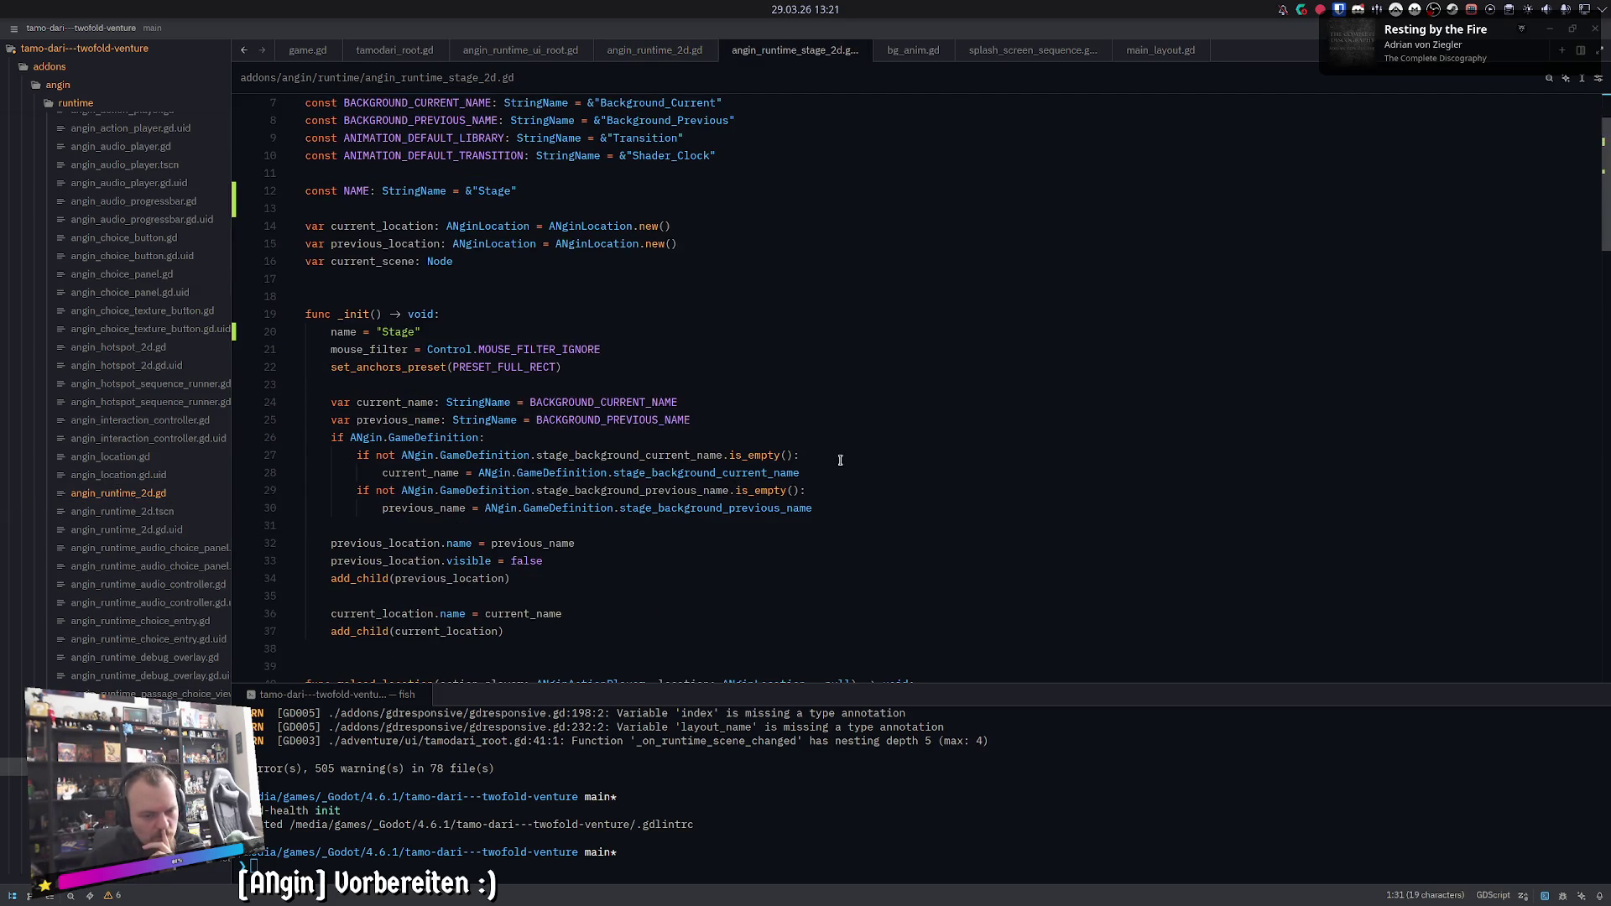
{"action": "scroll", "coordinate": [839, 460], "scroll_direction": "down", "scroll_amount": 3}
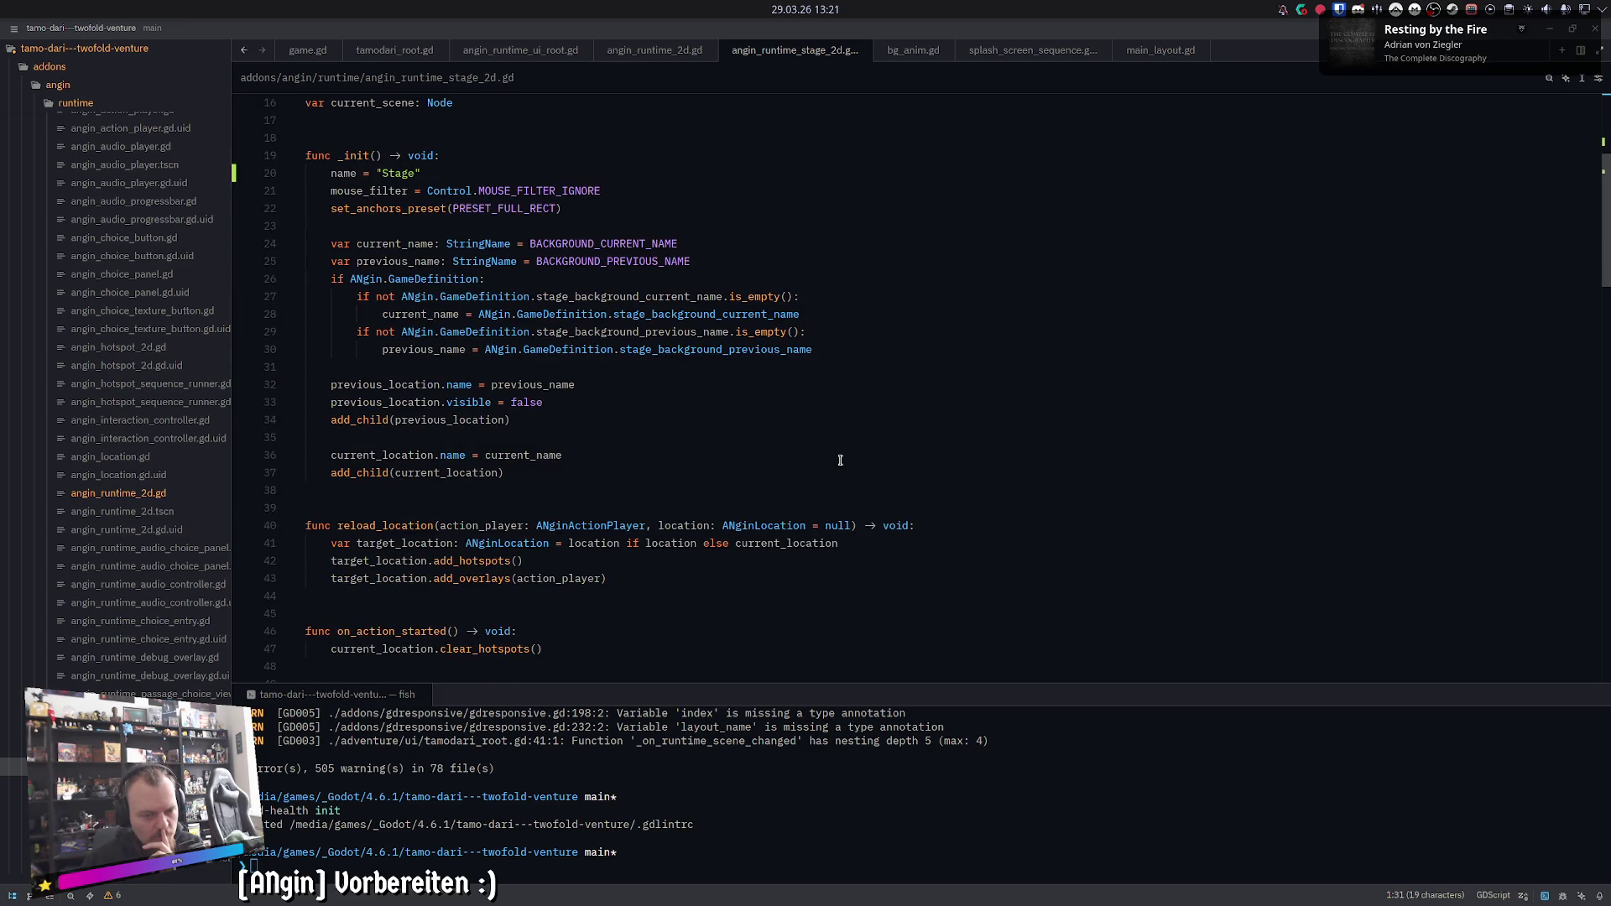
{"action": "scroll", "coordinate": [840, 460], "scroll_direction": "down", "scroll_amount": 4}
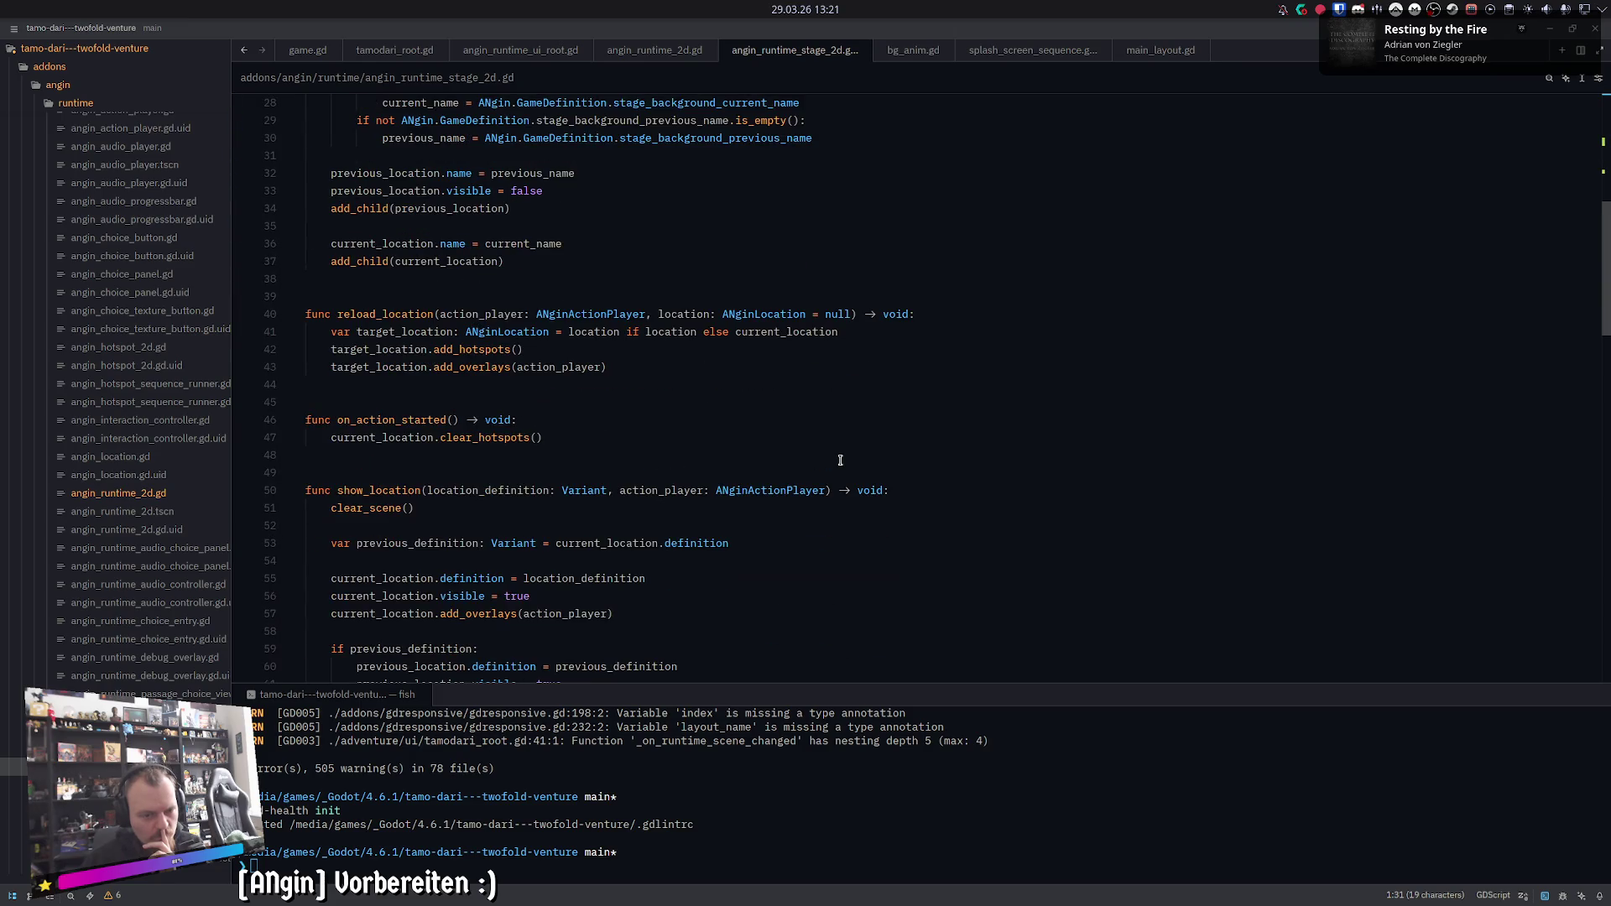
{"action": "scroll", "coordinate": [840, 460], "scroll_direction": "down", "scroll_amount": 13}
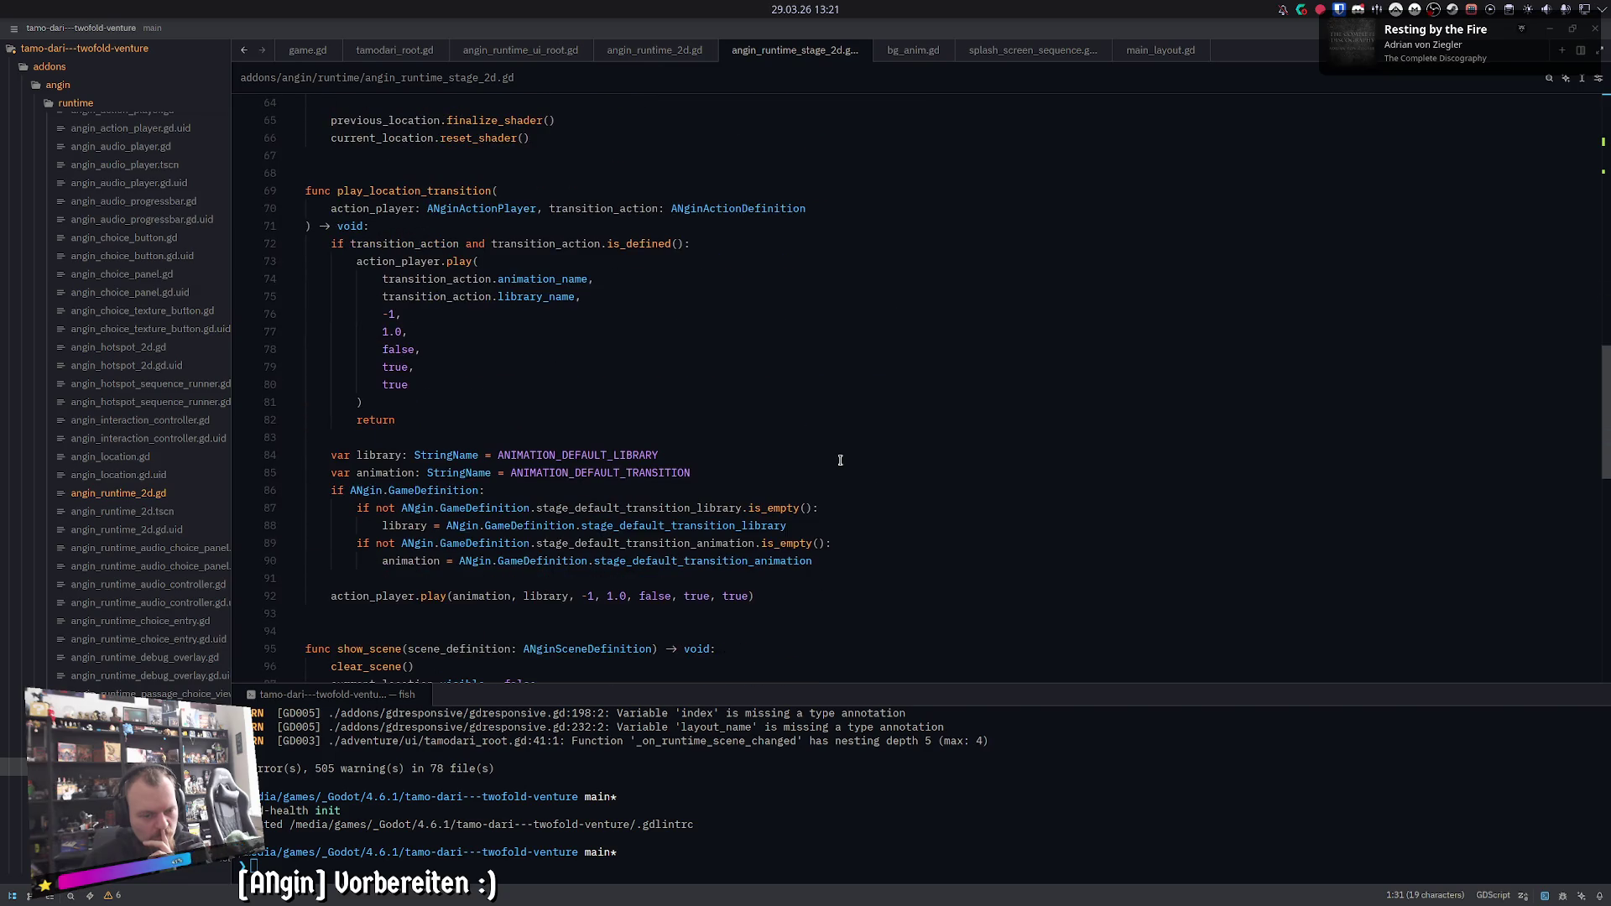
{"action": "scroll", "coordinate": [839, 459], "scroll_direction": "down", "scroll_amount": 5}
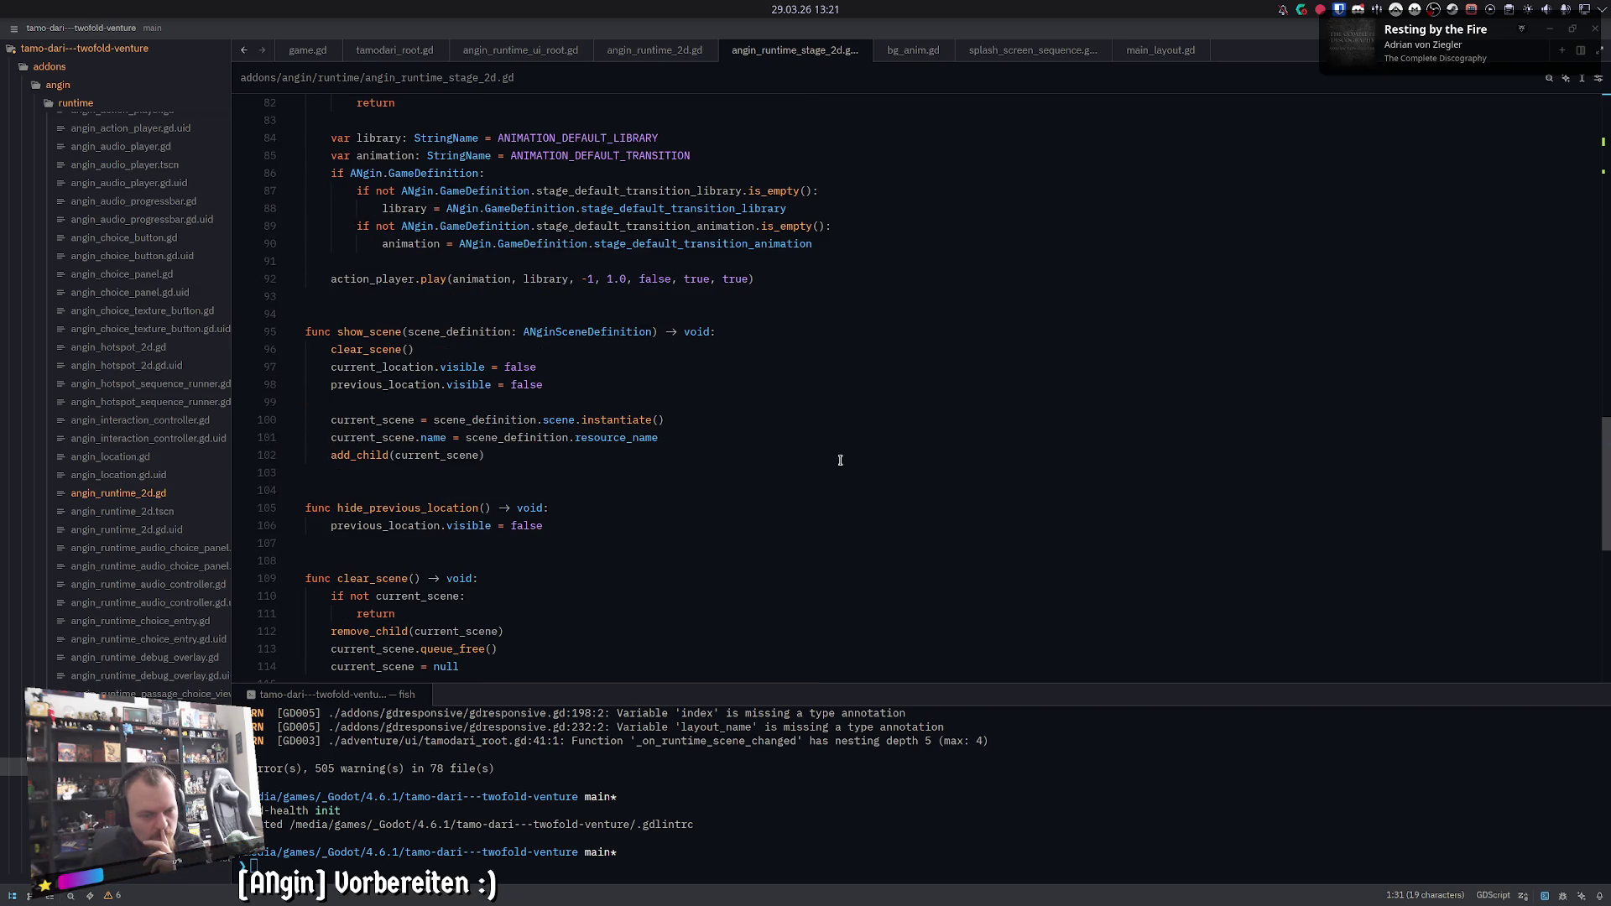
{"action": "scroll", "coordinate": [839, 460], "scroll_direction": "down", "scroll_amount": 2}
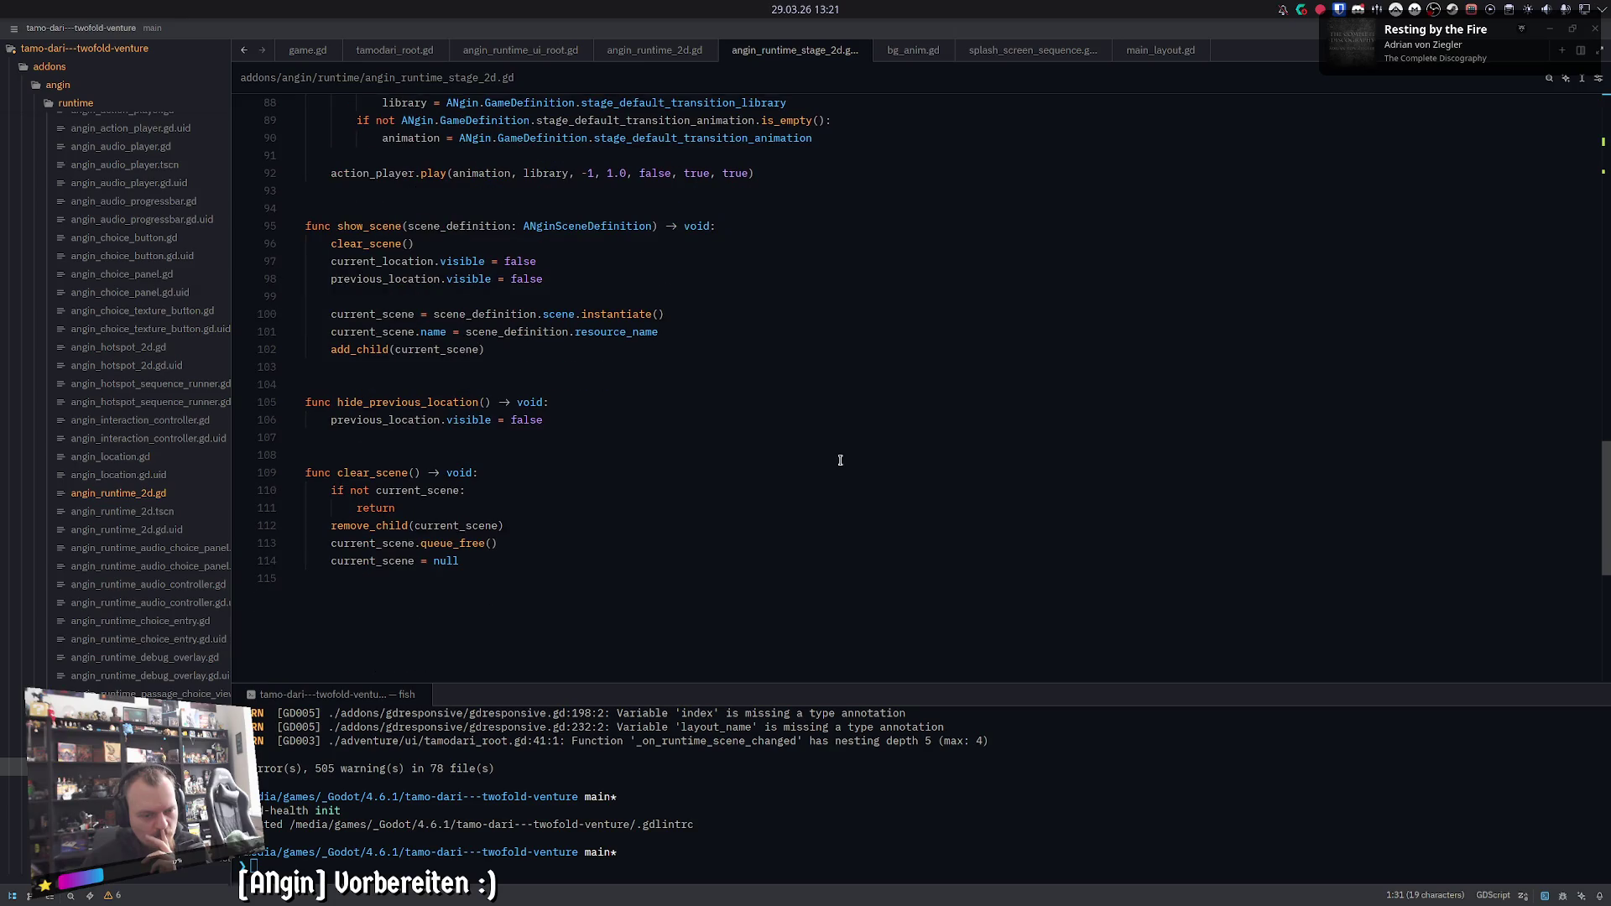
{"action": "scroll", "coordinate": [840, 459], "scroll_direction": "up", "scroll_amount": 20}
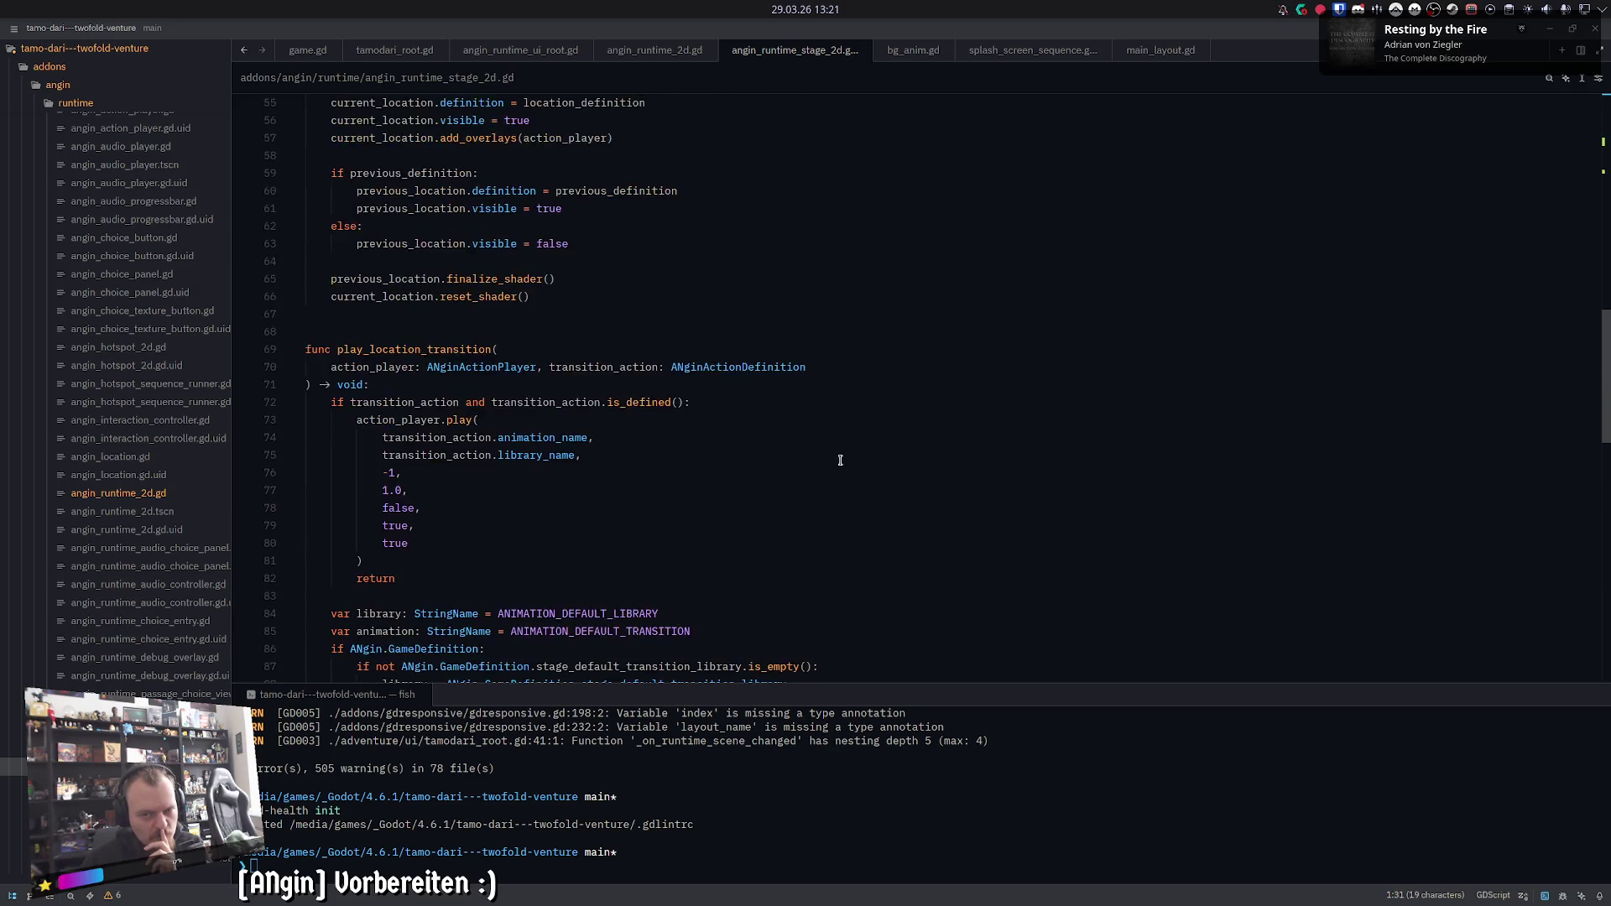
{"action": "scroll", "coordinate": [840, 460], "scroll_direction": "up", "scroll_amount": 8}
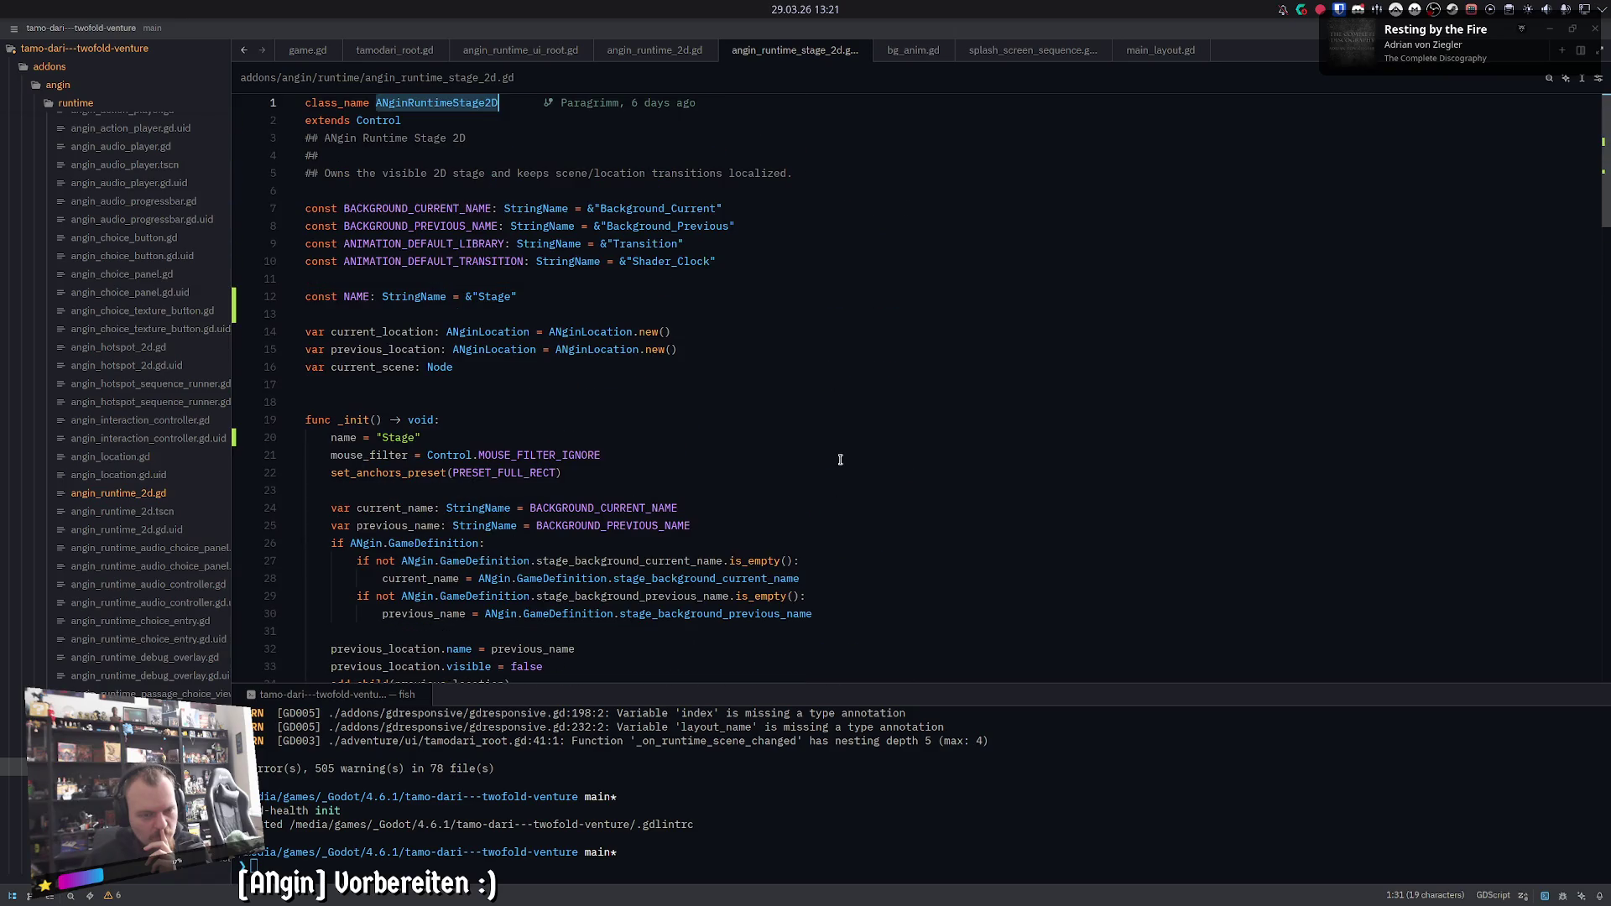
{"action": "key", "text": "ctrl+alt+minus"}
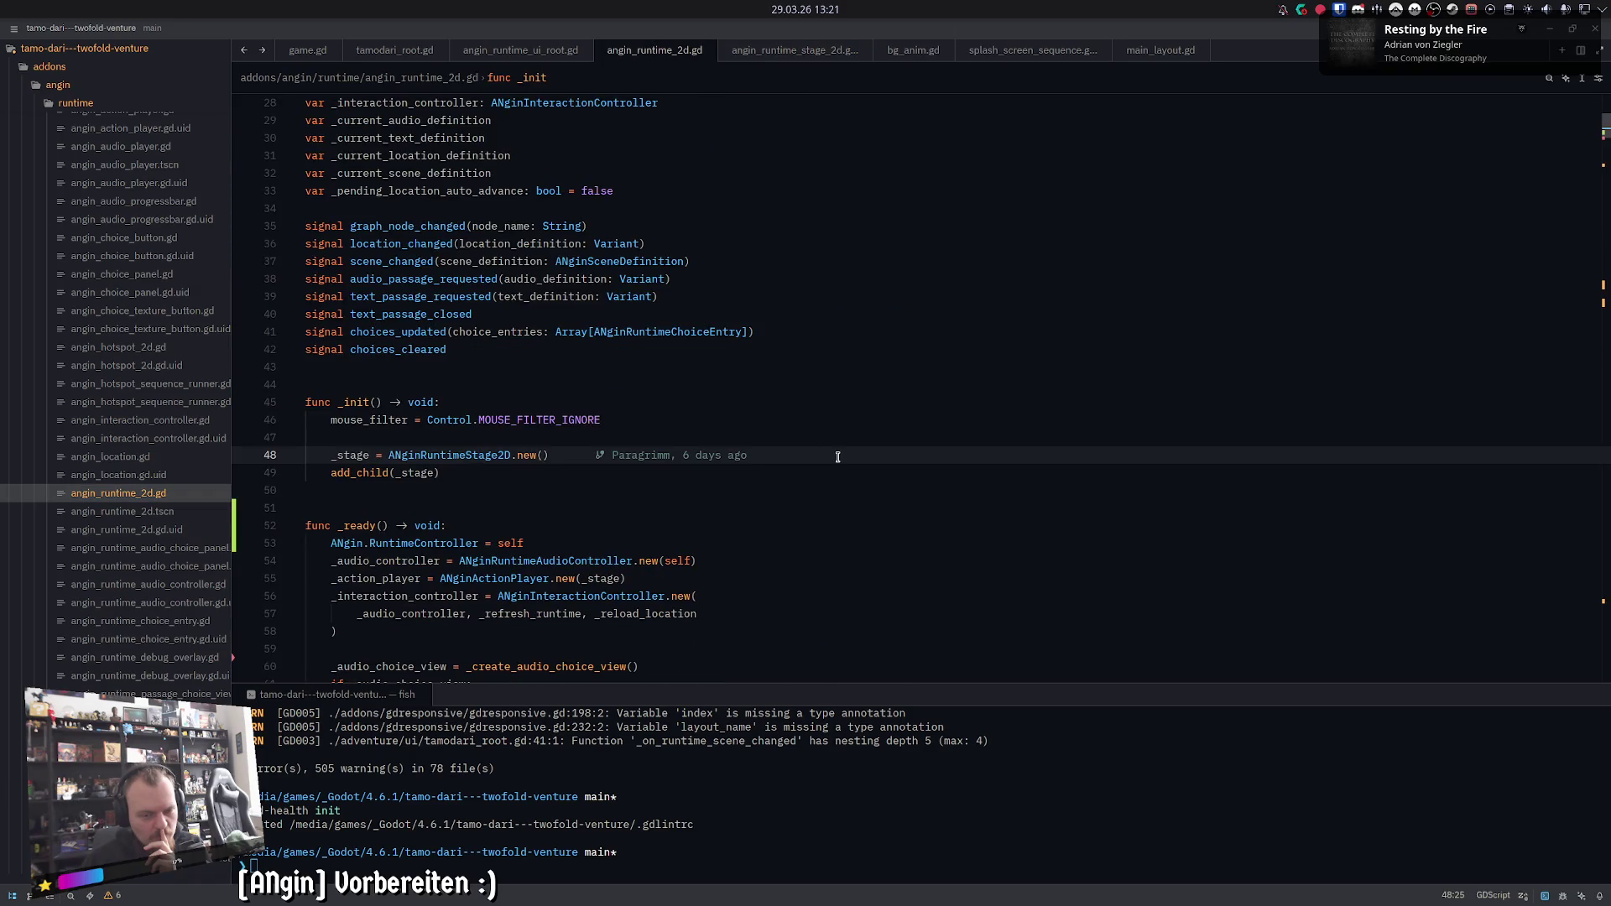
{"action": "left_click", "coordinate": [592, 454]}
{"action": "scroll", "coordinate": [592, 517], "scroll_direction": "down", "scroll_amount": 3}
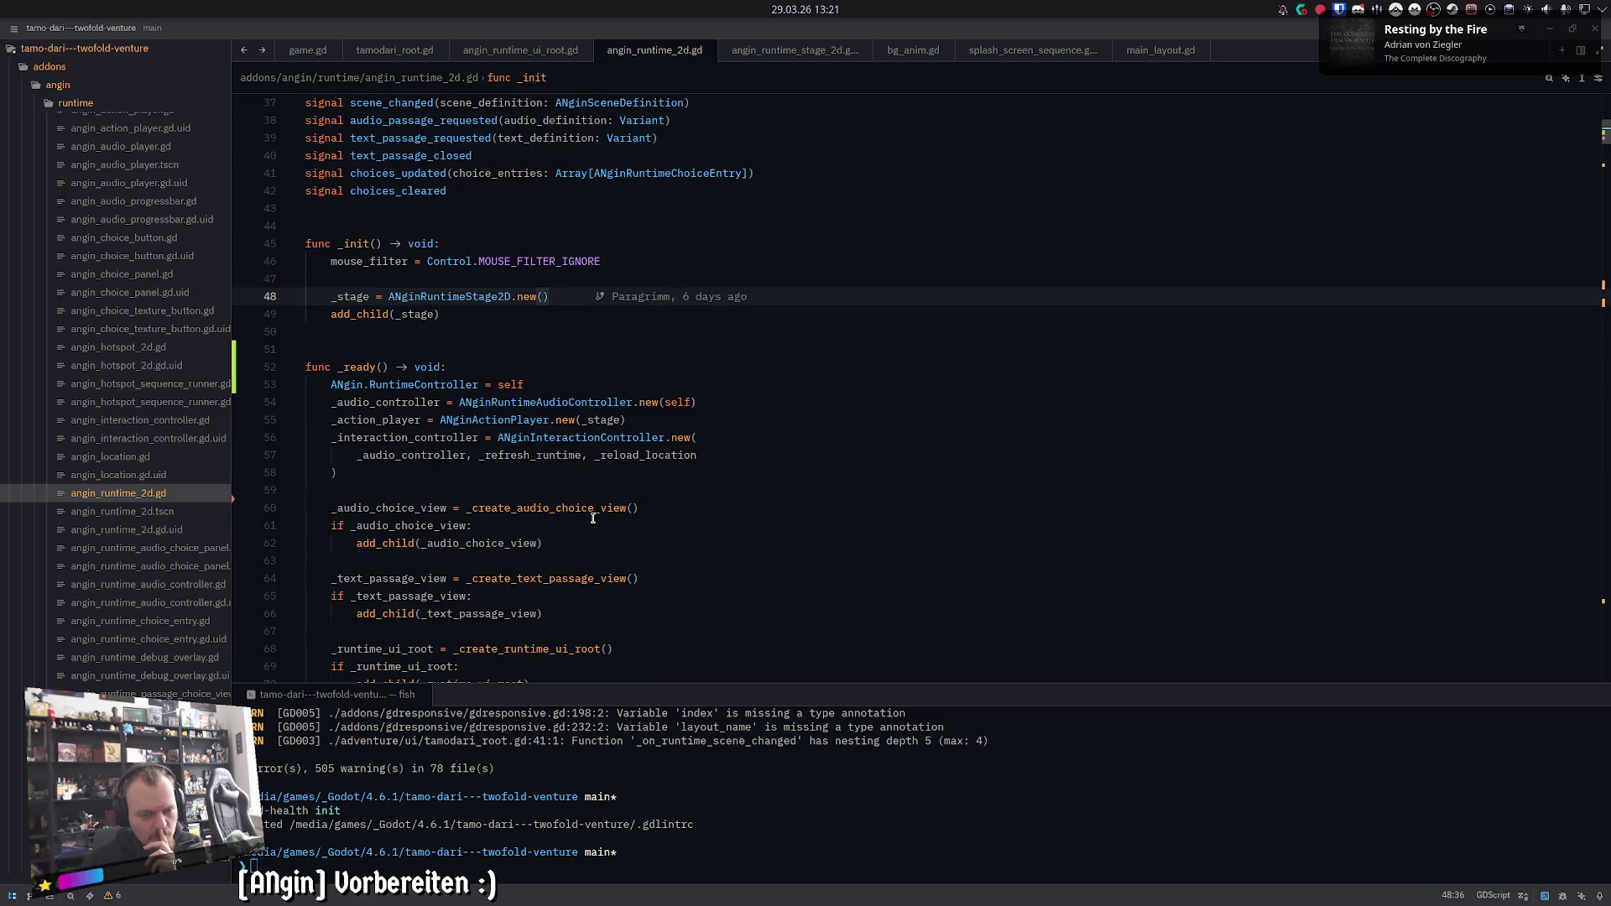
{"action": "scroll", "coordinate": [593, 518], "scroll_direction": "up", "scroll_amount": 6}
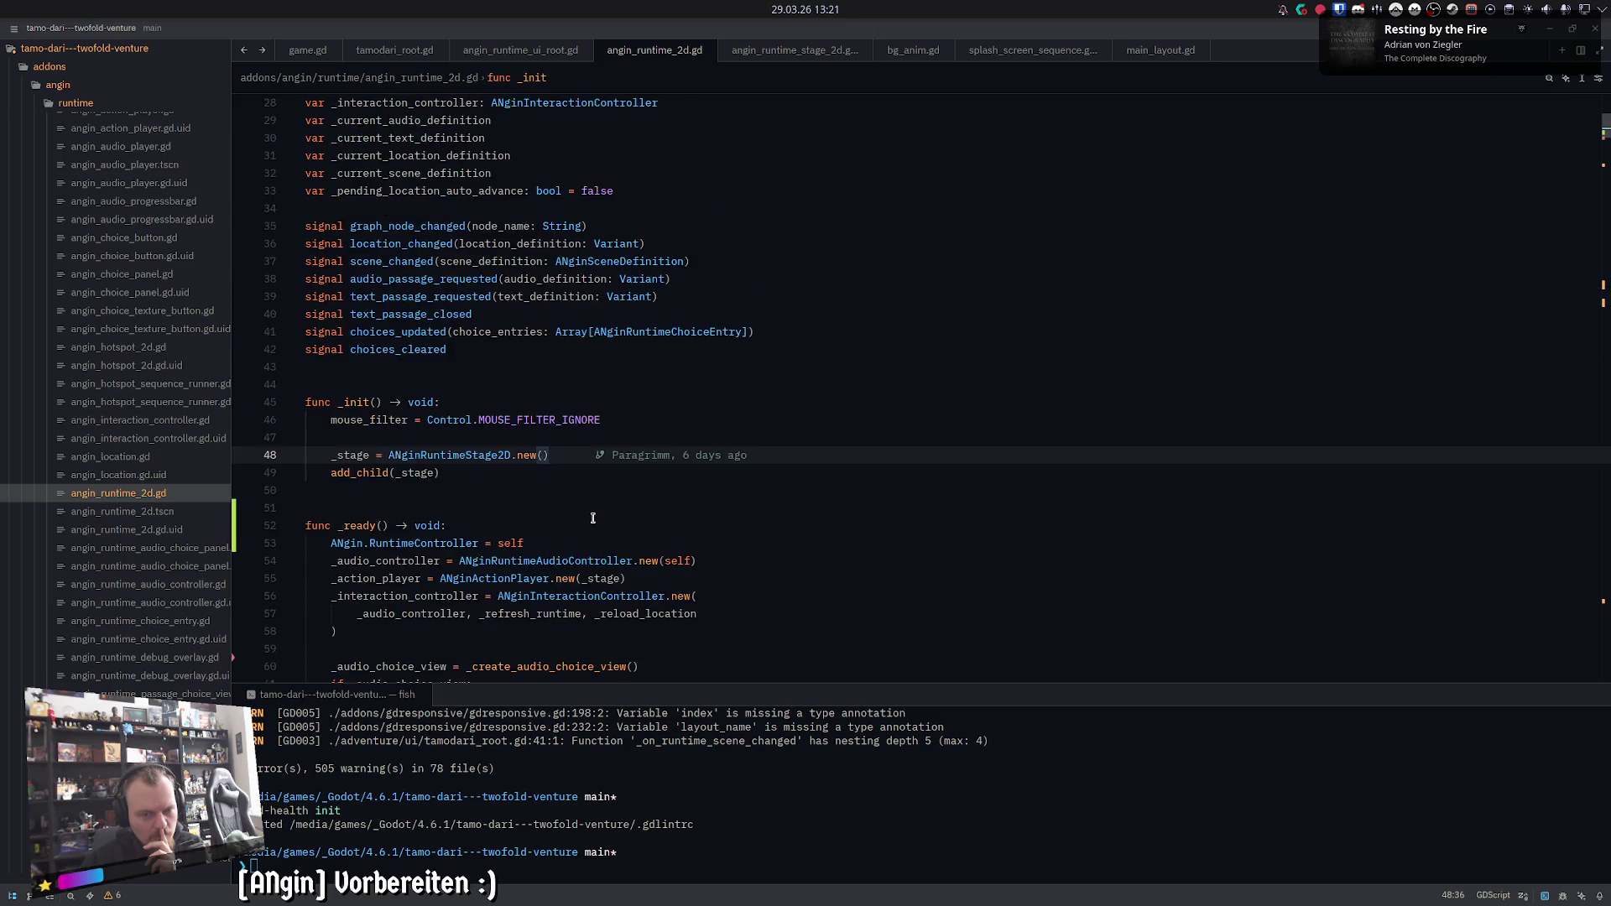
{"action": "scroll", "coordinate": [592, 520], "scroll_direction": "up", "scroll_amount": 3}
{"action": "scroll", "coordinate": [593, 520], "scroll_direction": "down", "scroll_amount": 5}
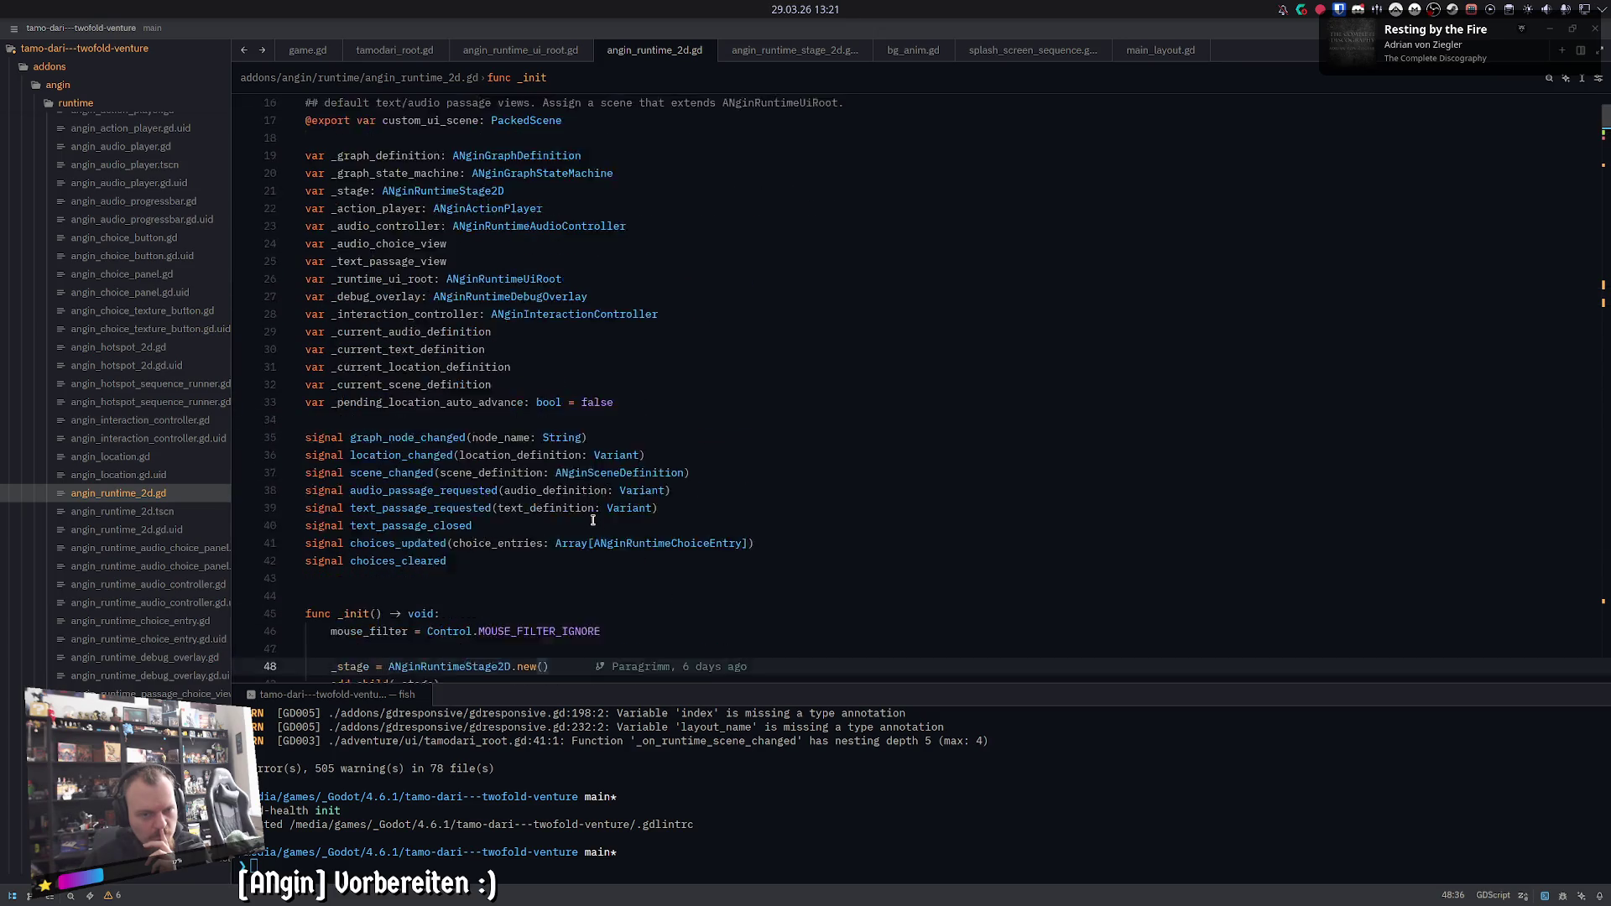
{"action": "left_click", "coordinate": [548, 495]}
{"action": "scroll", "coordinate": [650, 586], "scroll_direction": "down", "scroll_amount": 4}
{"action": "scroll", "coordinate": [651, 587], "scroll_direction": "down", "scroll_amount": 5}
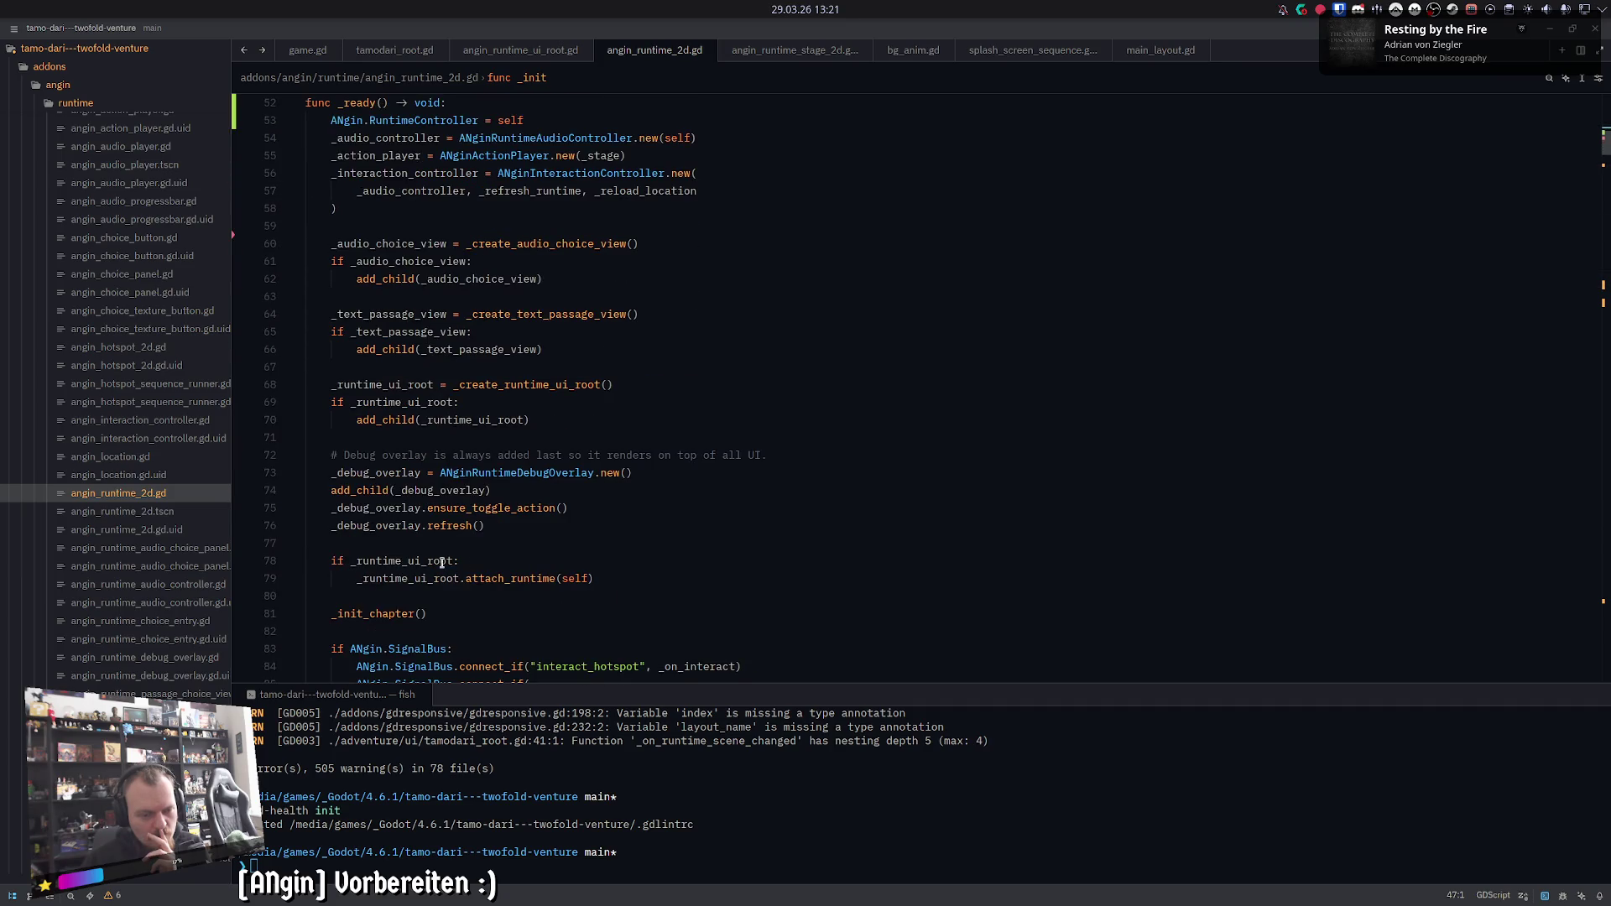
{"action": "double_click", "coordinate": [420, 562]}
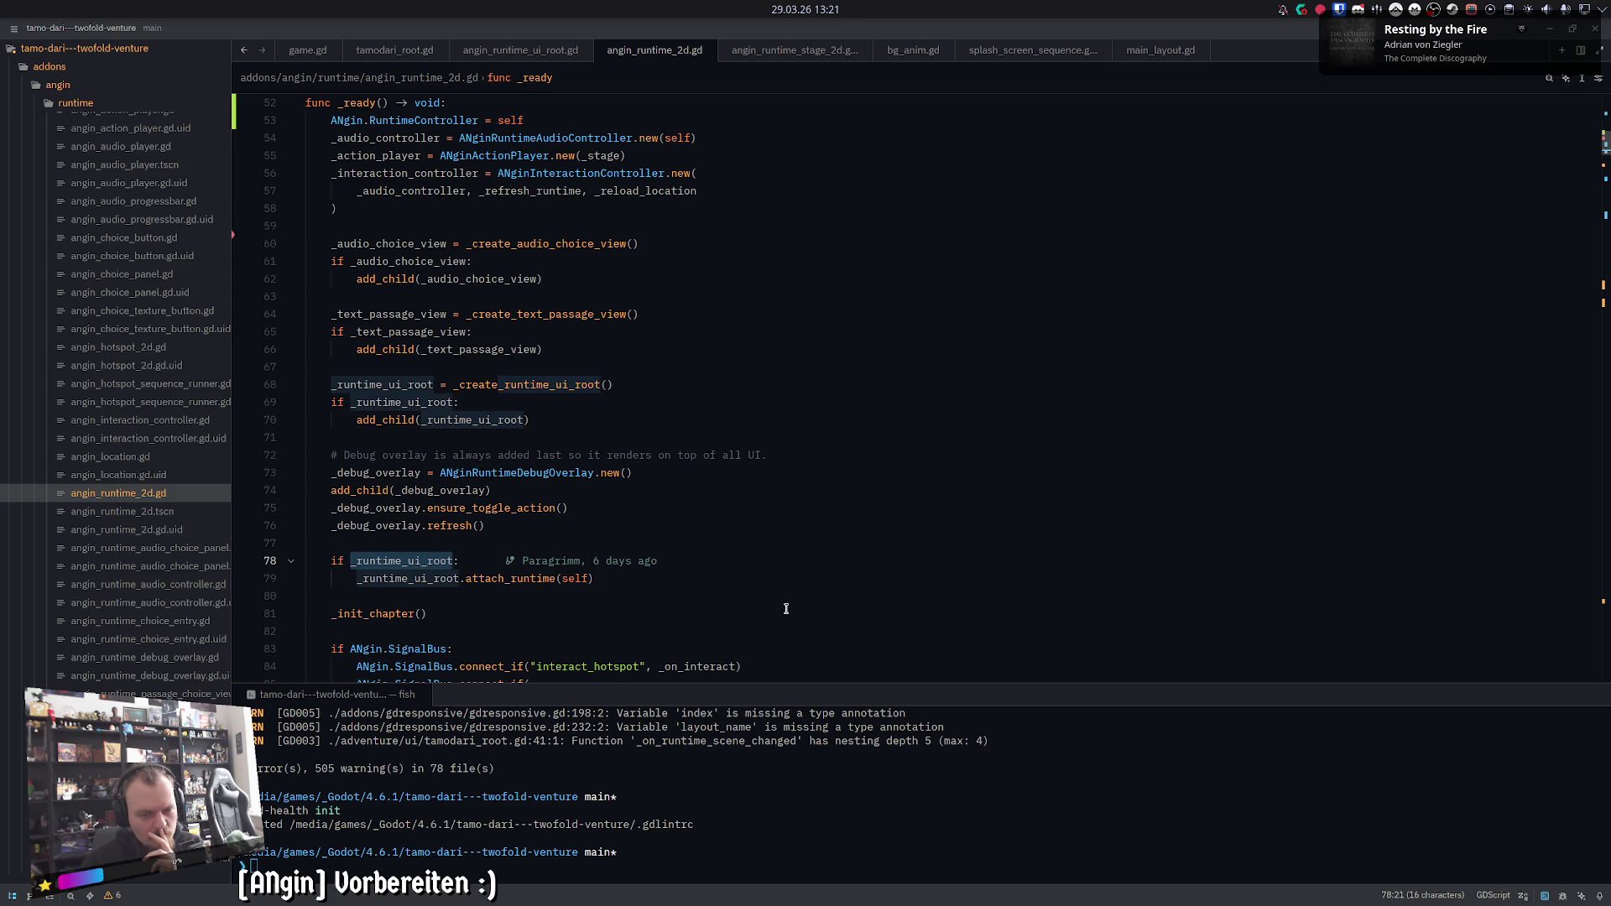
{"action": "scroll", "coordinate": [785, 608], "scroll_direction": "up", "scroll_amount": 5}
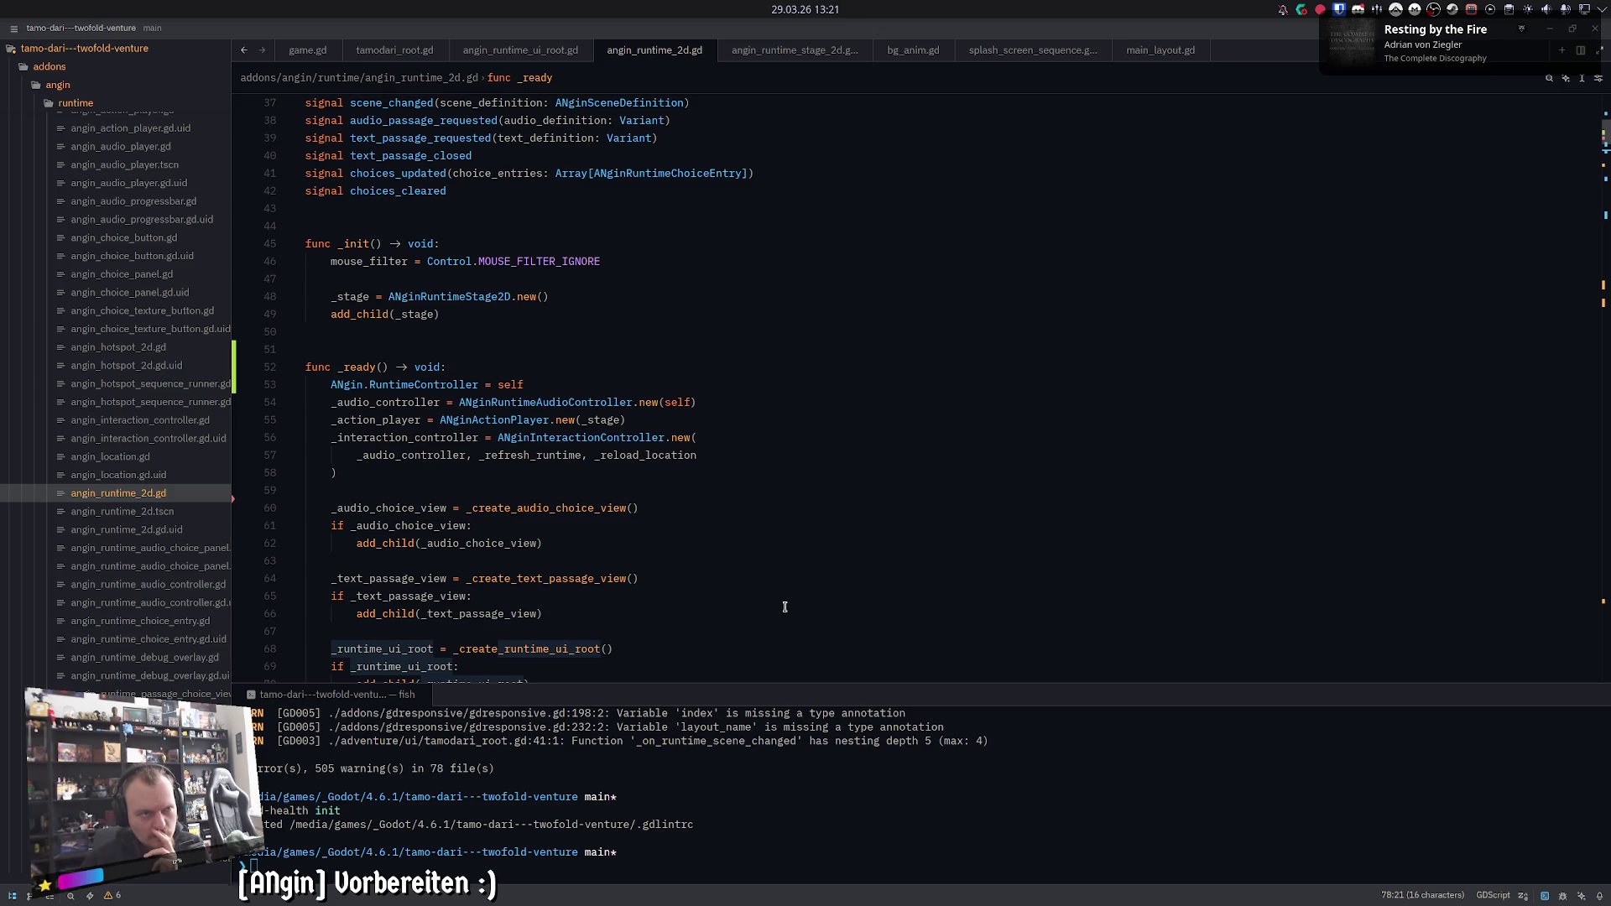
{"action": "left_click", "coordinate": [449, 296]}
{"action": "key", "text": "F12"}
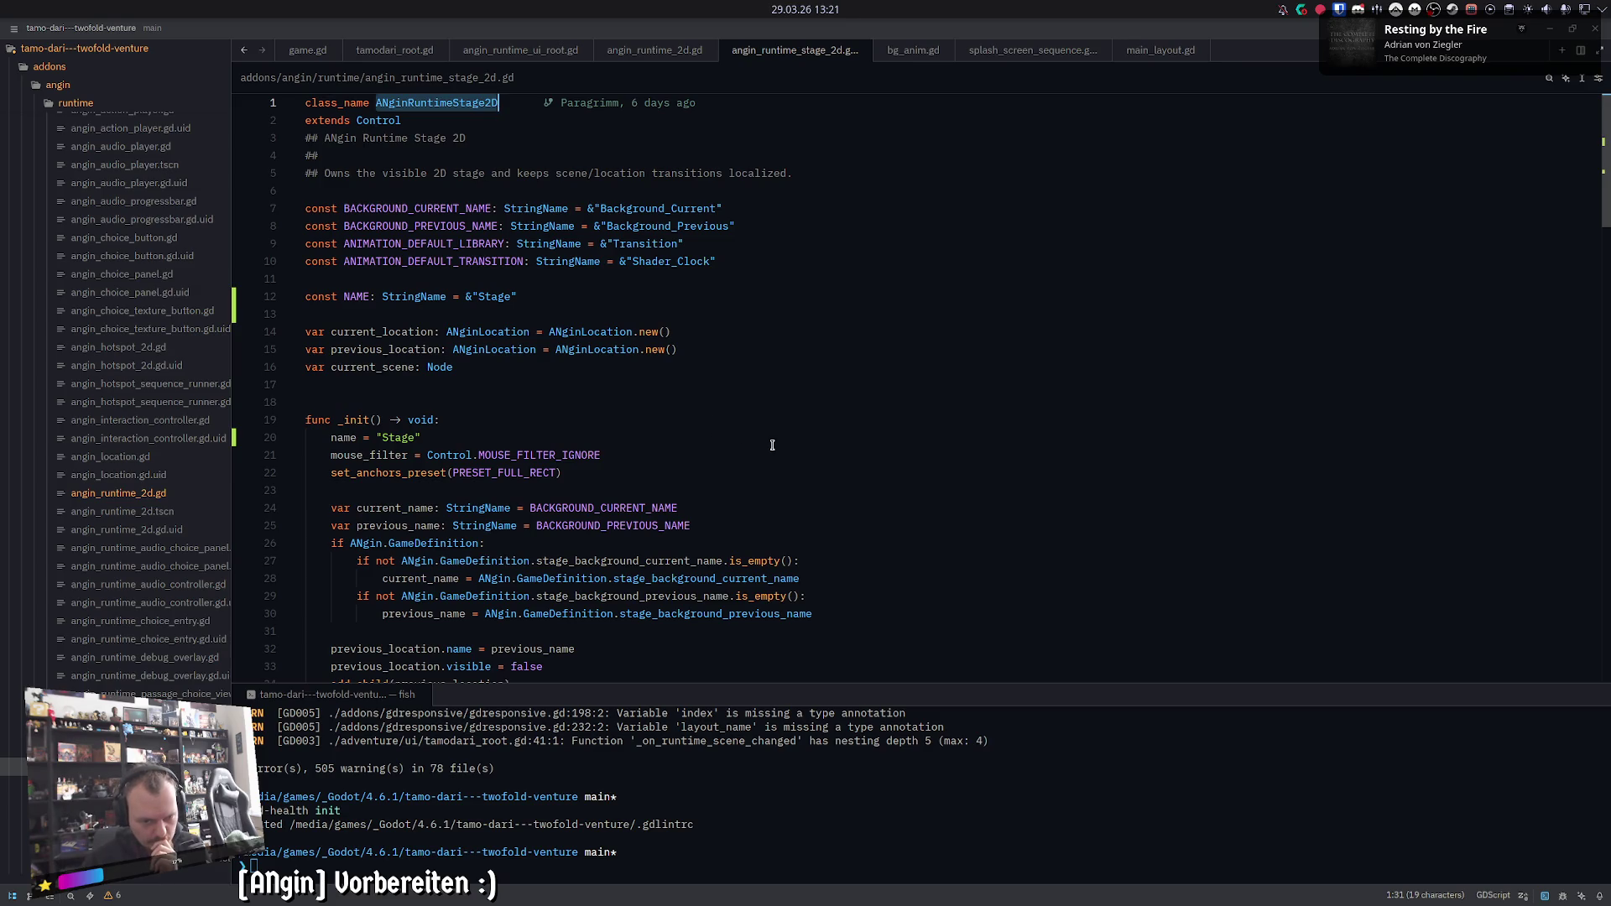
Scroll through the stage script, briefly selecting lines 10 to 14
{"action": "scroll", "coordinate": [771, 445], "scroll_direction": "down", "scroll_amount": 3}
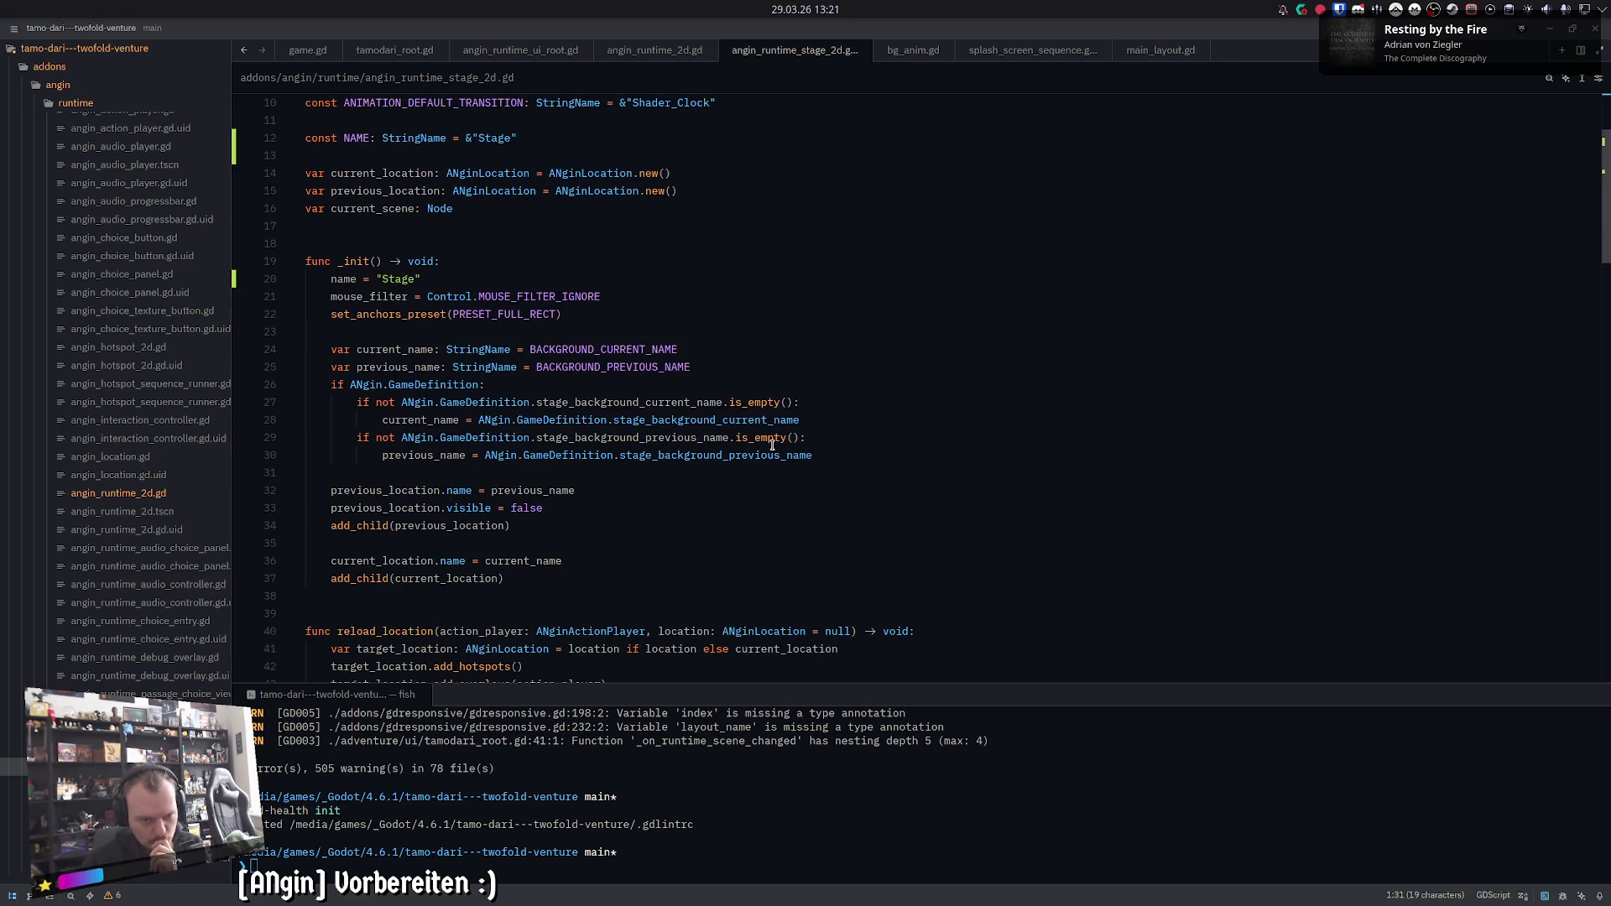
{"action": "scroll", "coordinate": [771, 445], "scroll_direction": "down", "scroll_amount": 3}
{"action": "scroll", "coordinate": [772, 445], "scroll_direction": "down", "scroll_amount": 6}
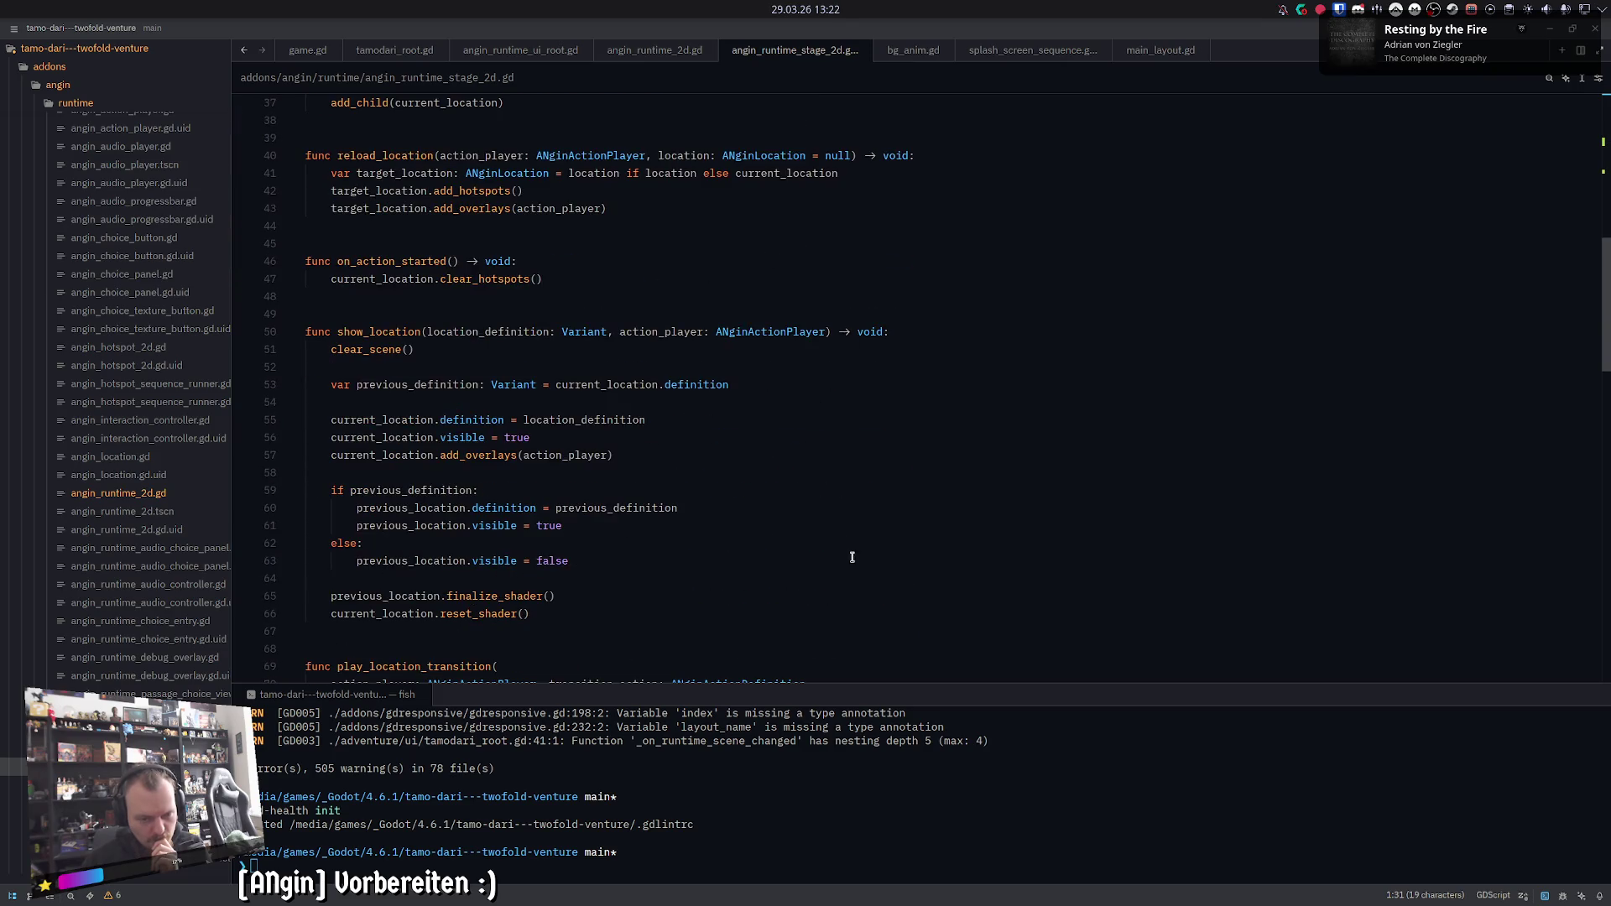
{"action": "scroll", "coordinate": [849, 520], "scroll_direction": "up", "scroll_amount": 12}
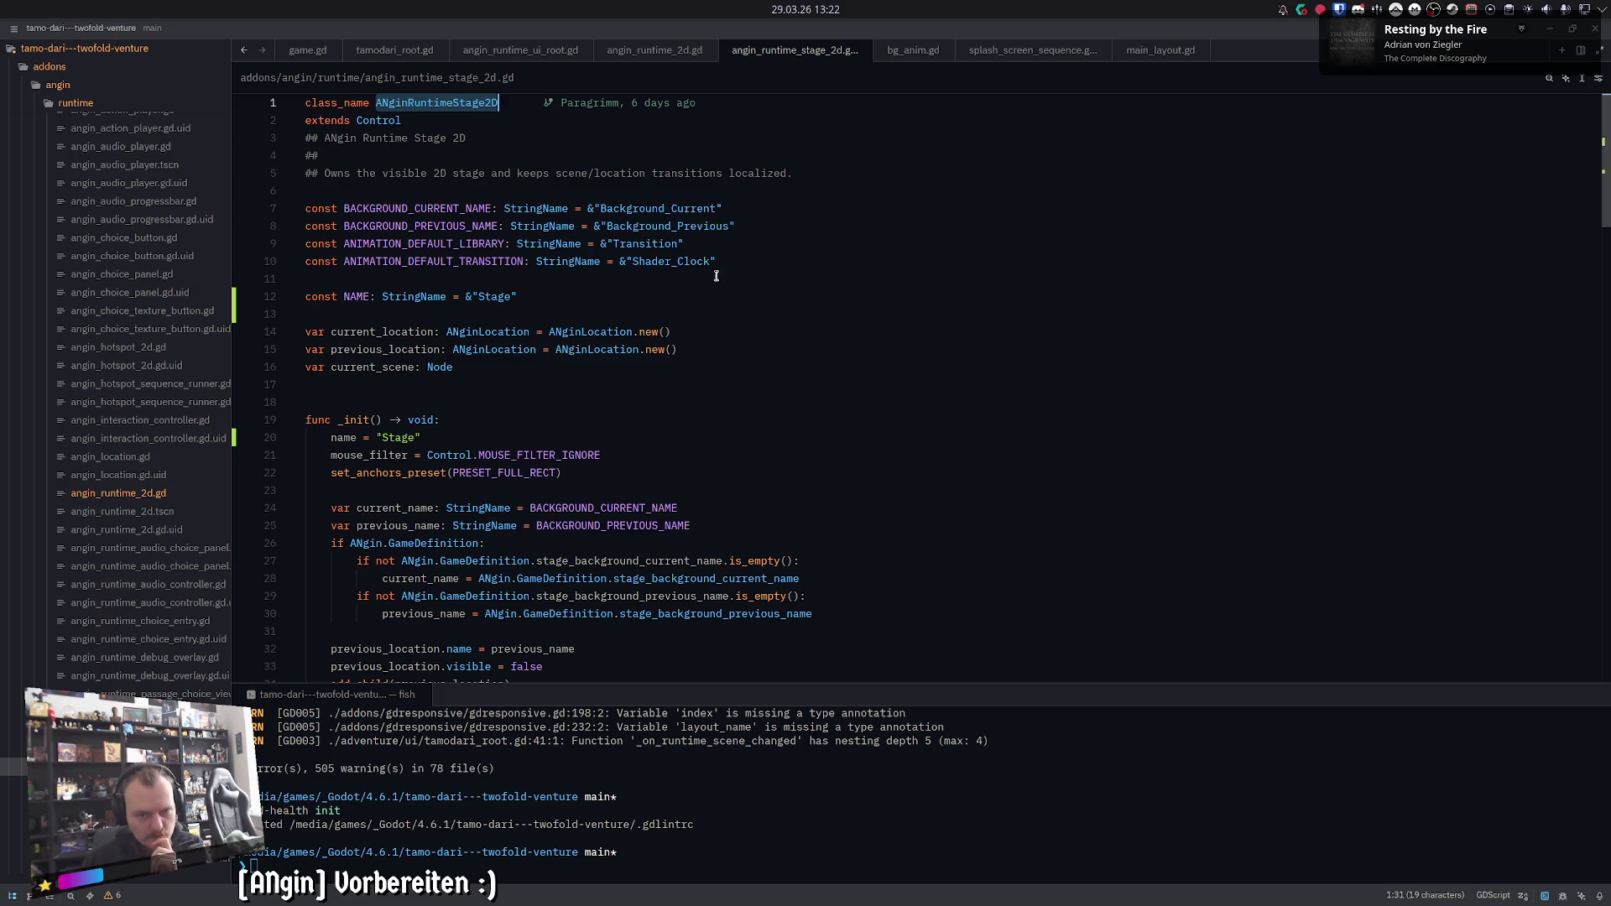
{"action": "scroll", "coordinate": [844, 446], "scroll_direction": "down", "scroll_amount": 2}
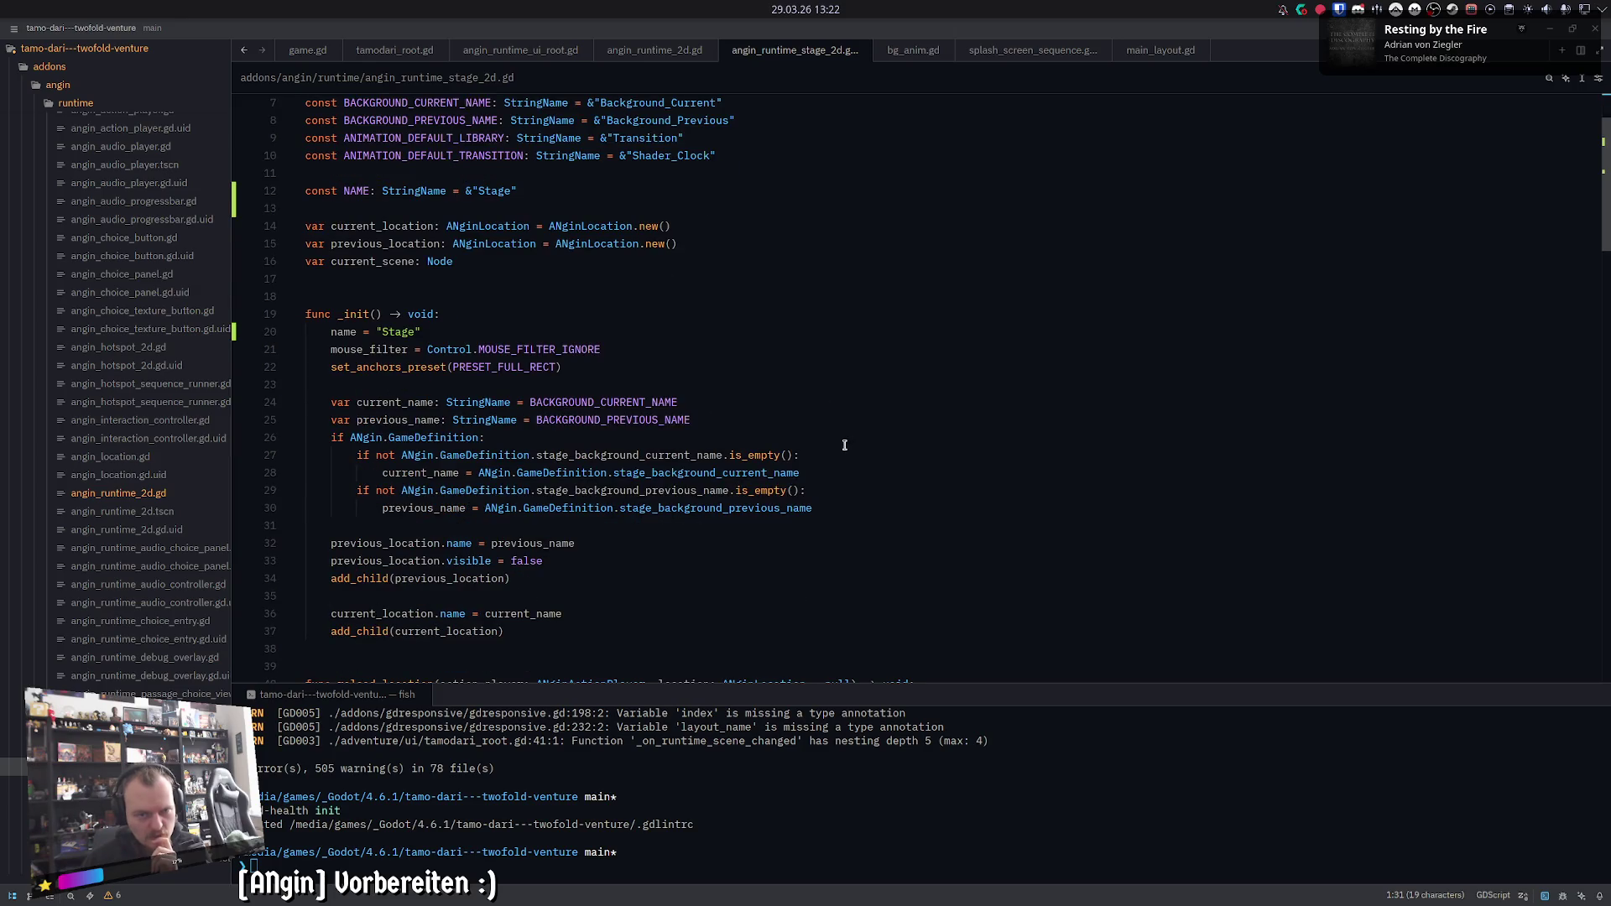
{"action": "scroll", "coordinate": [844, 445], "scroll_direction": "up", "scroll_amount": 2}
{"action": "left_click_drag", "start_coordinate": [720, 260], "coordinate": [769, 341]}
{"action": "left_click", "coordinate": [782, 437]}
Highlight the uses of ANIMATION_DEFAULT_TRANSITION and the animation variable
{"action": "double_click", "coordinate": [477, 263]}
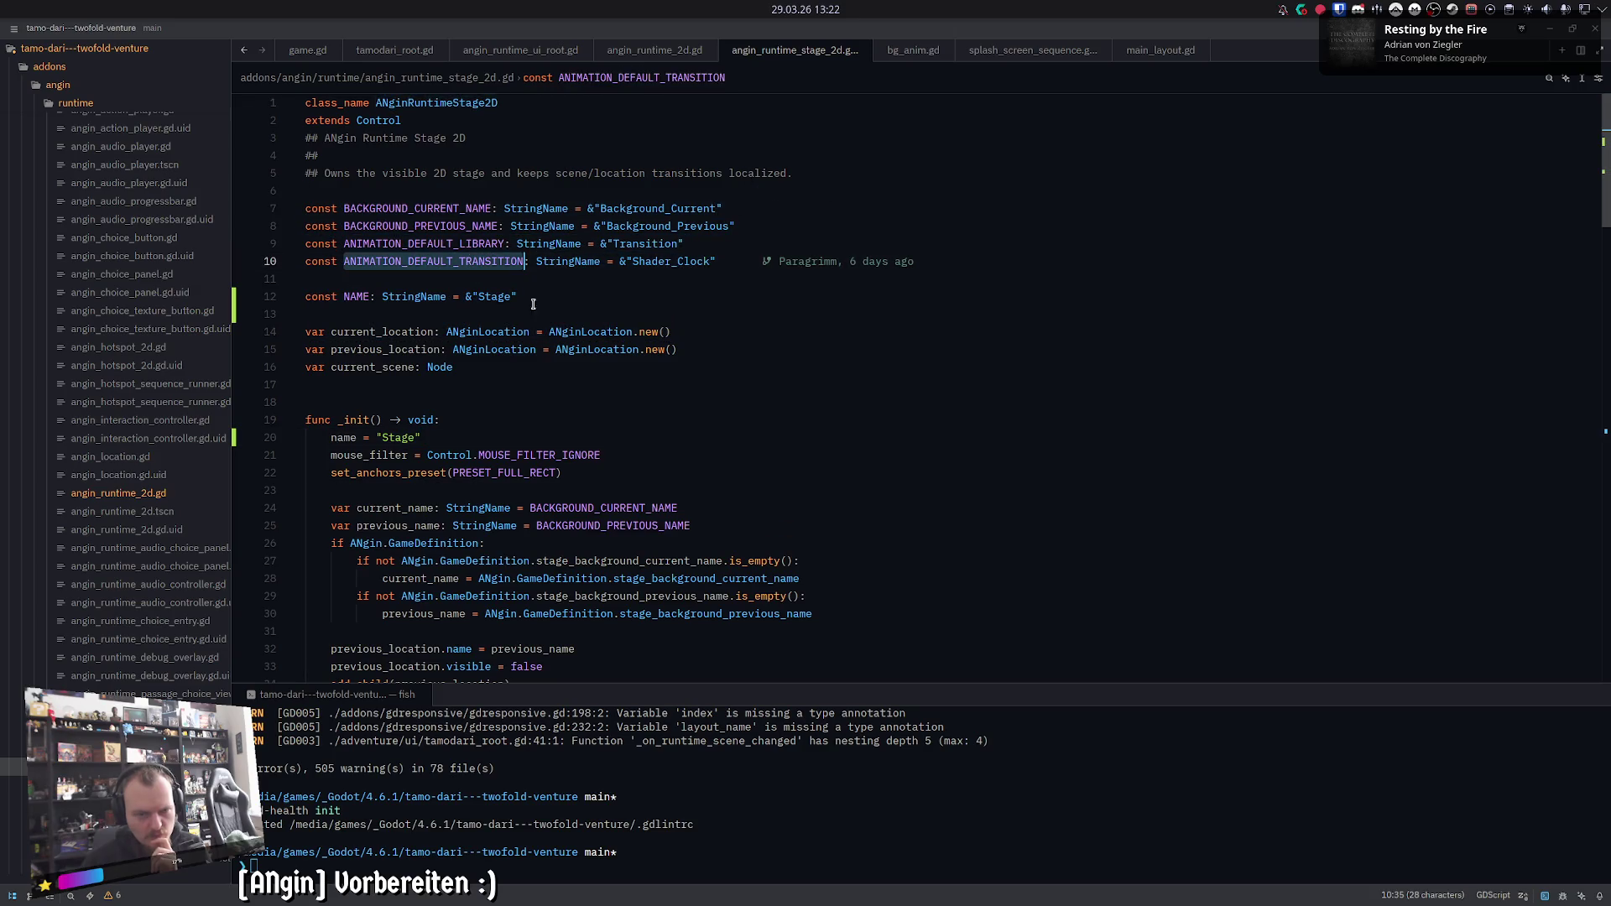
{"action": "scroll", "coordinate": [701, 470], "scroll_direction": "down", "scroll_amount": 20}
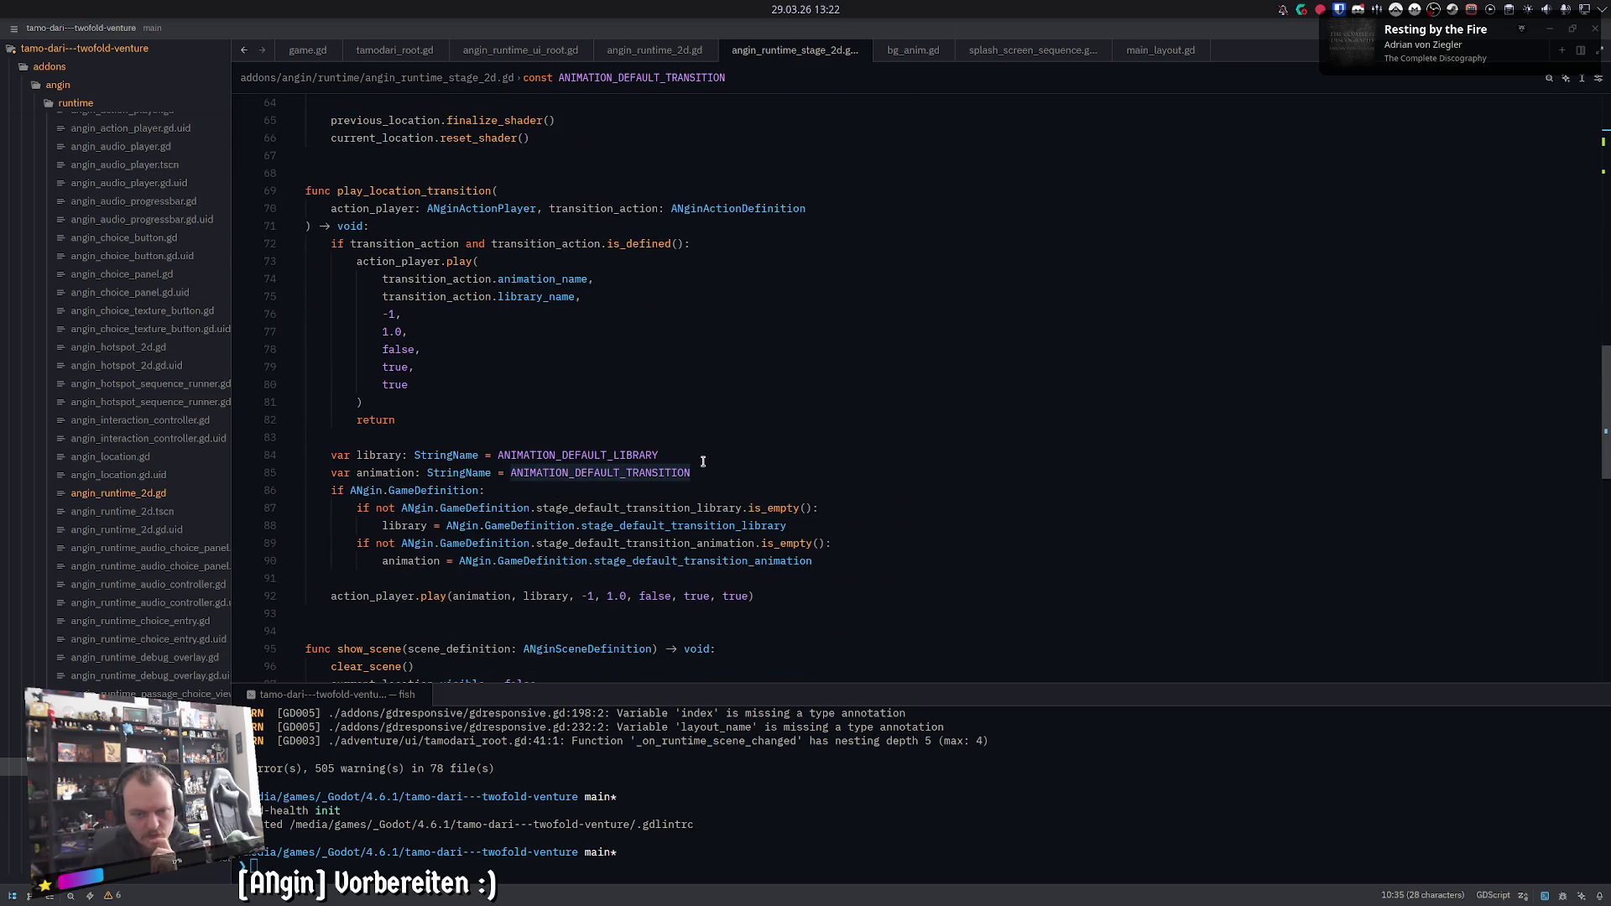
{"action": "double_click", "coordinate": [394, 473]}
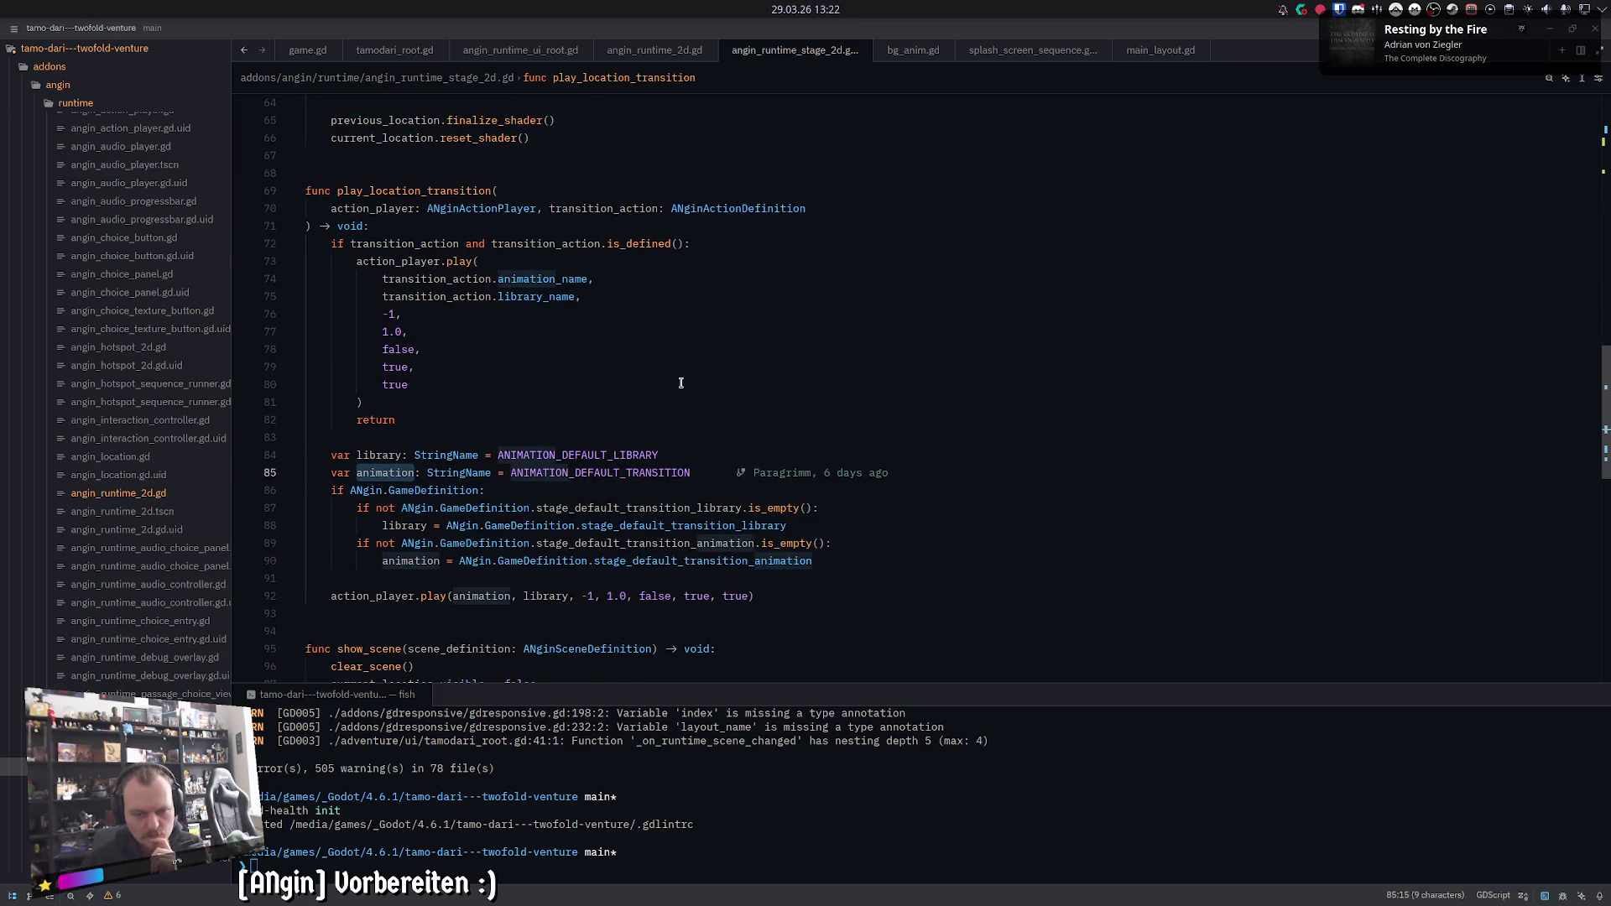
{"action": "scroll", "coordinate": [680, 384], "scroll_direction": "down", "scroll_amount": 1}
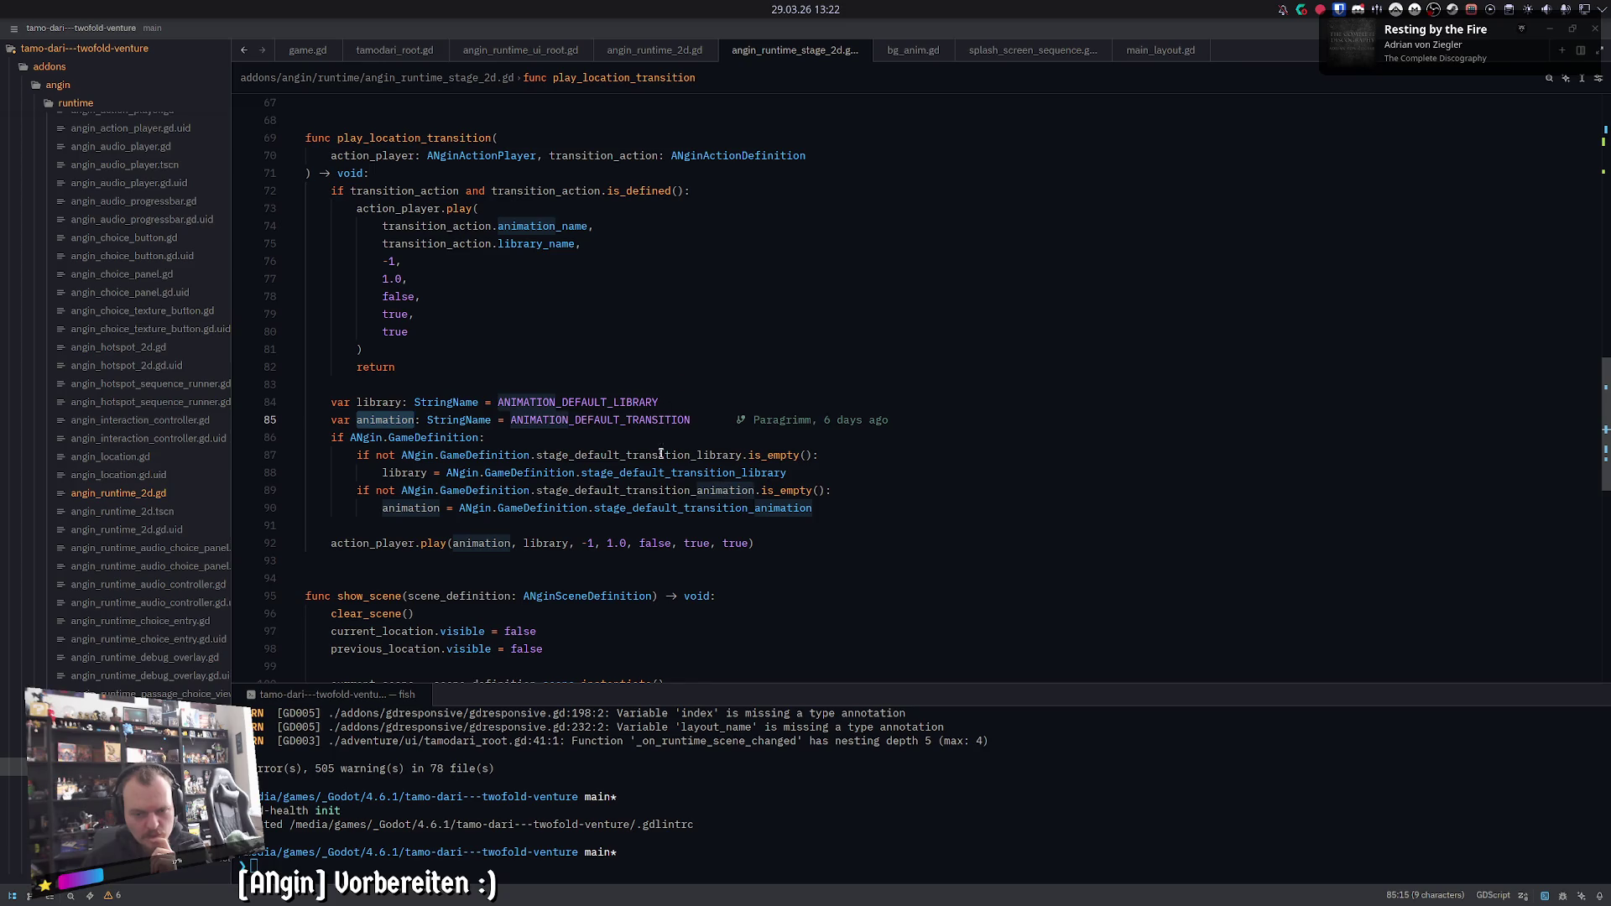
{"action": "scroll", "coordinate": [772, 591], "scroll_direction": "down", "scroll_amount": 1}
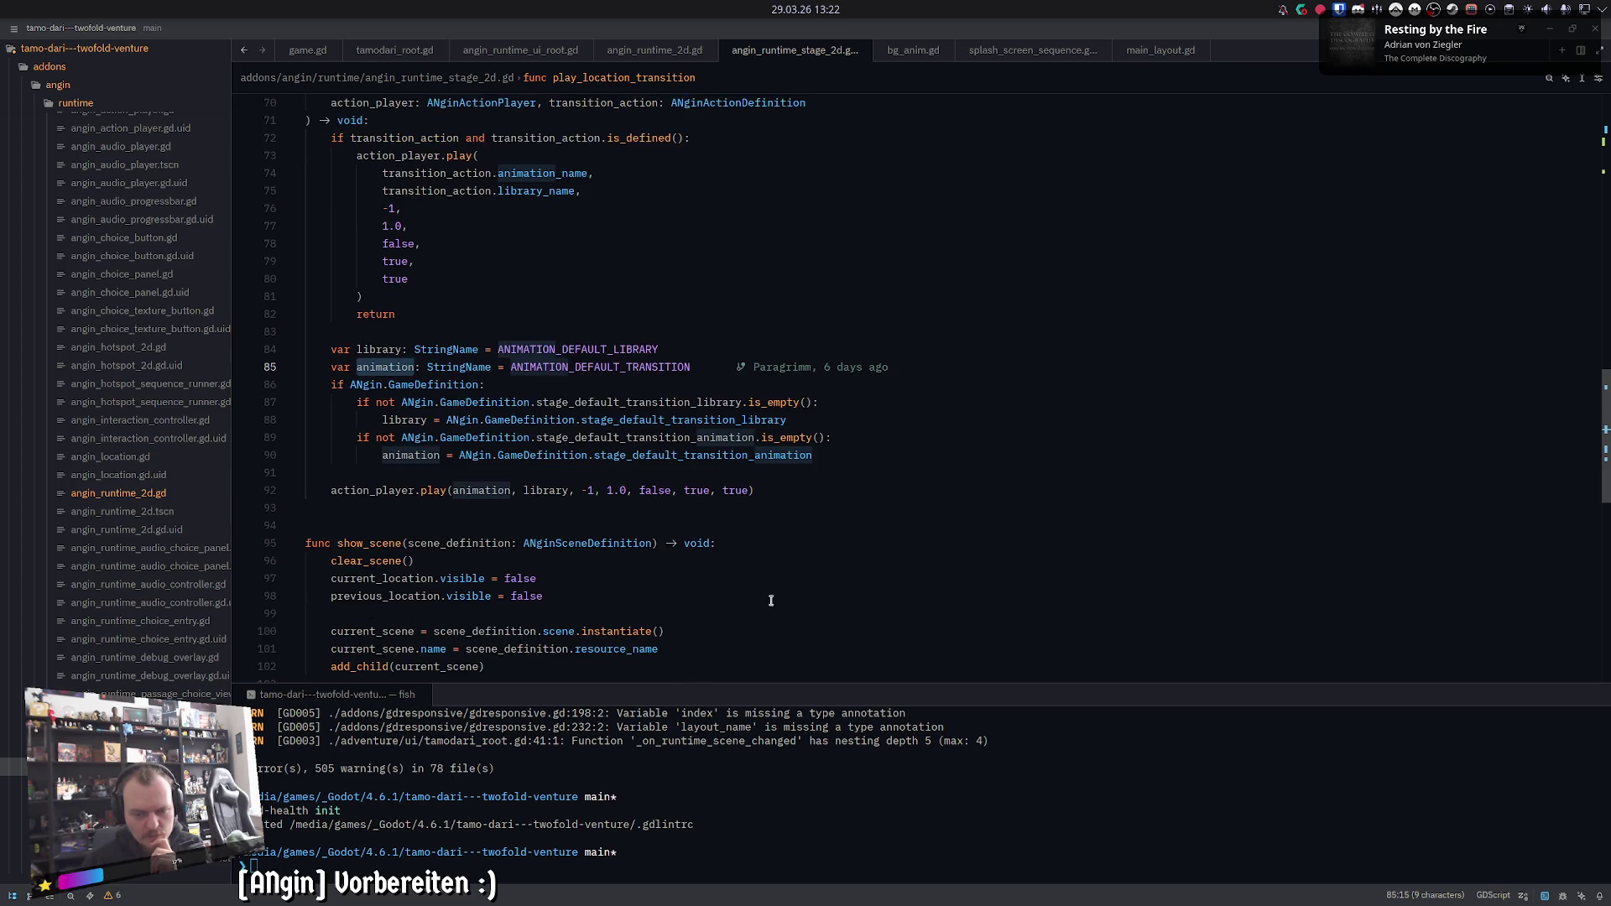
{"action": "scroll", "coordinate": [773, 587], "scroll_direction": "down", "scroll_amount": 2}
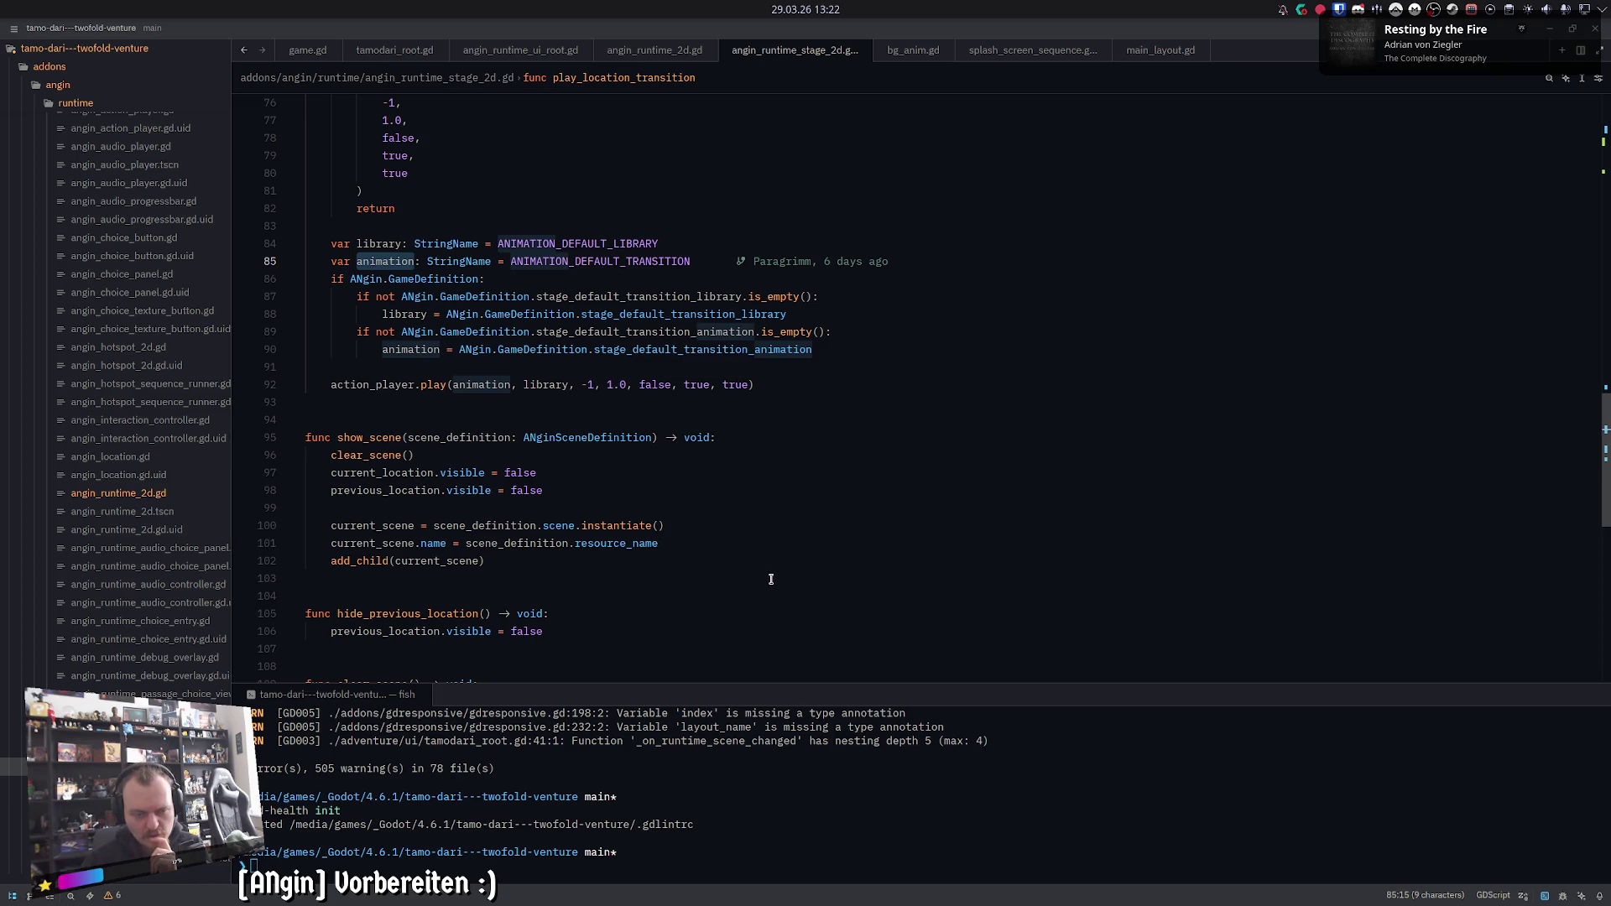
{"action": "scroll", "coordinate": [771, 579], "scroll_direction": "up", "scroll_amount": 20}
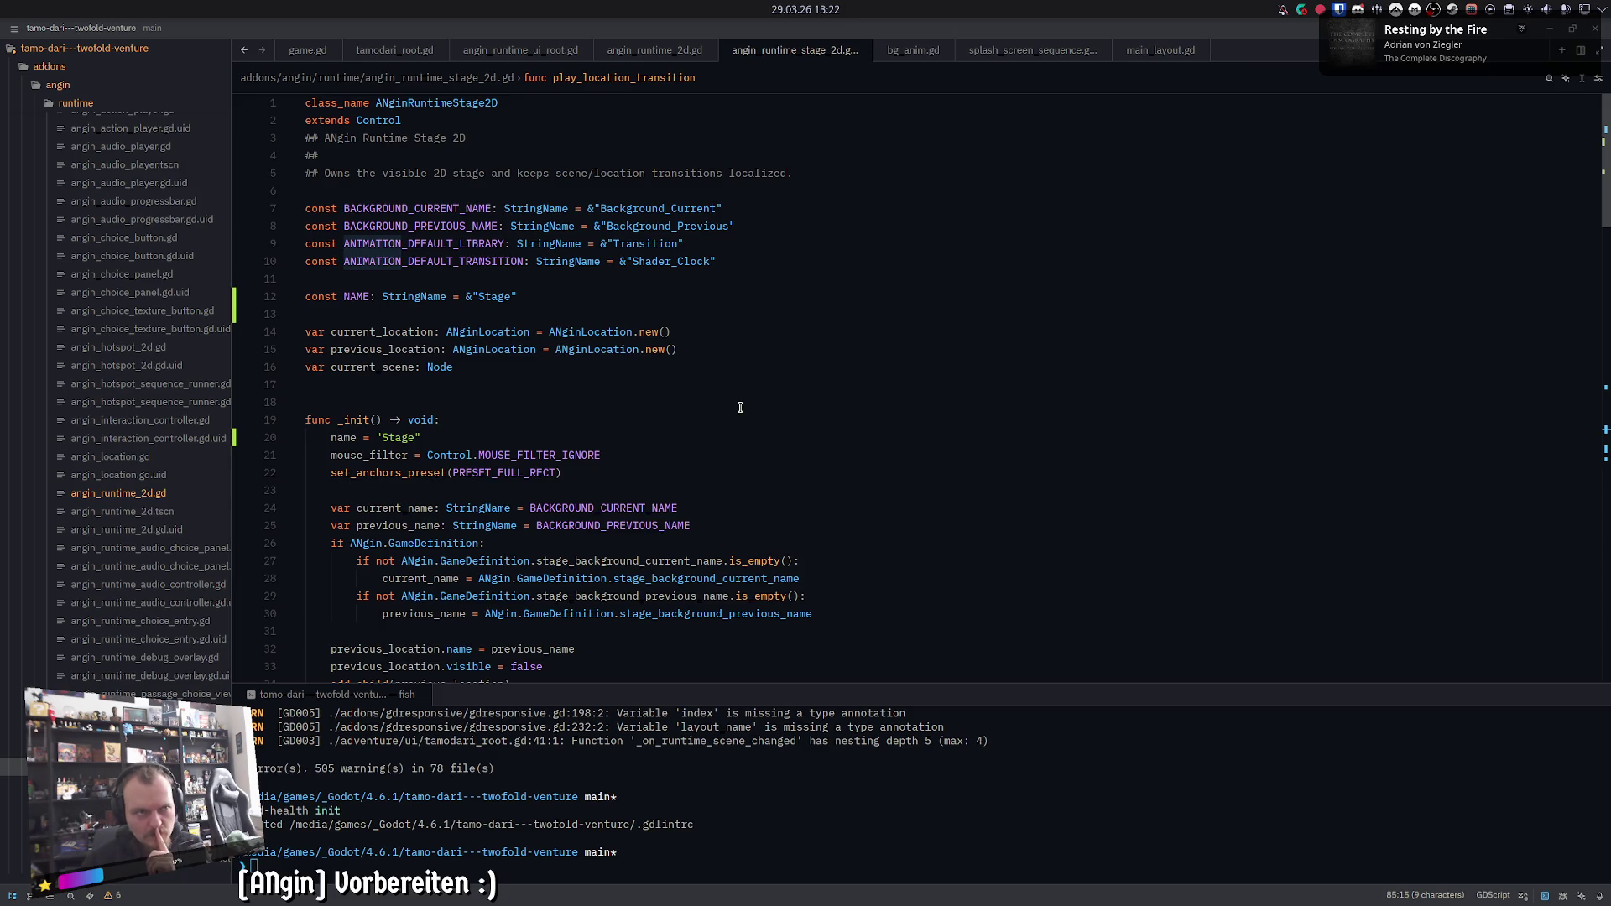
Jump to the ANIMATION_DEFAULT_TRANSITION constant and back, then switch to angin_runtime_2d.gd via the stage script tab
{"action": "key", "text": "F12"}
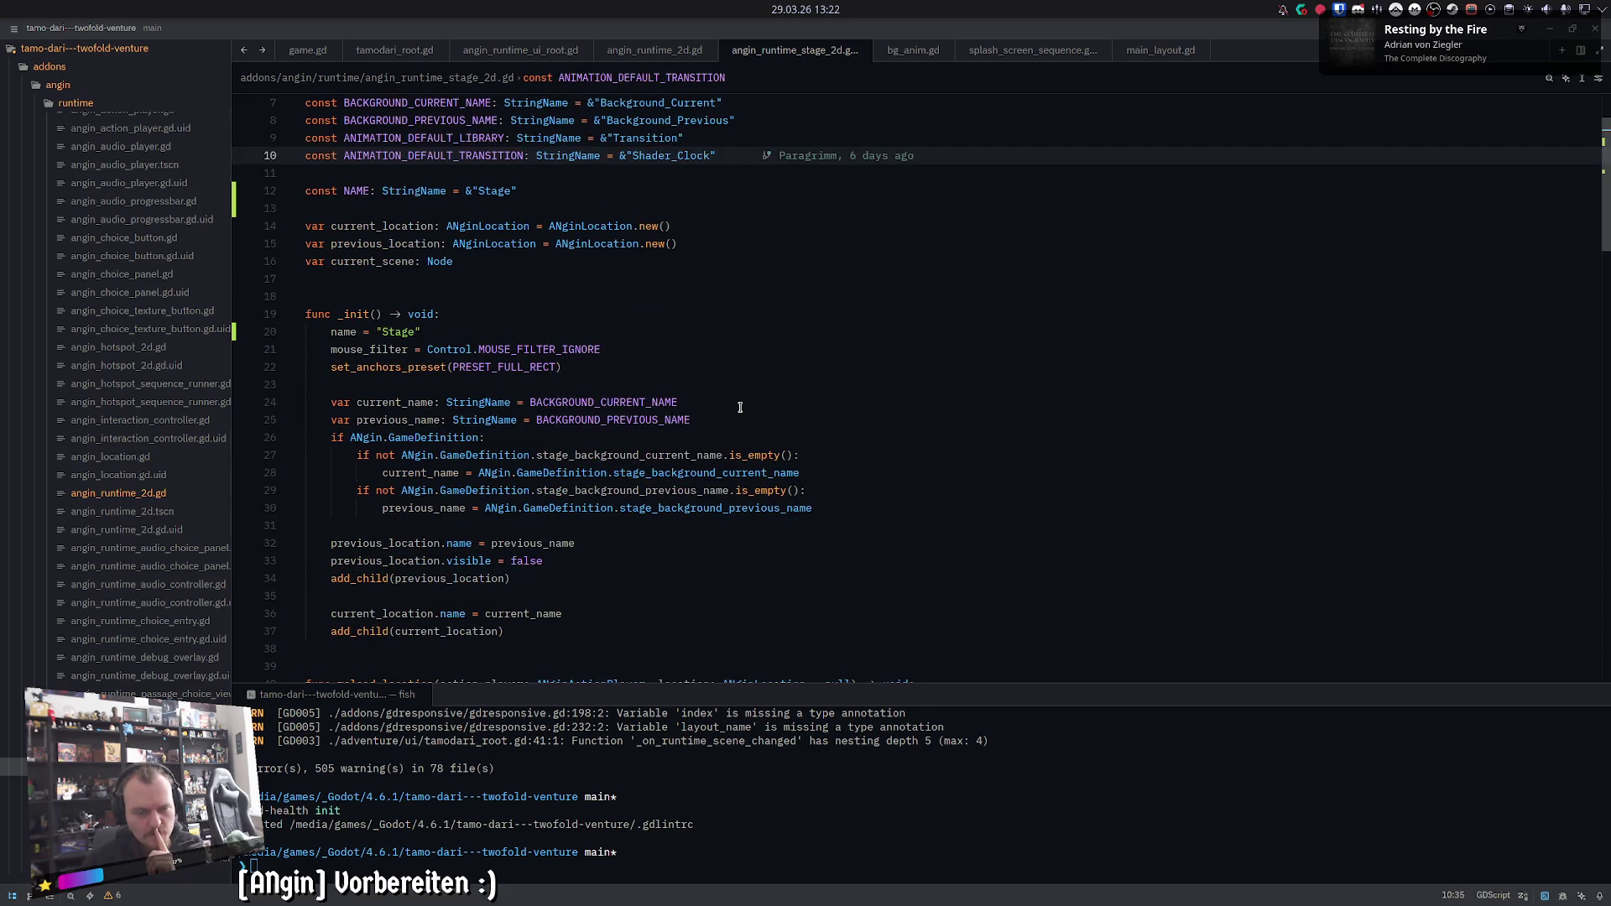
{"action": "key", "text": "ctrl+alt+minus"}
{"action": "key", "text": "ctrl+alt+minus"}
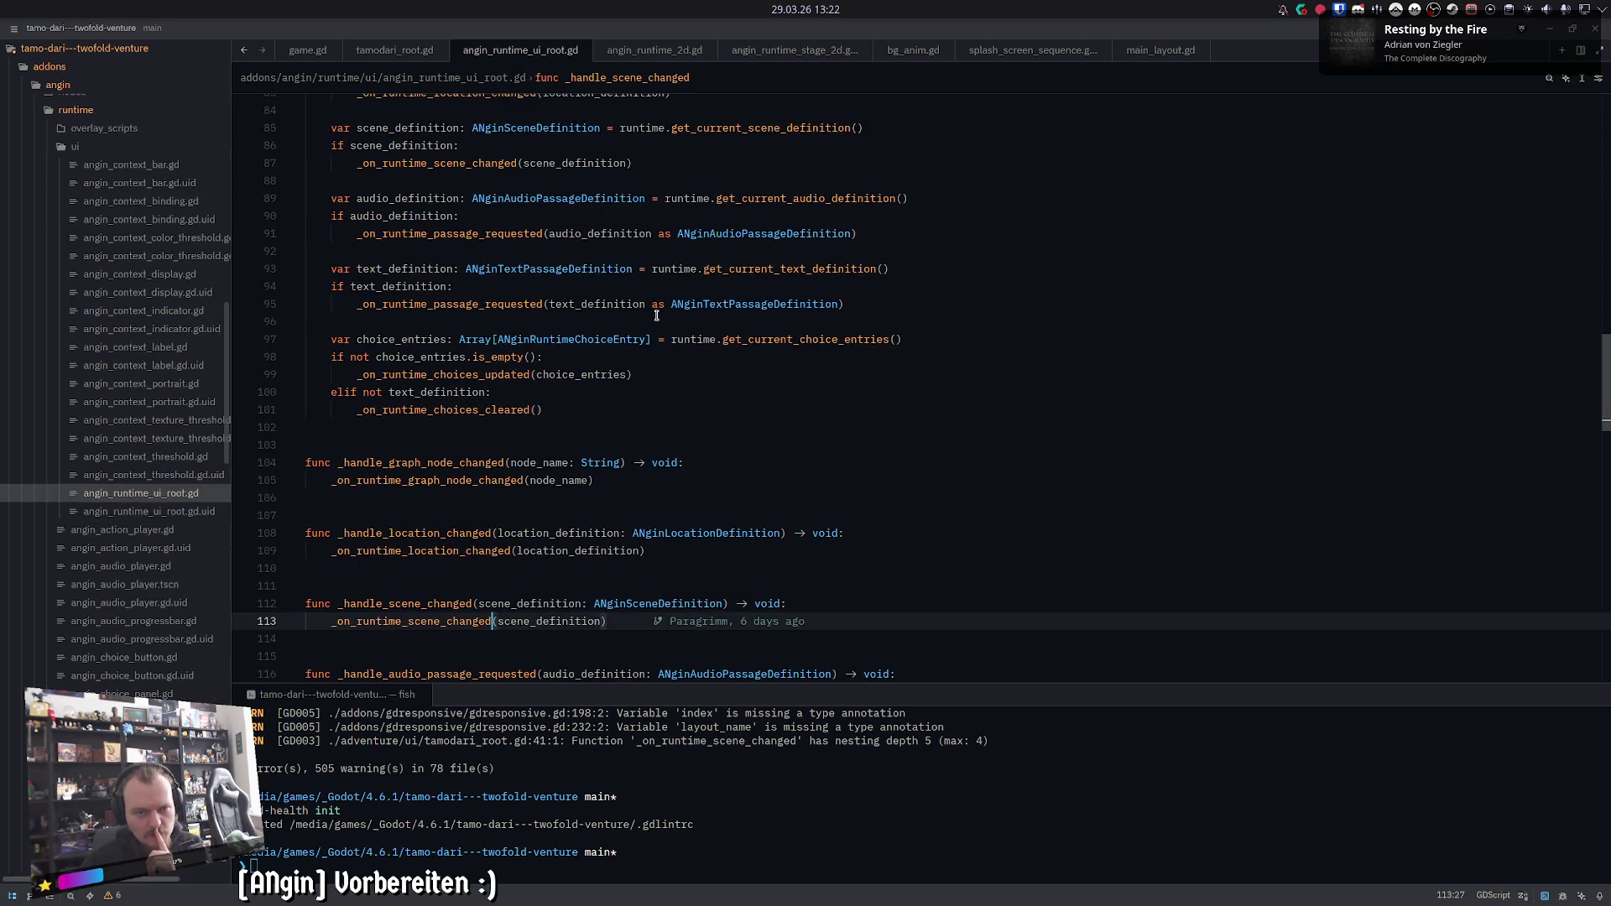
{"action": "left_click", "coordinate": [788, 52]}
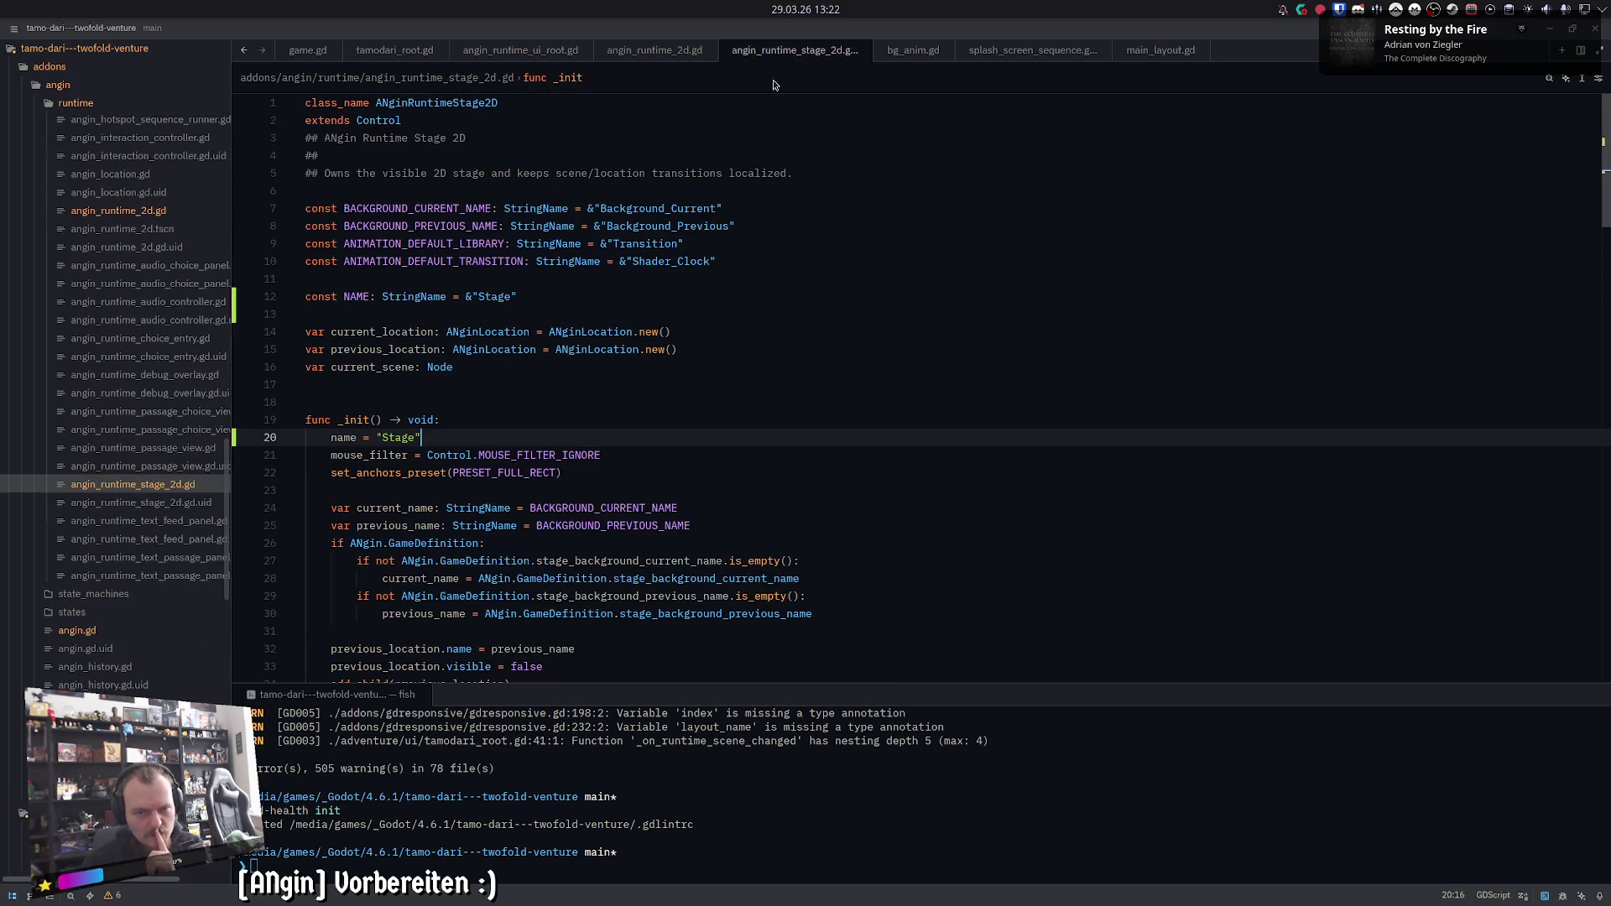
{"action": "left_click", "coordinate": [655, 51]}
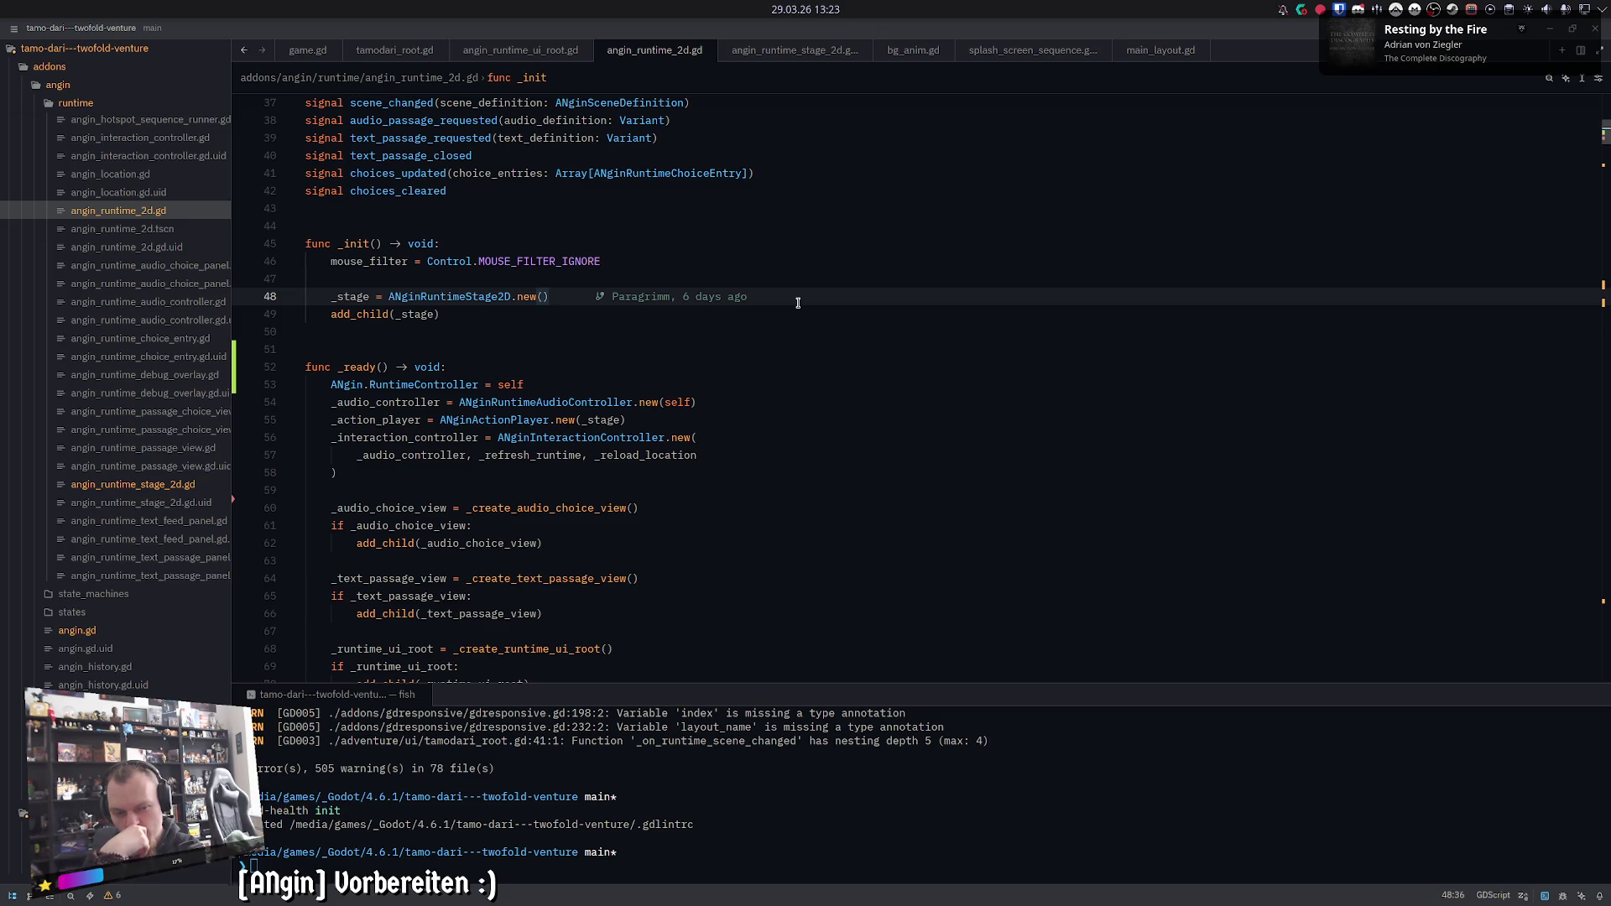
Comment out the _stage creation and add_child(_stage) lines in _init
{"action": "scroll", "coordinate": [701, 543], "scroll_direction": "down", "scroll_amount": 1}
{"action": "scroll", "coordinate": [701, 543], "scroll_direction": "down", "scroll_amount": 1}
{"action": "scroll", "coordinate": [521, 568], "scroll_direction": "up", "scroll_amount": 1}
{"action": "left_click", "coordinate": [451, 255]}
{"action": "key", "text": "shift+Up"}
{"action": "key", "text": "ctrl+slash"}
Check the _runtime_ui_root assignment in _ready and highlight uses of _runtime_ui_root and _stage
{"action": "scroll", "coordinate": [381, 490], "scroll_direction": "down", "scroll_amount": 2}
{"action": "left_click", "coordinate": [382, 490]}
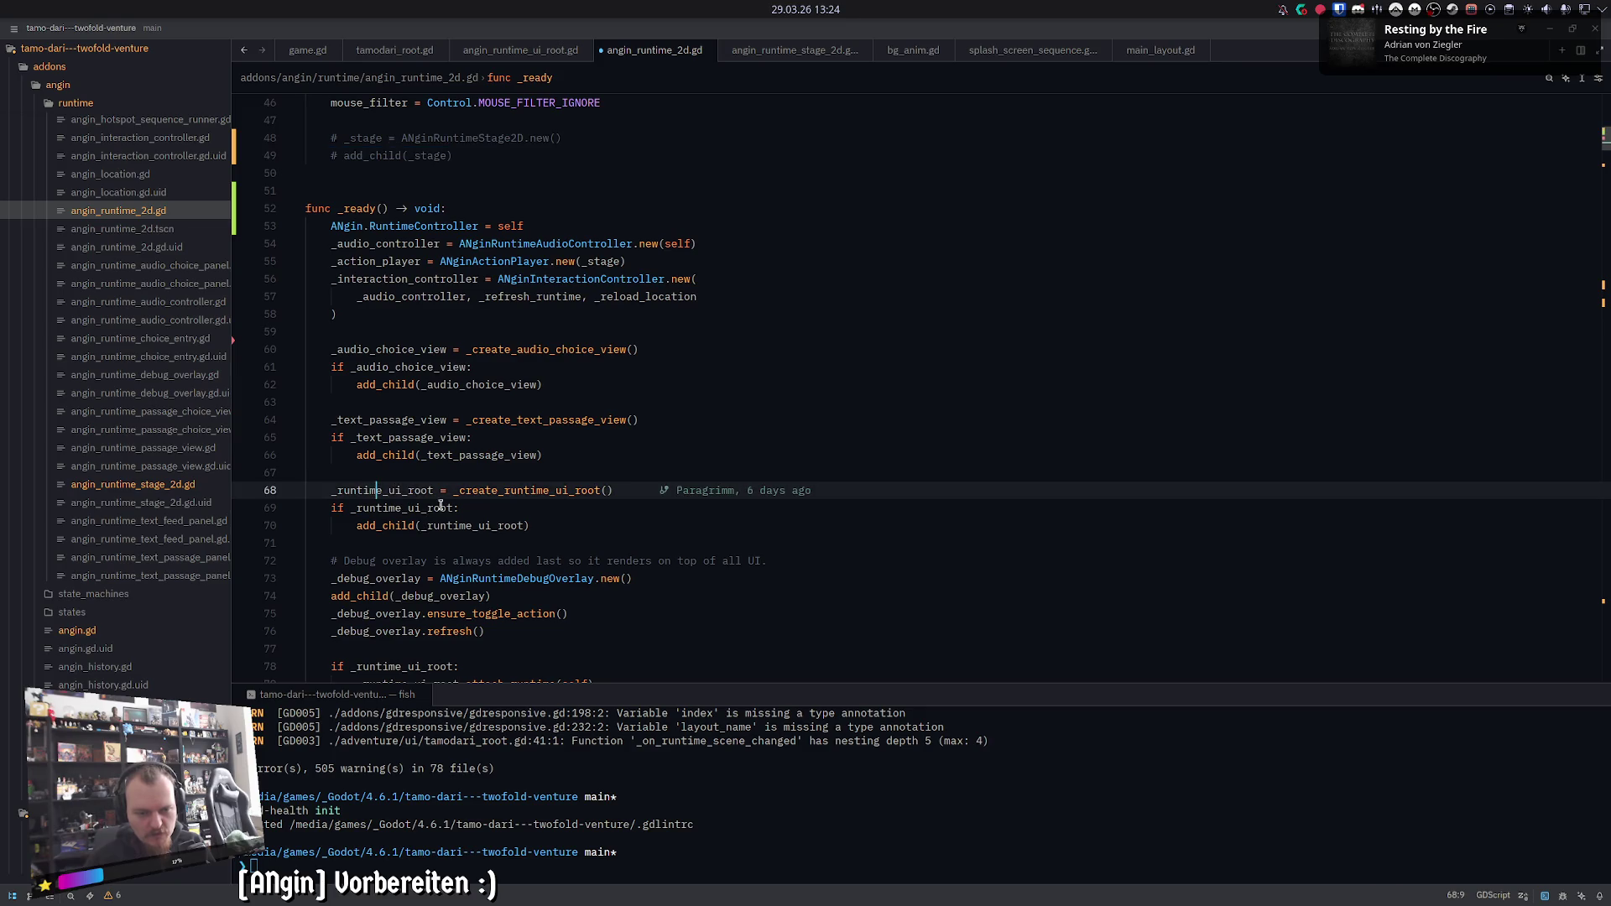
{"action": "left_click", "coordinate": [510, 490]}
{"action": "left_click", "coordinate": [415, 509]}
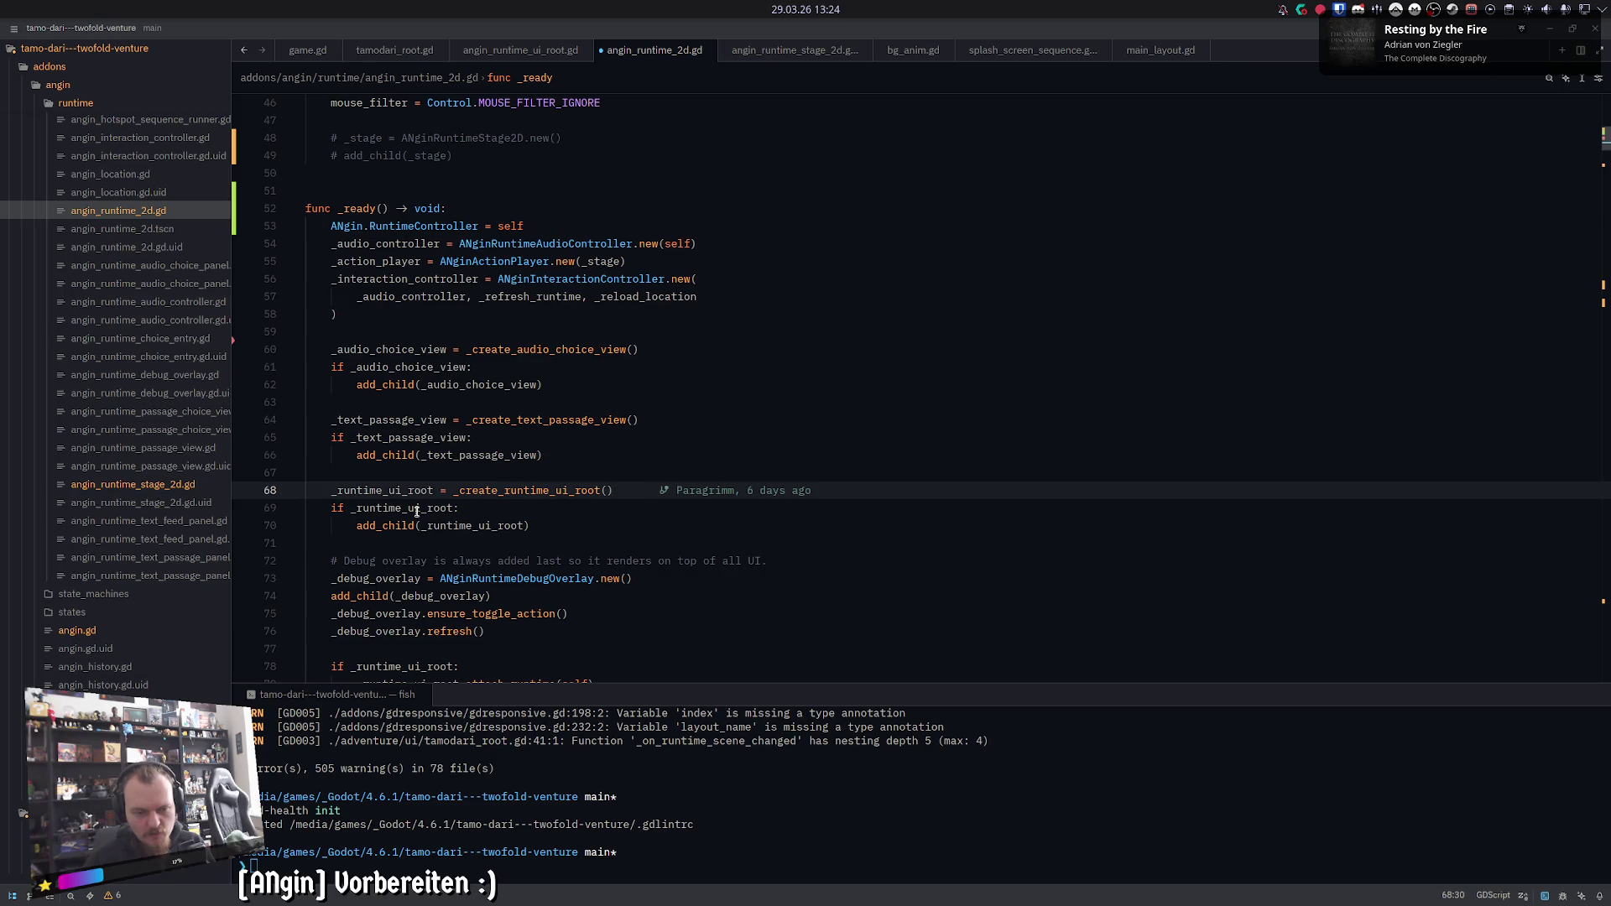
{"action": "scroll", "coordinate": [445, 511], "scroll_direction": "up", "scroll_amount": 2}
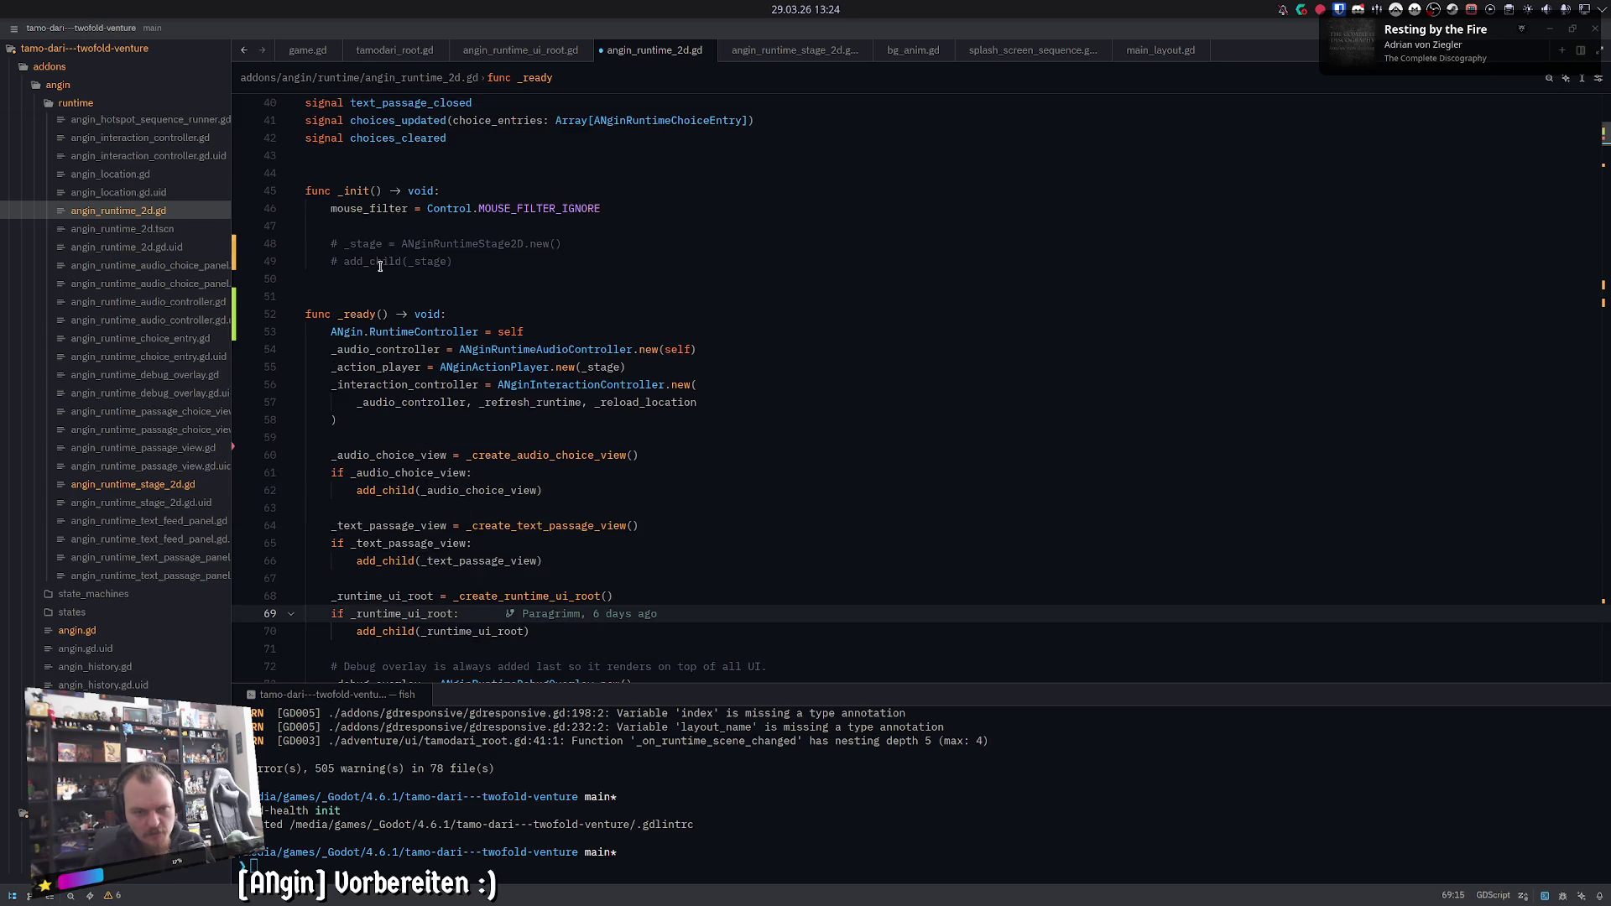
{"action": "double_click", "coordinate": [453, 631]}
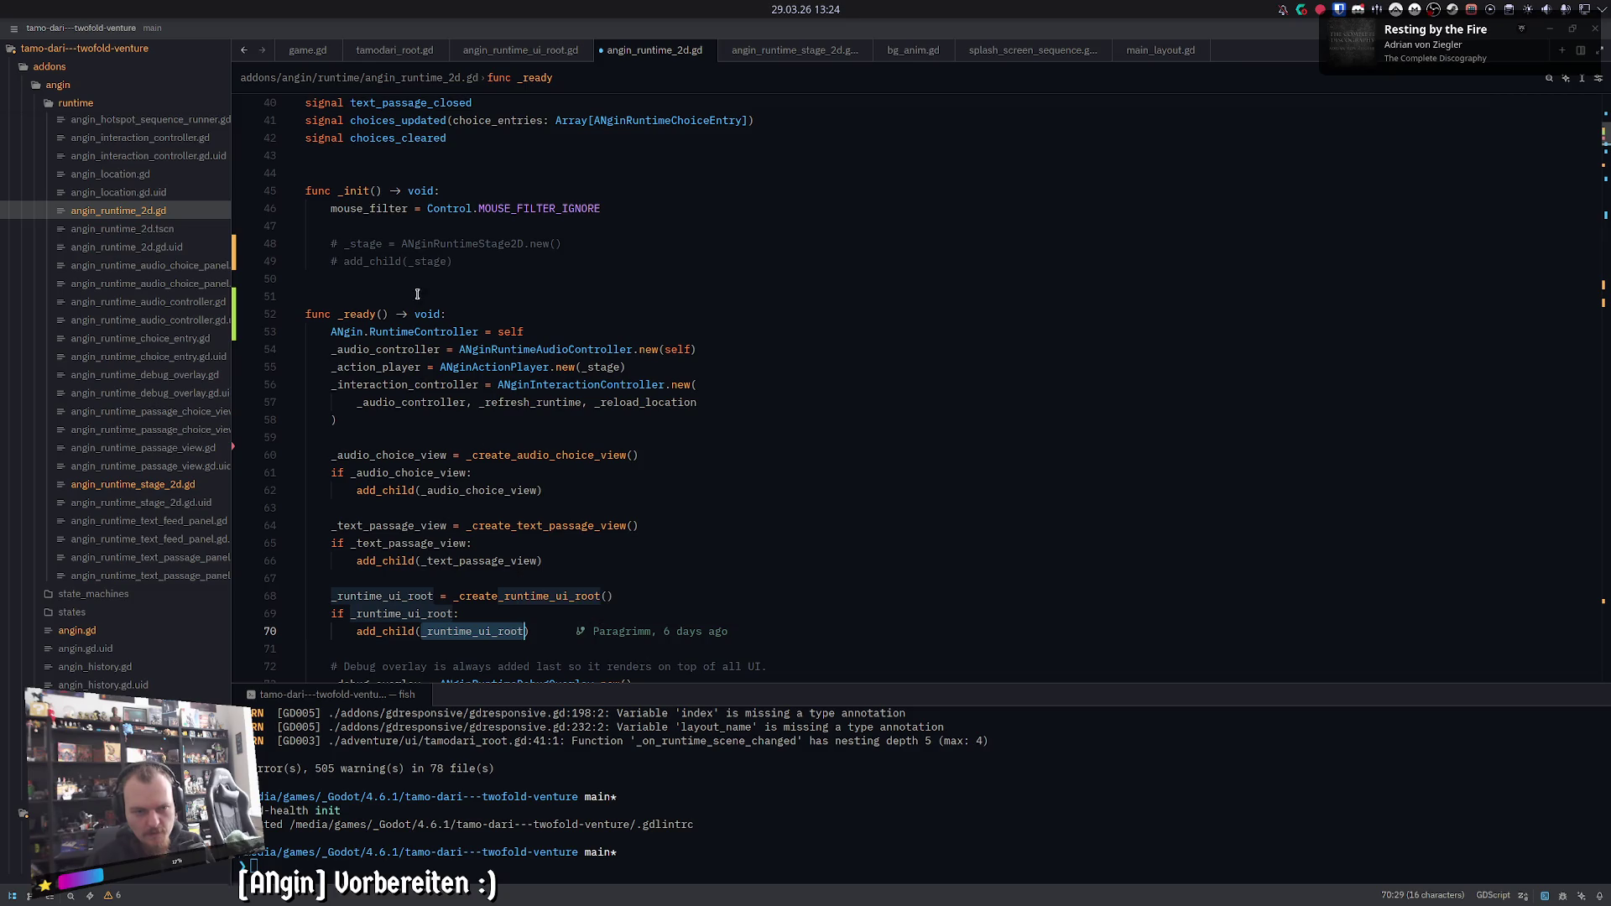
{"action": "scroll", "coordinate": [417, 293], "scroll_direction": "up", "scroll_amount": 9}
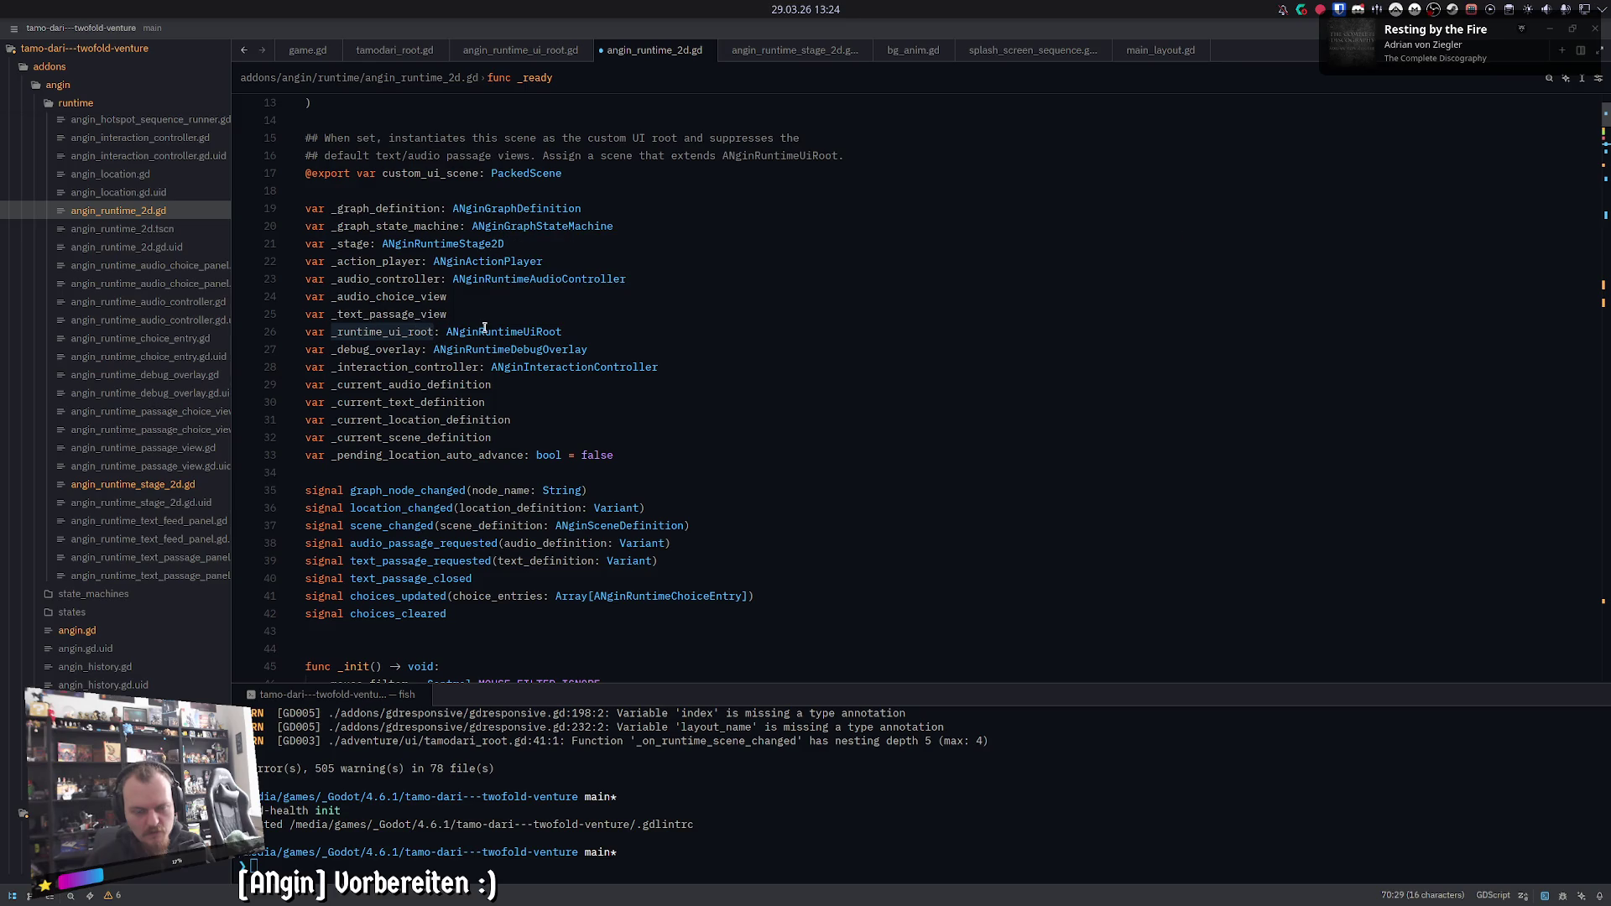
{"action": "double_click", "coordinate": [407, 333]}
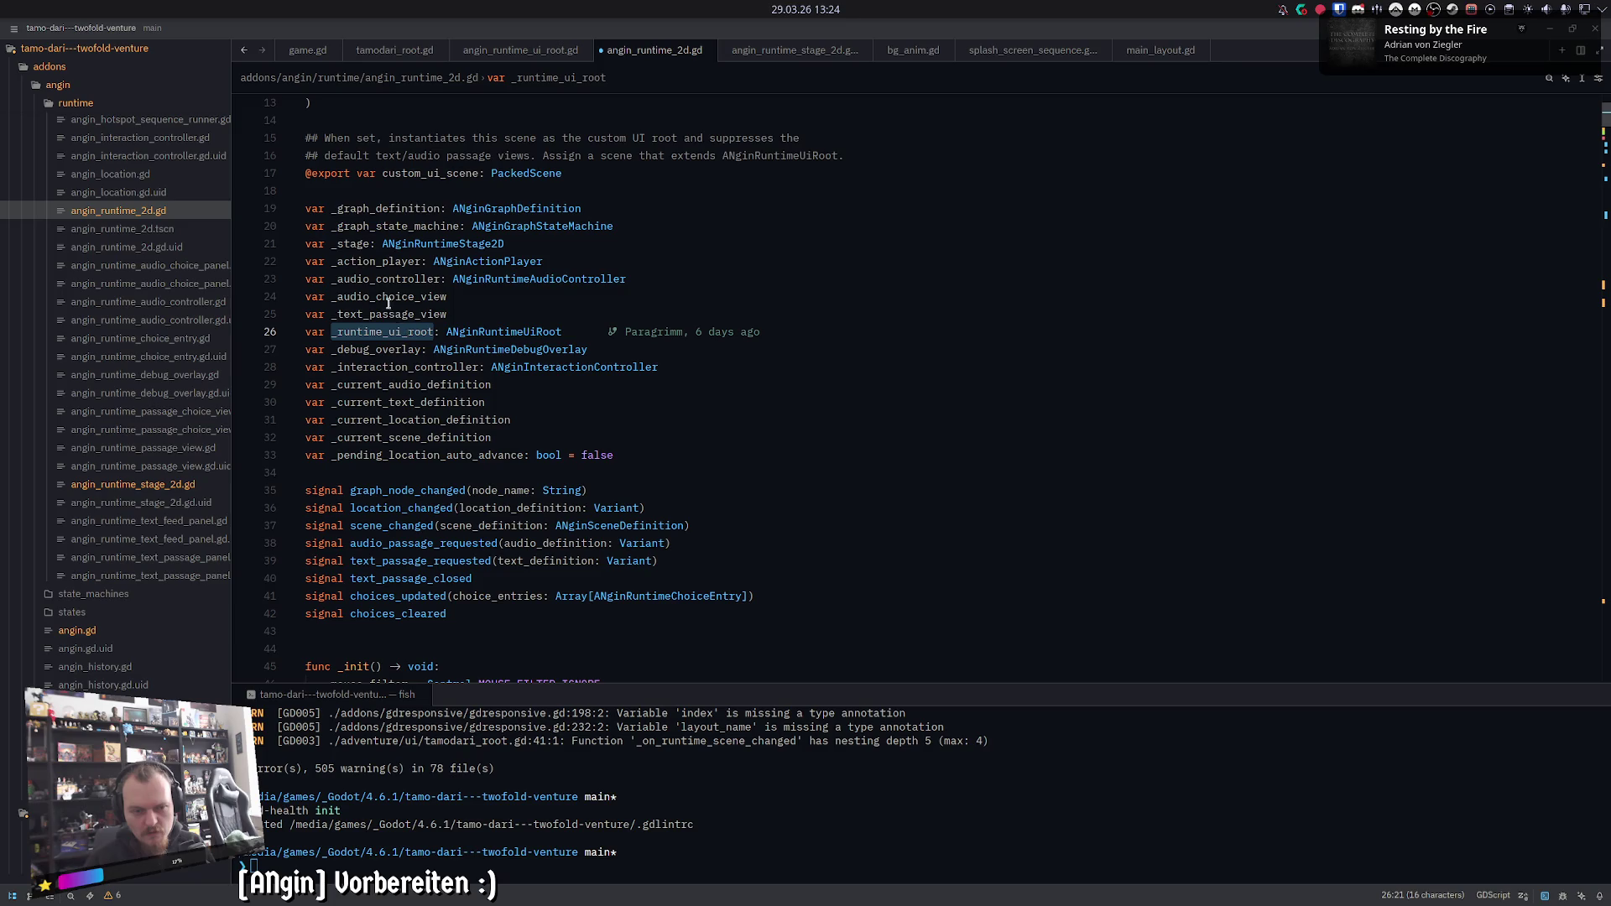
{"action": "double_click", "coordinate": [357, 243]}
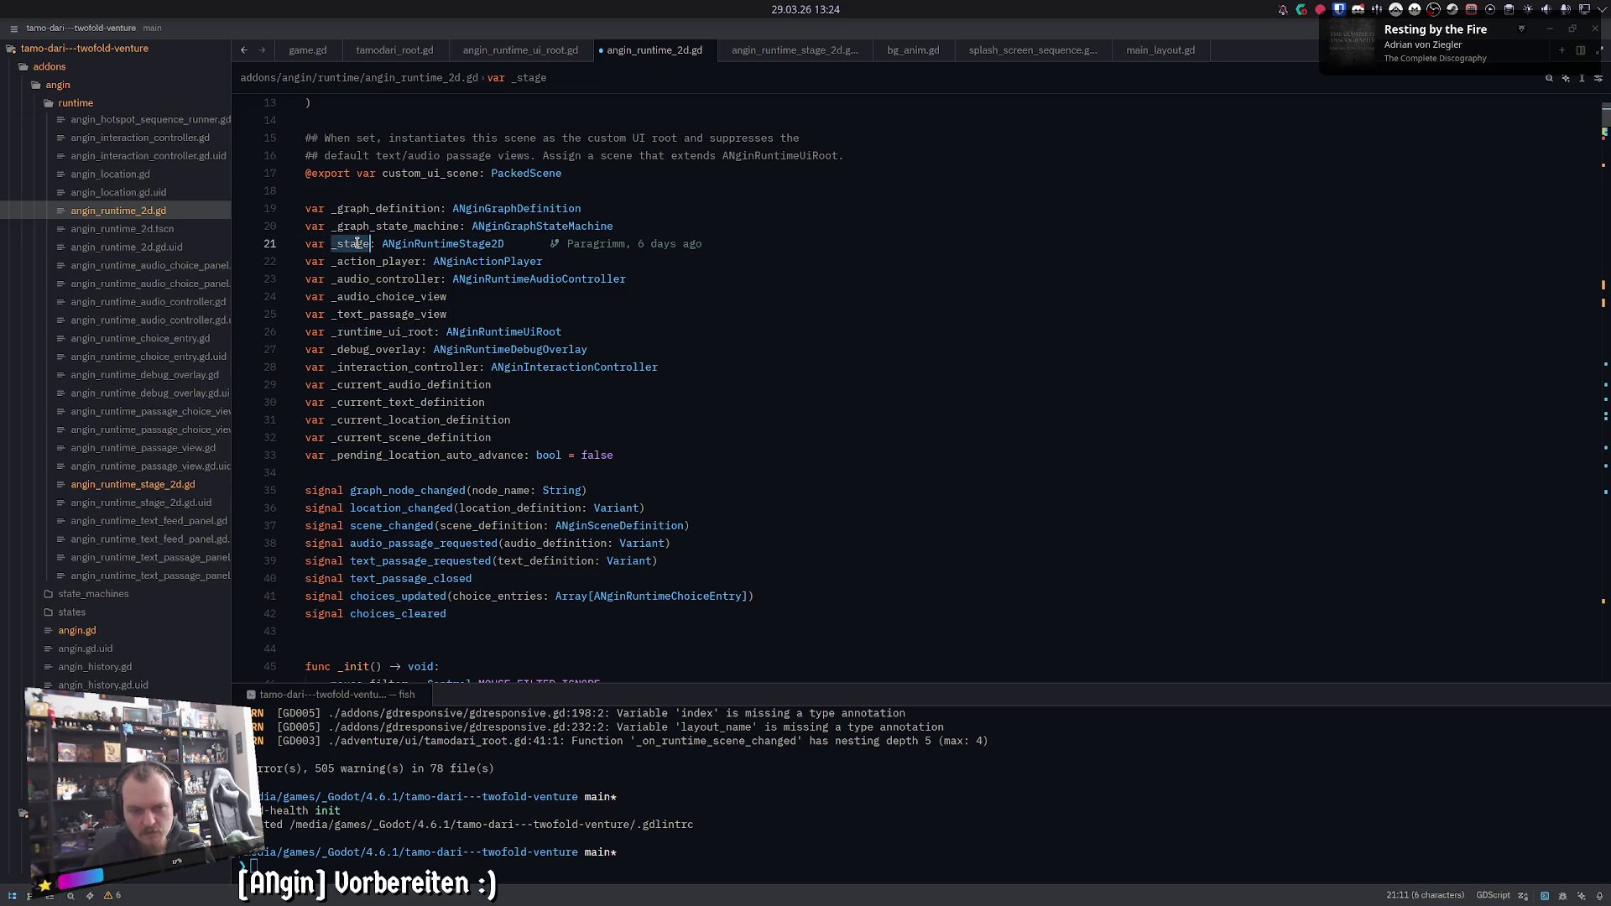
{"action": "scroll", "coordinate": [1107, 277], "scroll_direction": "down", "scroll_amount": 8}
{"action": "left_click_drag", "start_coordinate": [1600, 134], "coordinate": [1604, 365]}
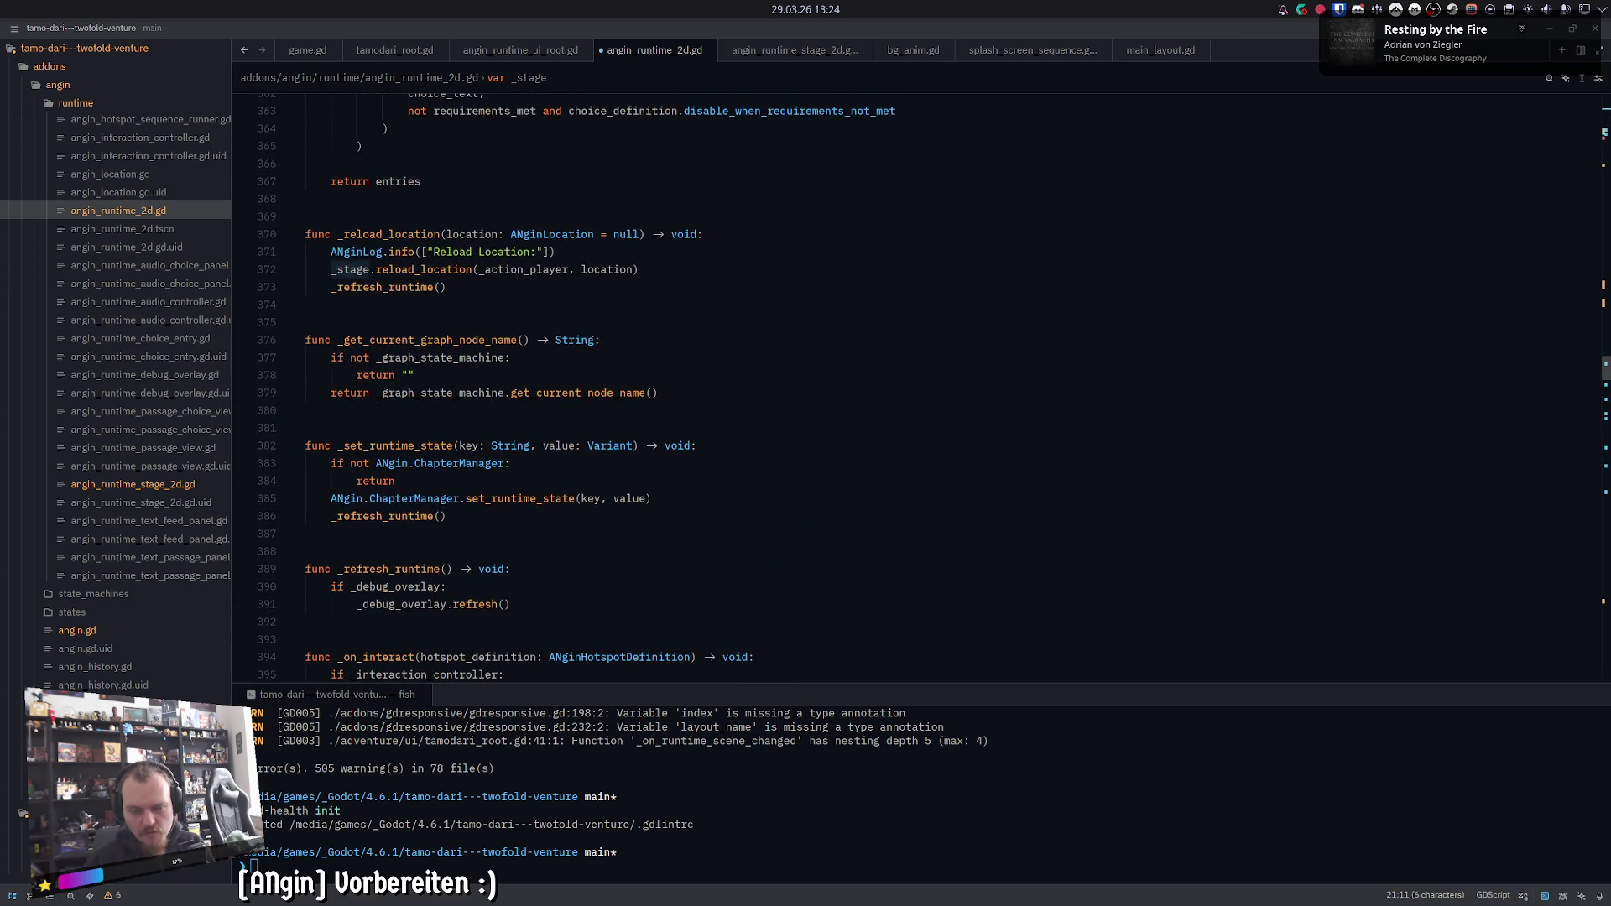
{"action": "mouse_move", "coordinate": [1604, 365]}
{"action": "left_mouse_down"}
{"action": "mouse_move", "coordinate": [1602, 498]}
{"action": "mouse_move", "coordinate": [1602, 155]}
{"action": "left_mouse_up"}
Recheck where _runtime_ui_root is used, ending with the caret after add_child(_runtime_ui_root)
{"action": "scroll", "coordinate": [667, 363], "scroll_direction": "up", "scroll_amount": 10}
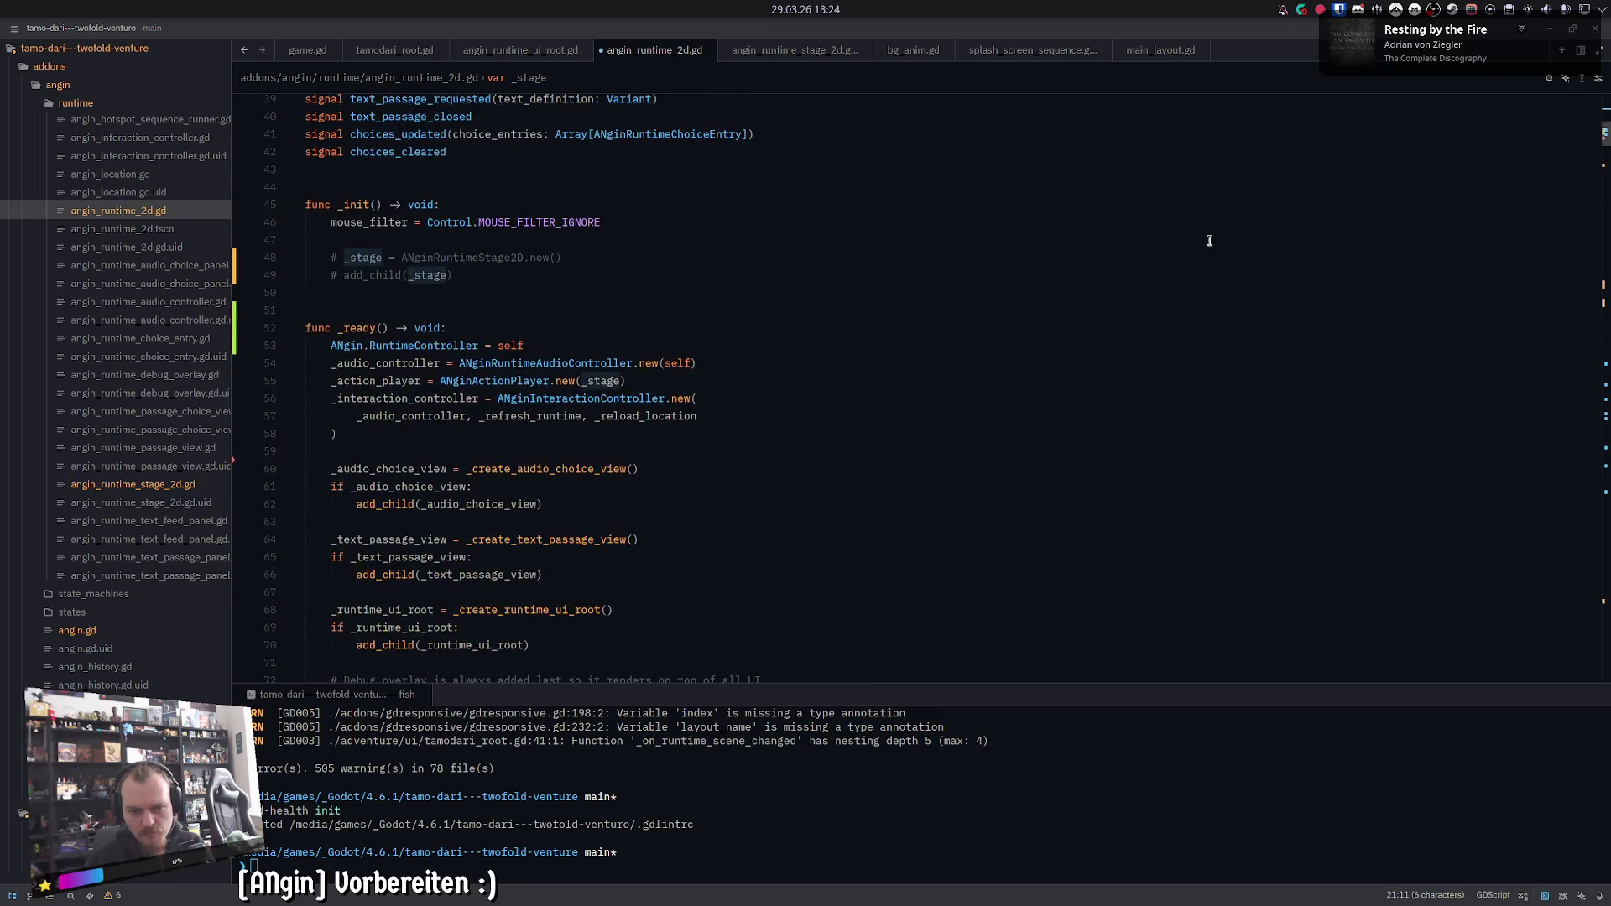
{"action": "scroll", "coordinate": [667, 362], "scroll_direction": "up", "scroll_amount": 1}
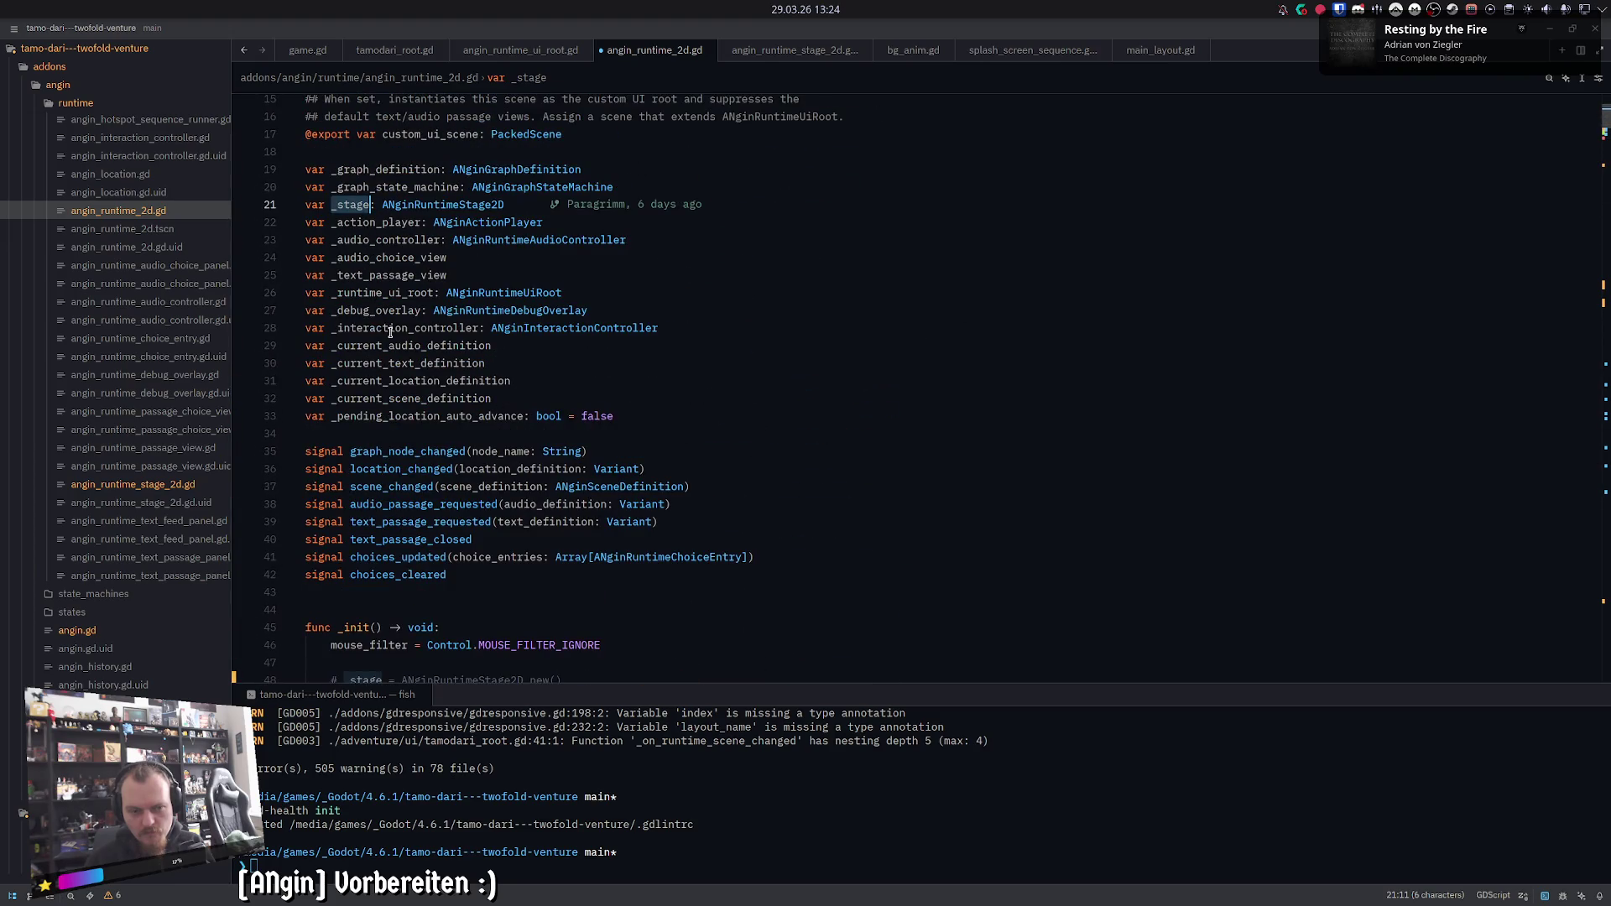
{"action": "double_click", "coordinate": [384, 293]}
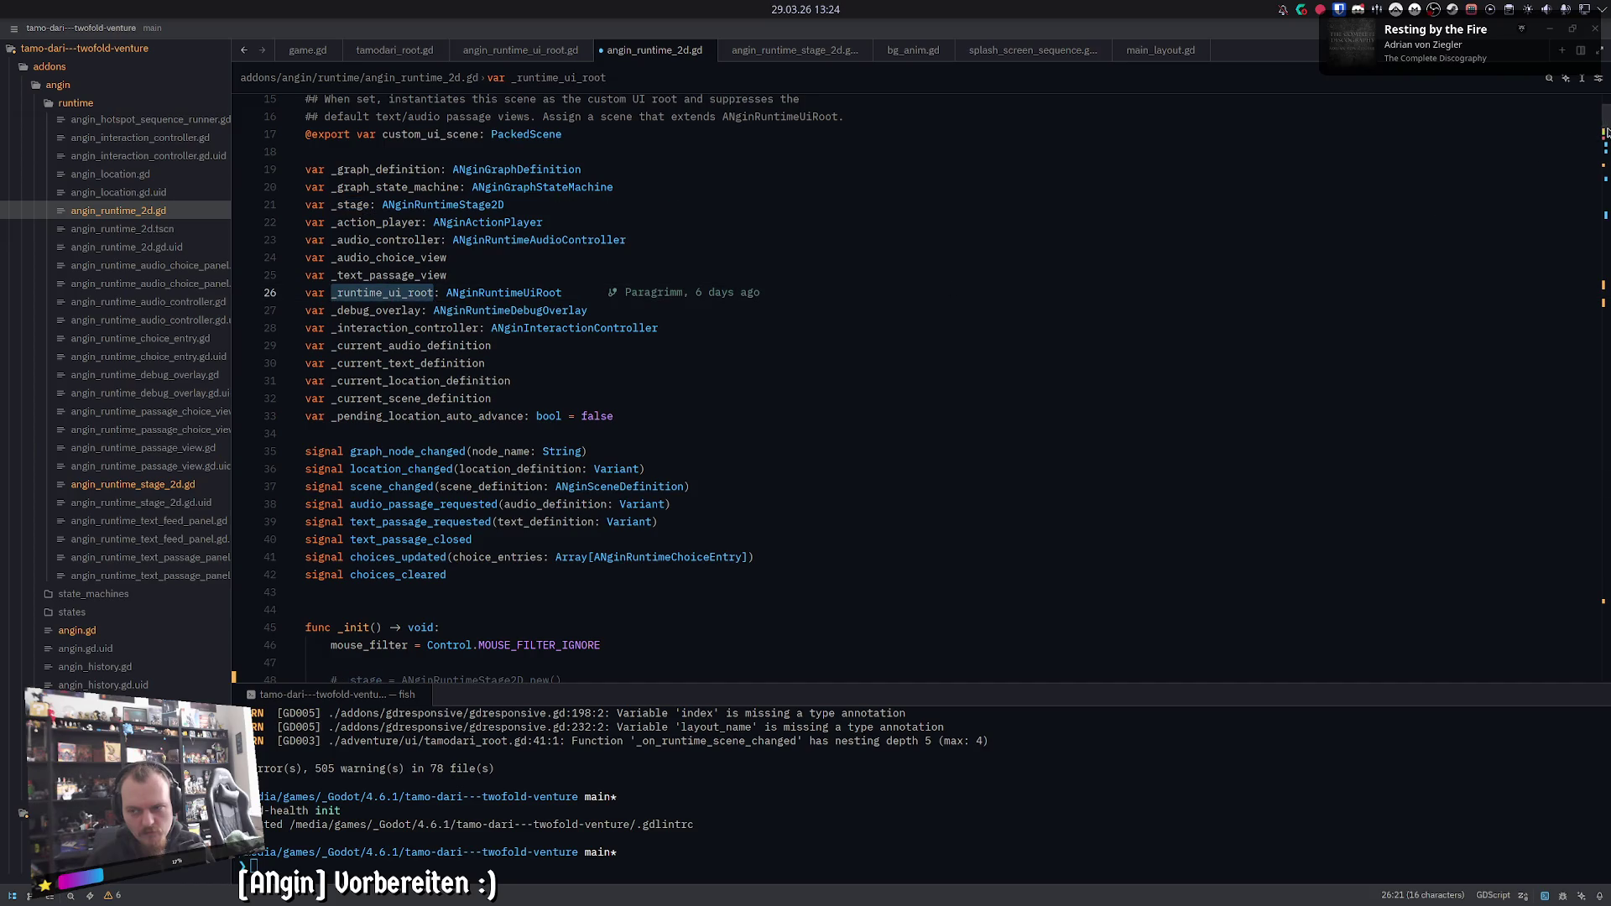
{"action": "scroll", "coordinate": [384, 293], "scroll_direction": "down", "scroll_amount": 8}
{"action": "scroll", "coordinate": [384, 293], "scroll_direction": "down", "scroll_amount": 7}
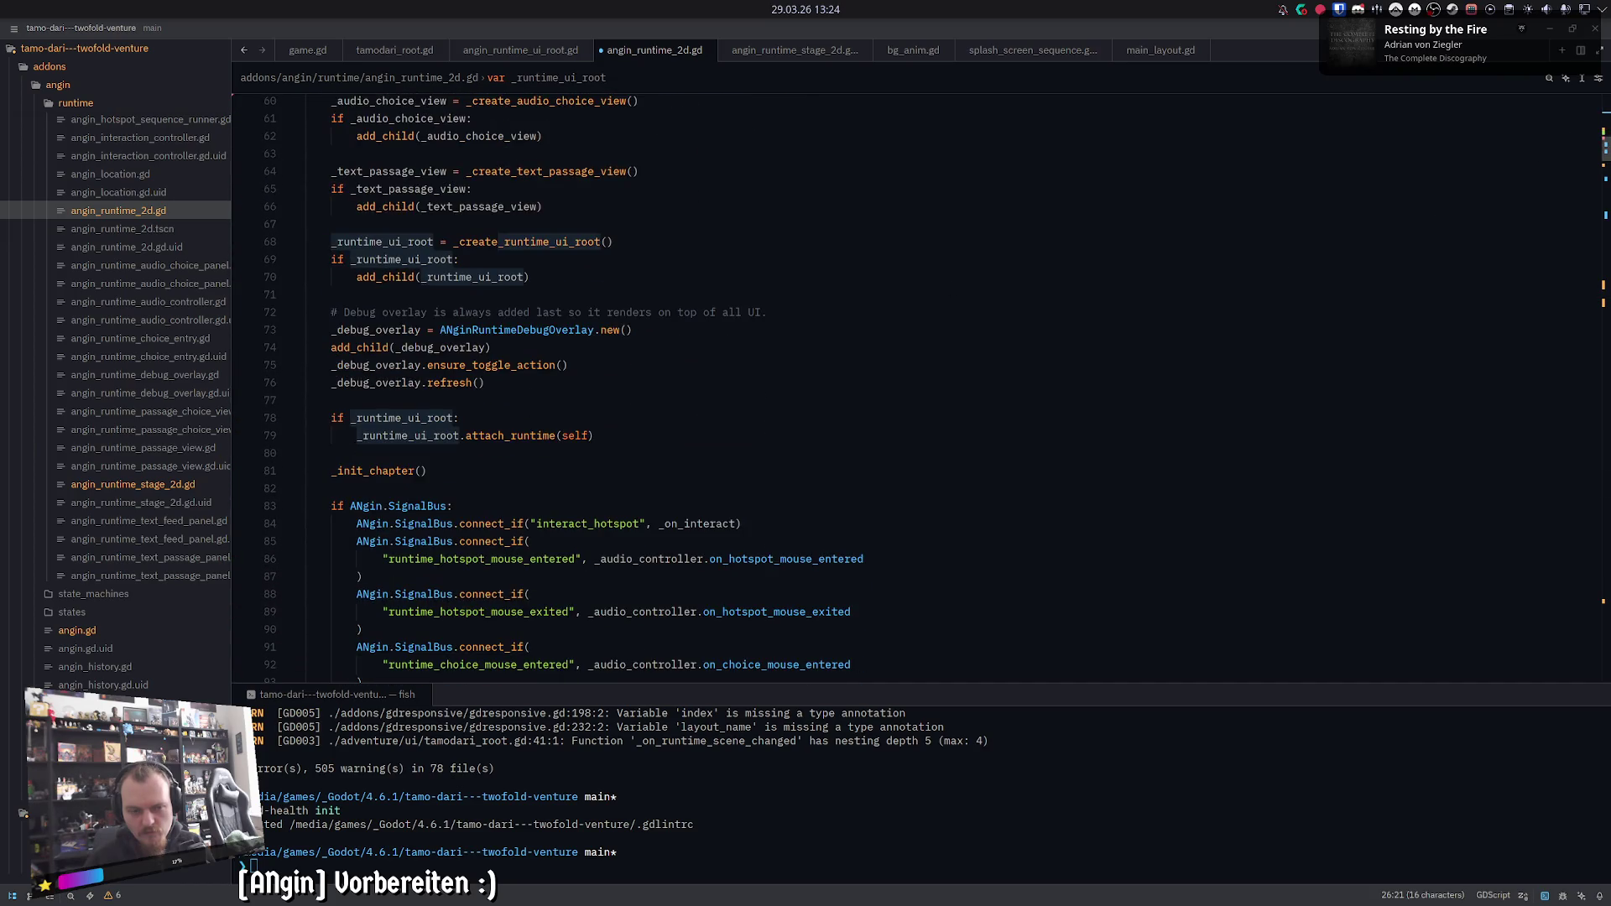
{"action": "scroll", "coordinate": [564, 385], "scroll_direction": "down", "scroll_amount": 2}
{"action": "scroll", "coordinate": [1608, 195], "scroll_direction": "down", "scroll_amount": 13}
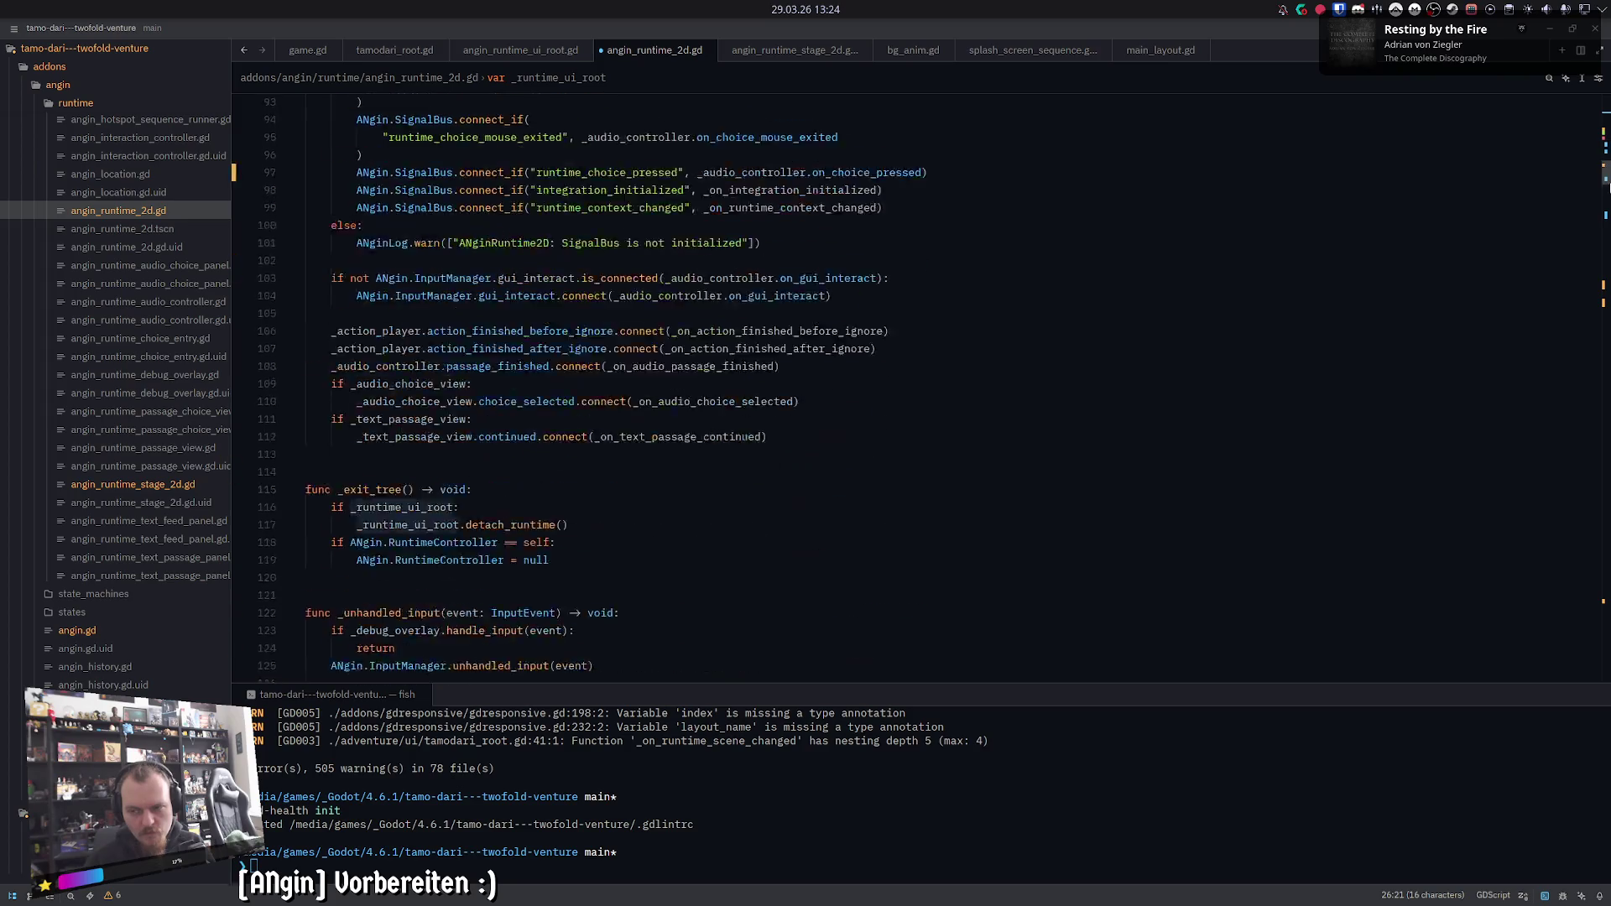
{"action": "mouse_move", "coordinate": [1607, 195]}
{"action": "left_mouse_down"}
{"action": "mouse_move", "coordinate": [1606, 226]}
{"action": "mouse_move", "coordinate": [1603, 132]}
{"action": "mouse_move", "coordinate": [1604, 153]}
{"action": "left_mouse_up"}
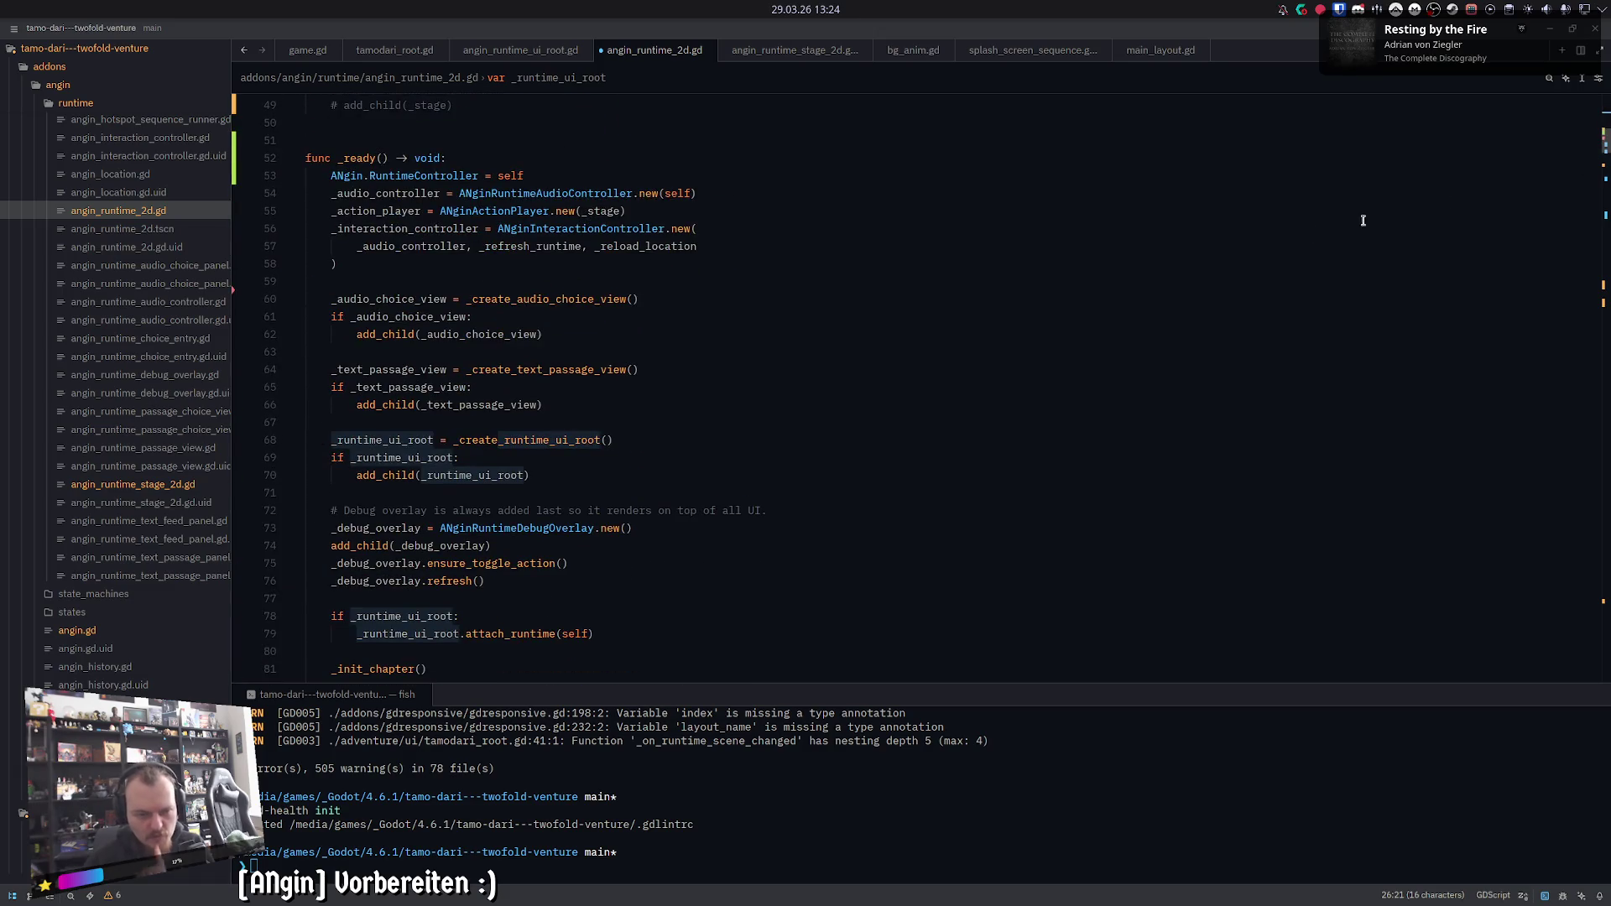
{"action": "left_click", "coordinate": [593, 477]}
Add an else: branch with _stage = ANginRuntimeStage2D.new() and add_child(_stage)
{"action": "scroll", "coordinate": [593, 480], "scroll_direction": "up", "scroll_amount": 2}
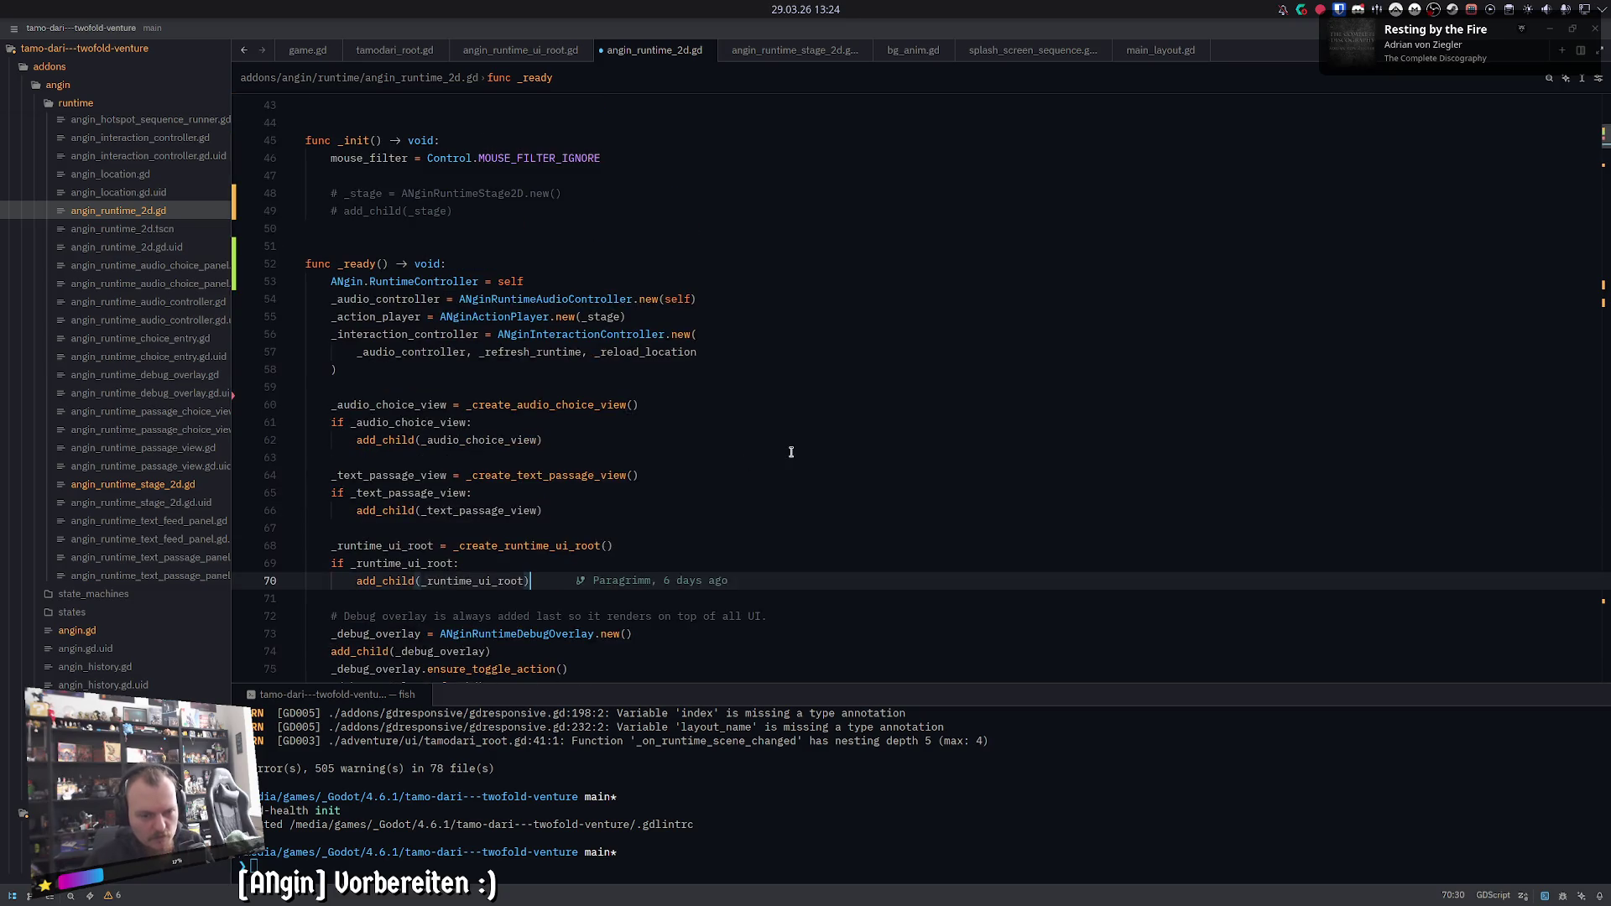
{"action": "key", "text": "Return"}
{"action": "type", "text": "else:"}
{"action": "key", "text": "Return"}
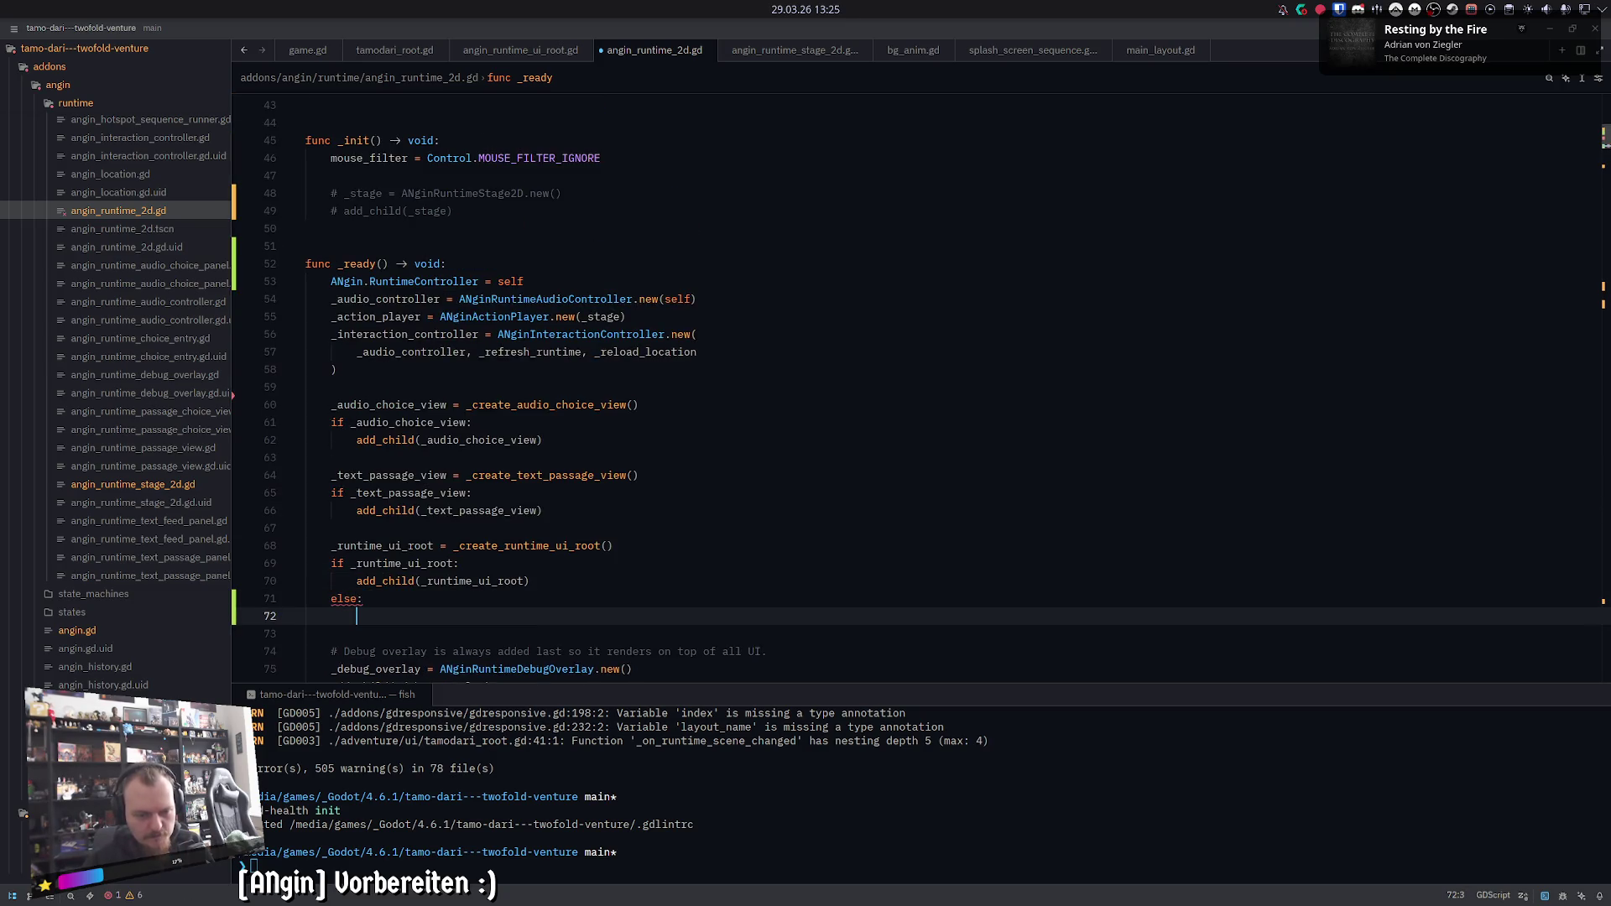
{"action": "type", "text": "_stage "}
{"action": "type", "text": "= ANginRUntimeStage"}
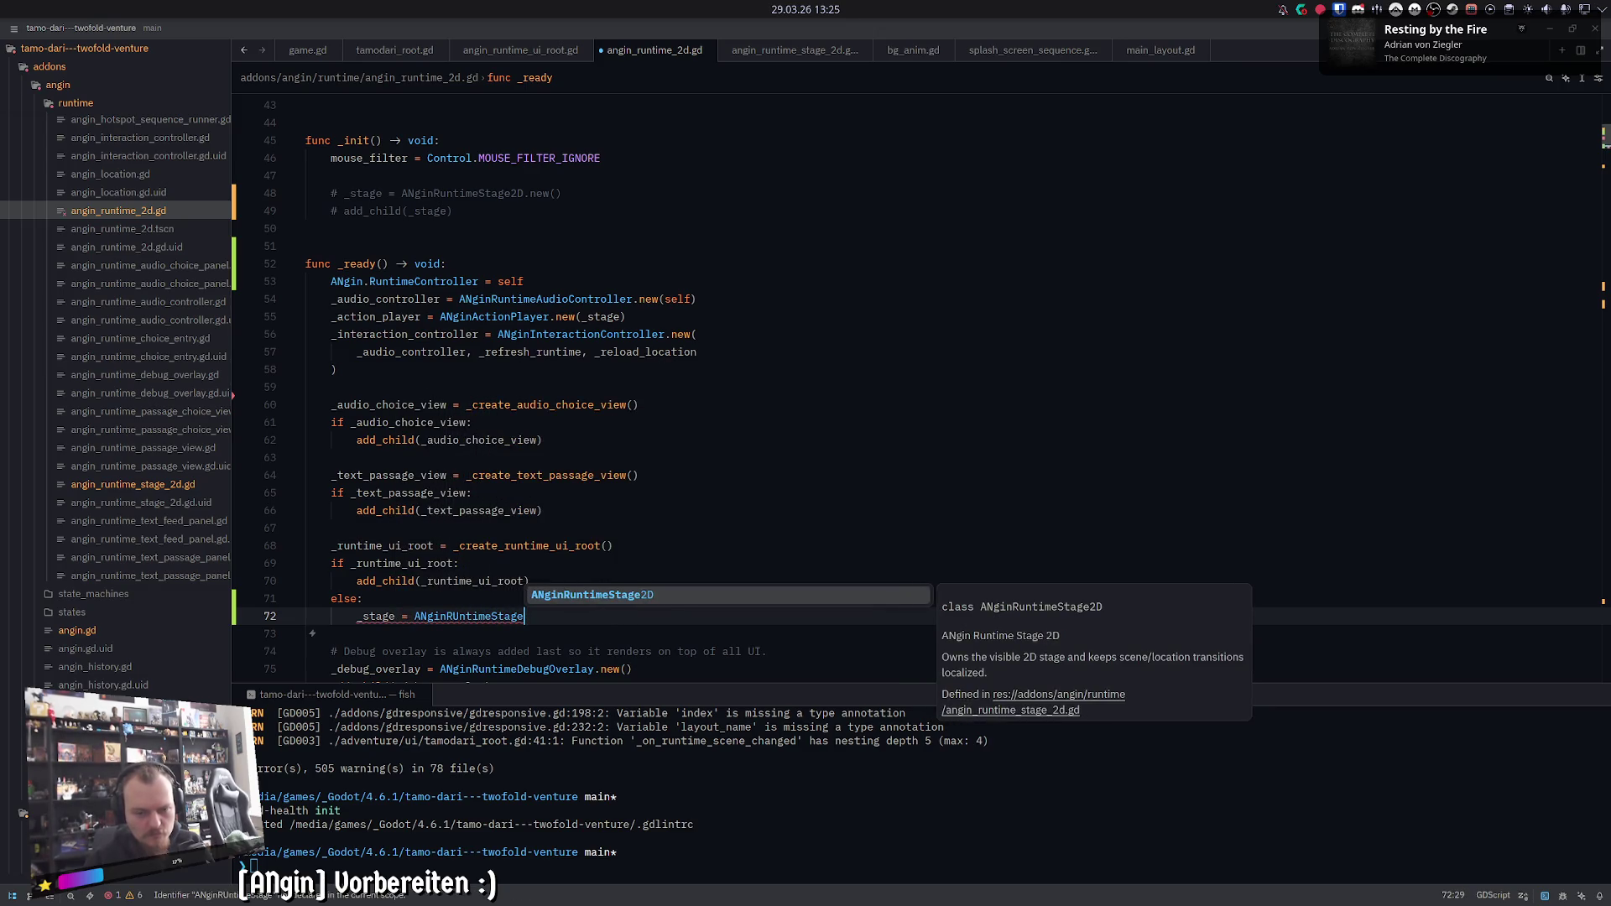
{"action": "key", "text": "Return"}
{"action": "type", "text": ".new()"}
{"action": "key", "text": "Return"}
{"action": "type", "text": "add_child("}
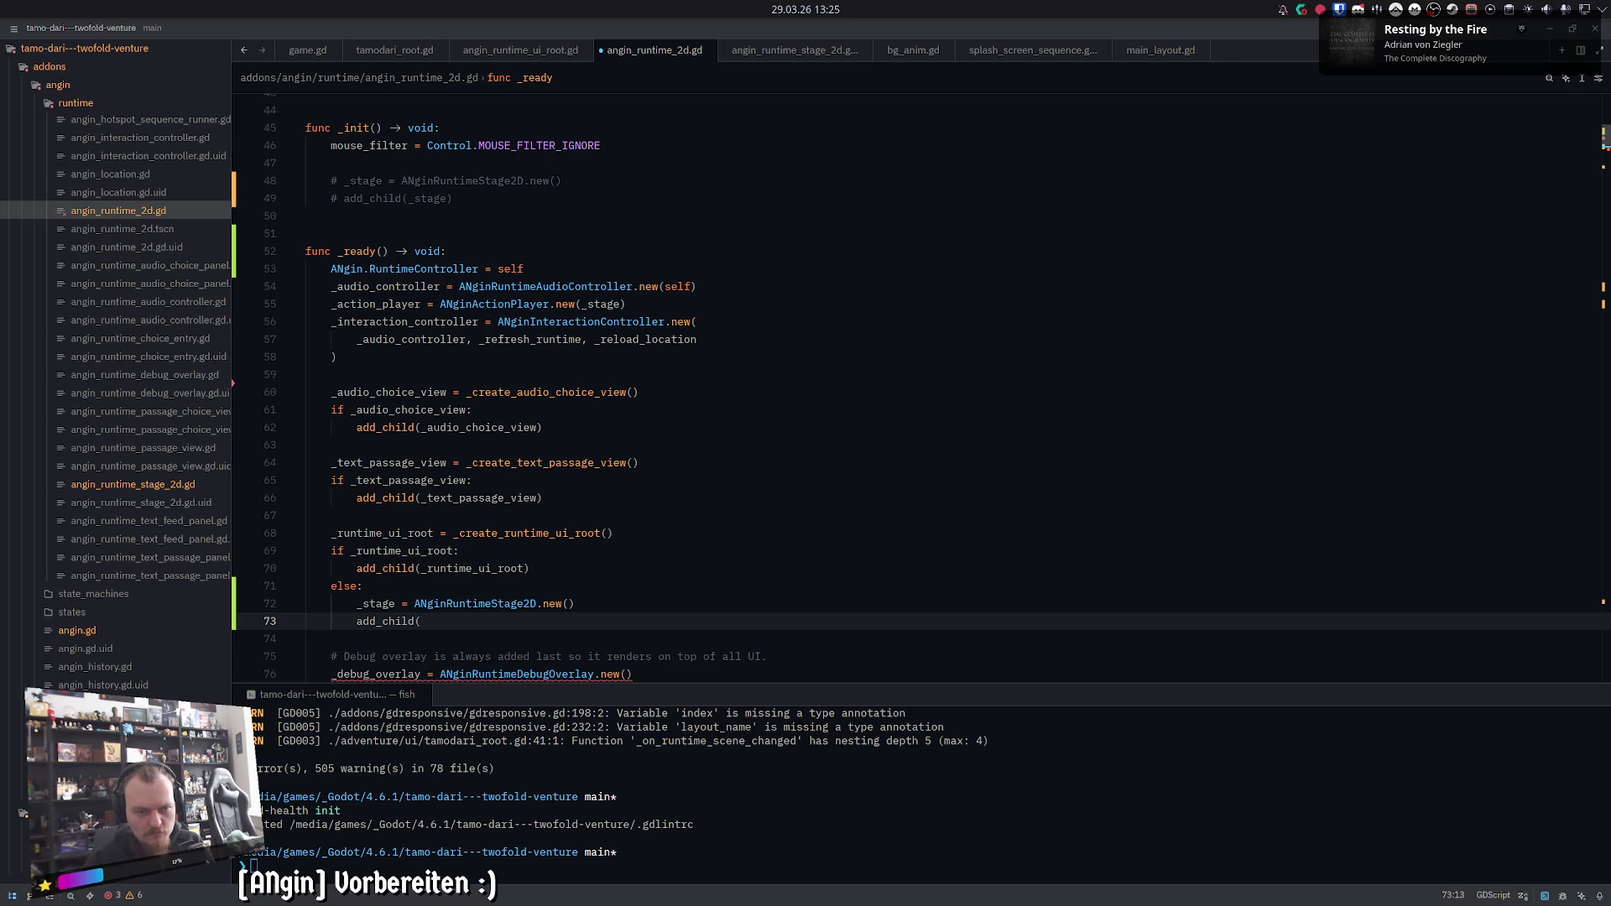
{"action": "type", "text": "_stage)"}
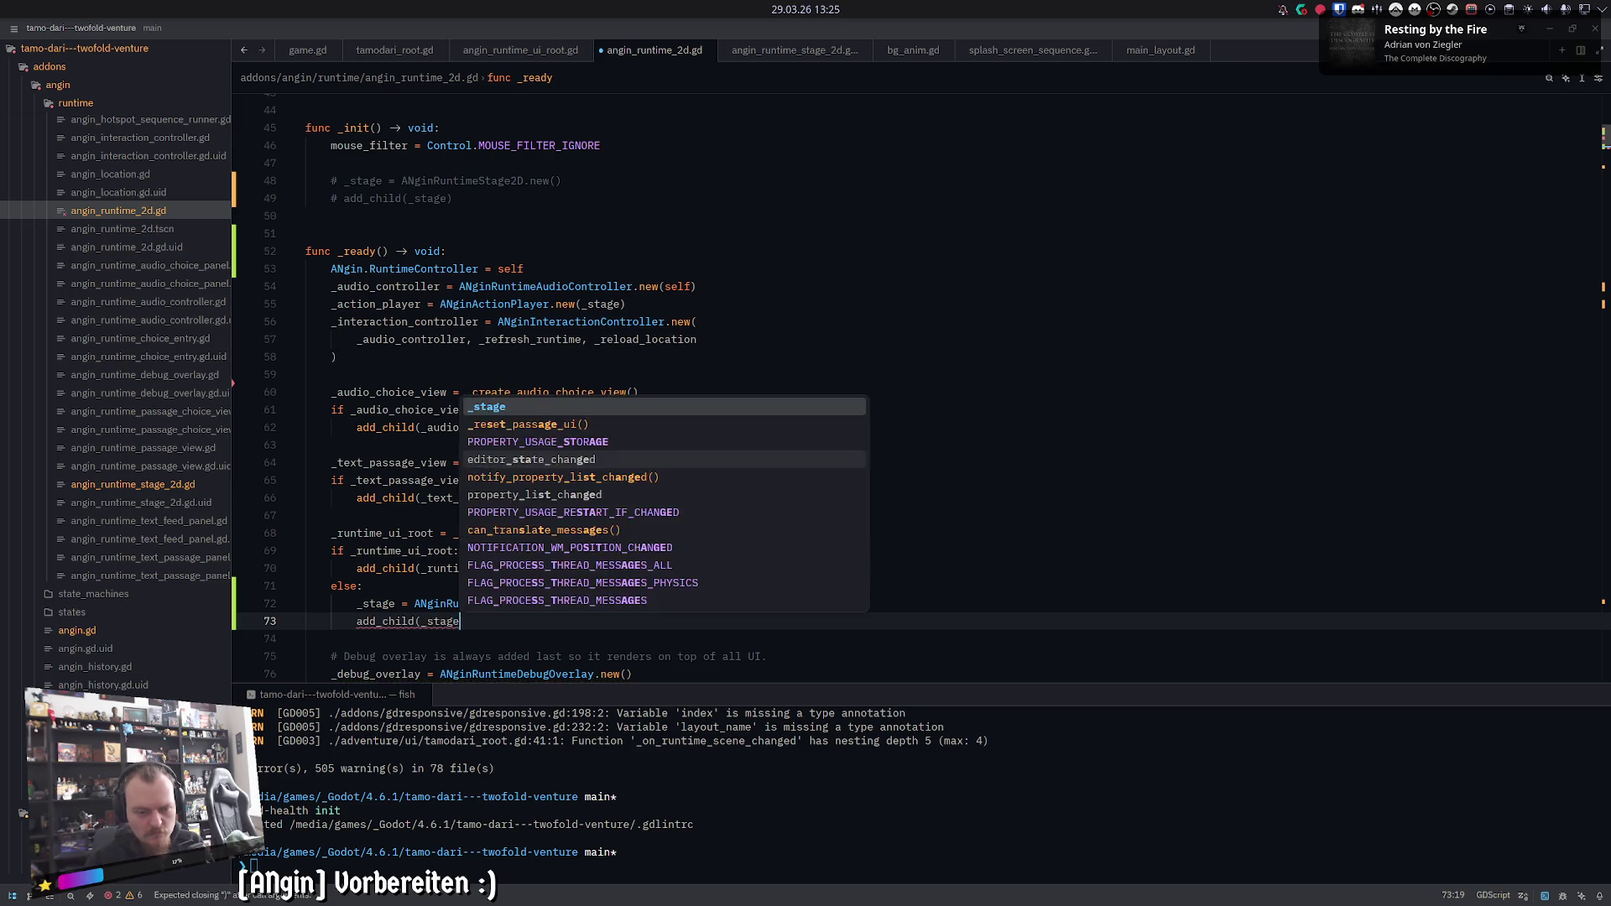
Highlight the uses of _stage, then open the ANginRuntimeStage2D definition
{"action": "left_click", "coordinate": [755, 445]}
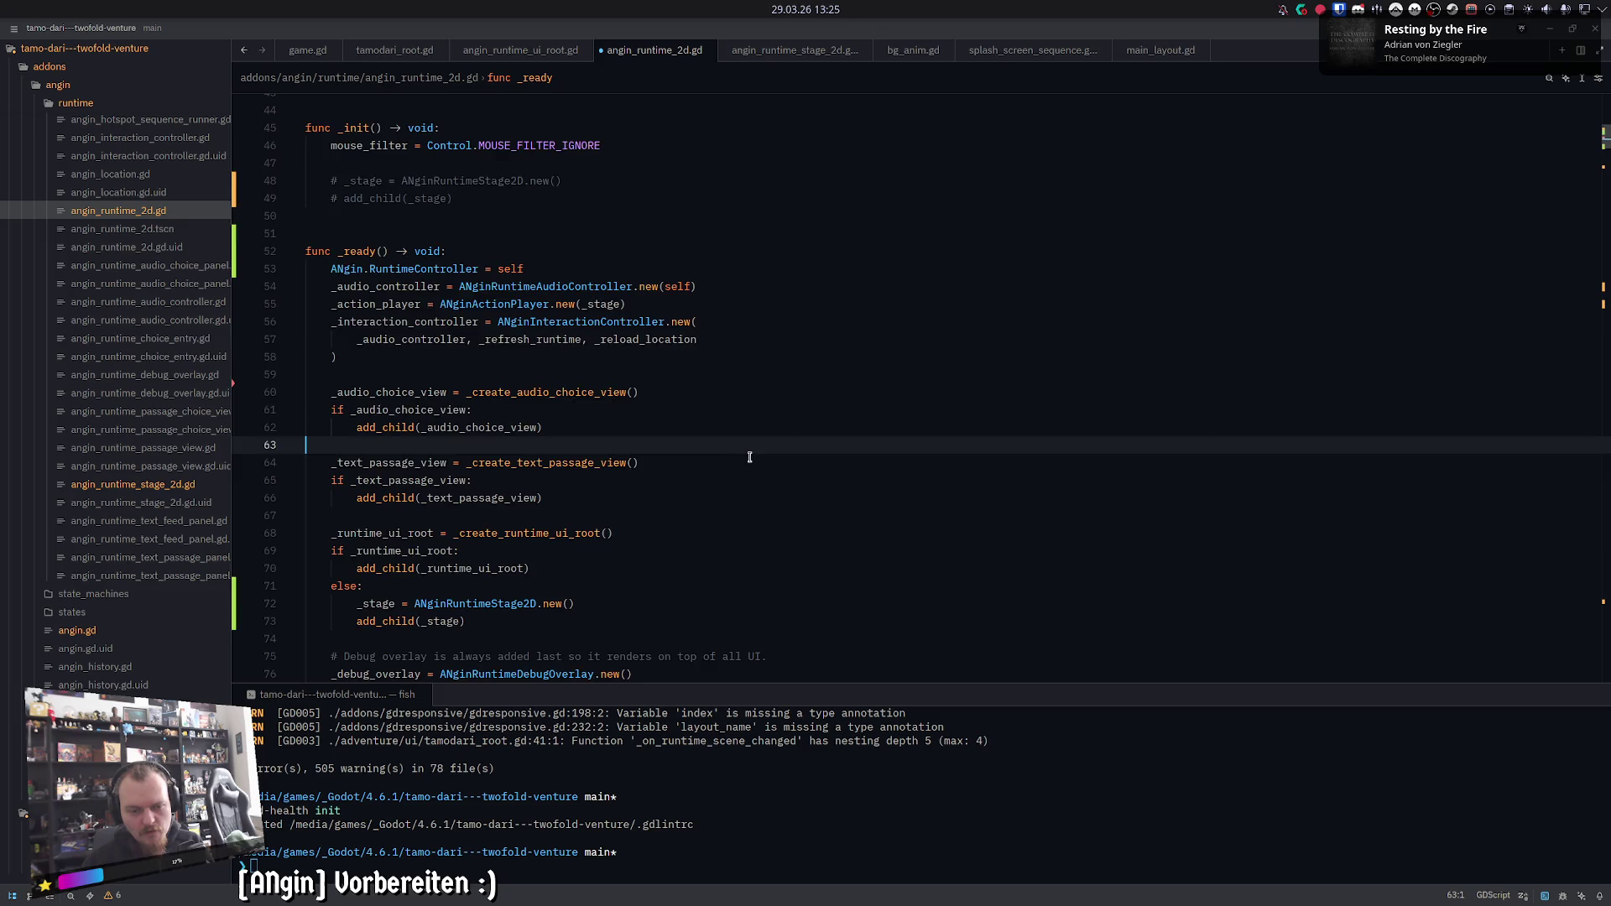
{"action": "scroll", "coordinate": [768, 485], "scroll_direction": "down", "scroll_amount": 2}
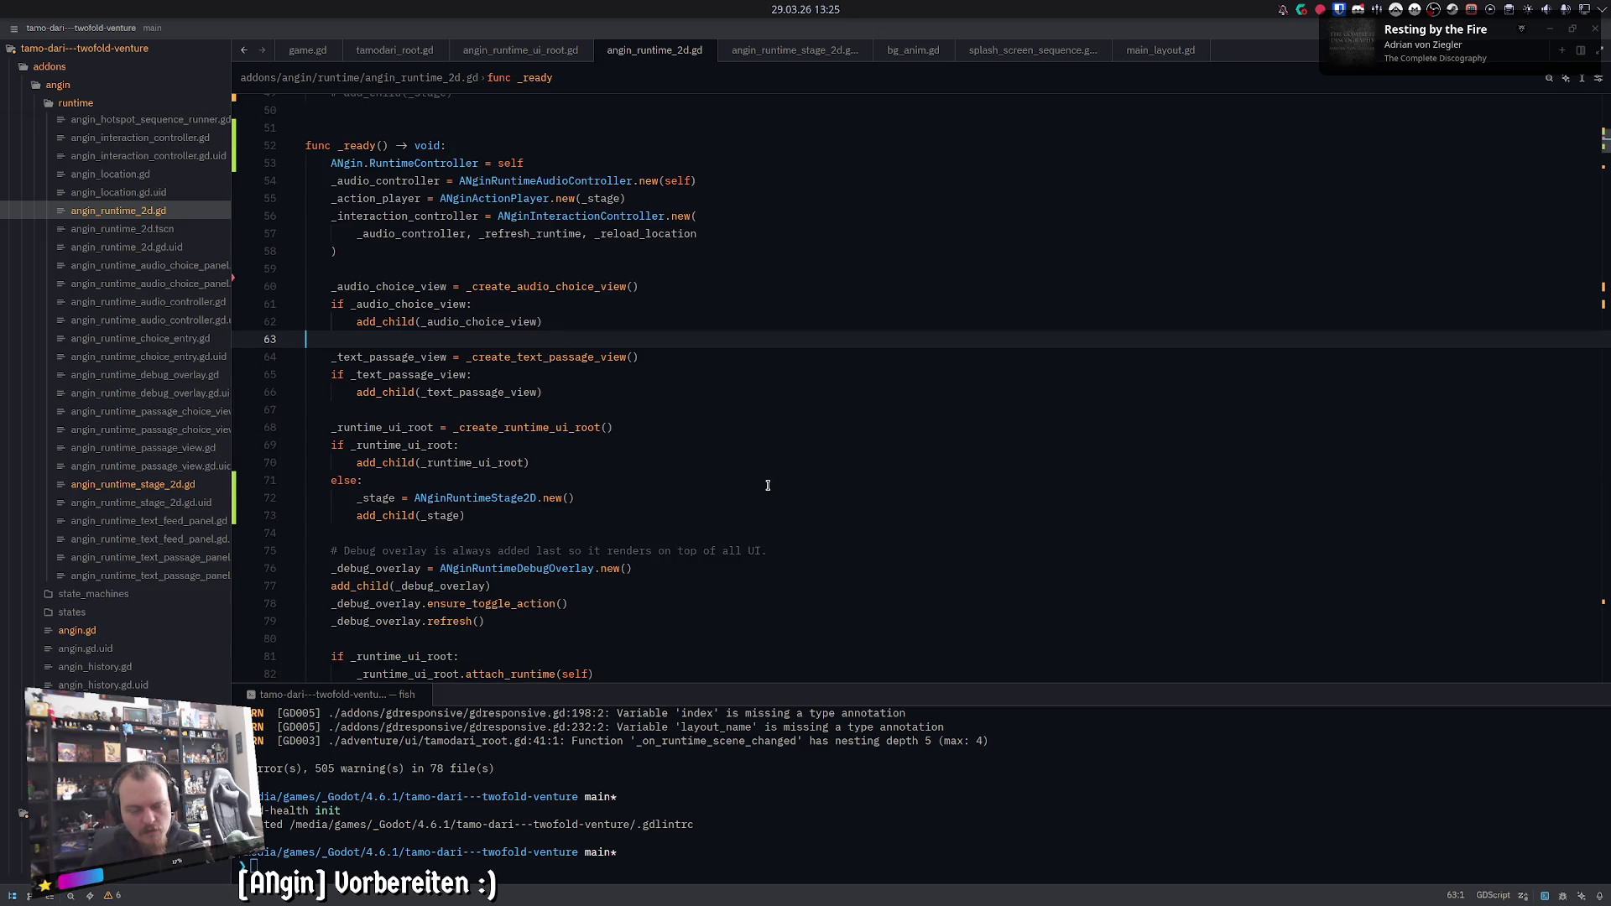
{"action": "double_click", "coordinate": [376, 498]}
{"action": "scroll", "coordinate": [559, 520], "scroll_direction": "up", "scroll_amount": 12}
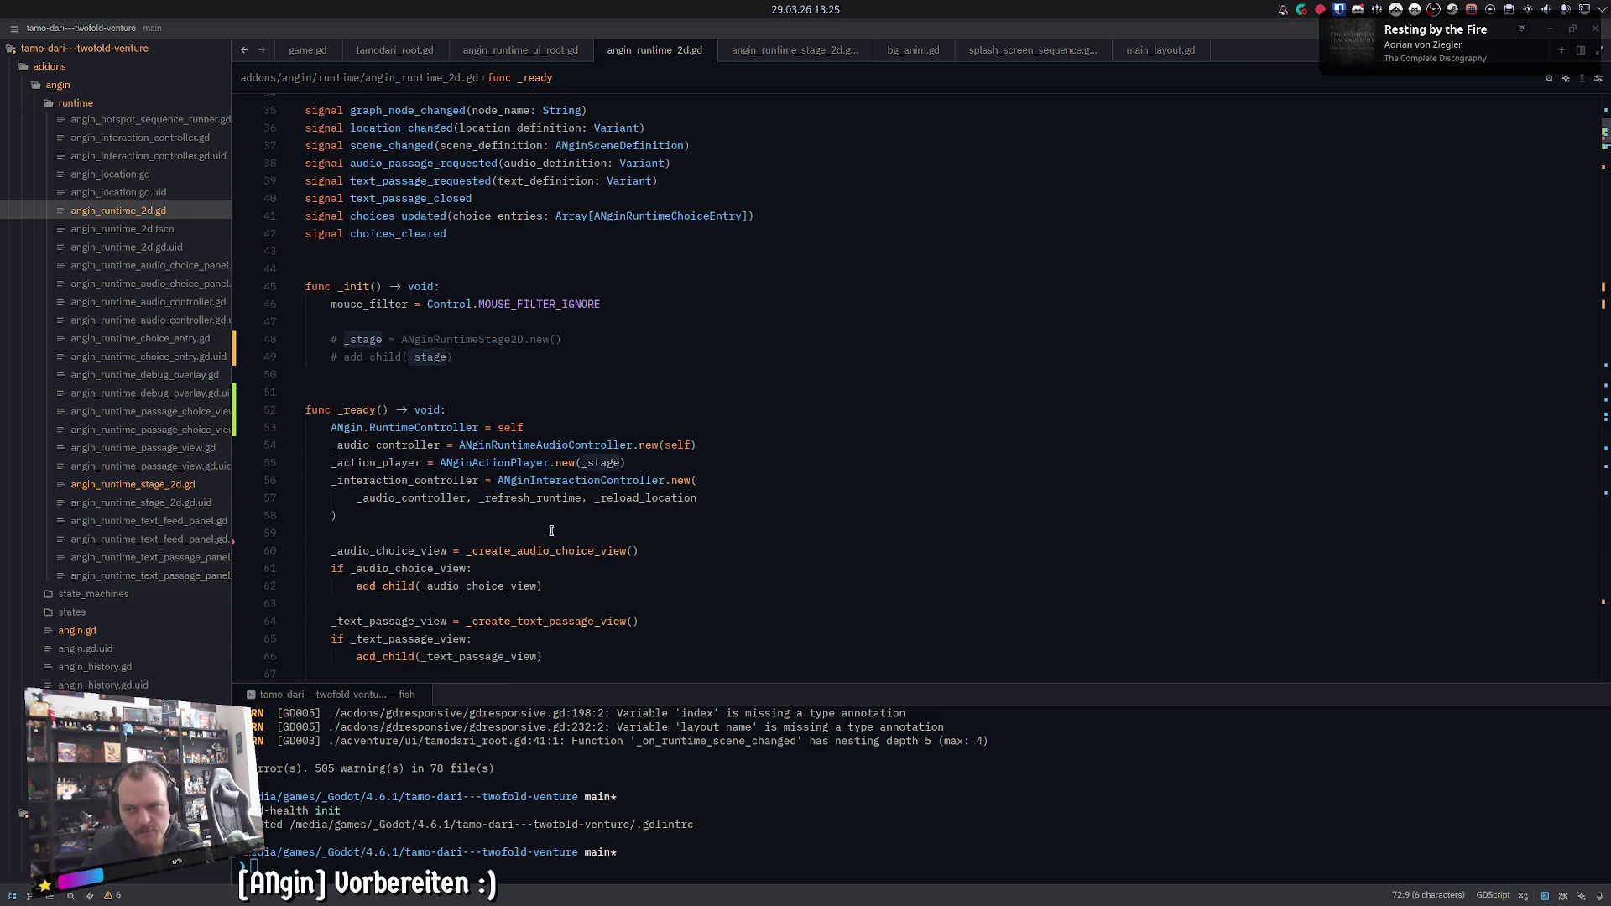
{"action": "scroll", "coordinate": [558, 533], "scroll_direction": "down", "scroll_amount": 10}
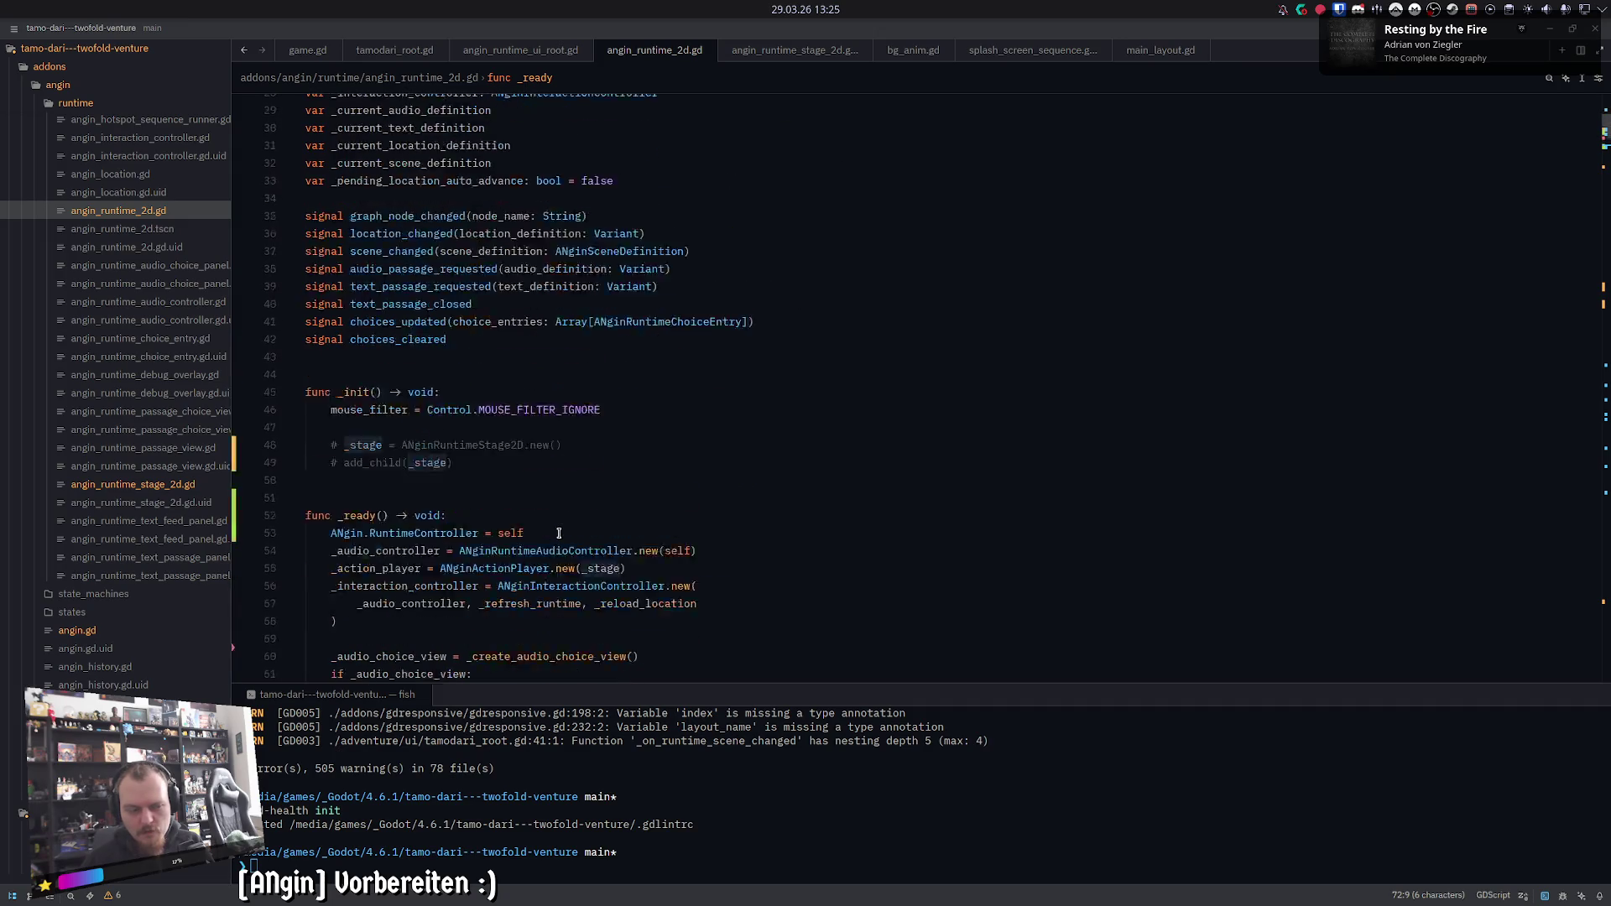
{"action": "scroll", "coordinate": [558, 534], "scroll_direction": "up", "scroll_amount": 7}
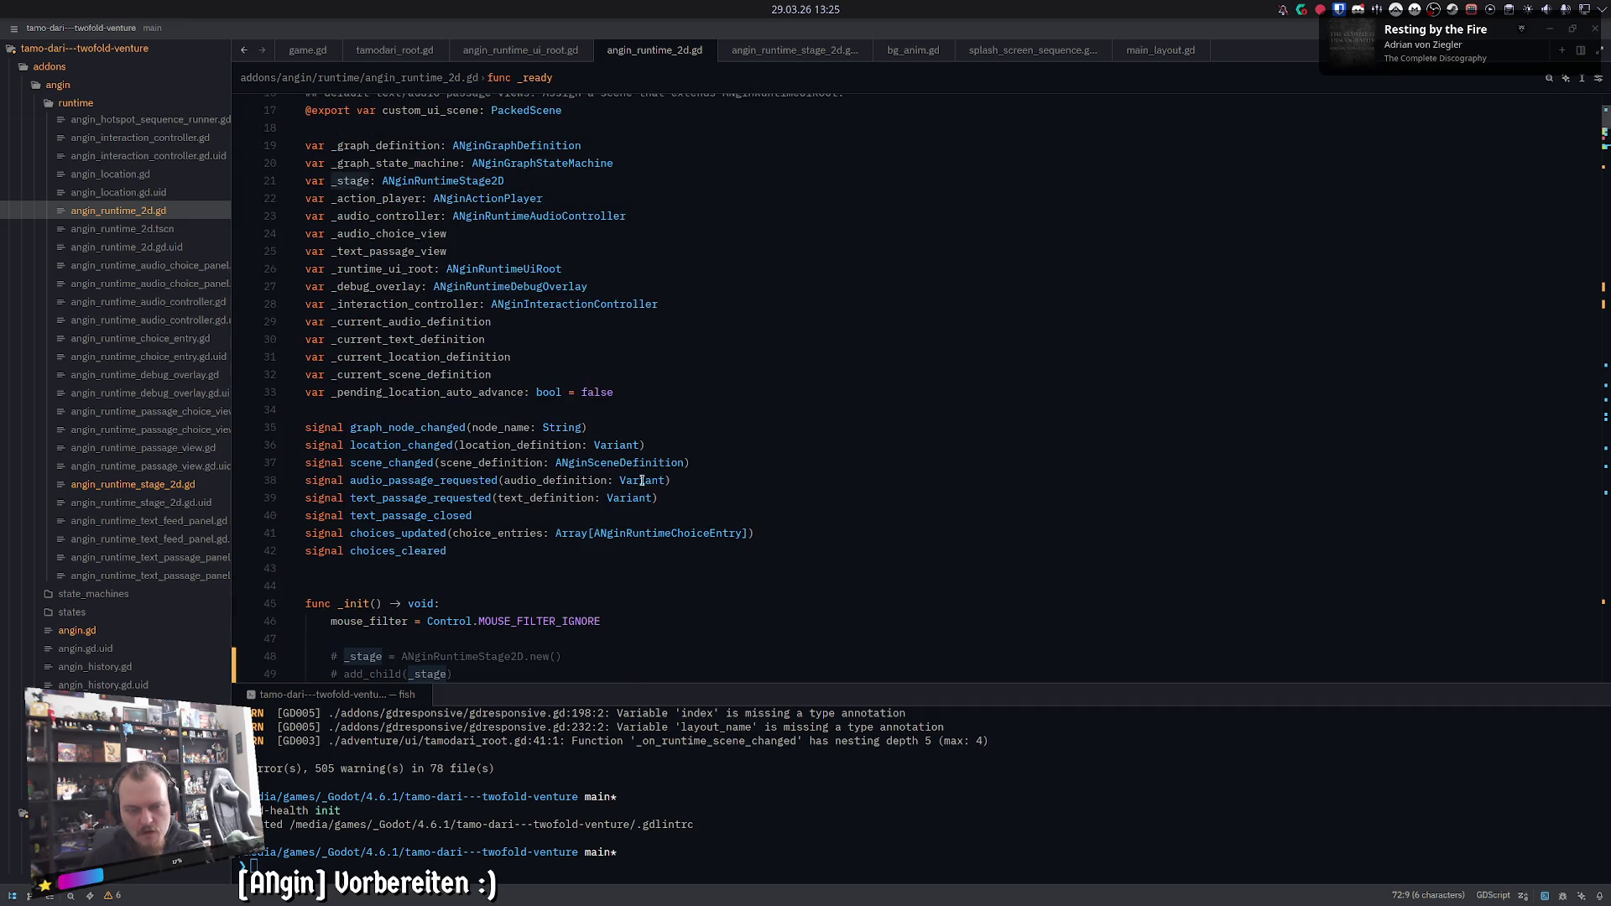
{"action": "left_click", "coordinate": [469, 182], "text": "ctrl"}
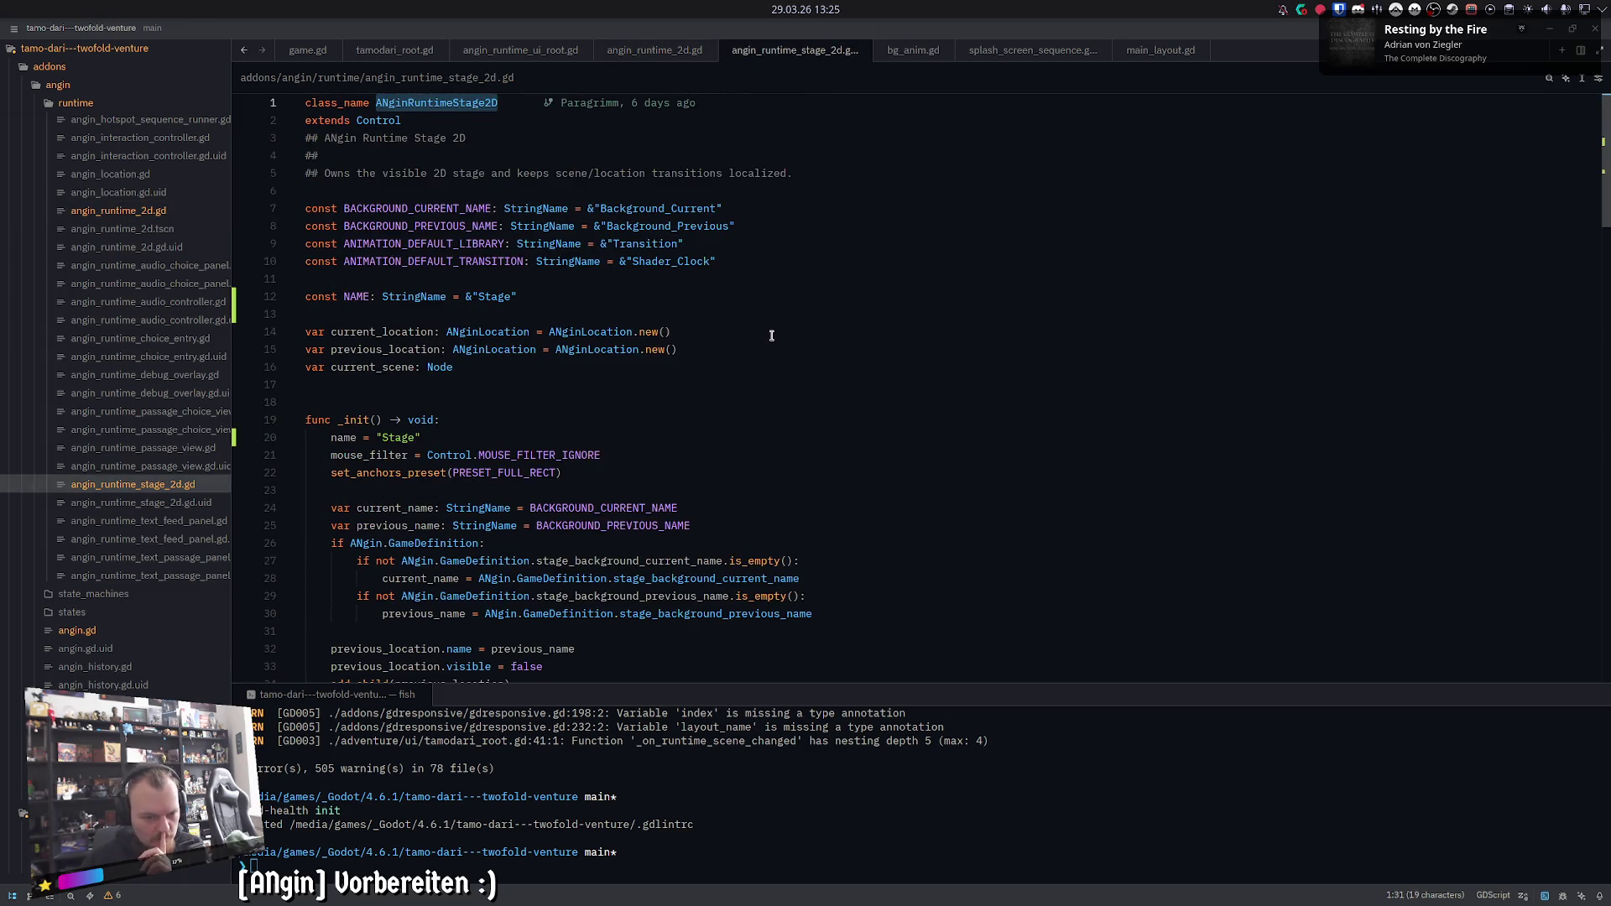
Review the header of angin_runtime_stage_2d.gd and glance at angin_runtime_ui_root.gd
{"action": "scroll", "coordinate": [771, 336], "scroll_direction": "down", "scroll_amount": 1}
{"action": "scroll", "coordinate": [771, 335], "scroll_direction": "down", "scroll_amount": 1}
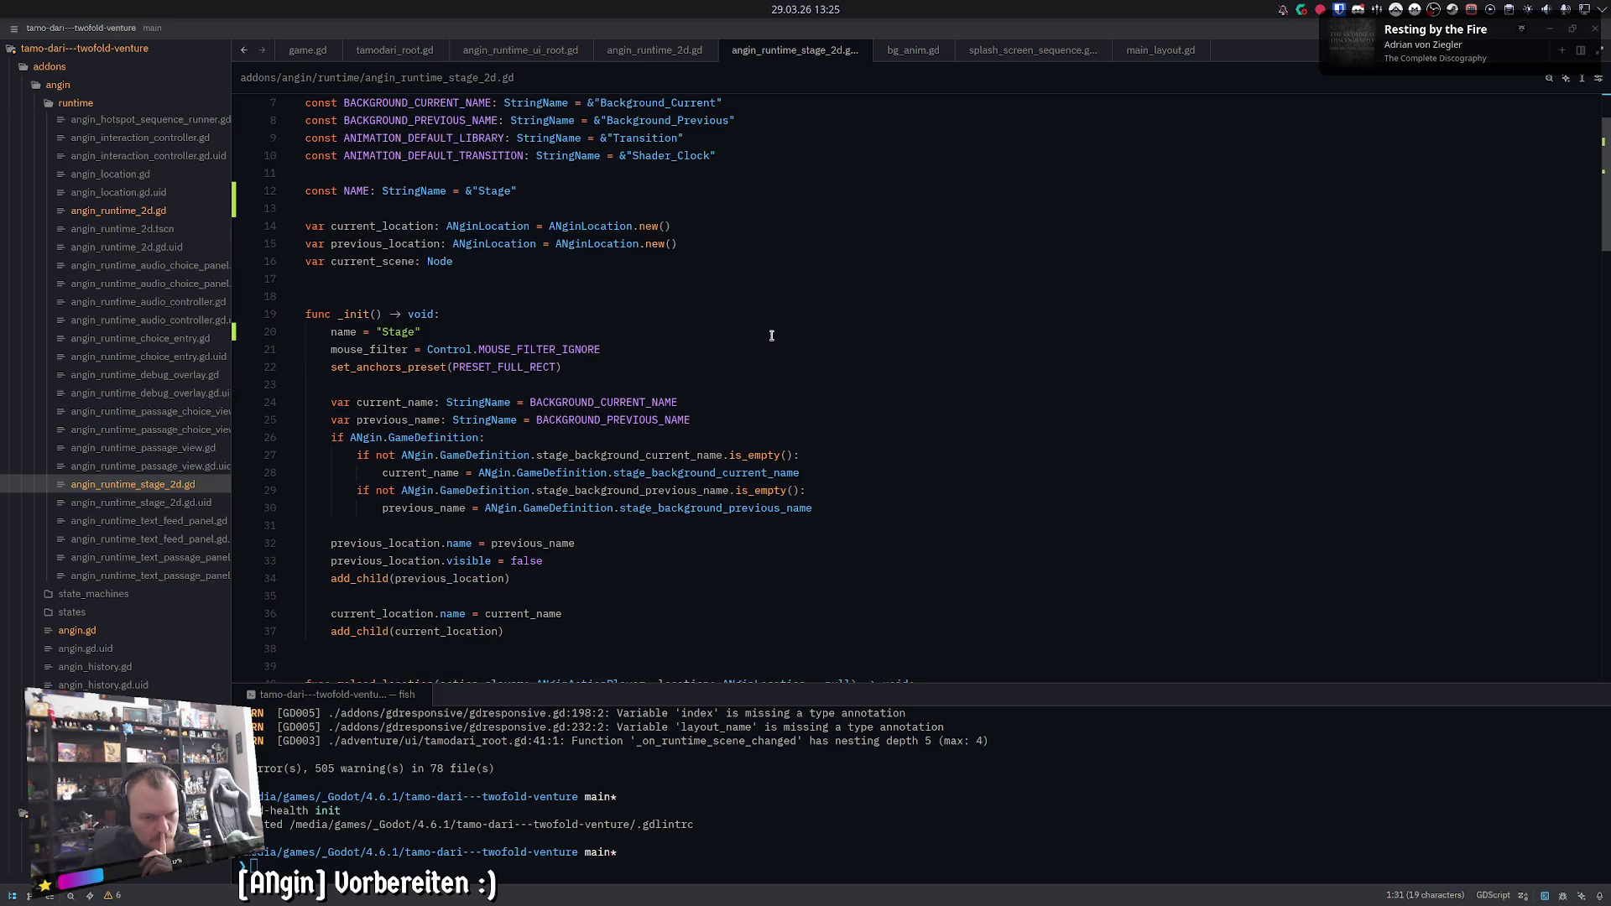
{"action": "scroll", "coordinate": [771, 335], "scroll_direction": "up", "scroll_amount": 2}
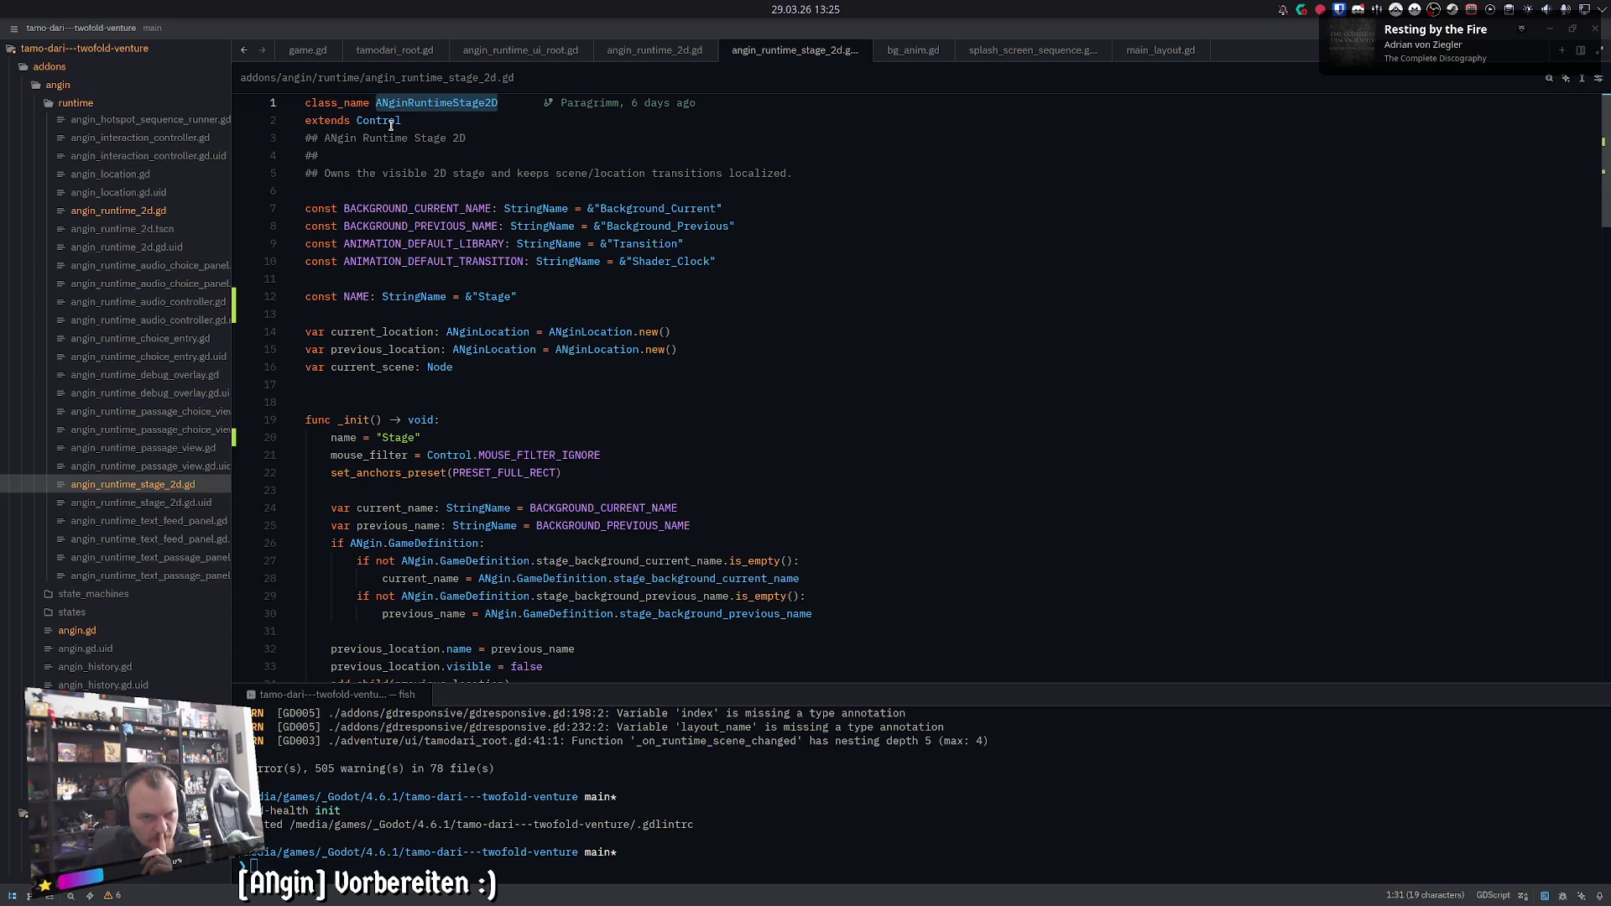
{"action": "key", "text": "Down"}
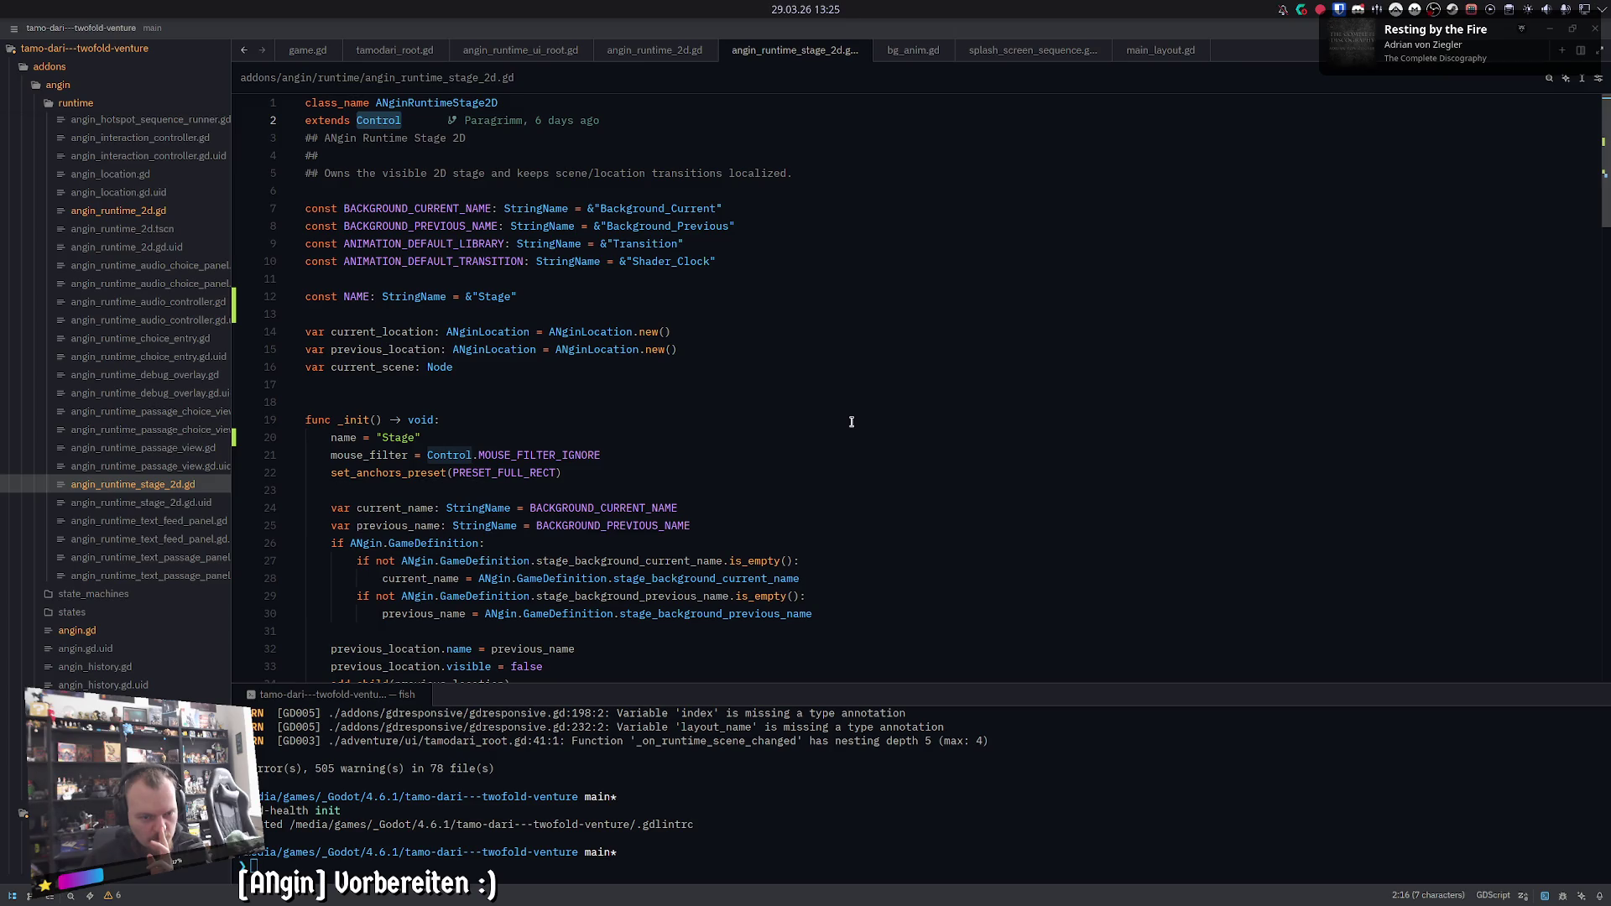
{"action": "scroll", "coordinate": [851, 421], "scroll_direction": "down", "scroll_amount": 3}
{"action": "scroll", "coordinate": [851, 422], "scroll_direction": "up", "scroll_amount": 3}
{"action": "left_click", "coordinate": [532, 52]}
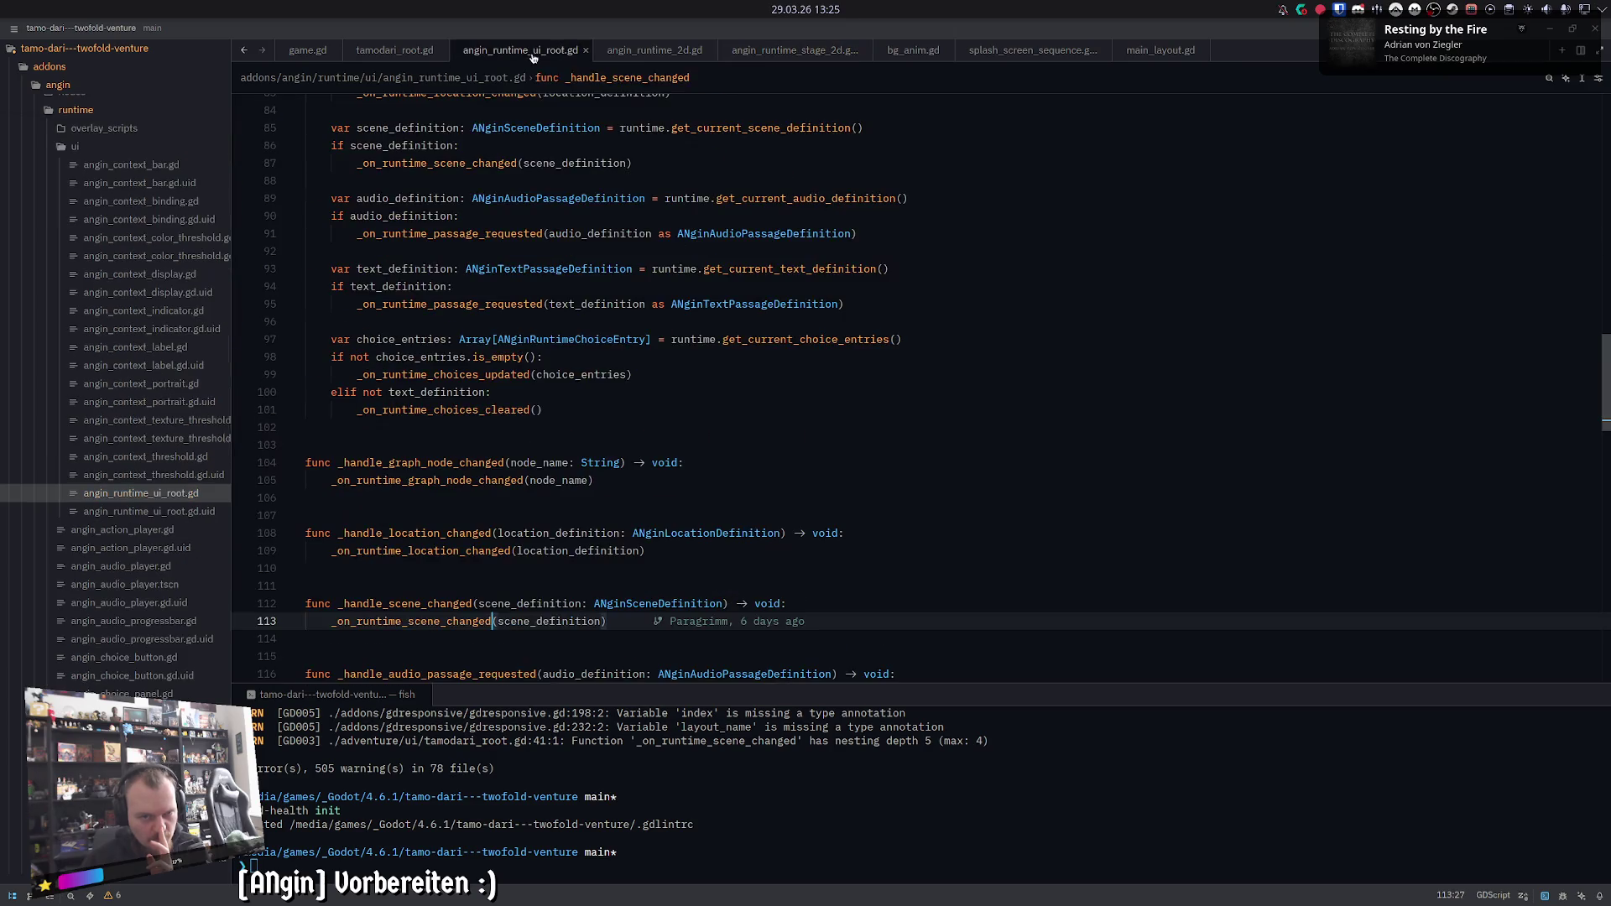
{"action": "scroll", "coordinate": [953, 460], "scroll_direction": "up", "scroll_amount": 20}
{"action": "scroll", "coordinate": [955, 461], "scroll_direction": "up", "scroll_amount": 5}
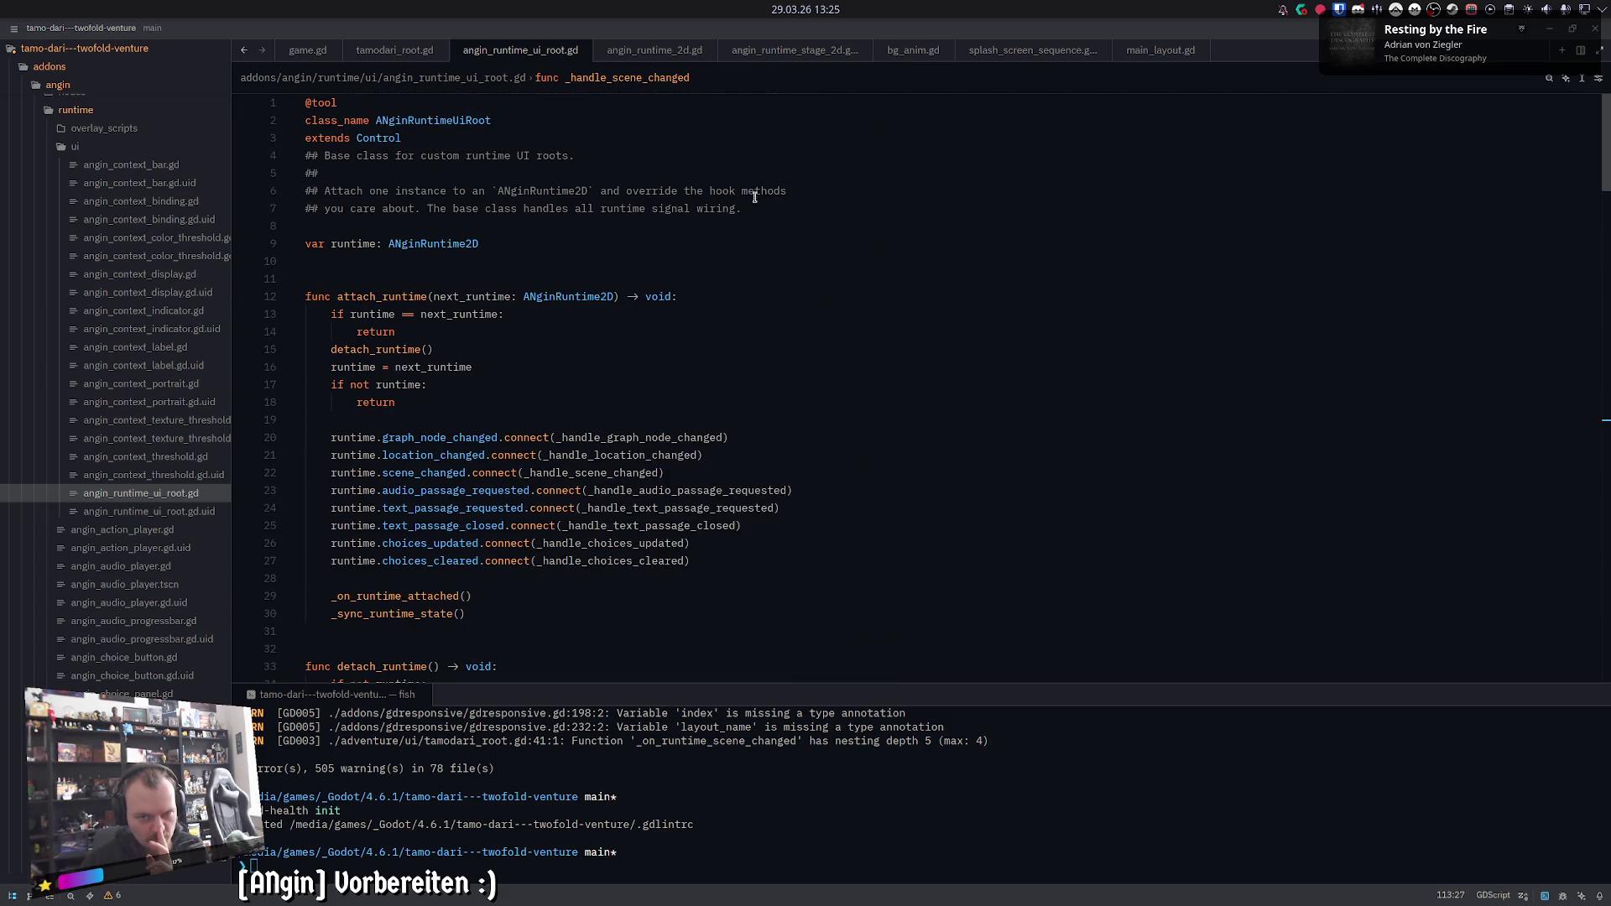
{"action": "key", "text": "ctrl+Tab"}
Scroll through the rest of the stage script, then switch to angin_runtime_2d.gd at its member declarations
{"action": "scroll", "coordinate": [699, 446], "scroll_direction": "down", "scroll_amount": 3}
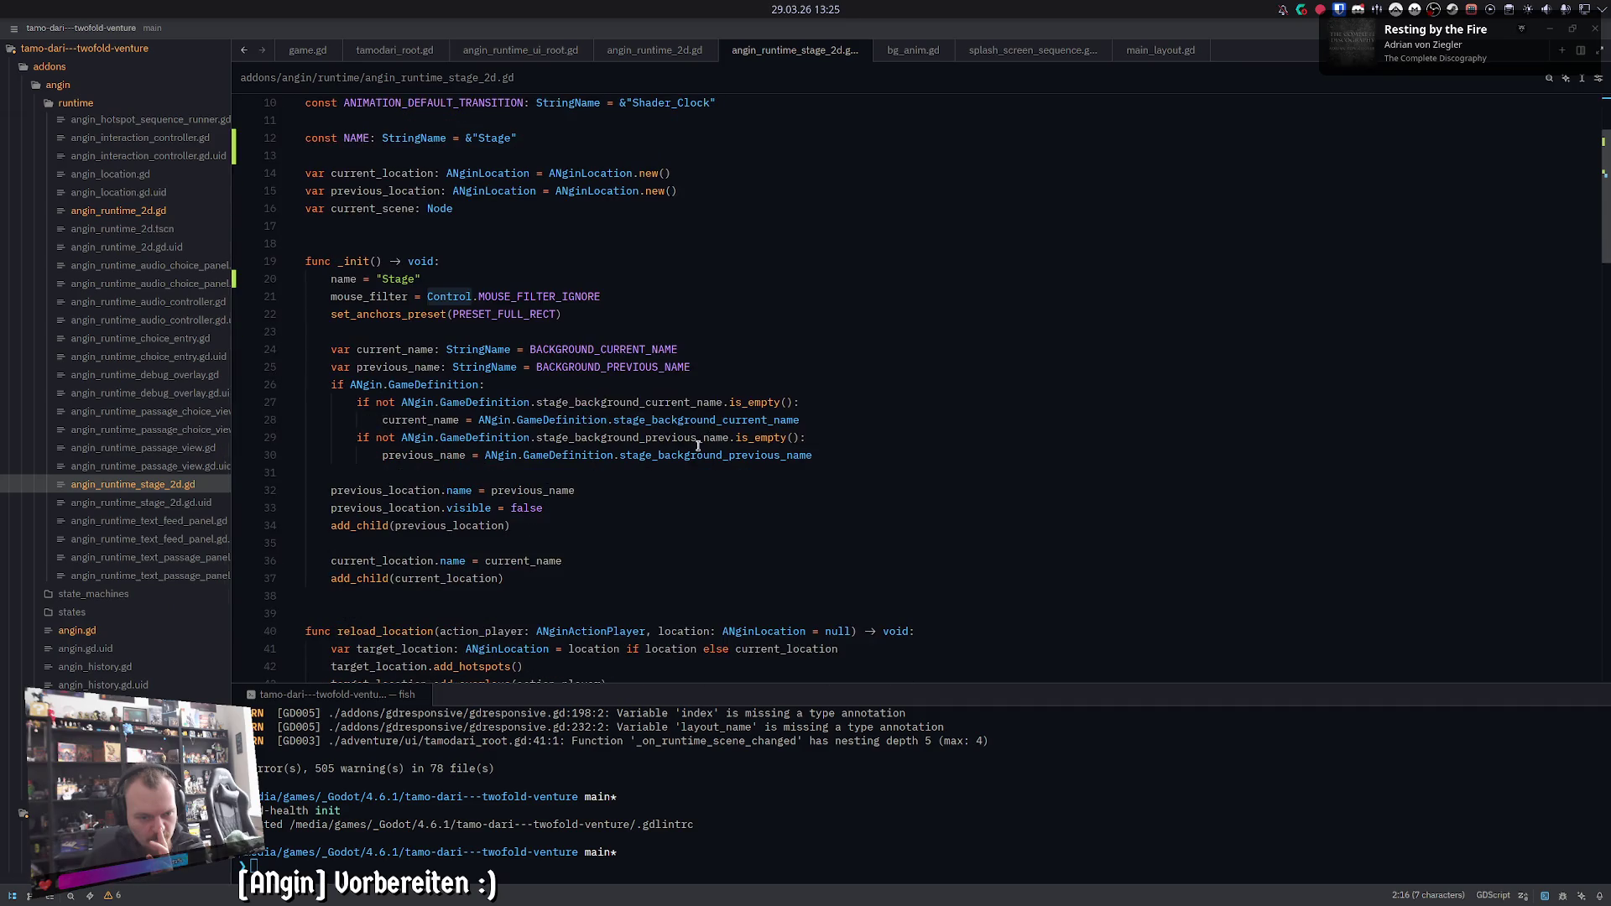
{"action": "scroll", "coordinate": [698, 446], "scroll_direction": "down", "scroll_amount": 2}
{"action": "scroll", "coordinate": [696, 448], "scroll_direction": "up", "scroll_amount": 2}
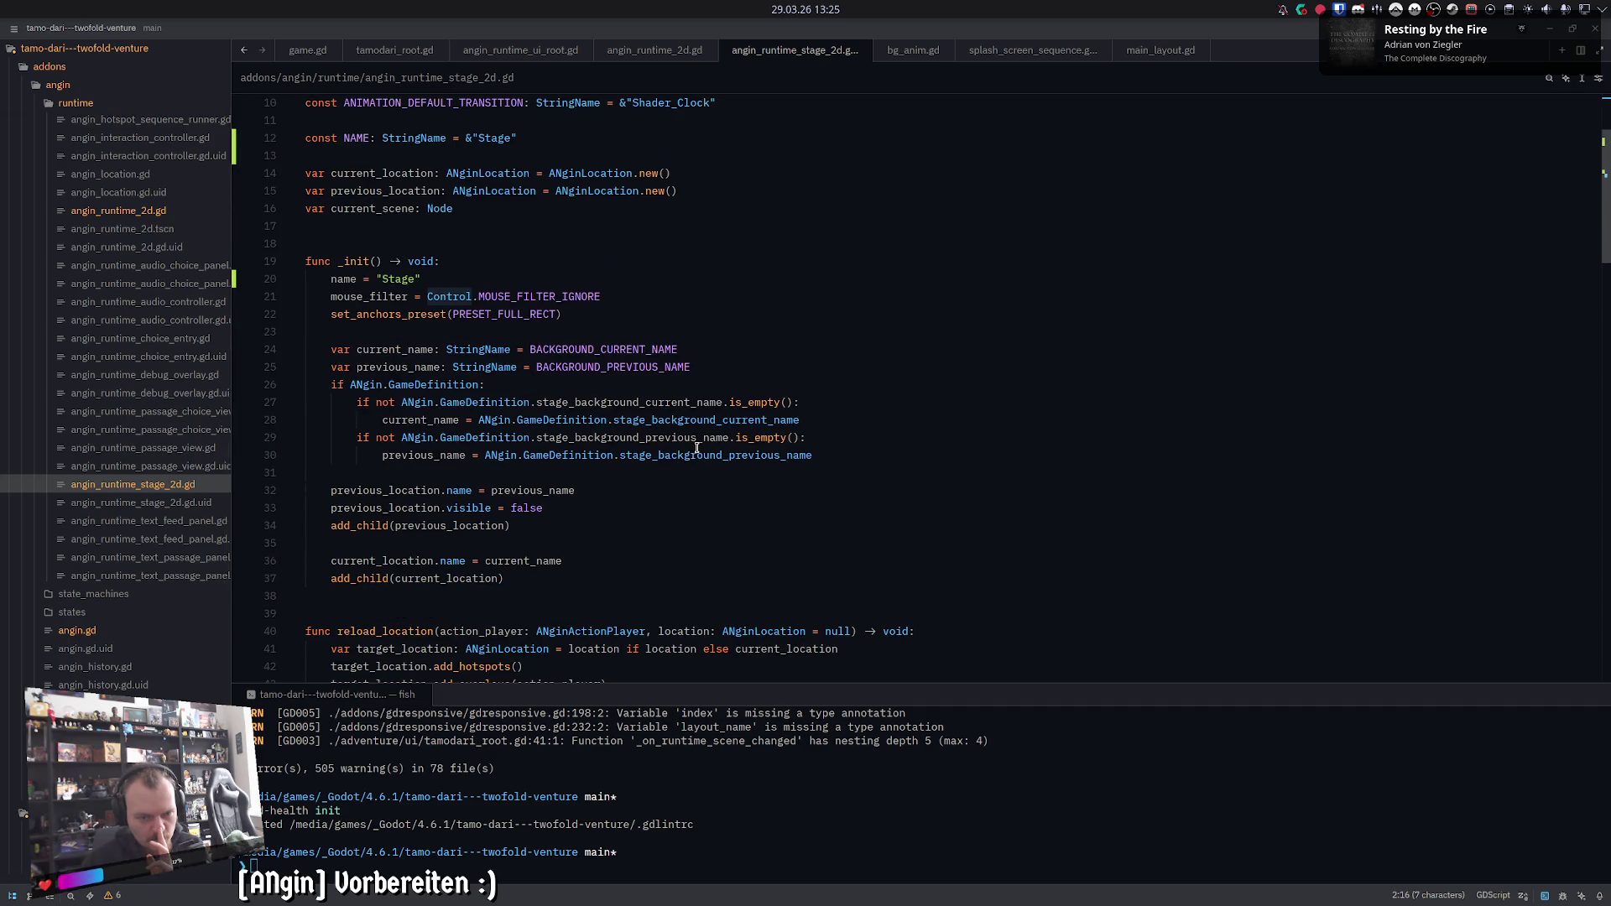
{"action": "scroll", "coordinate": [697, 448], "scroll_direction": "down", "scroll_amount": 5}
{"action": "scroll", "coordinate": [694, 452], "scroll_direction": "down", "scroll_amount": 4}
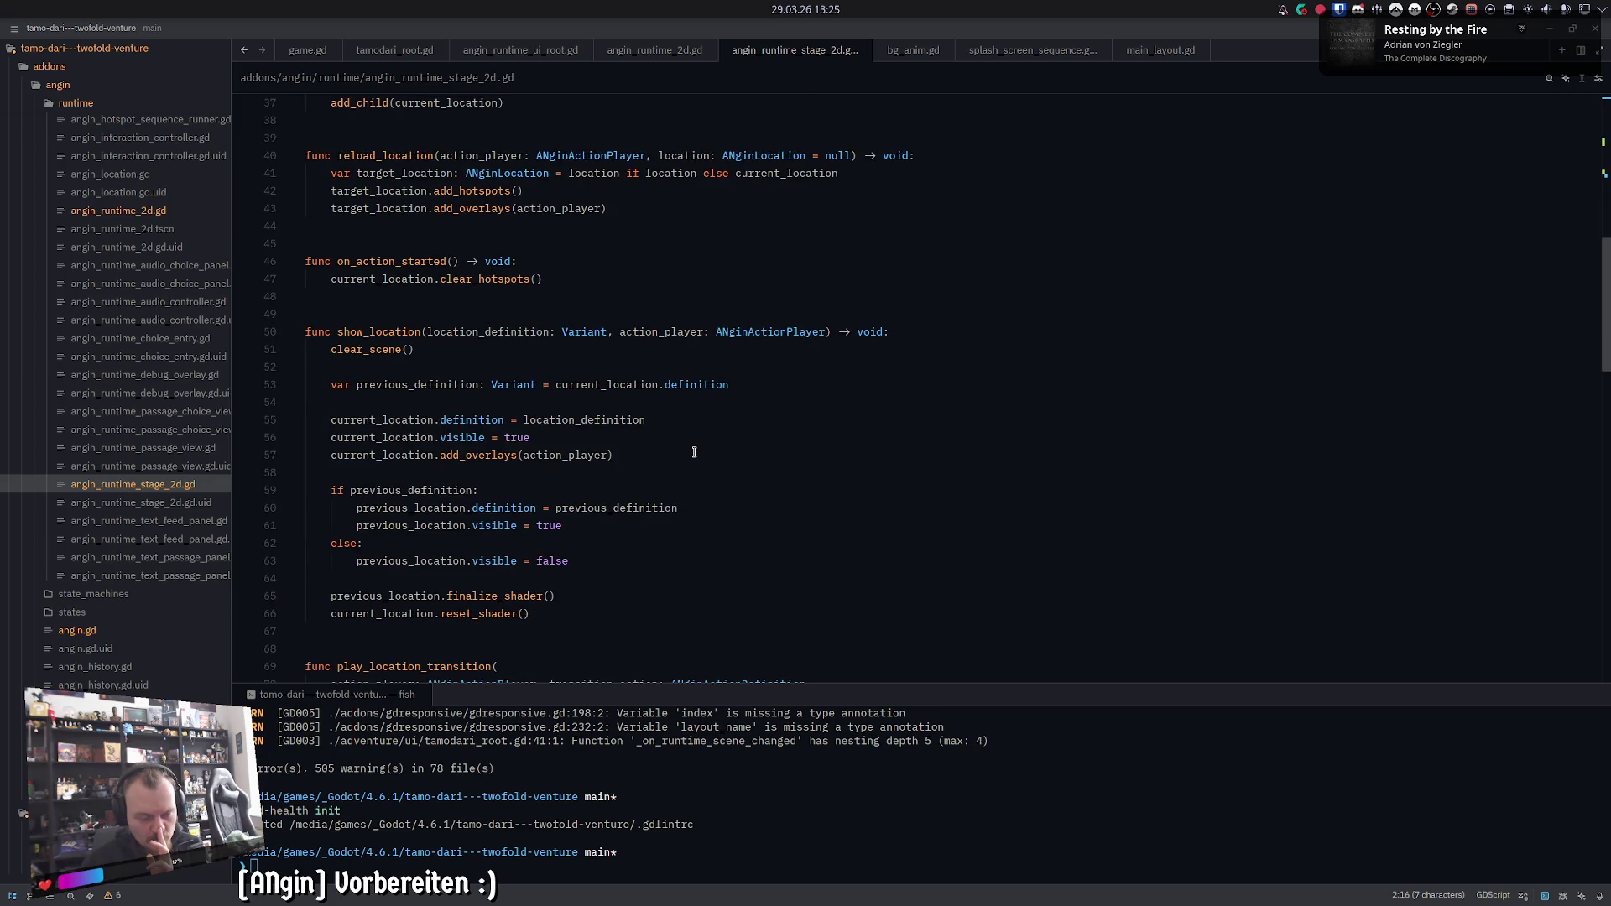
{"action": "scroll", "coordinate": [694, 453], "scroll_direction": "down", "scroll_amount": 5}
{"action": "scroll", "coordinate": [694, 453], "scroll_direction": "down", "scroll_amount": 4}
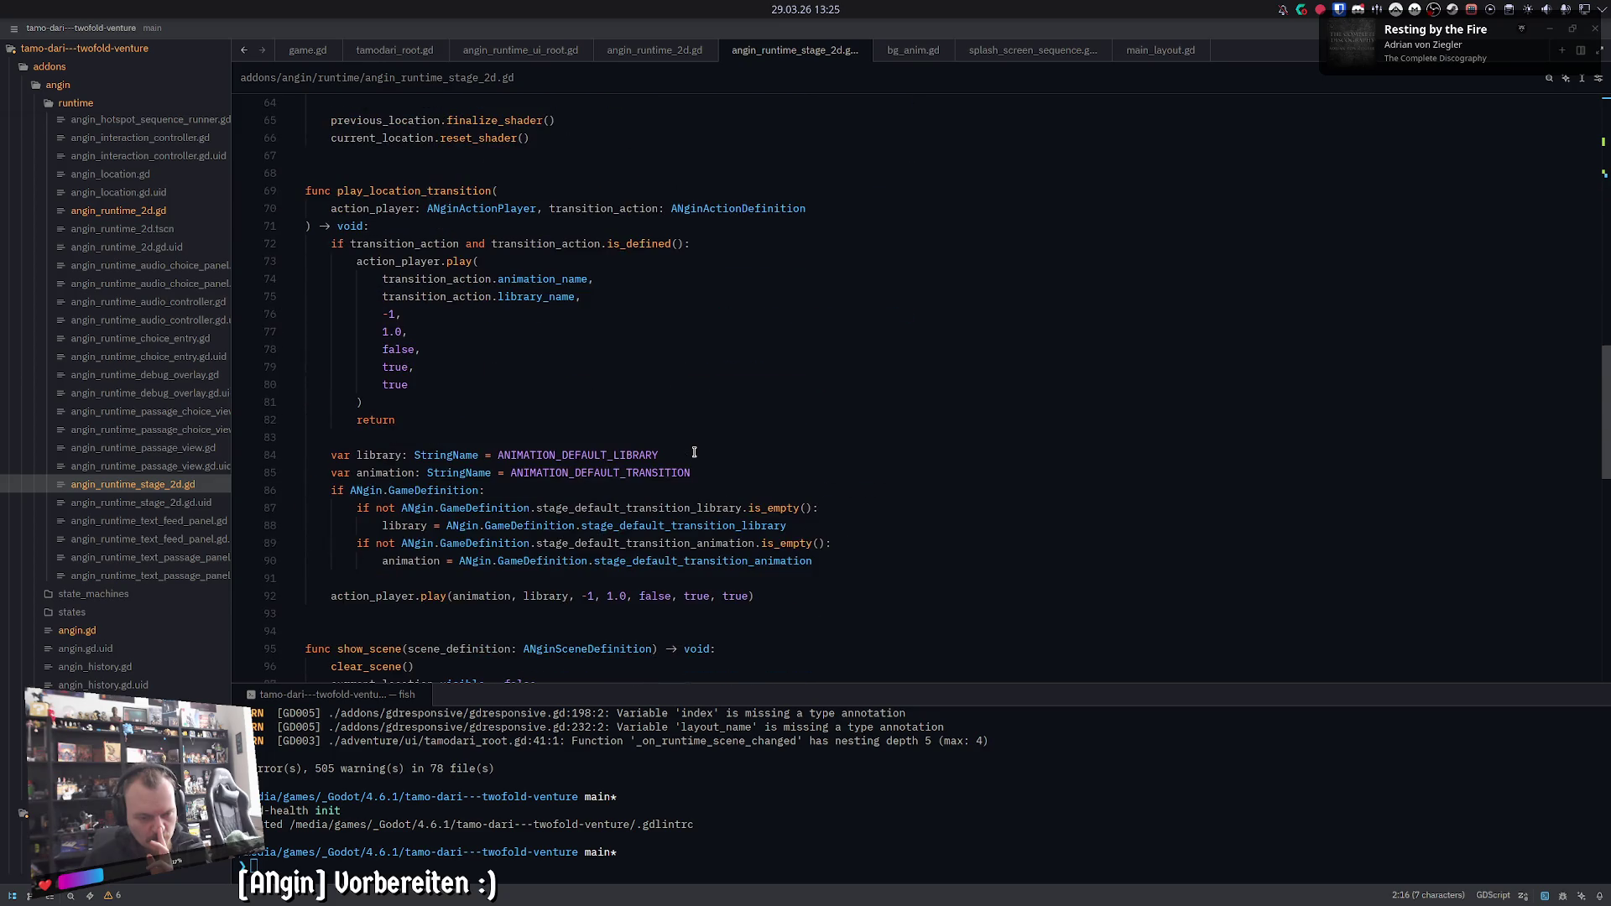
{"action": "scroll", "coordinate": [694, 452], "scroll_direction": "down", "scroll_amount": 9}
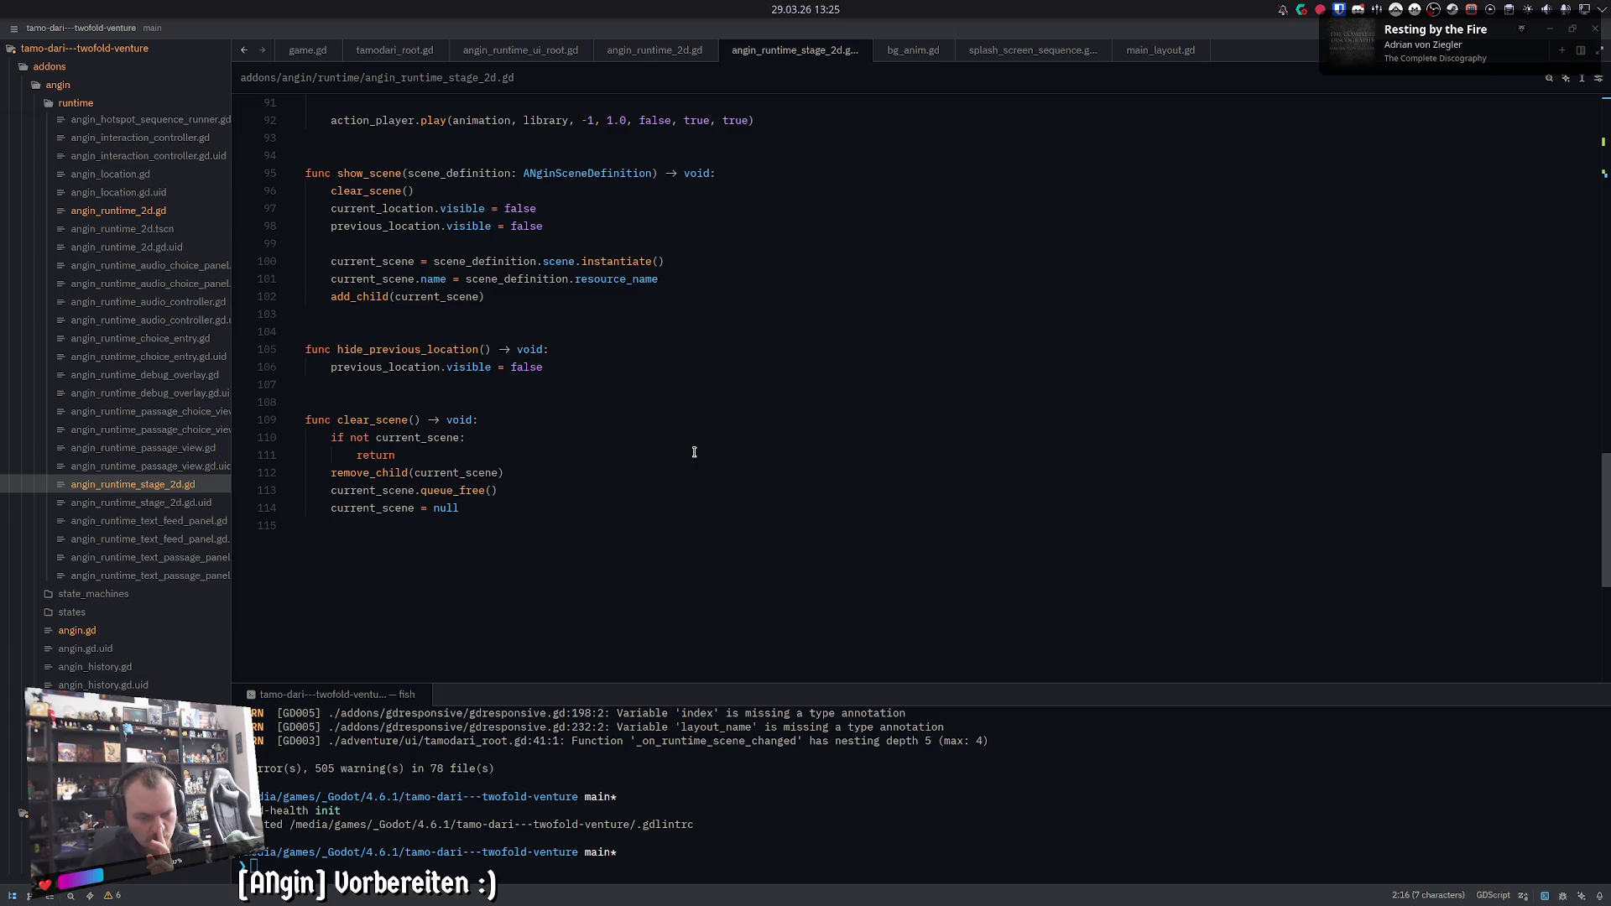
{"action": "scroll", "coordinate": [693, 452], "scroll_direction": "up", "scroll_amount": 20}
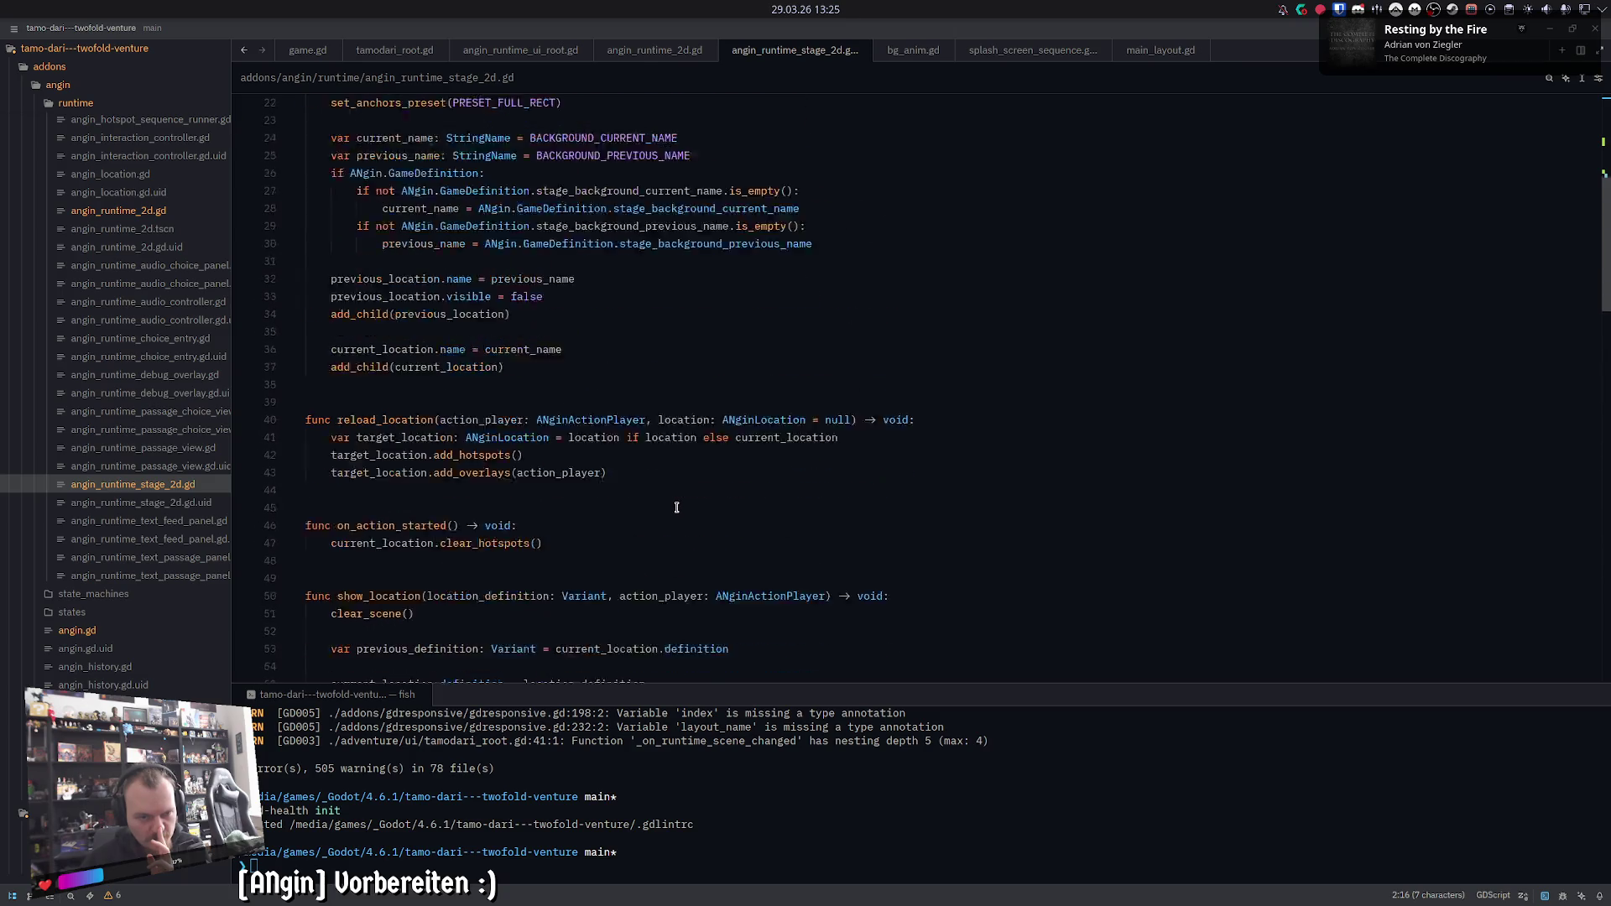
{"action": "scroll", "coordinate": [676, 508], "scroll_direction": "up", "scroll_amount": 1}
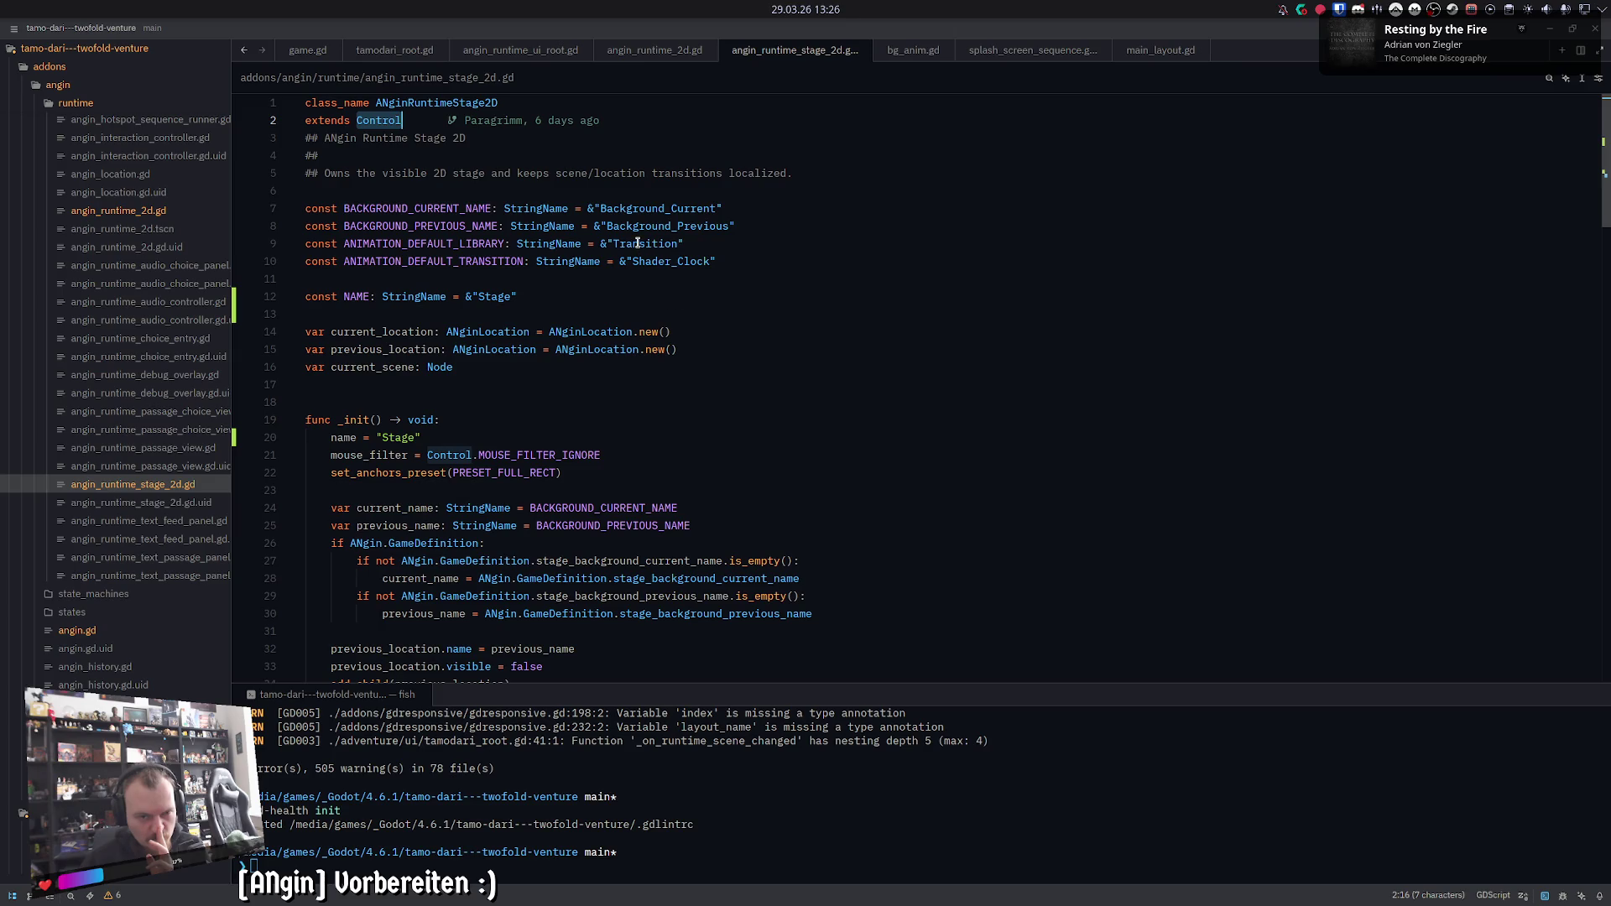
{"action": "left_click", "coordinate": [513, 50]}
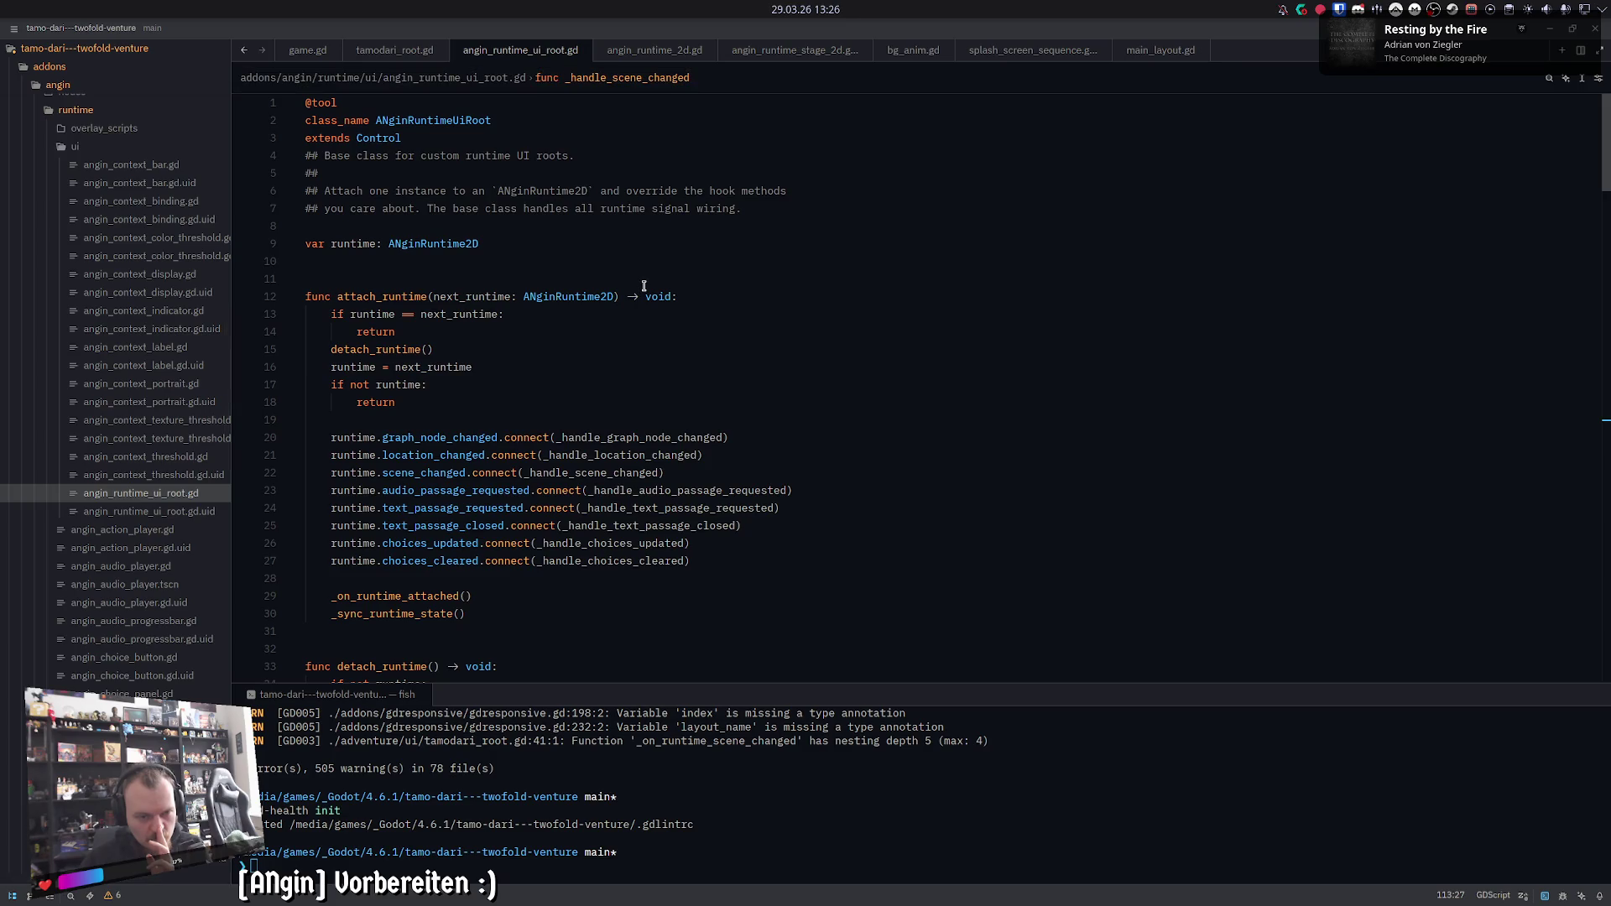
{"action": "left_click", "coordinate": [661, 56]}
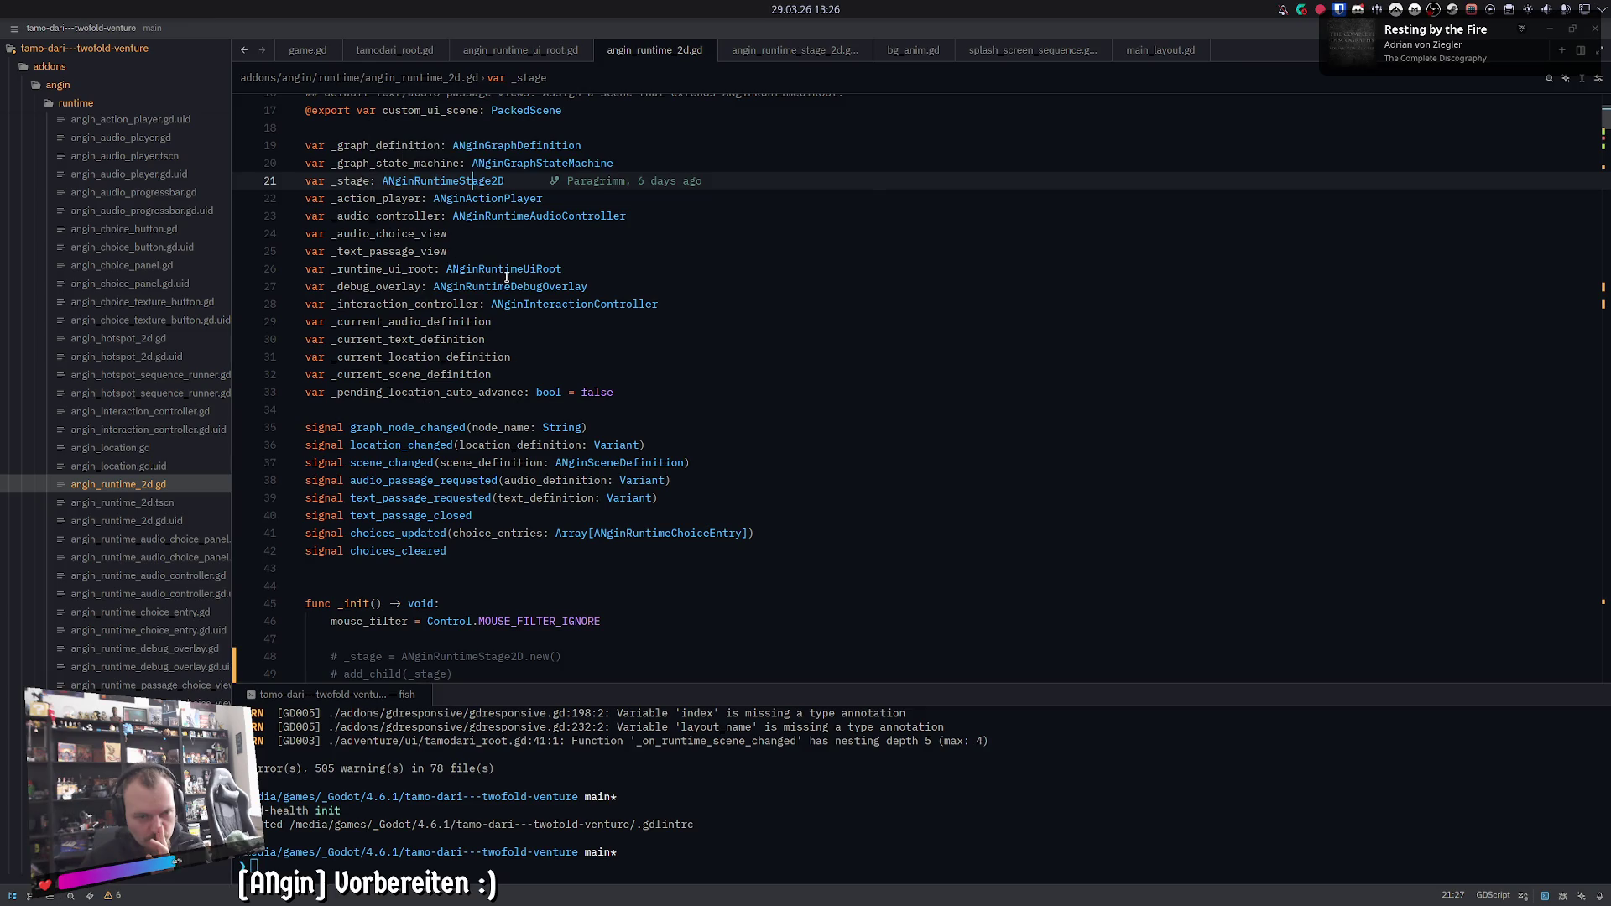
Check the _stage declaration's ANginRuntimeStage2D type, then assign and test the UI root as _stage in _ready
{"action": "mouse_move", "coordinate": [617, 299]}
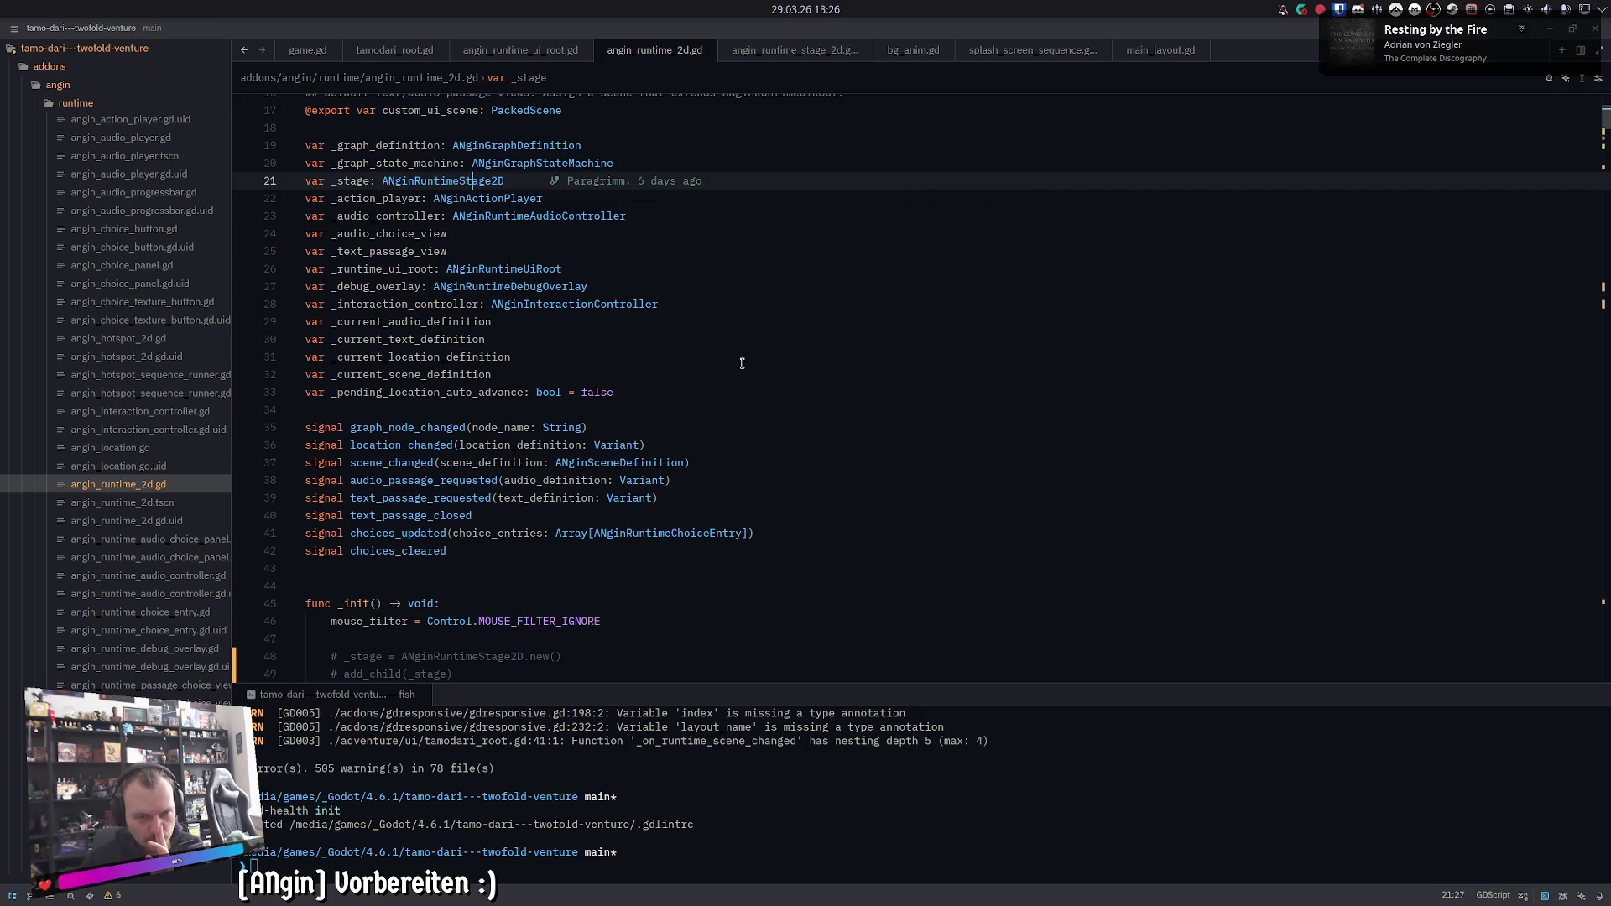
{"action": "scroll", "coordinate": [653, 335], "scroll_direction": "up", "scroll_amount": 2}
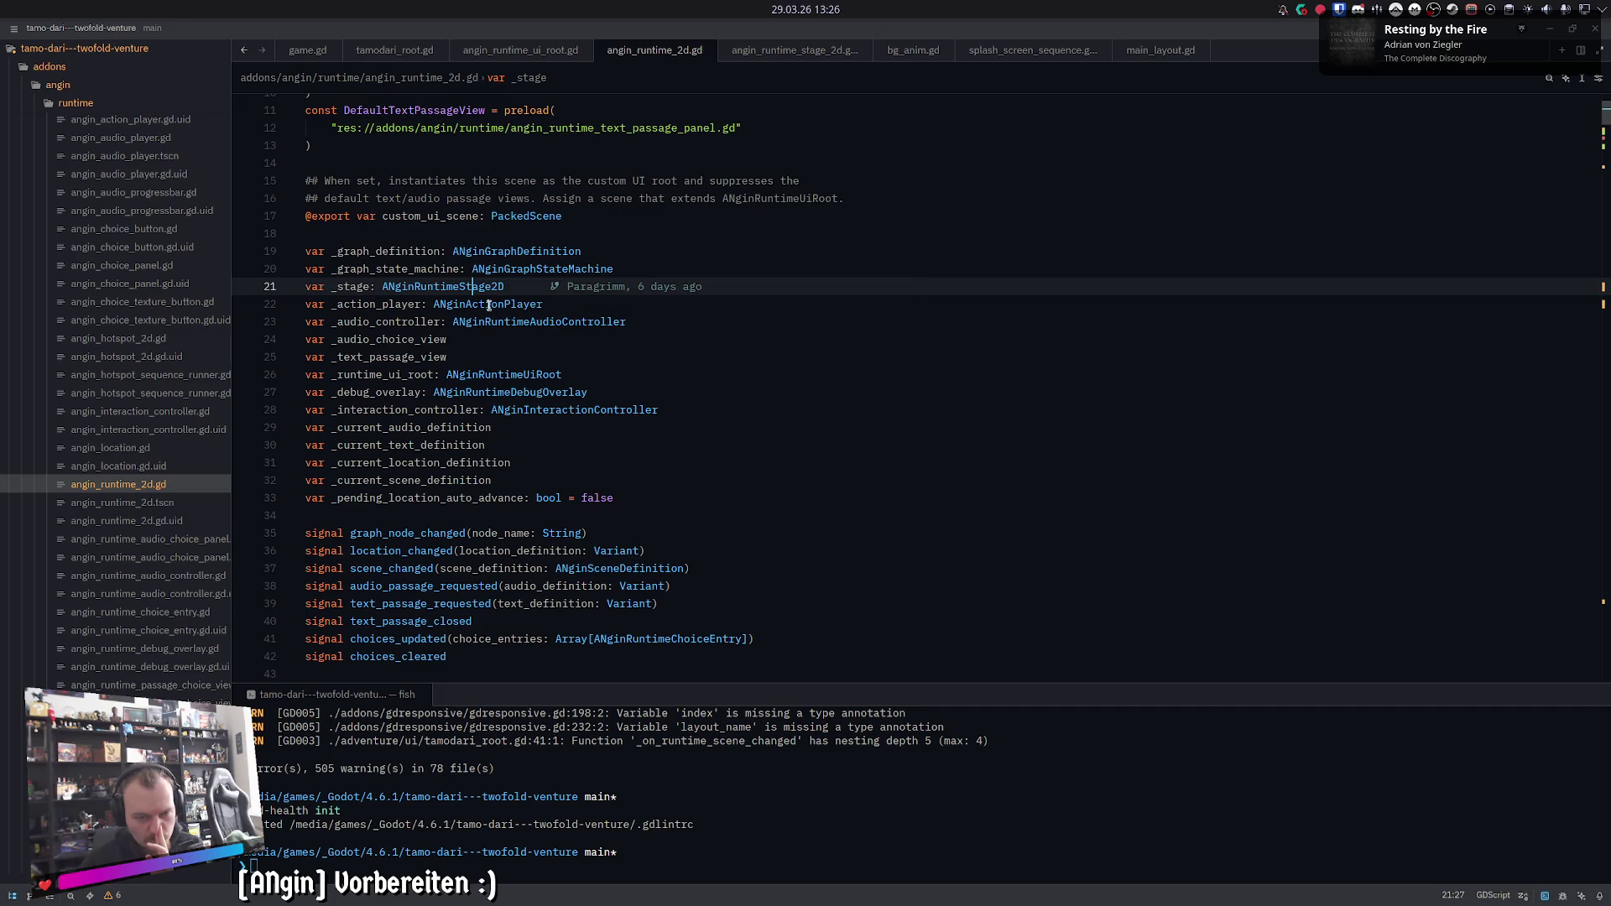
{"action": "double_click", "coordinate": [363, 286]}
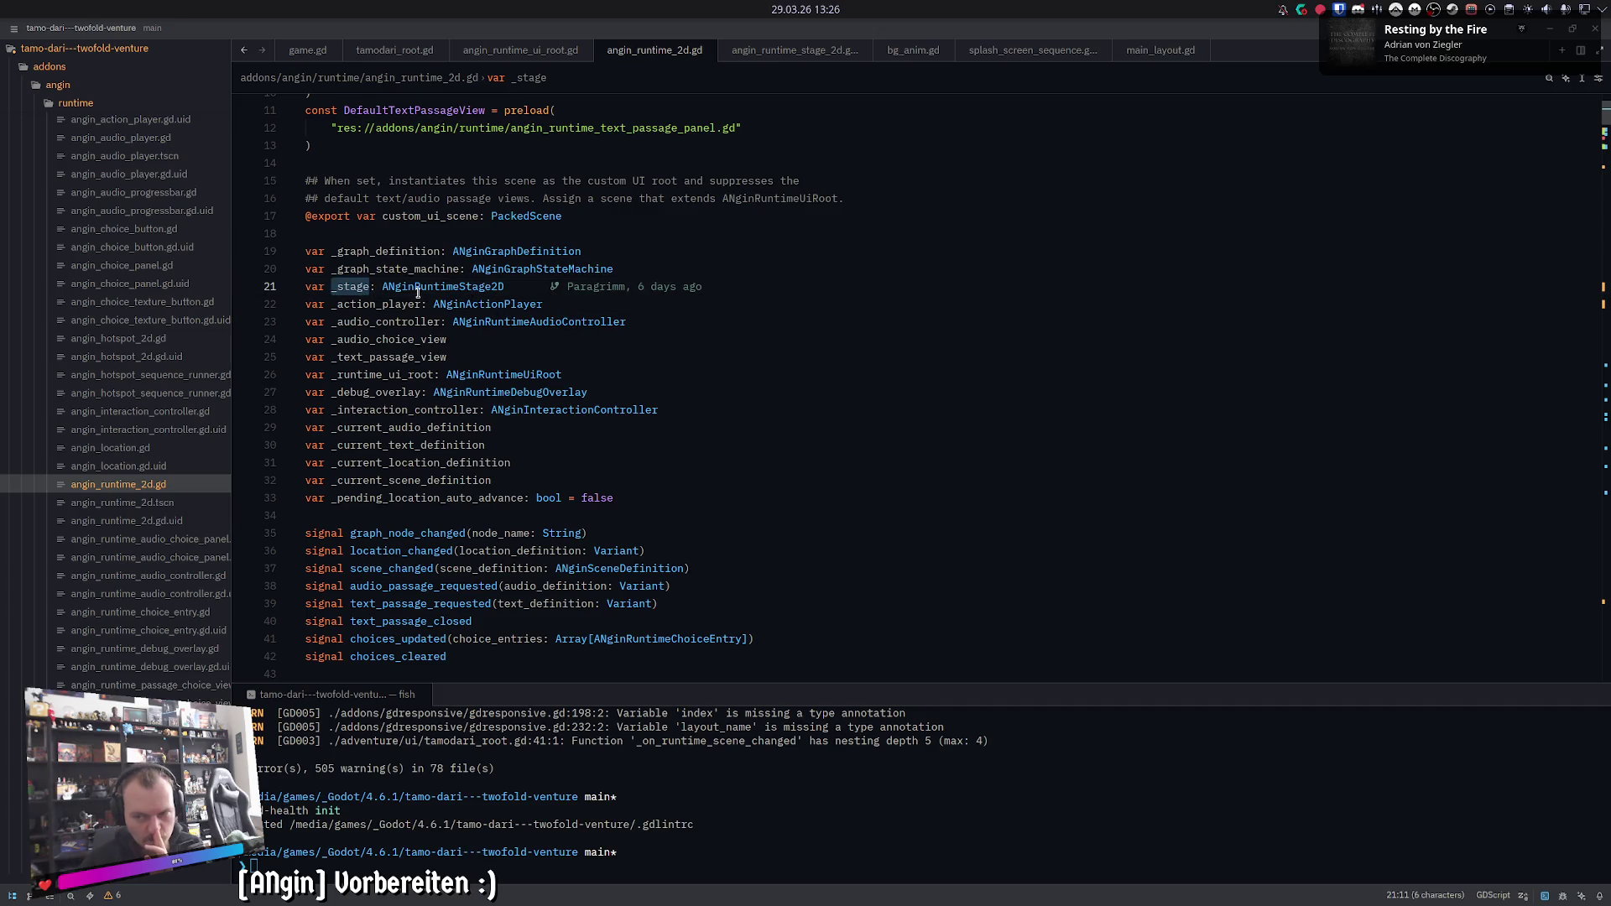
{"action": "mouse_move", "coordinate": [417, 292]}
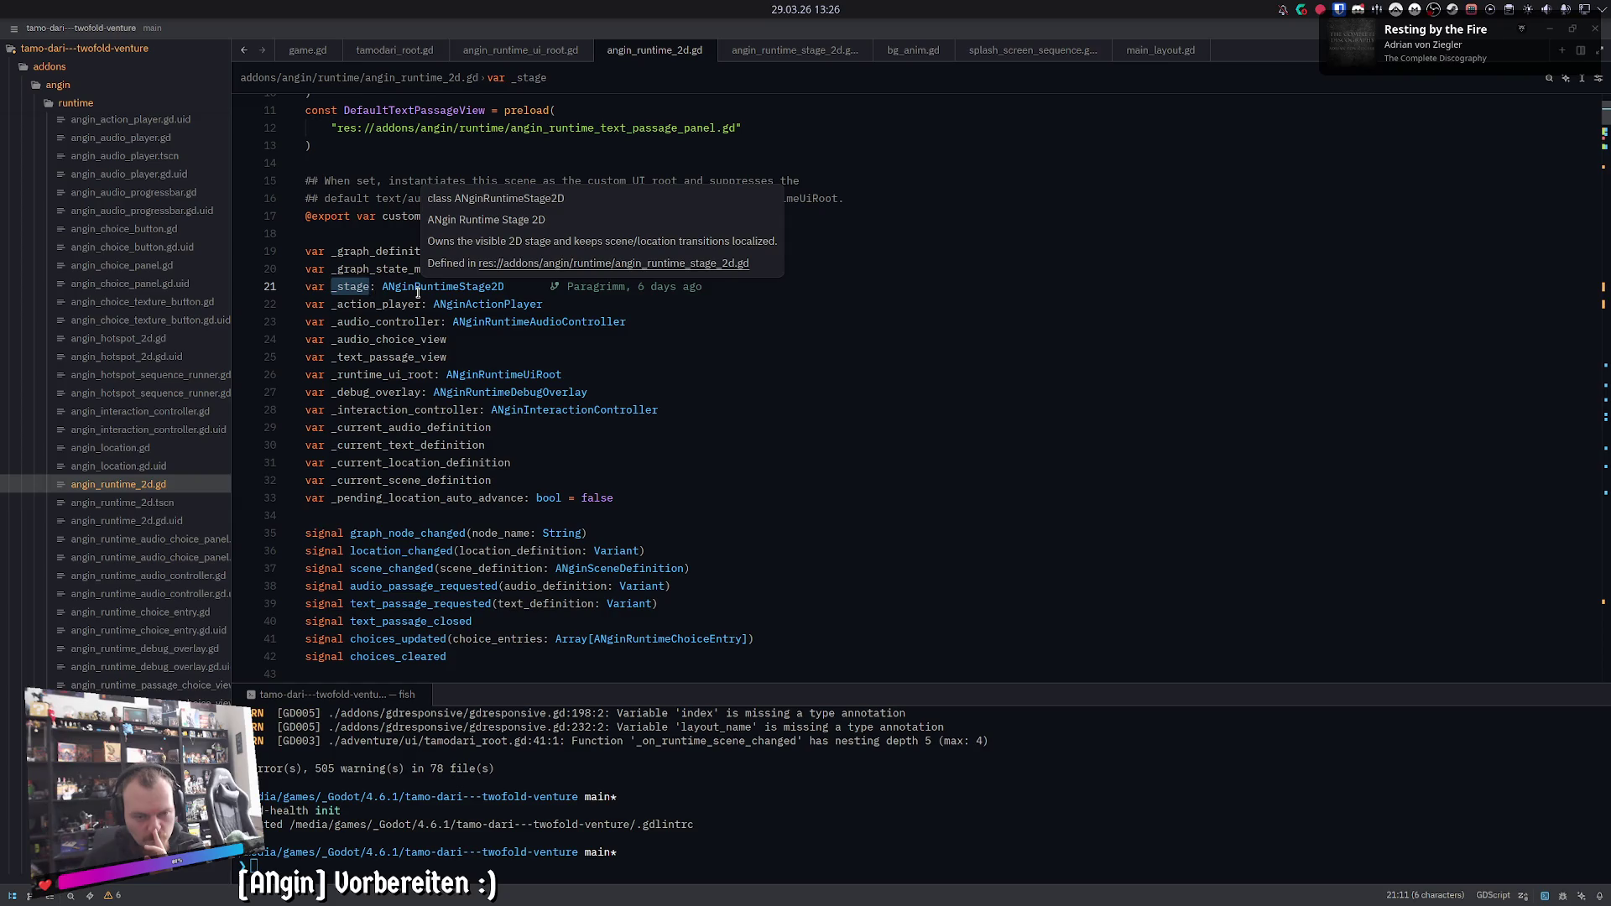
{"action": "double_click", "coordinate": [418, 292]}
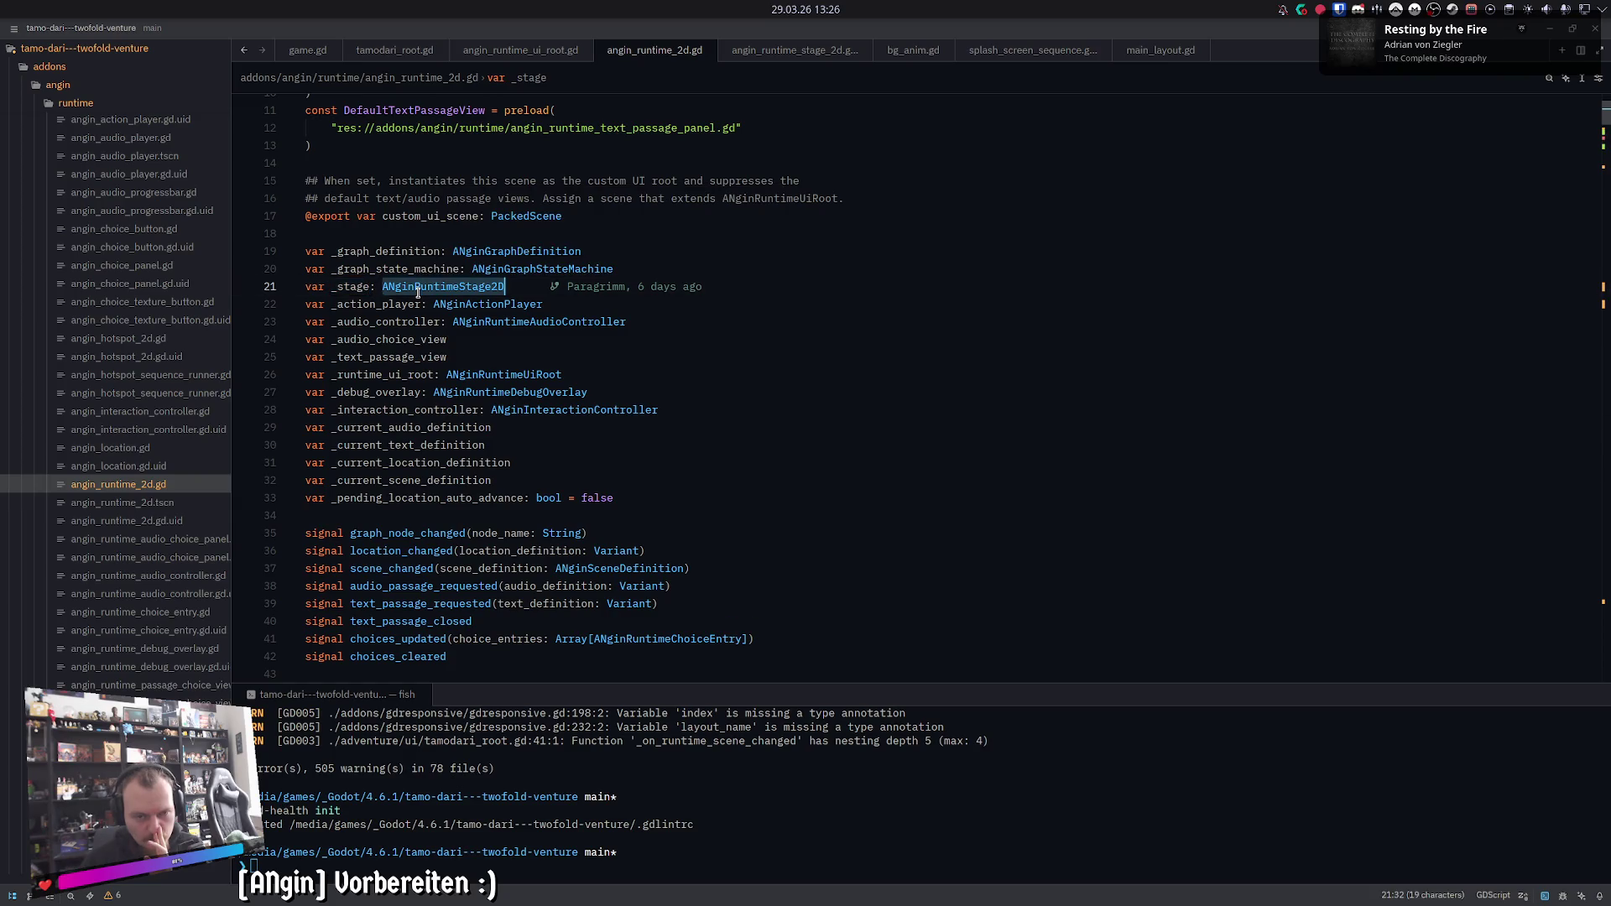
{"action": "scroll", "coordinate": [632, 408], "scroll_direction": "down", "scroll_amount": 7}
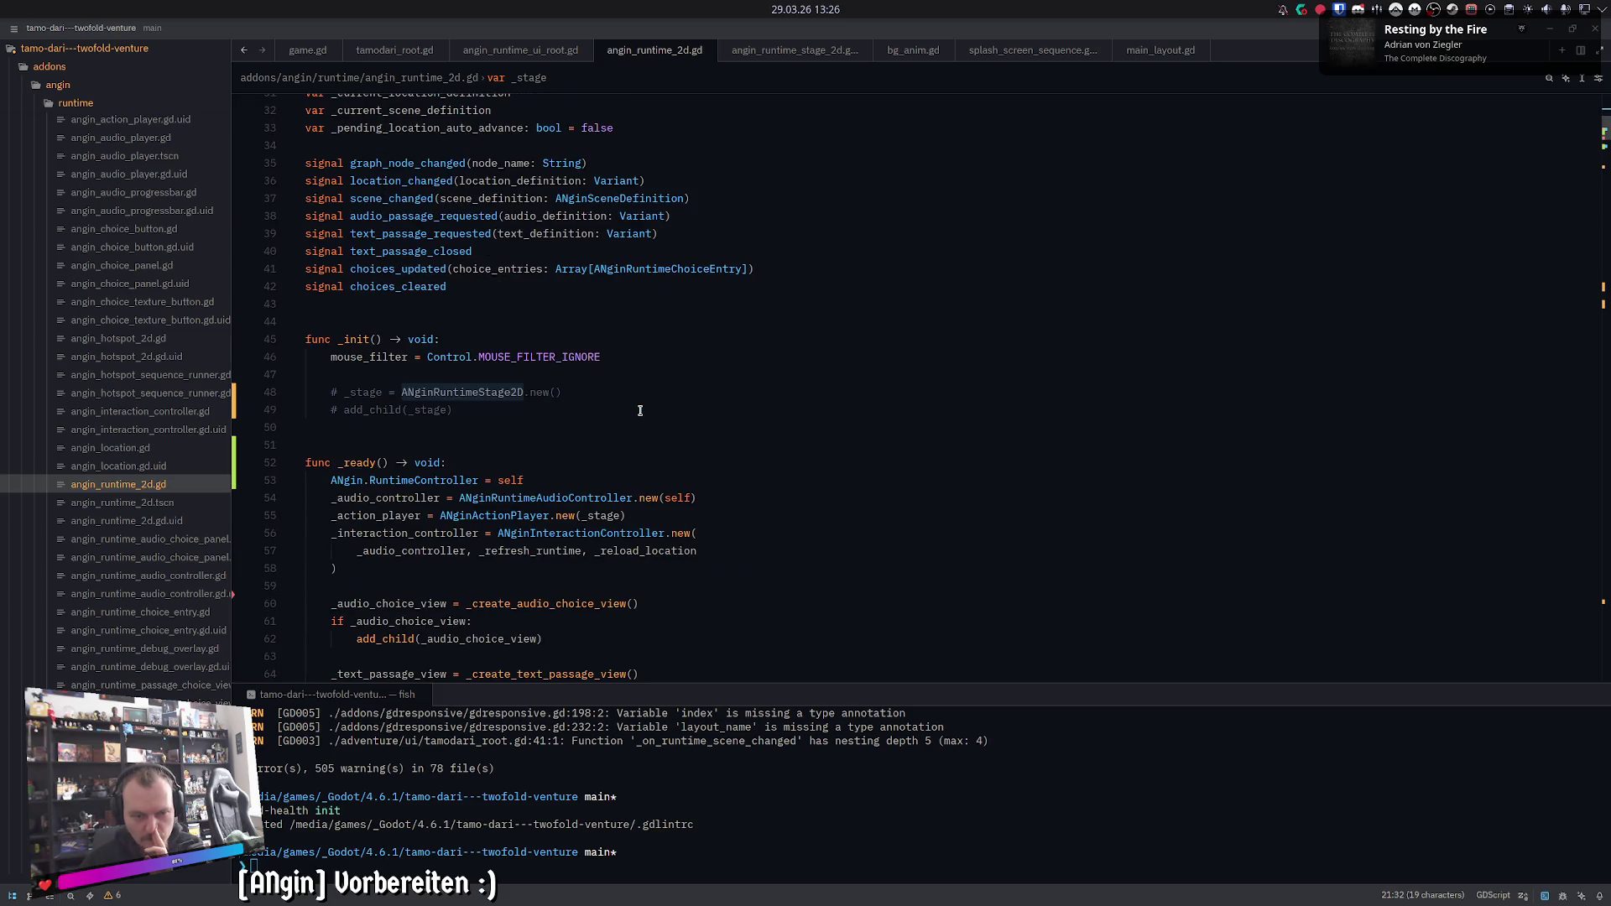
{"action": "scroll", "coordinate": [639, 410], "scroll_direction": "down", "scroll_amount": 7}
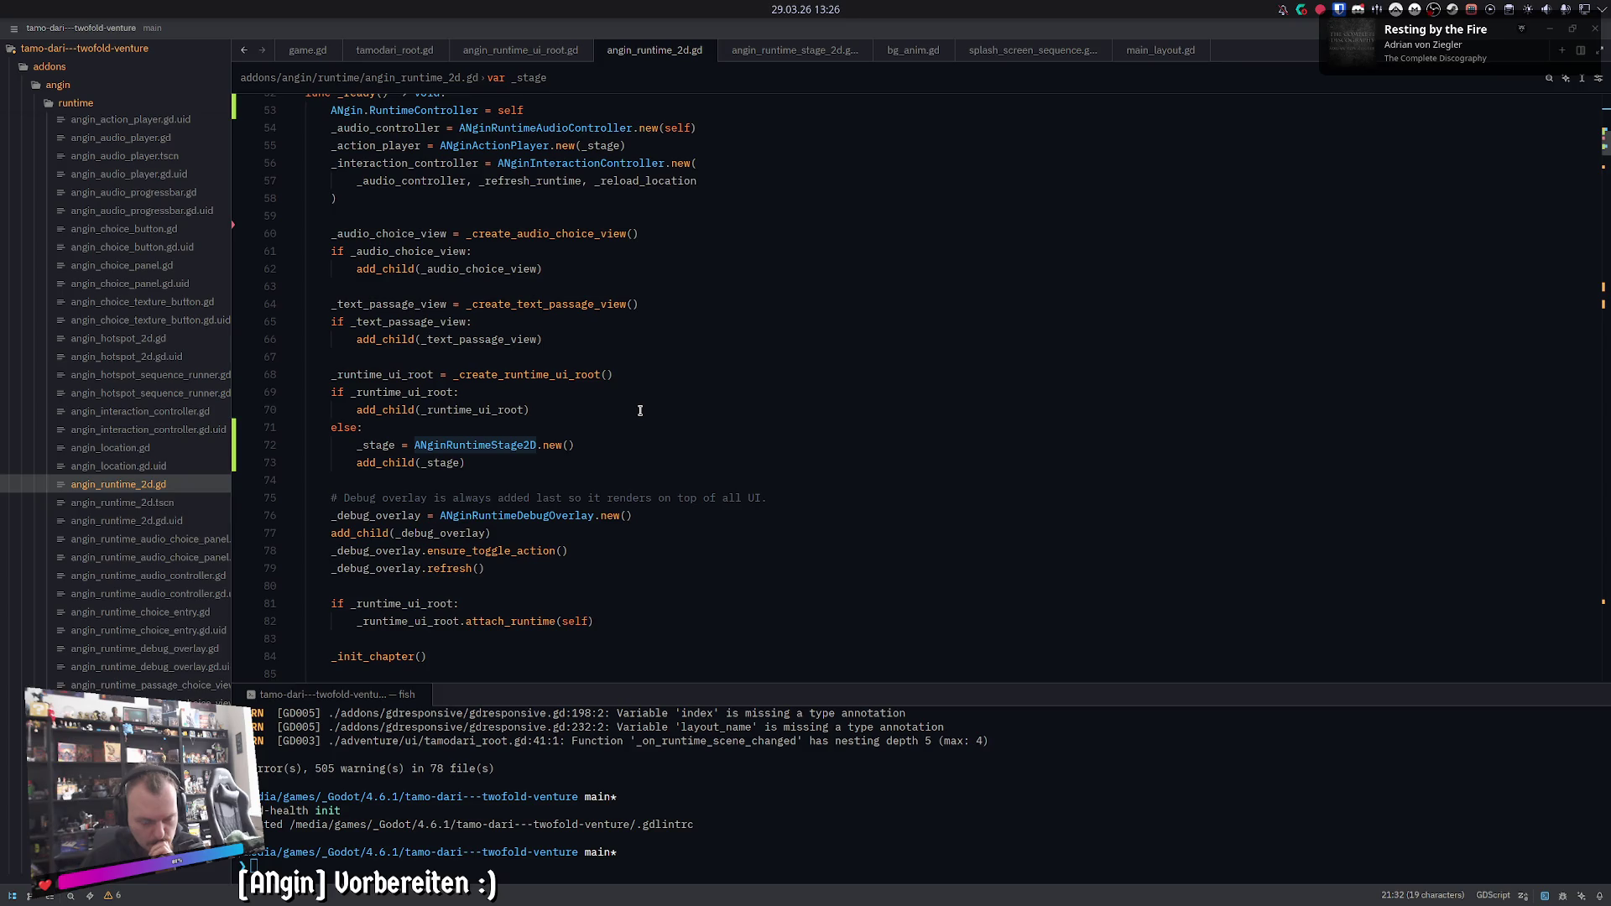
{"action": "scroll", "coordinate": [640, 410], "scroll_direction": "up", "scroll_amount": 6}
{"action": "scroll", "coordinate": [641, 411], "scroll_direction": "down", "scroll_amount": 7}
{"action": "scroll", "coordinate": [641, 410], "scroll_direction": "down", "scroll_amount": 2}
{"action": "scroll", "coordinate": [640, 410], "scroll_direction": "up", "scroll_amount": 3}
{"action": "key", "text": "ctrl+z"}
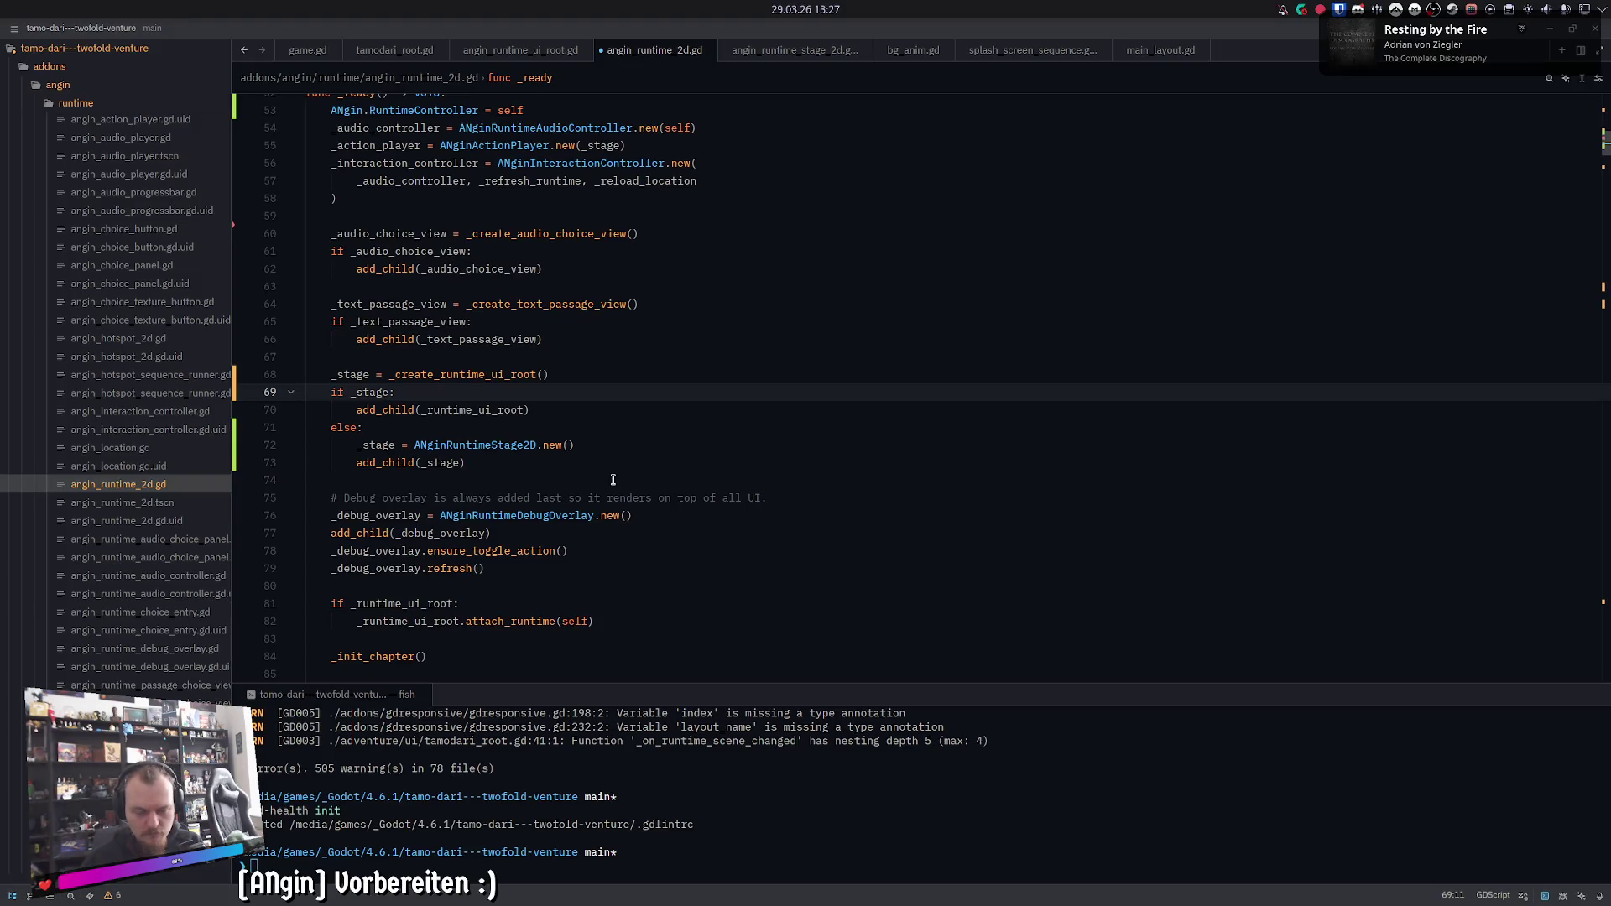
In _ready, drop the redundant add_child and else lines, dedent add_child(_stage), and use 'if not _stage'
{"action": "double_click", "coordinate": [479, 411]}
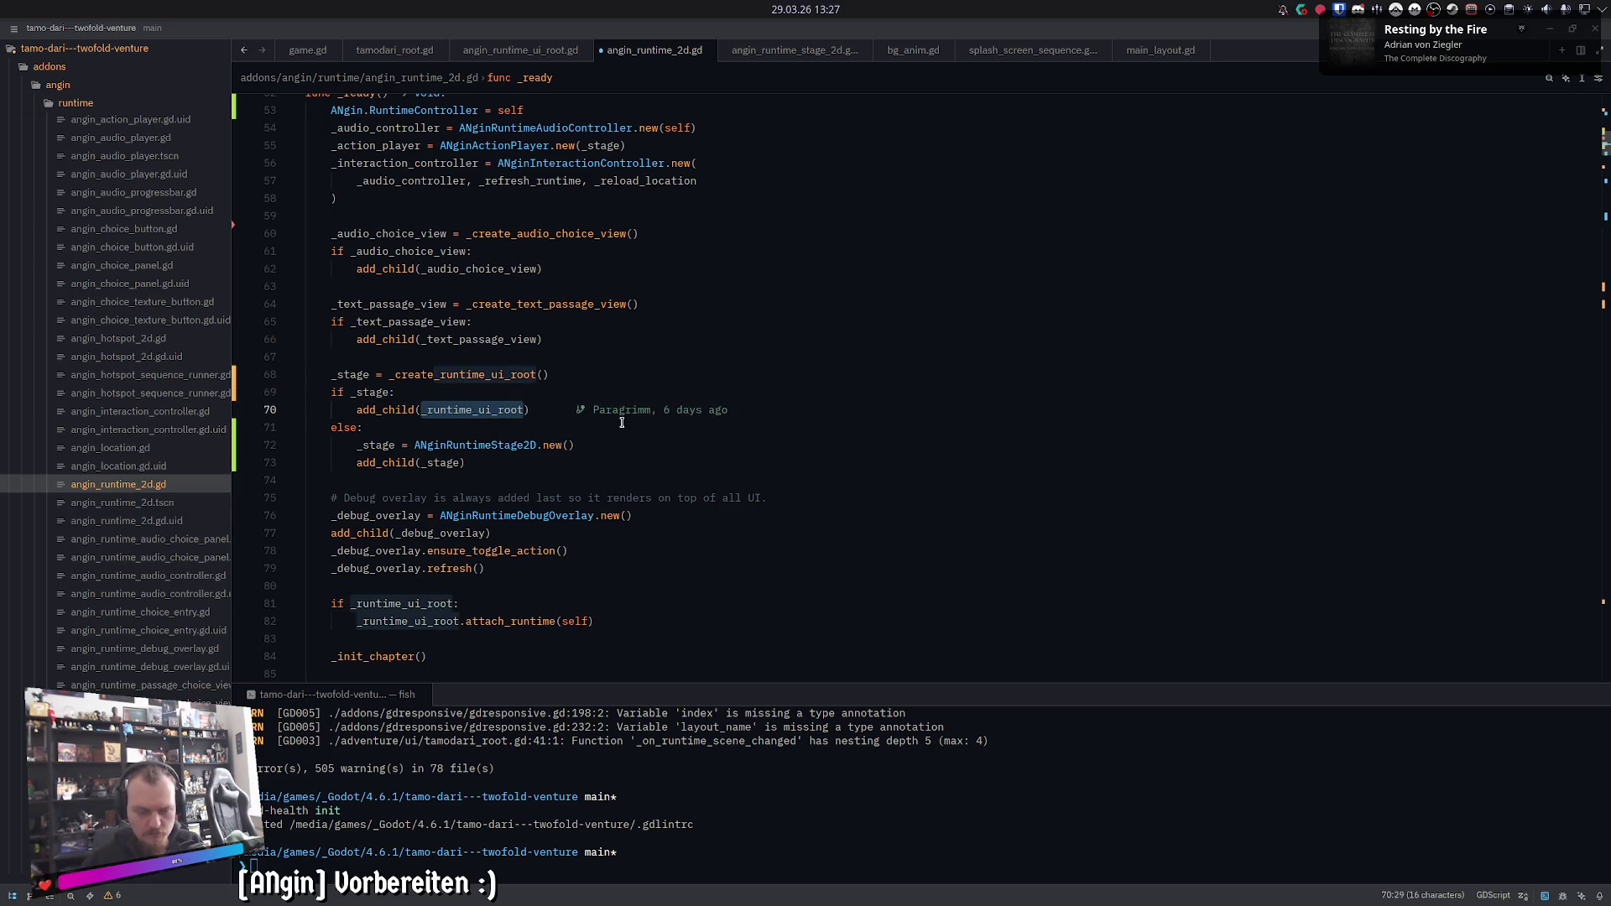
{"action": "type", "text": "_stage"}
{"action": "key", "text": "Escape"}
{"action": "key", "text": "ctrl+shift+k"}
{"action": "key", "text": "Down"}
{"action": "key", "text": "Down"}
{"action": "key", "text": "shift+Tab"}
{"action": "key", "text": "Up"}
{"action": "key", "text": "Up"}
{"action": "key", "text": "Up"}
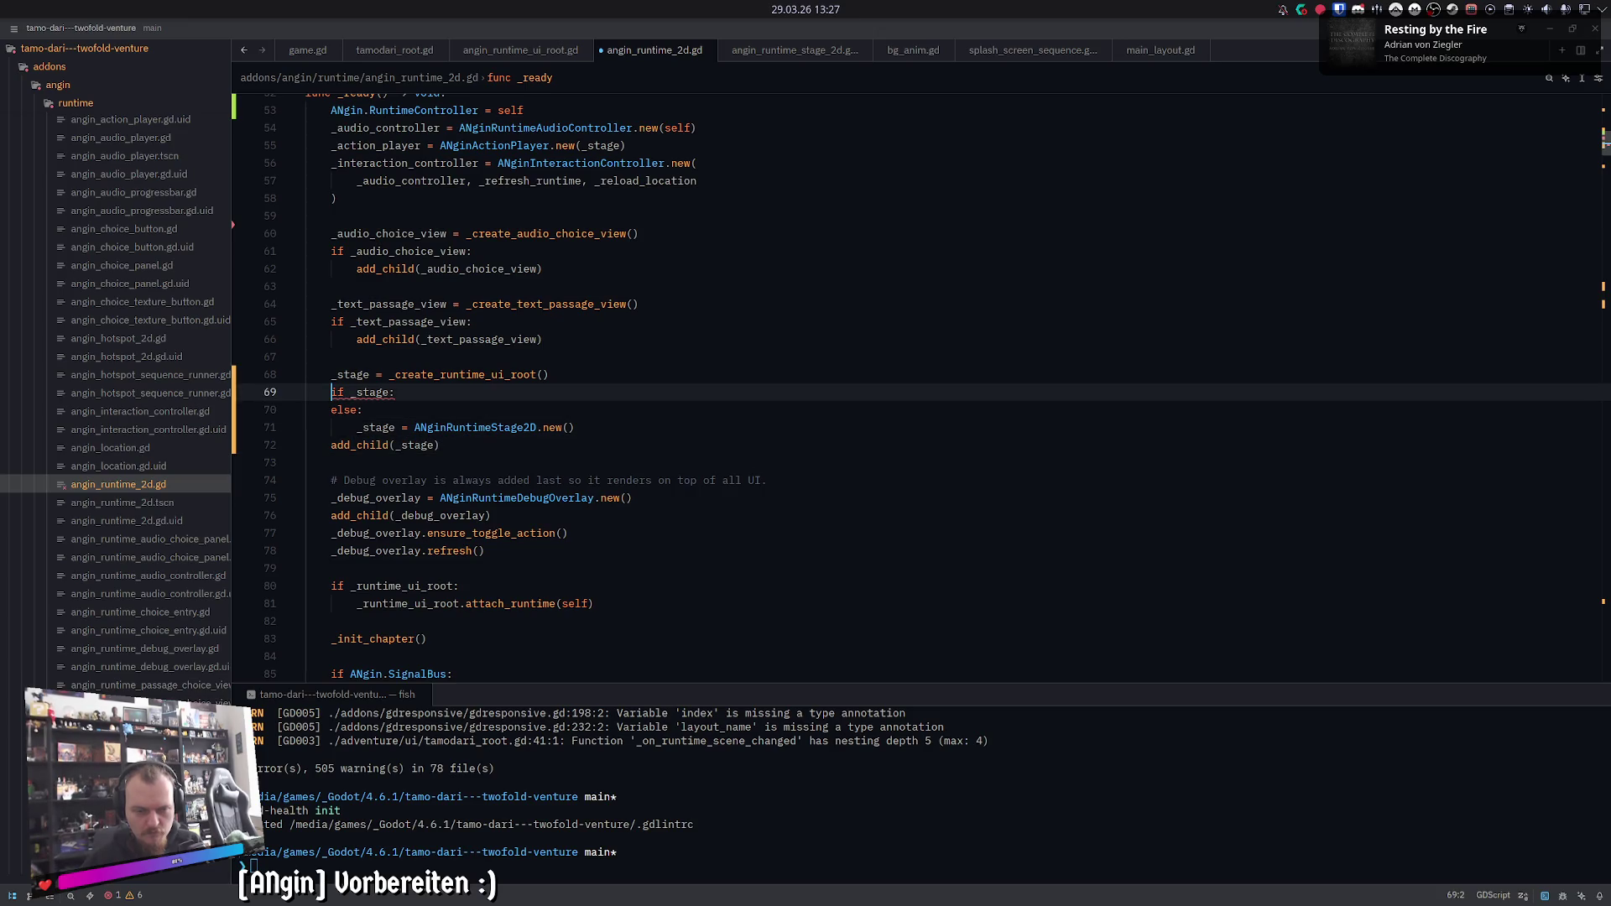
{"action": "key", "text": "Down"}
{"action": "key", "text": "ctrl+shift+k"}
{"action": "key", "text": "Up"}
{"action": "key", "text": "ctrl+Right"}
{"action": "key", "text": "ctrl+Right"}
{"action": "key", "text": "ctrl+BackSpace"}
{"action": "type", "text": "not _stage"}
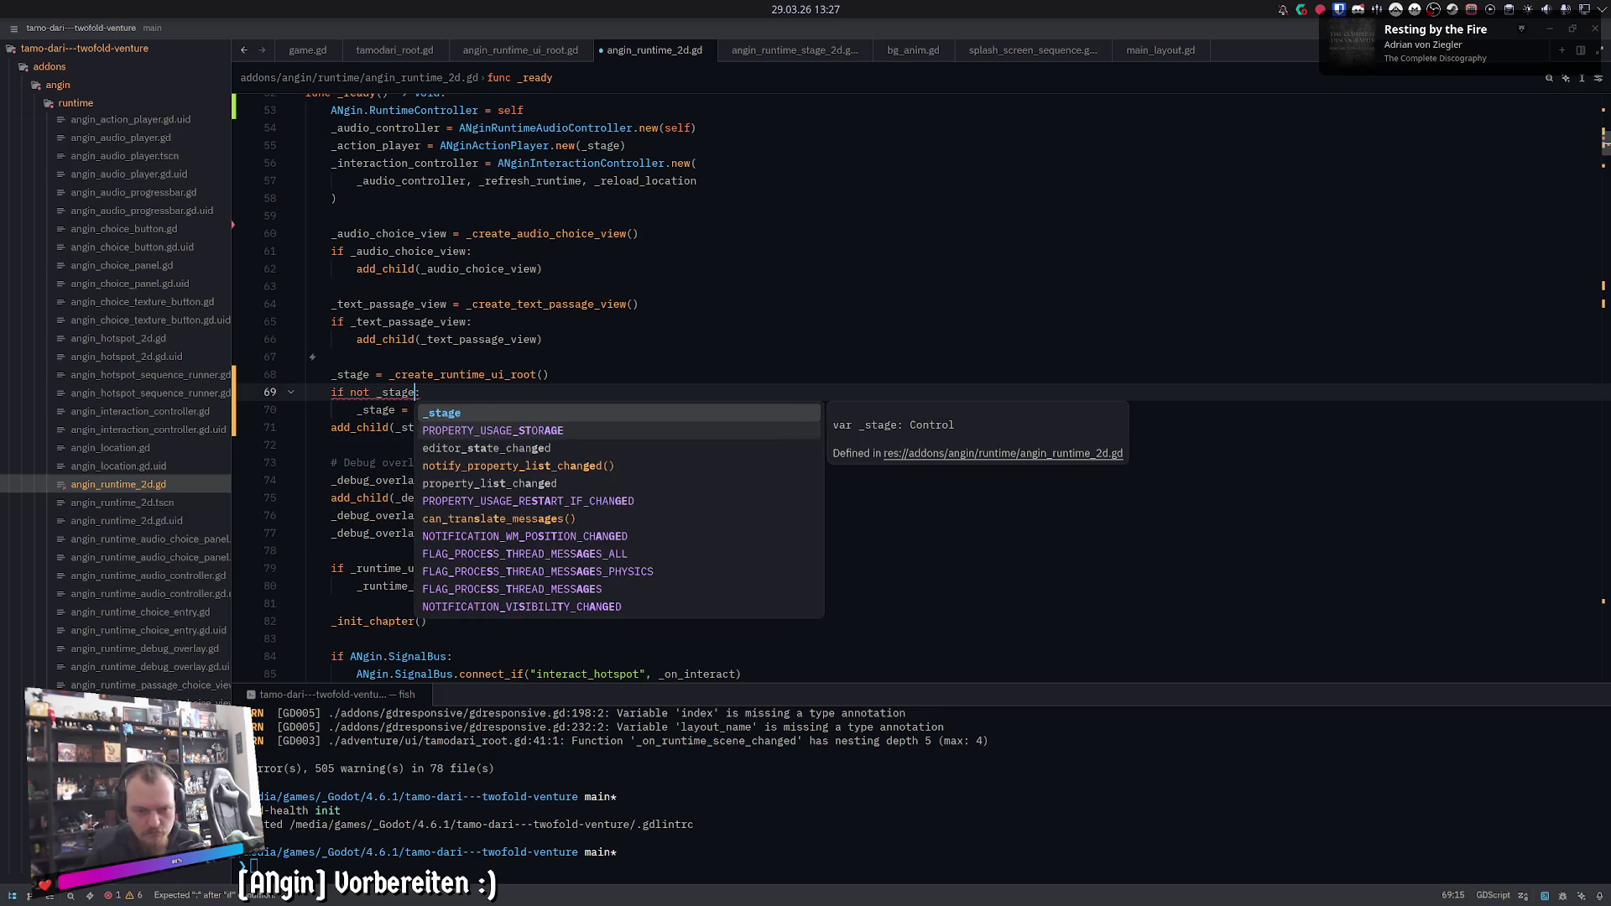
Retype the _stage variable as Control, checking it against the _runtime_ui_root declaration
{"action": "scroll", "coordinate": [612, 429], "scroll_direction": "down", "scroll_amount": 1}
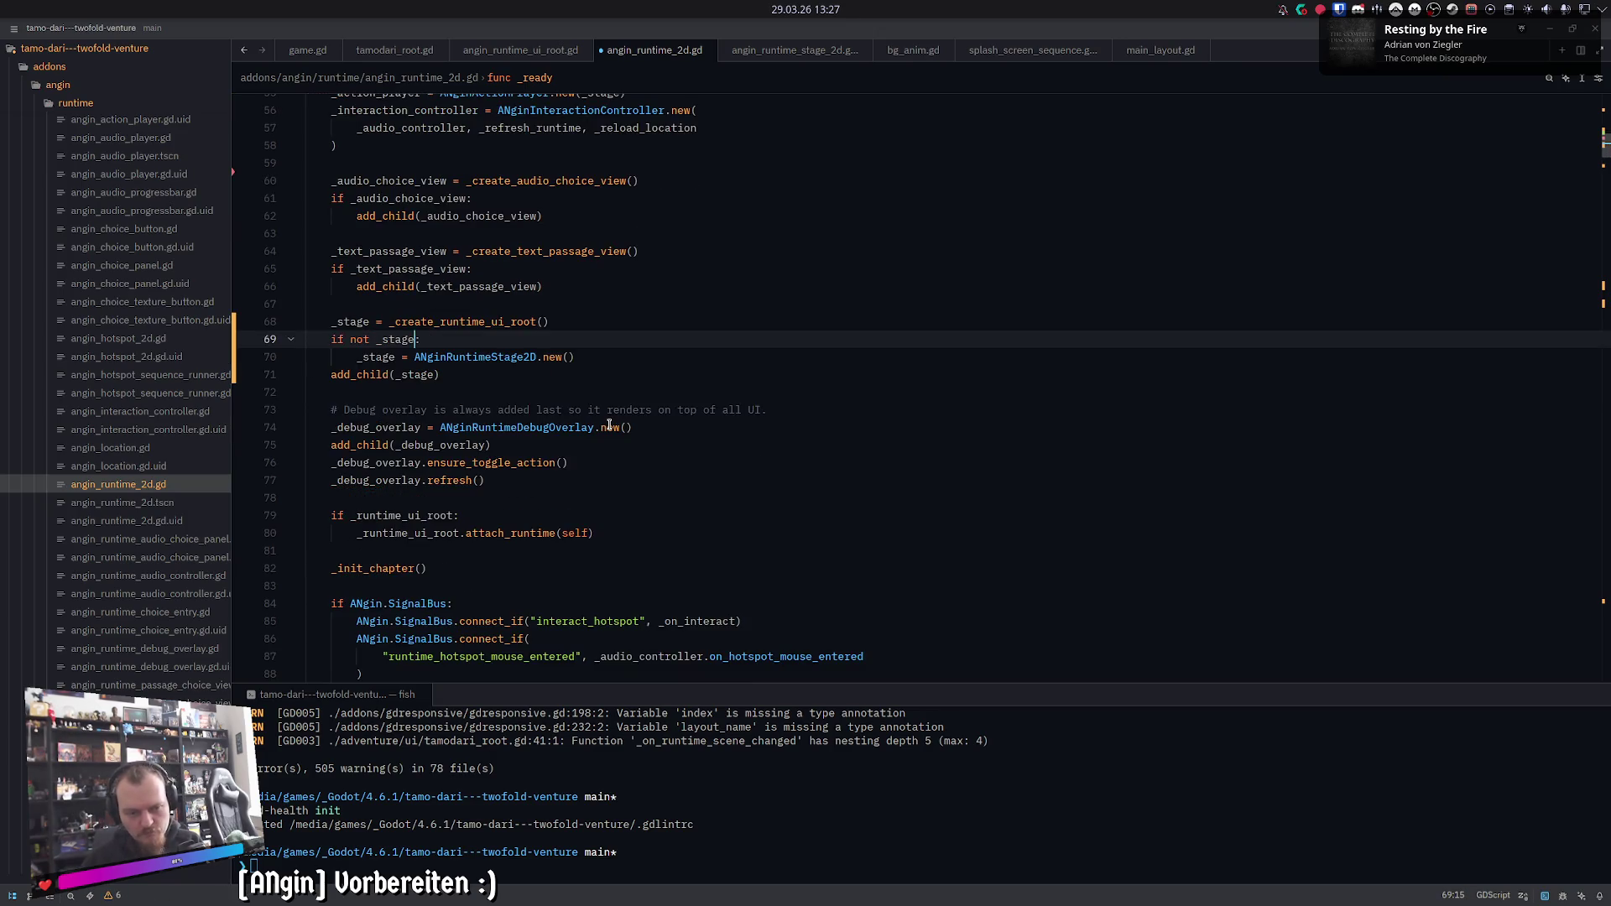
{"action": "scroll", "coordinate": [610, 426], "scroll_direction": "down", "scroll_amount": 1}
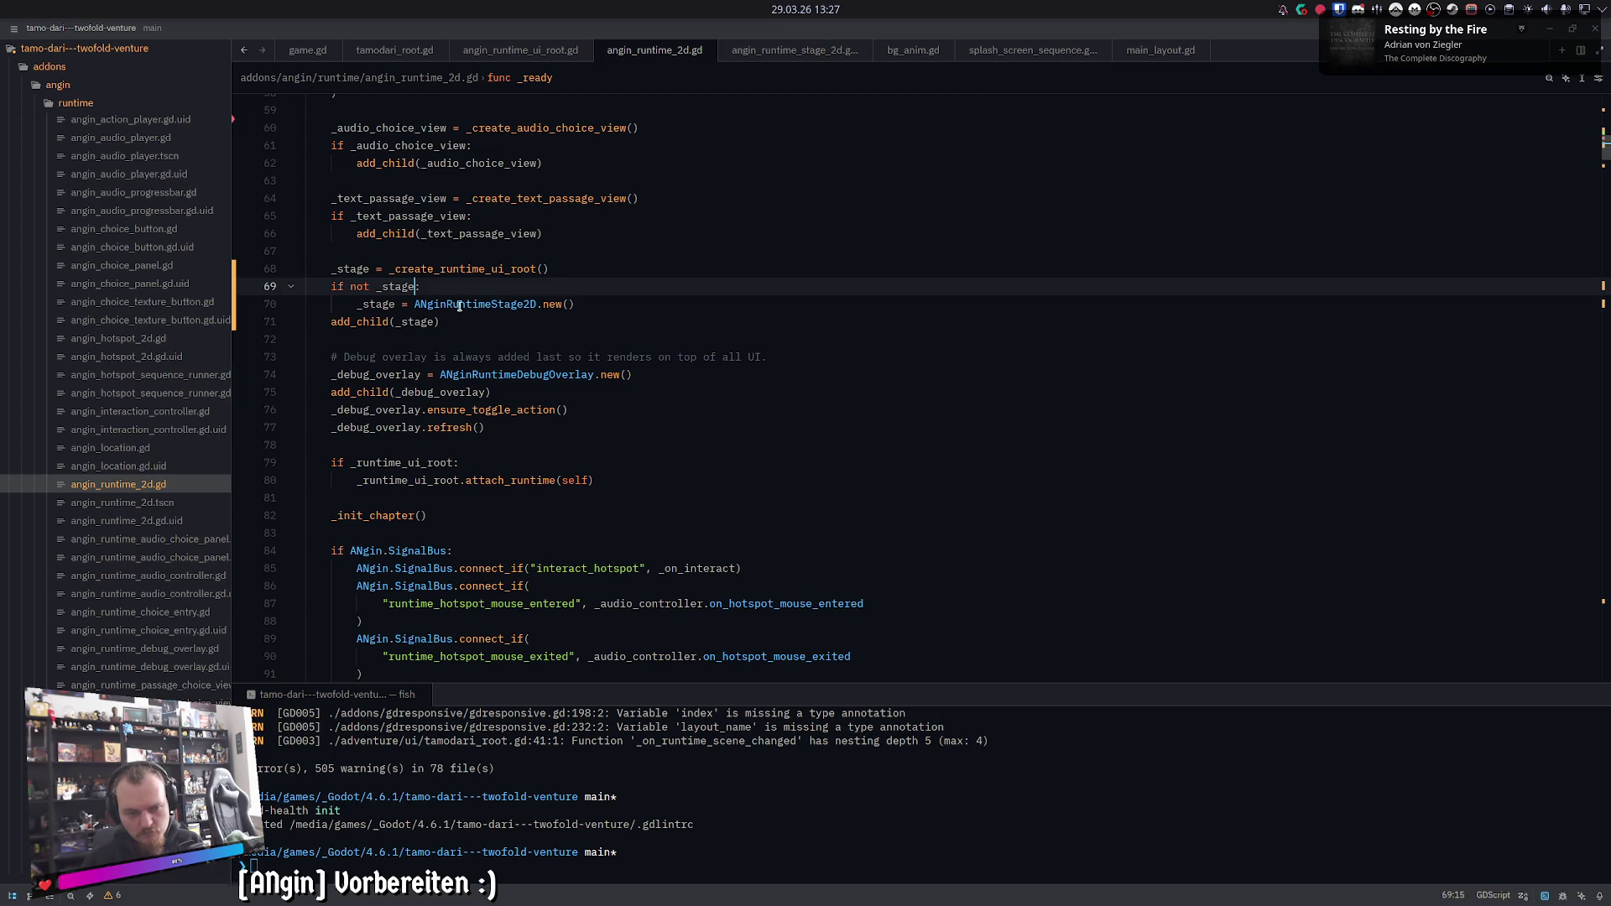
{"action": "double_click", "coordinate": [351, 269]}
{"action": "scroll", "coordinate": [675, 495], "scroll_direction": "up", "scroll_amount": 16}
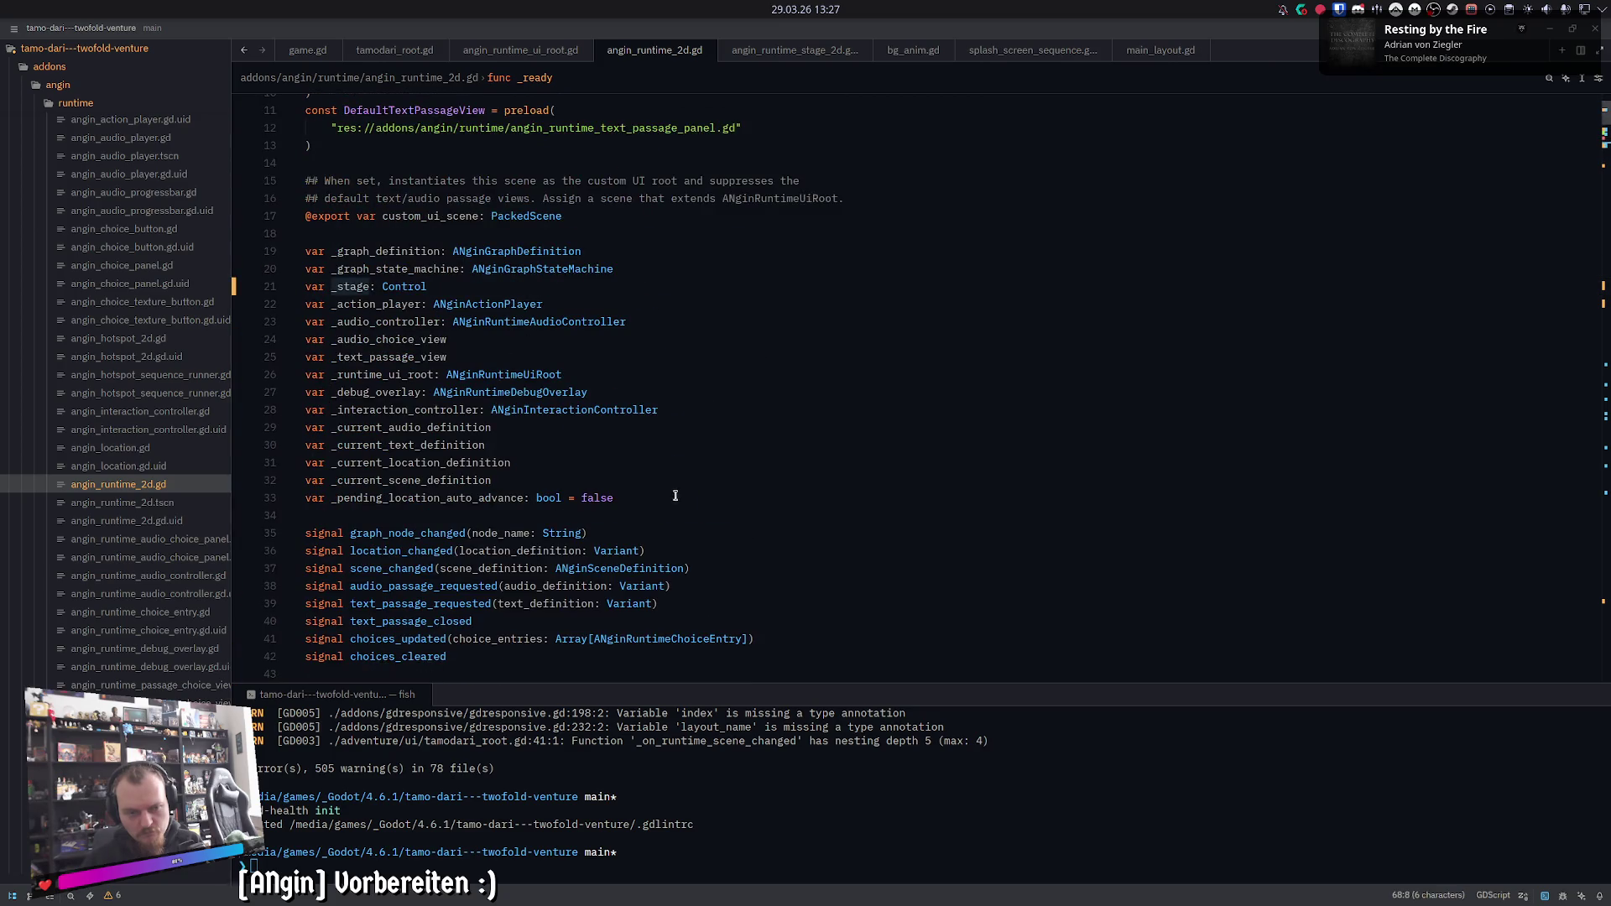
{"action": "mouse_move", "coordinate": [422, 378]}
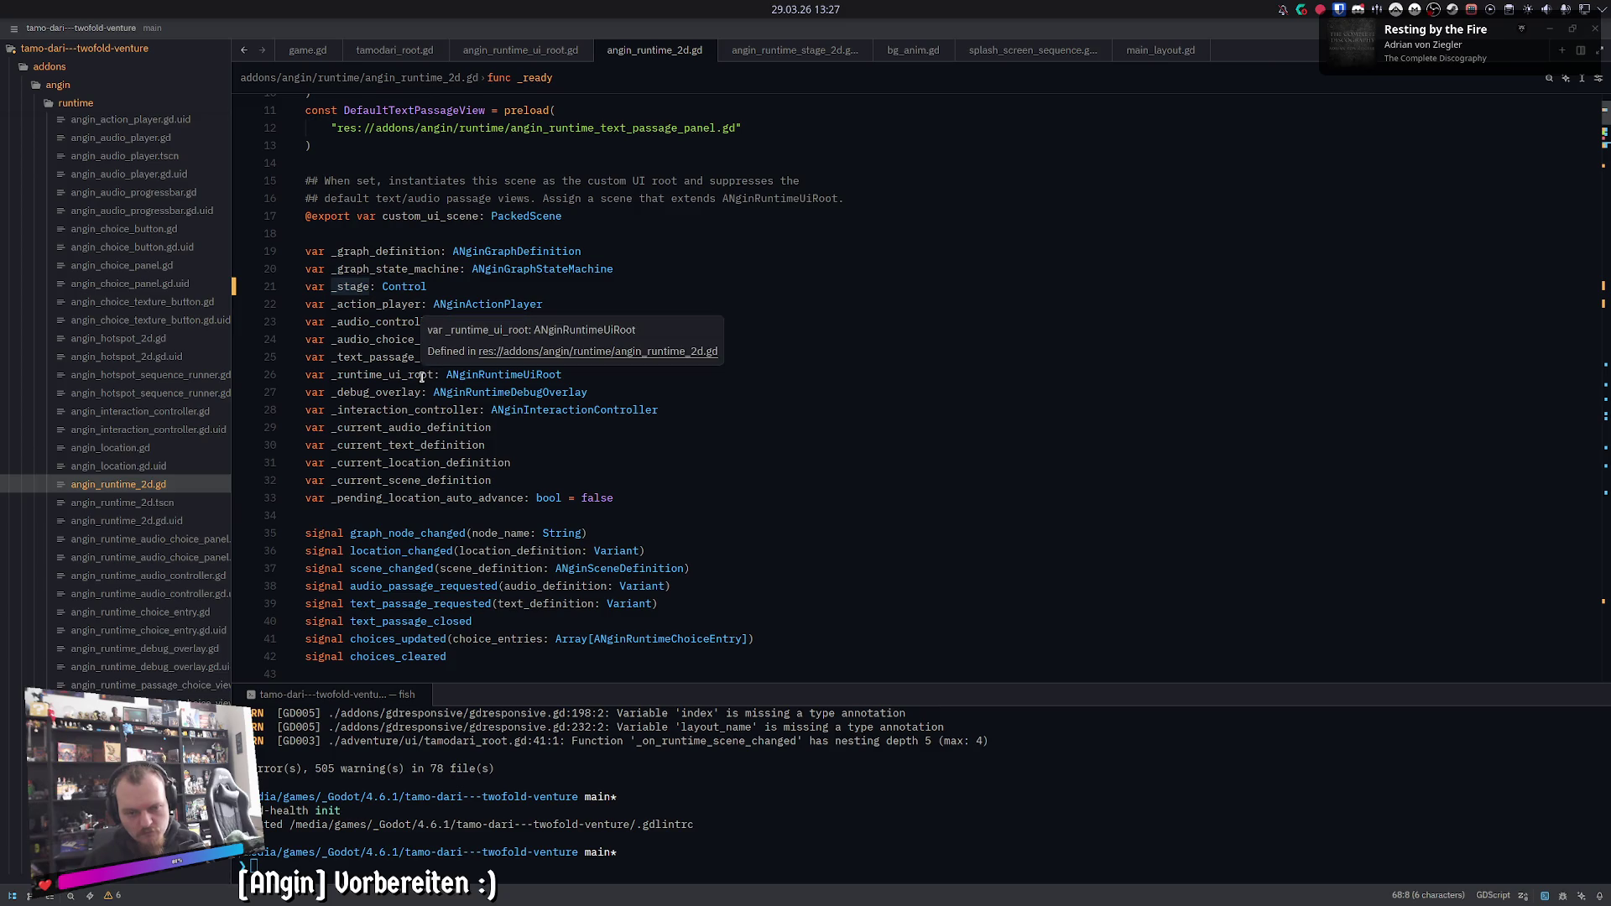
{"action": "double_click", "coordinate": [422, 375]}
{"action": "scroll", "coordinate": [785, 552], "scroll_direction": "down", "scroll_amount": 13}
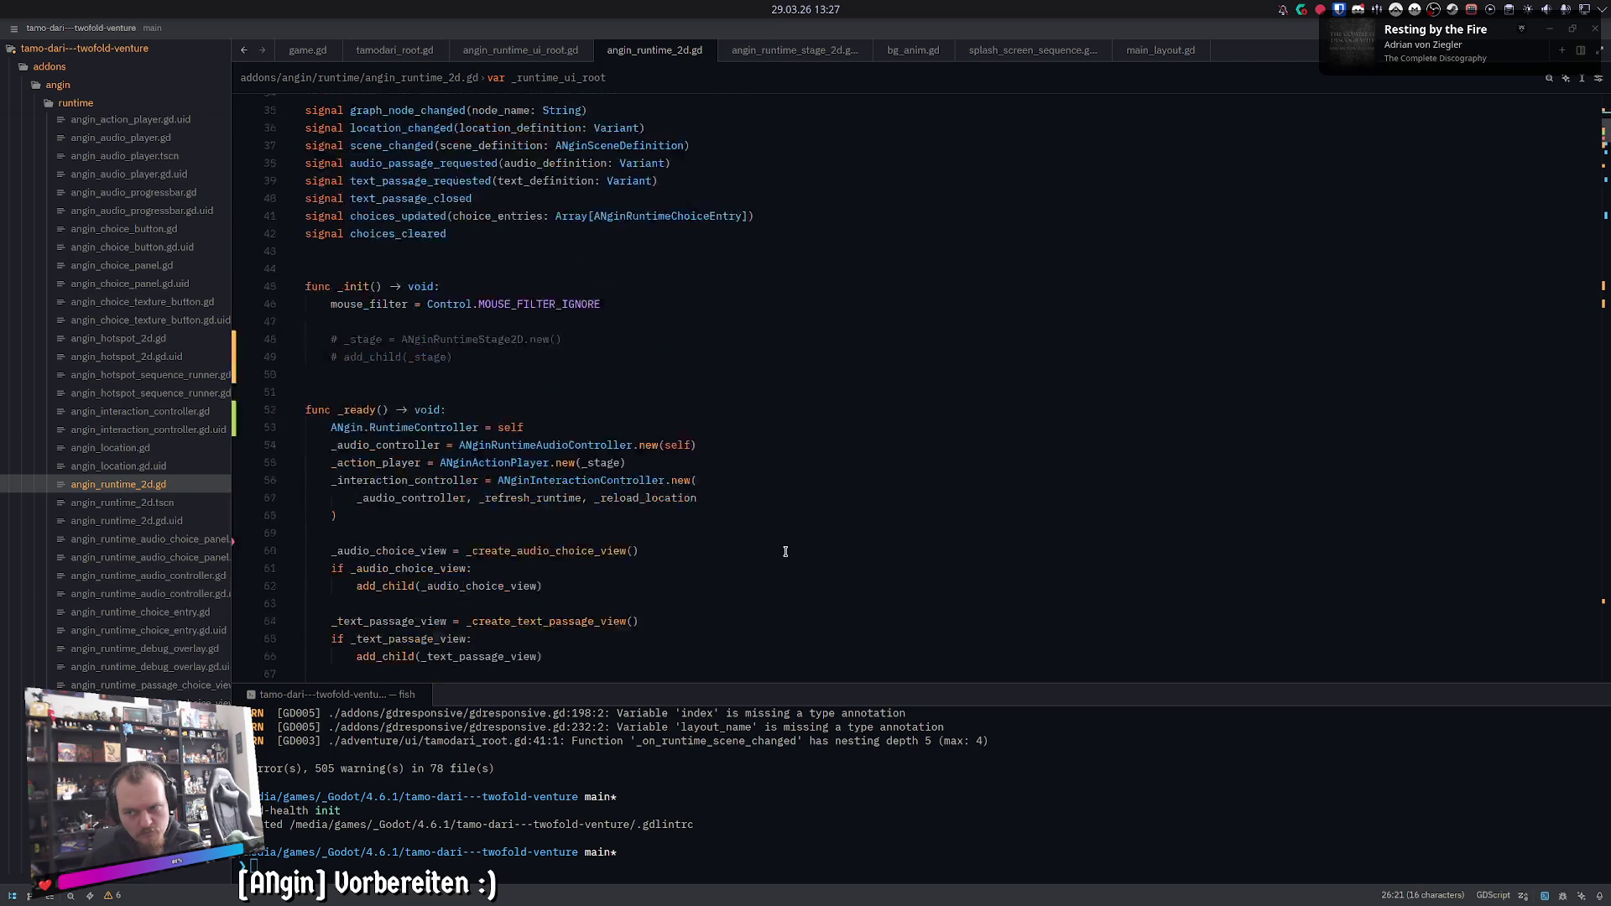
{"action": "scroll", "coordinate": [784, 552], "scroll_direction": "down", "scroll_amount": 3}
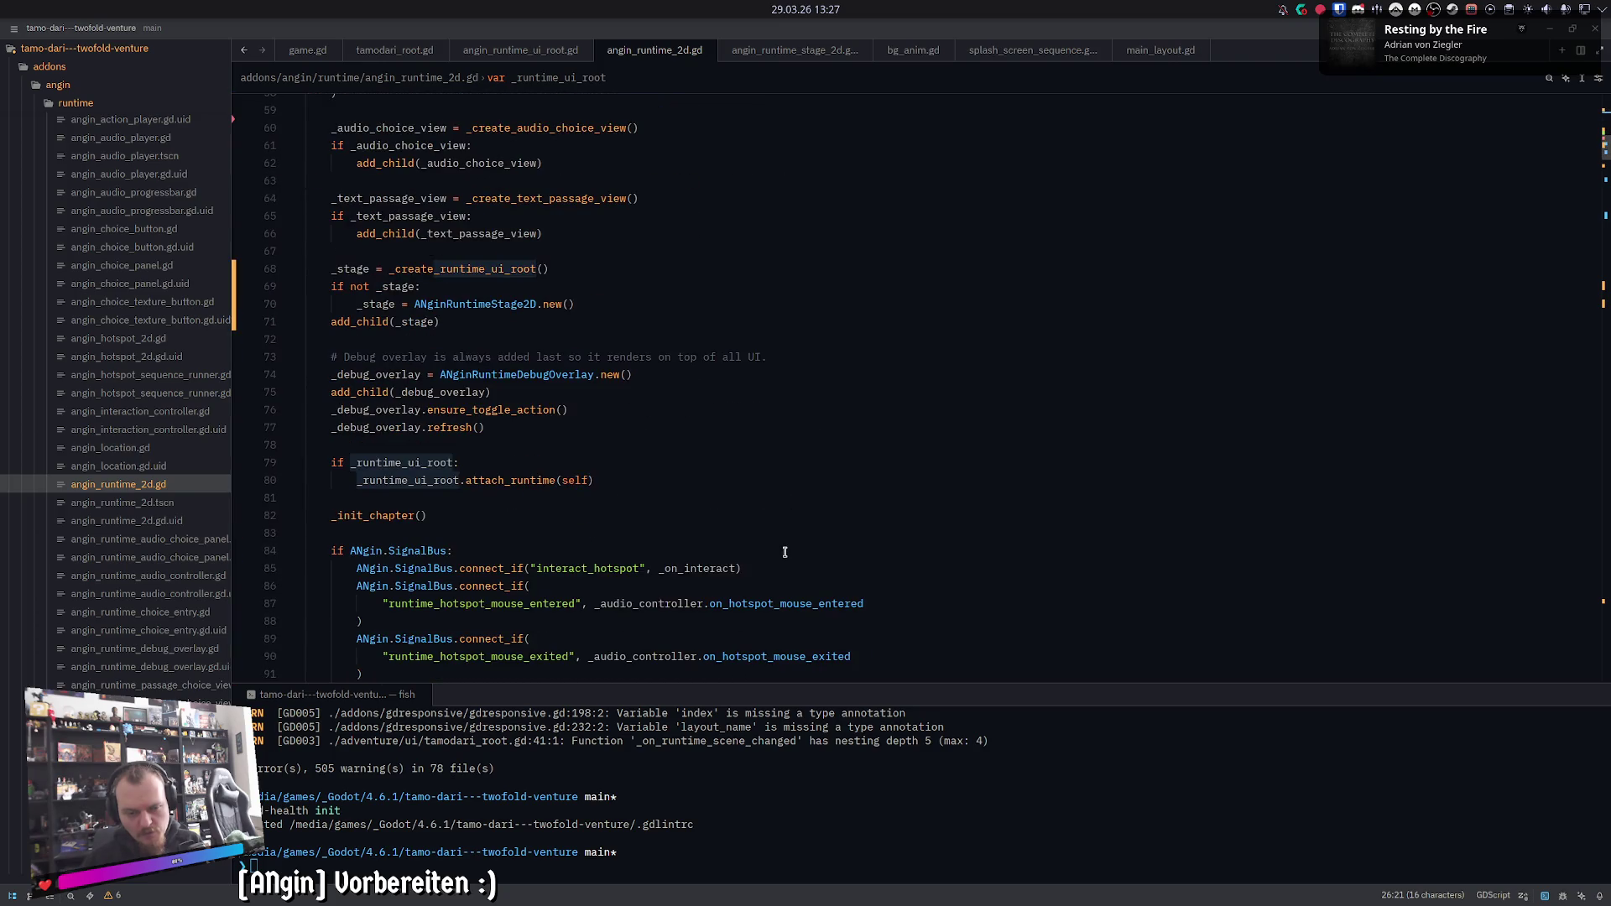
{"action": "scroll", "coordinate": [785, 552], "scroll_direction": "down", "scroll_amount": 7}
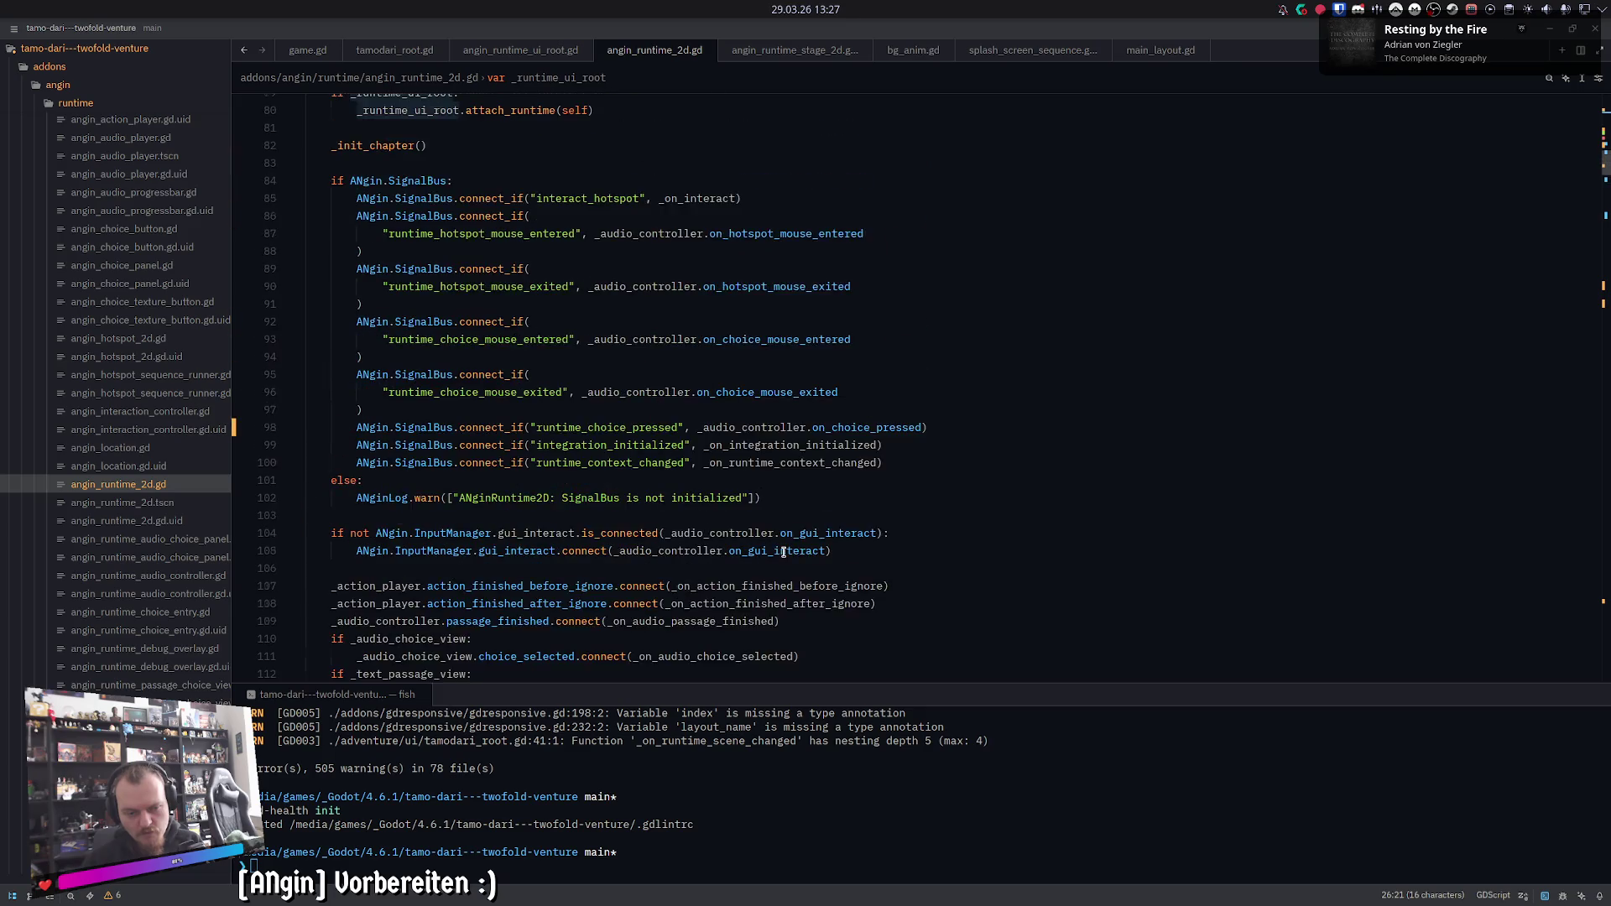
{"action": "scroll", "coordinate": [785, 552], "scroll_direction": "up", "scroll_amount": 4}
{"action": "scroll", "coordinate": [783, 552], "scroll_direction": "up", "scroll_amount": 3}
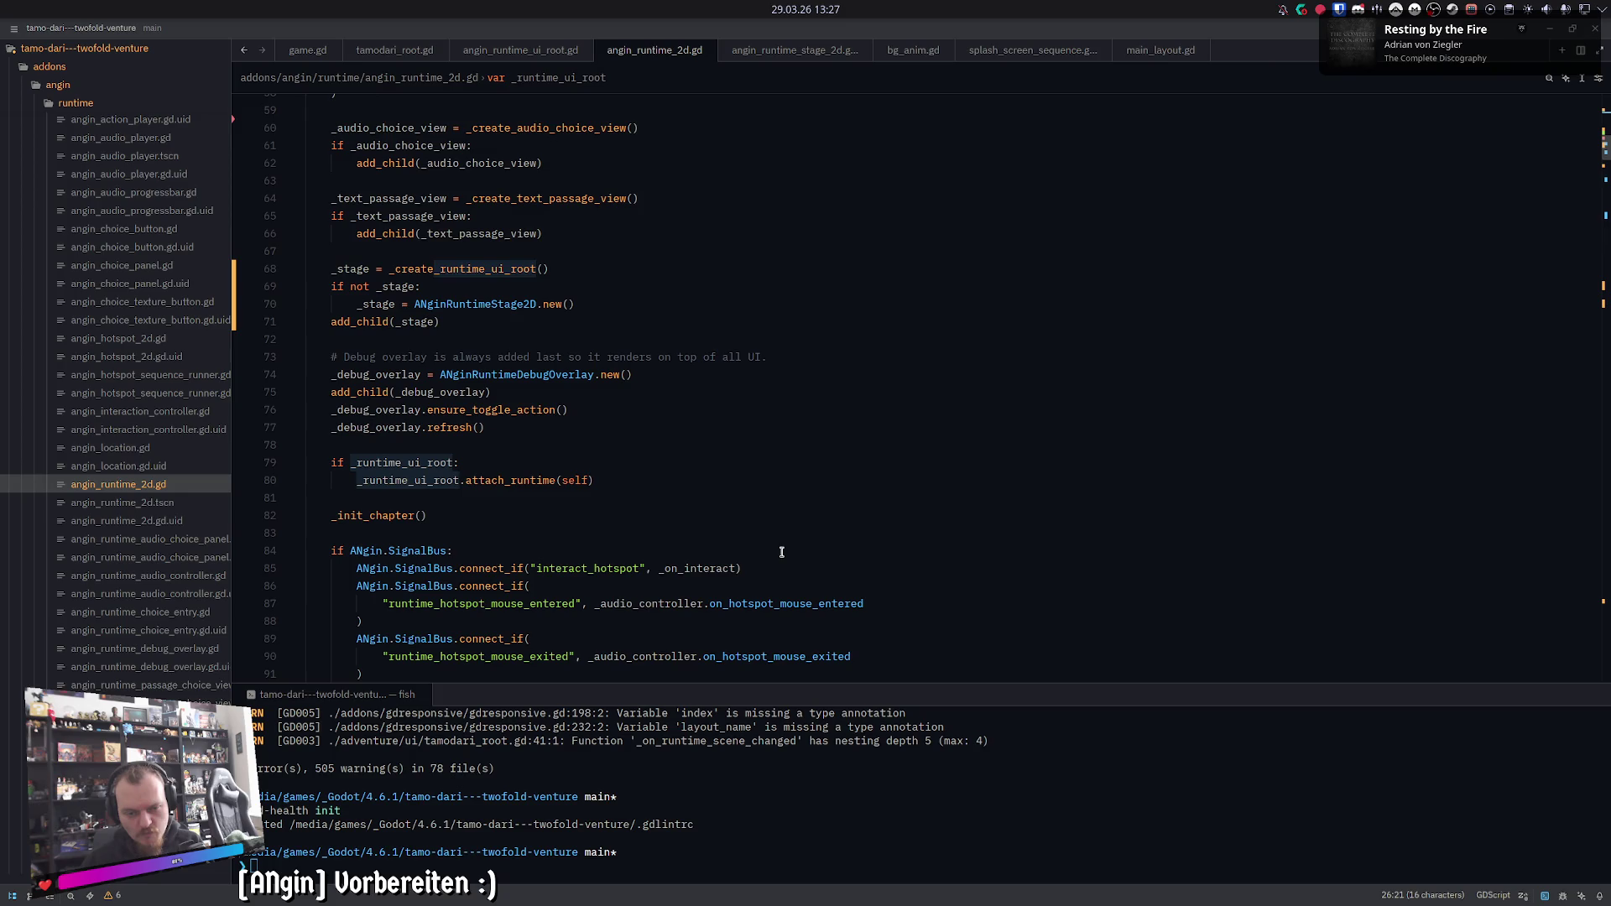
{"action": "scroll", "coordinate": [781, 552], "scroll_direction": "up", "scroll_amount": 1}
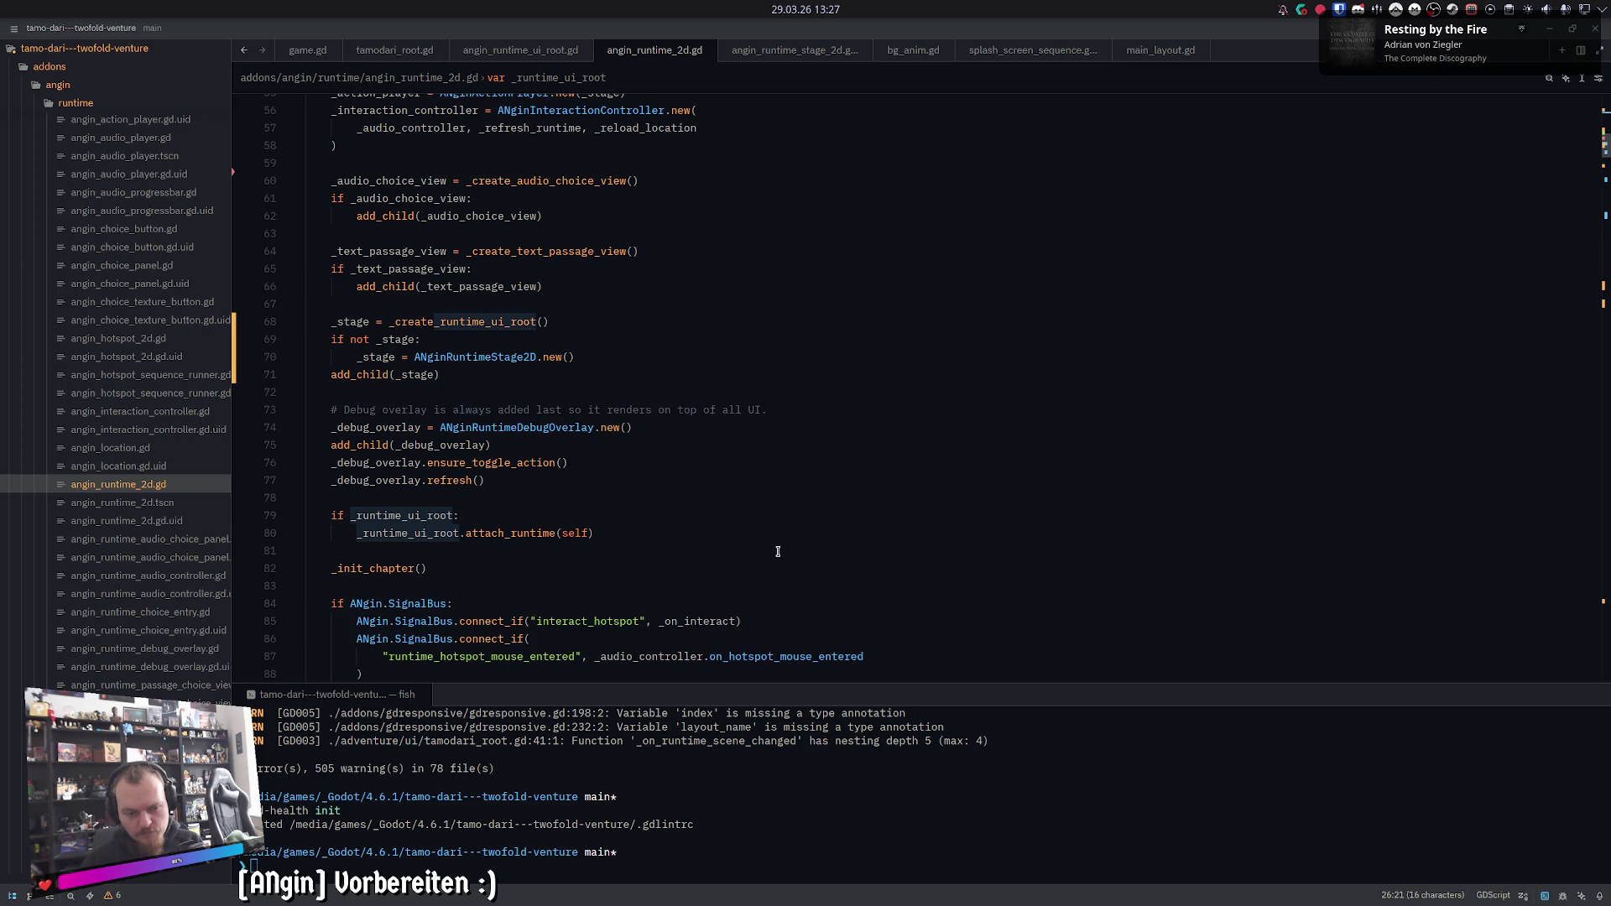
{"action": "scroll", "coordinate": [777, 551], "scroll_direction": "down", "scroll_amount": 5}
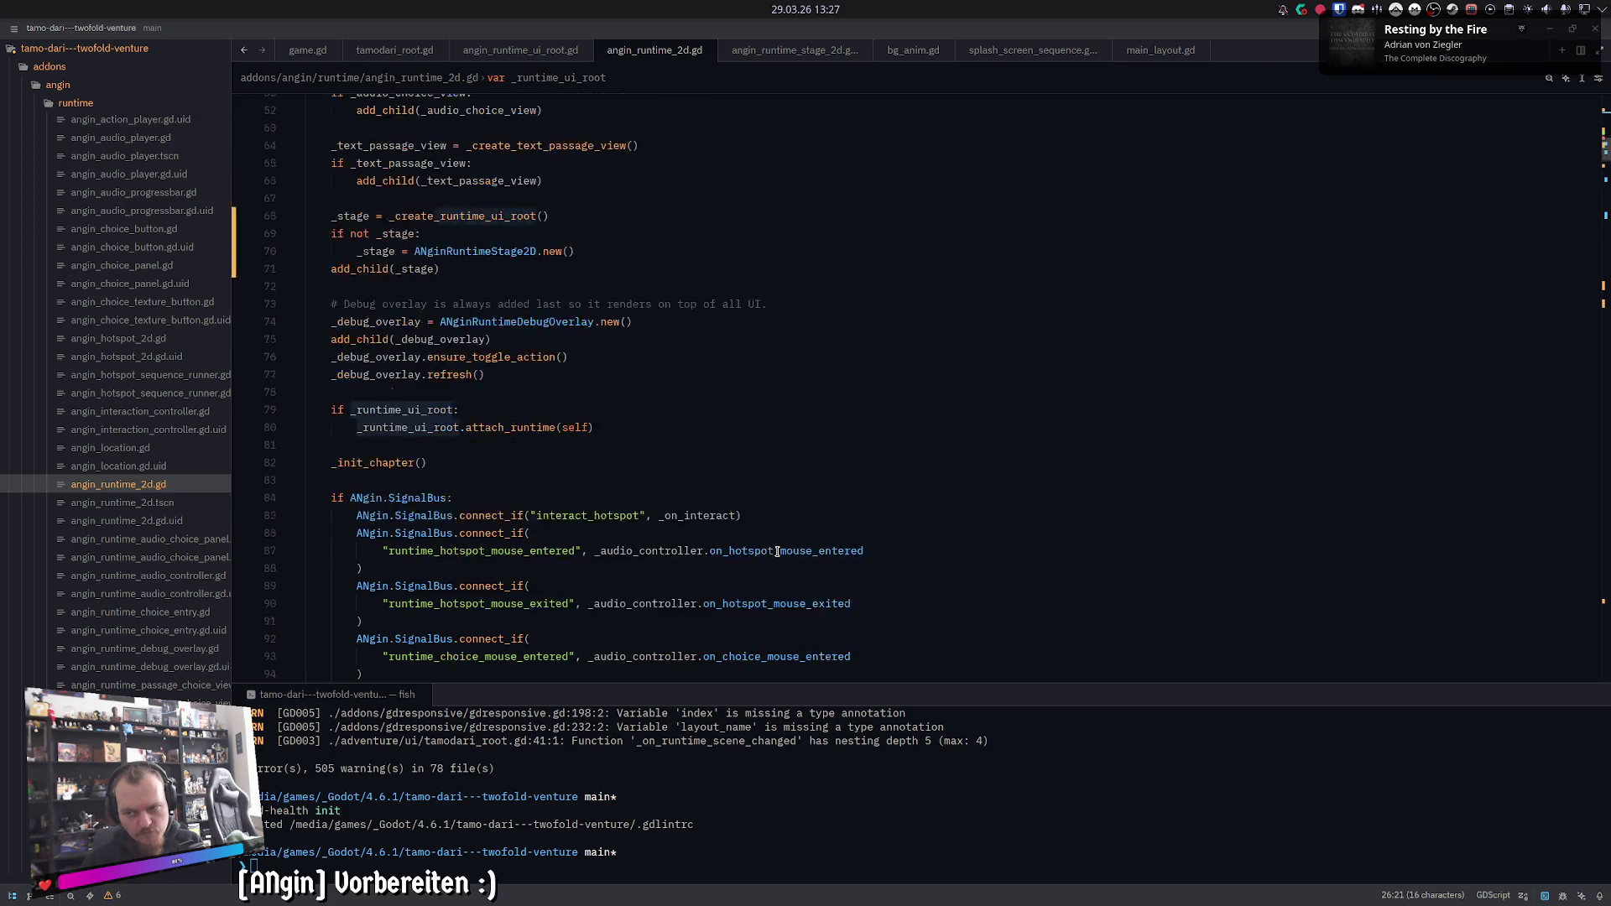
{"action": "scroll", "coordinate": [774, 552], "scroll_direction": "down", "scroll_amount": 6}
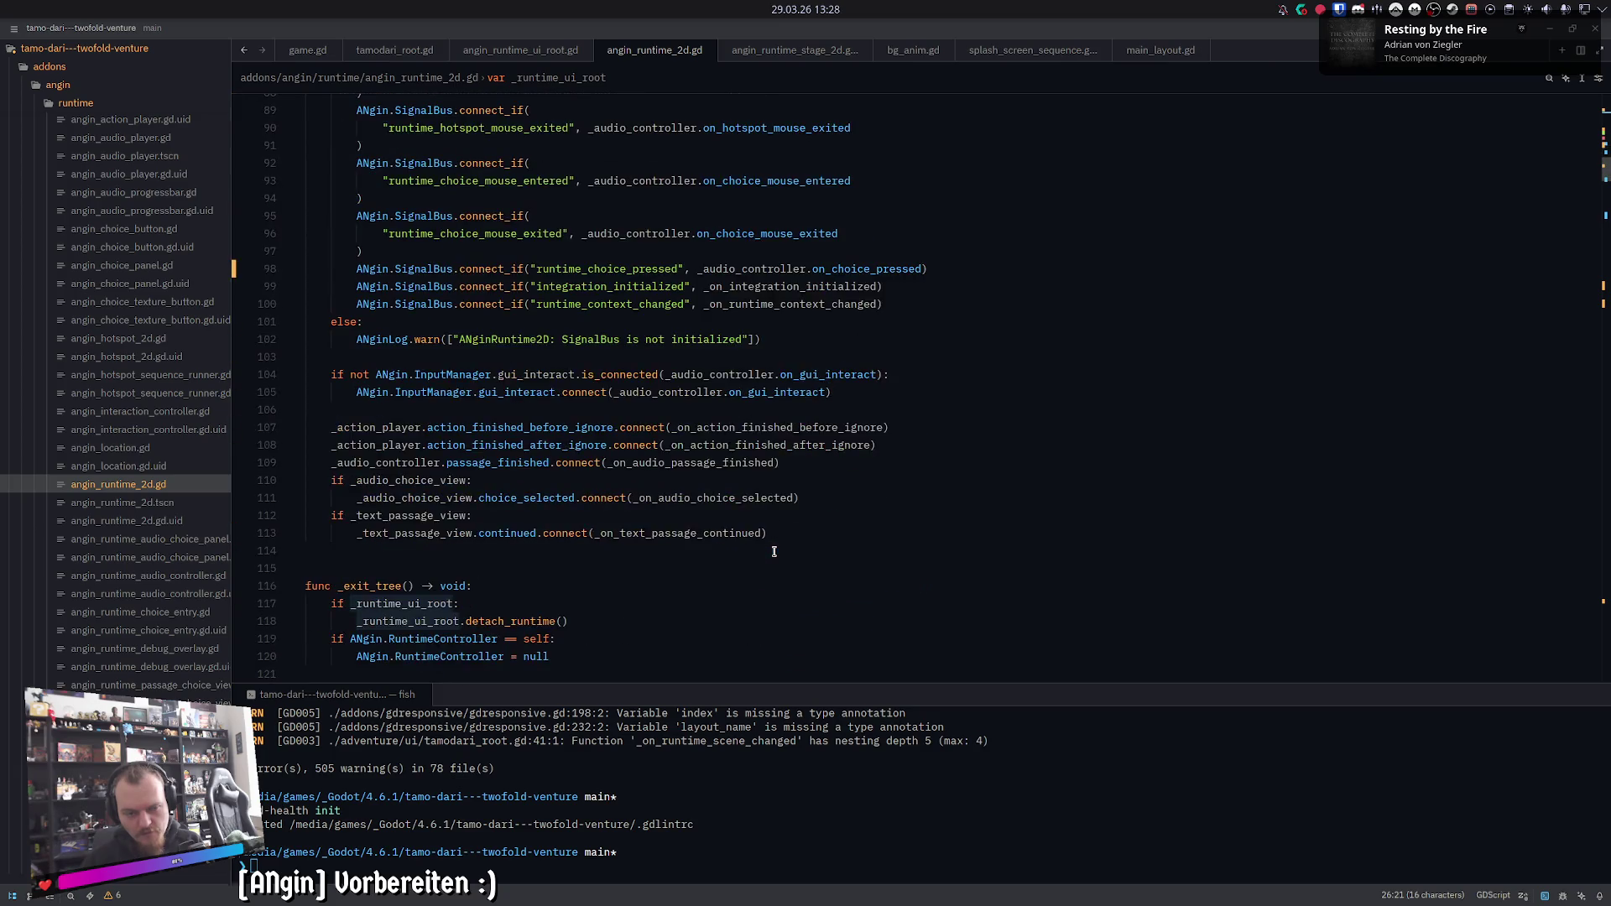
{"action": "scroll", "coordinate": [766, 550], "scroll_direction": "down", "scroll_amount": 8}
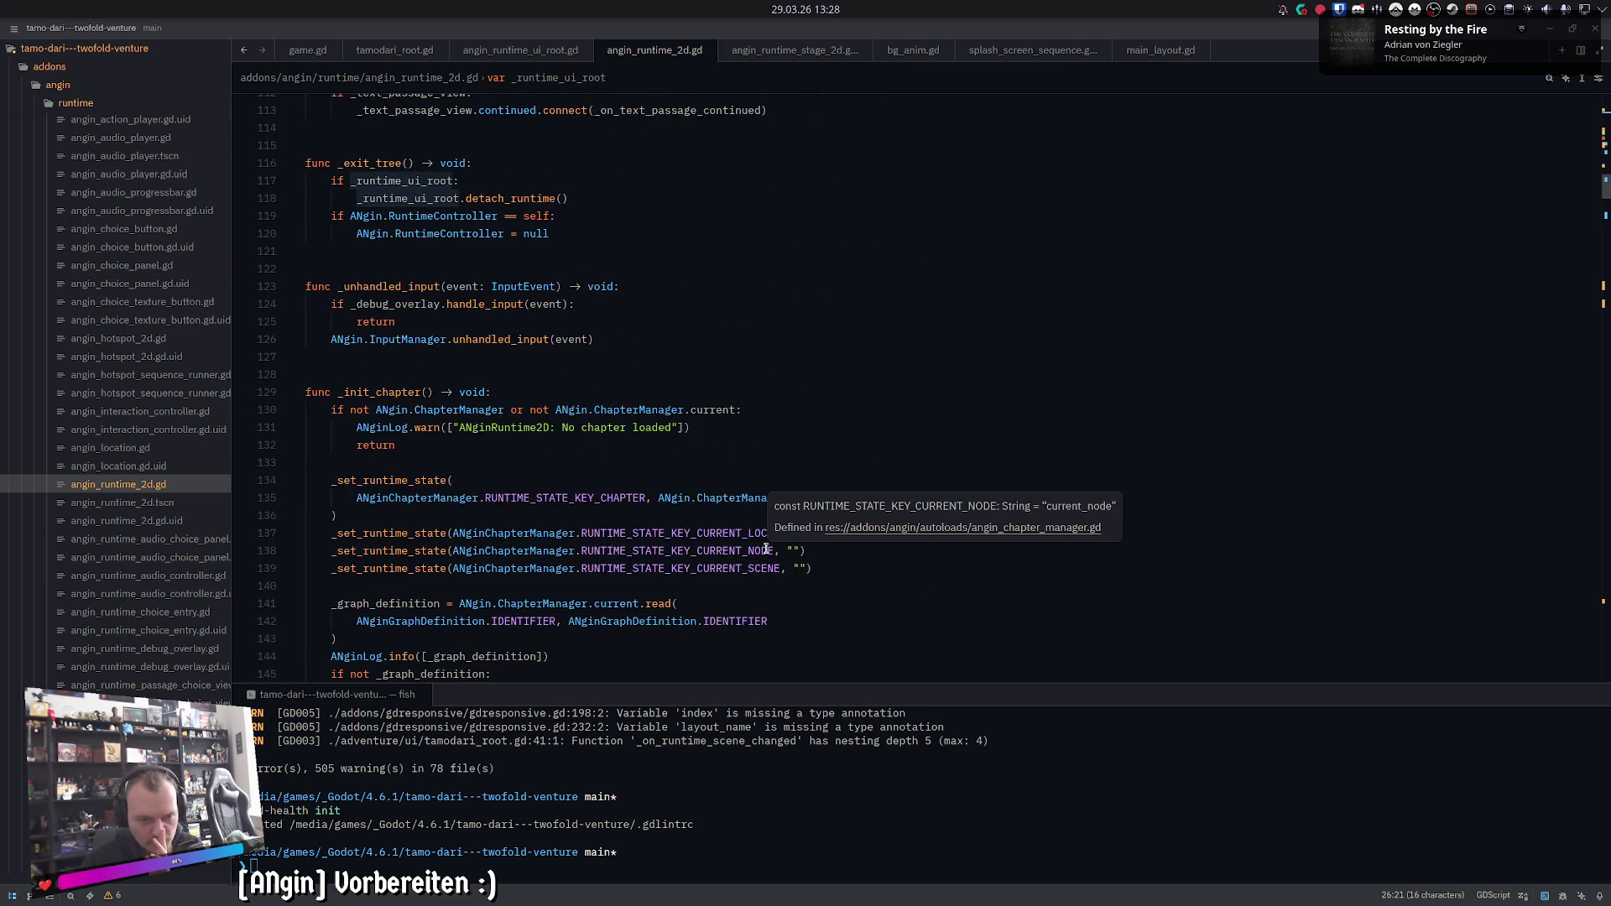
{"action": "scroll", "coordinate": [766, 550], "scroll_direction": "down", "scroll_amount": 5}
{"action": "scroll", "coordinate": [766, 549], "scroll_direction": "down", "scroll_amount": 5}
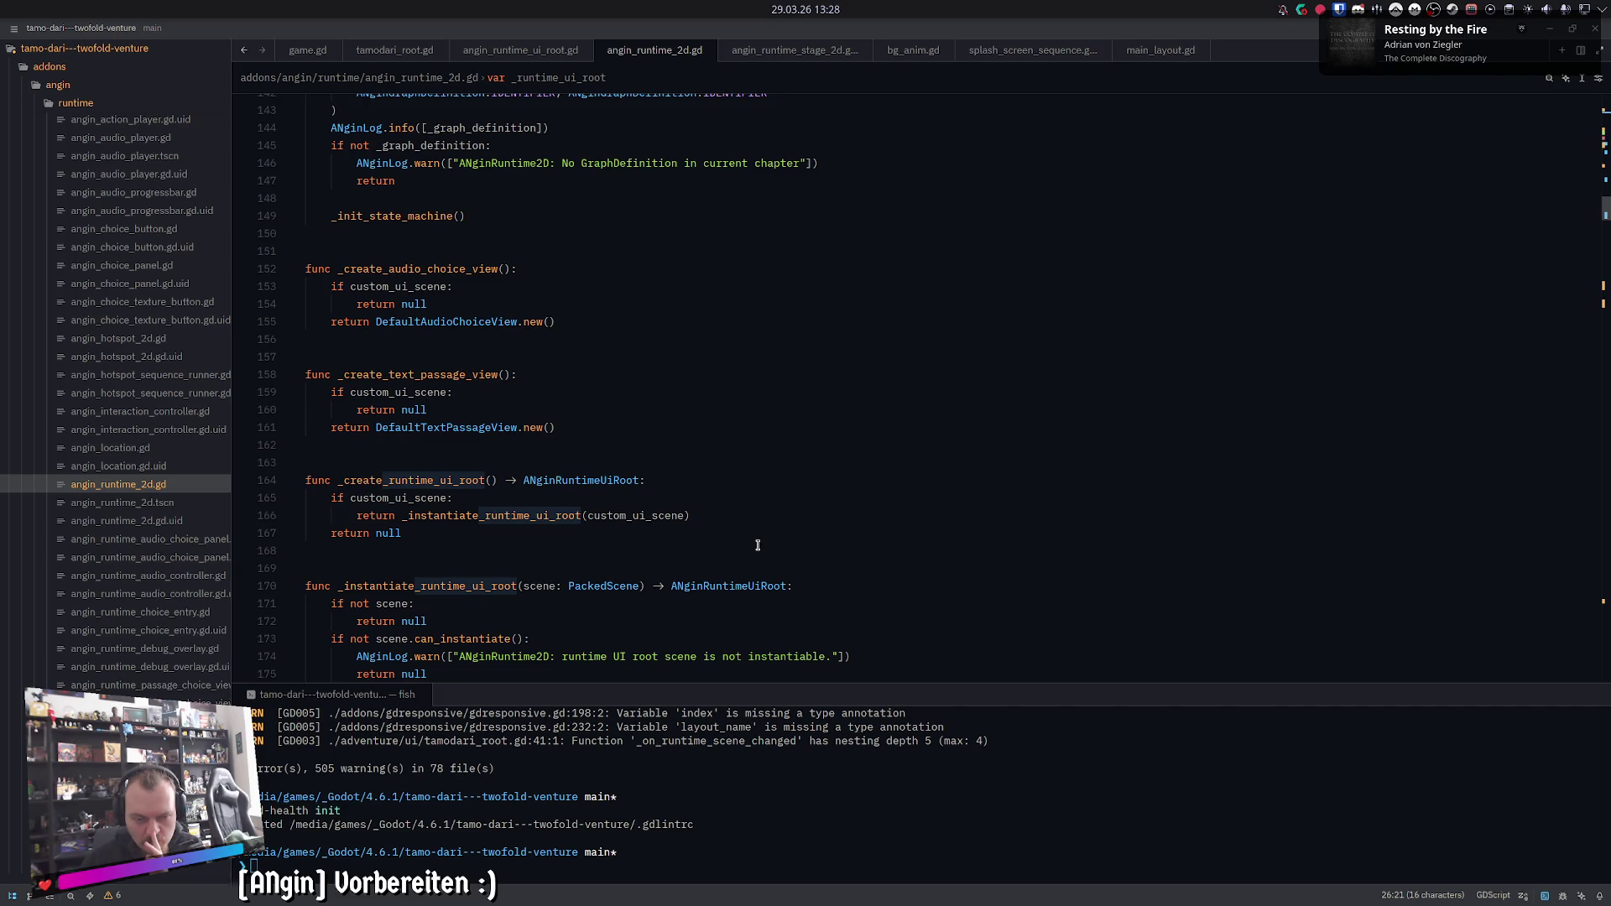
{"action": "scroll", "coordinate": [757, 546], "scroll_direction": "down", "scroll_amount": 3}
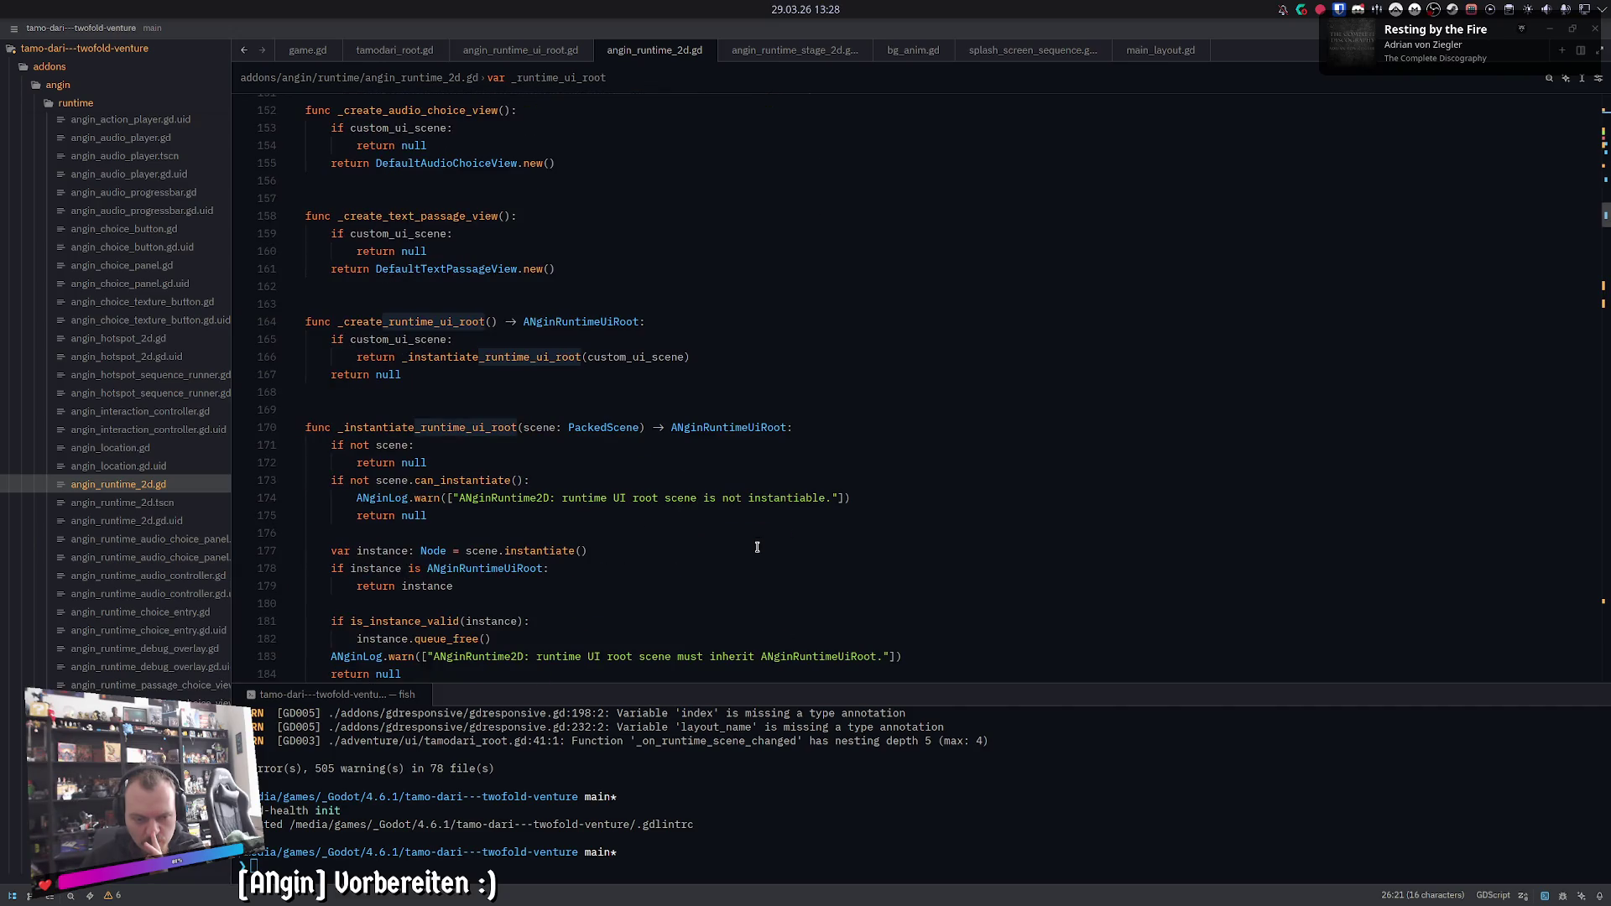
{"action": "scroll", "coordinate": [757, 547], "scroll_direction": "down", "scroll_amount": 1}
{"action": "scroll", "coordinate": [757, 547], "scroll_direction": "up", "scroll_amount": 20}
{"action": "scroll", "coordinate": [757, 547], "scroll_direction": "up", "scroll_amount": 9}
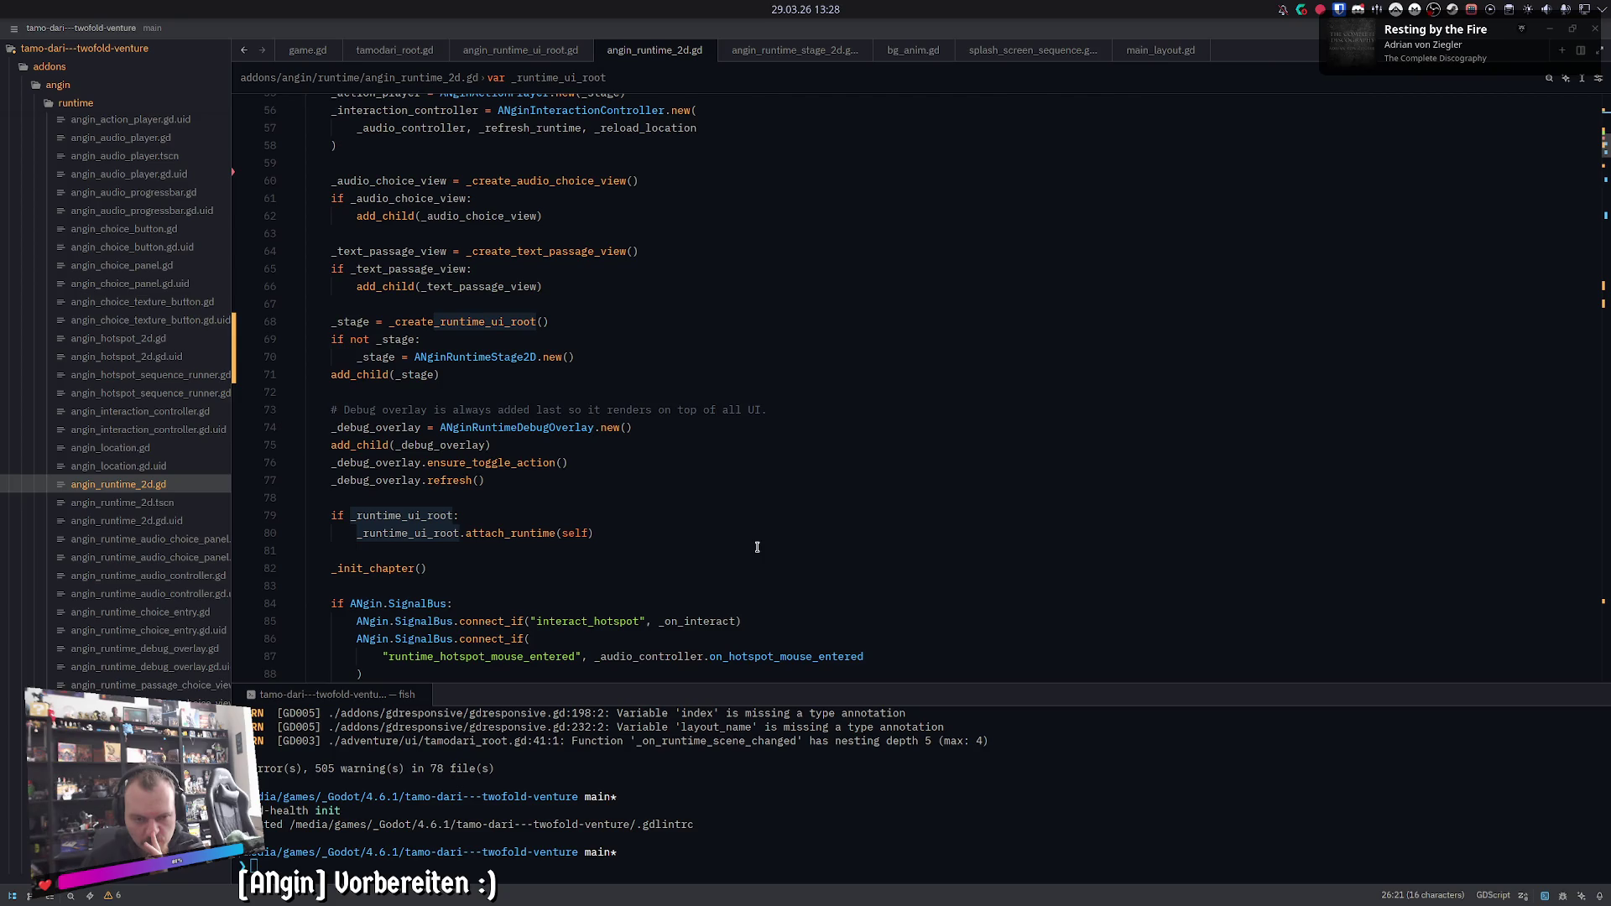
{"action": "scroll", "coordinate": [757, 547], "scroll_direction": "up", "scroll_amount": 1}
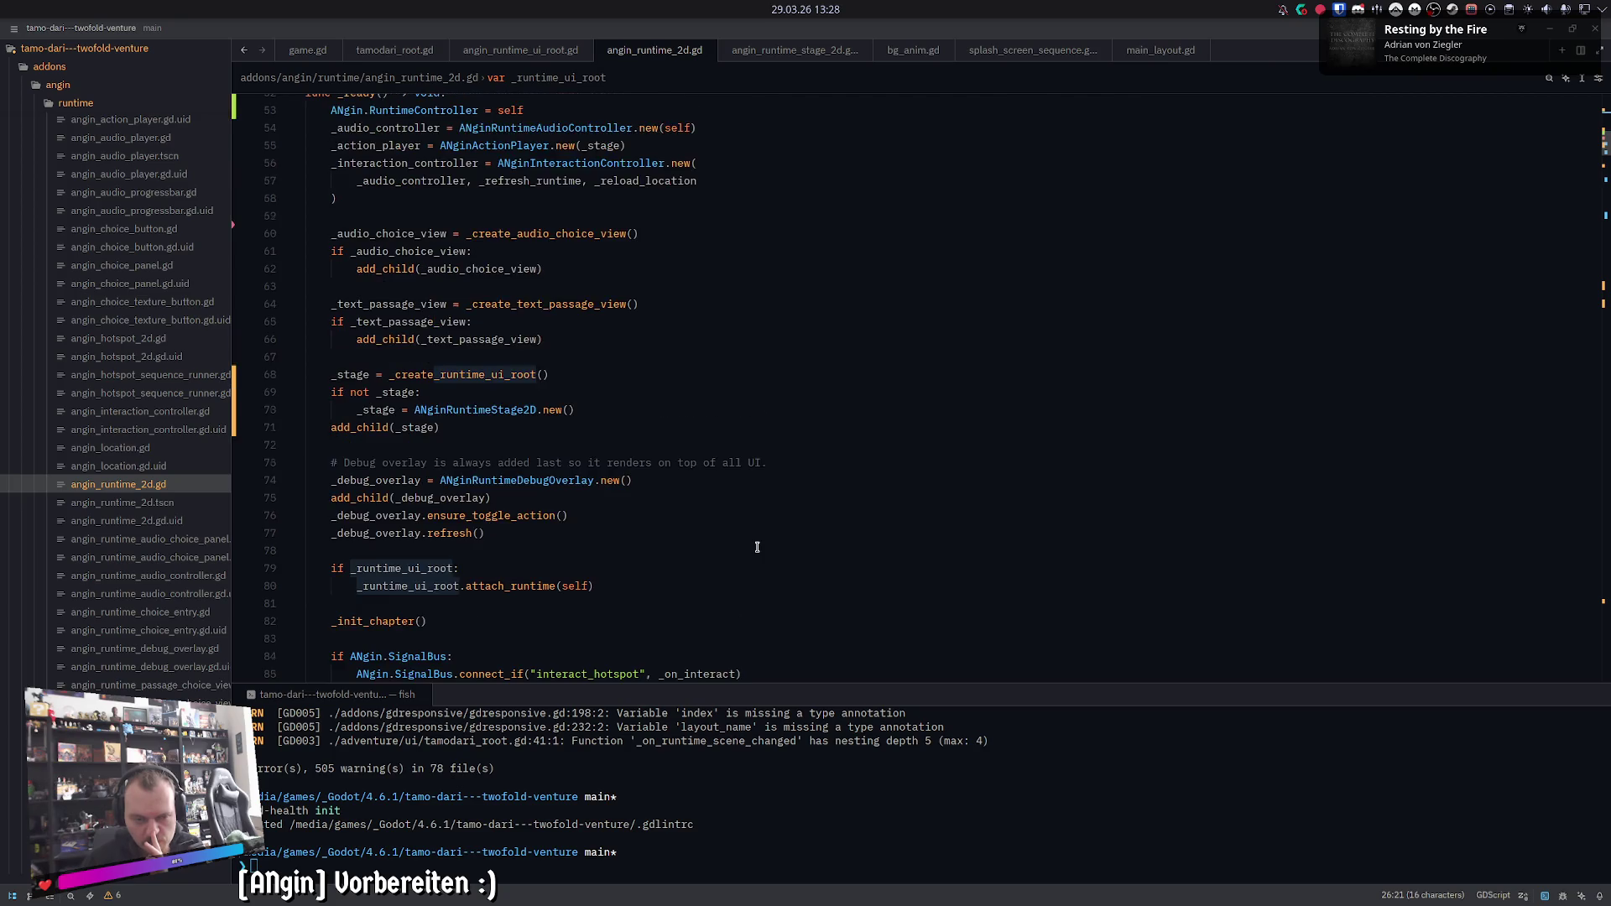
{"action": "scroll", "coordinate": [757, 547], "scroll_direction": "up", "scroll_amount": 1}
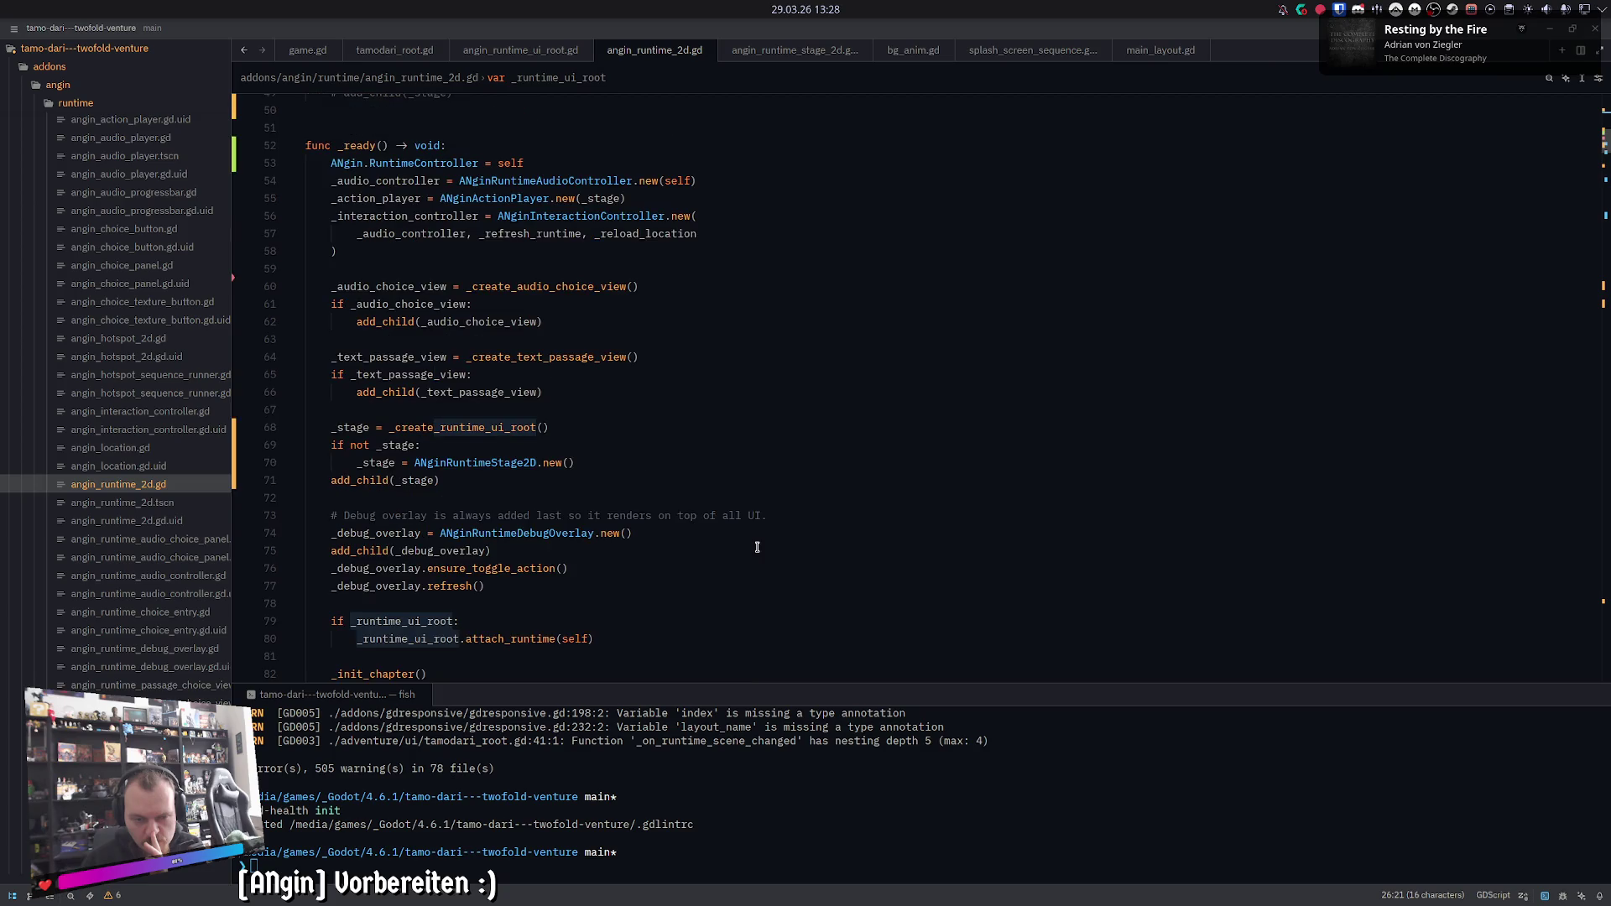
Rename _stage to _runtime_ui_root on lines 68–71 of _ready
{"action": "double_click", "coordinate": [403, 622]}
{"action": "key", "text": "ctrl+c"}
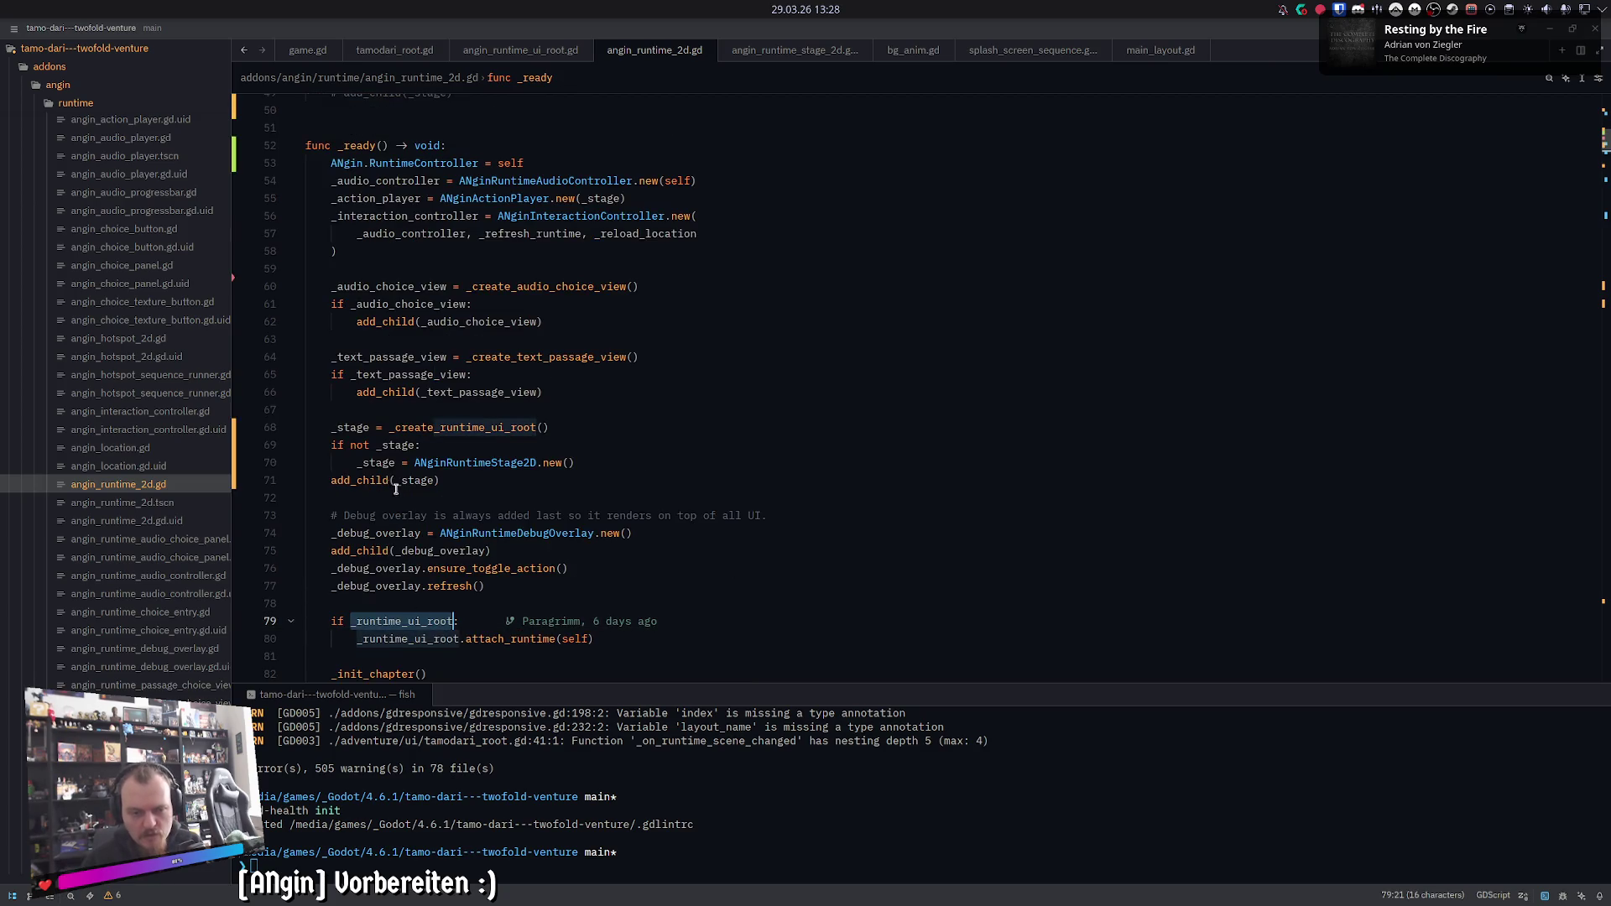
{"action": "double_click", "coordinate": [353, 428]}
{"action": "key", "text": "ctrl+v"}
{"action": "left_click", "coordinate": [400, 445]}
{"action": "double_click", "coordinate": [395, 445]}
{"action": "key", "text": "ctrl+v"}
{"action": "double_click", "coordinate": [375, 463]}
{"action": "key", "text": "ctrl+v"}
{"action": "double_click", "coordinate": [414, 480]}
{"action": "key", "text": "ctrl+v"}
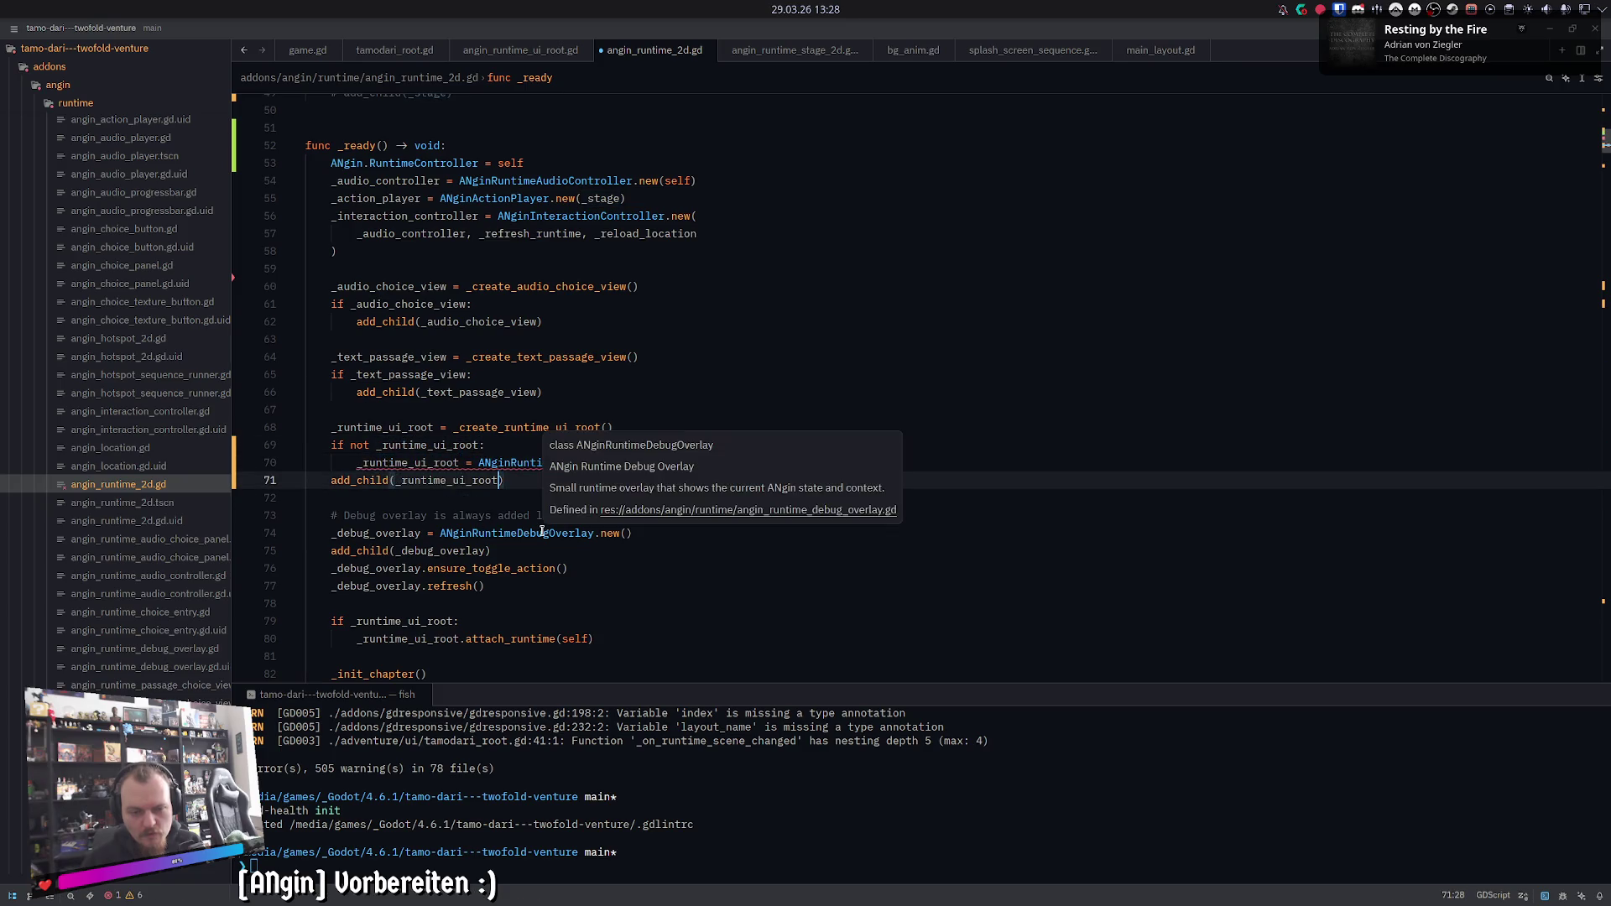
Delete the var _stage: Control declaration line
{"action": "scroll", "coordinate": [504, 587], "scroll_direction": "up", "scroll_amount": 13}
{"action": "double_click", "coordinate": [404, 286]}
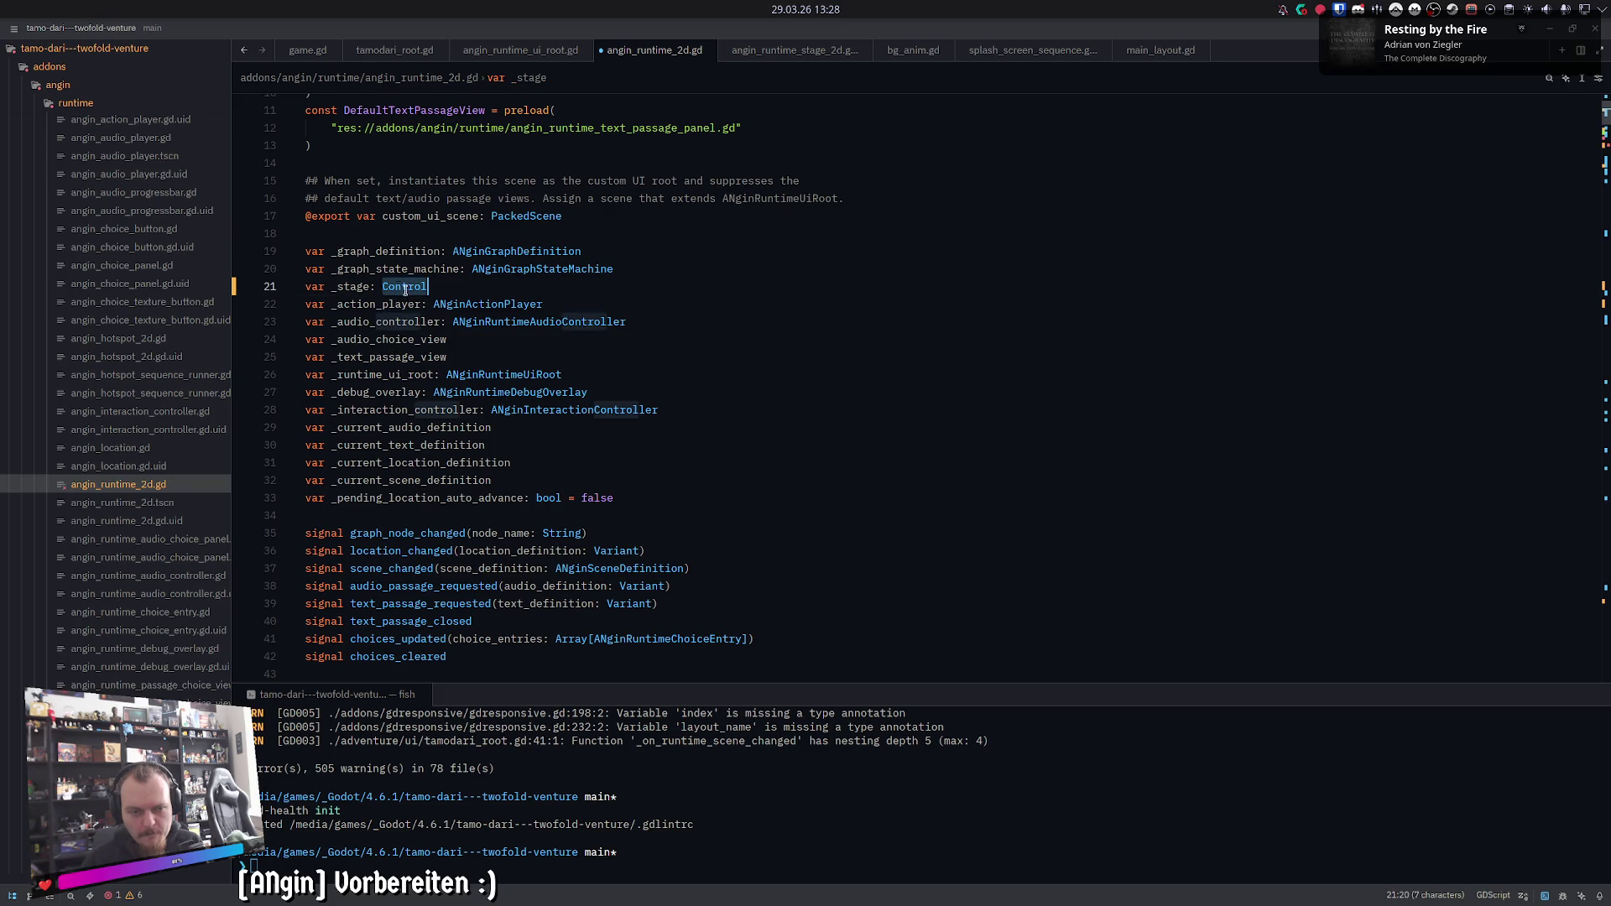
{"action": "left_click", "coordinate": [429, 286]}
{"action": "key", "text": "shift+Up"}
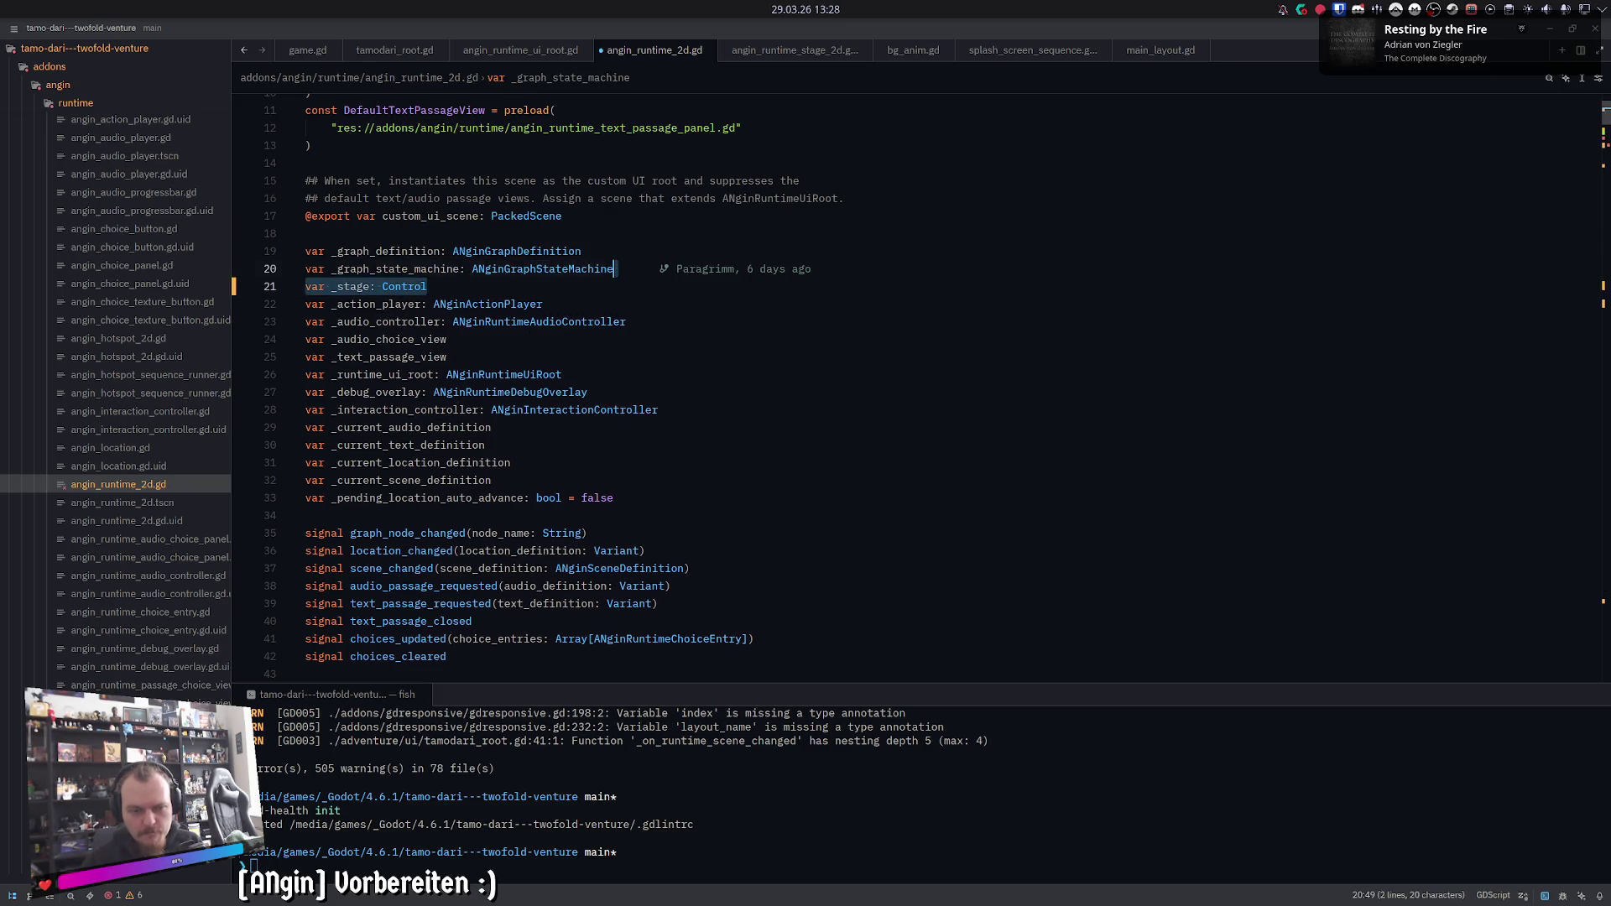
{"action": "key", "text": "BackSpace"}
{"action": "key", "text": "Down"}
{"action": "key", "text": "Down"}
{"action": "key", "text": "Down"}
{"action": "key", "text": "ctrl+shift+Left"}
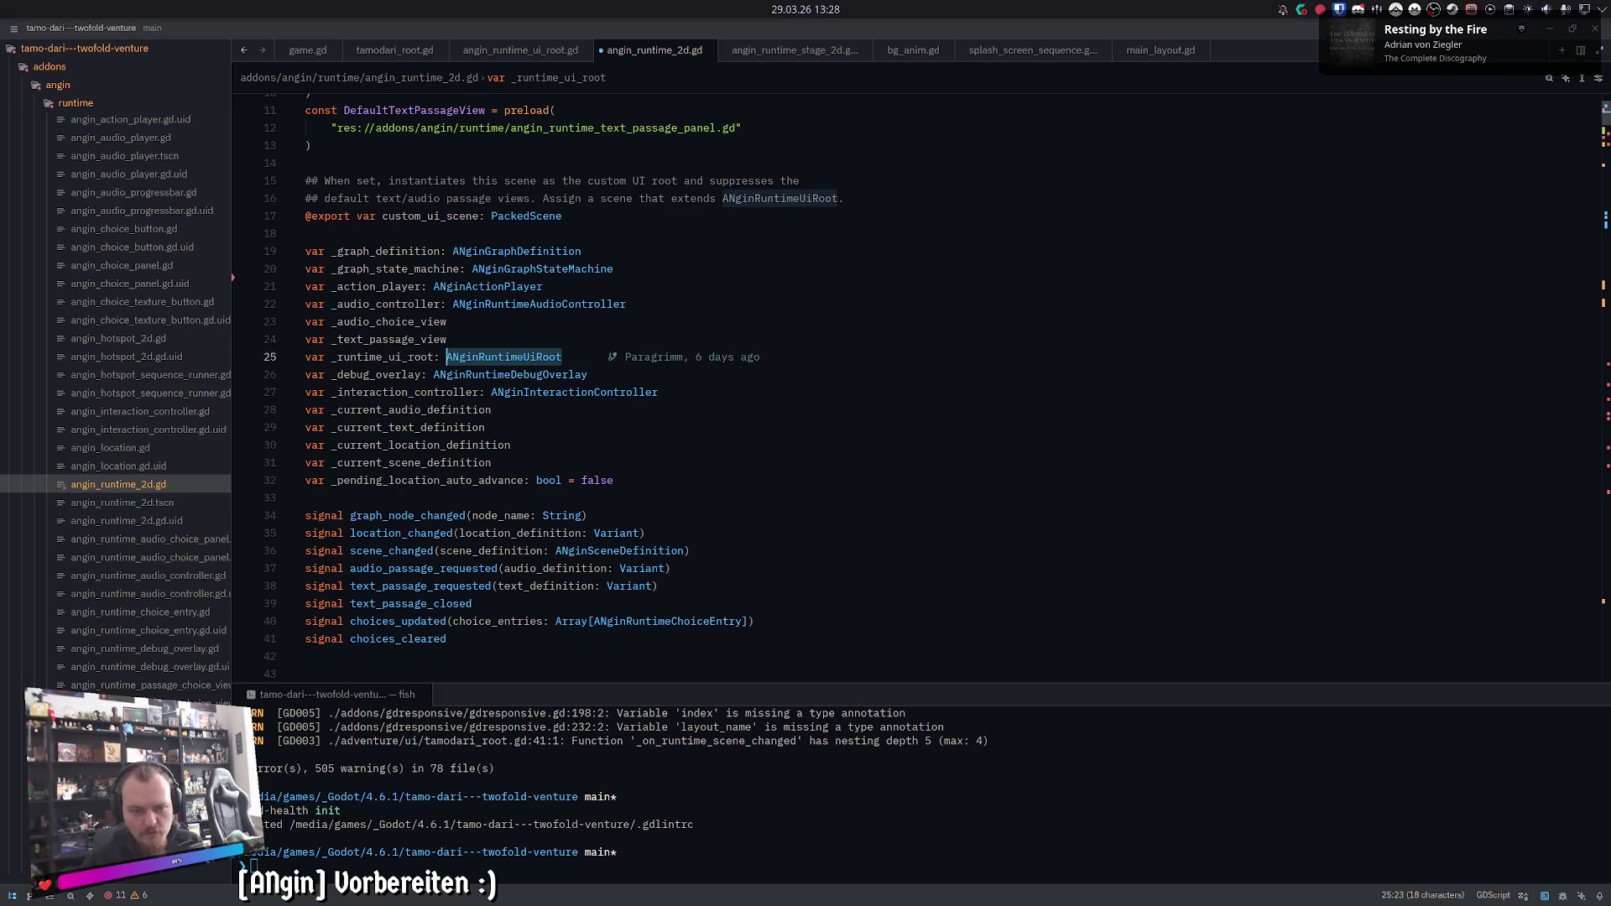
{"action": "scroll", "coordinate": [558, 453], "scroll_direction": "down", "scroll_amount": 10}
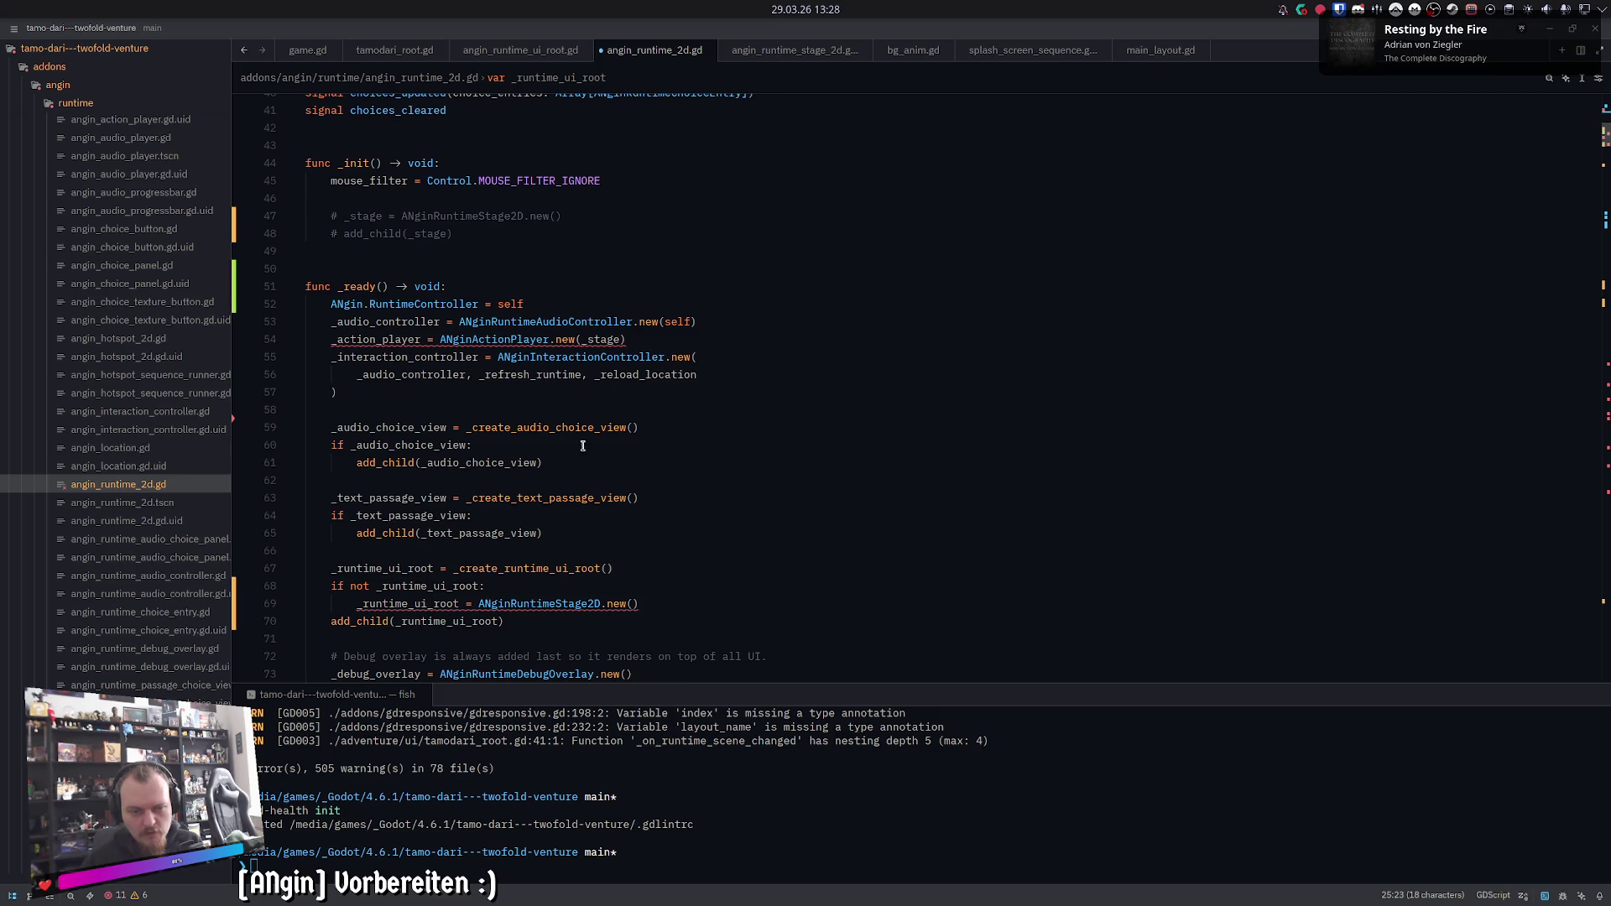
{"action": "scroll", "coordinate": [632, 444], "scroll_direction": "up", "scroll_amount": 6}
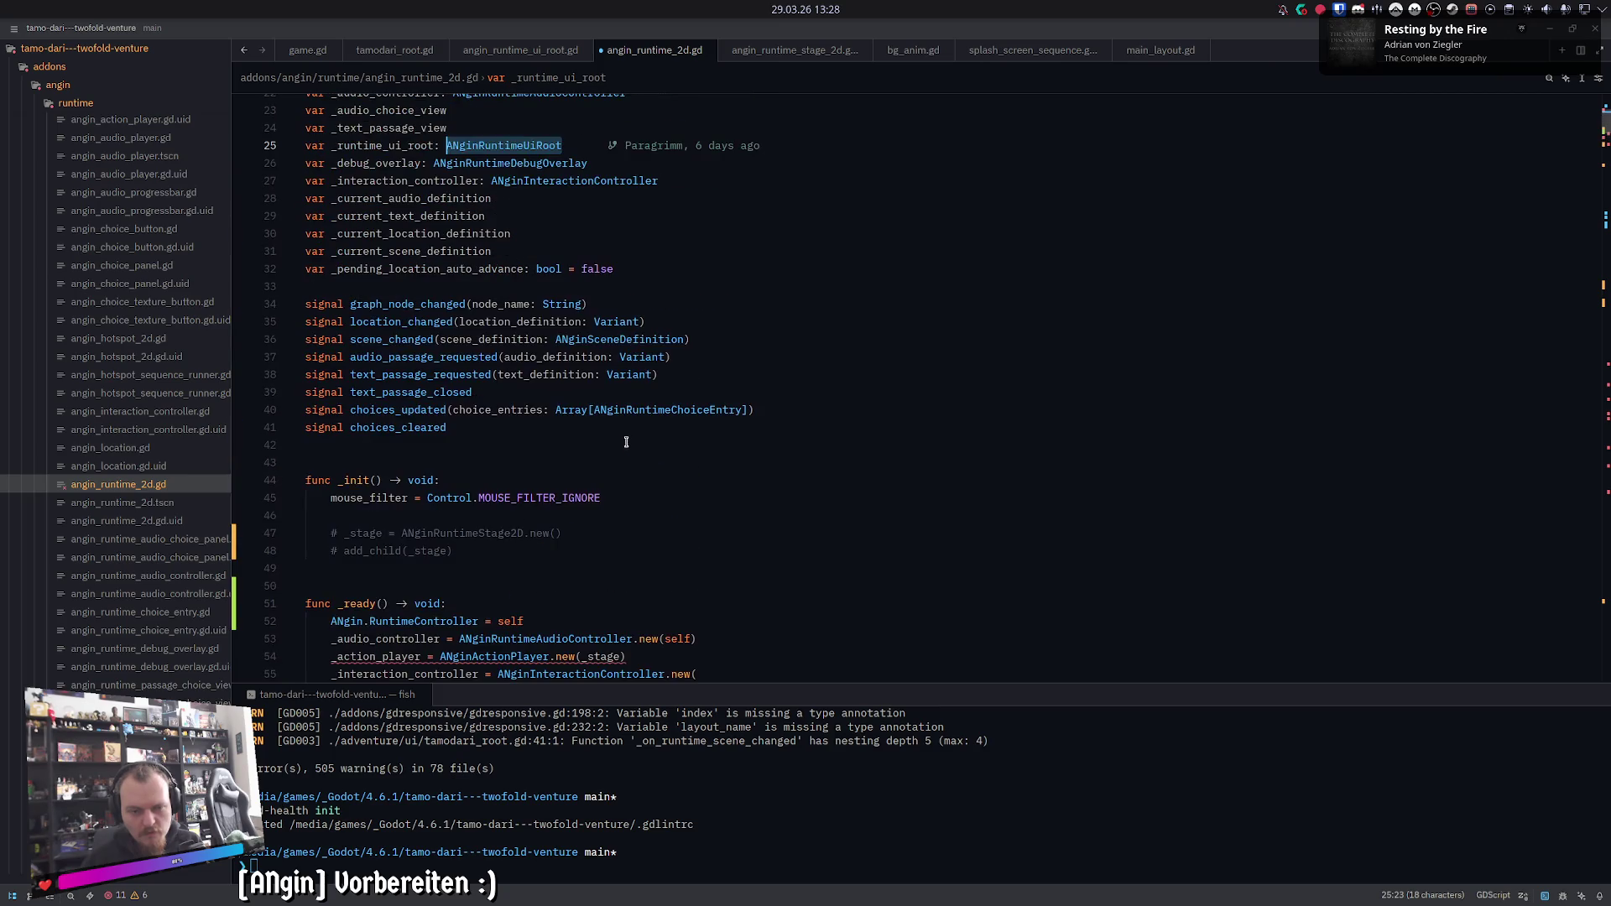
Pass _runtime_ui_root instead of _stage when creating the action player
{"action": "double_click", "coordinate": [382, 145]}
{"action": "key", "text": "ctrl+c"}
{"action": "double_click", "coordinate": [604, 656]}
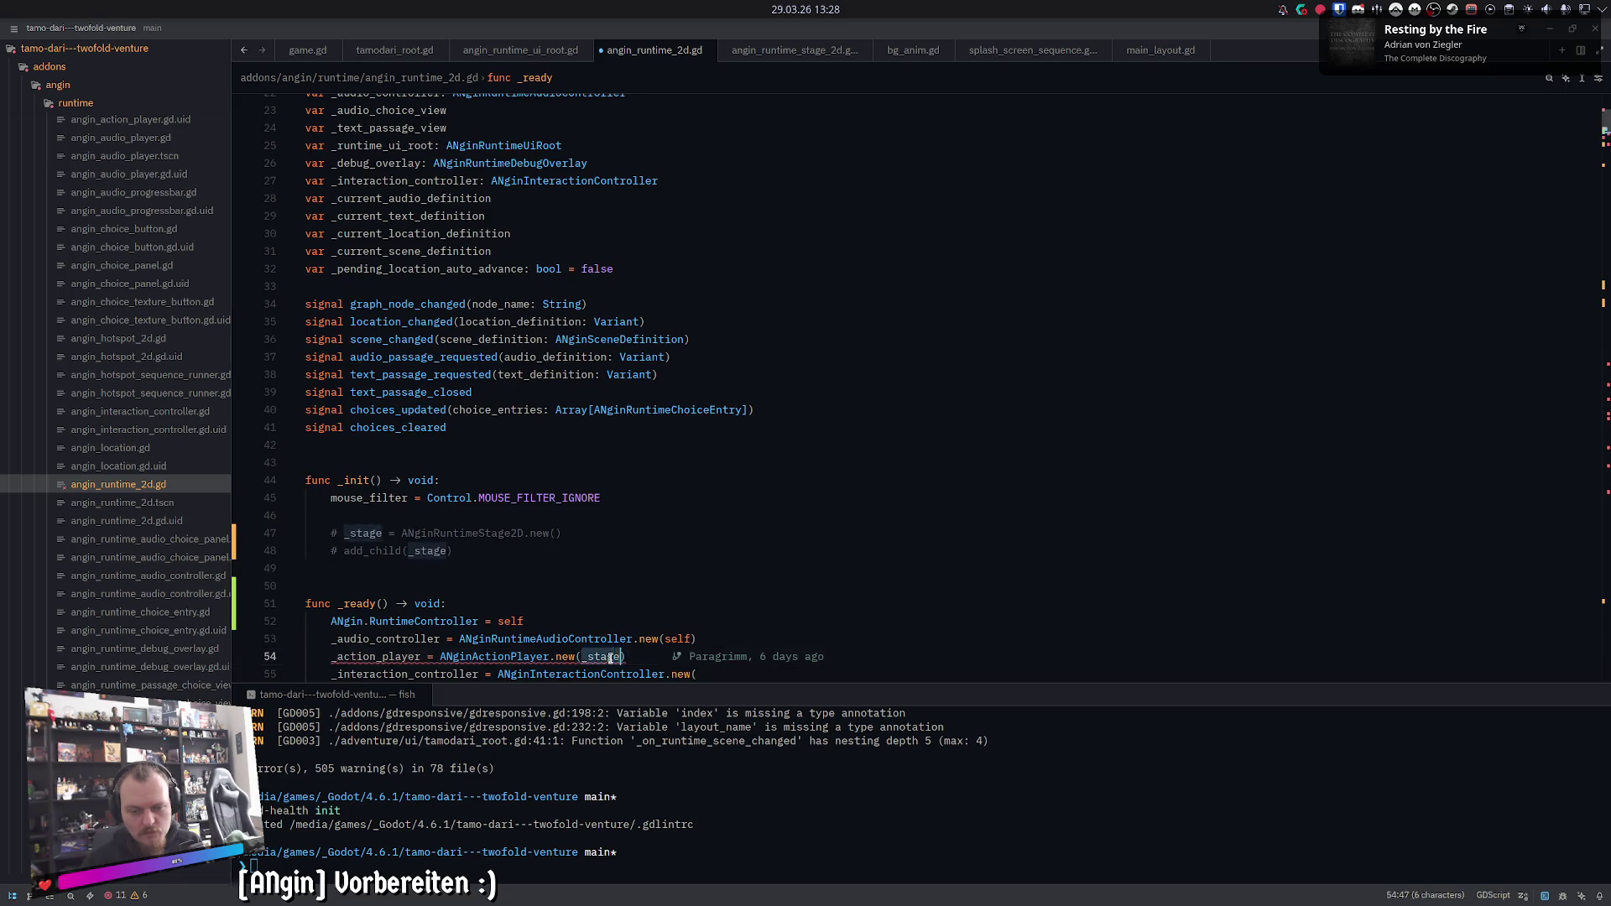
{"action": "key", "text": "ctrl+v"}
Change the _runtime_ui_root type from ANginRuntimeUiRoot to Control
{"action": "scroll", "coordinate": [776, 584], "scroll_direction": "down", "scroll_amount": 3}
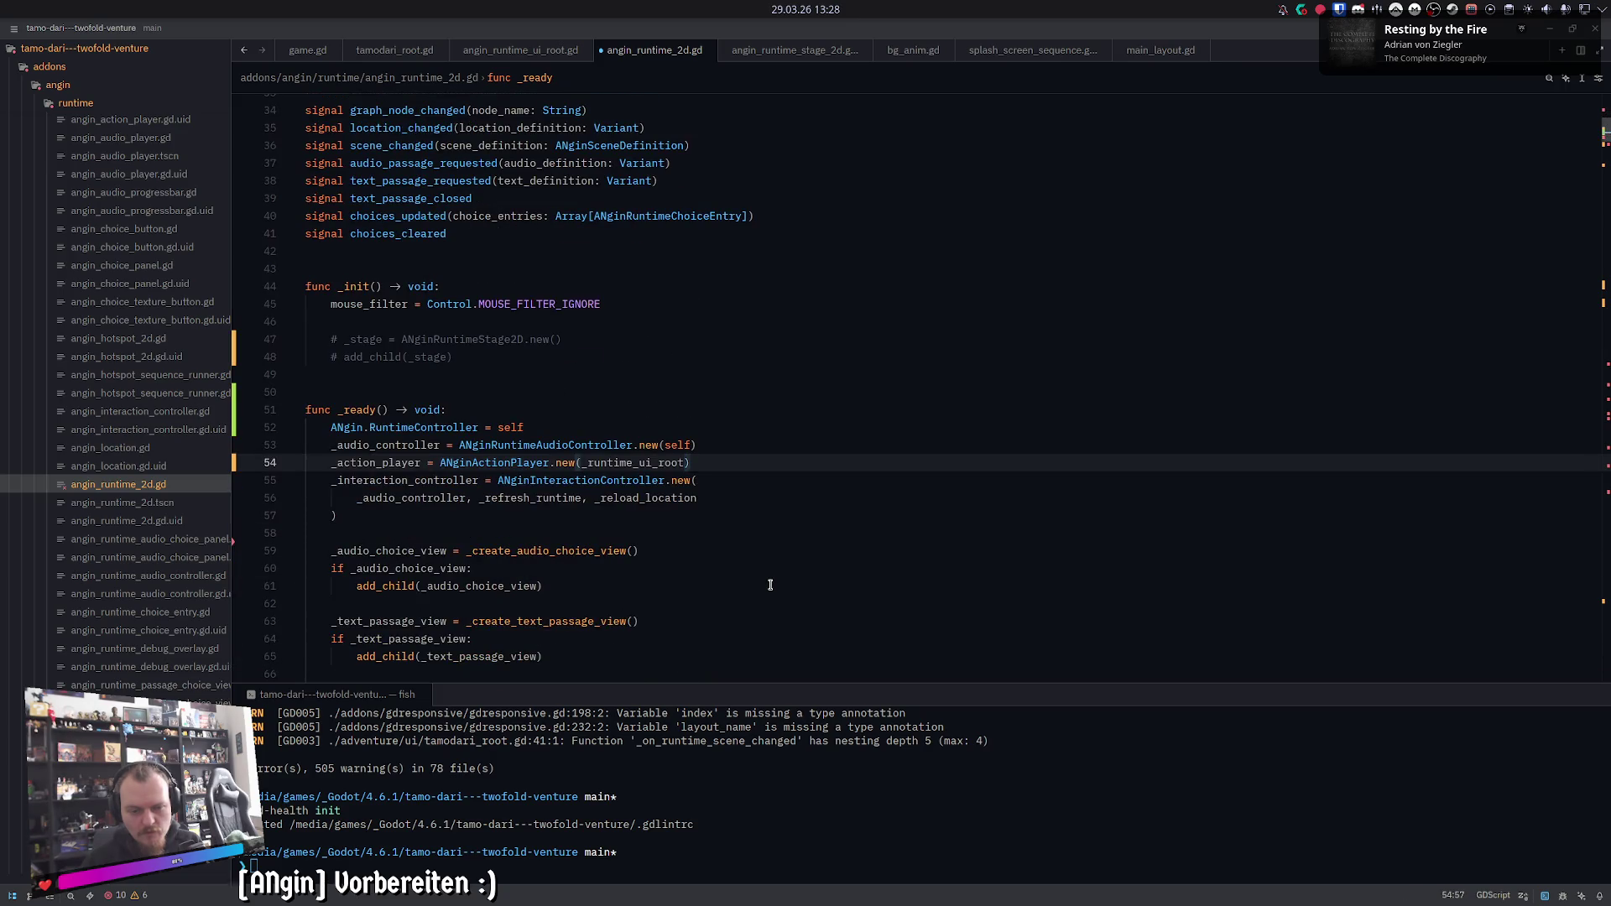
{"action": "scroll", "coordinate": [771, 585], "scroll_direction": "down", "scroll_amount": 3}
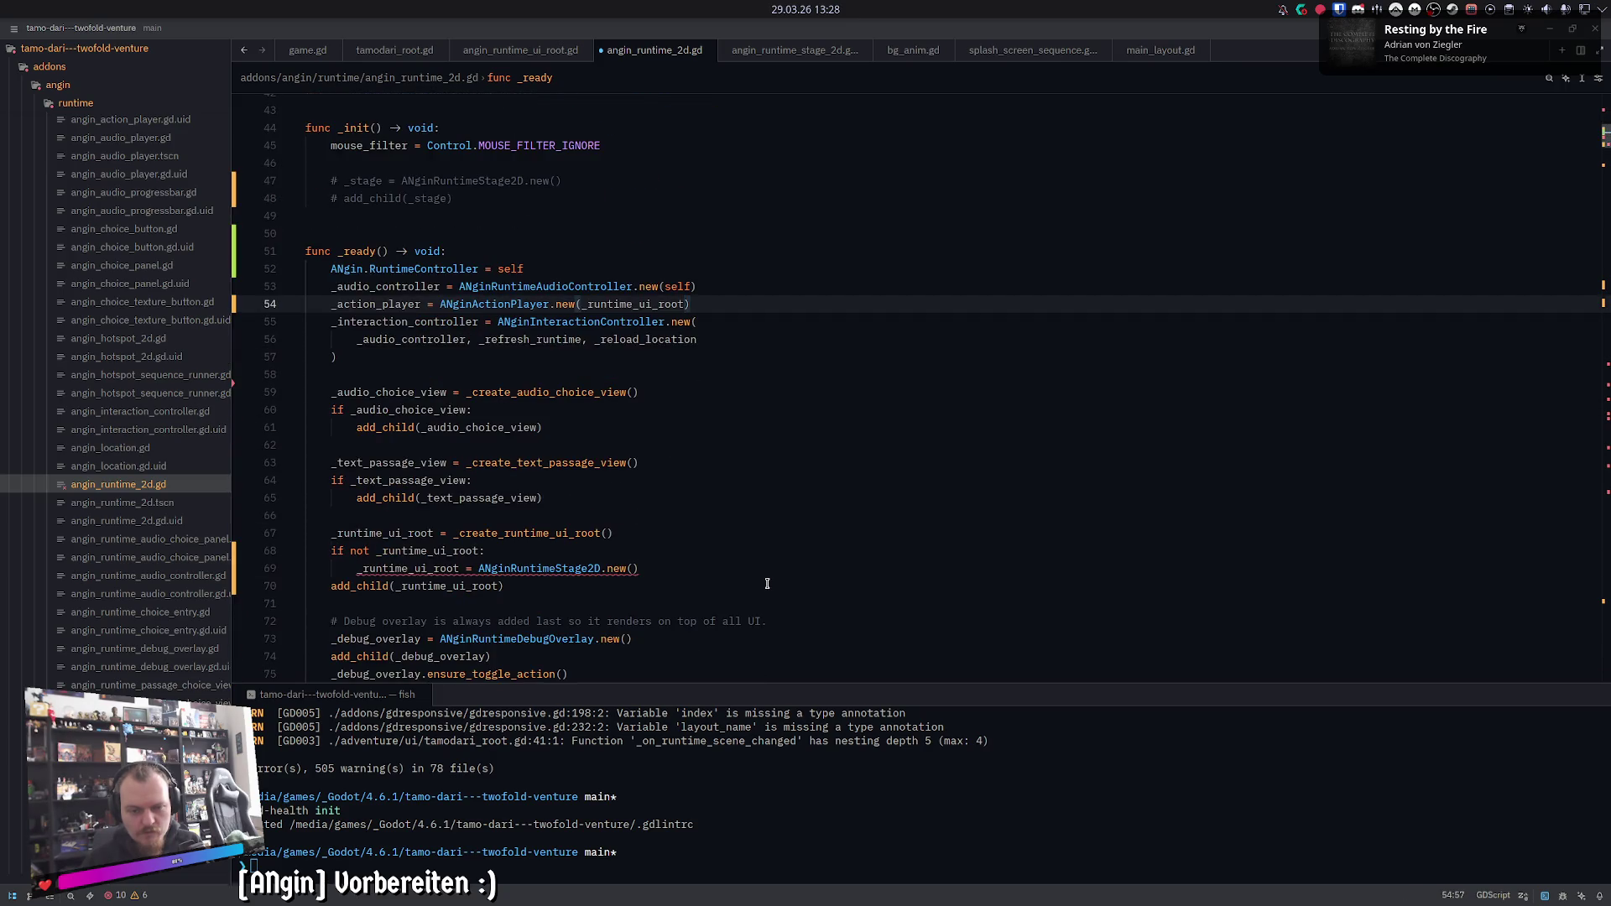
{"action": "scroll", "coordinate": [766, 583], "scroll_direction": "down", "scroll_amount": 1}
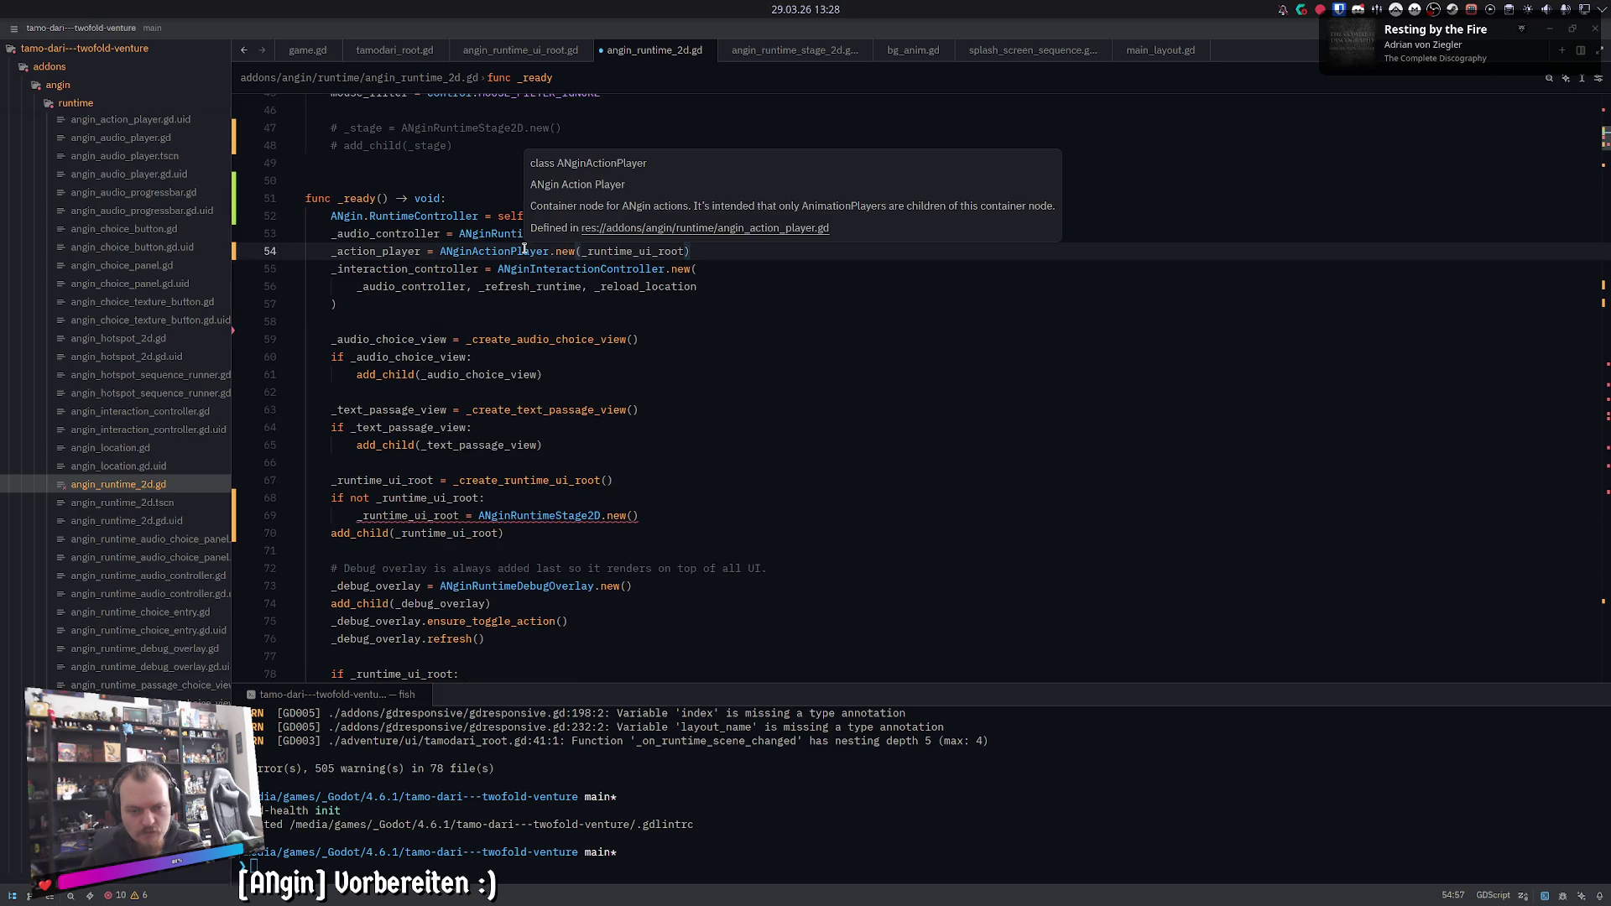
{"action": "scroll", "coordinate": [691, 470], "scroll_direction": "down", "scroll_amount": 1}
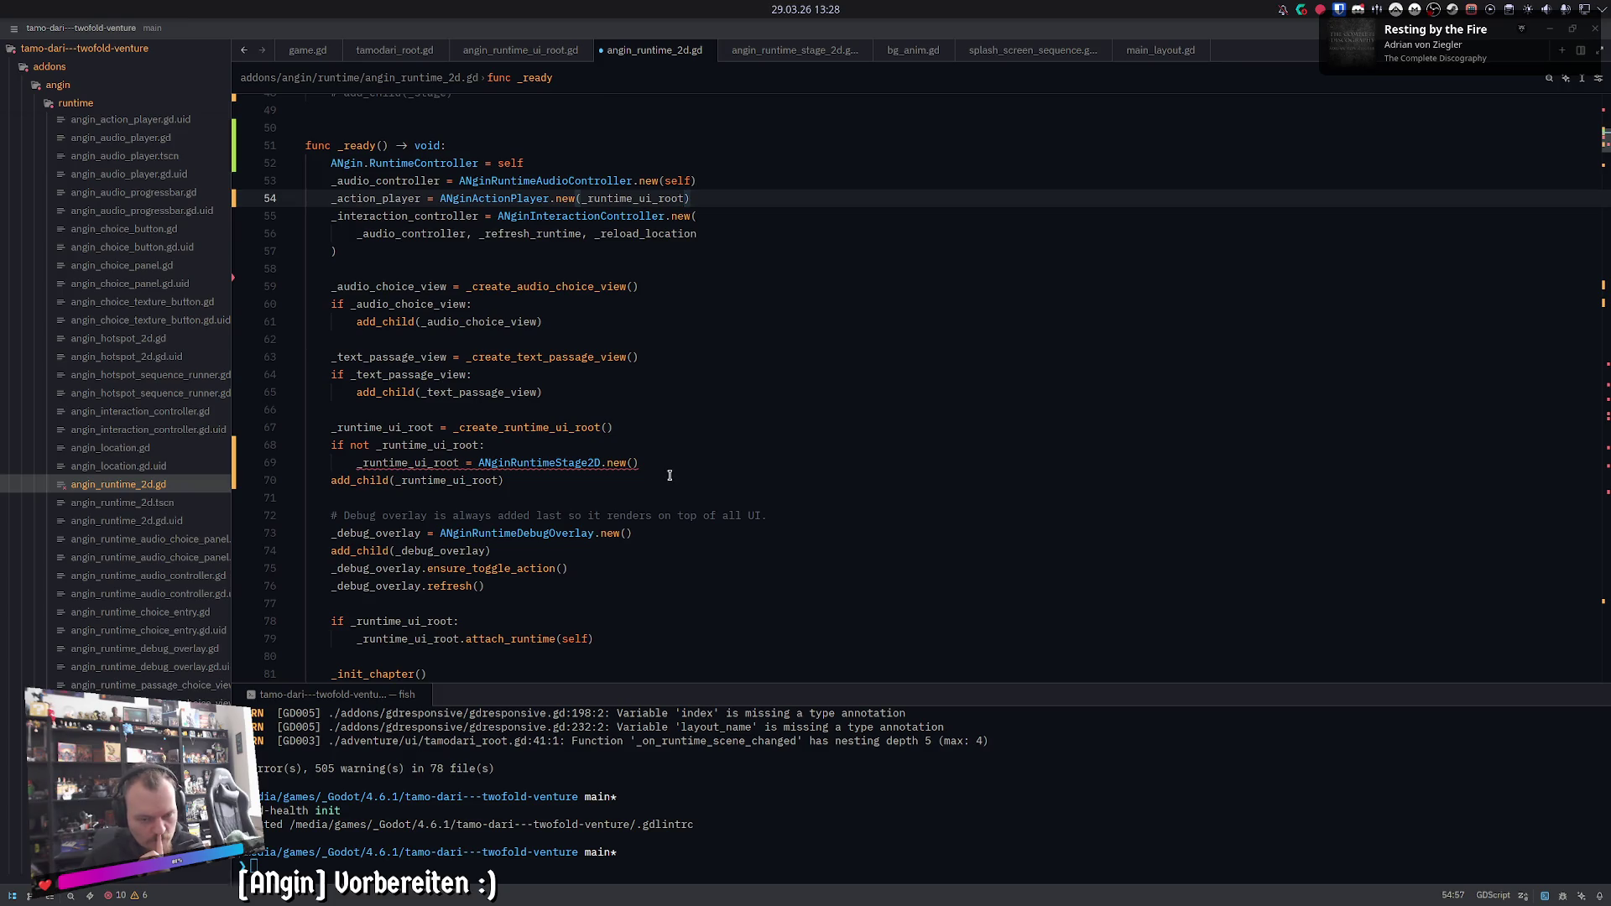
{"action": "scroll", "coordinate": [635, 504], "scroll_direction": "up", "scroll_amount": 11}
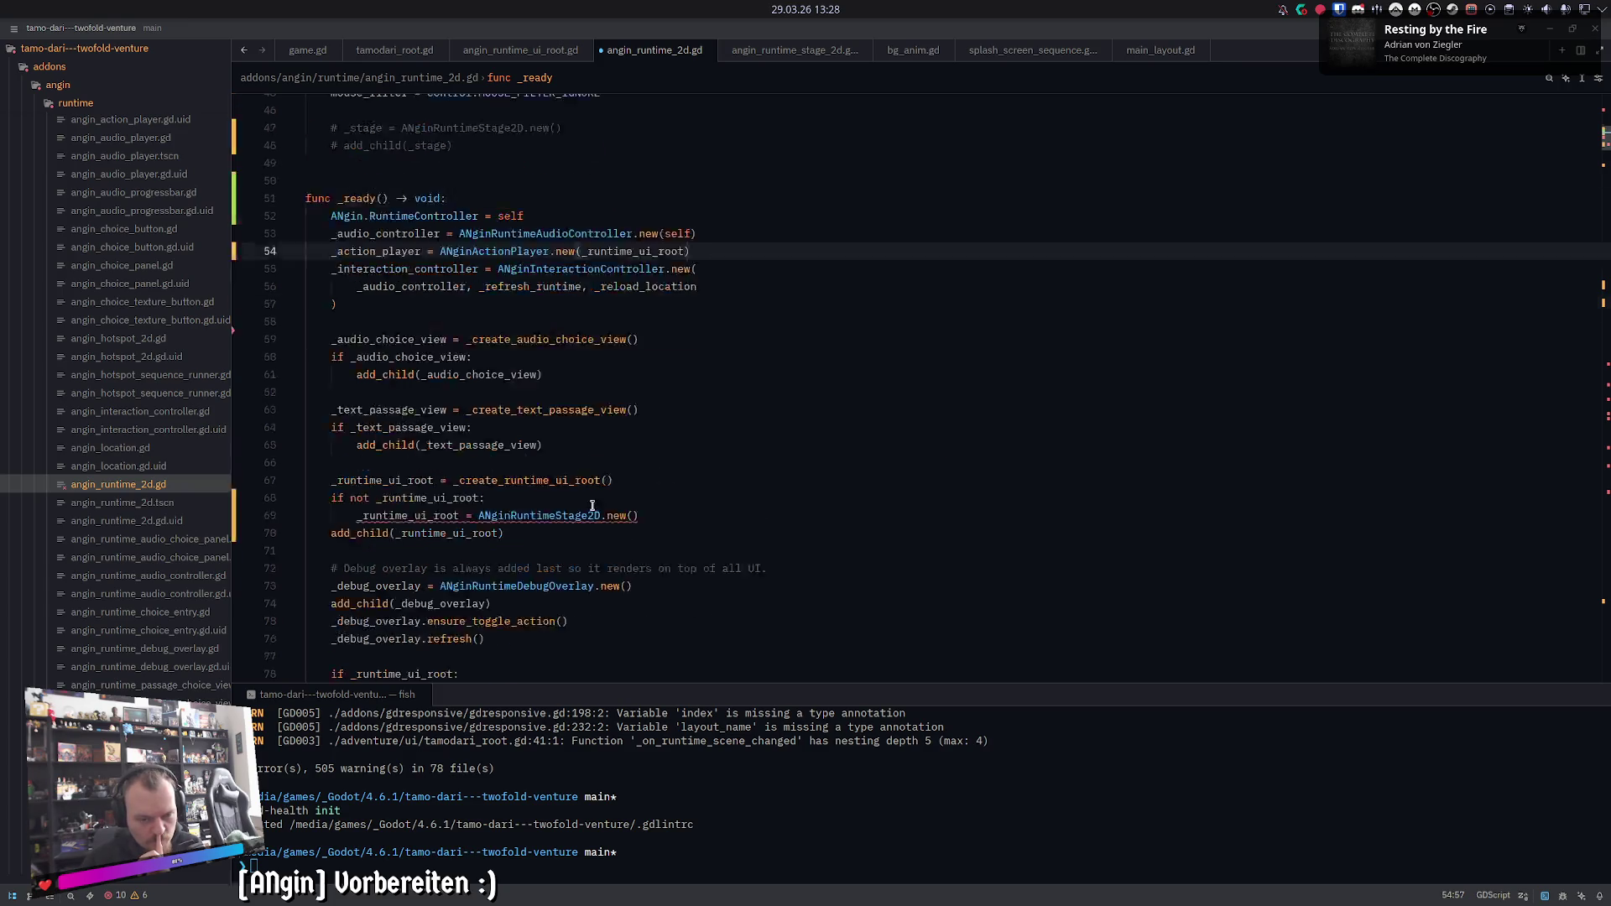
{"action": "scroll", "coordinate": [634, 541], "scroll_direction": "up", "scroll_amount": 3}
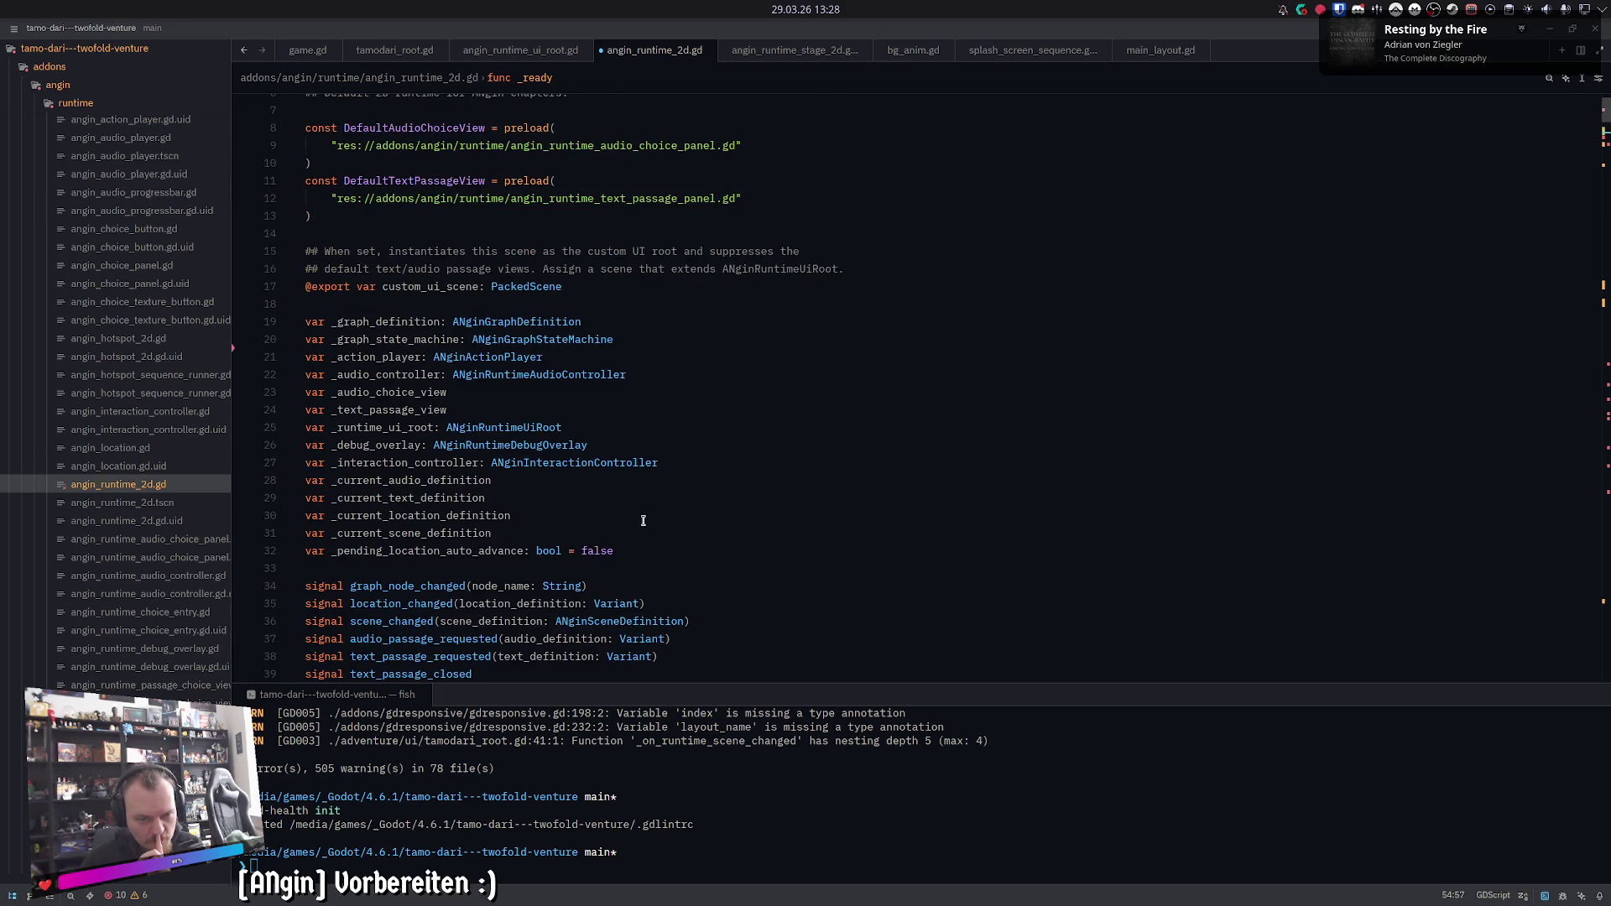
{"action": "double_click", "coordinate": [495, 428]}
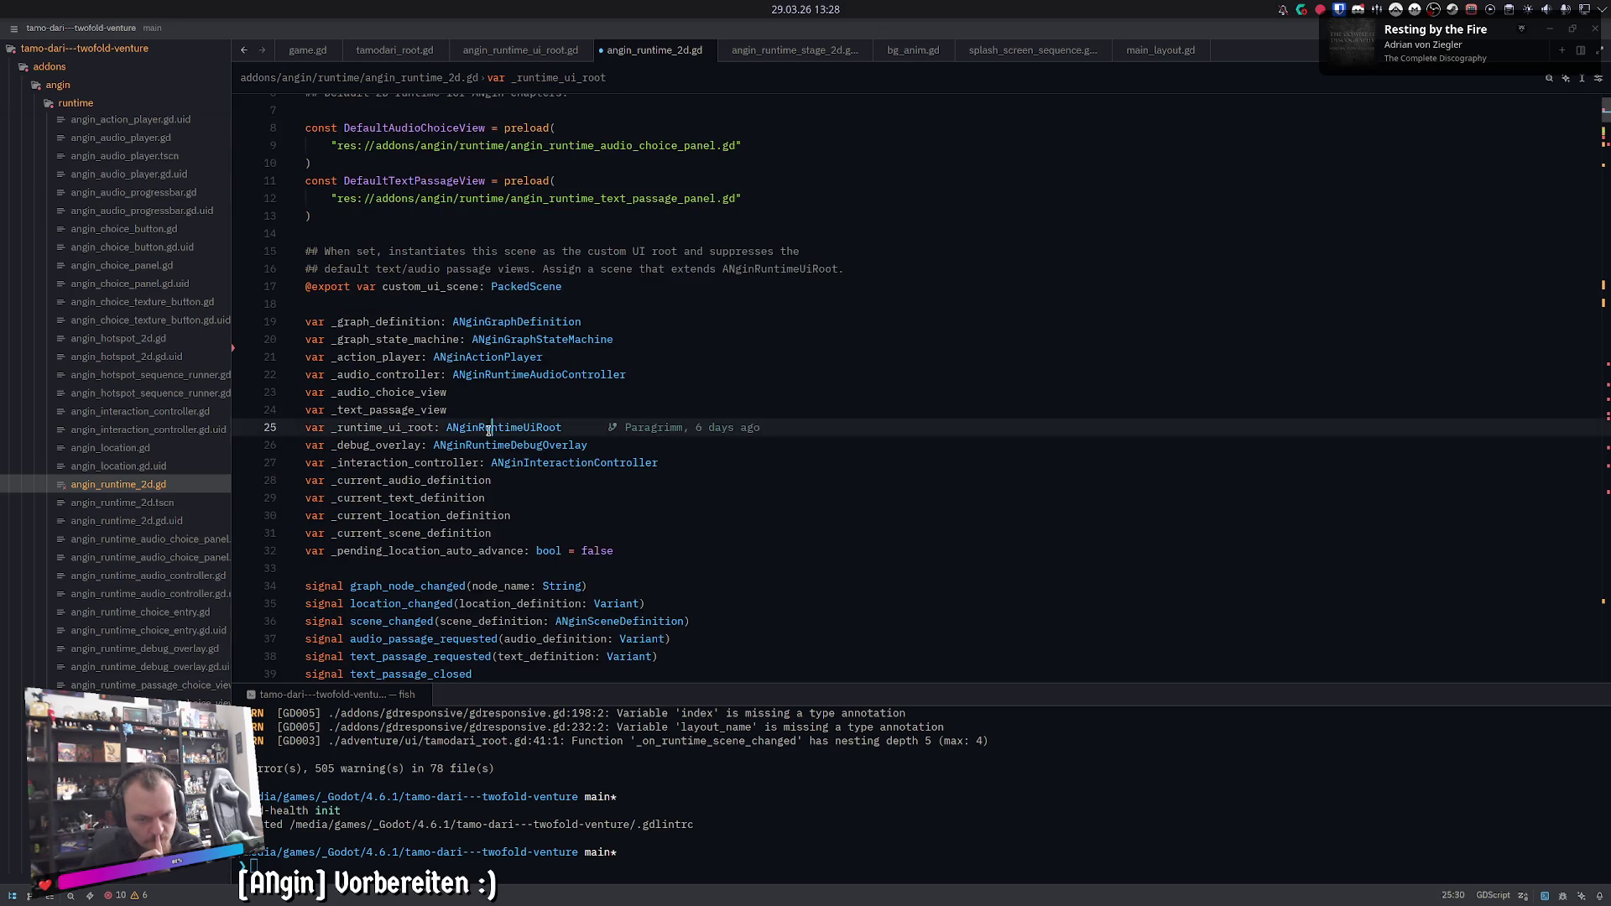
{"action": "type", "text": "Control"}
{"action": "key", "text": "Return"}
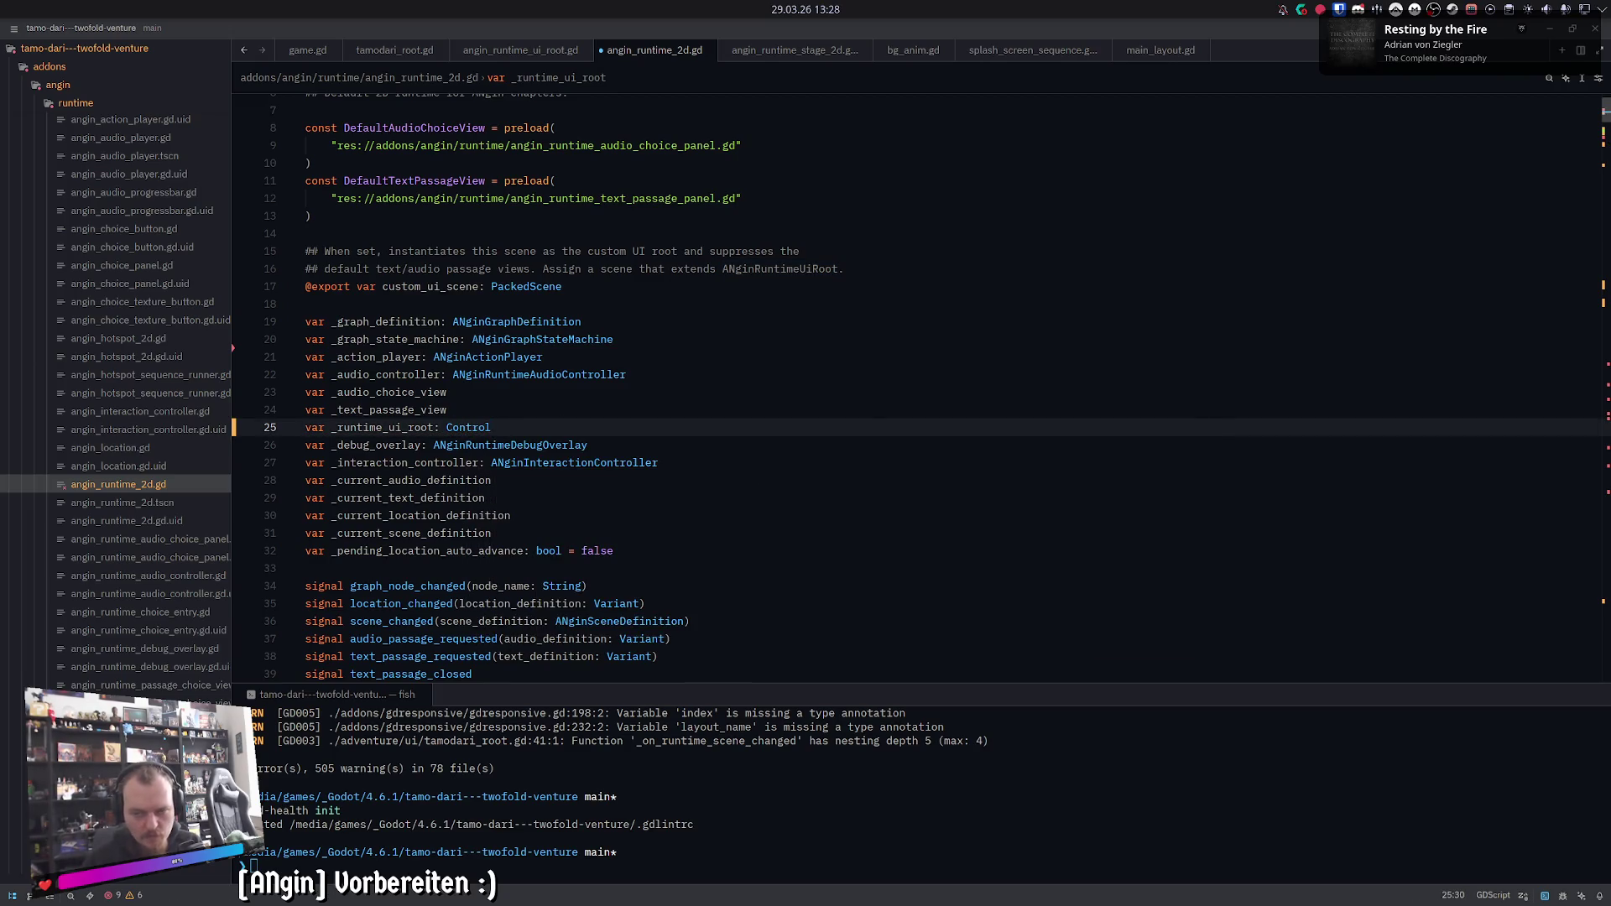
Comment out line 372 in _reload_location
{"action": "scroll", "coordinate": [782, 483], "scroll_direction": "down", "scroll_amount": 12}
{"action": "scroll", "coordinate": [781, 483], "scroll_direction": "down", "scroll_amount": 15}
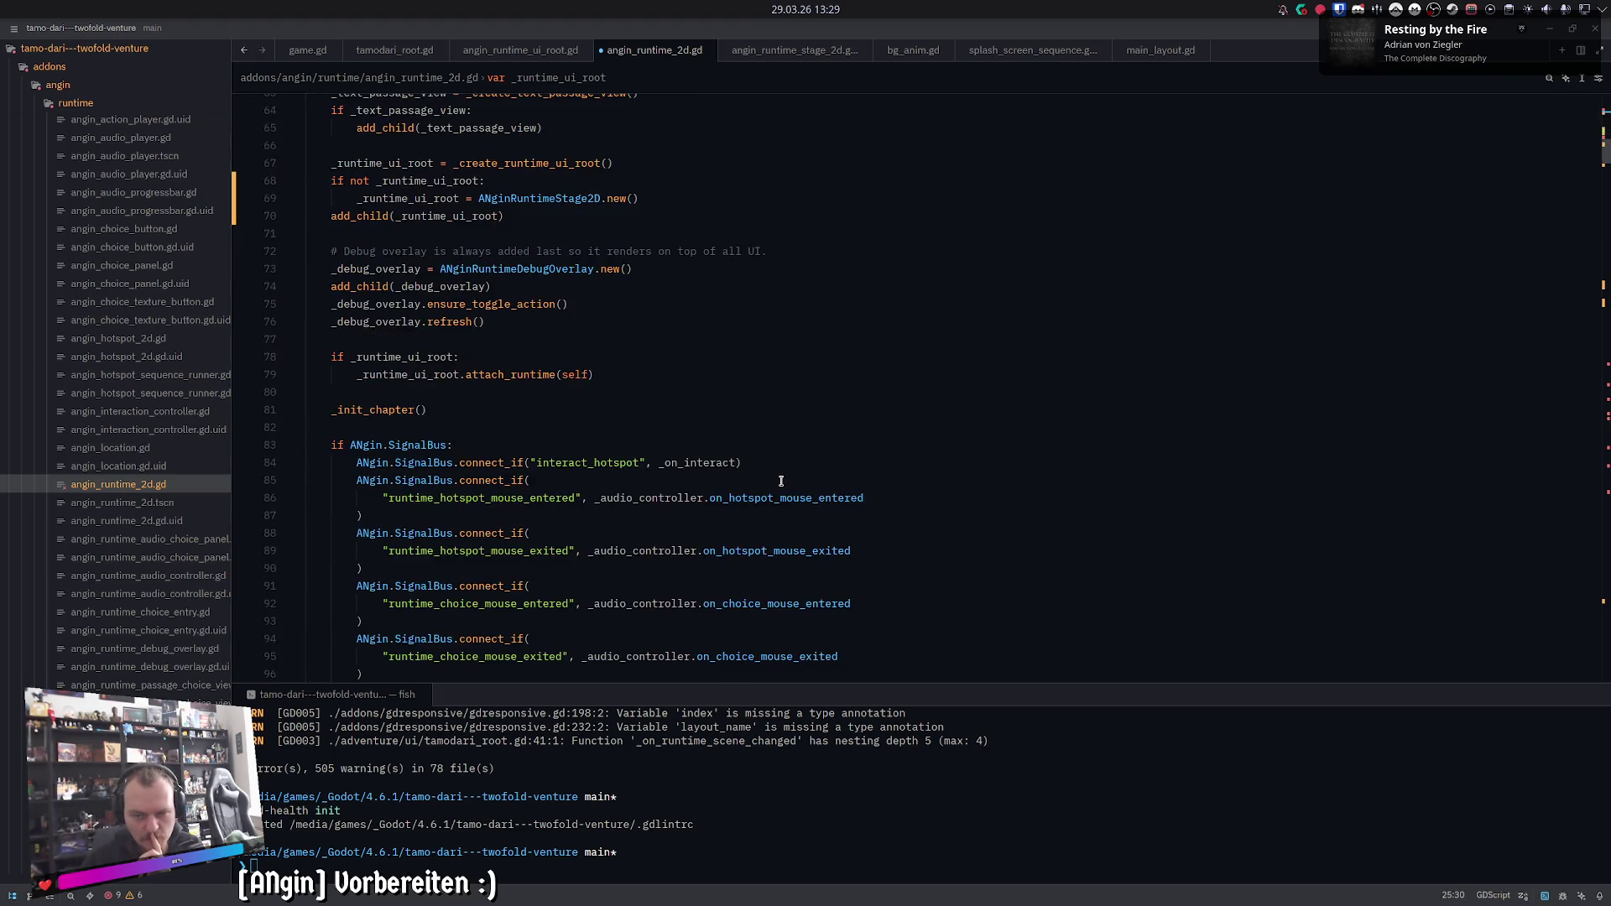
{"action": "left_click_drag", "start_coordinate": [1607, 169], "coordinate": [1607, 367]}
{"action": "left_click", "coordinate": [738, 327]}
{"action": "left_click", "coordinate": [738, 310]}
{"action": "key", "text": "ctrl+slash"}
{"action": "scroll", "coordinate": [770, 365], "scroll_direction": "down", "scroll_amount": 5}
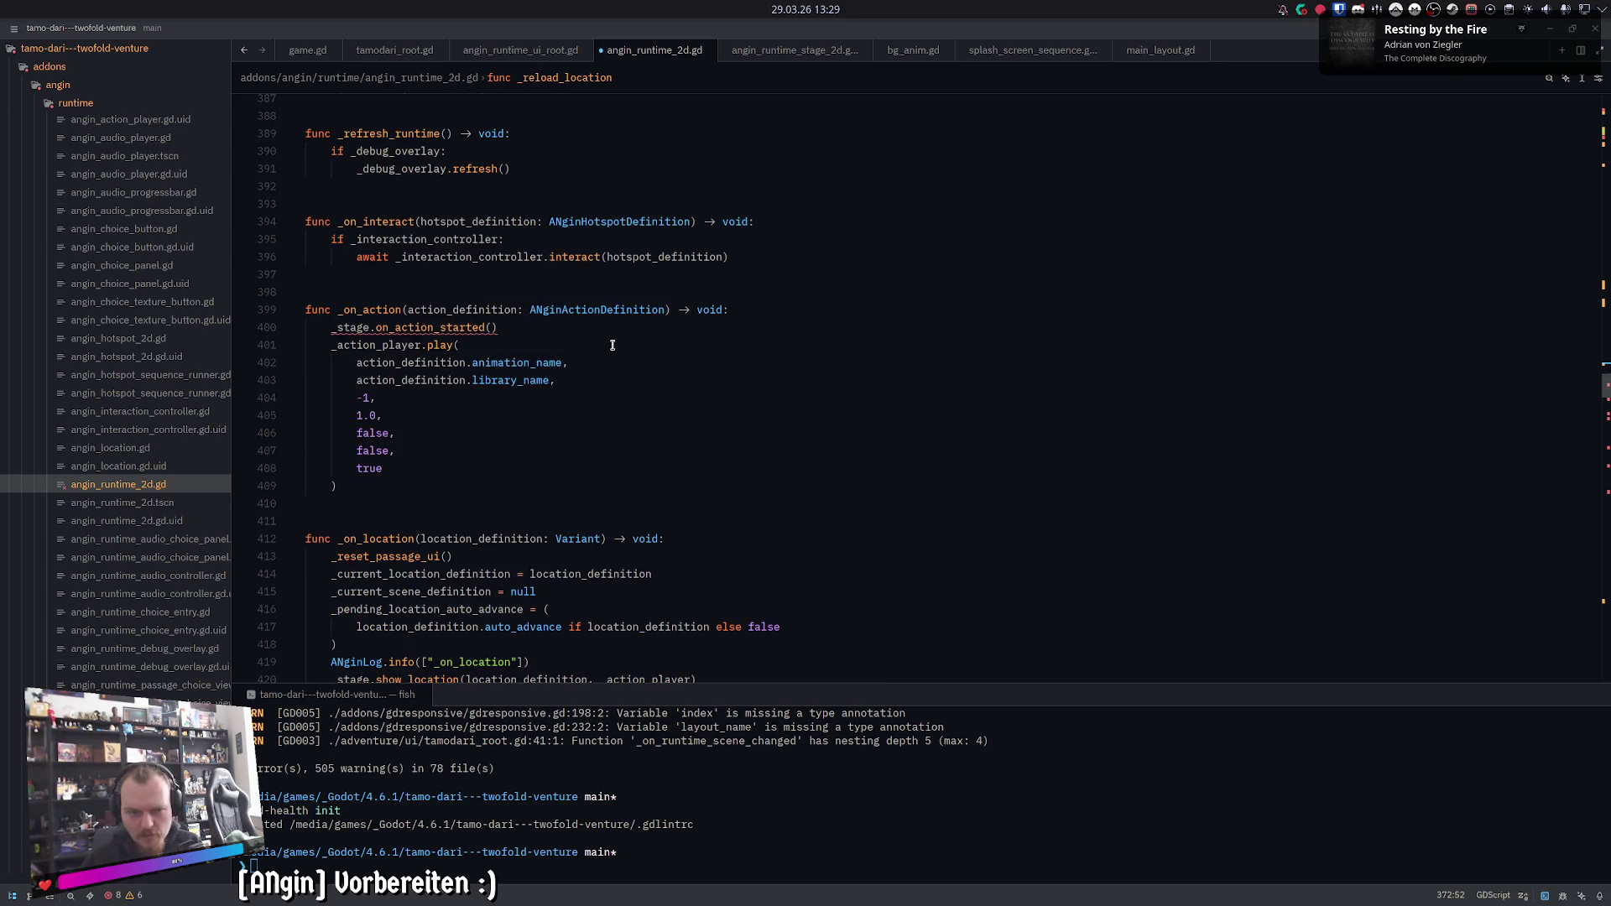
Comment out the _stage on_action_started, show_location, play_location_transition and show_scene calls
{"action": "left_click", "coordinate": [523, 329]}
{"action": "key", "text": "ctrl+slash"}
{"action": "scroll", "coordinate": [705, 380], "scroll_direction": "down", "scroll_amount": 5}
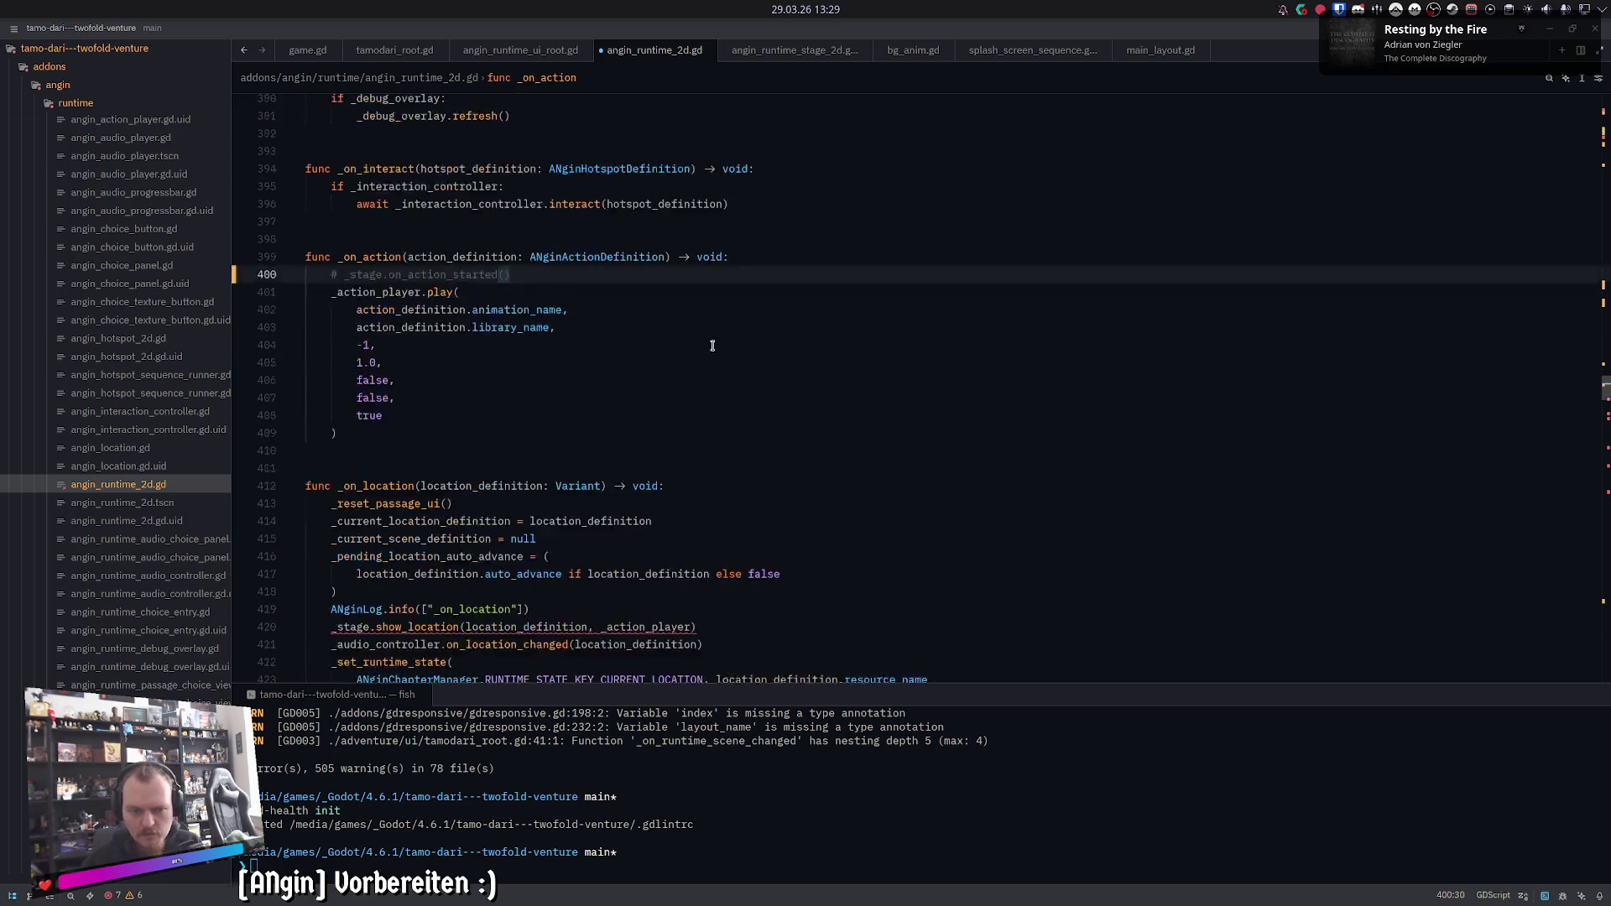
{"action": "left_click", "coordinate": [493, 256]}
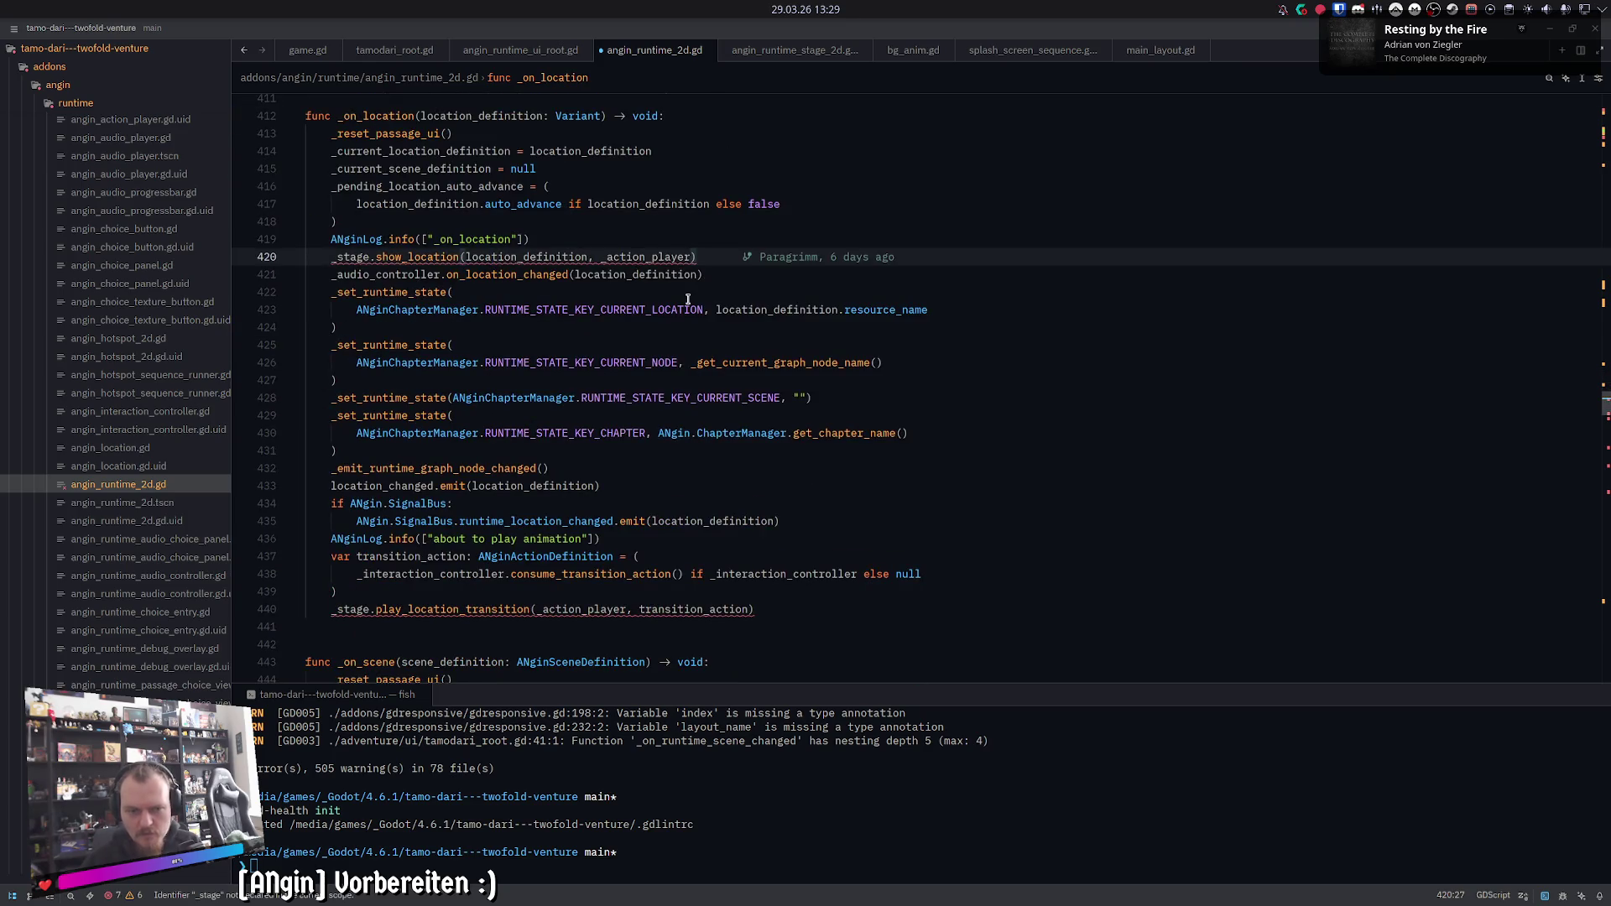
{"action": "key", "text": "ctrl+slash"}
{"action": "scroll", "coordinate": [505, 257], "scroll_direction": "down", "scroll_amount": 3}
{"action": "left_click", "coordinate": [498, 344]}
{"action": "key", "text": "ctrl+slash"}
{"action": "left_click", "coordinate": [467, 468]}
{"action": "mouse_move", "coordinate": [610, 473]}
{"action": "key", "text": "ctrl+slash"}
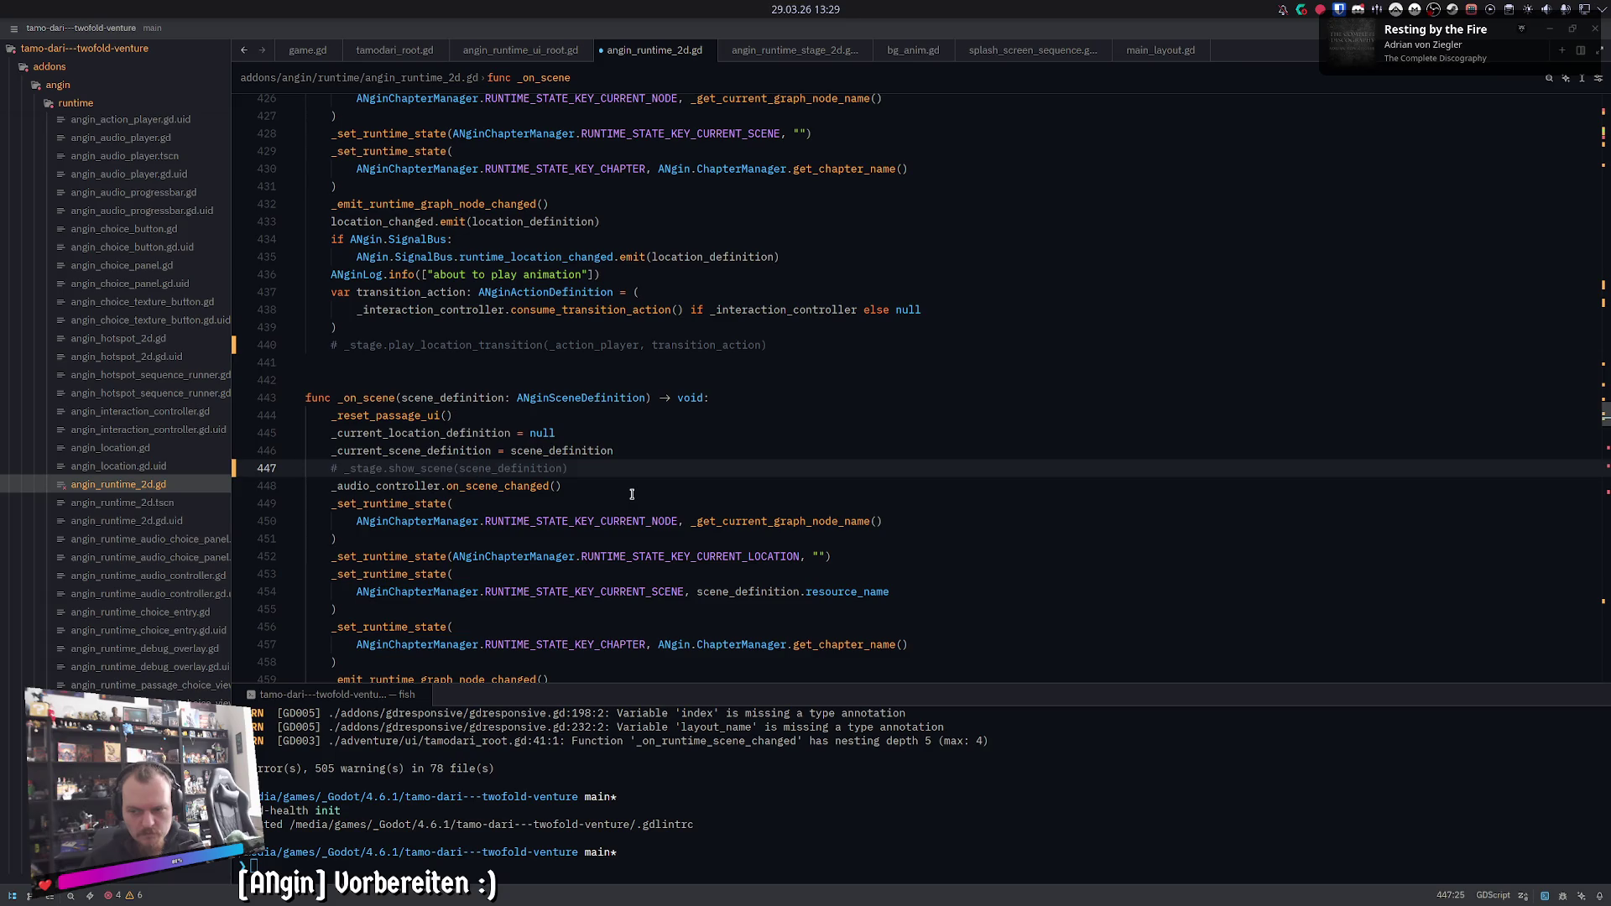
Comment out _stage.on_action_started in the _on_audio and _on_text handlers
{"action": "scroll", "coordinate": [632, 494], "scroll_direction": "down", "scroll_amount": 10}
{"action": "left_click", "coordinate": [414, 433]}
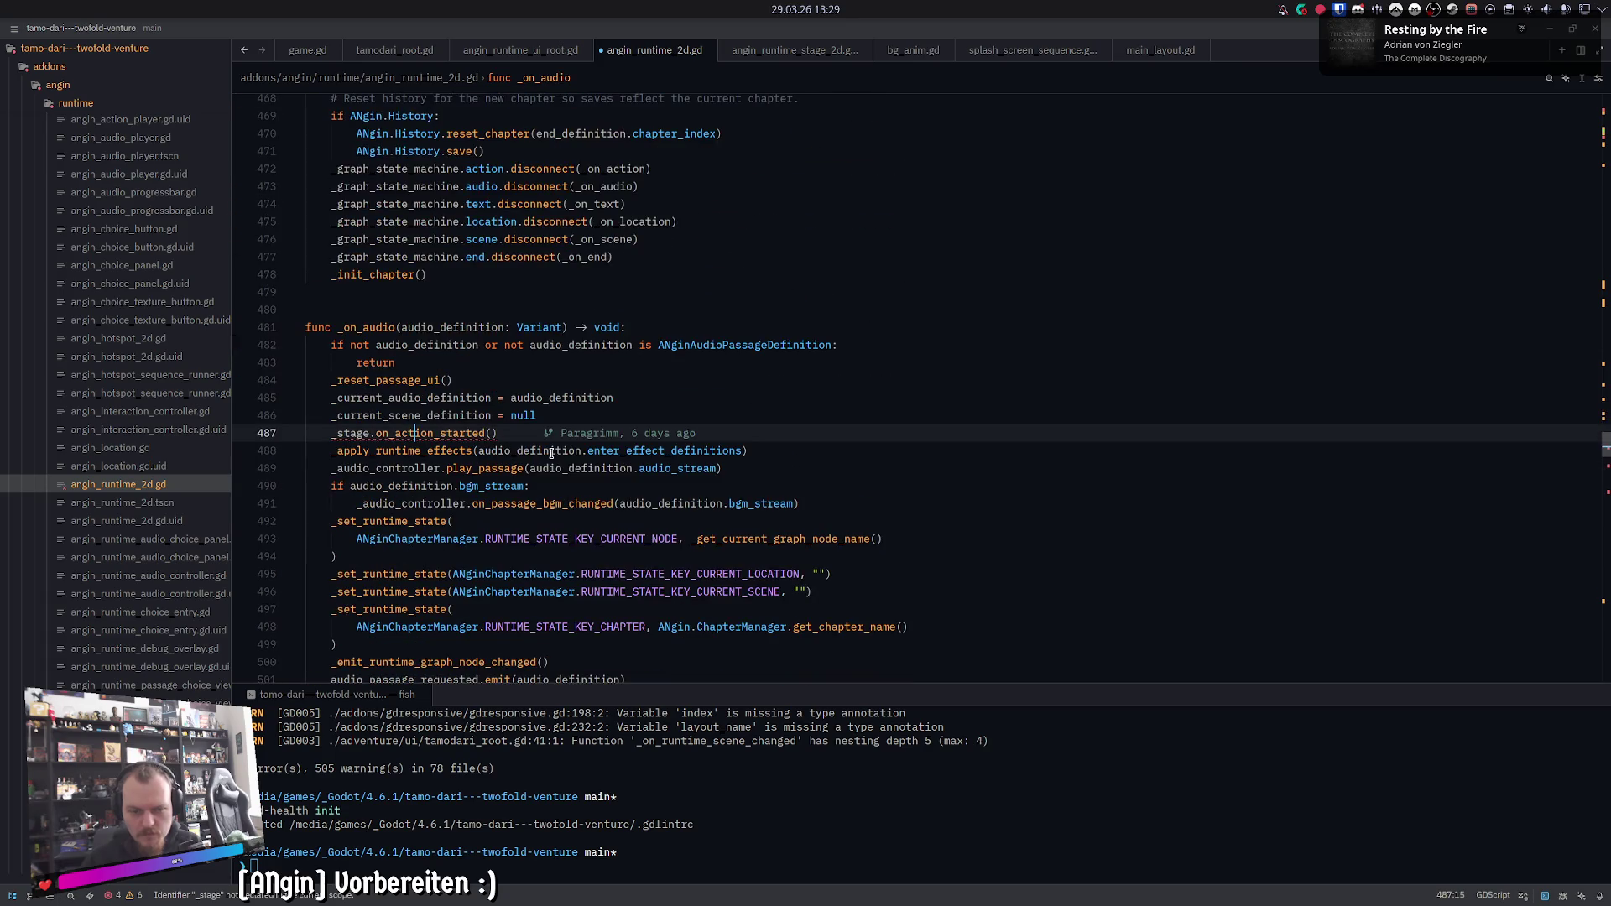
{"action": "key", "text": "ctrl+slash"}
{"action": "scroll", "coordinate": [557, 459], "scroll_direction": "down", "scroll_amount": 5}
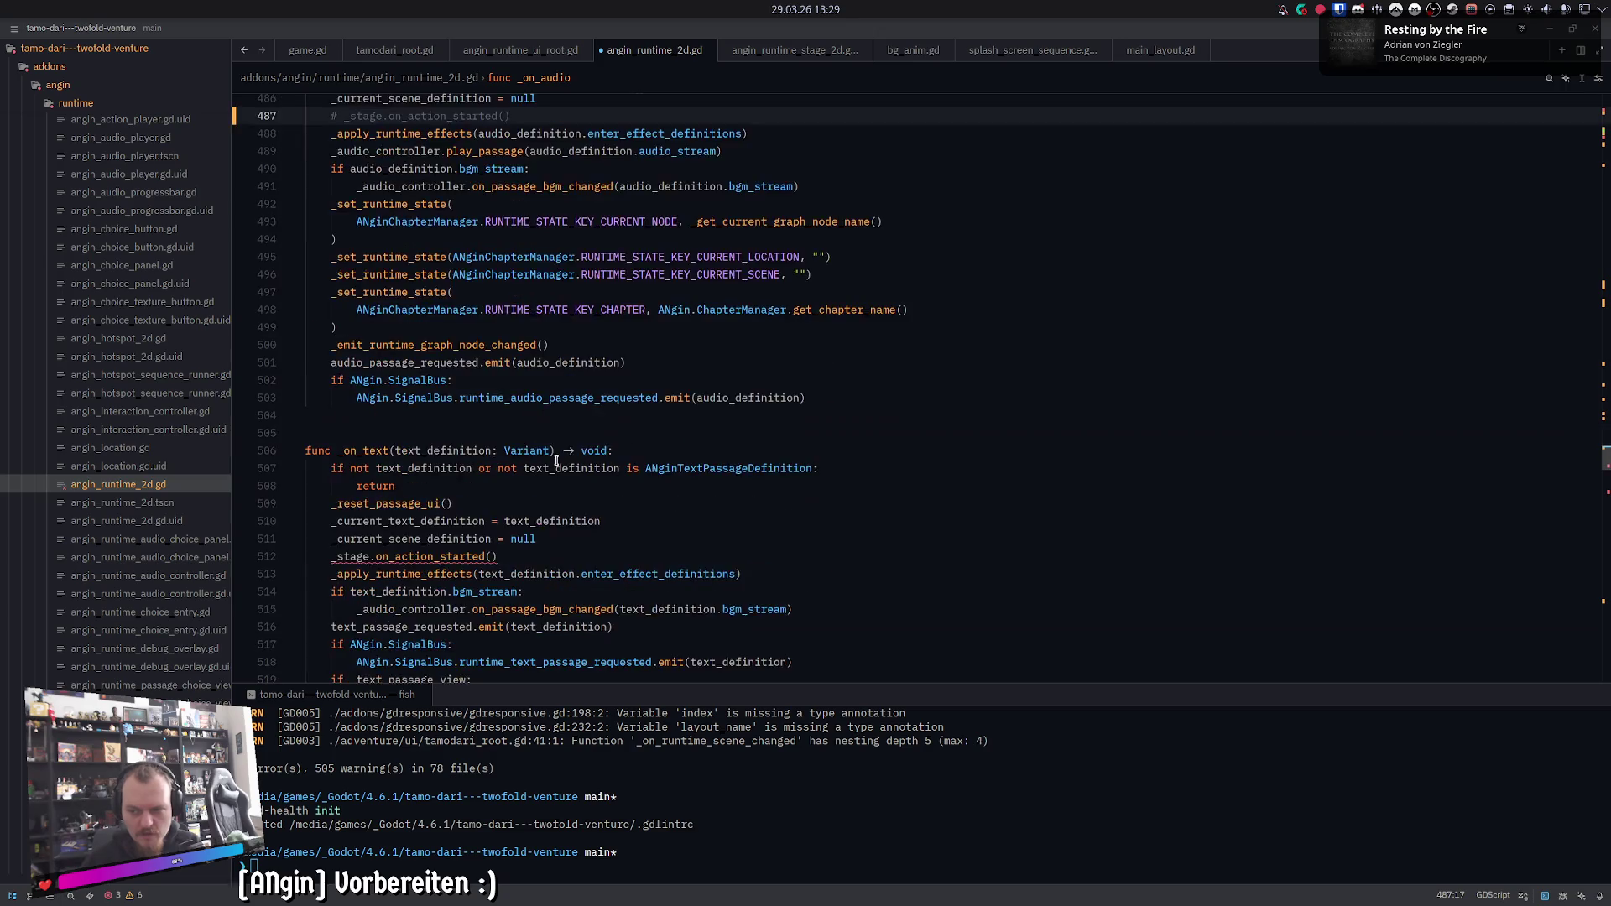
{"action": "scroll", "coordinate": [556, 460], "scroll_direction": "down", "scroll_amount": 4}
{"action": "left_click", "coordinate": [434, 345]}
{"action": "key", "text": "ctrl+slash"}
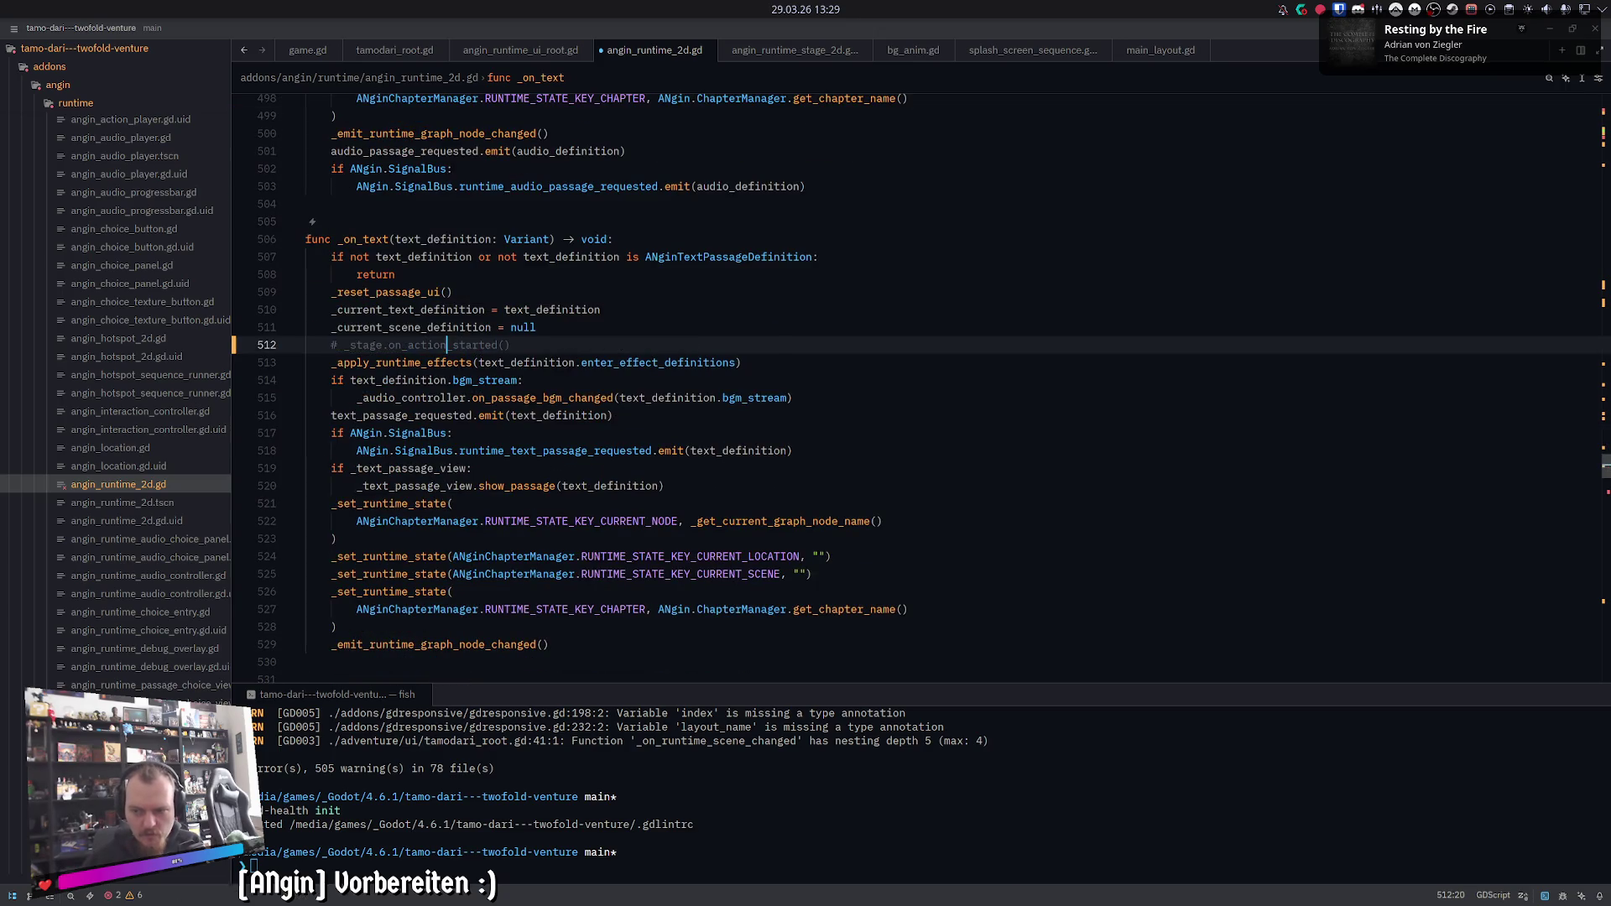
{"action": "scroll", "coordinate": [401, 521], "scroll_direction": "down", "scroll_amount": 8}
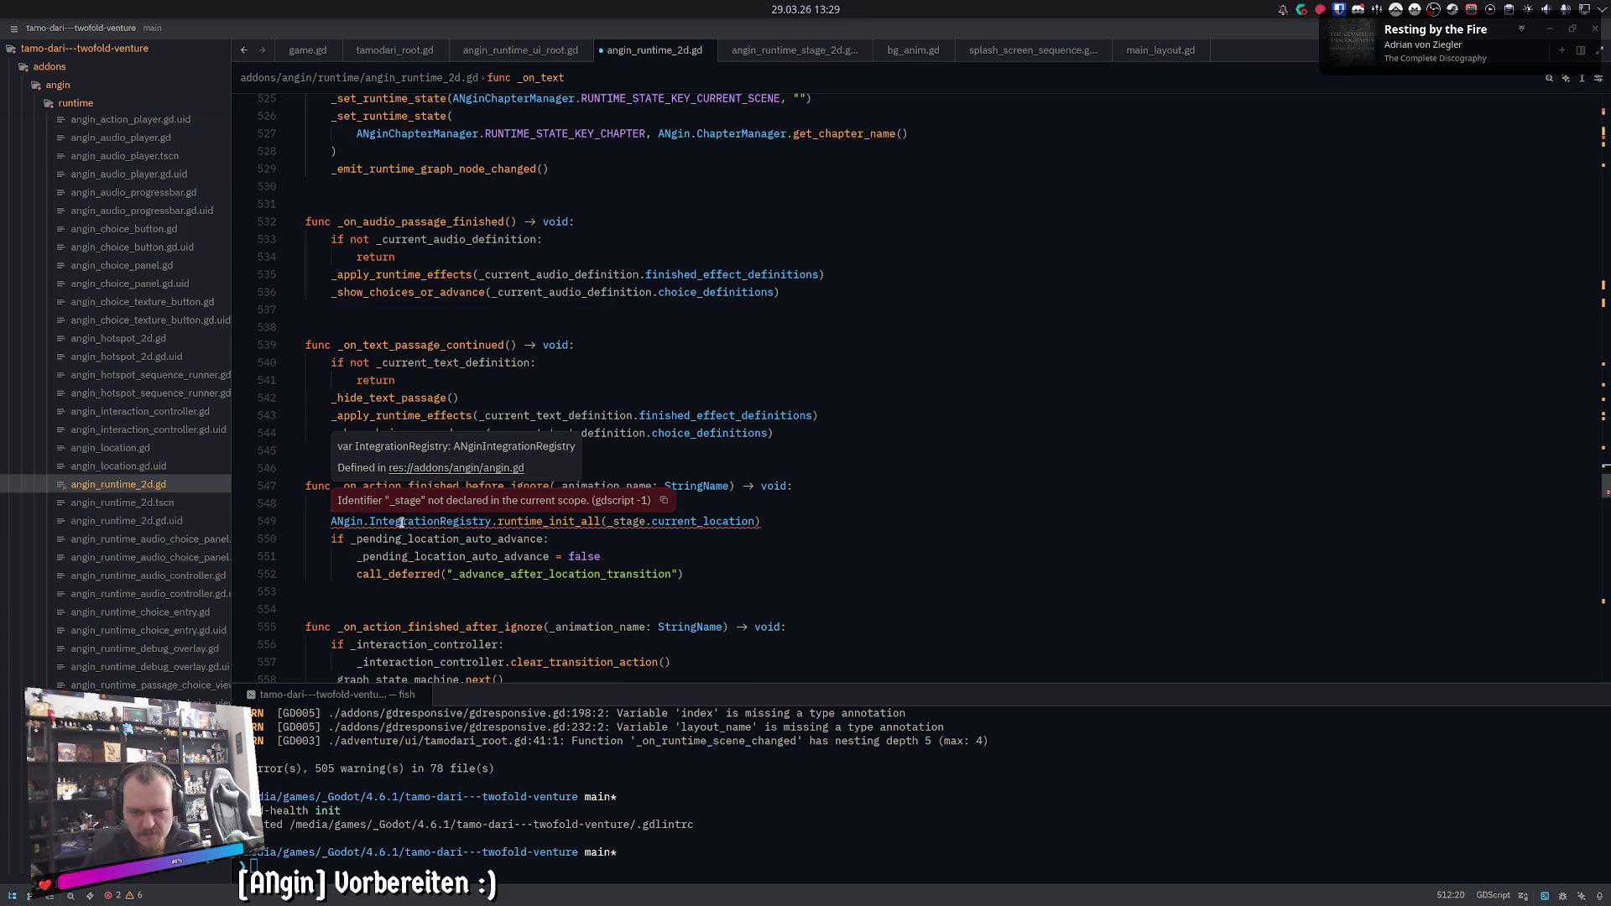
In _on_action_finished_before_ignore, comment out hide_previous_location and pass _runtime_ui_root to runtime_init_all
{"action": "left_click", "coordinate": [725, 567]}
{"action": "left_click", "coordinate": [440, 505]}
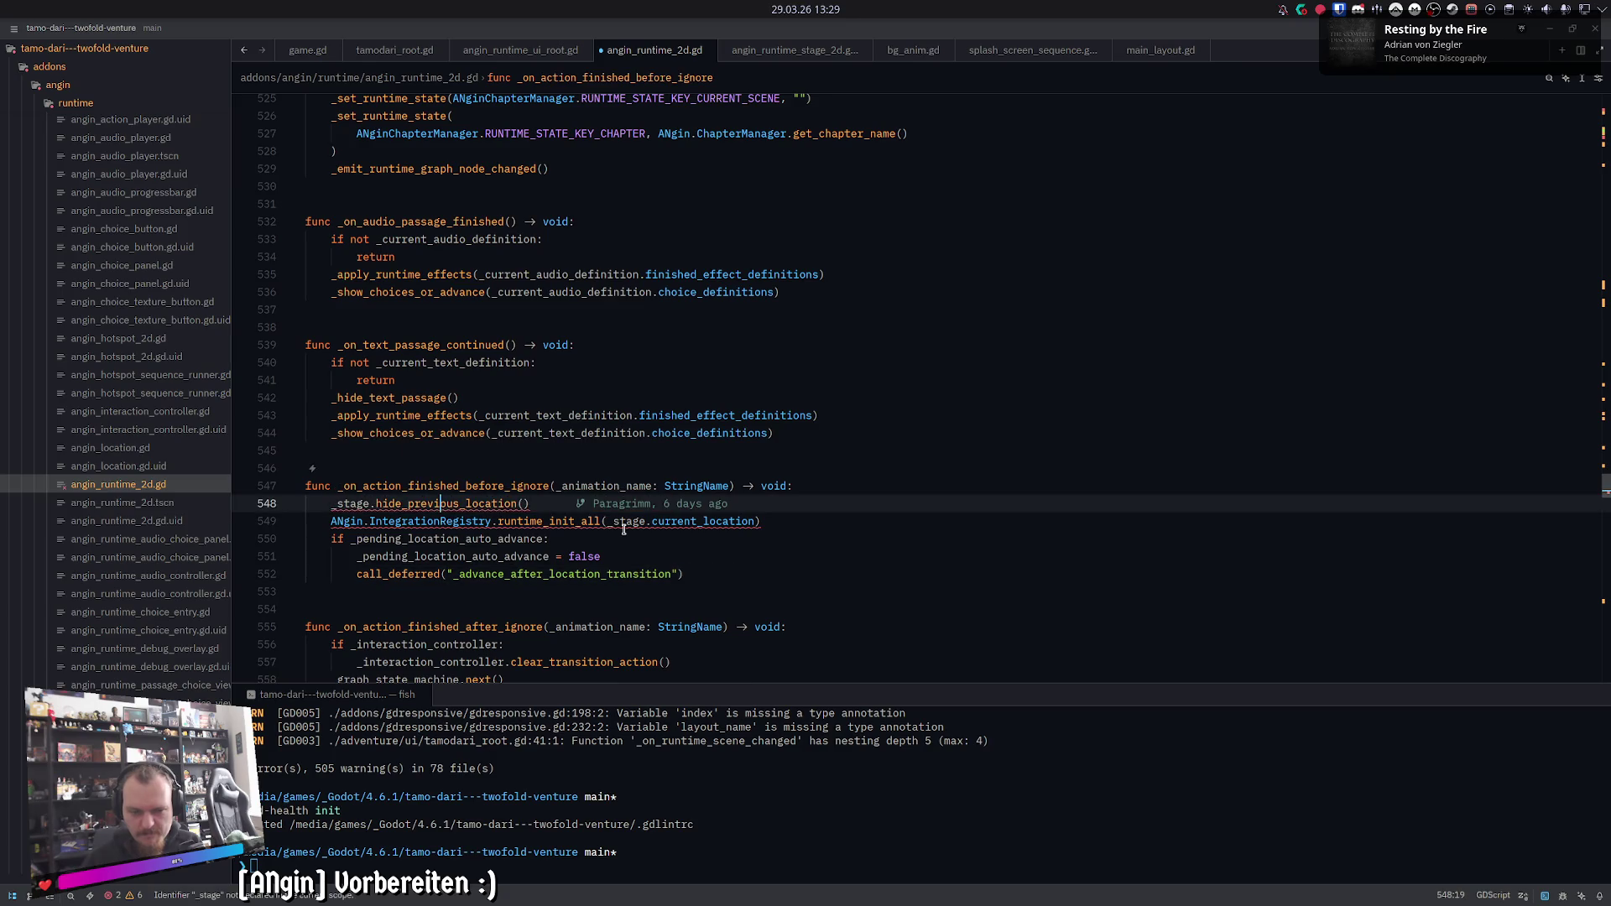
{"action": "key", "text": "ctrl+slash"}
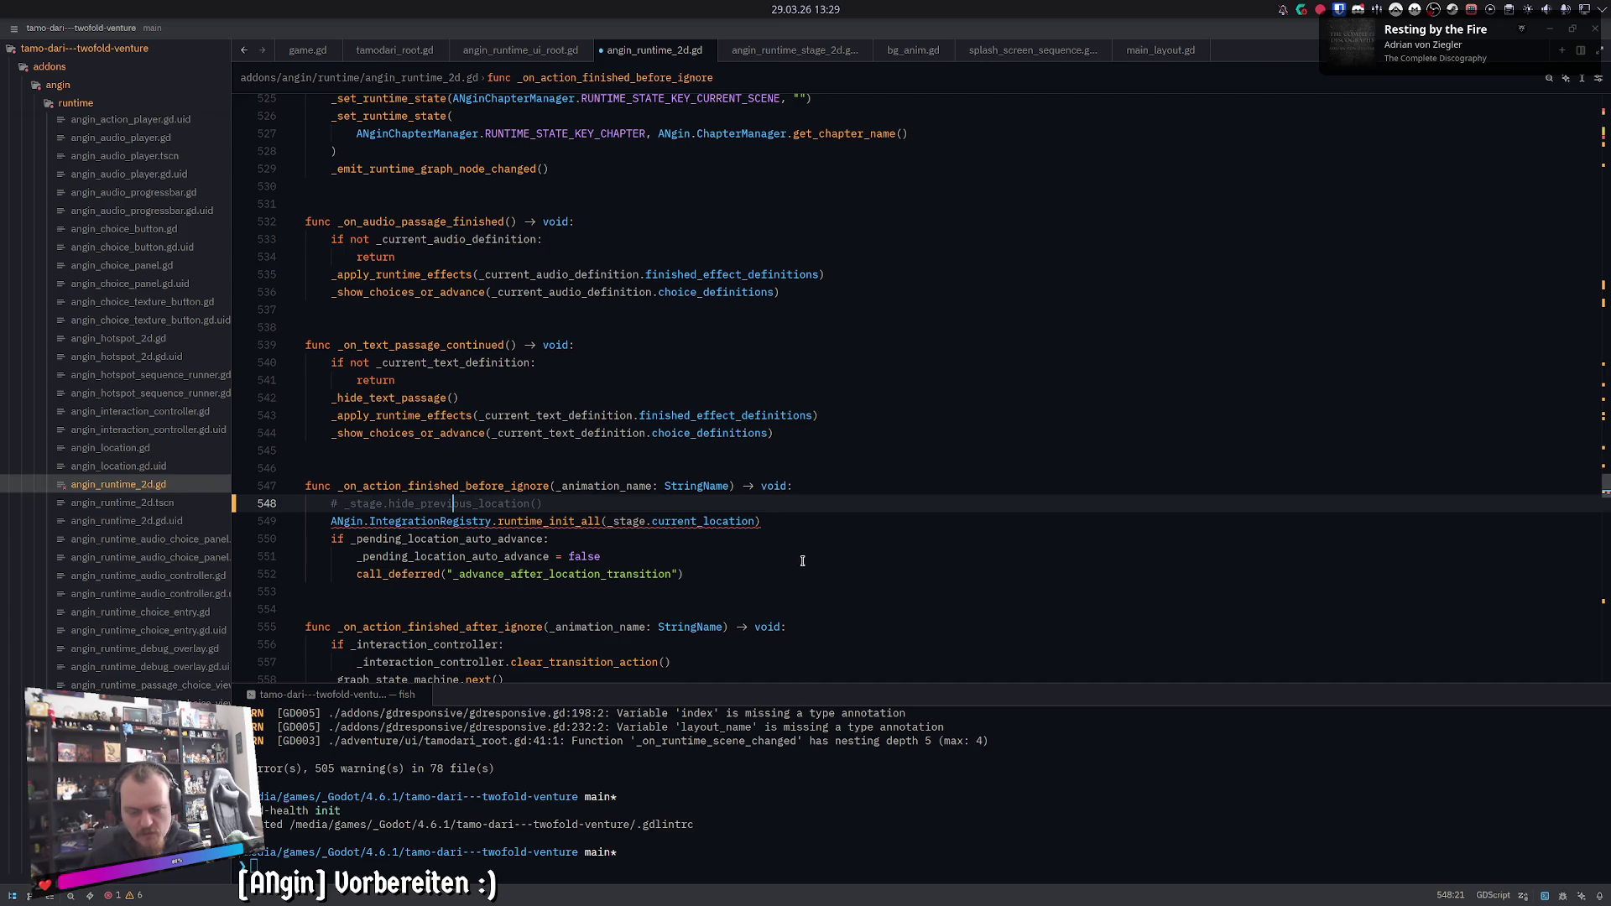
{"action": "double_click", "coordinate": [621, 521]}
{"action": "key", "text": "BackSpace"}
{"action": "type", "text": "_runtime_ui"}
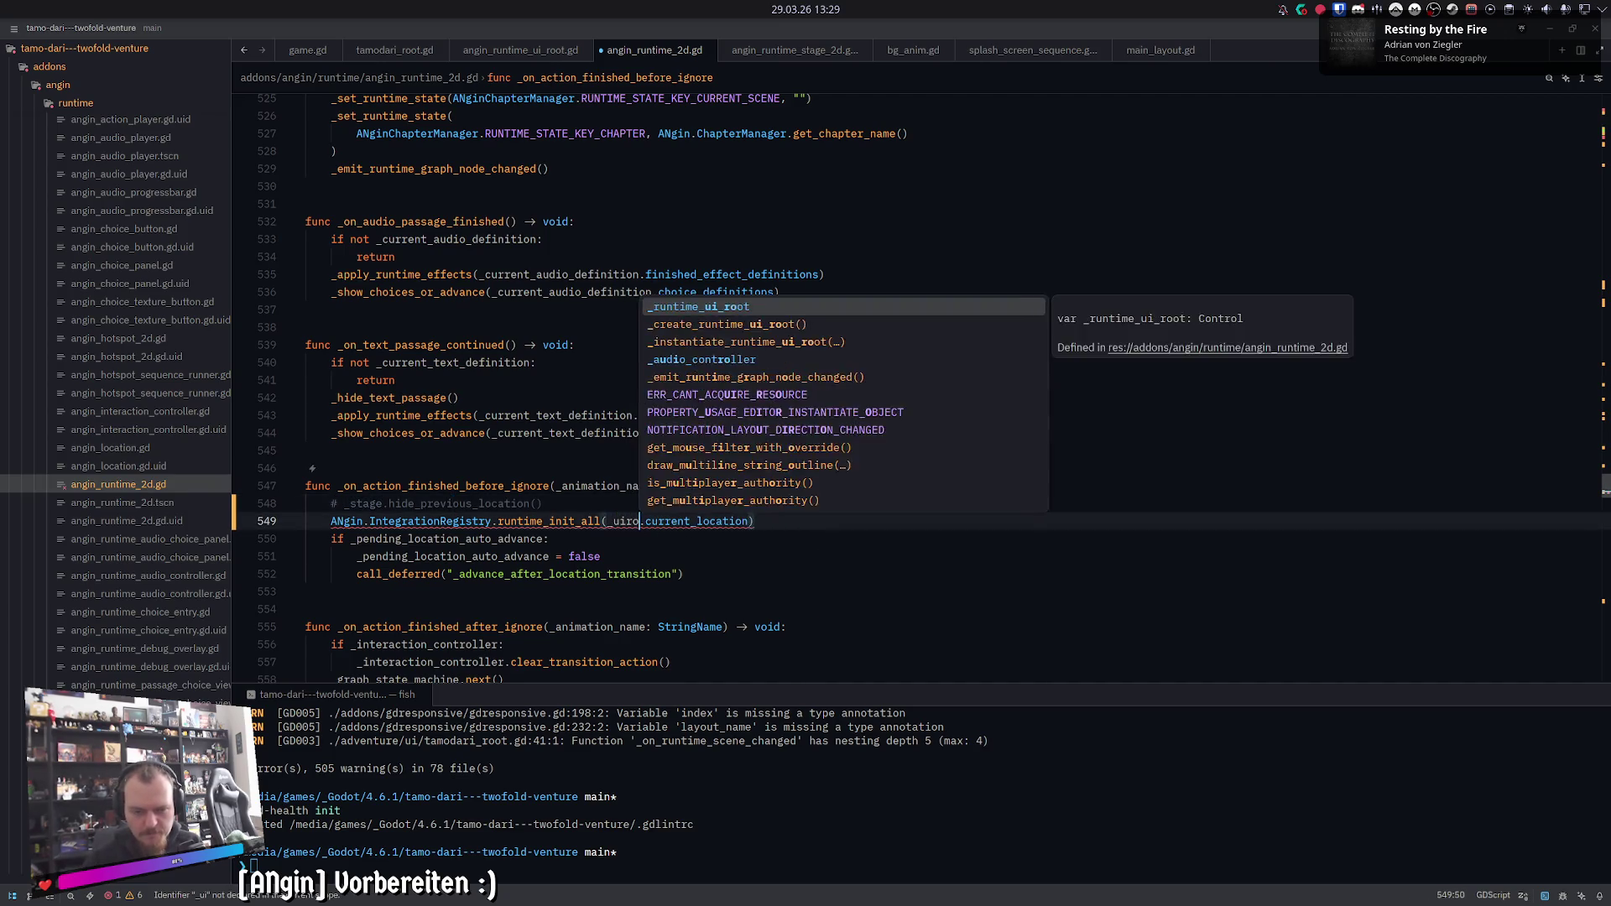
{"action": "key", "text": "Return"}
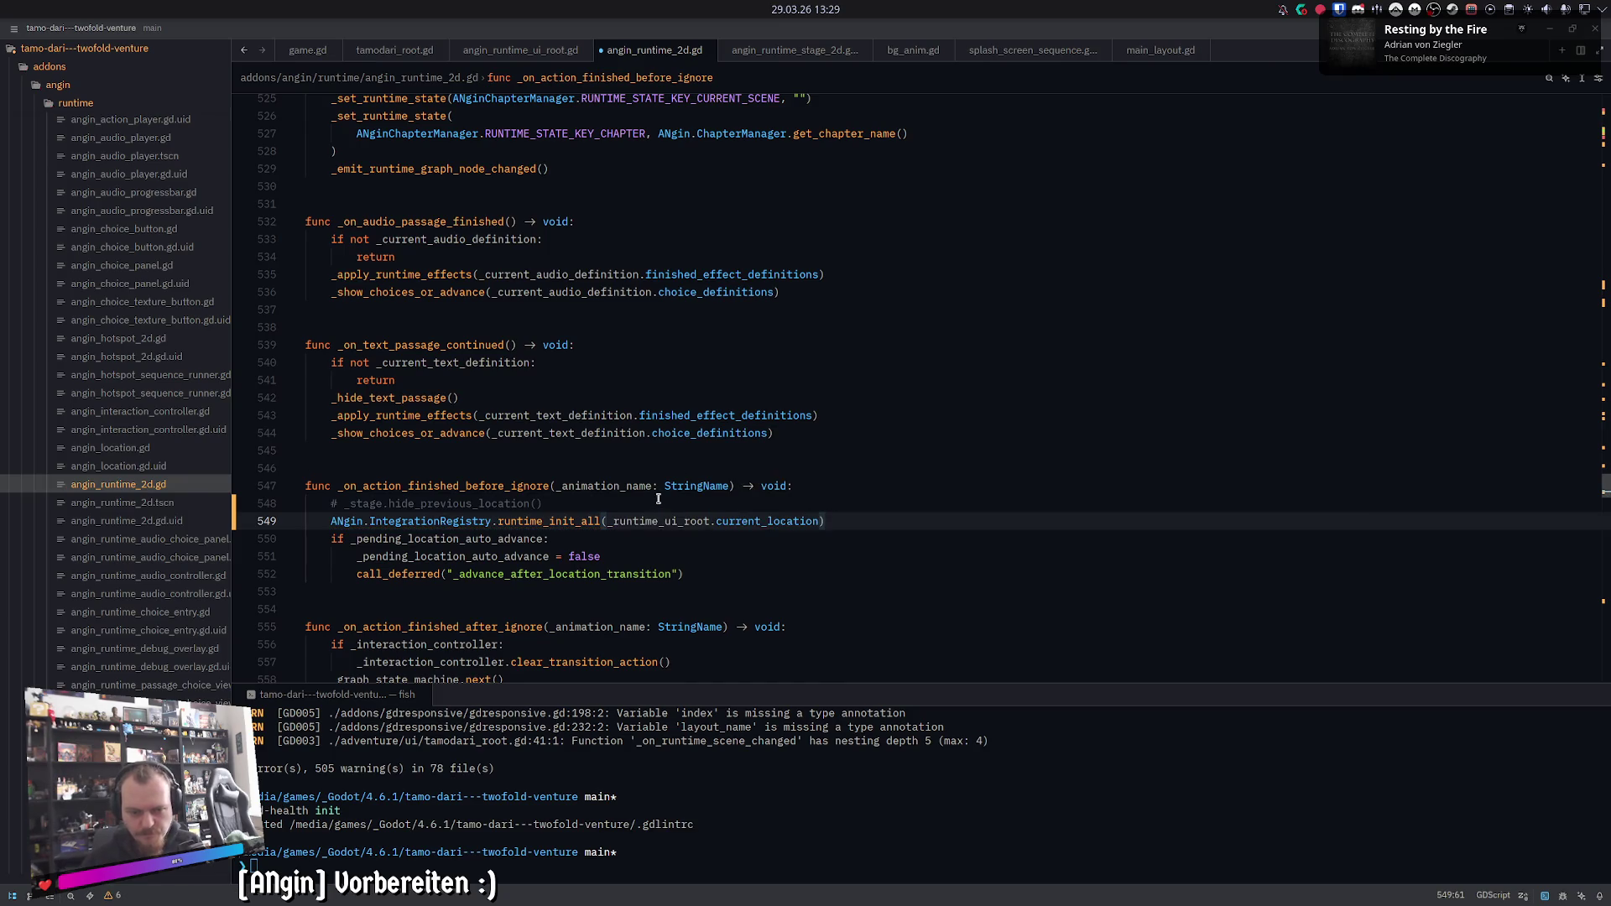
Jump to the current_location definition in angin_runtime_stage_2d.gd
{"action": "scroll", "coordinate": [759, 417], "scroll_direction": "down", "scroll_amount": 2}
{"action": "mouse_move", "coordinate": [758, 418]}
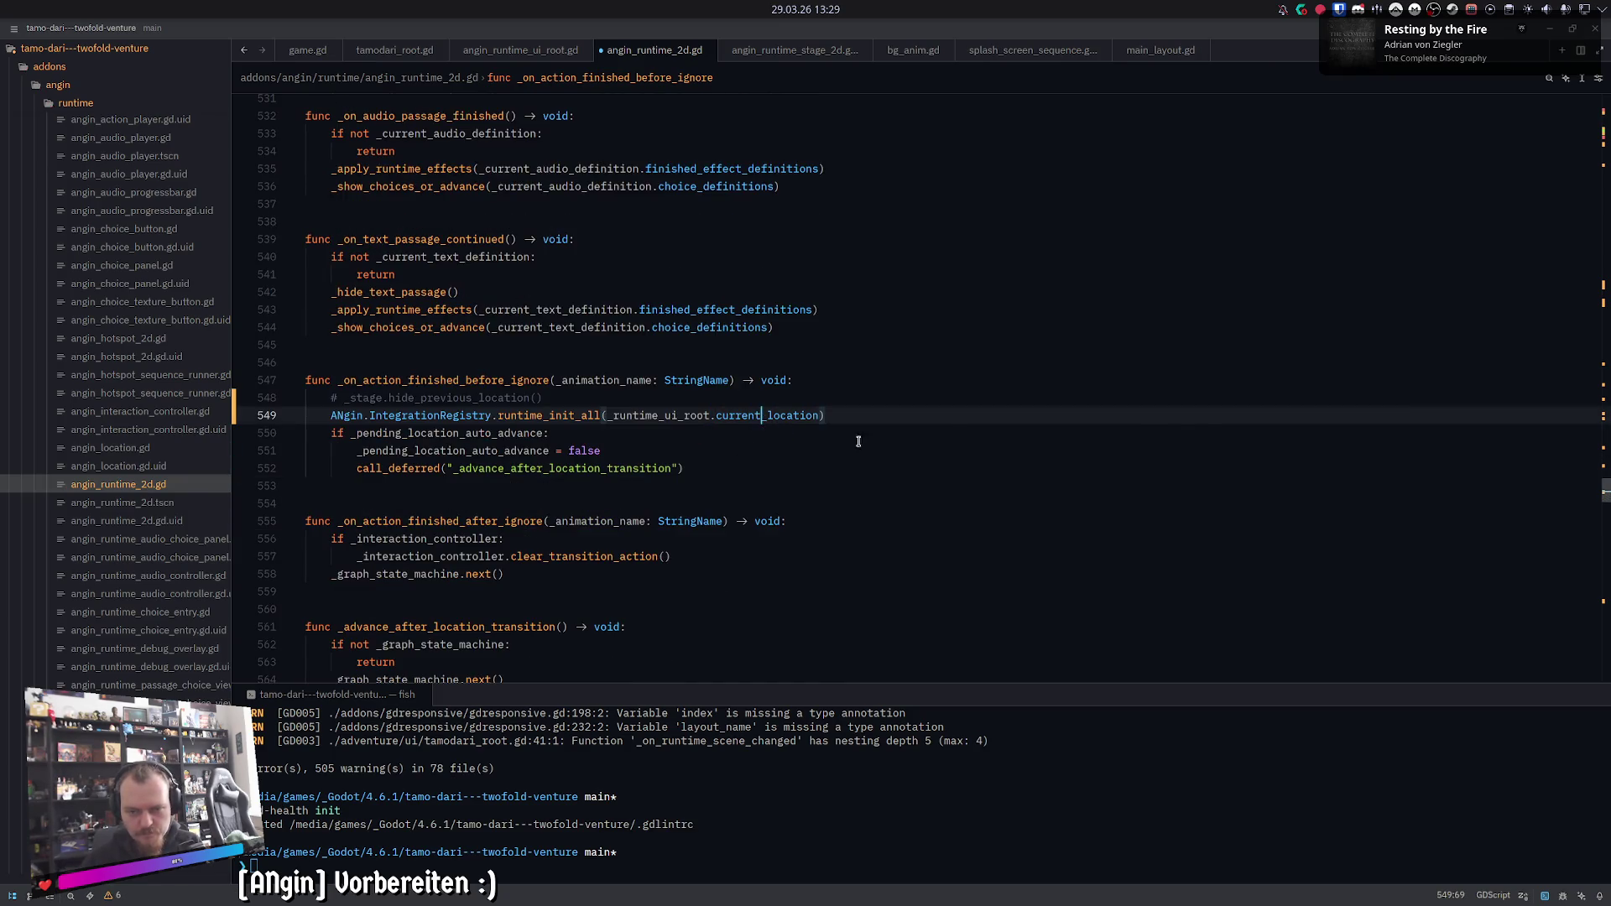
{"action": "left_click", "coordinate": [759, 415], "text": "ctrl"}
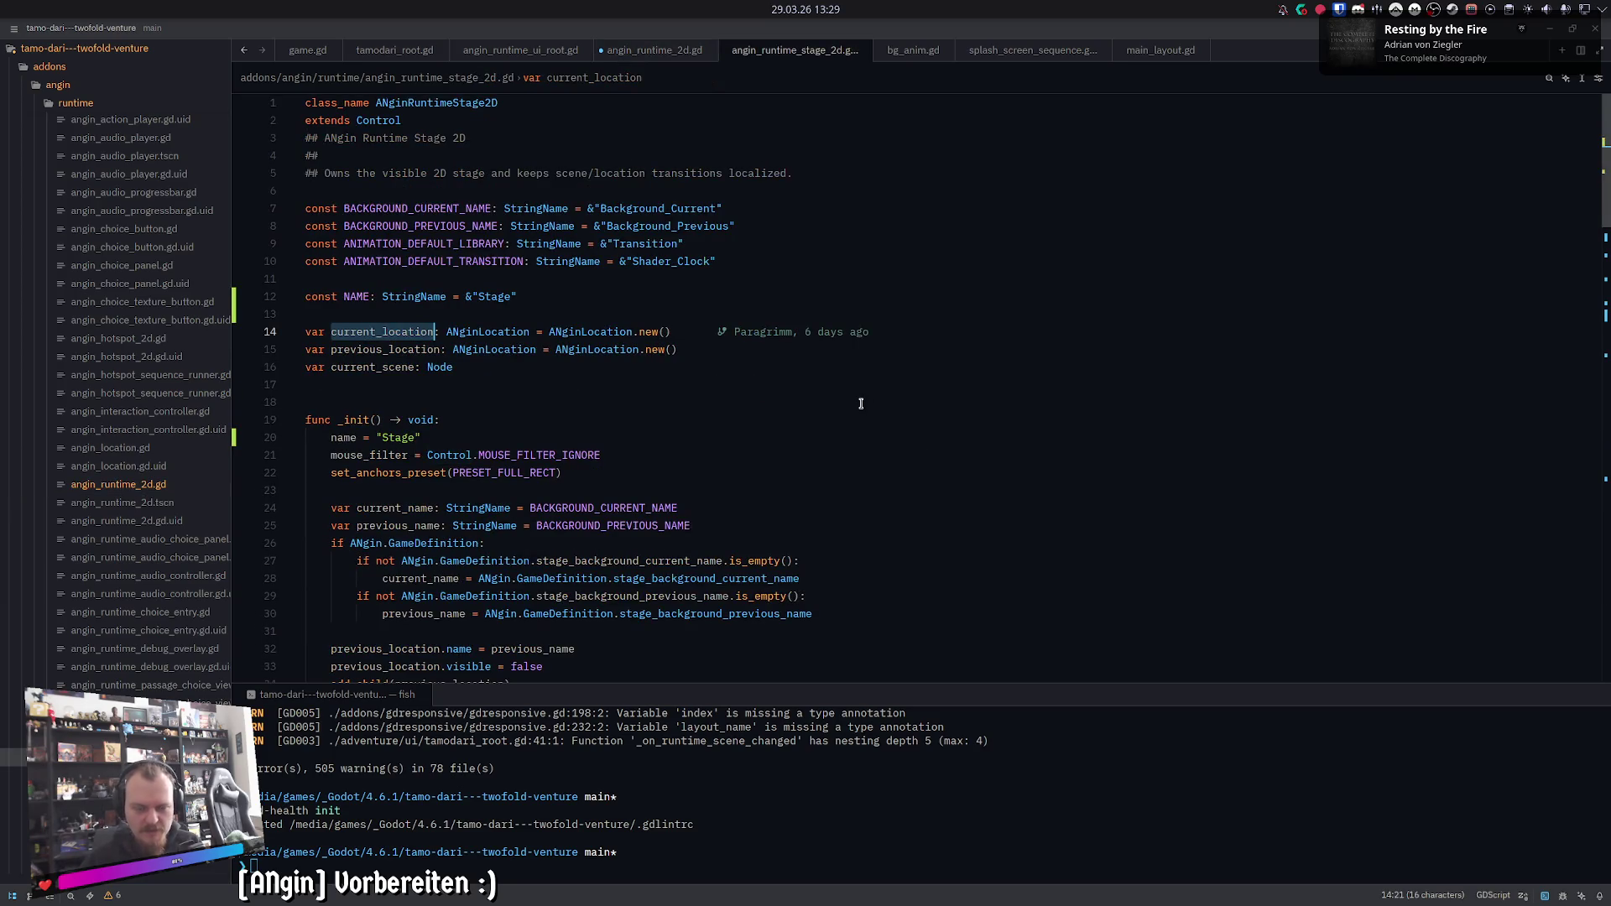
Navigate back to line 549 of angin_runtime_2d.gd, then switch to the Godot editor
{"action": "key", "text": "ctrl+alt+minus"}
{"action": "key", "text": "ctrl+shift+minus"}
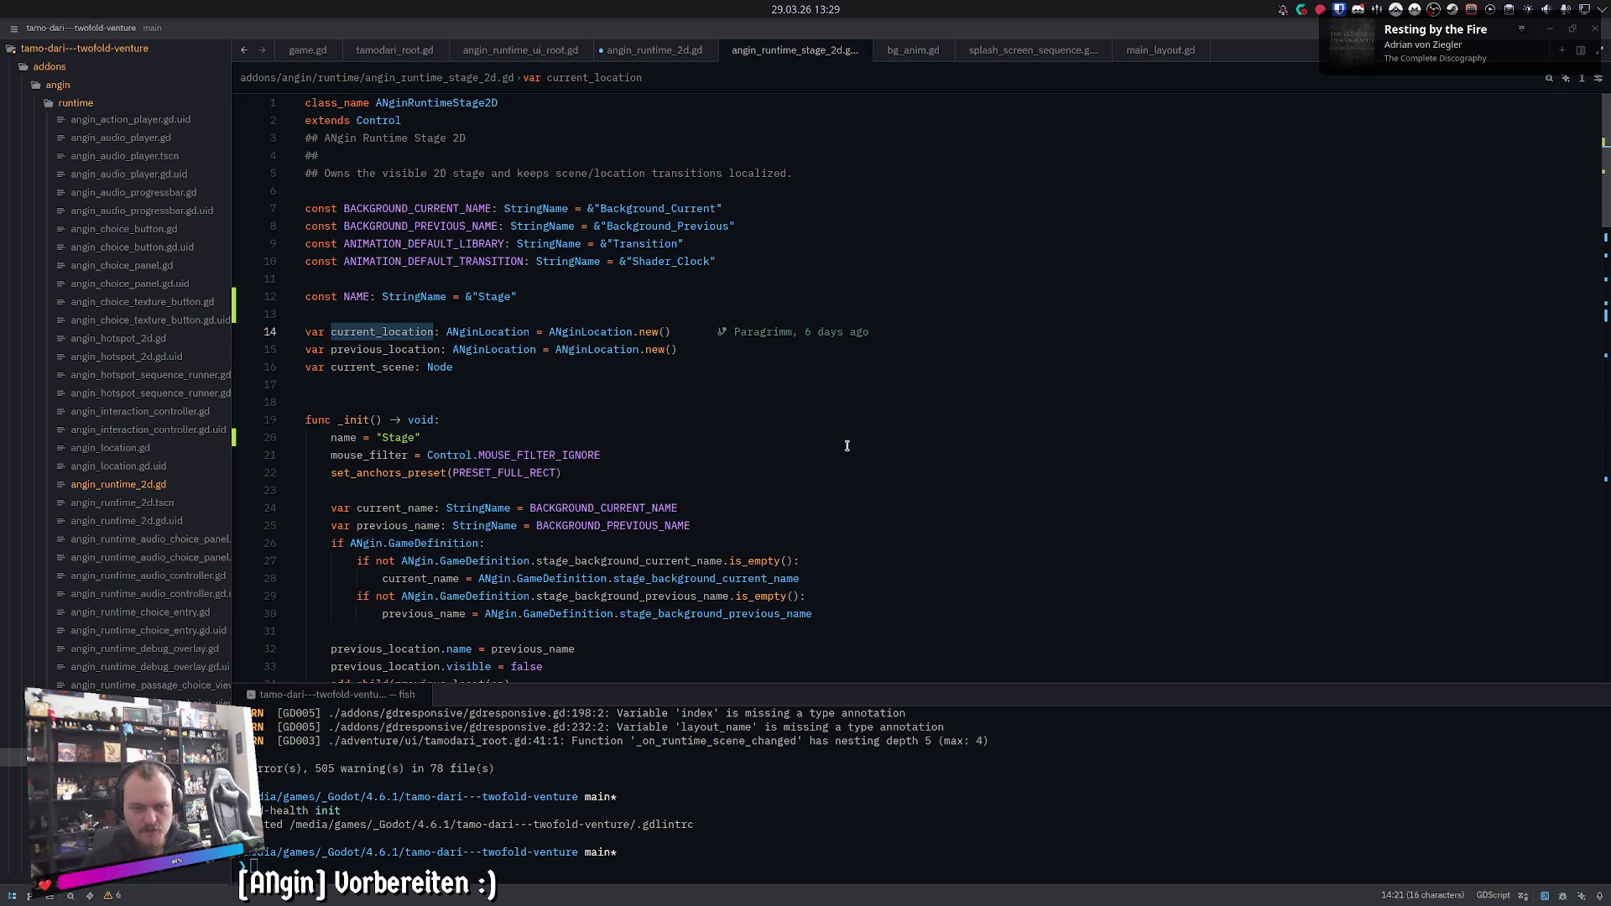
{"action": "key", "text": "ctrl+alt+minus"}
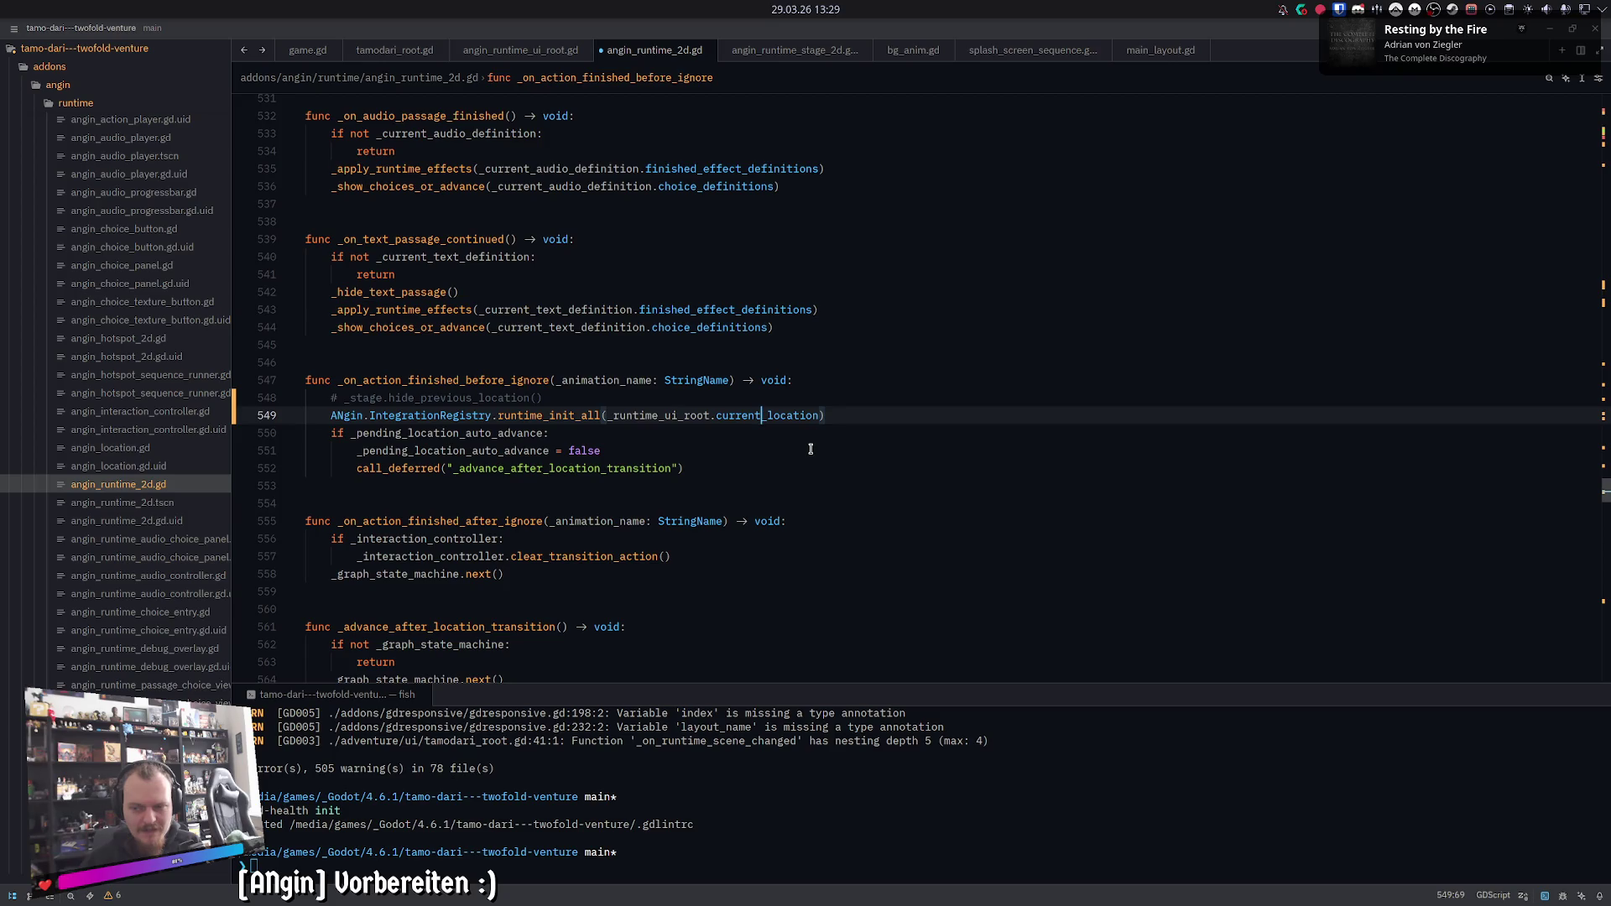
{"action": "key", "text": "alt+Tab"}
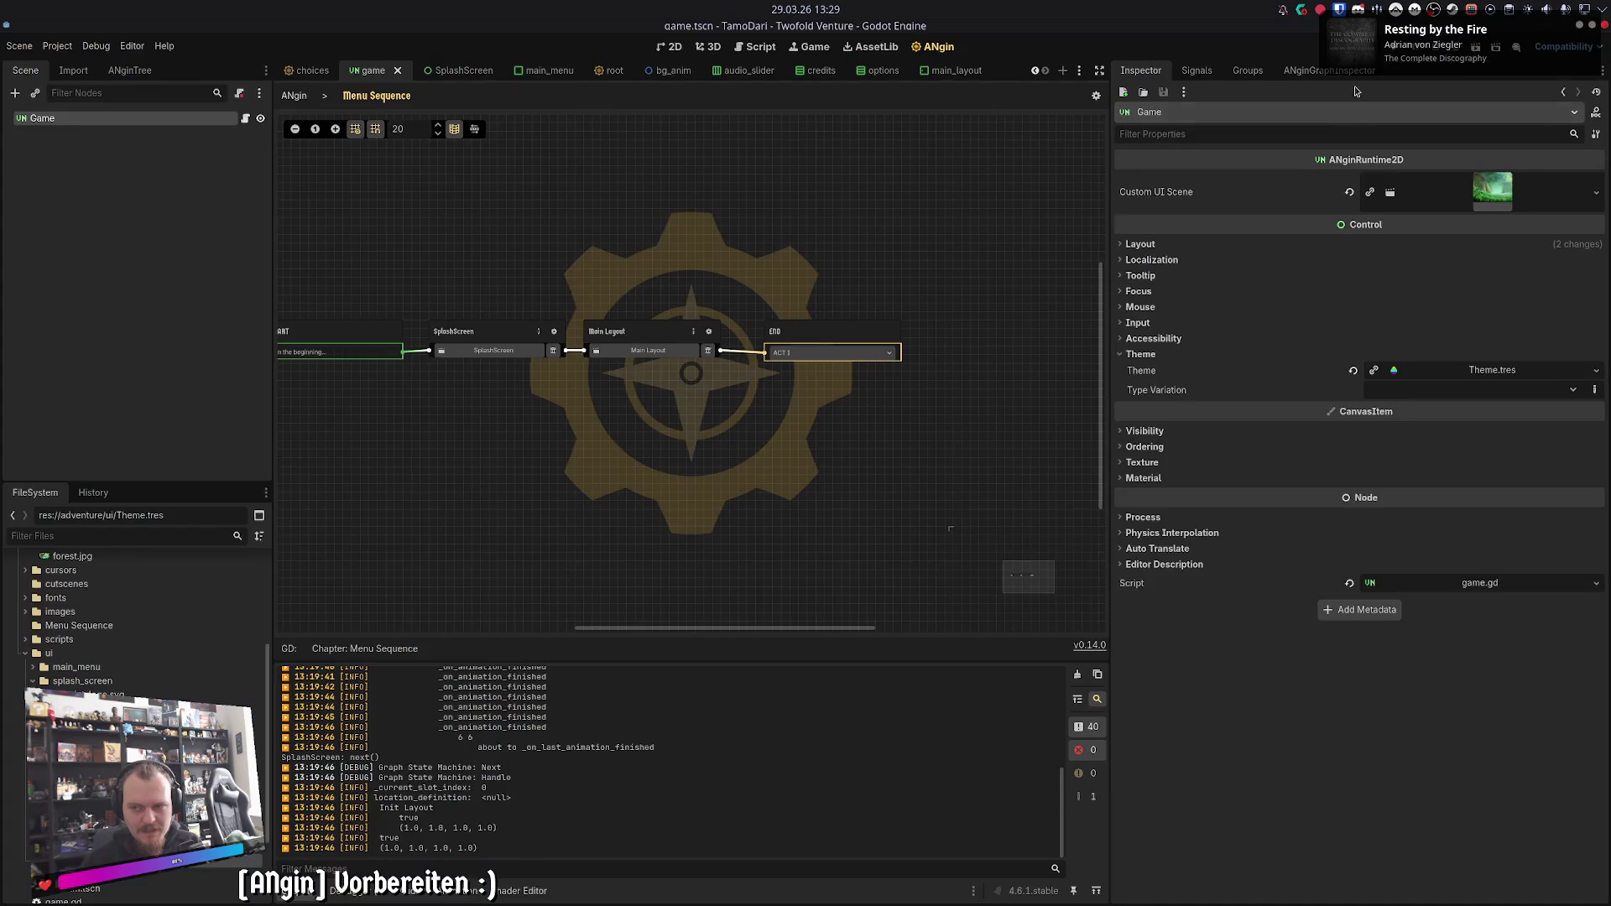
Run the game, read the '_stage not declared' parser error in the Stack Trace, then open game.gd in Zed
{"action": "key", "text": "F5"}
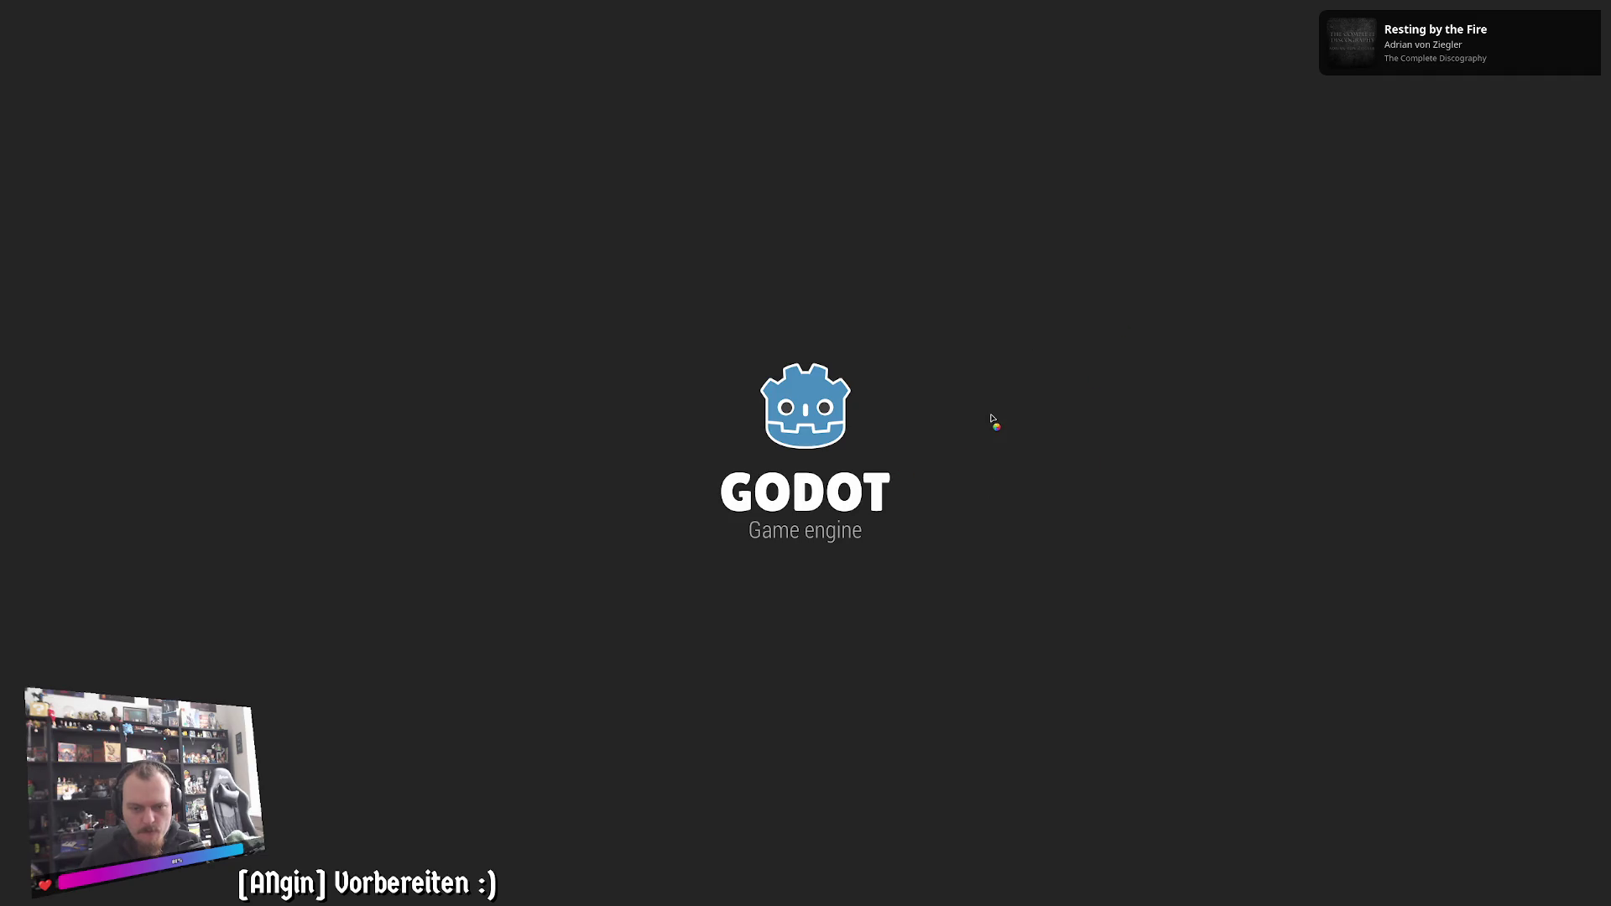
{"action": "left_click", "coordinate": [366, 733]}
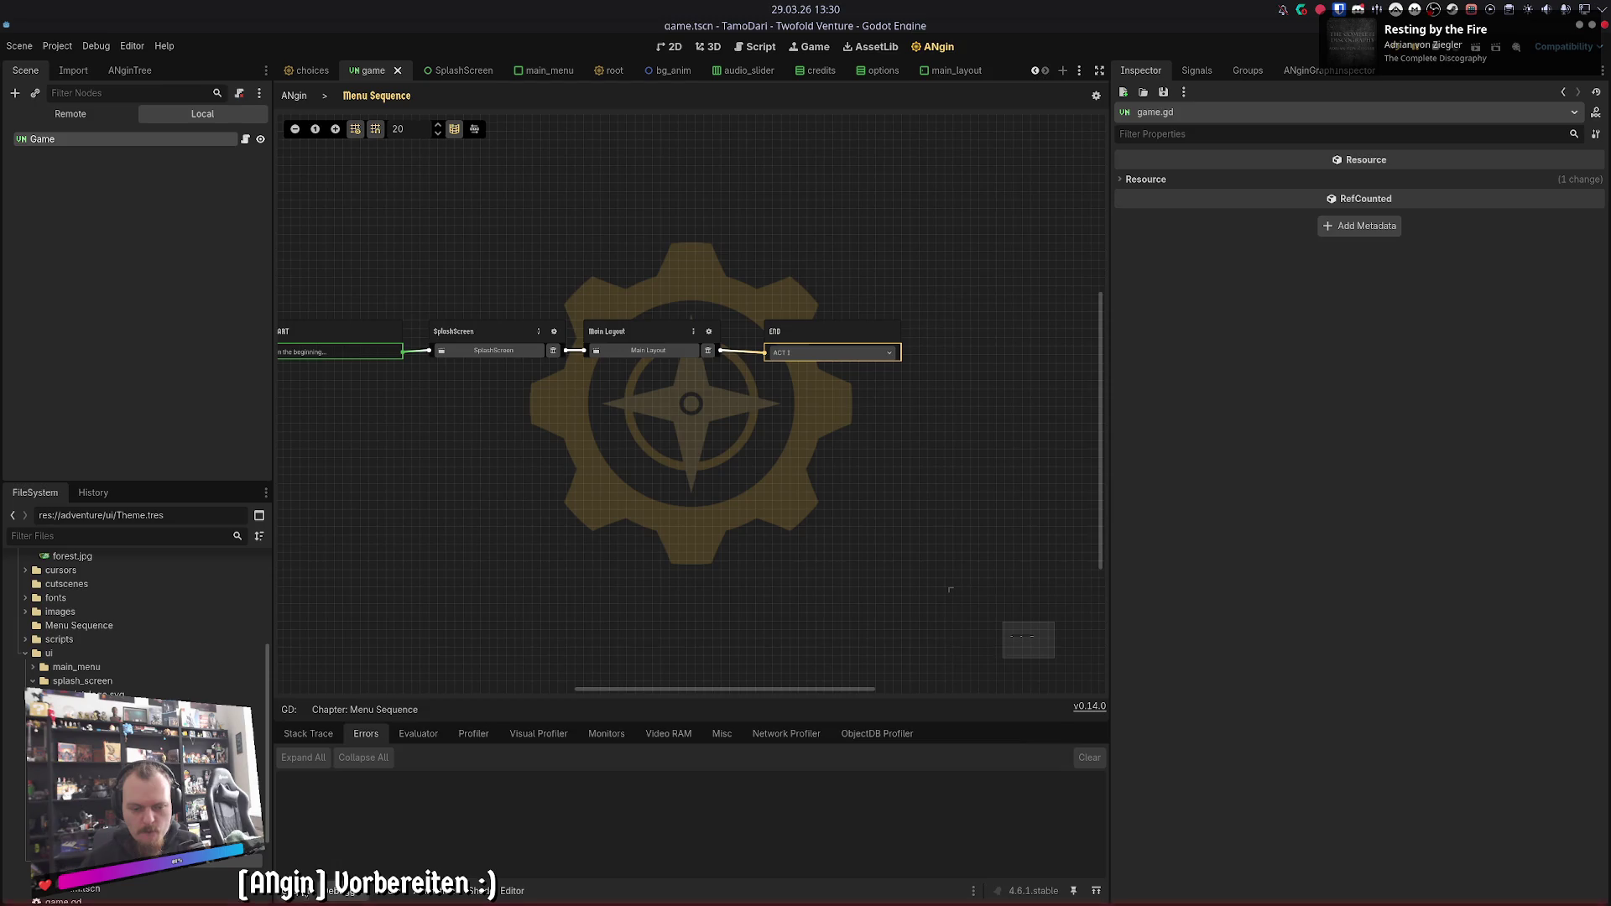
{"action": "left_click", "coordinate": [315, 734]}
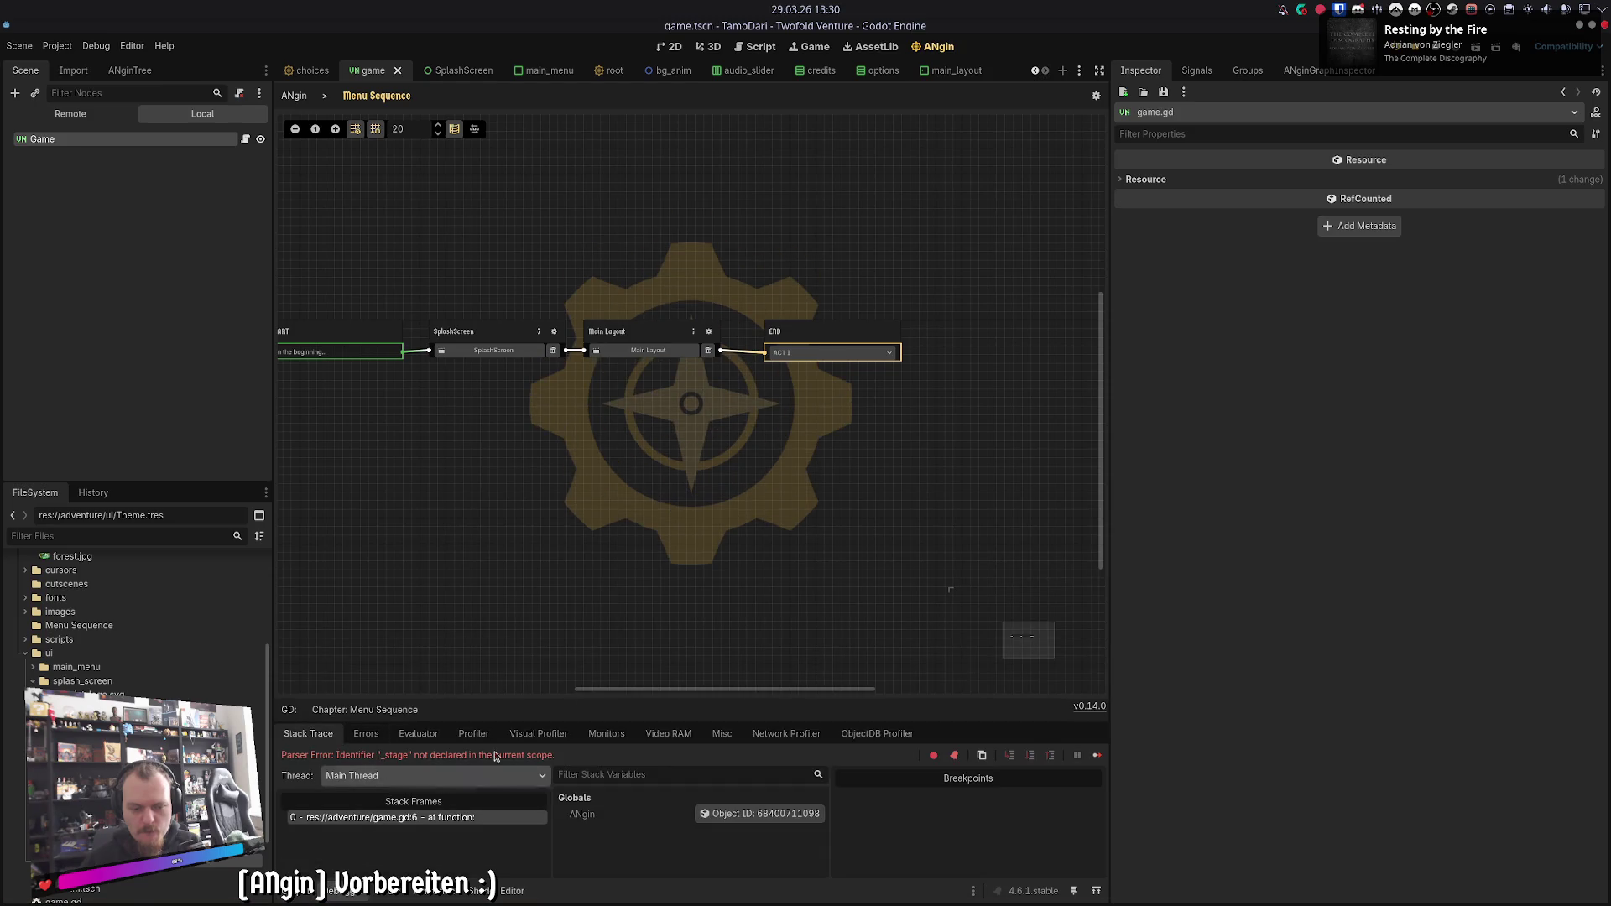
{"action": "key", "text": "alt+Tab"}
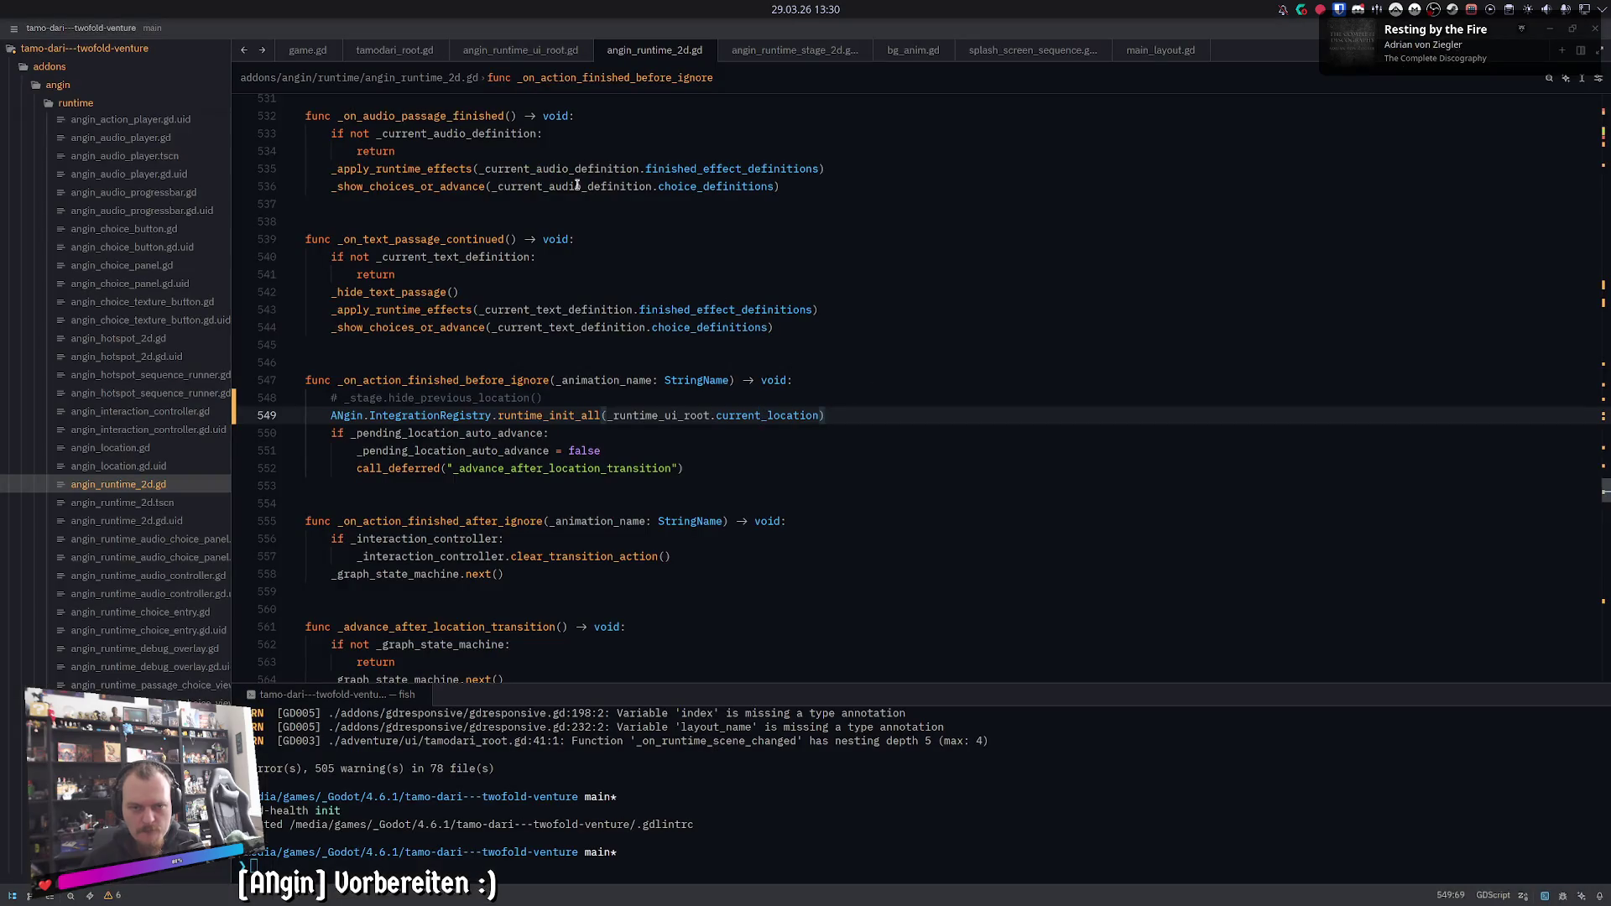
{"action": "left_click", "coordinate": [308, 52]}
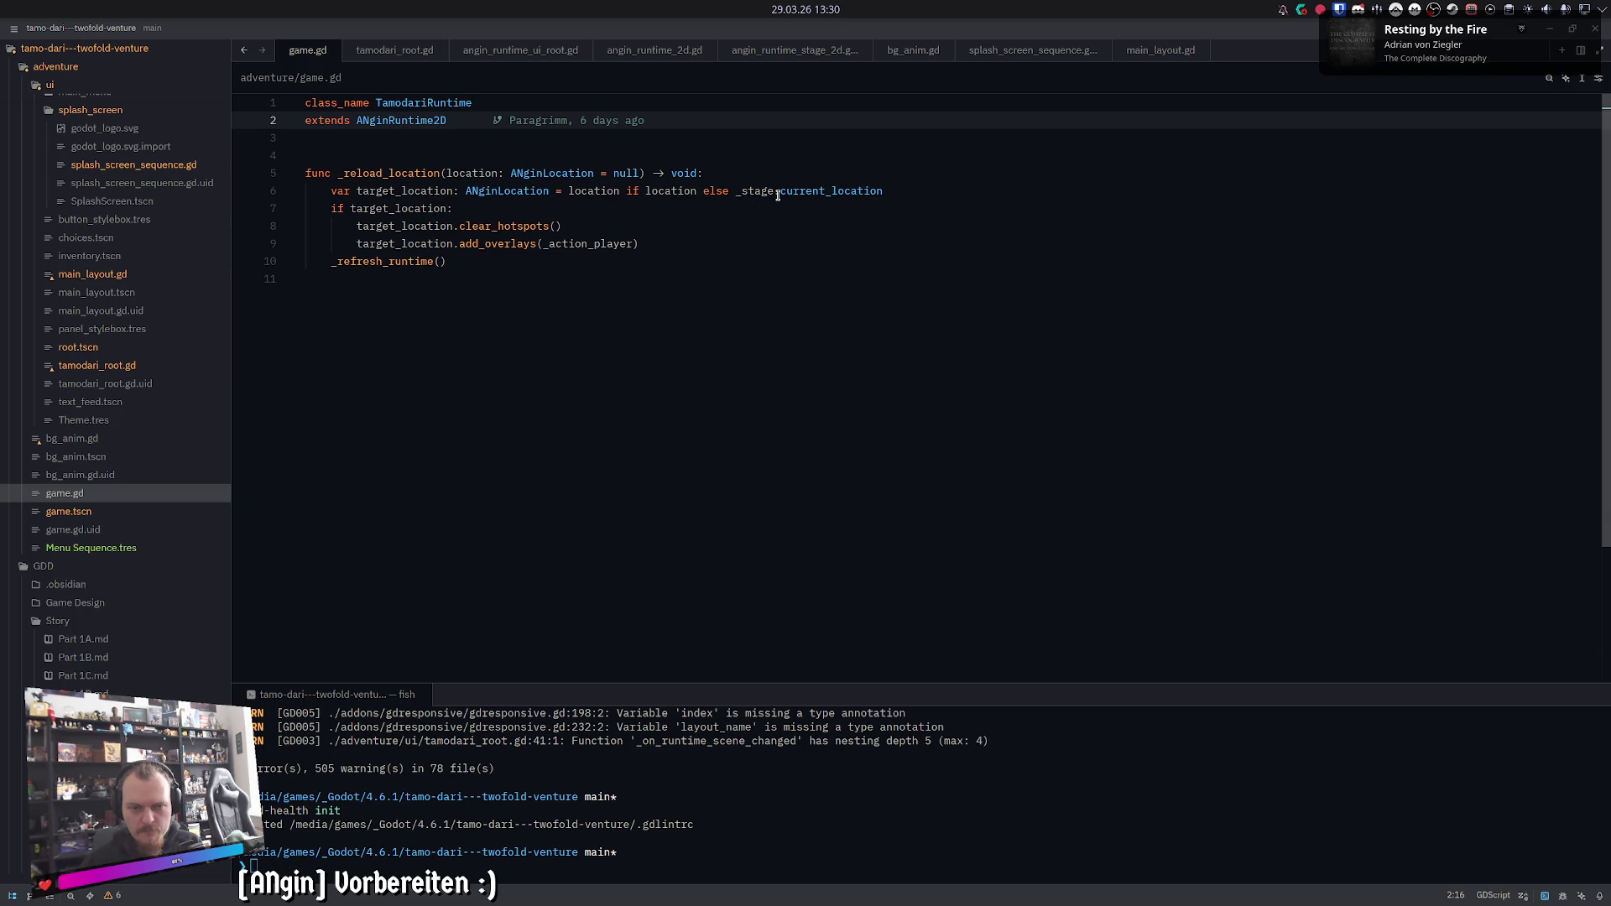
Back in angin_runtime_2d.gd, undo to restore hide_previous_location and _stage.current_location in runtime_init_all
{"action": "key", "text": "ctrl+Tab"}
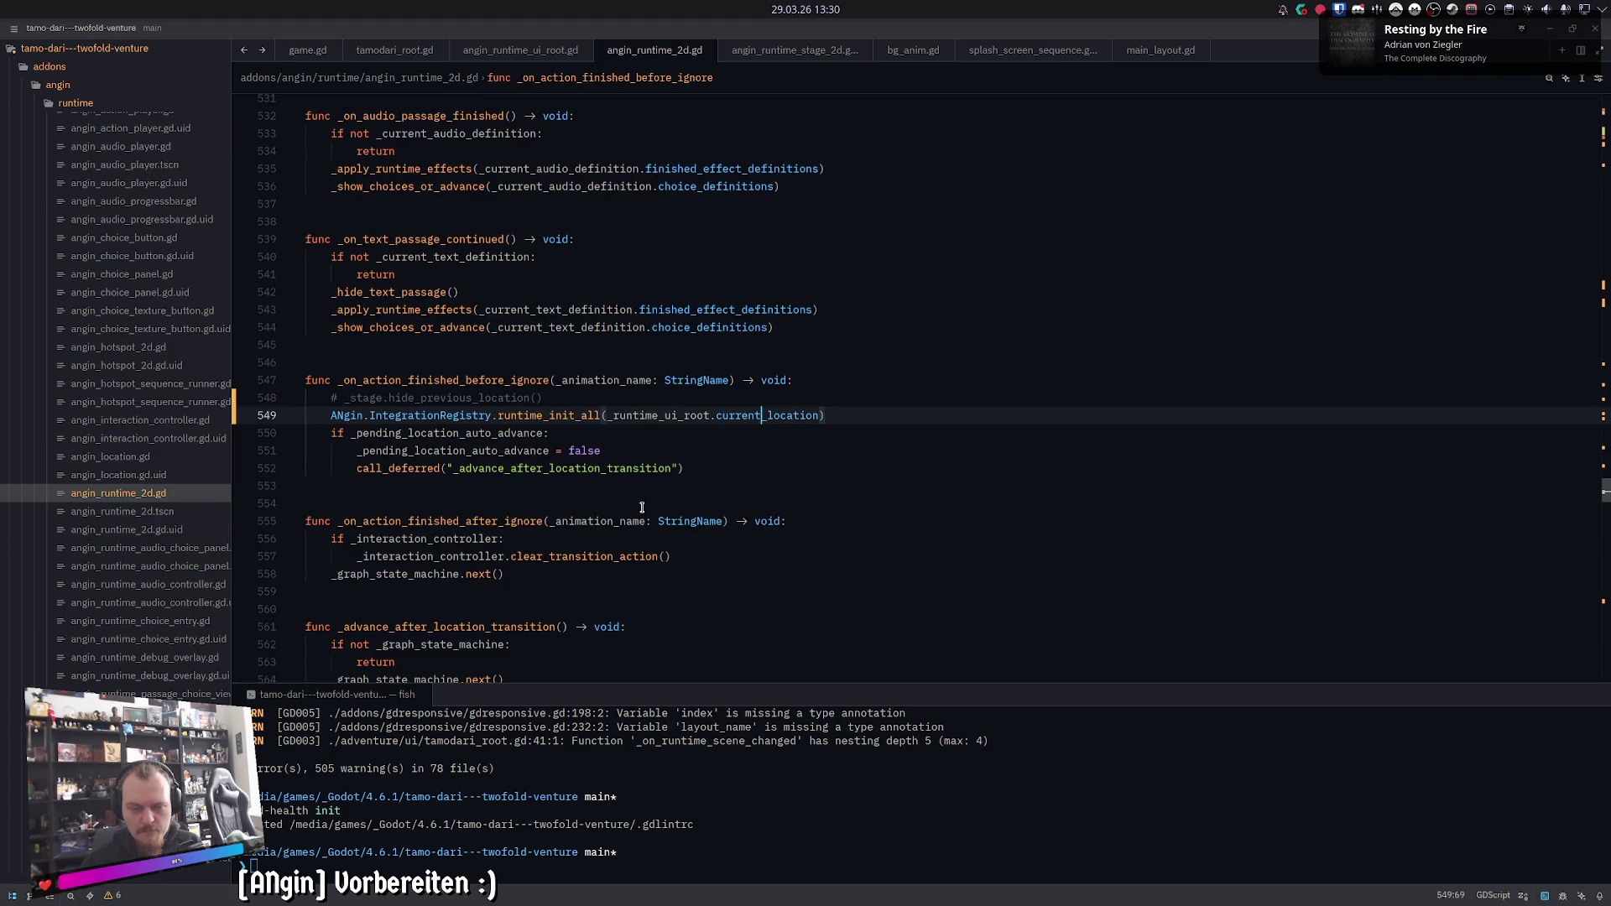
{"action": "key", "text": "ctrl+z"}
{"action": "key", "text": "ctrl+z"}
{"action": "key", "text": "ctrl+z"}
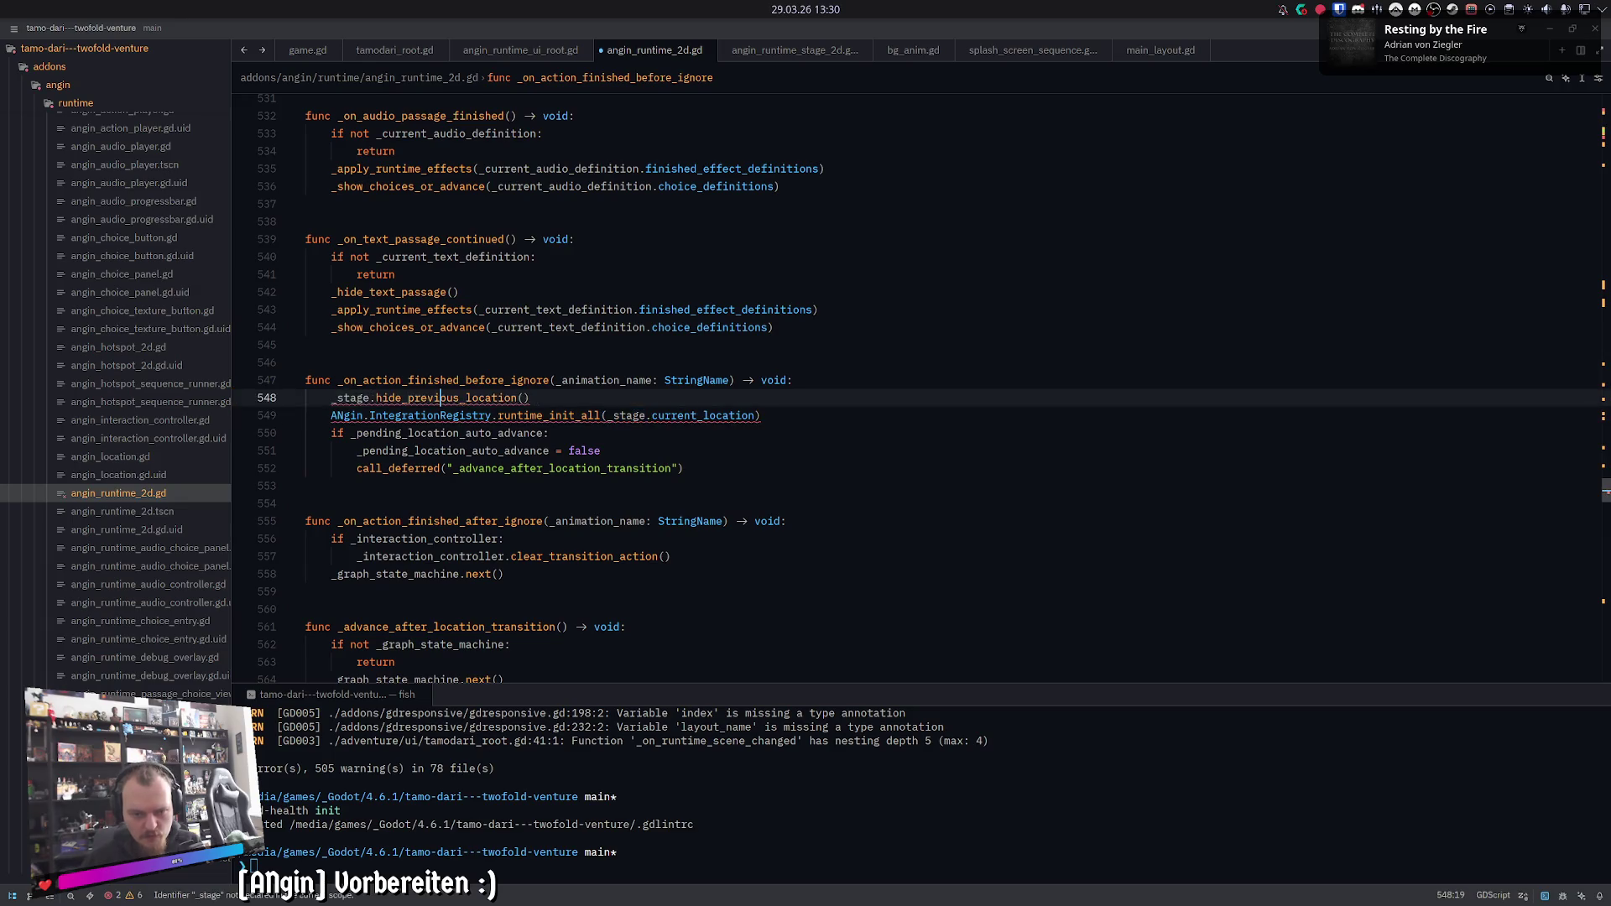
Undo the refactor until _init creates and adds _stage again, then save angin_runtime_2d.gd
{"action": "key", "text": "ctrl+z"}
{"action": "key", "text": "ctrl+z"}
{"action": "key", "text": "ctrl+z"}
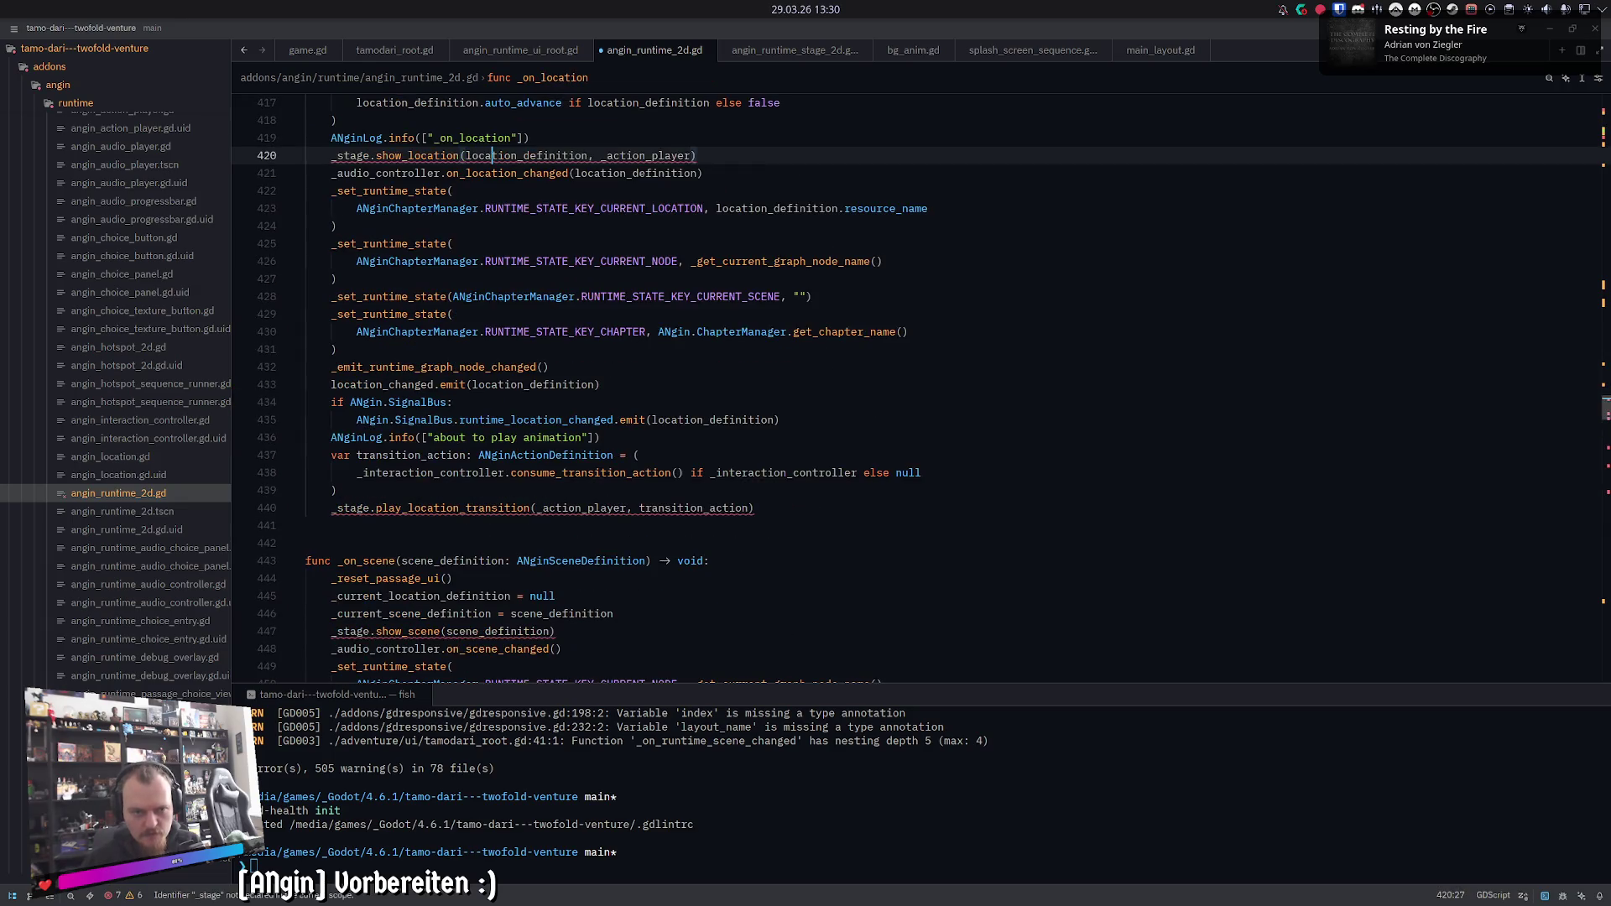
{"action": "key", "text": "ctrl+z"}
{"action": "key", "text": "ctrl+z"}
{"action": "key", "text": "ctrl+z"}
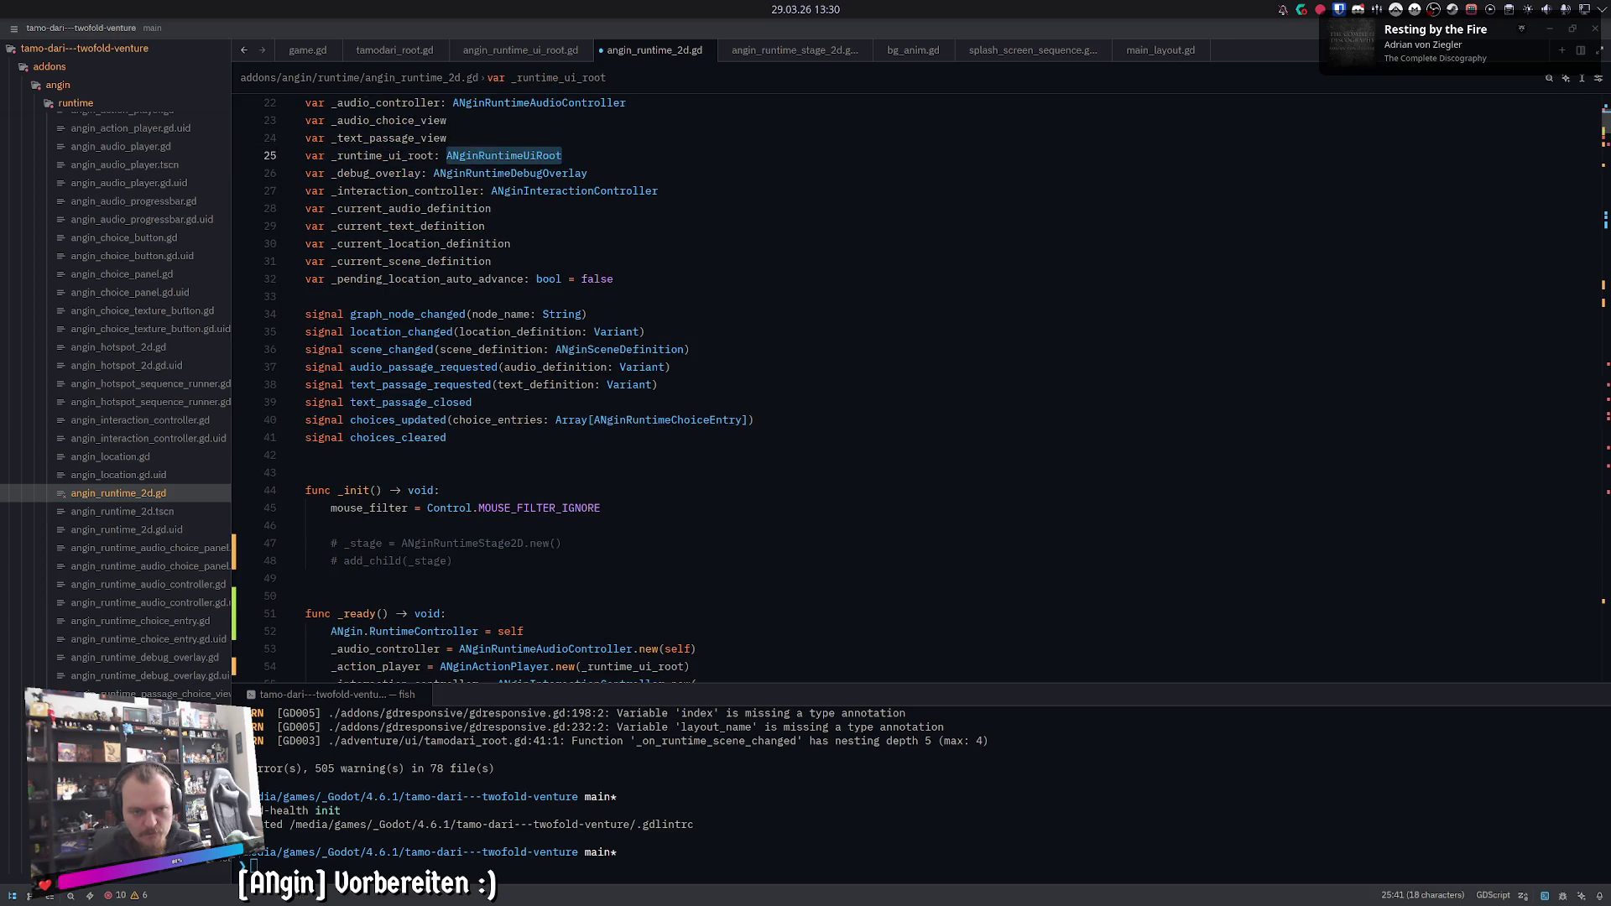
{"action": "key", "text": "ctrl+z"}
{"action": "key", "text": "ctrl+z"}
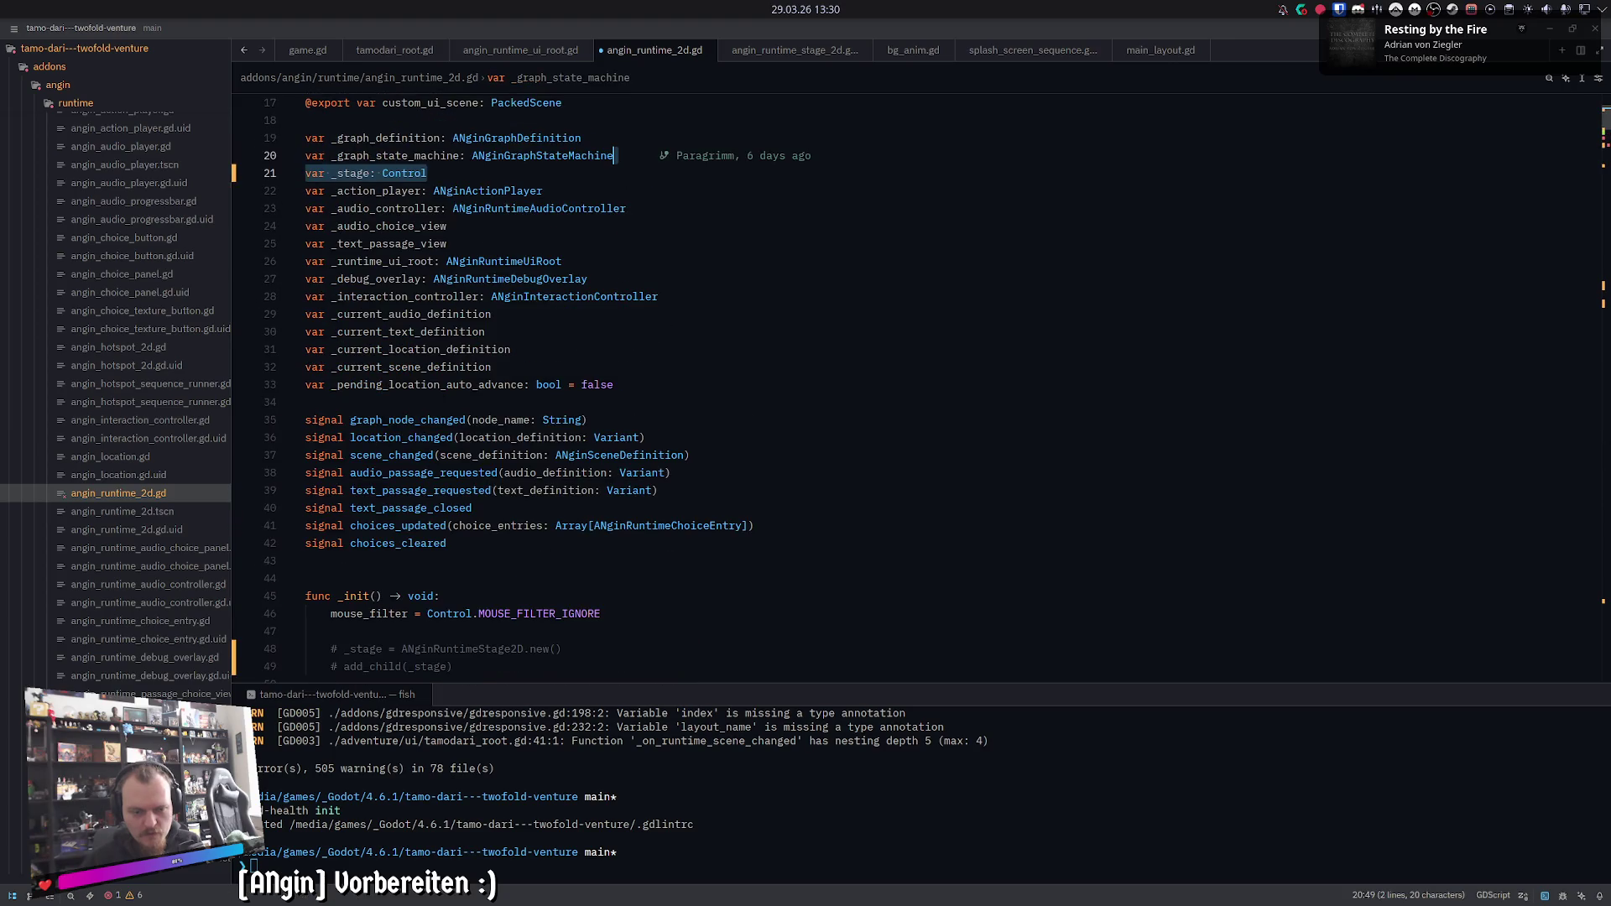
{"action": "key", "text": "ctrl+z"}
{"action": "key", "text": "ctrl+z"}
{"action": "key", "text": "ctrl+z"}
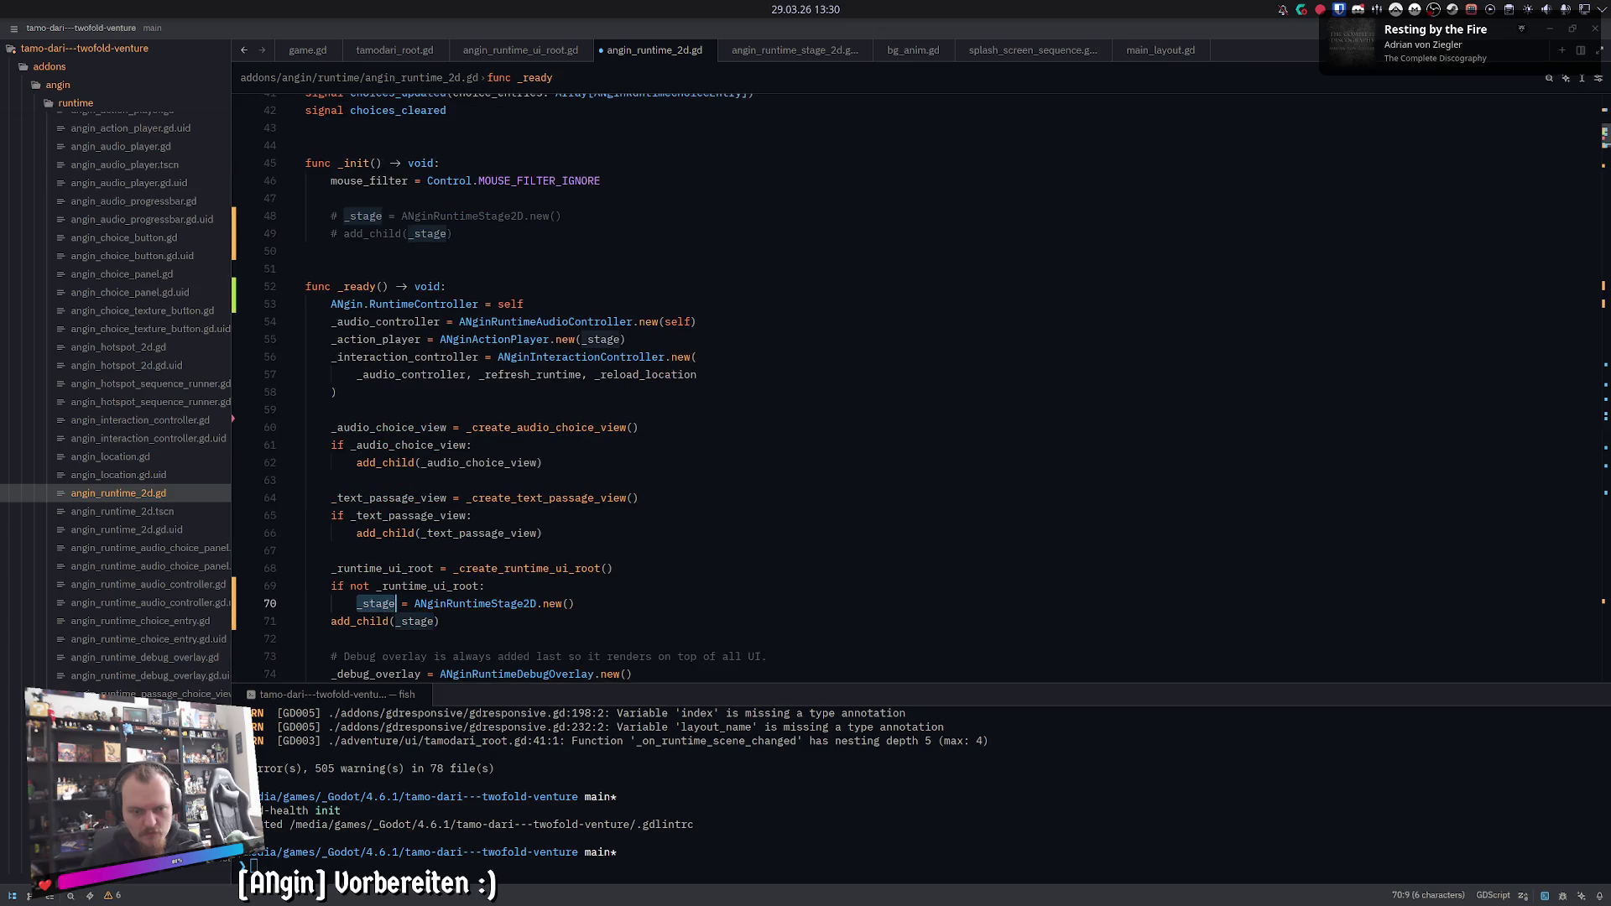
{"action": "key", "text": "ctrl+z"}
{"action": "key", "text": "ctrl+z"}
{"action": "key", "text": "ctrl+z"}
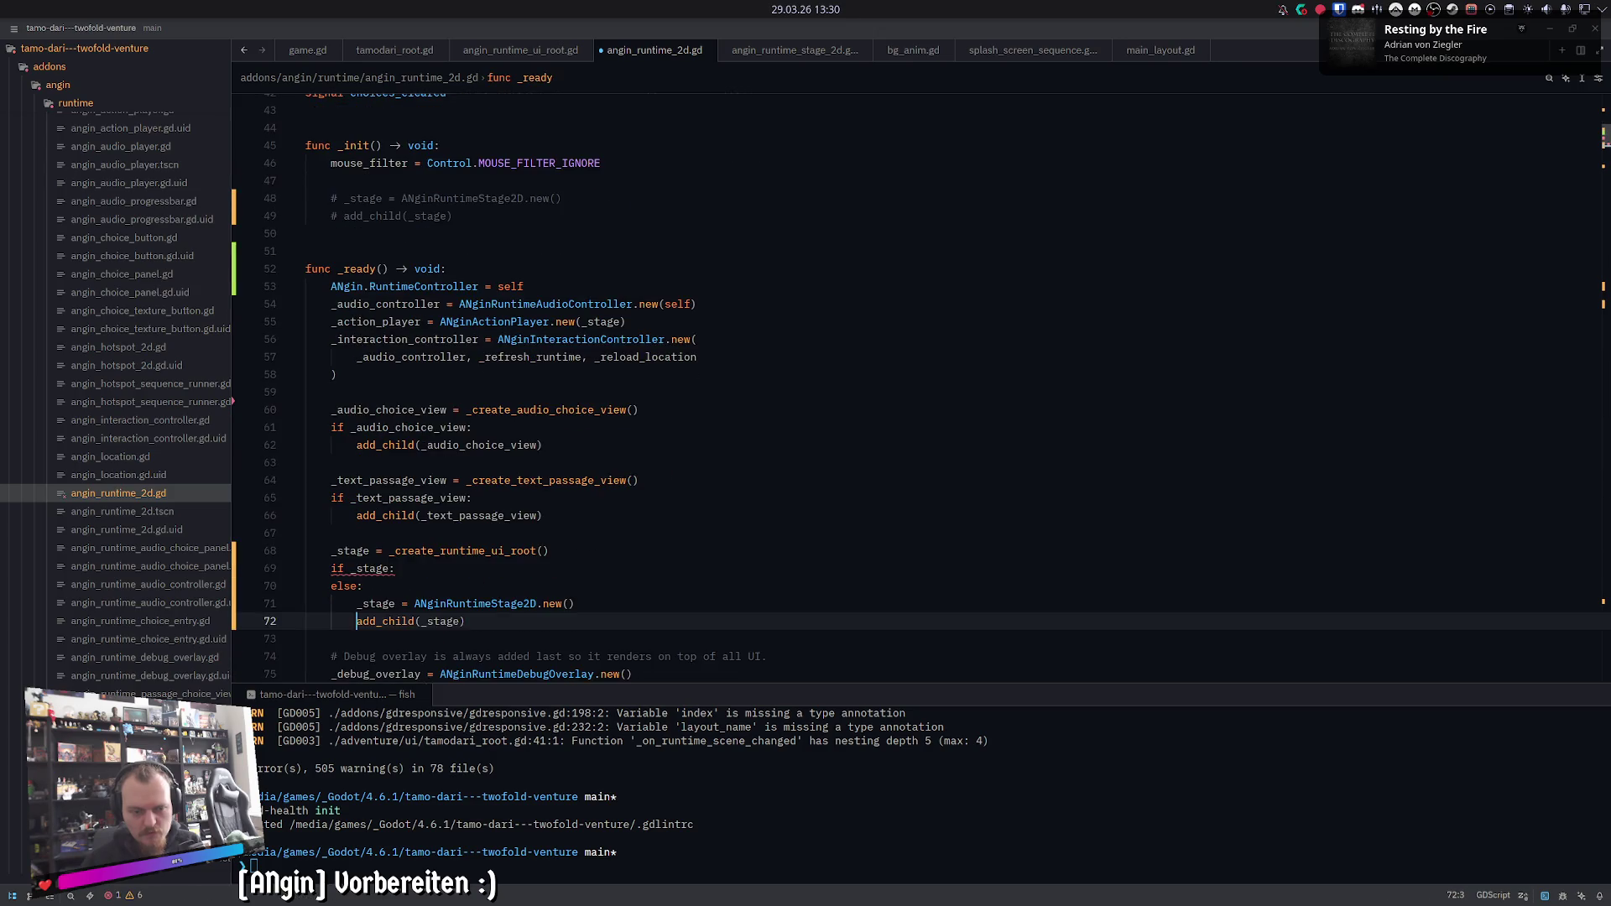
{"action": "key", "text": "ctrl+z"}
{"action": "key", "text": "ctrl+z"}
{"action": "key", "text": "ctrl+z"}
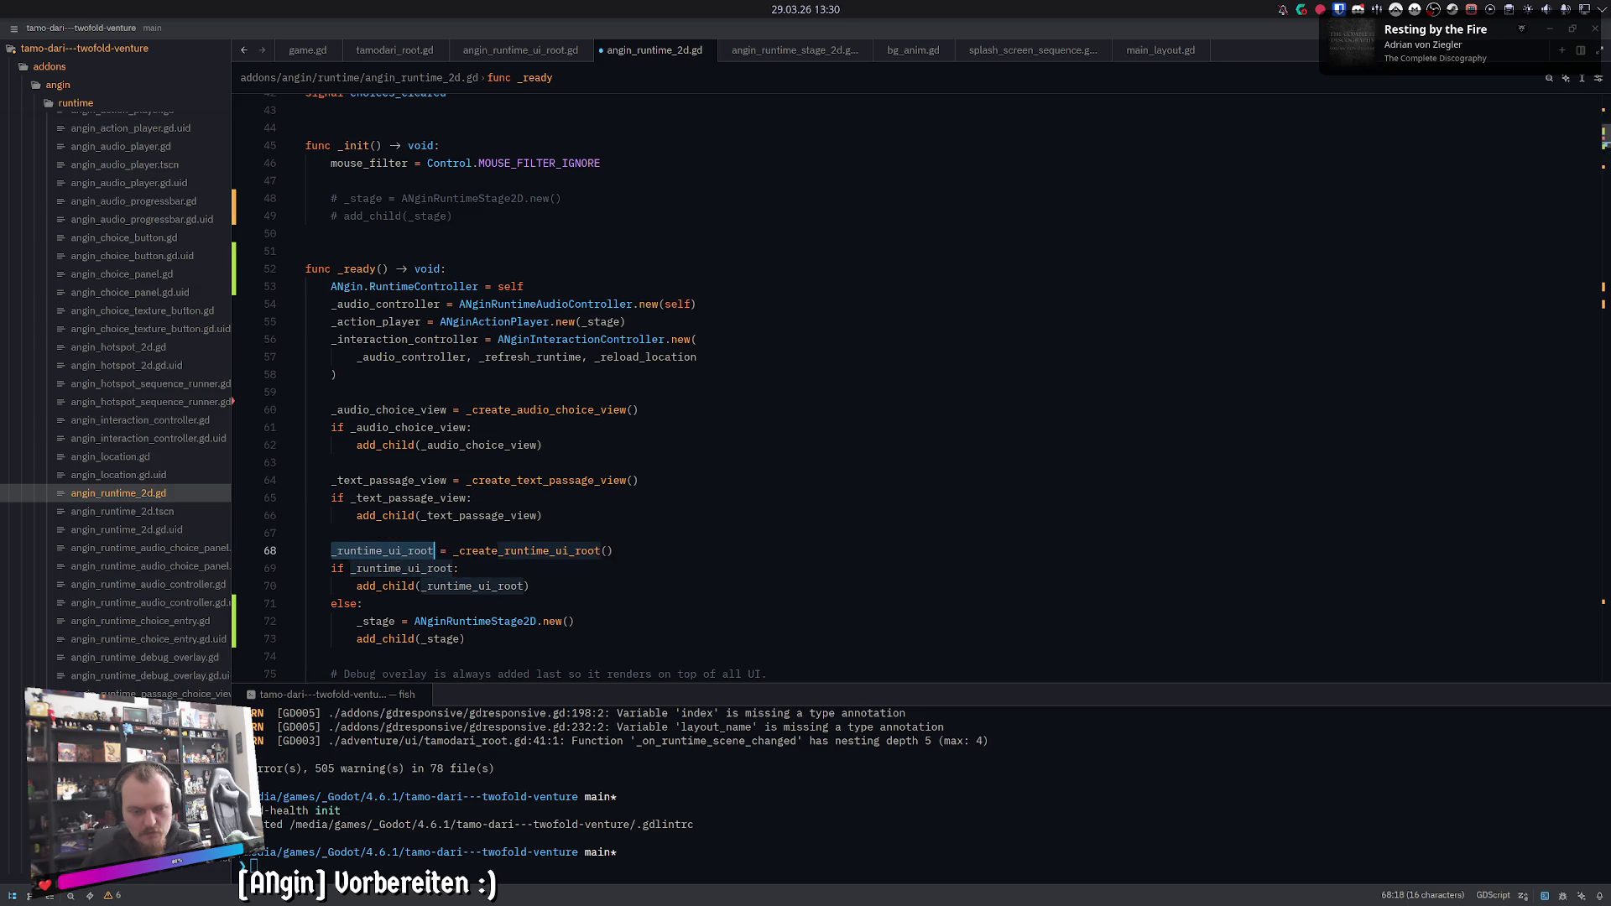
{"action": "key", "text": "ctrl+BackSpace"}
{"action": "key", "text": "ctrl+BackSpace"}
{"action": "key", "text": "ctrl+BackSpace"}
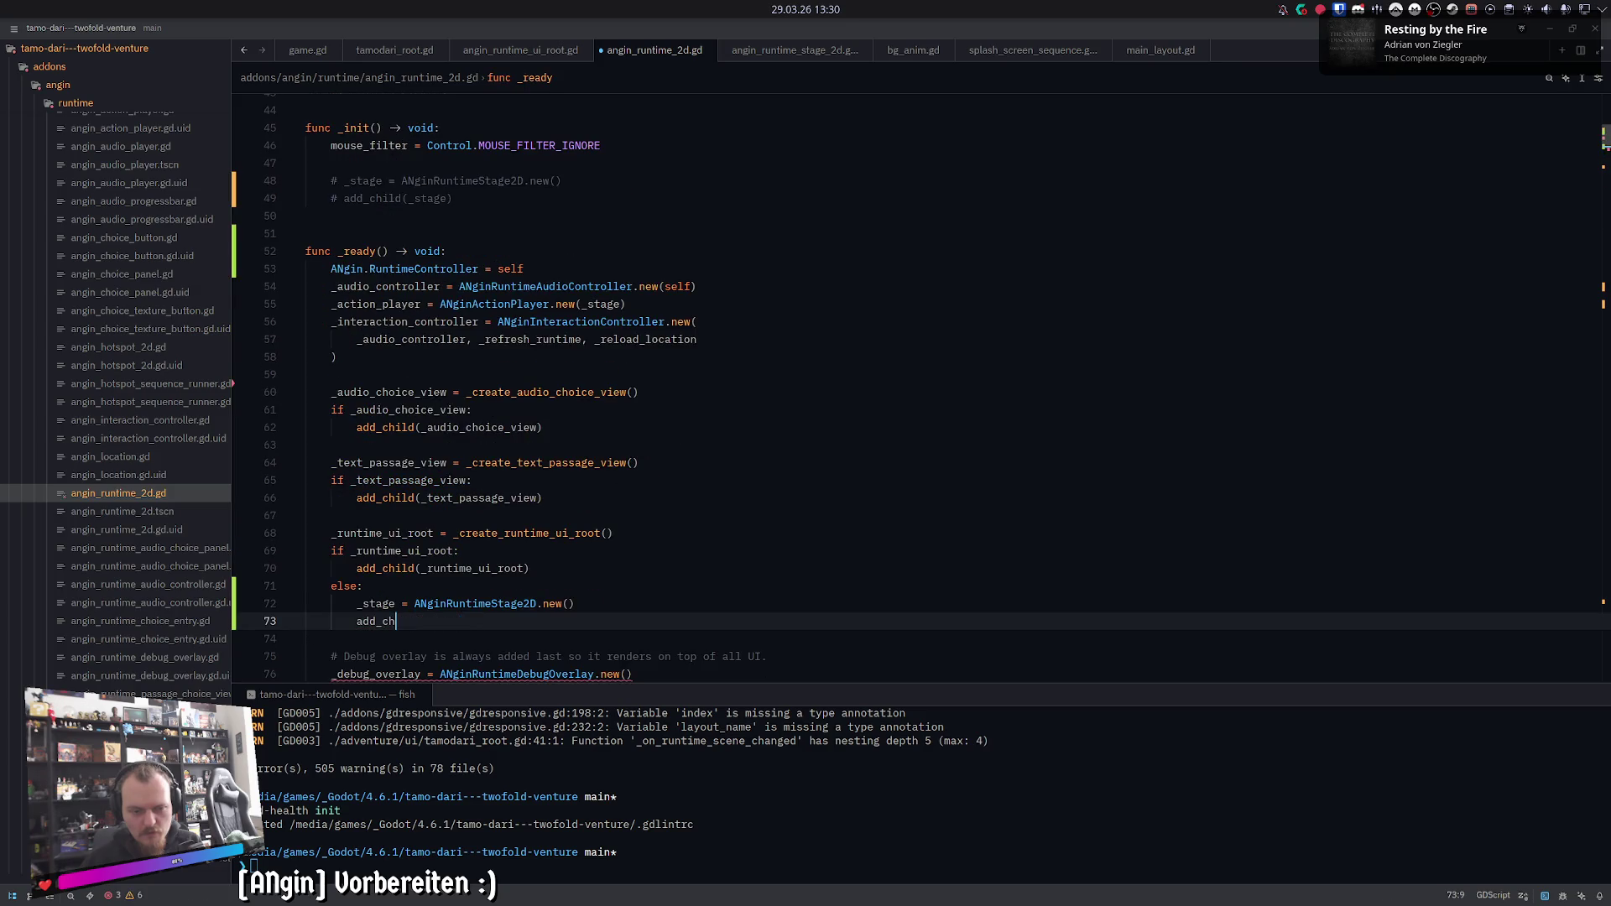
{"action": "key", "text": "ctrl+z"}
{"action": "key", "text": "ctrl+z"}
{"action": "key", "text": "ctrl+z"}
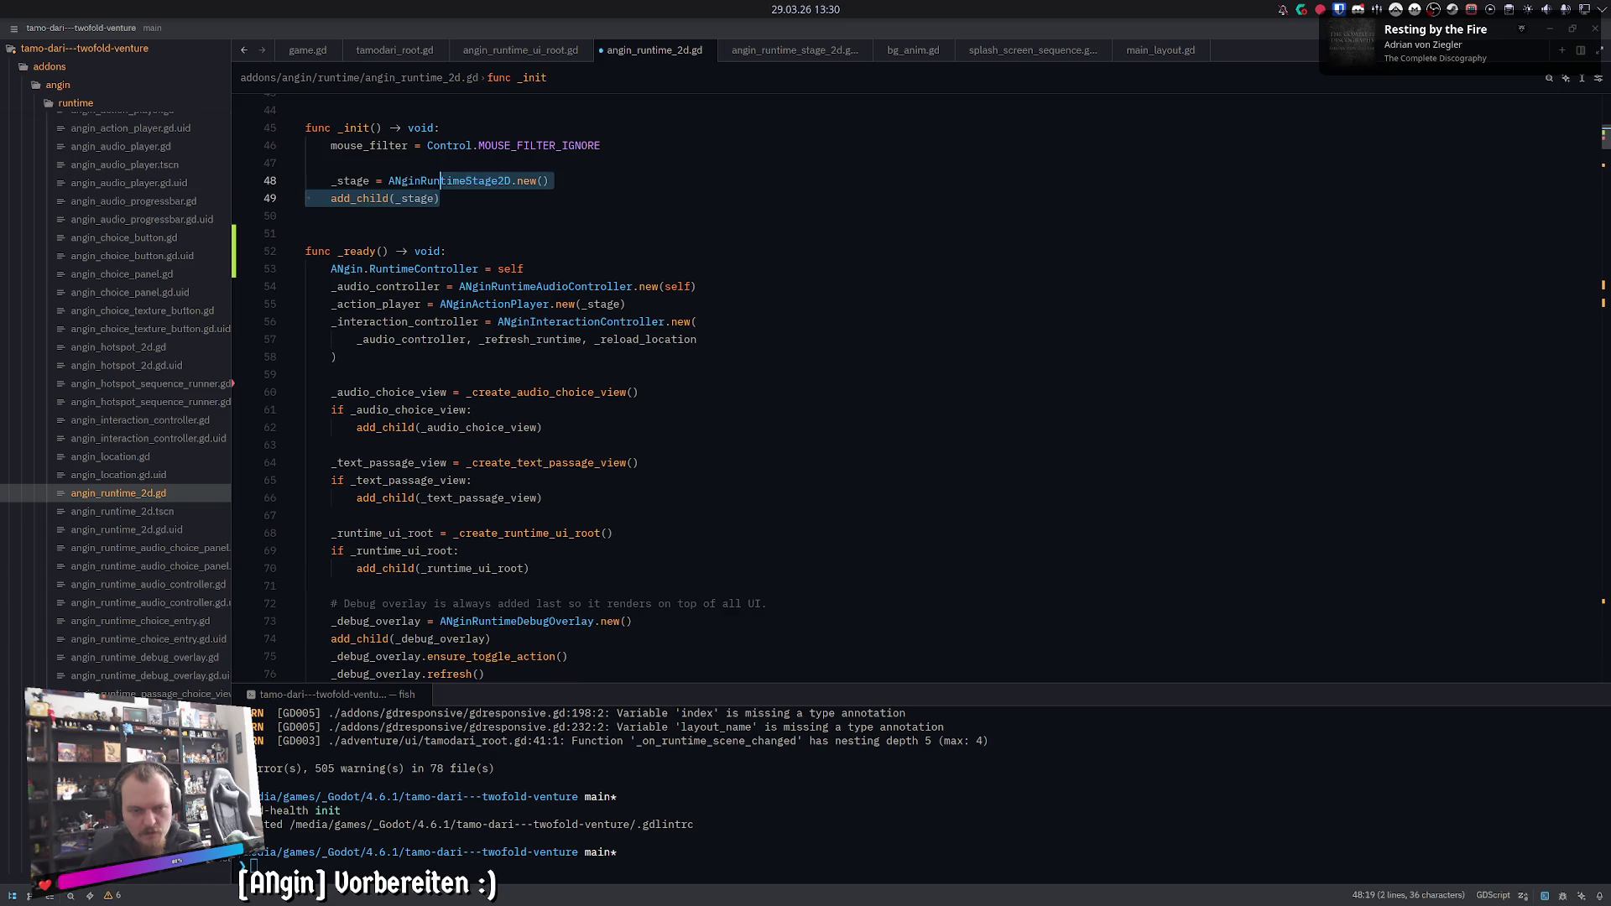
{"action": "key", "text": "ctrl+s"}
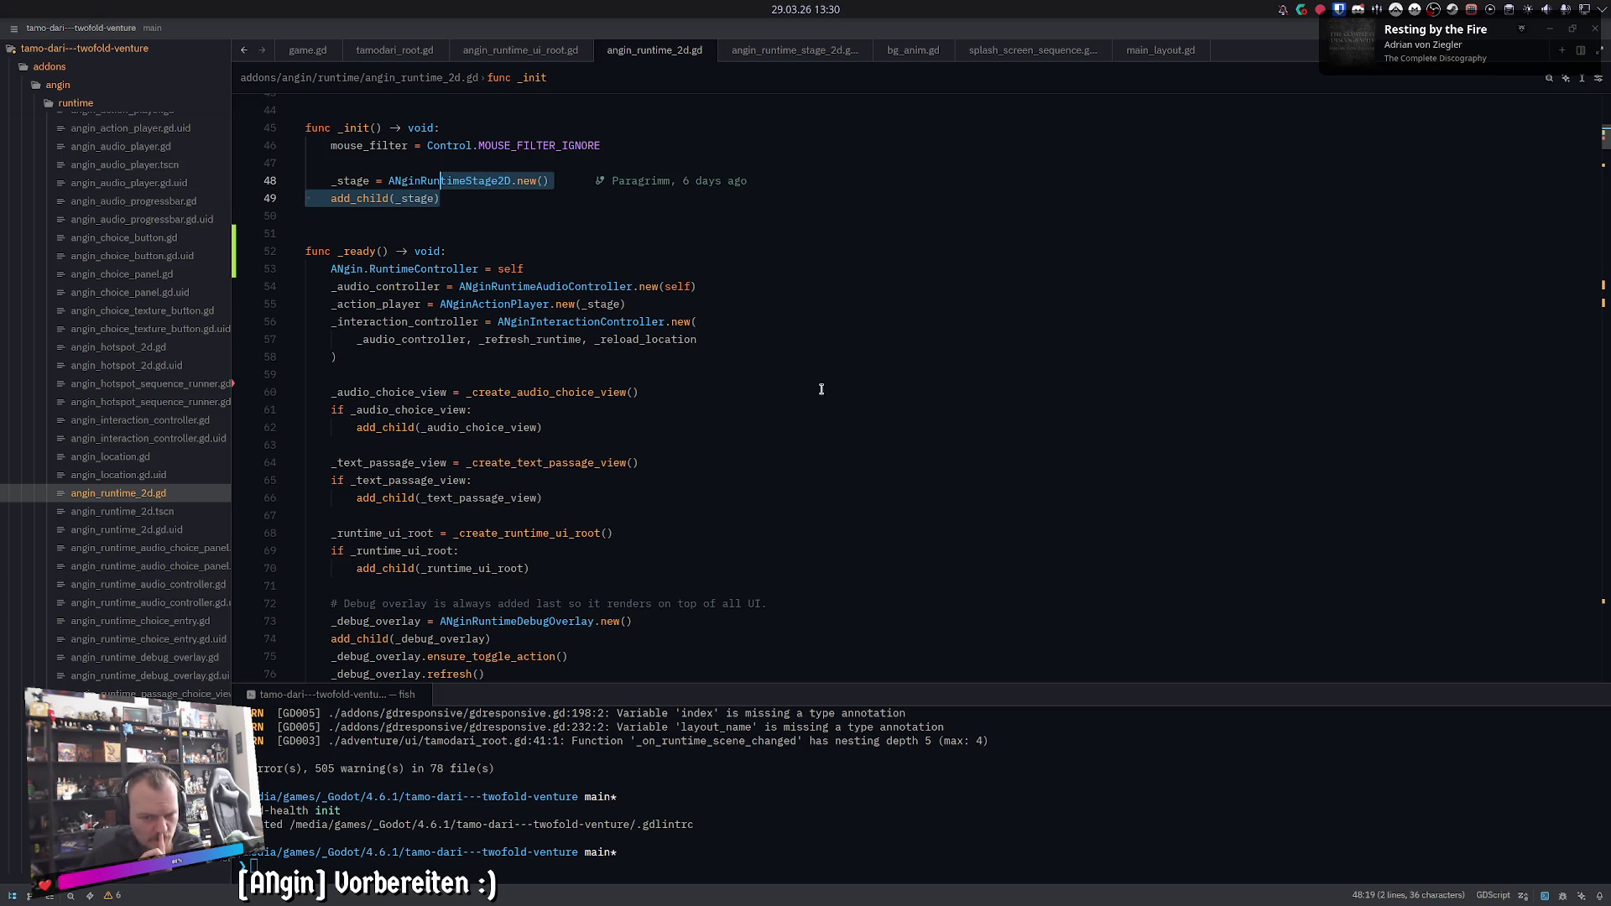
{"action": "scroll", "coordinate": [822, 390], "scroll_direction": "up", "scroll_amount": 1}
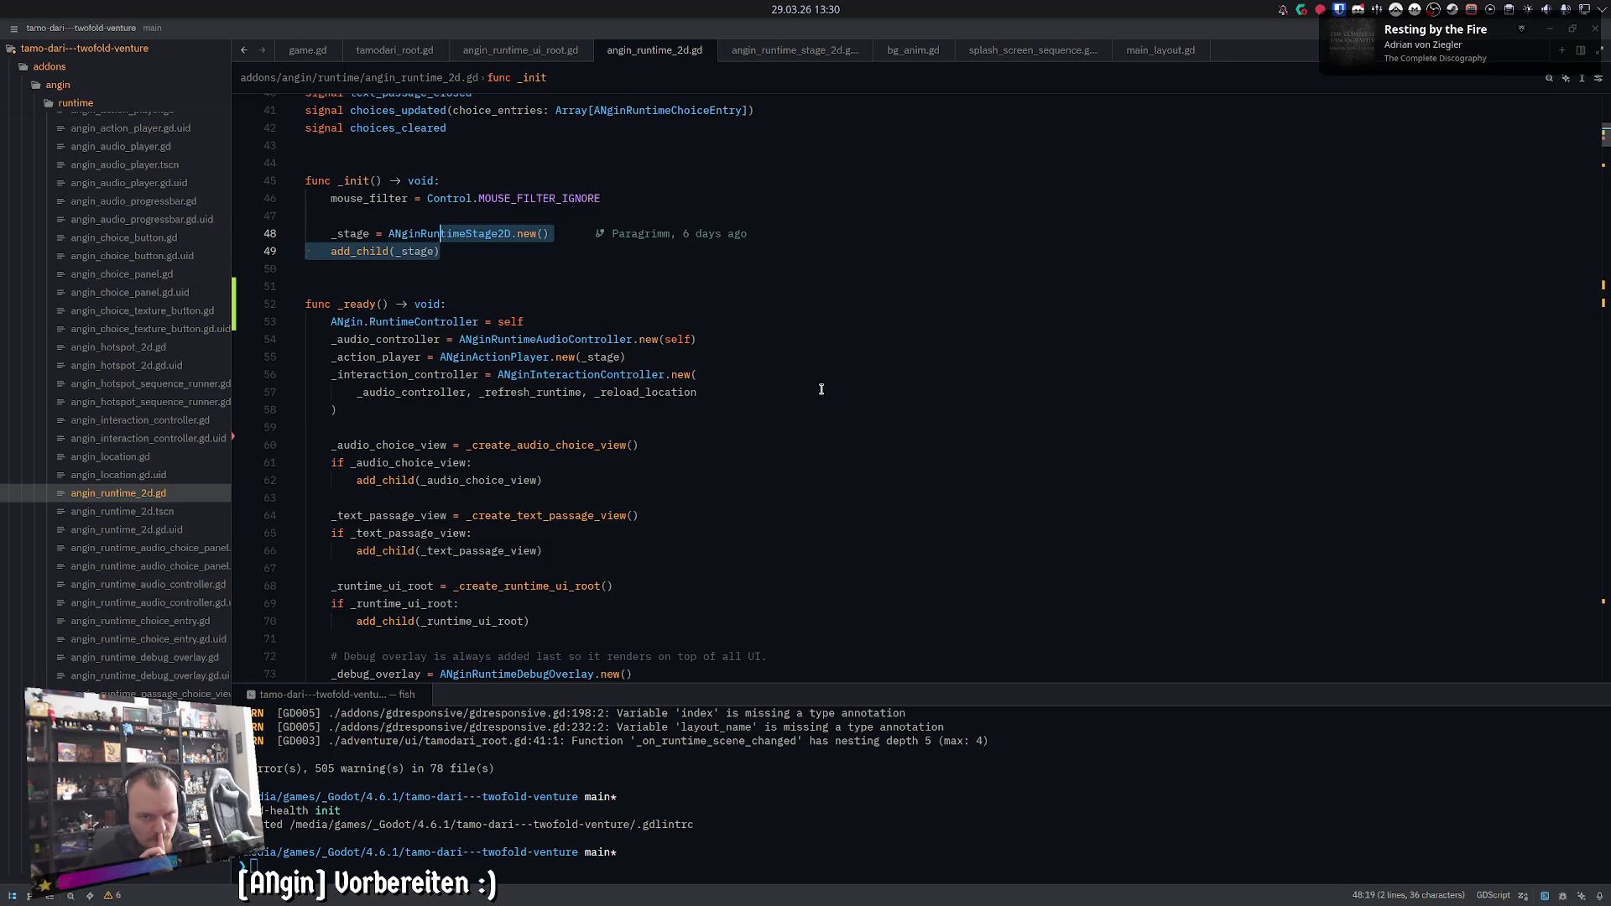
{"action": "scroll", "coordinate": [821, 389], "scroll_direction": "up", "scroll_amount": 1}
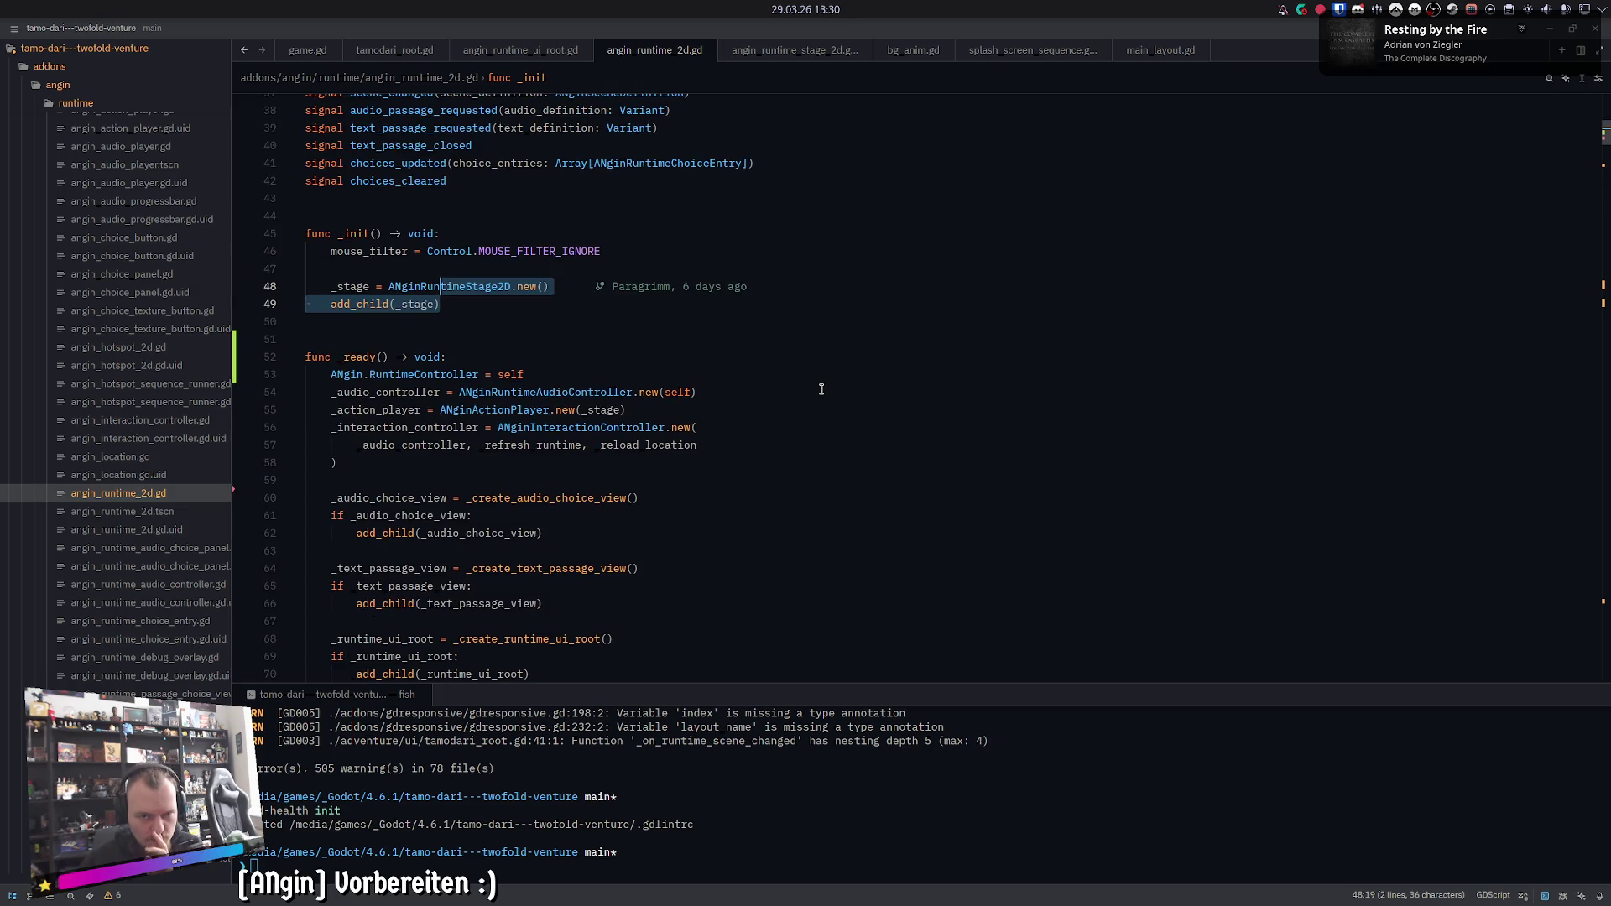
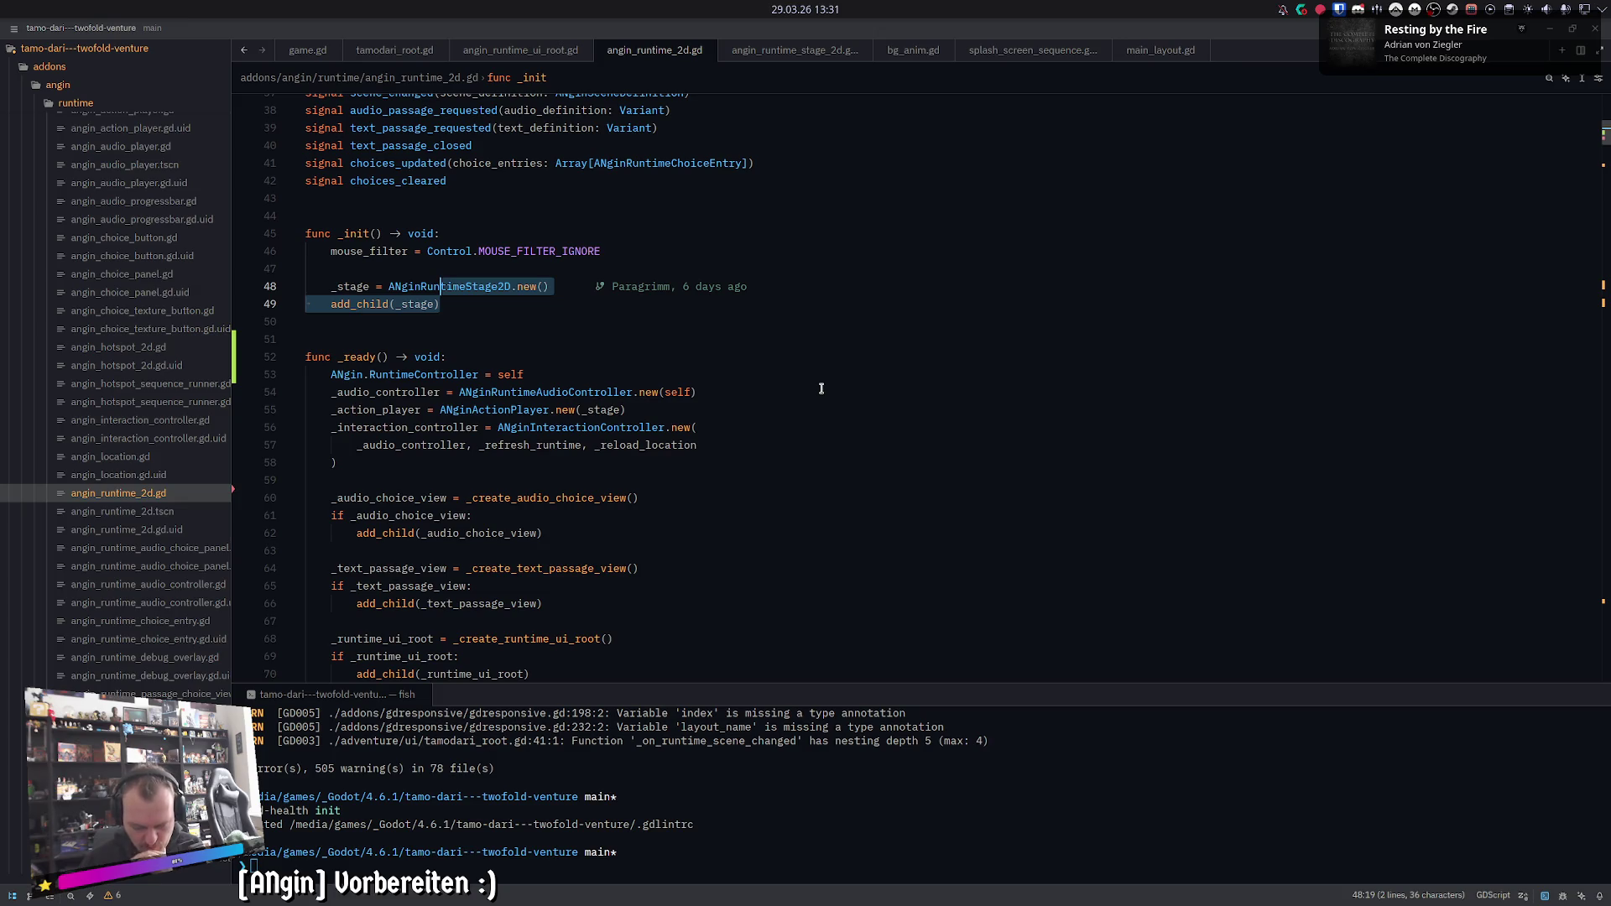
Jump to the ANginRuntimeStage2D class definition with F12
{"action": "scroll", "coordinate": [821, 388], "scroll_direction": "up", "scroll_amount": 9}
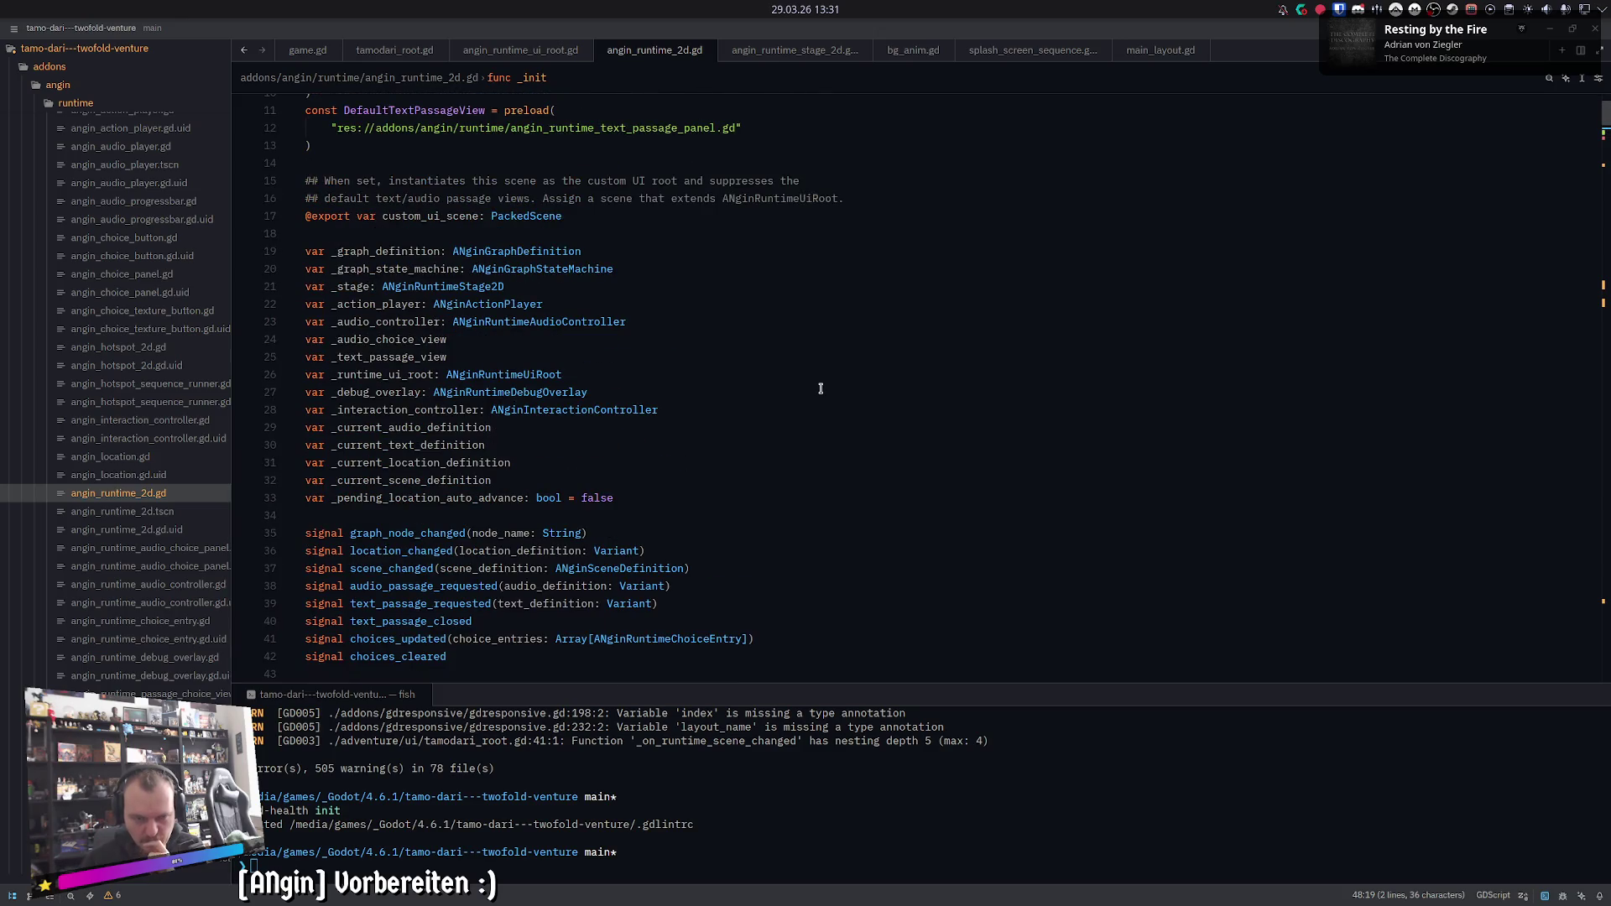
{"action": "left_click", "coordinate": [460, 287]}
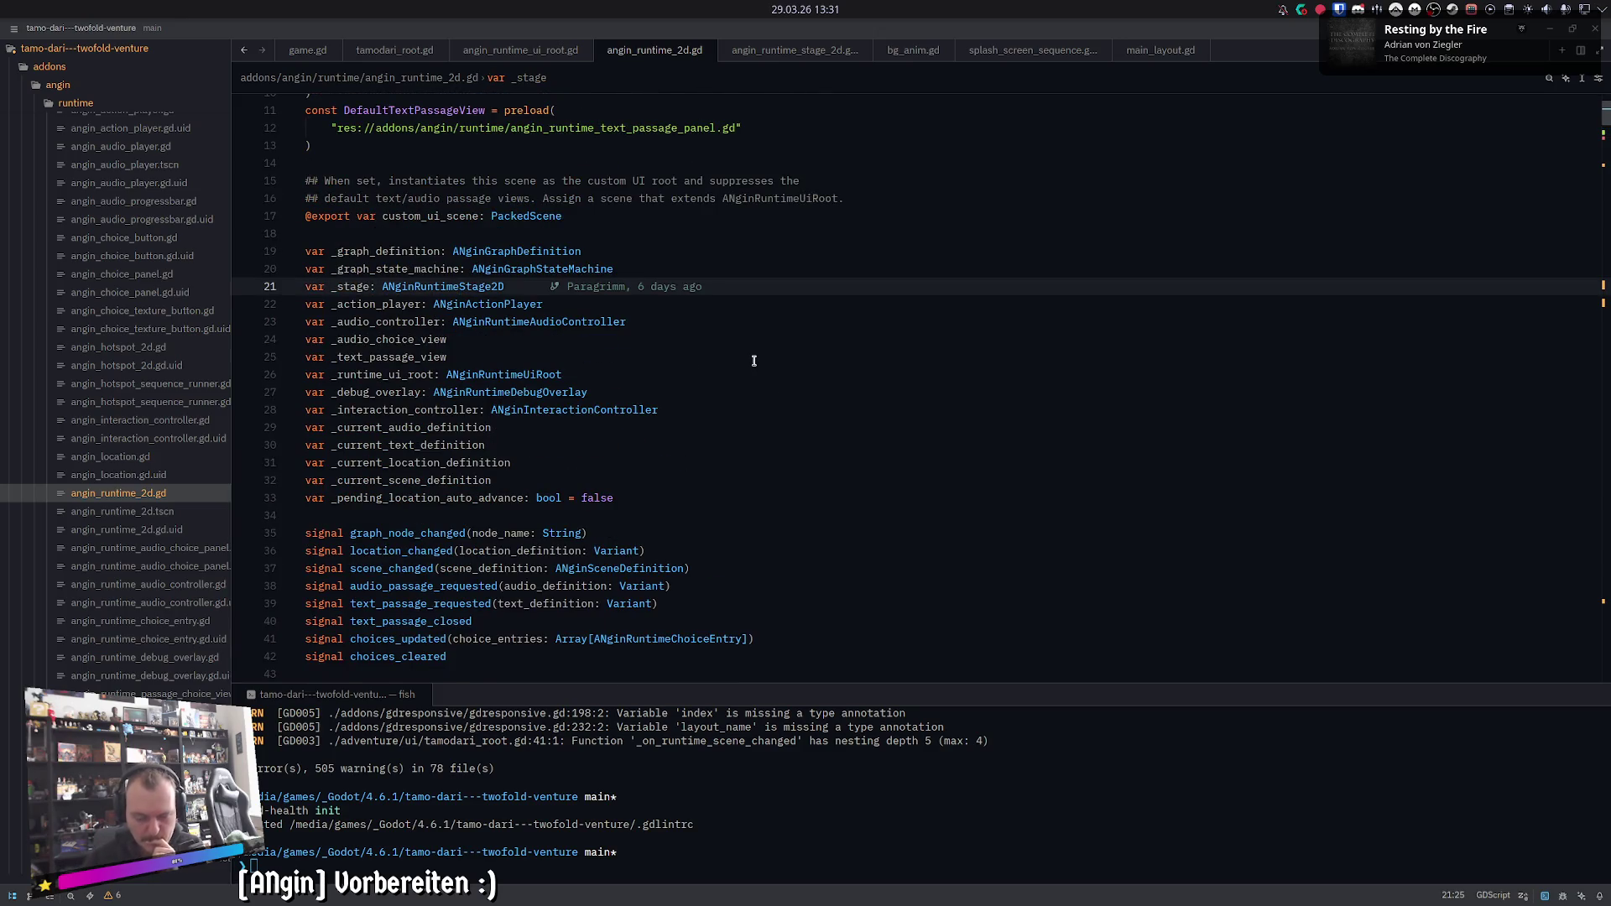
{"action": "key", "text": "F12"}
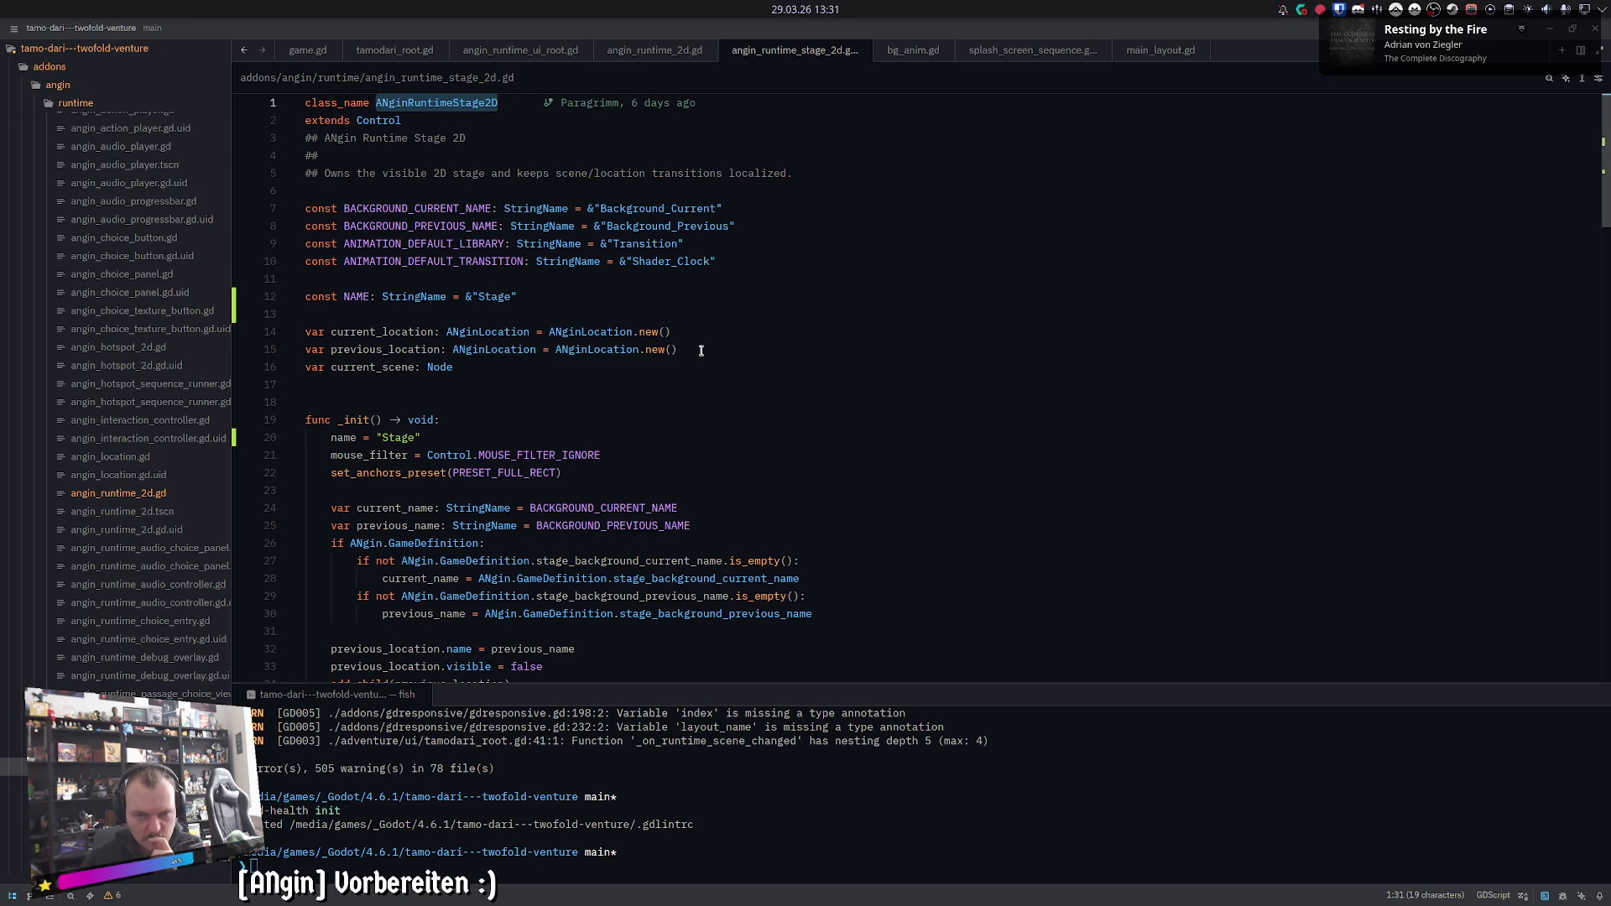
Scroll through angin_runtime_ui_root.gd to review its signal connections, then return to the stage script
{"action": "left_click", "coordinate": [508, 52]}
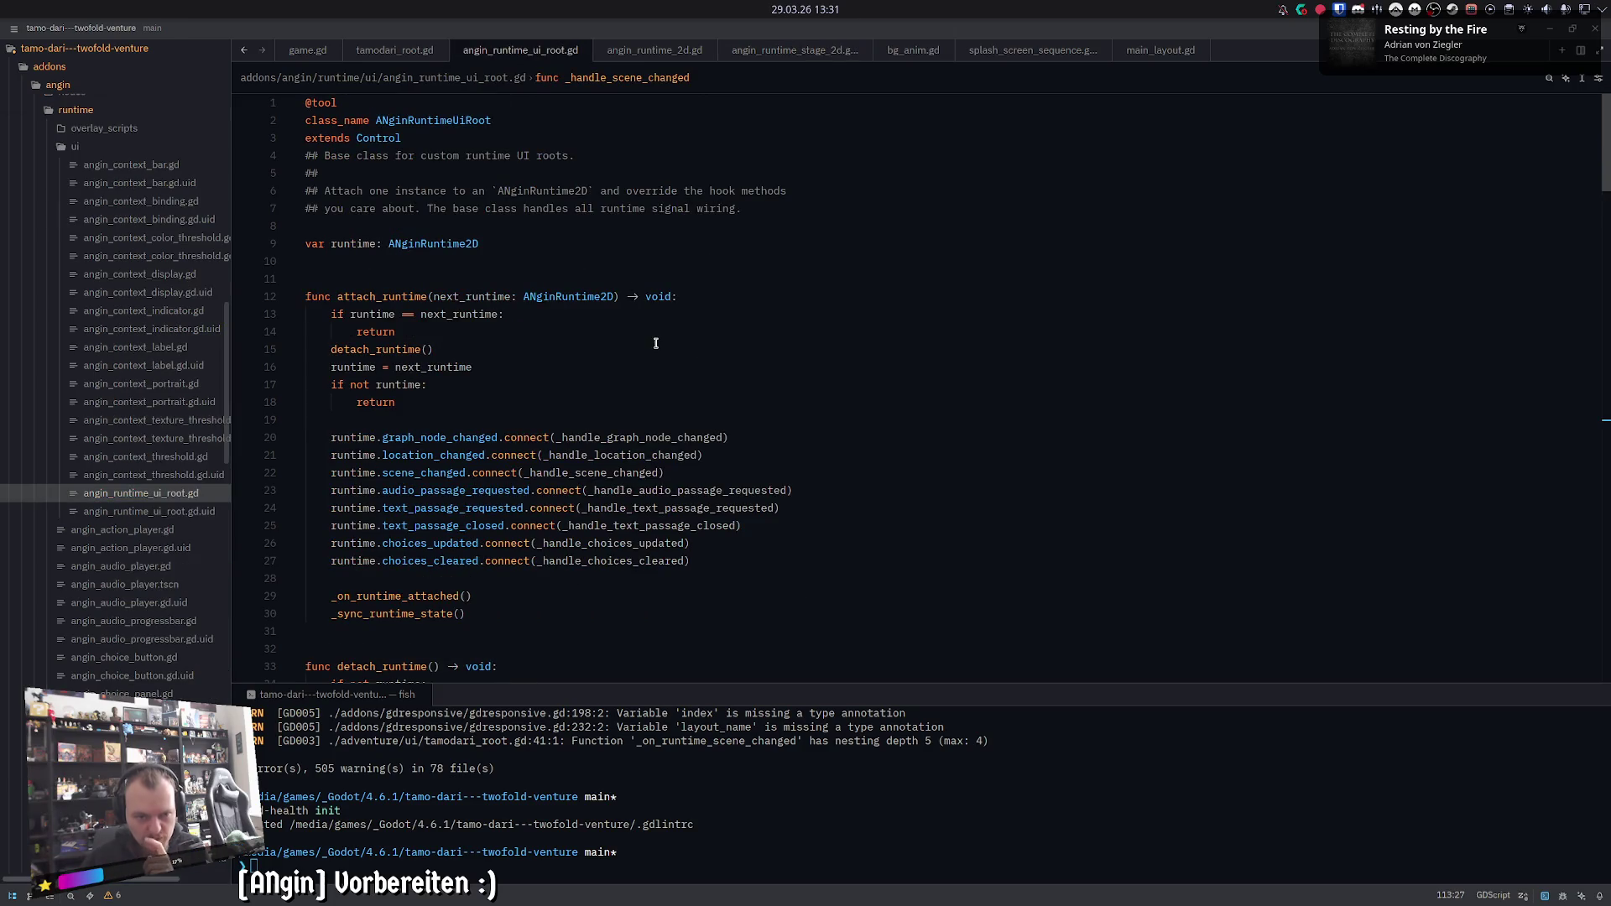
{"action": "scroll", "coordinate": [655, 346], "scroll_direction": "down", "scroll_amount": 18}
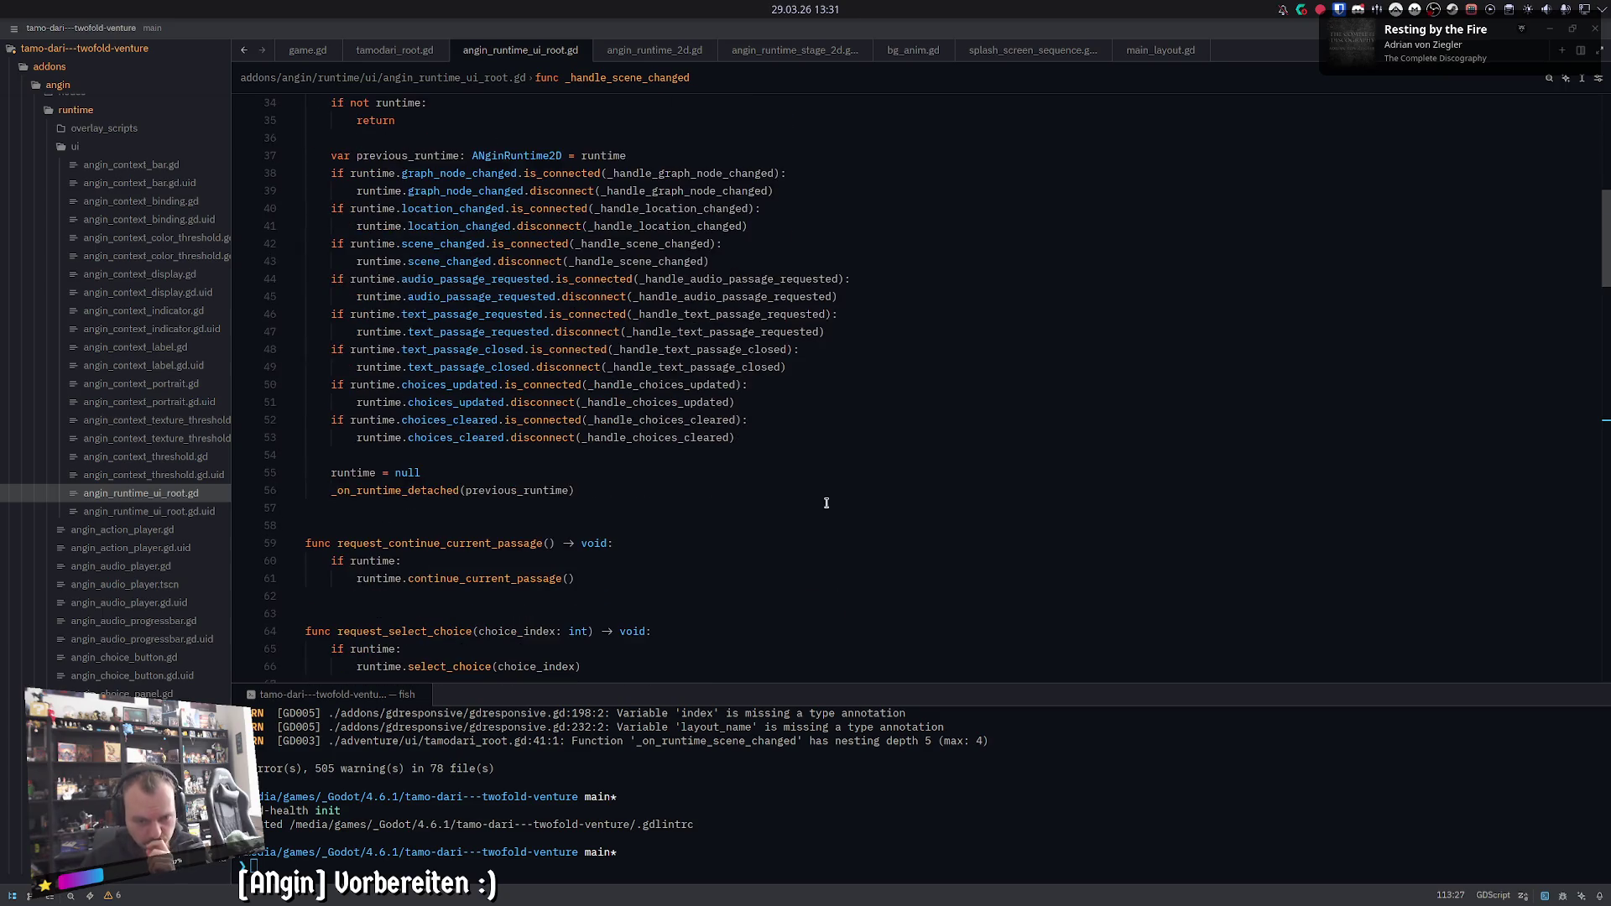
{"action": "scroll", "coordinate": [801, 479], "scroll_direction": "down", "scroll_amount": 17}
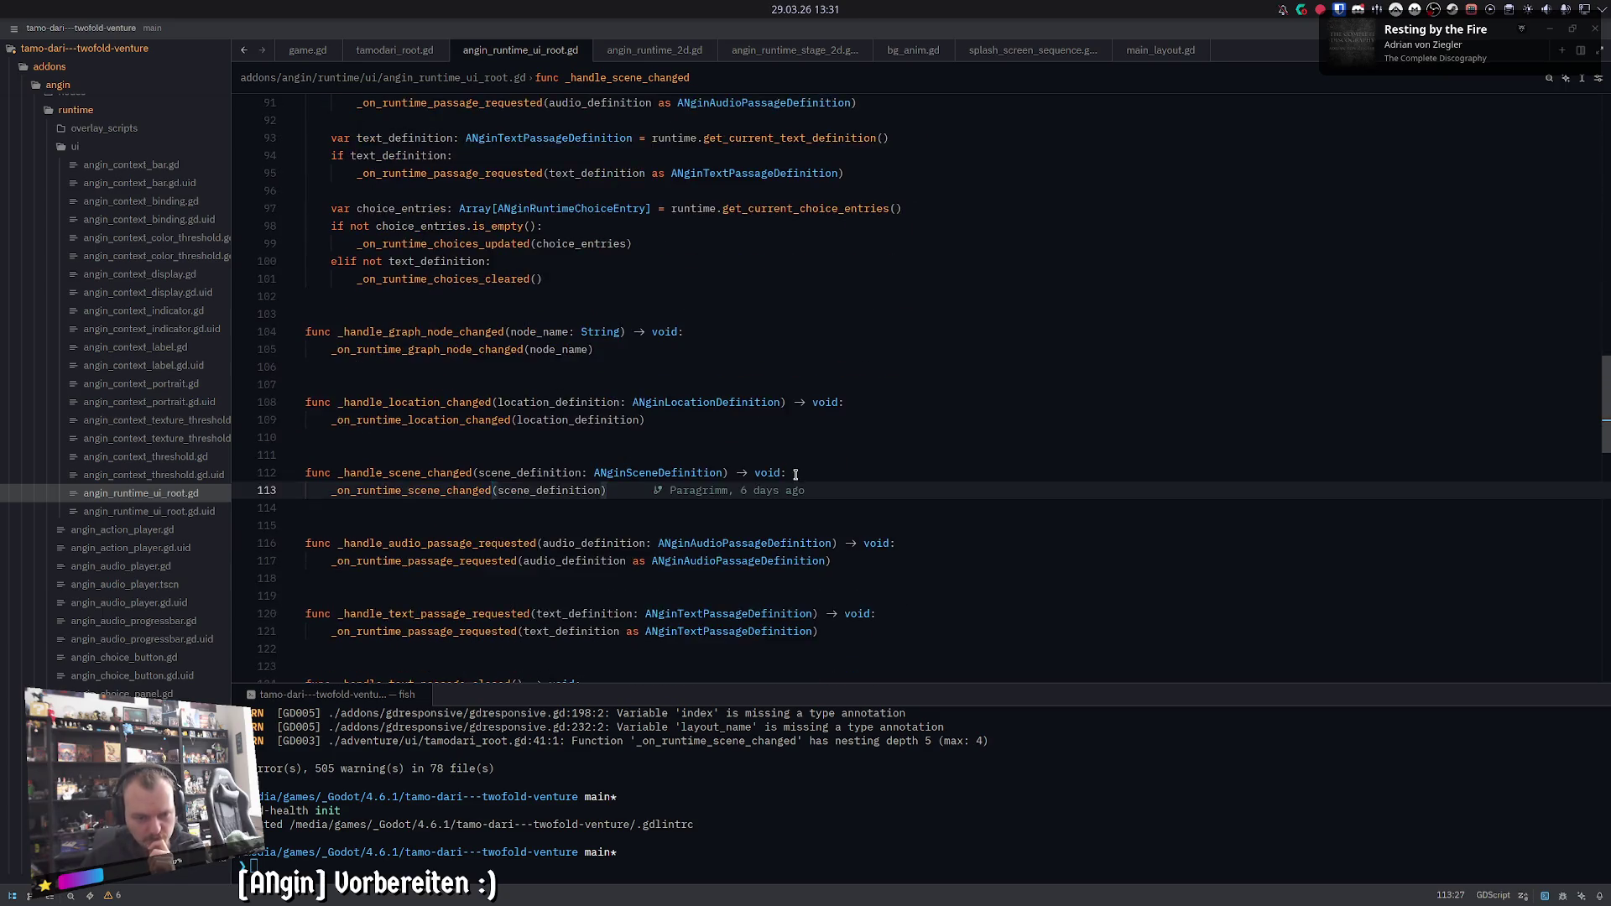
{"action": "scroll", "coordinate": [579, 566], "scroll_direction": "down", "scroll_amount": 10}
{"action": "scroll", "coordinate": [591, 558], "scroll_direction": "up", "scroll_amount": 4}
{"action": "scroll", "coordinate": [611, 544], "scroll_direction": "up", "scroll_amount": 11}
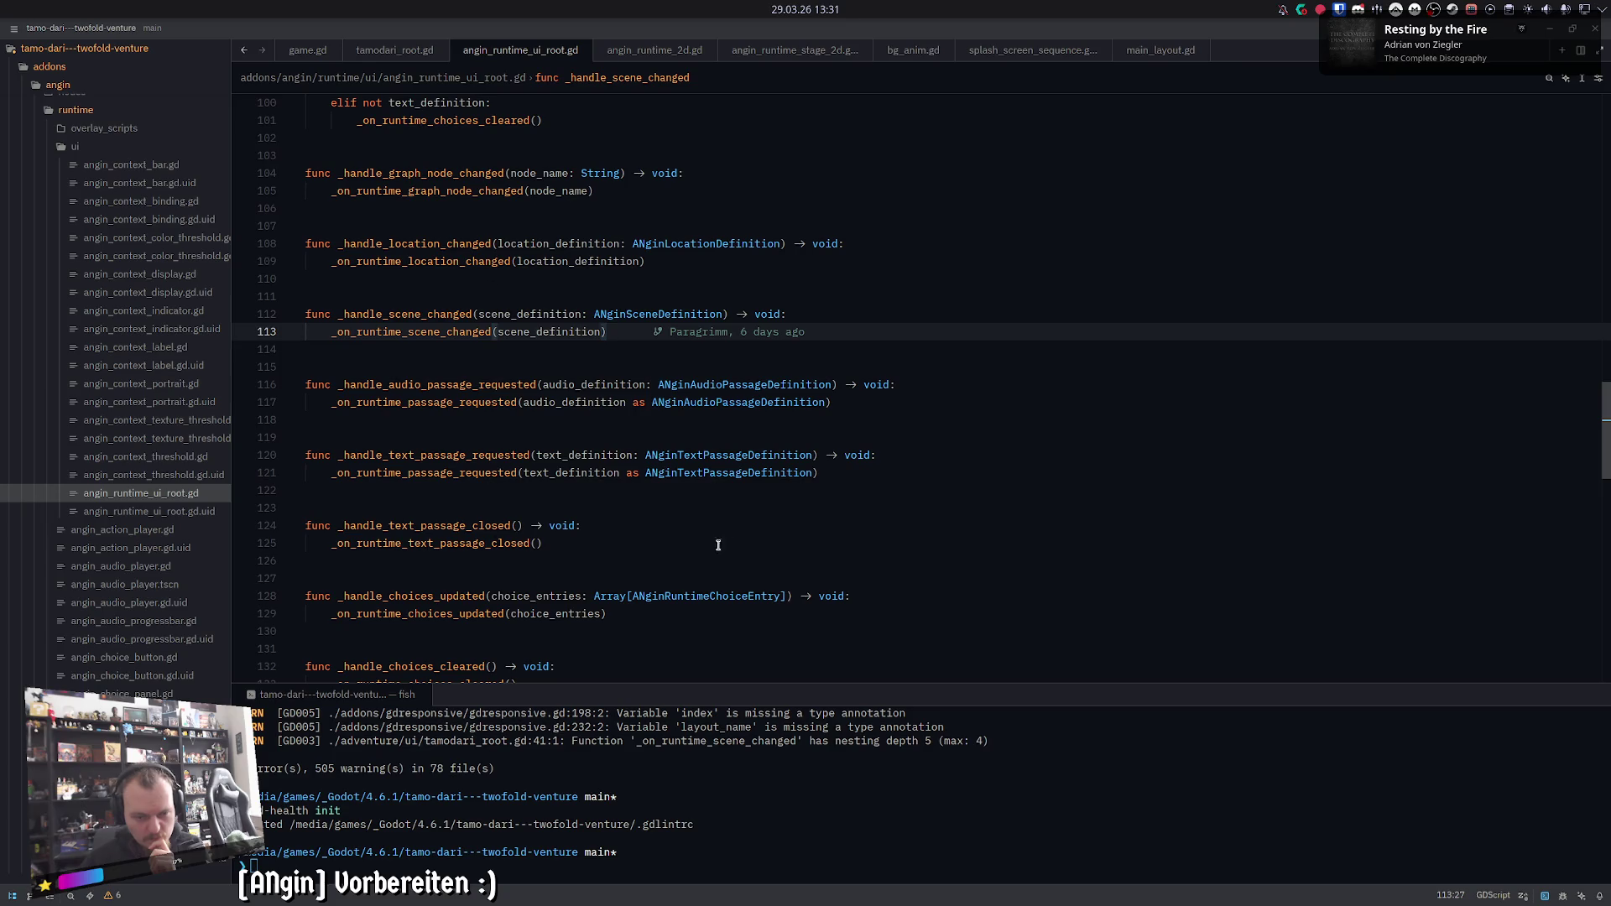
{"action": "scroll", "coordinate": [718, 545], "scroll_direction": "down", "scroll_amount": 11}
{"action": "scroll", "coordinate": [604, 568], "scroll_direction": "up", "scroll_amount": 20}
{"action": "scroll", "coordinate": [671, 480], "scroll_direction": "up", "scroll_amount": 4}
{"action": "scroll", "coordinate": [693, 464], "scroll_direction": "down", "scroll_amount": 10}
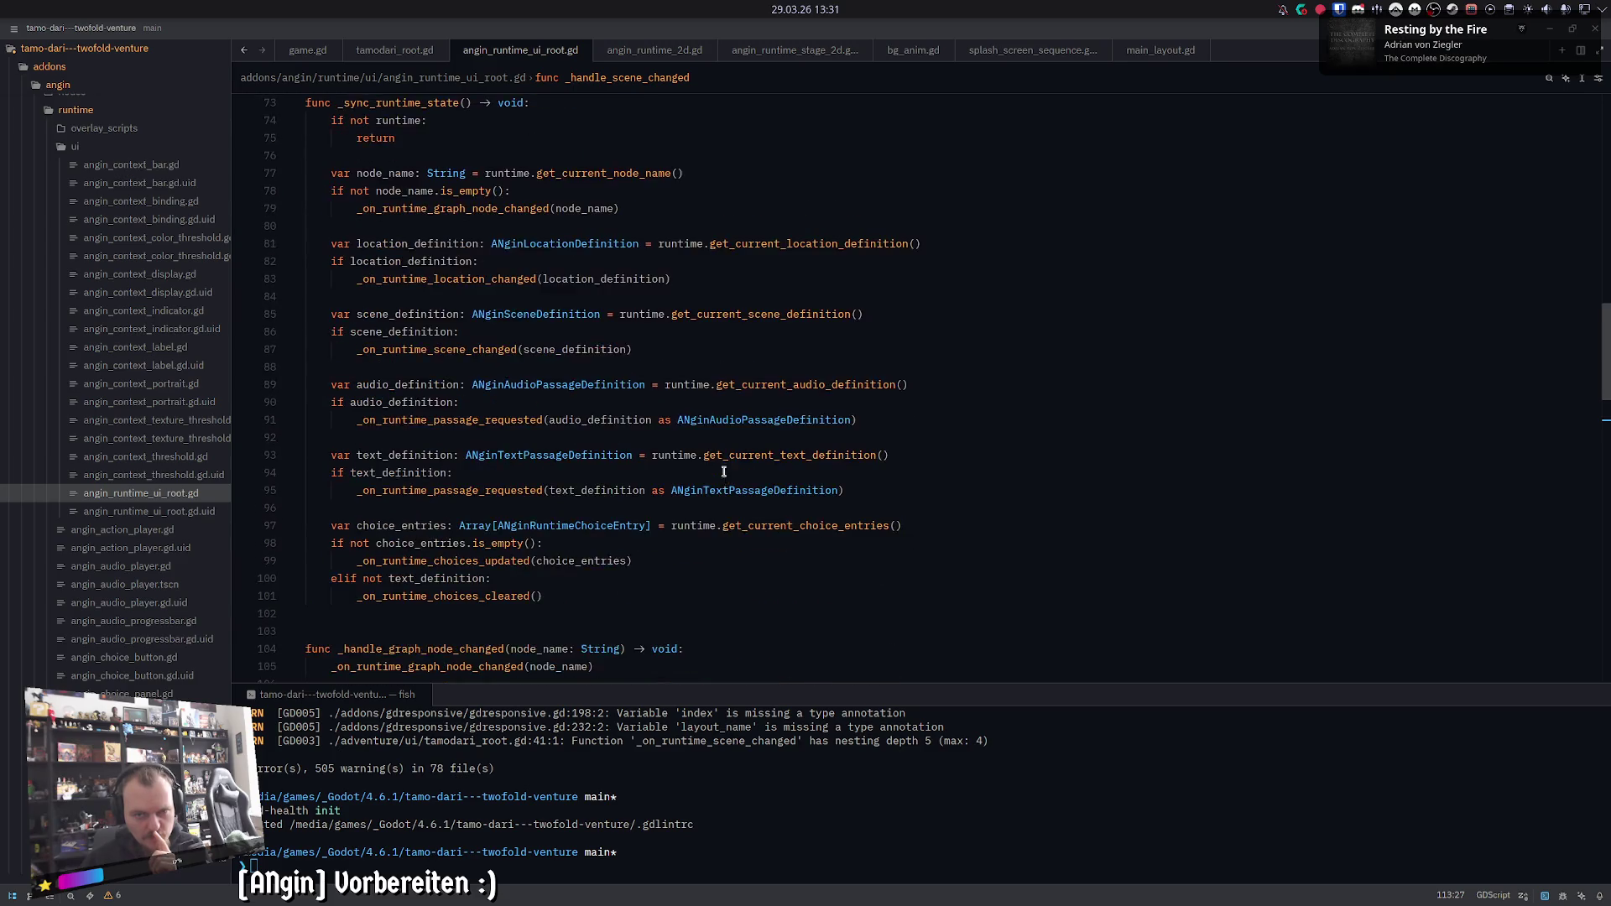
{"action": "left_click", "coordinate": [758, 52]}
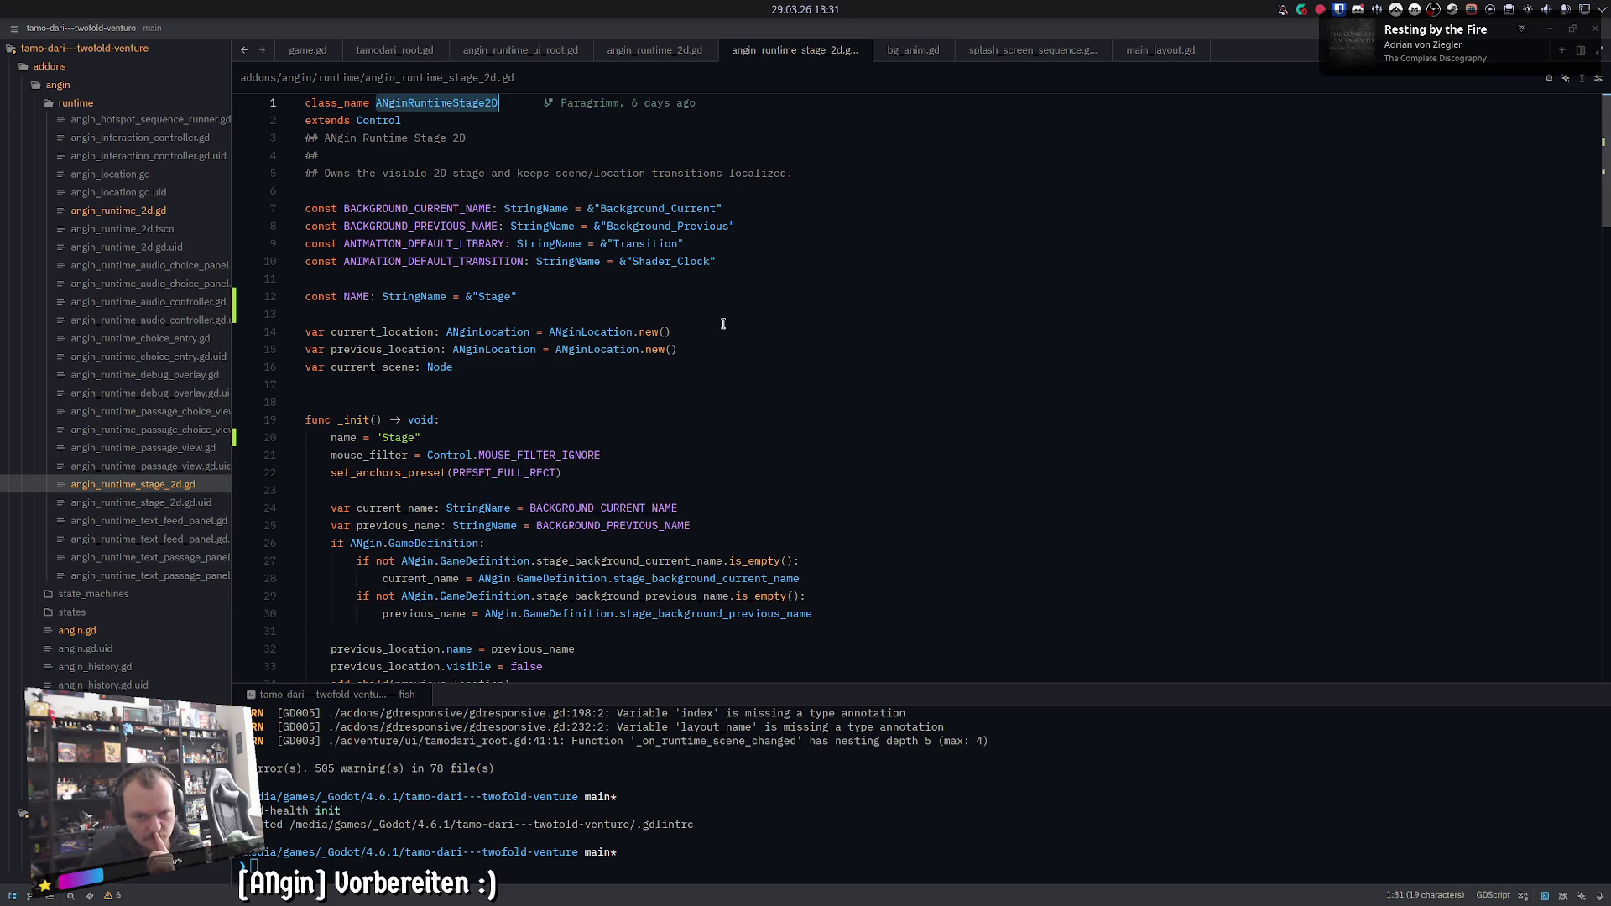
From the location variables, glance back at angin_runtime_ui_root.gd
{"action": "left_click", "coordinate": [795, 341]}
{"action": "key", "text": "ctrl+alt+minus"}
{"action": "scroll", "coordinate": [711, 302], "scroll_direction": "up", "scroll_amount": 15}
{"action": "scroll", "coordinate": [711, 302], "scroll_direction": "up", "scroll_amount": 8}
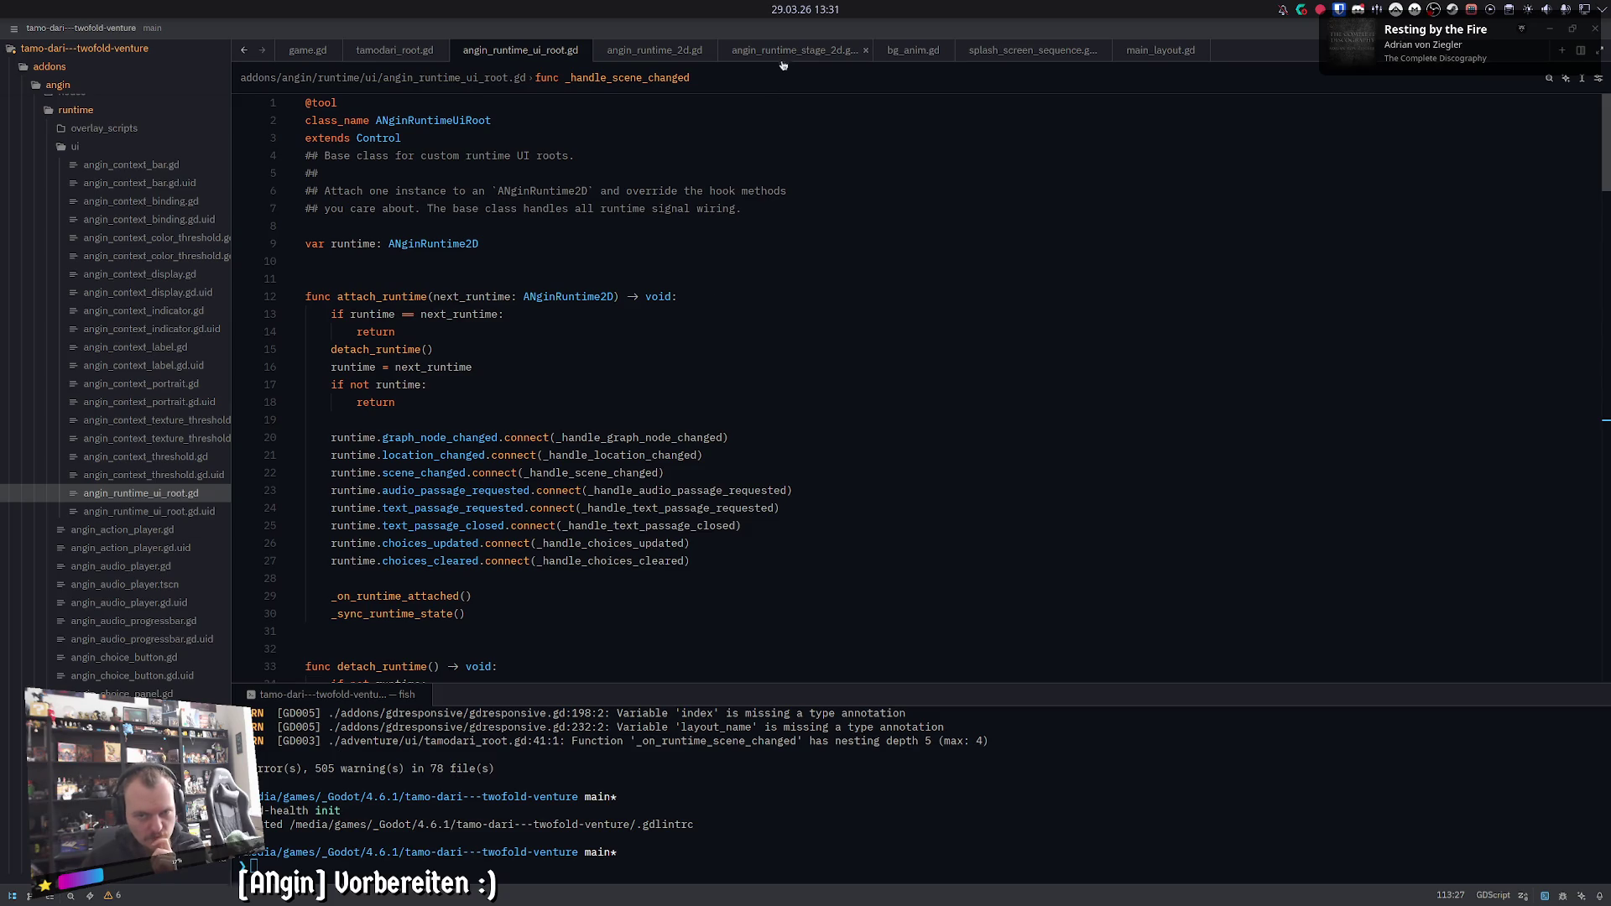
Select current_location and previous_location in angin_runtime_stage_2d.gd and review its scene functions
{"action": "key", "text": "ctrl+alt+minus"}
{"action": "left_click", "coordinate": [369, 333]}
{"action": "left_click_drag", "start_coordinate": [369, 333], "coordinate": [369, 351]}
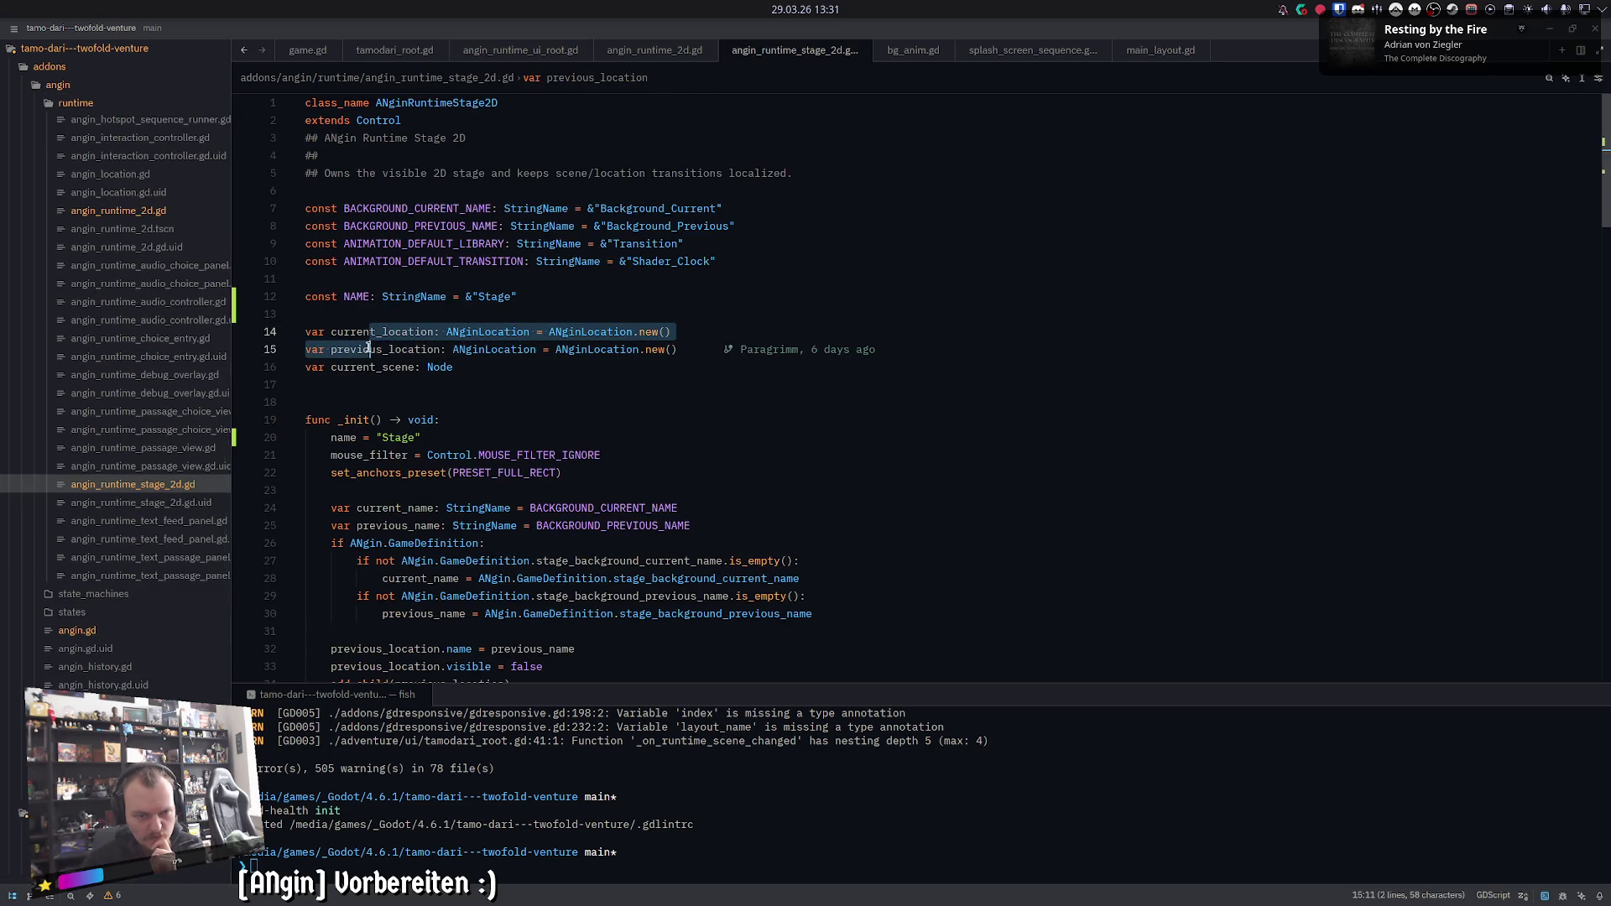
{"action": "scroll", "coordinate": [369, 351], "scroll_direction": "down", "scroll_amount": 3}
{"action": "scroll", "coordinate": [544, 496], "scroll_direction": "down", "scroll_amount": 4}
{"action": "scroll", "coordinate": [545, 496], "scroll_direction": "down", "scroll_amount": 15}
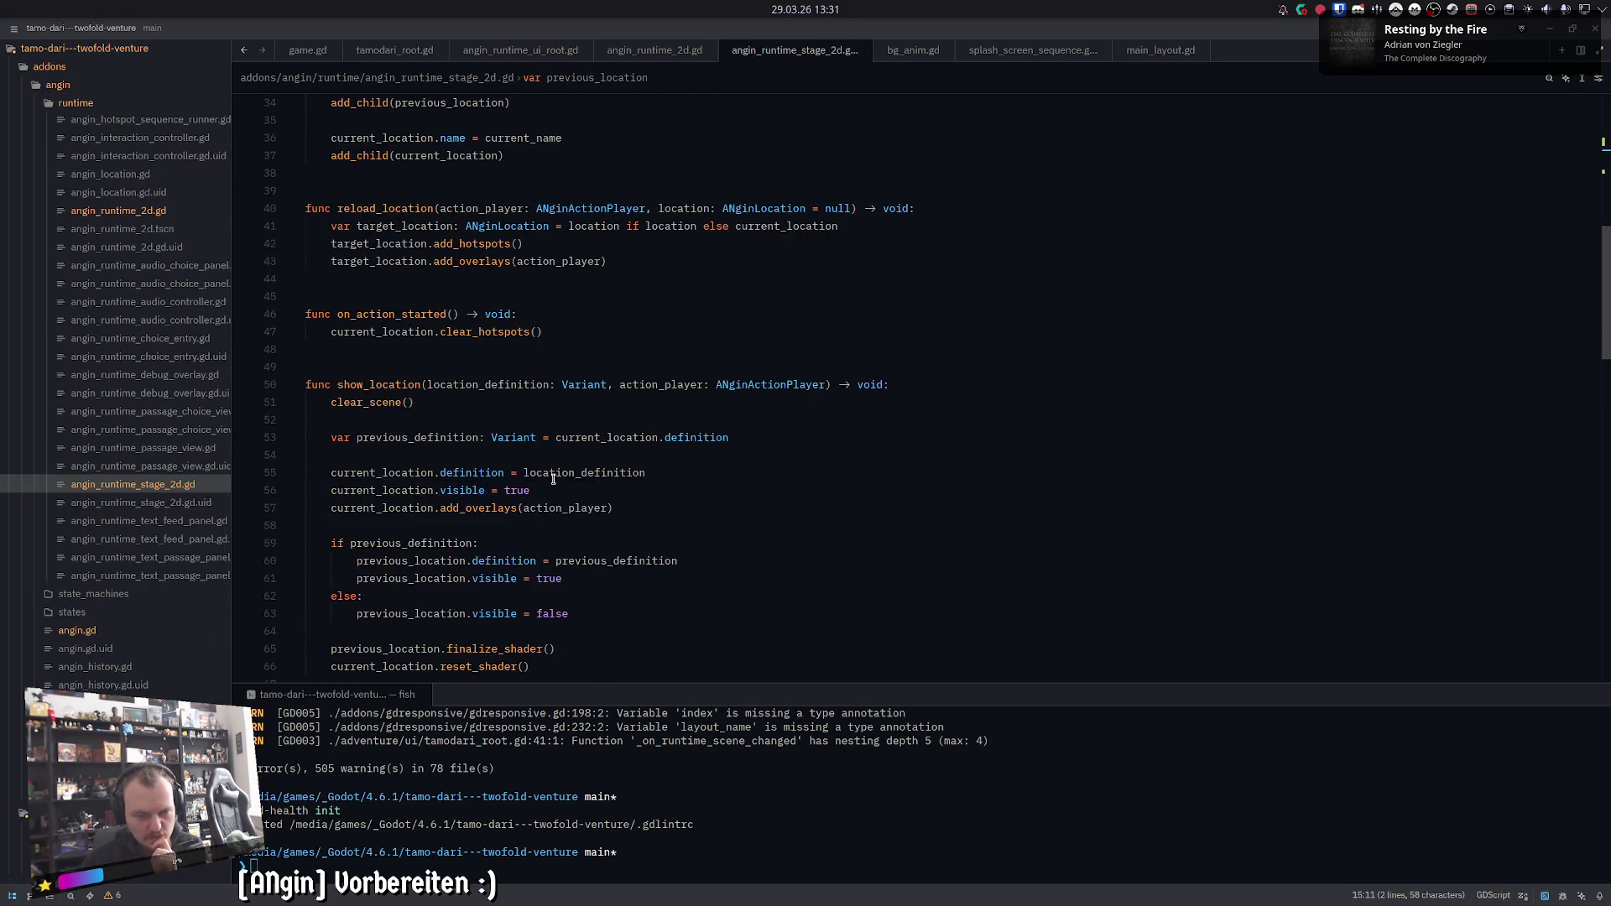
{"action": "scroll", "coordinate": [553, 478], "scroll_direction": "down", "scroll_amount": 7}
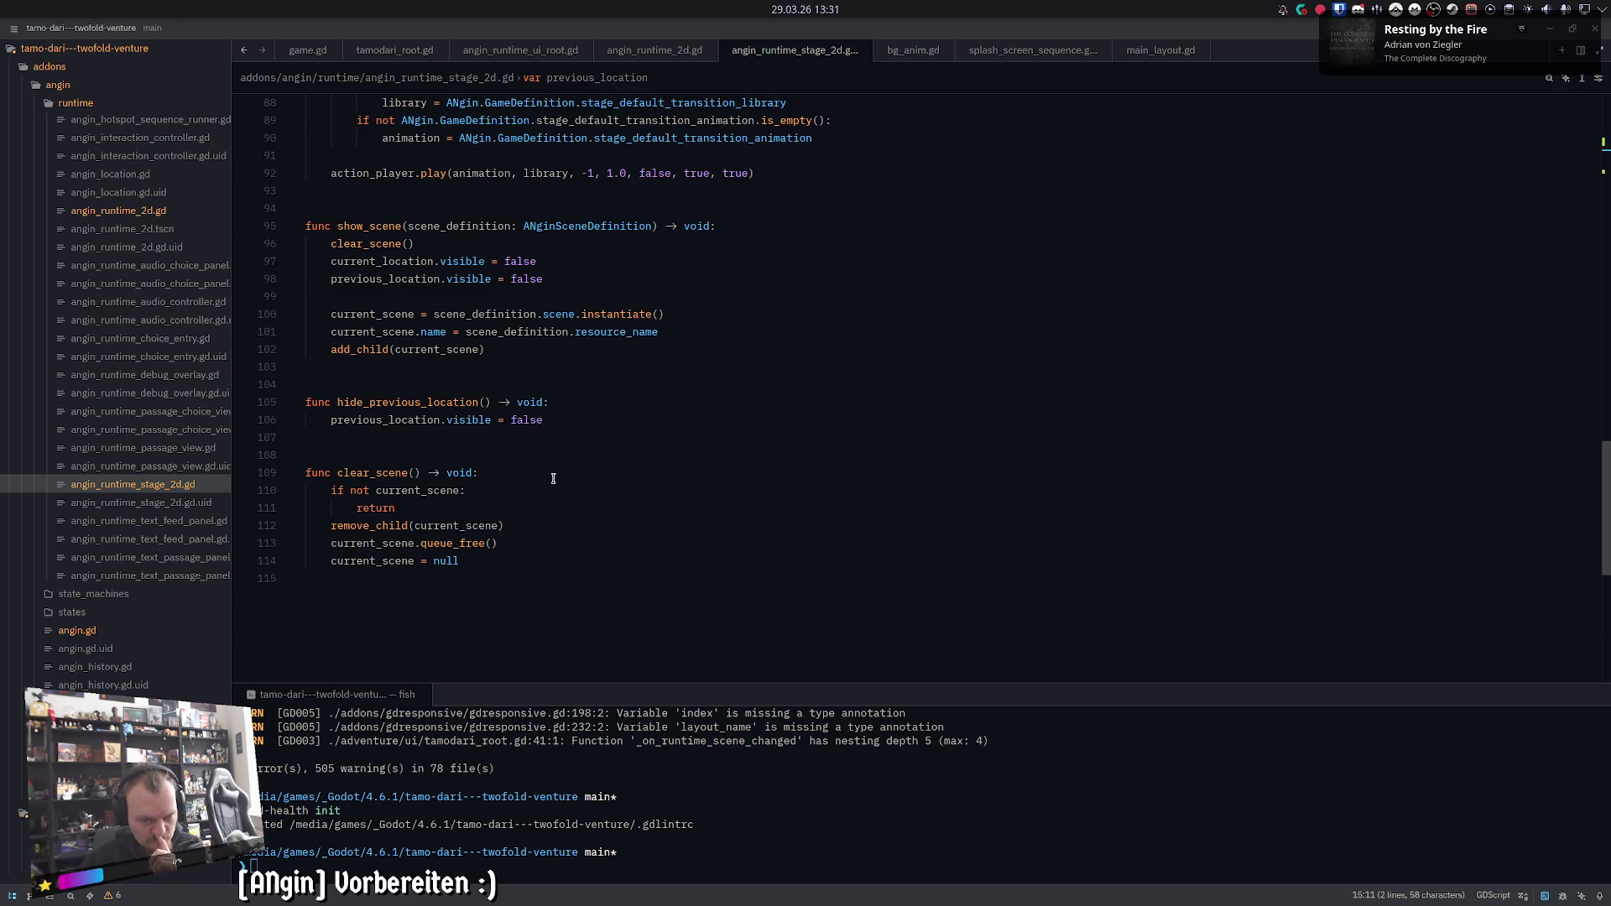
{"action": "scroll", "coordinate": [633, 181], "scroll_direction": "up", "scroll_amount": 5}
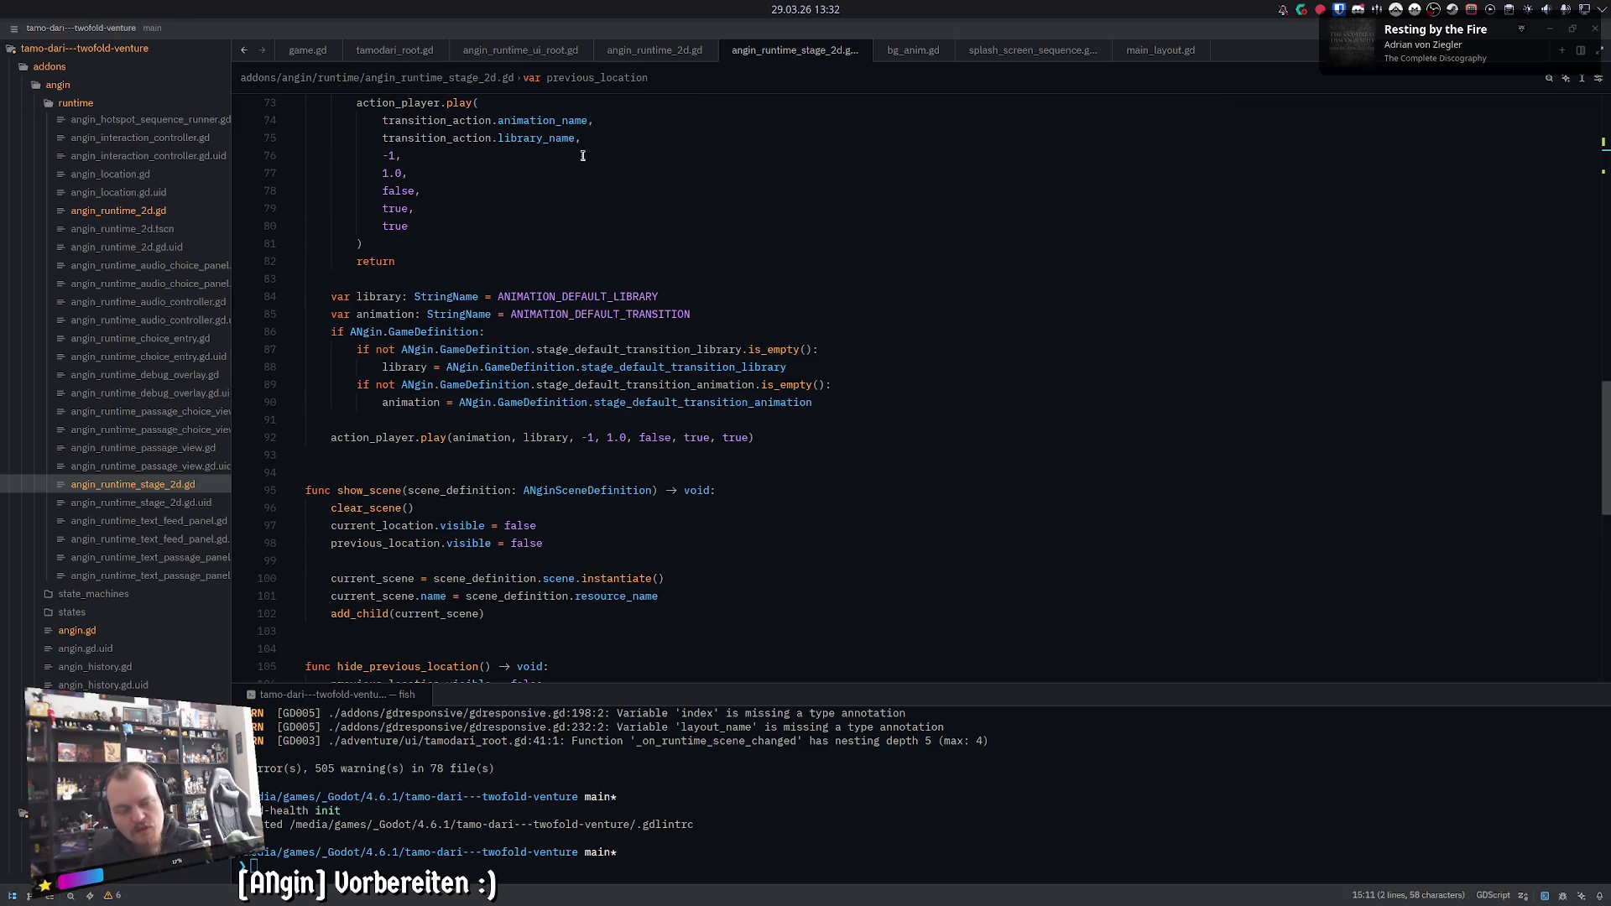
{"action": "scroll", "coordinate": [577, 297], "scroll_direction": "up", "scroll_amount": 6}
{"action": "scroll", "coordinate": [576, 296], "scroll_direction": "up", "scroll_amount": 18}
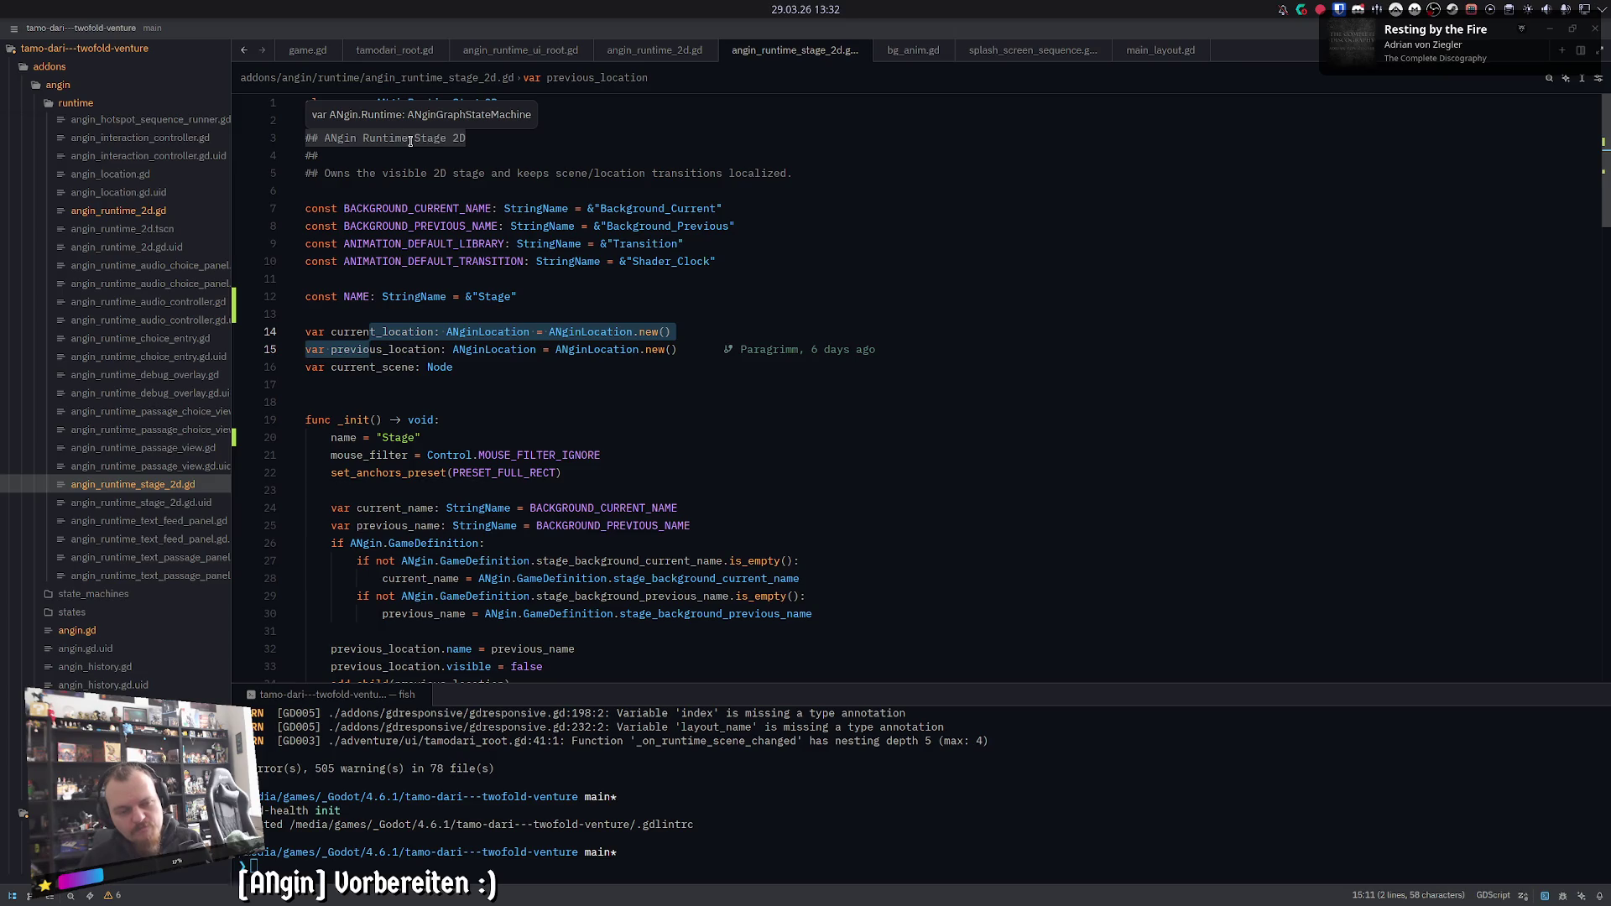
Replace the Control base class on line 2 with ANginRuntimeUiRoot and save
{"action": "double_click", "coordinate": [383, 121]}
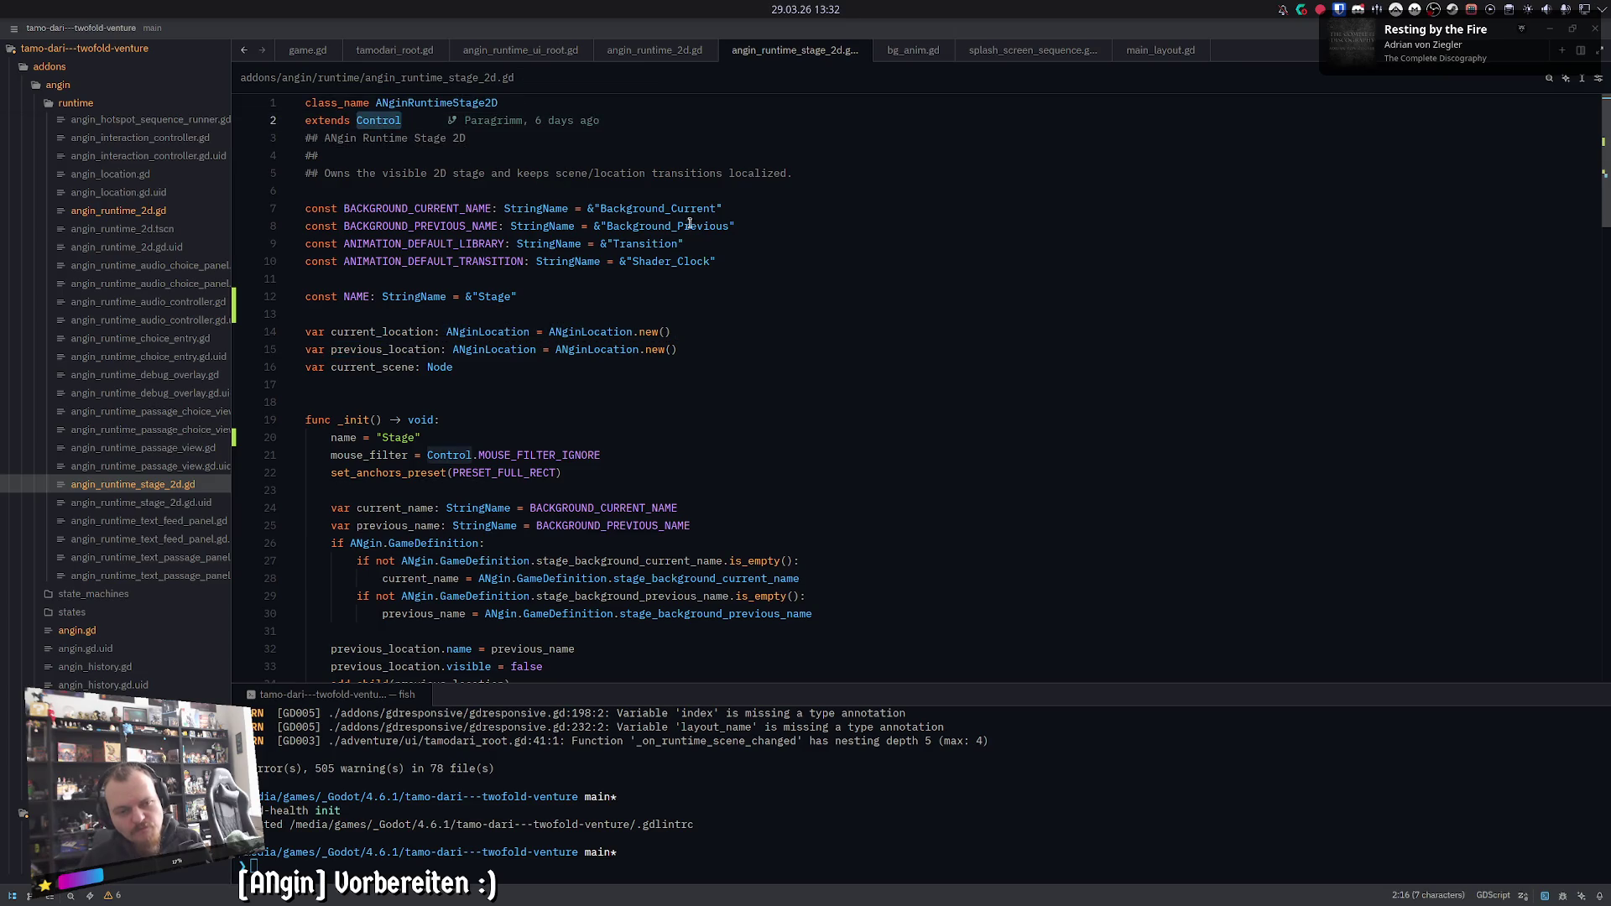
{"action": "type", "text": "ANgin"}
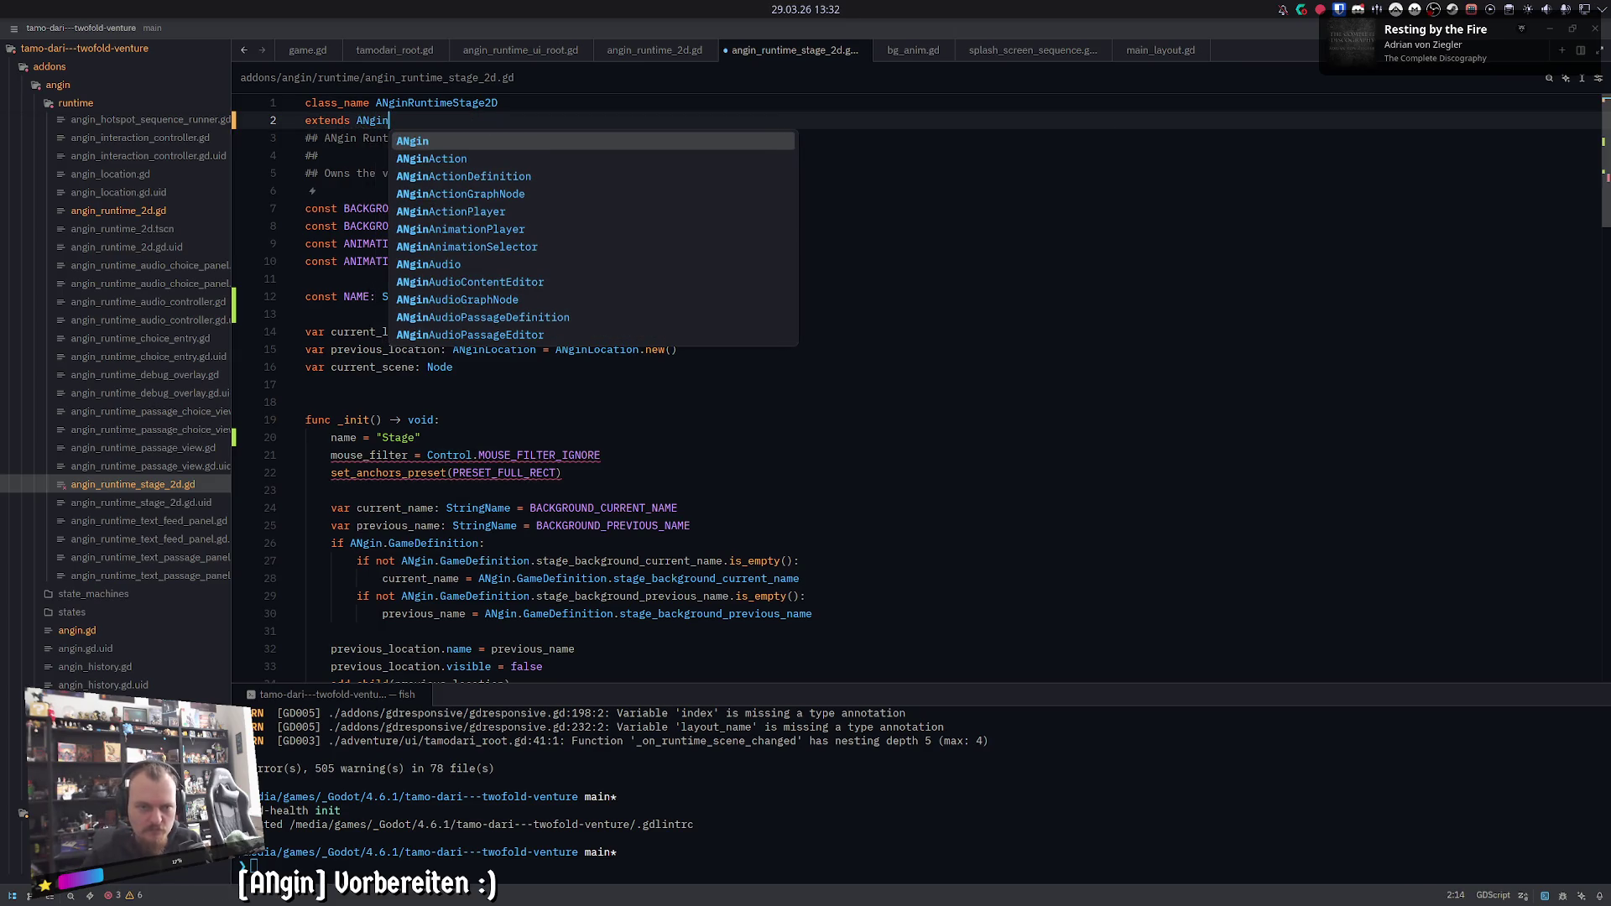
{"action": "type", "text": "RuntimeUi"}
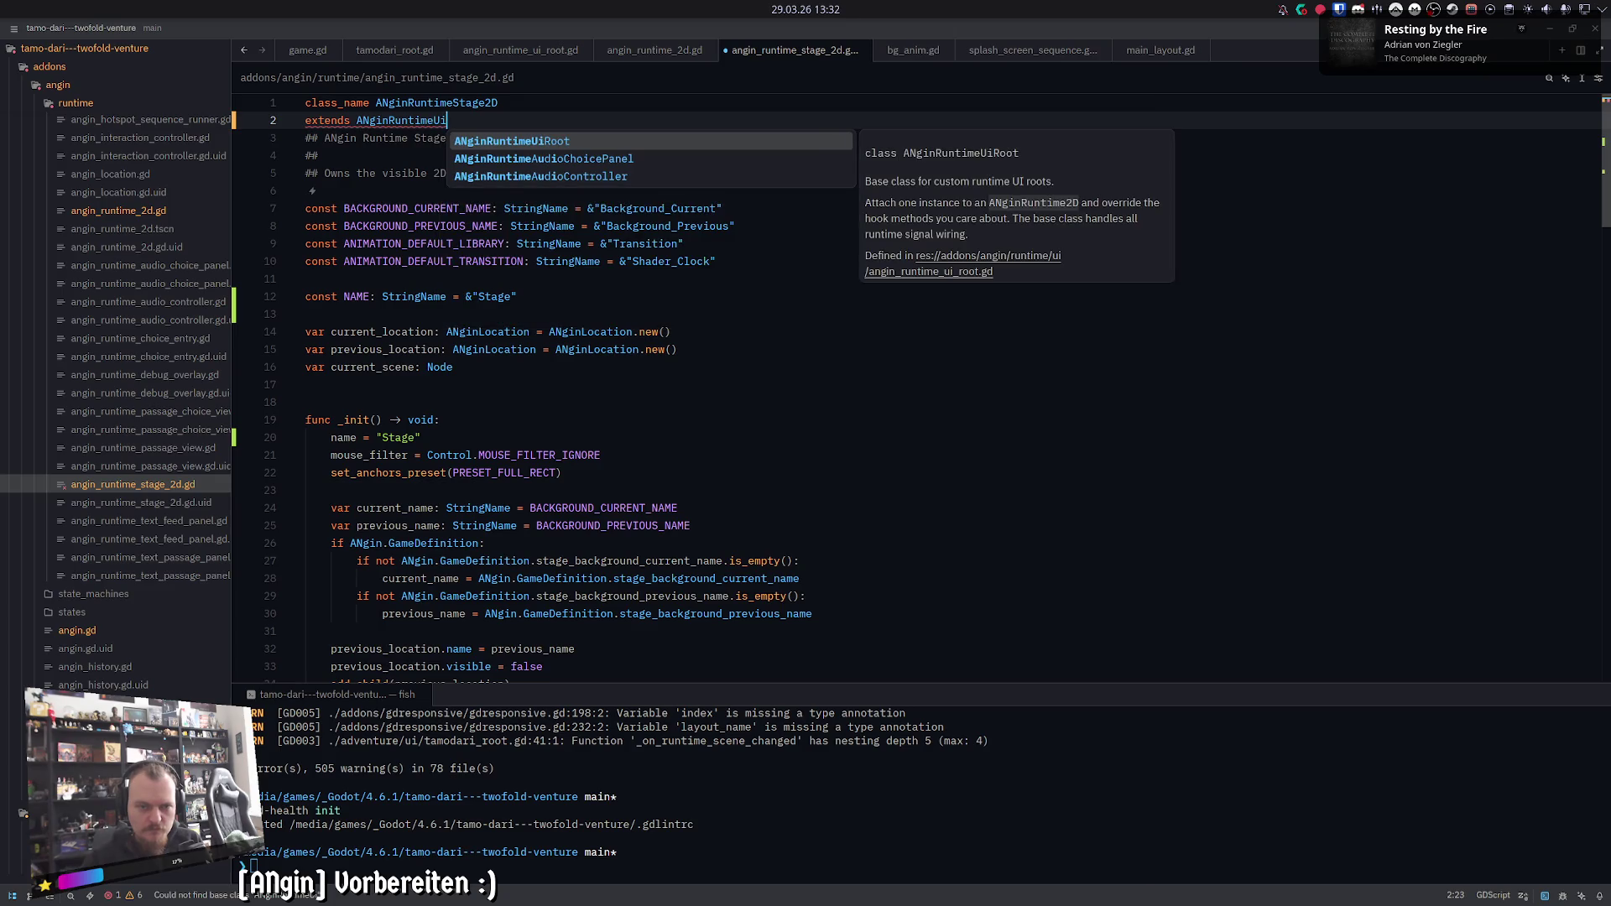
{"action": "key", "text": "Return"}
{"action": "scroll", "coordinate": [741, 393], "scroll_direction": "down", "scroll_amount": 4}
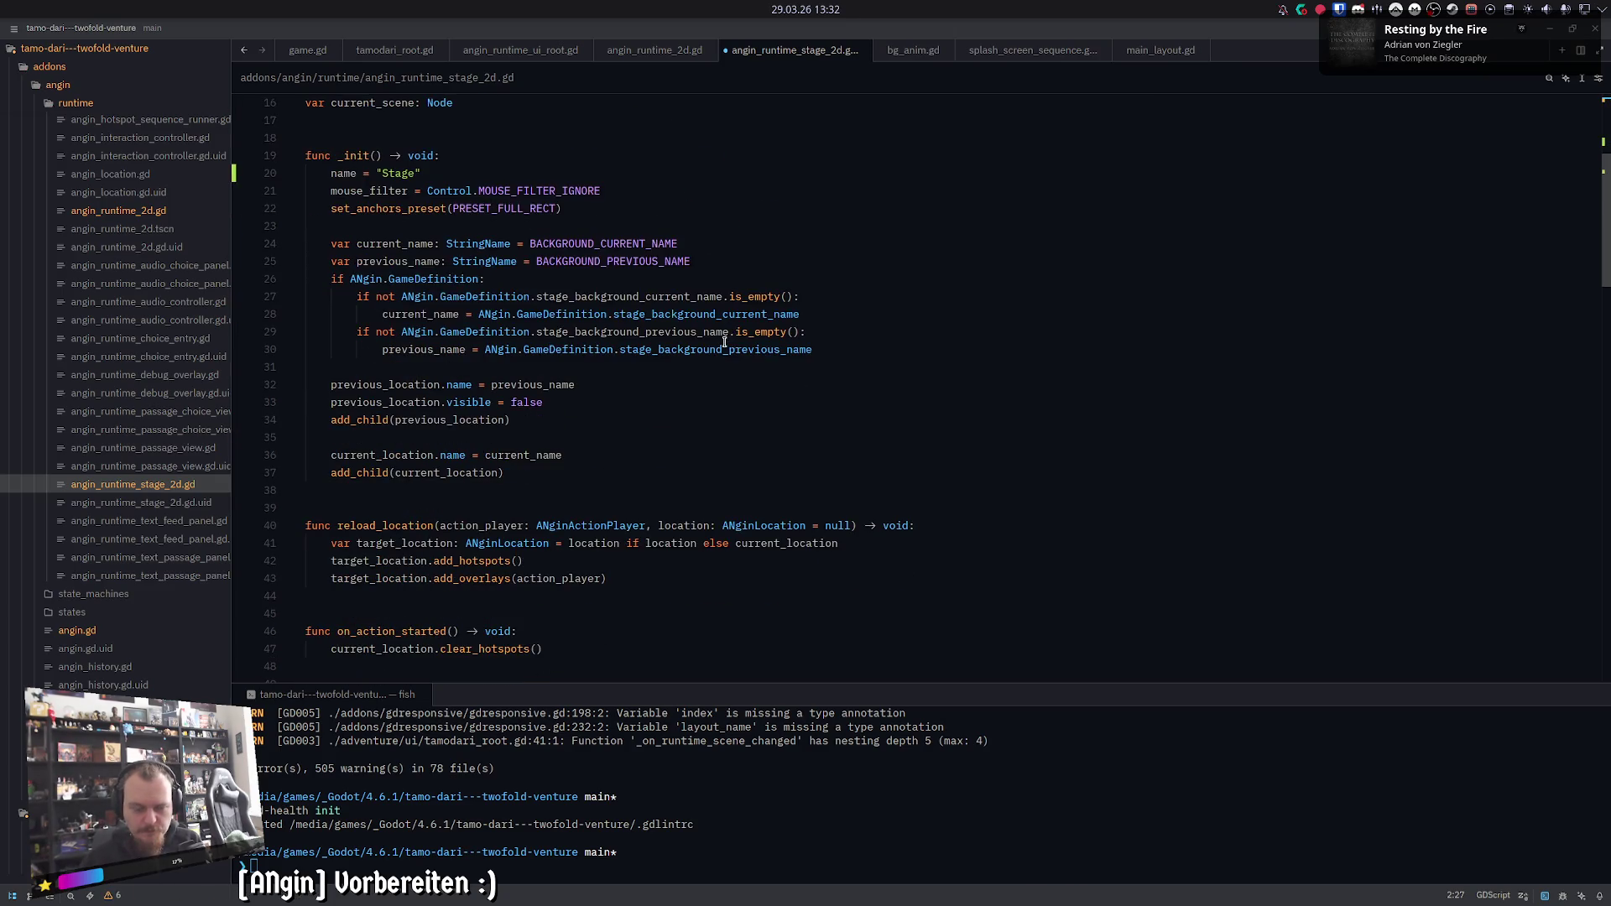
{"action": "scroll", "coordinate": [747, 377], "scroll_direction": "up", "scroll_amount": 4}
{"action": "key", "text": "ctrl+s"}
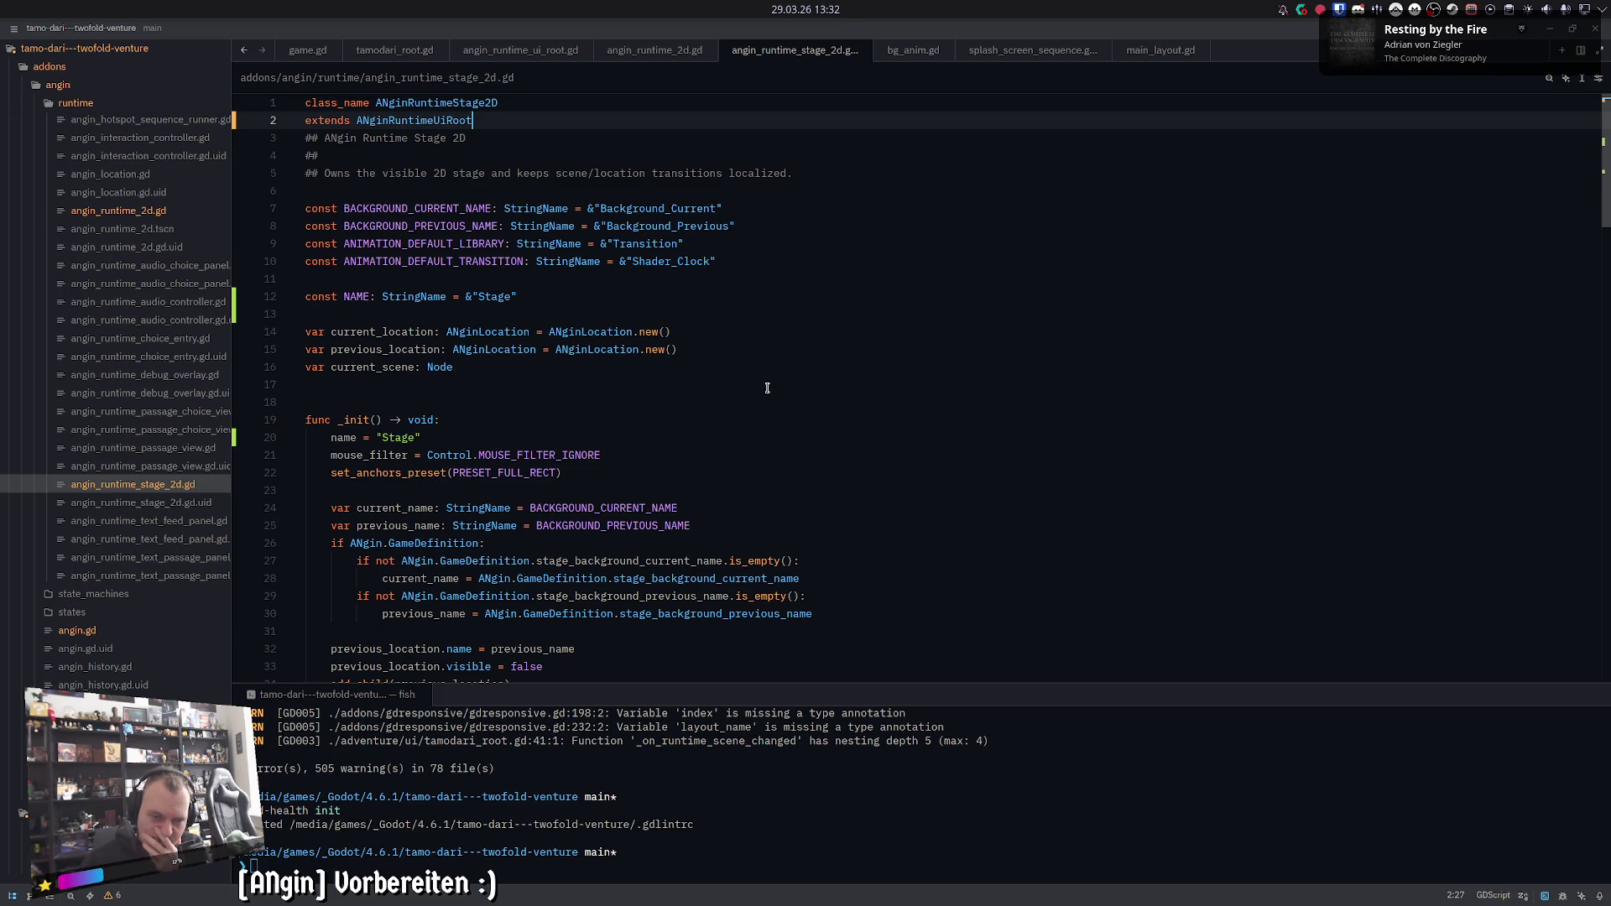
Review the on_action_started and show_location functions further down the stage script
{"action": "scroll", "coordinate": [767, 387], "scroll_direction": "down", "scroll_amount": 6}
{"action": "scroll", "coordinate": [767, 391], "scroll_direction": "up", "scroll_amount": 4}
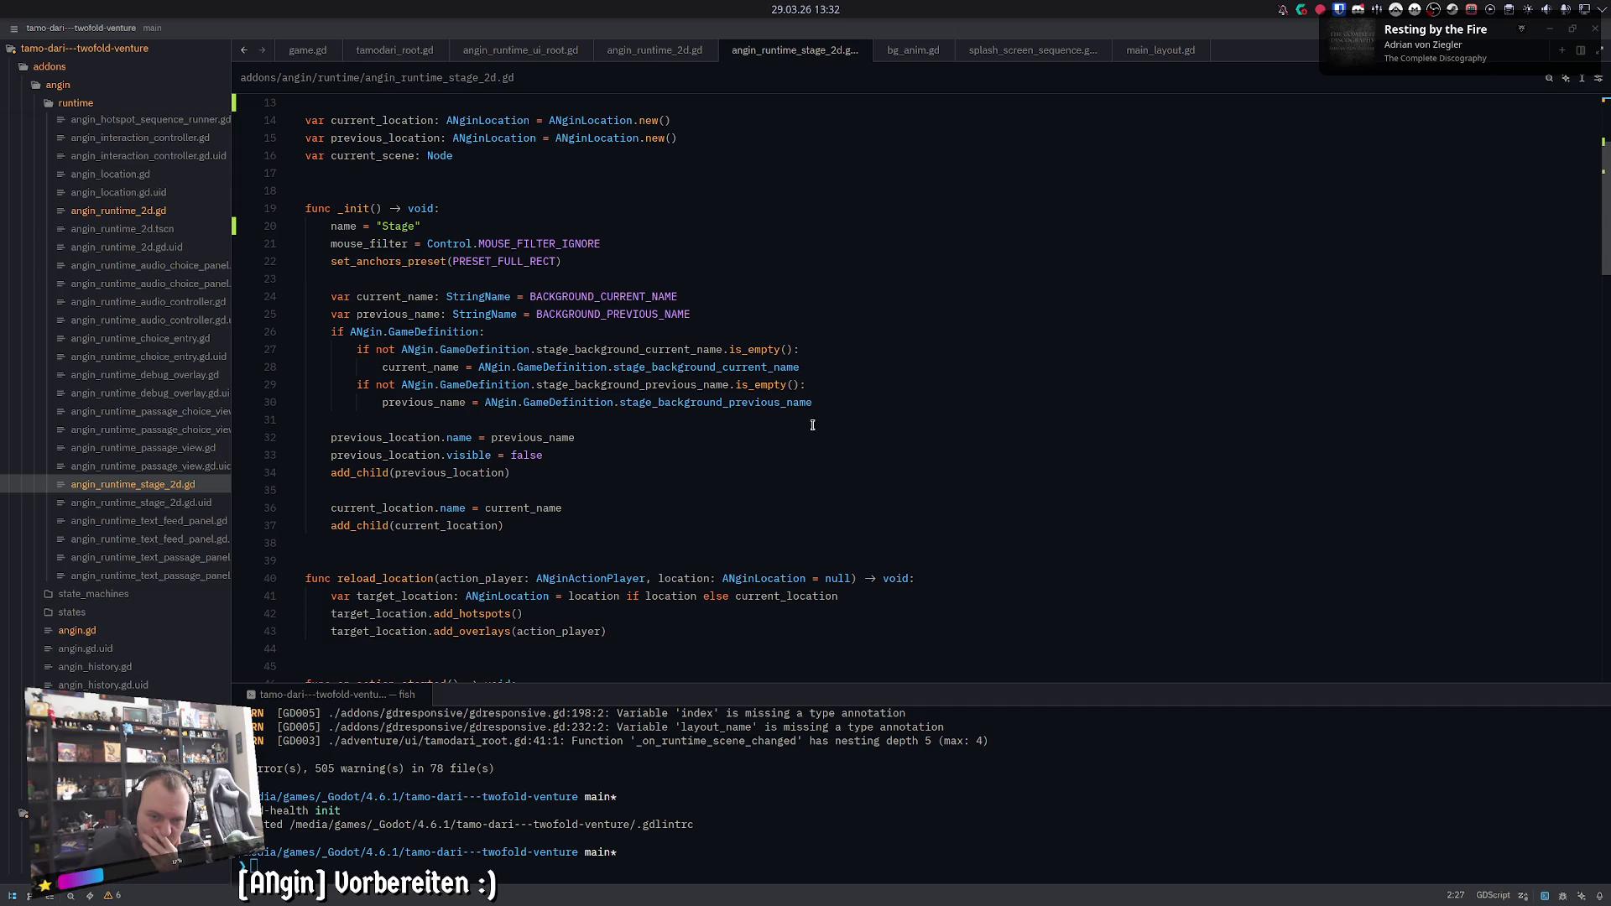
{"action": "scroll", "coordinate": [795, 449], "scroll_direction": "down", "scroll_amount": 2}
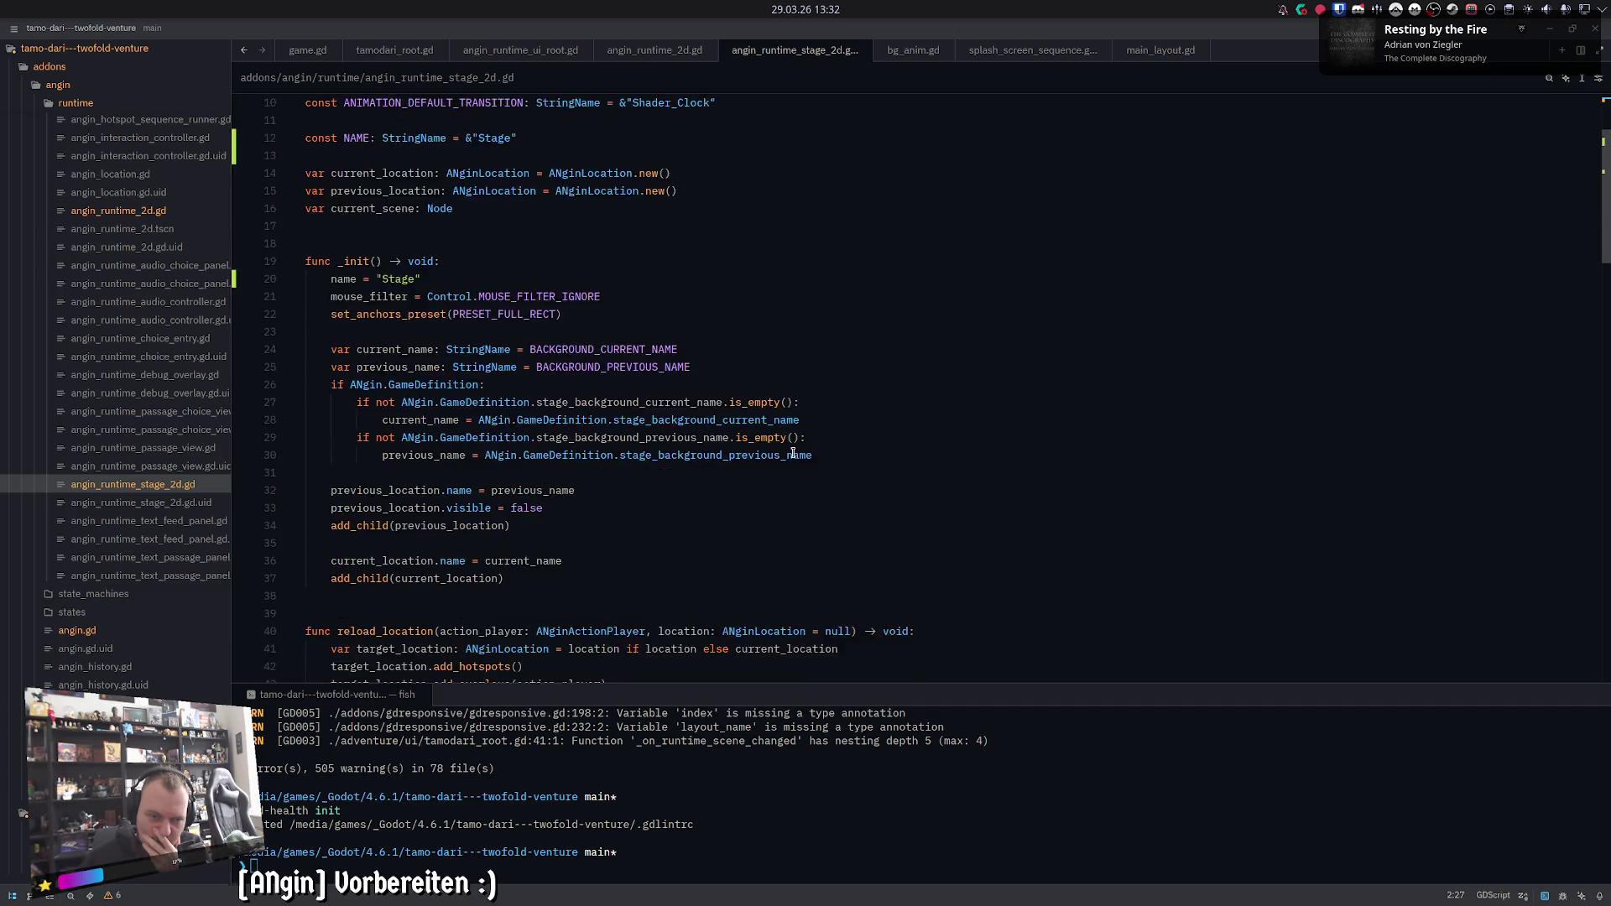
{"action": "scroll", "coordinate": [793, 453], "scroll_direction": "down", "scroll_amount": 6}
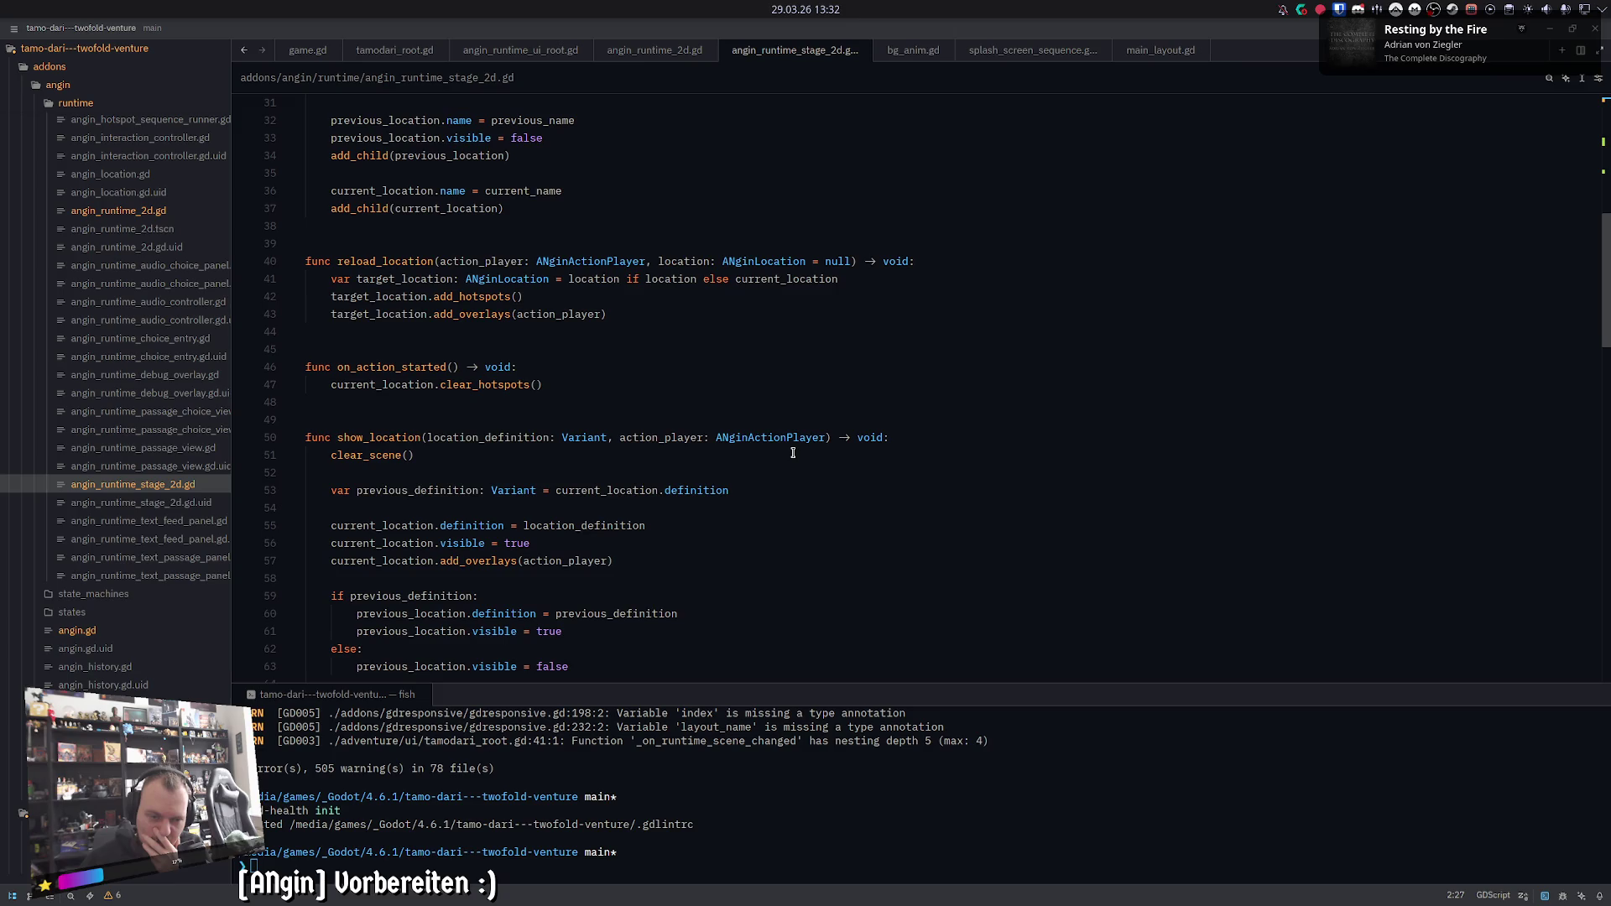
{"action": "double_click", "coordinate": [421, 367]}
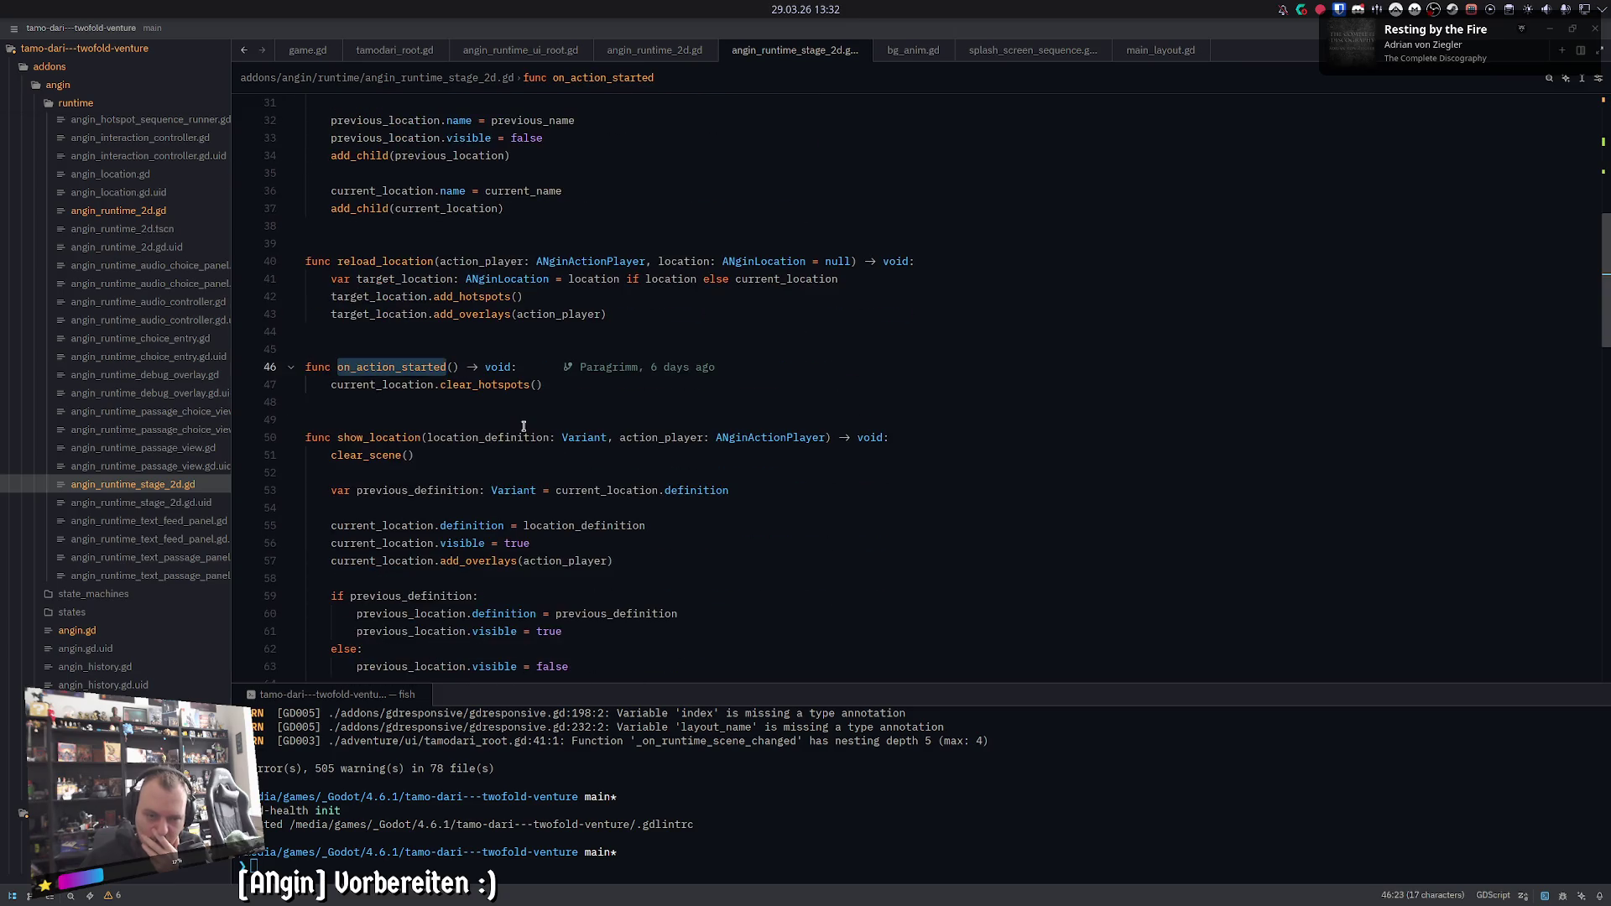
{"action": "scroll", "coordinate": [523, 427], "scroll_direction": "down", "scroll_amount": 5}
{"action": "double_click", "coordinate": [386, 176]}
{"action": "scroll", "coordinate": [514, 416], "scroll_direction": "down", "scroll_amount": 13}
{"action": "scroll", "coordinate": [514, 415], "scroll_direction": "up", "scroll_amount": 20}
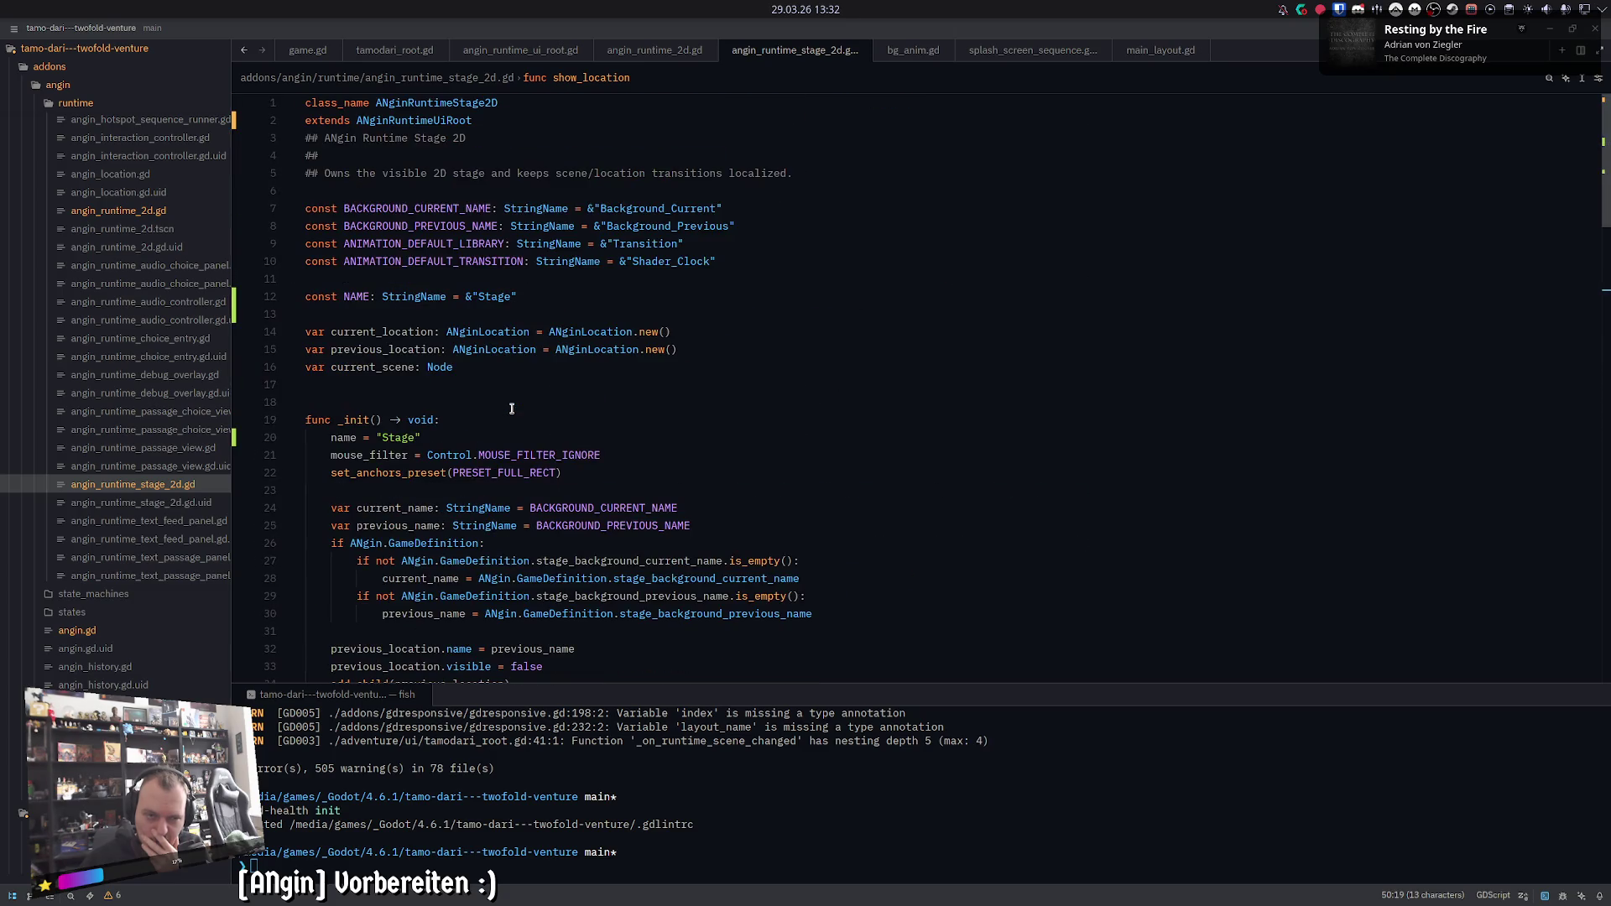
Delete the var _stage declaration in angin_runtime_2d.gd
{"action": "left_click", "coordinate": [642, 52]}
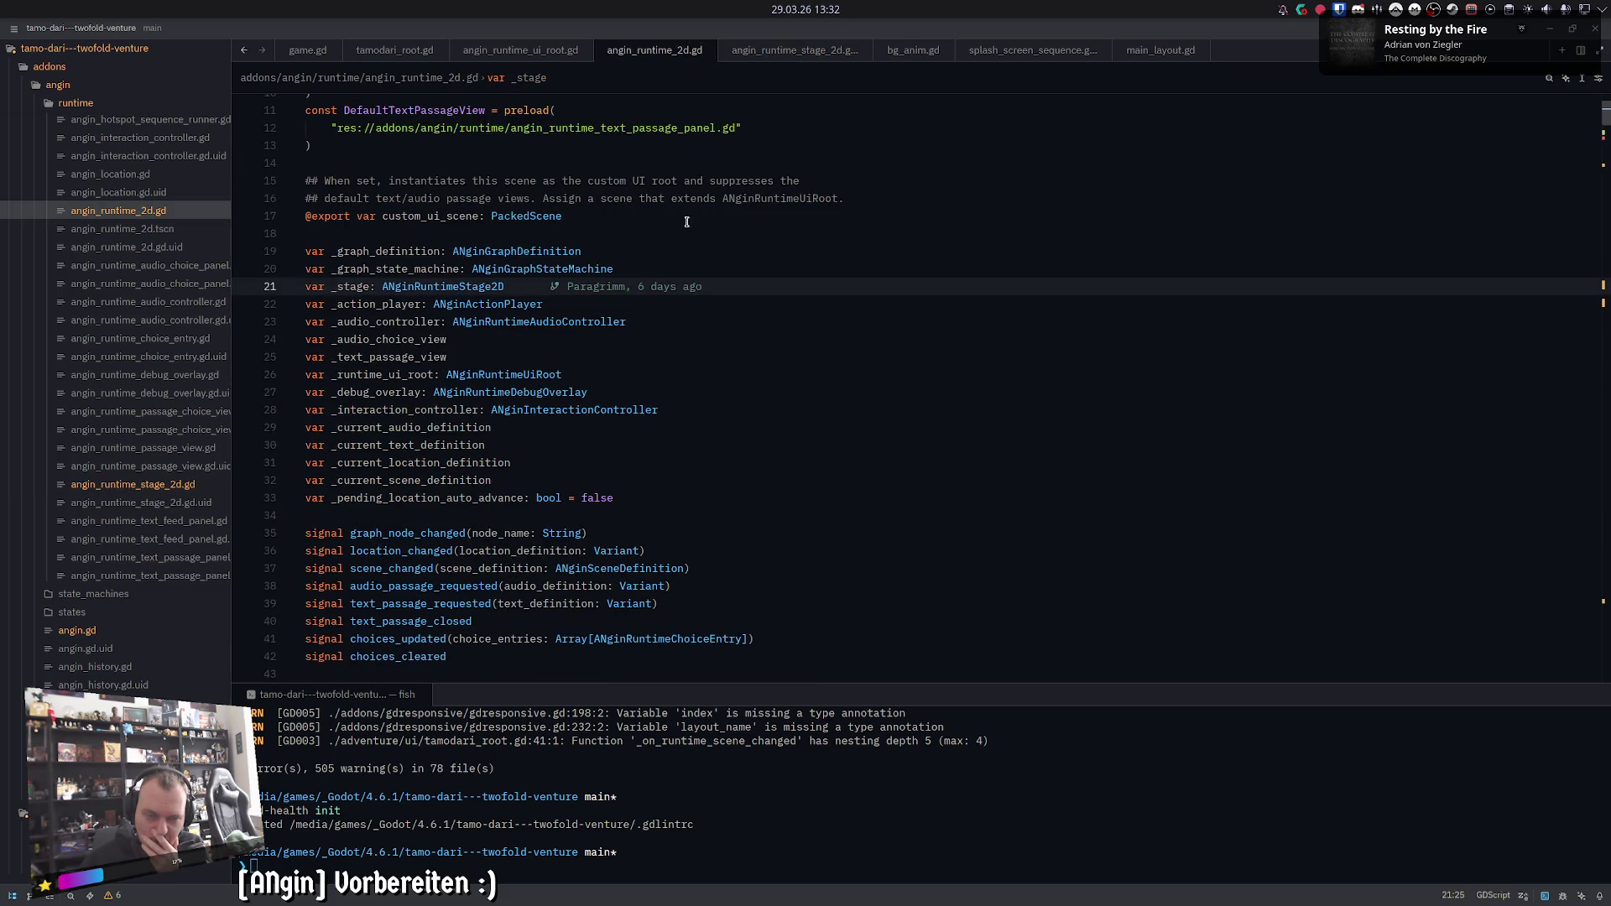
{"action": "left_click", "coordinate": [526, 290]}
{"action": "key", "text": "shift+Up"}
{"action": "key", "text": "BackSpace"}
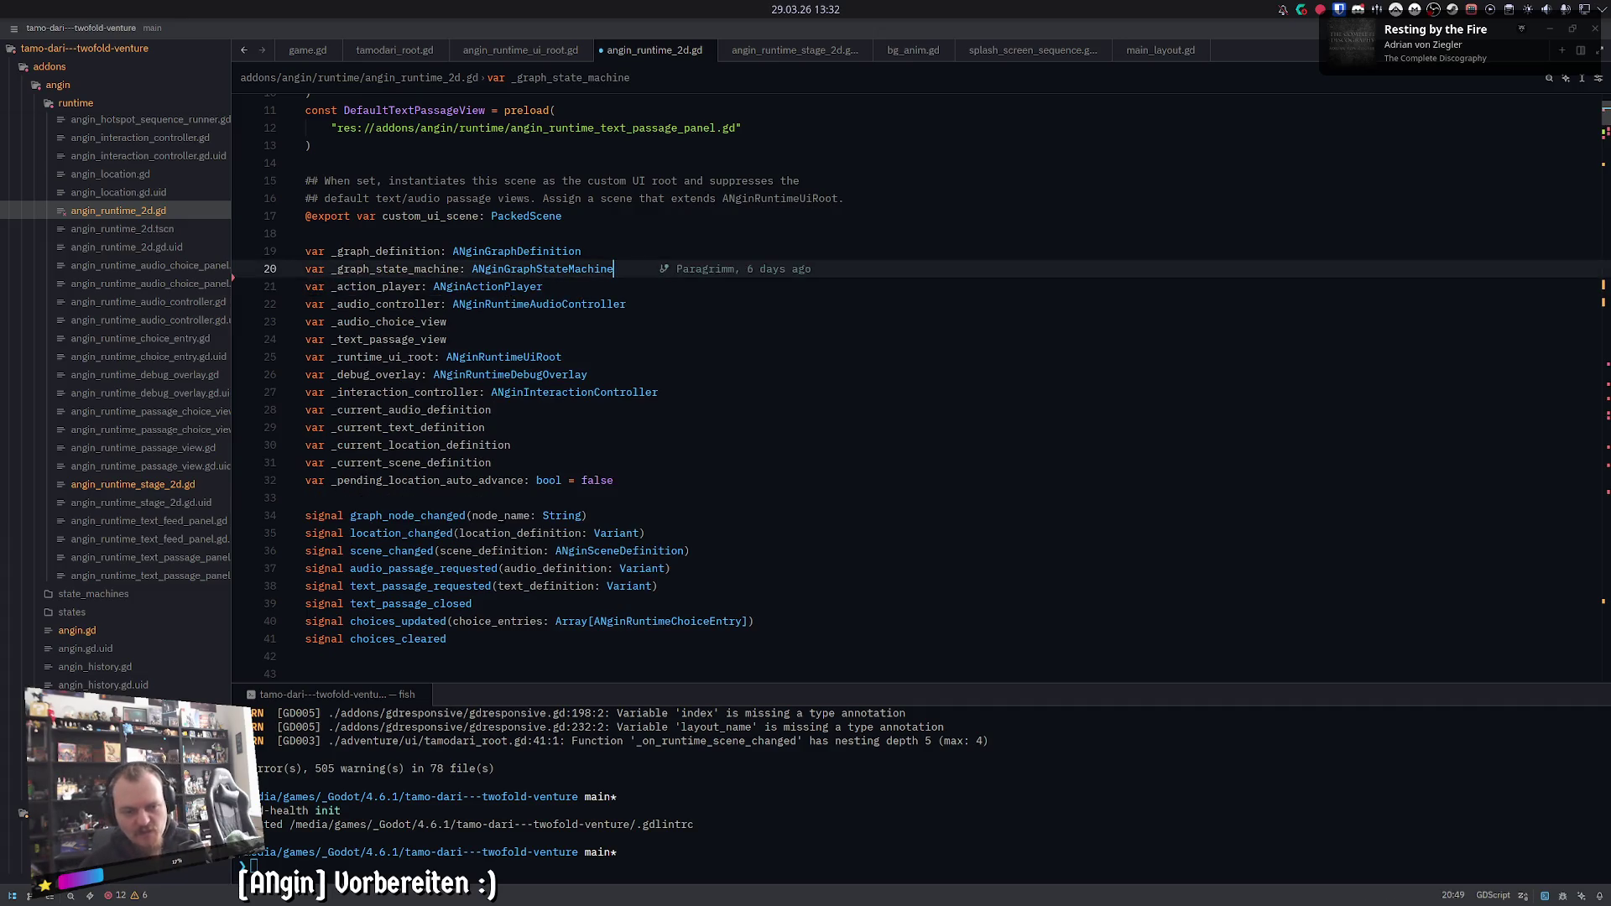
{"action": "key", "text": "Down"}
{"action": "key", "text": "Down"}
{"action": "key", "text": "Down"}
{"action": "key", "text": "Down"}
{"action": "key", "text": "Down"}
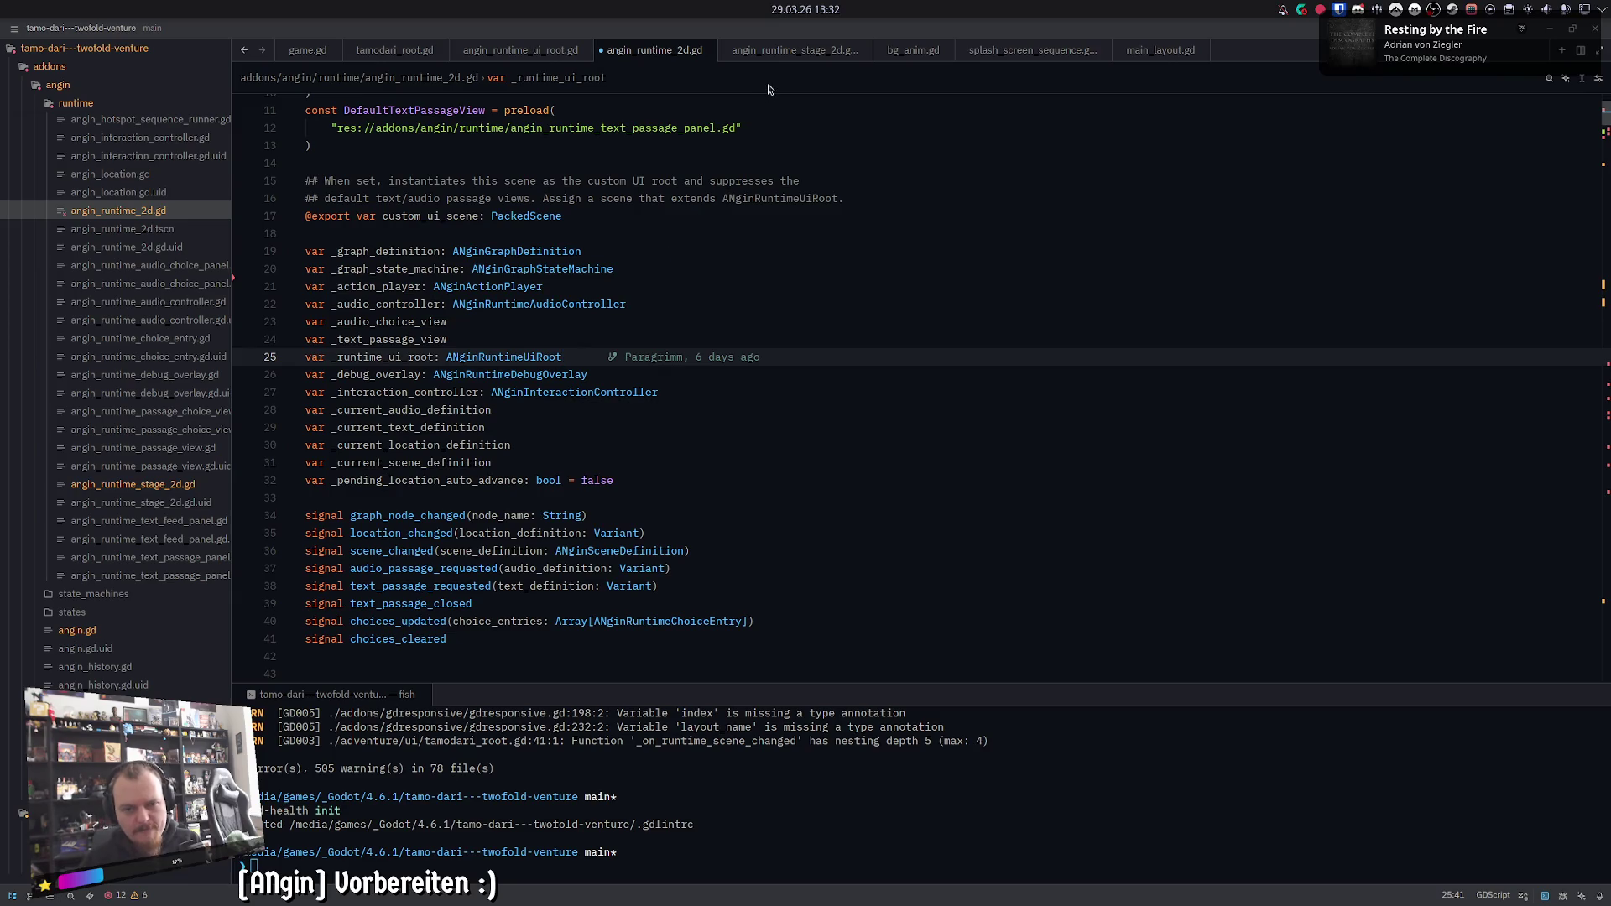
Comment out the _init lines creating ANginRuntimeStage2D and adding it as a child
{"action": "left_click", "coordinate": [763, 58]}
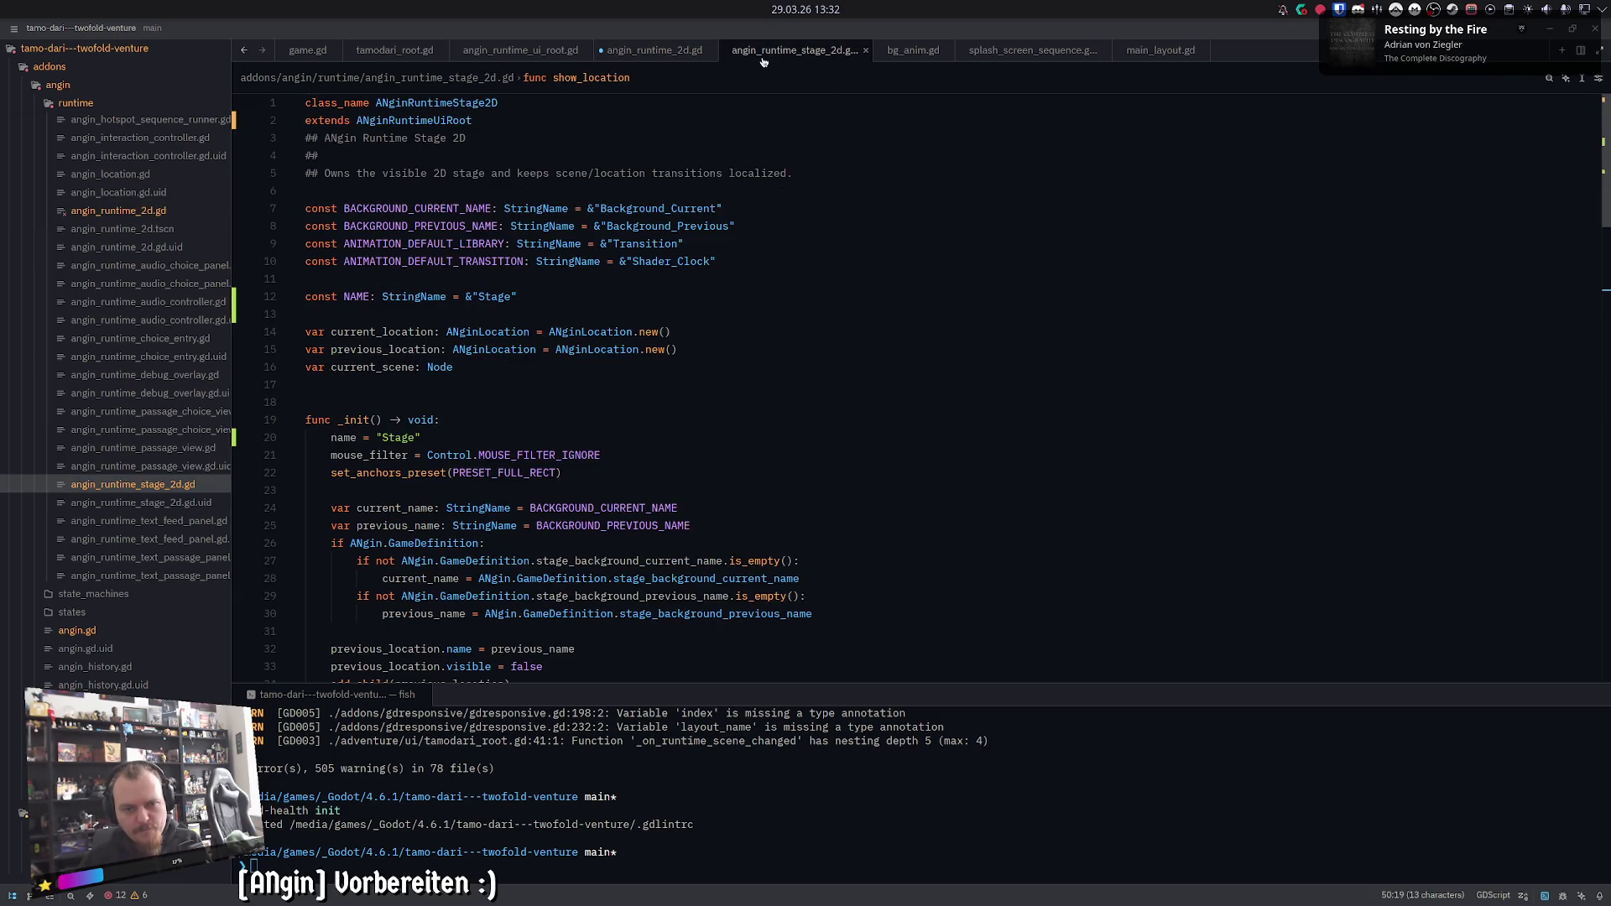
{"action": "left_click", "coordinate": [655, 58]}
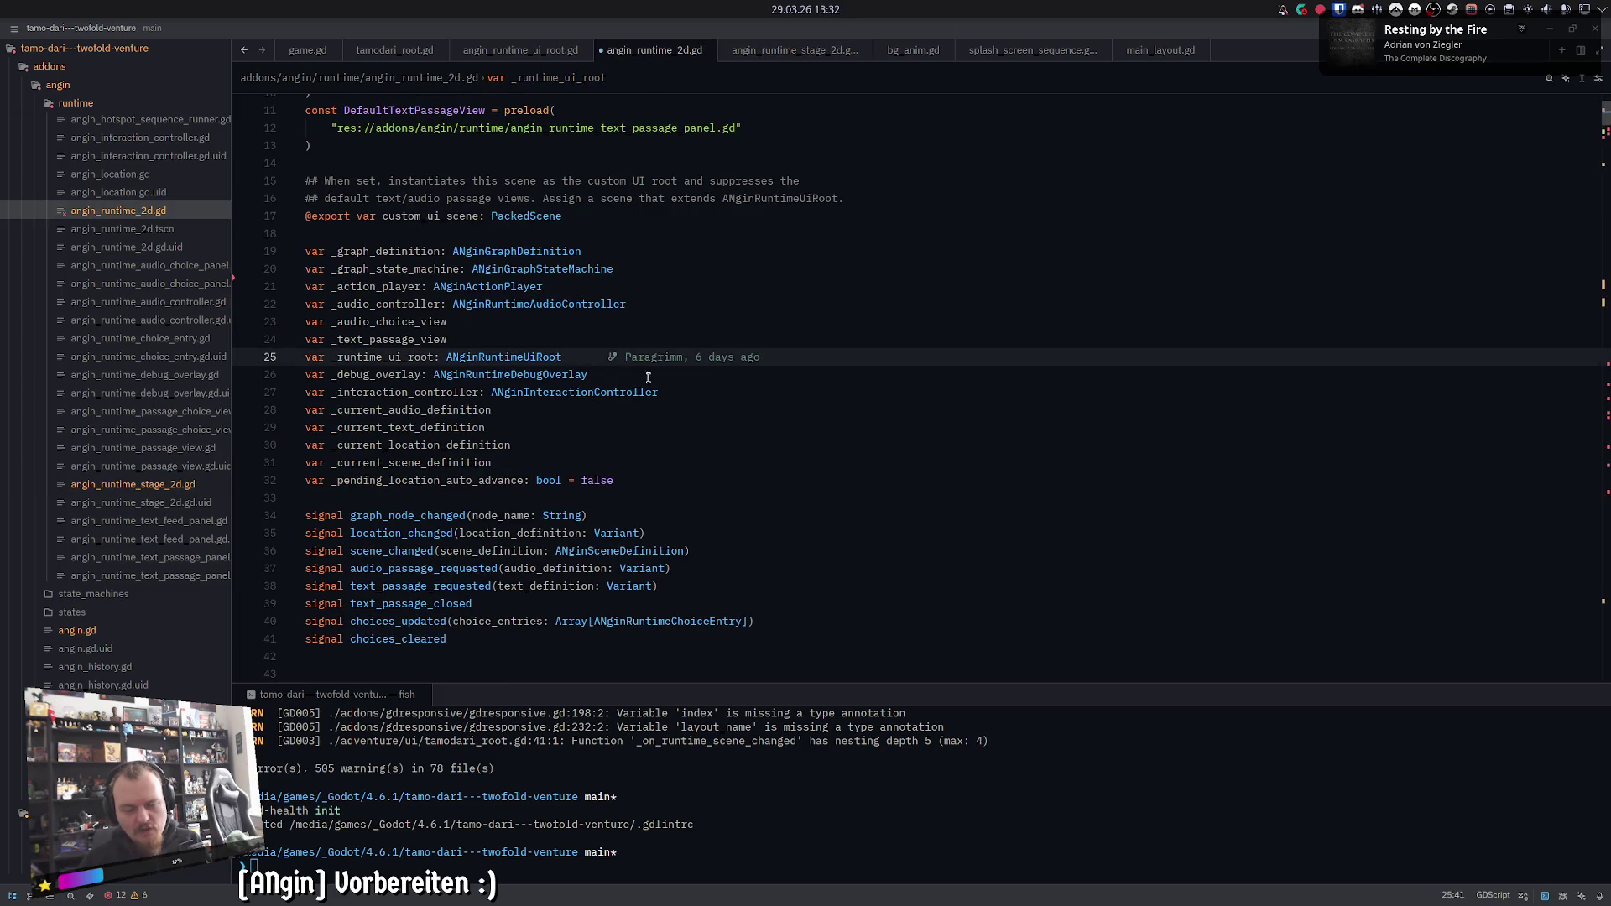
{"action": "scroll", "coordinate": [603, 400], "scroll_direction": "down", "scroll_amount": 2}
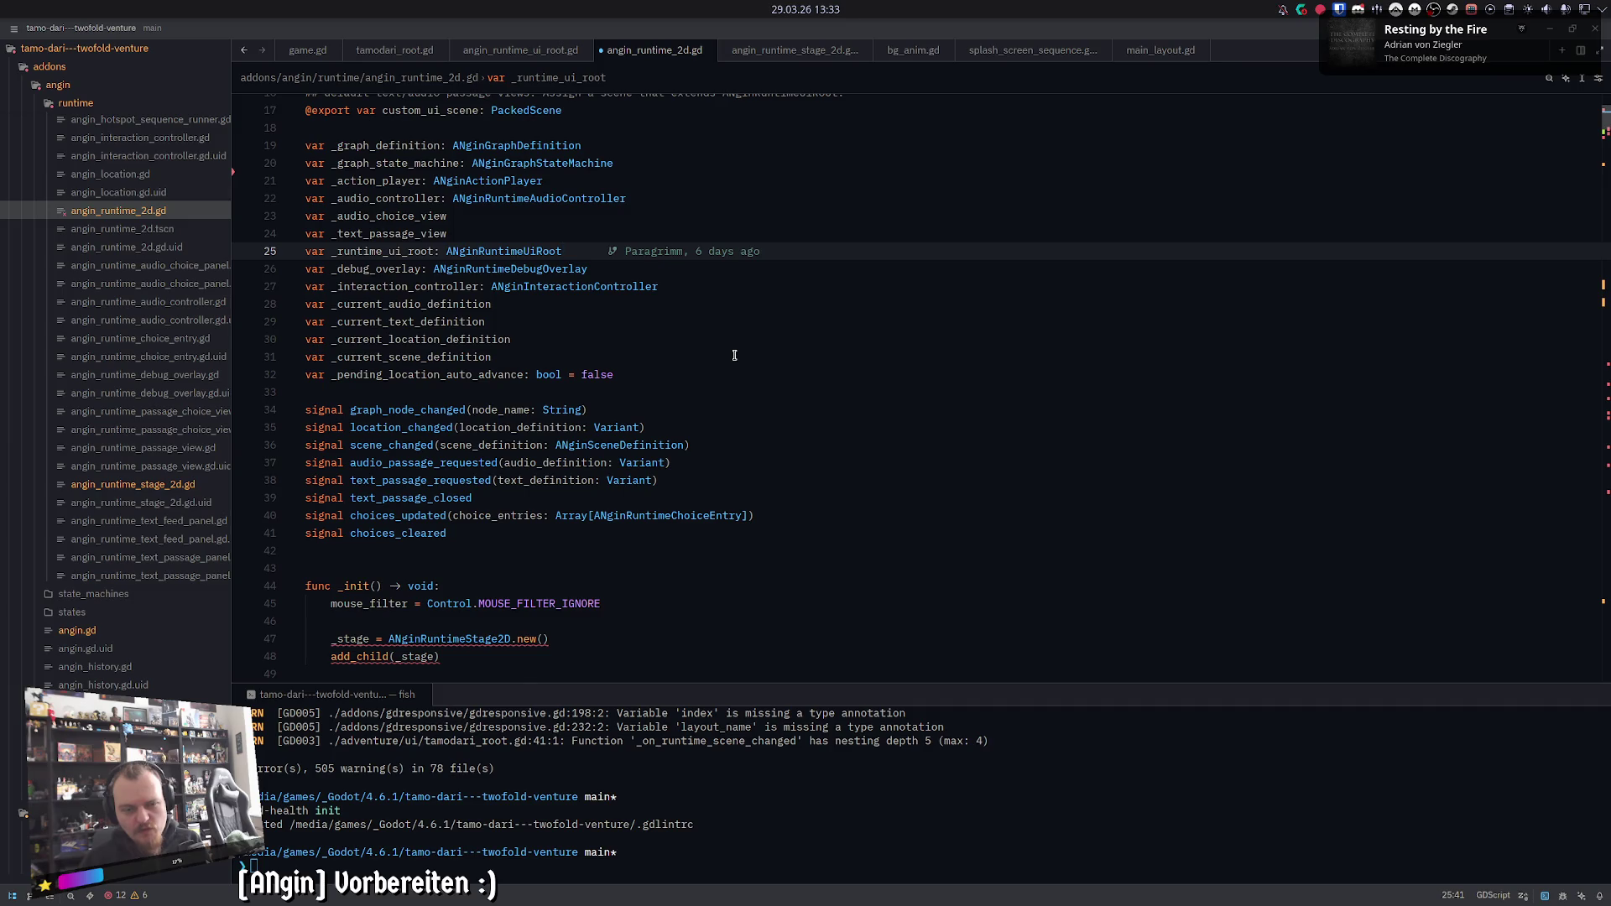
{"action": "scroll", "coordinate": [734, 355], "scroll_direction": "down", "scroll_amount": 3}
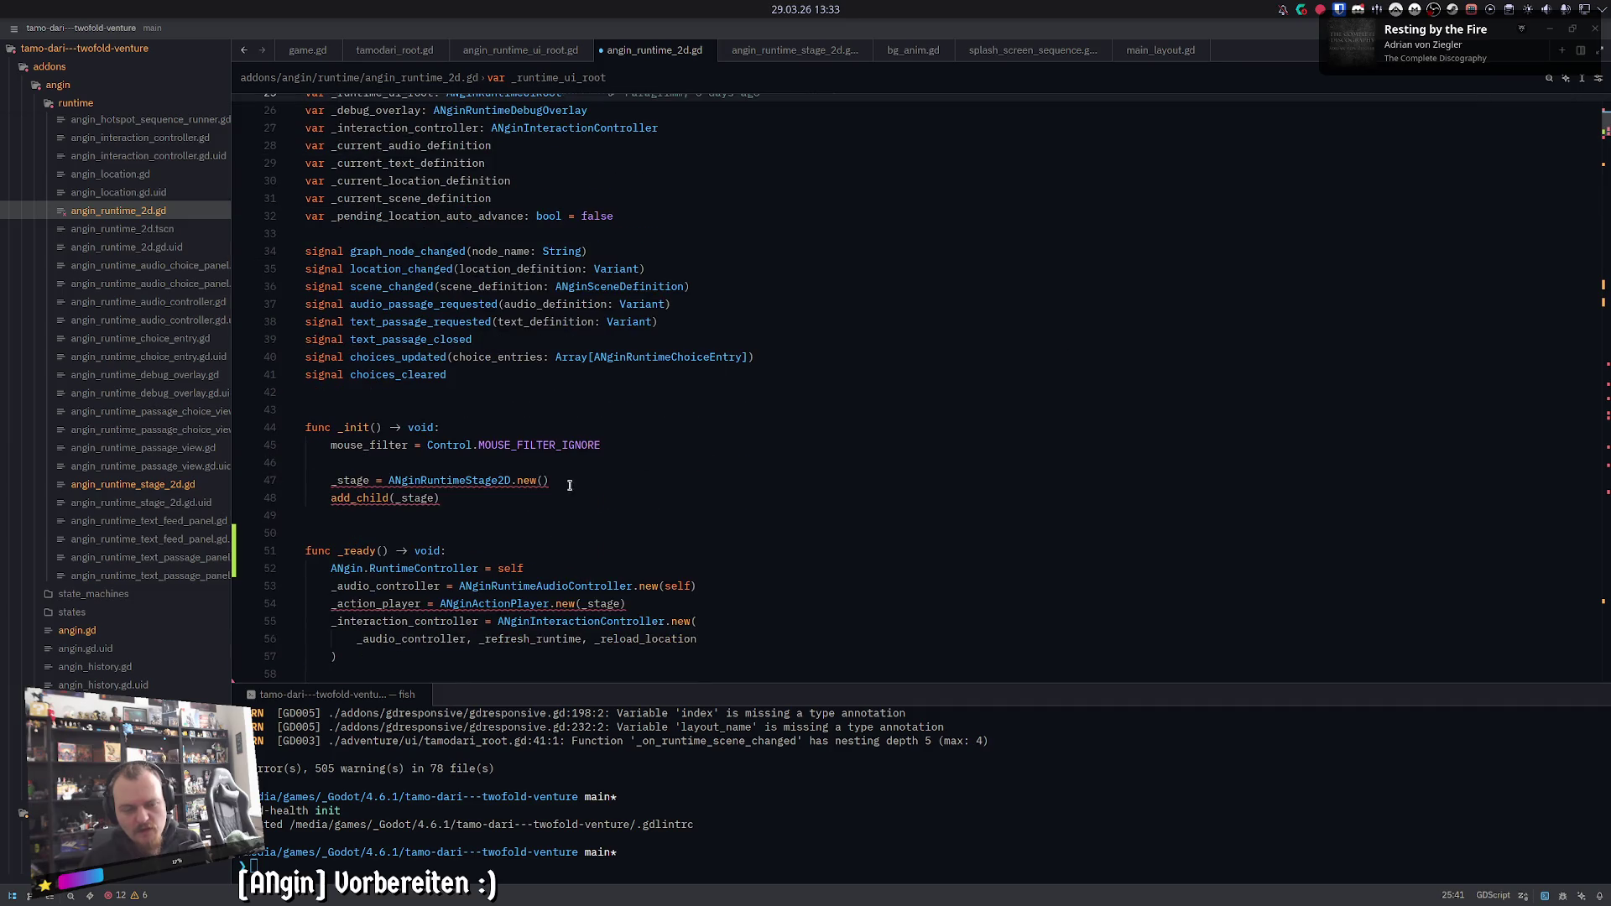
{"action": "scroll", "coordinate": [570, 486], "scroll_direction": "up", "scroll_amount": 3}
{"action": "scroll", "coordinate": [571, 503], "scroll_direction": "down", "scroll_amount": 2}
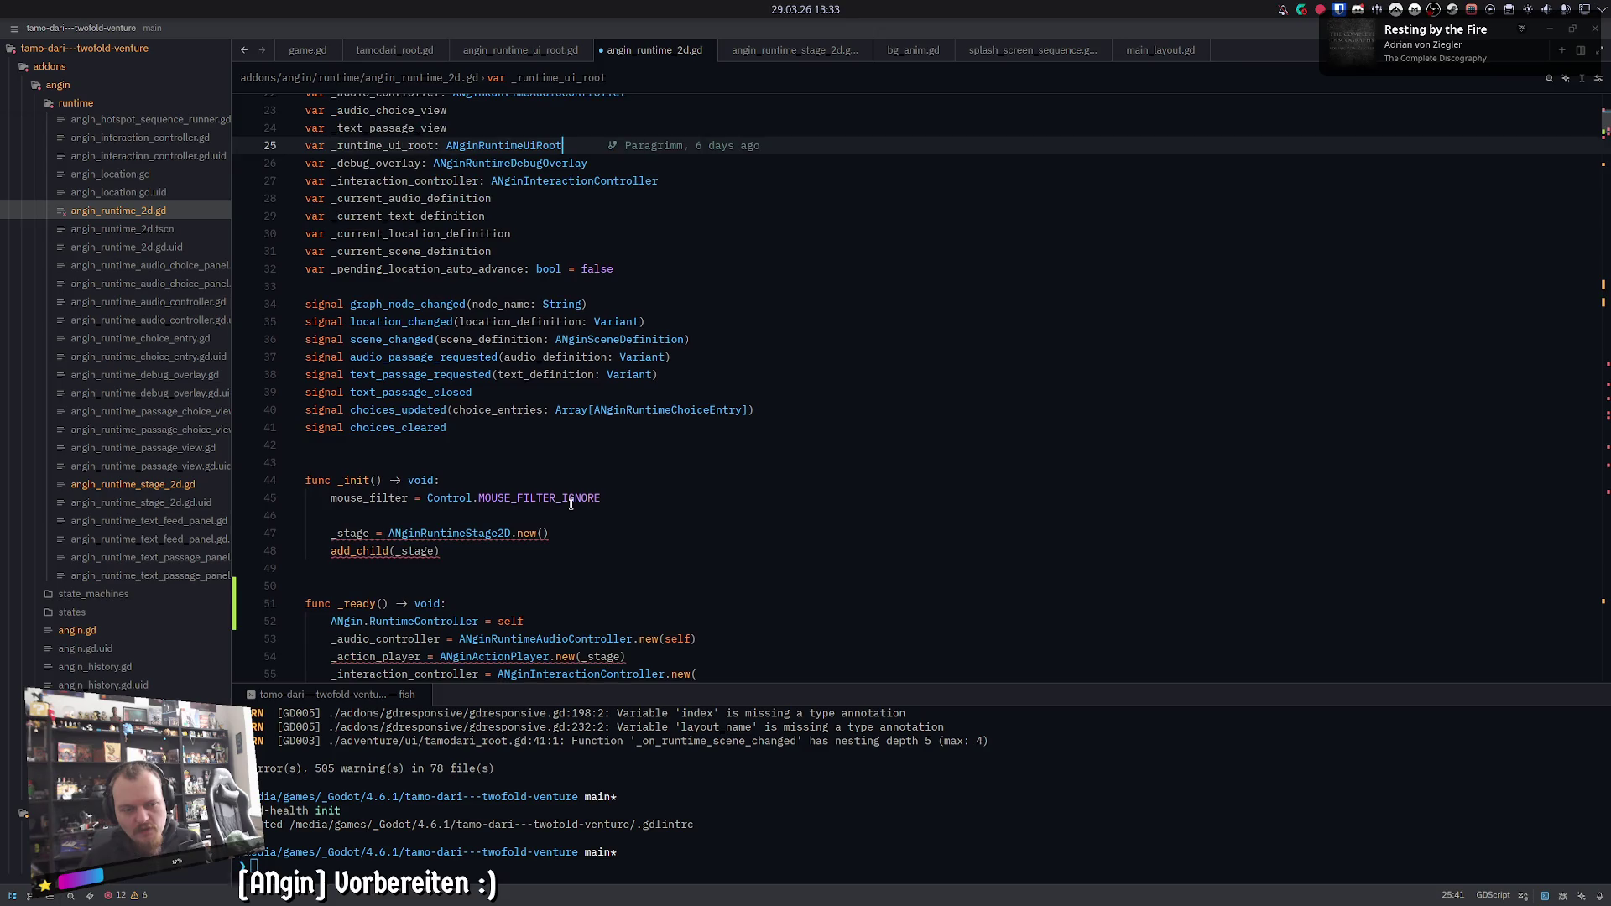
{"action": "left_click", "coordinate": [495, 550]}
{"action": "scroll", "coordinate": [486, 551], "scroll_direction": "up", "scroll_amount": 2}
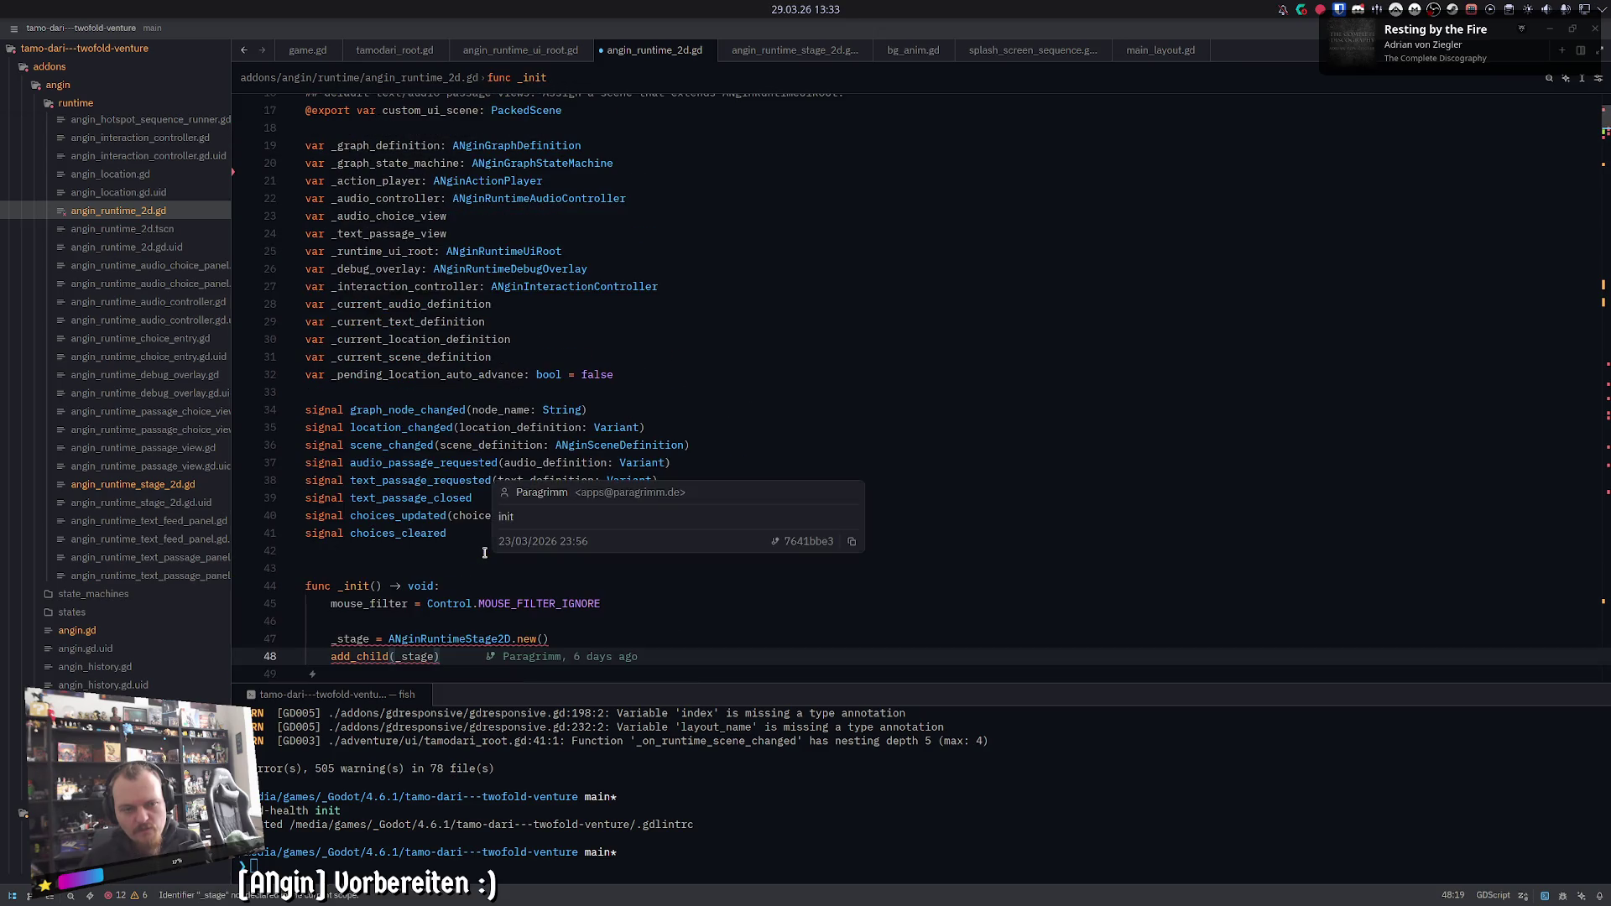
{"action": "scroll", "coordinate": [484, 552], "scroll_direction": "down", "scroll_amount": 3}
{"action": "left_click_drag", "start_coordinate": [440, 497], "coordinate": [447, 480]}
{"action": "key", "text": "ctrl+slash"}
Pass _runtime_ui_root instead of _stage to the ANginActionPlayer.new call
{"action": "scroll", "coordinate": [628, 498], "scroll_direction": "down", "scroll_amount": 3}
{"action": "left_click", "coordinate": [529, 444]}
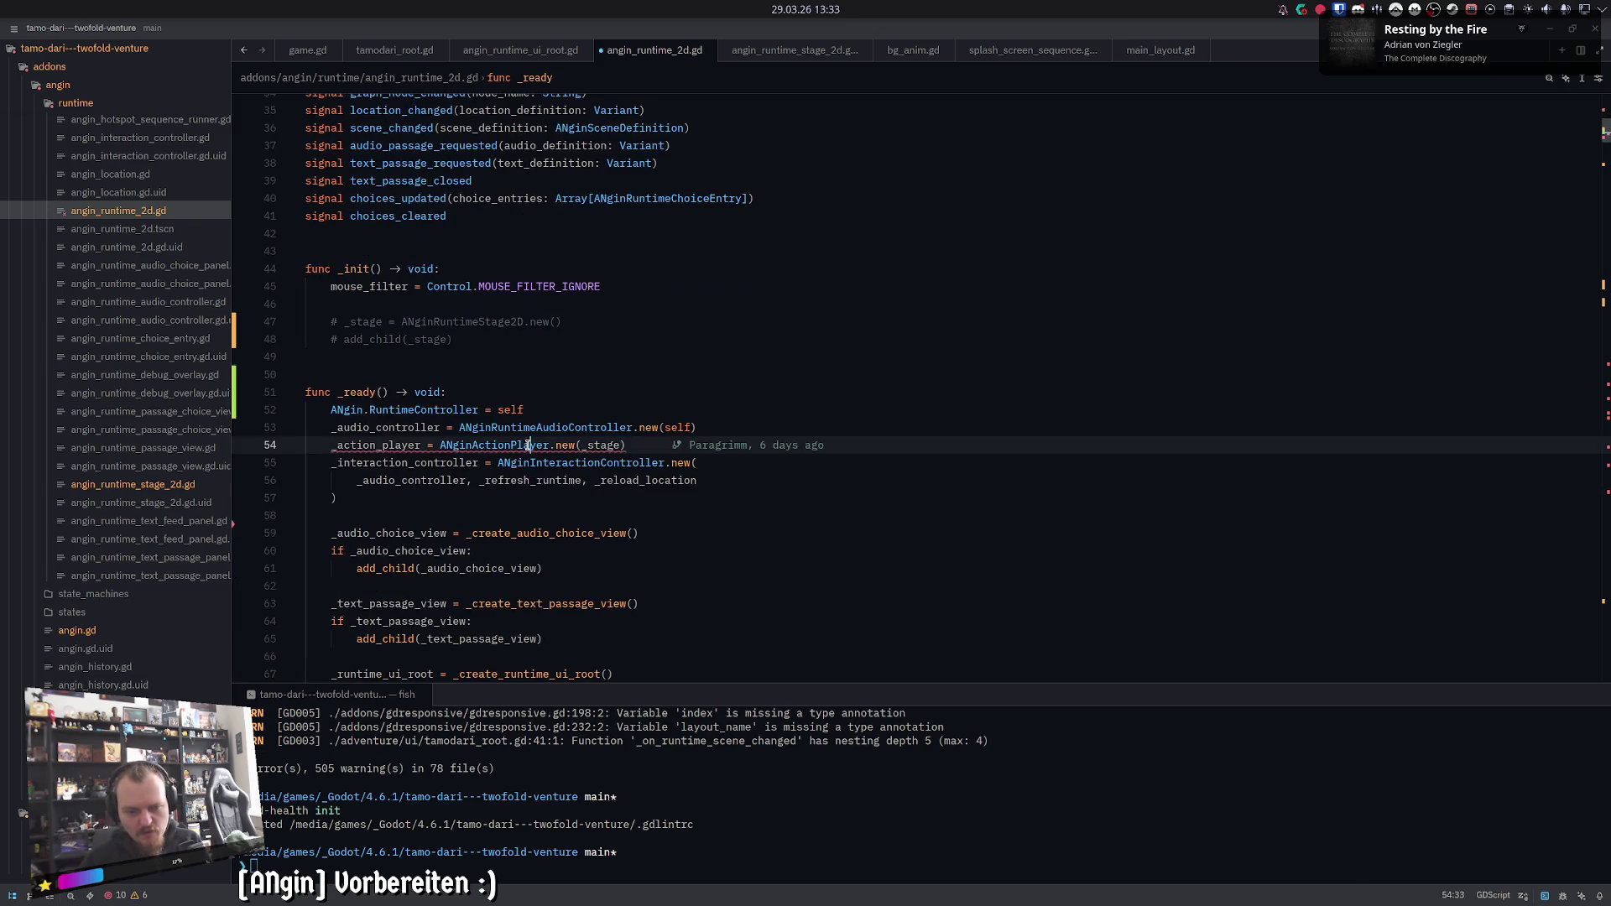
{"action": "scroll", "coordinate": [453, 302], "scroll_direction": "up", "scroll_amount": 7}
{"action": "double_click", "coordinate": [371, 309]}
{"action": "key", "text": "ctrl+c"}
{"action": "scroll", "coordinate": [545, 503], "scroll_direction": "down", "scroll_amount": 4}
{"action": "scroll", "coordinate": [602, 558], "scroll_direction": "down", "scroll_amount": 1}
{"action": "double_click", "coordinate": [602, 558]}
{"action": "key", "text": "ctrl+v"}
{"action": "scroll", "coordinate": [849, 486], "scroll_direction": "down", "scroll_amount": 4}
{"action": "left_click", "coordinate": [849, 485]}
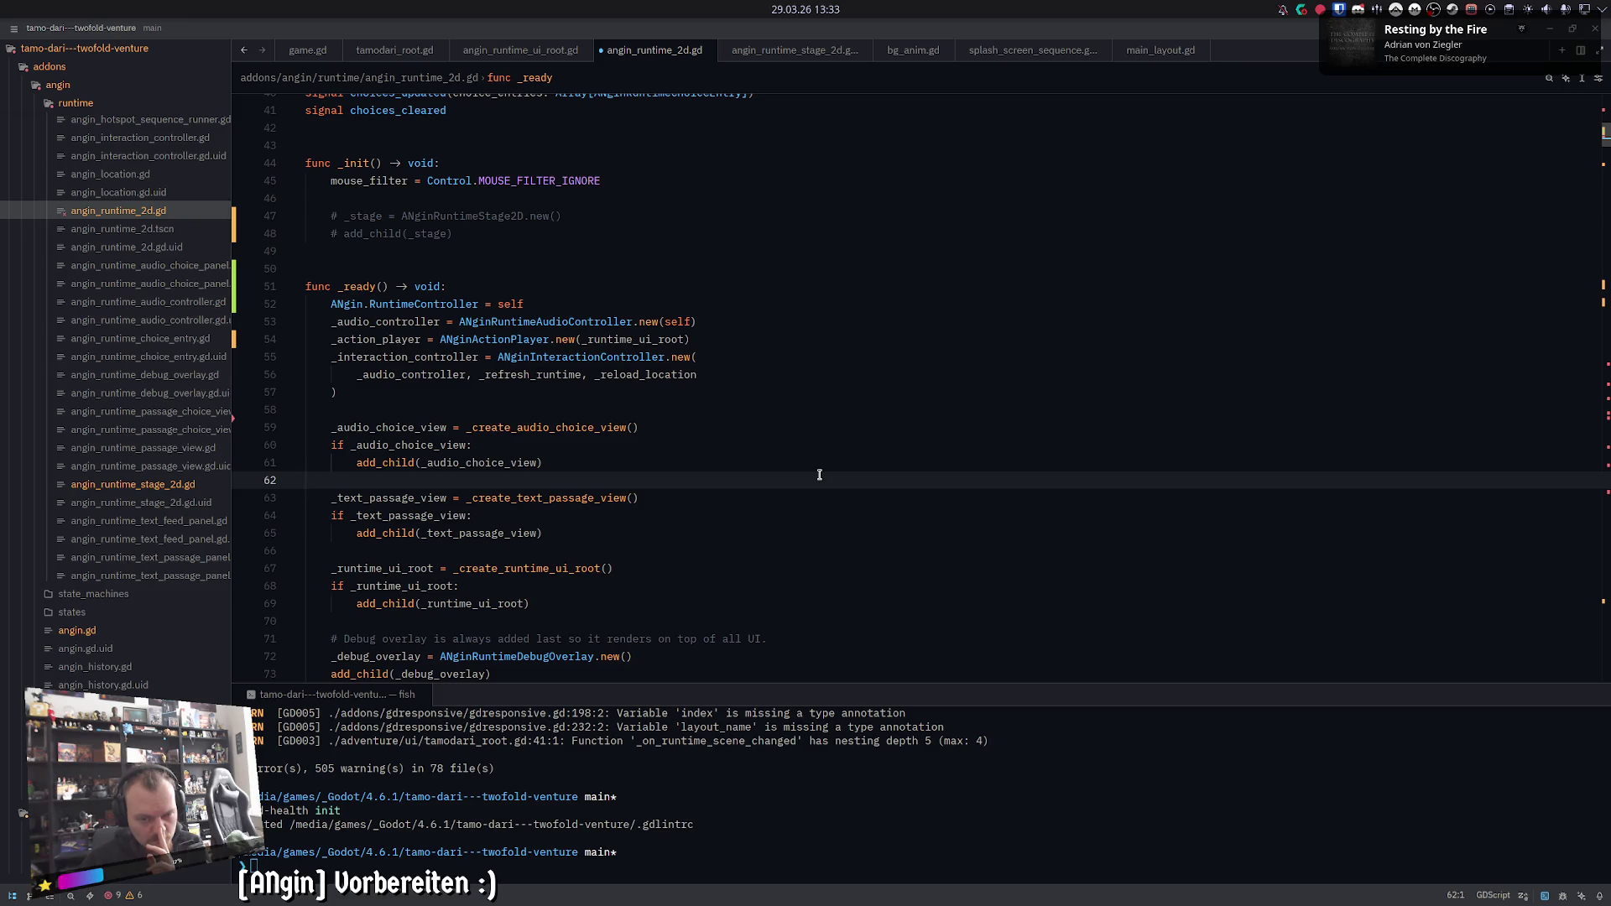
{"action": "left_click", "coordinate": [794, 52]}
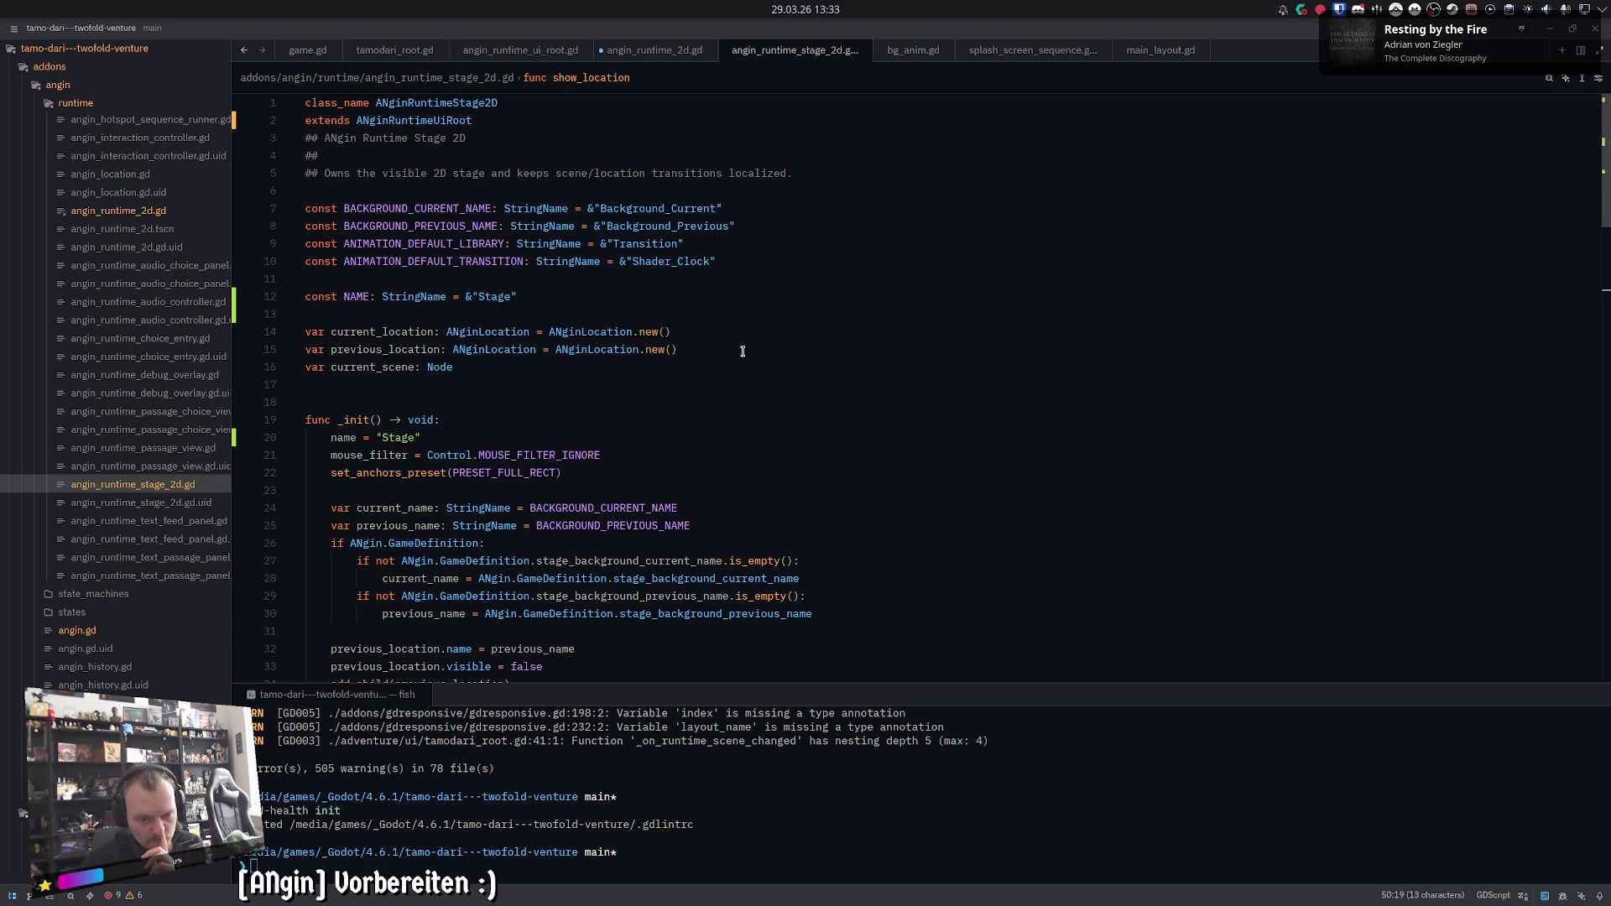
{"action": "left_click", "coordinate": [643, 55]}
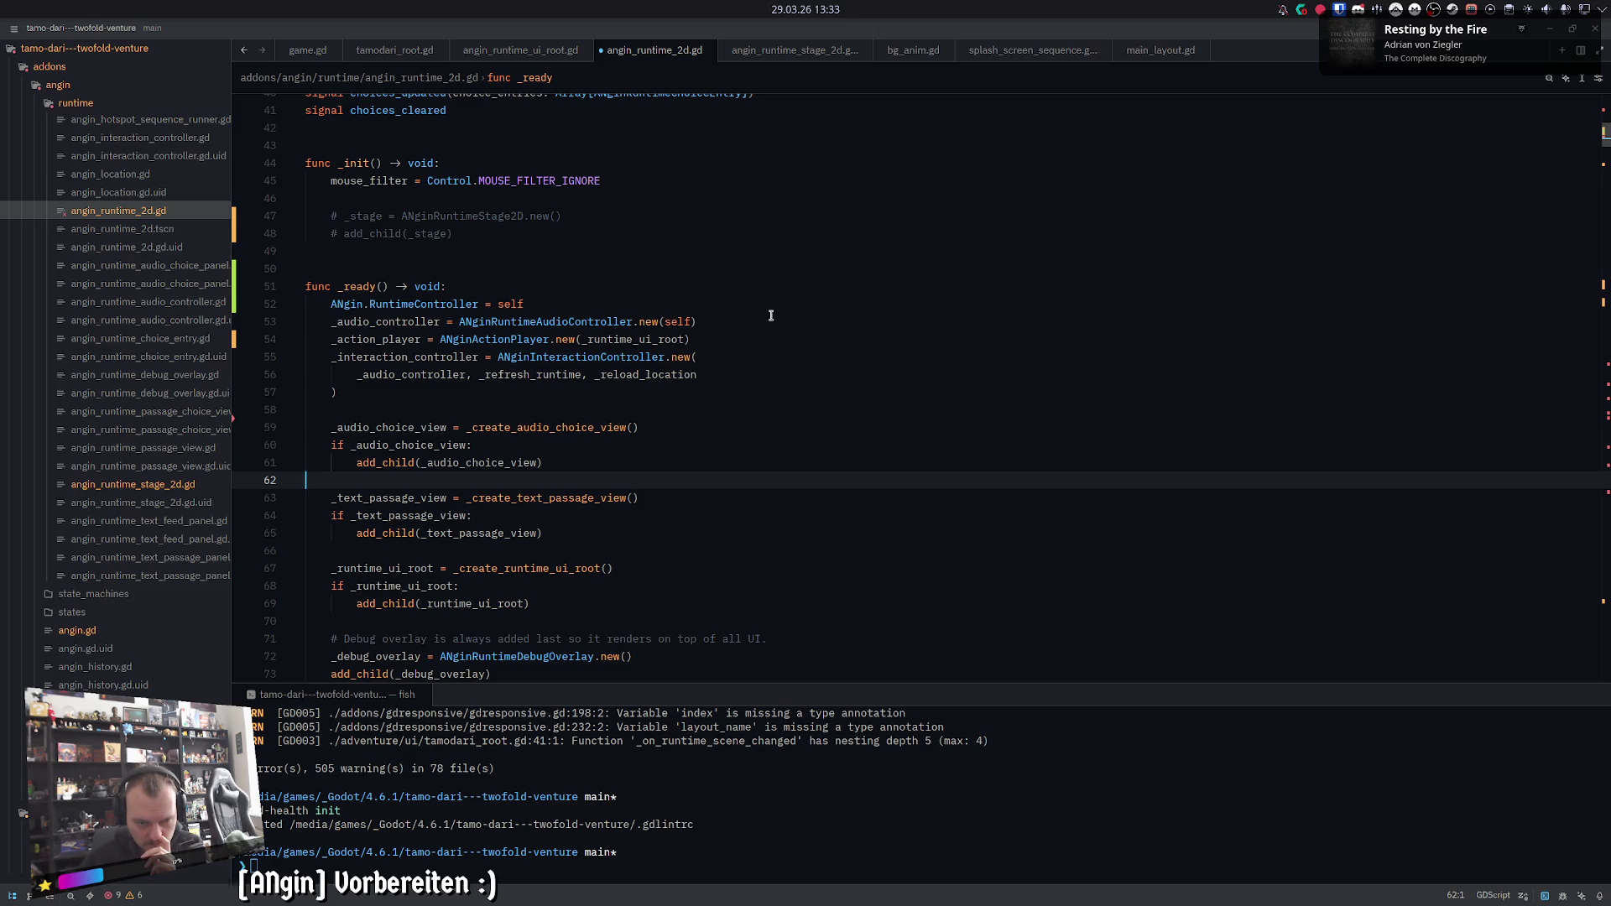
{"action": "scroll", "coordinate": [771, 315], "scroll_direction": "up", "scroll_amount": 3}
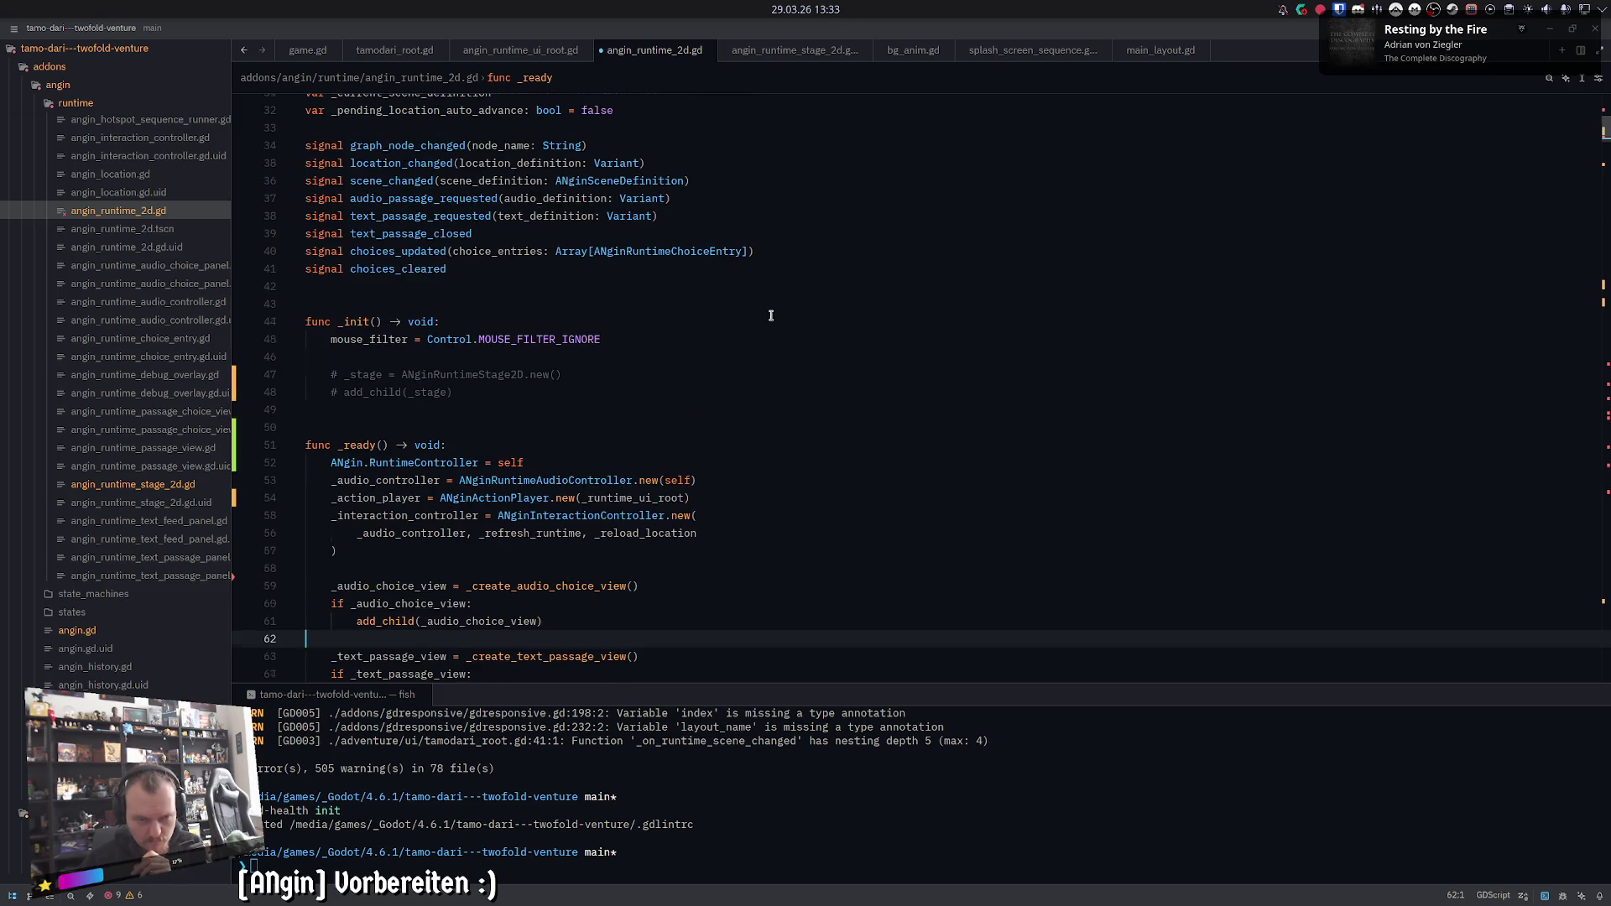
{"action": "scroll", "coordinate": [771, 315], "scroll_direction": "down", "scroll_amount": 4}
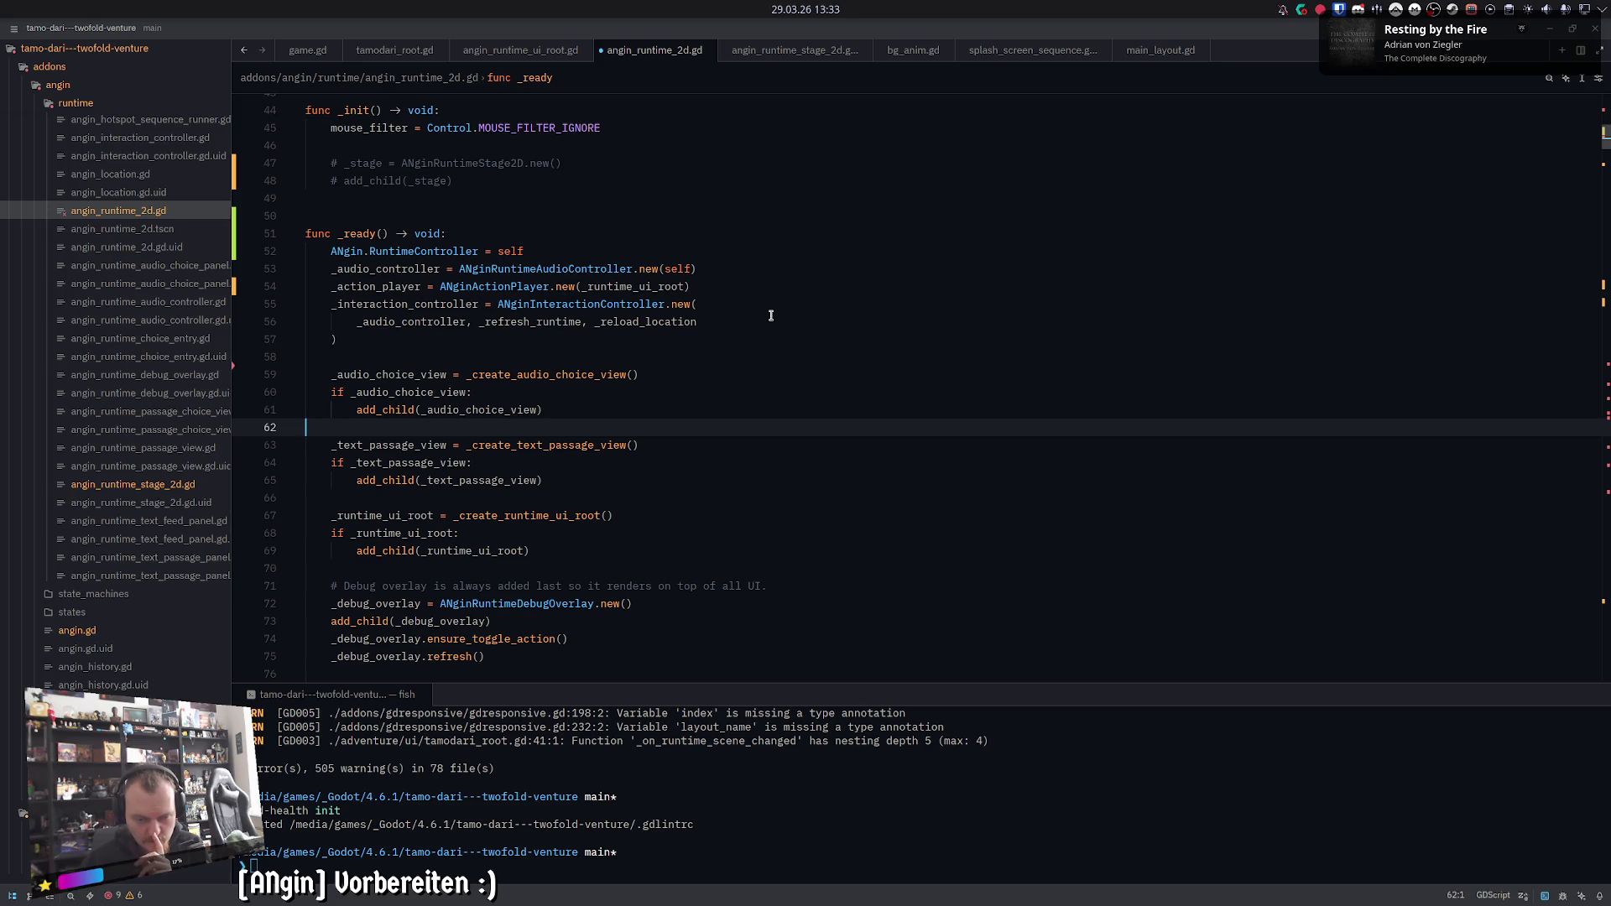
{"action": "scroll", "coordinate": [771, 316], "scroll_direction": "down", "scroll_amount": 2}
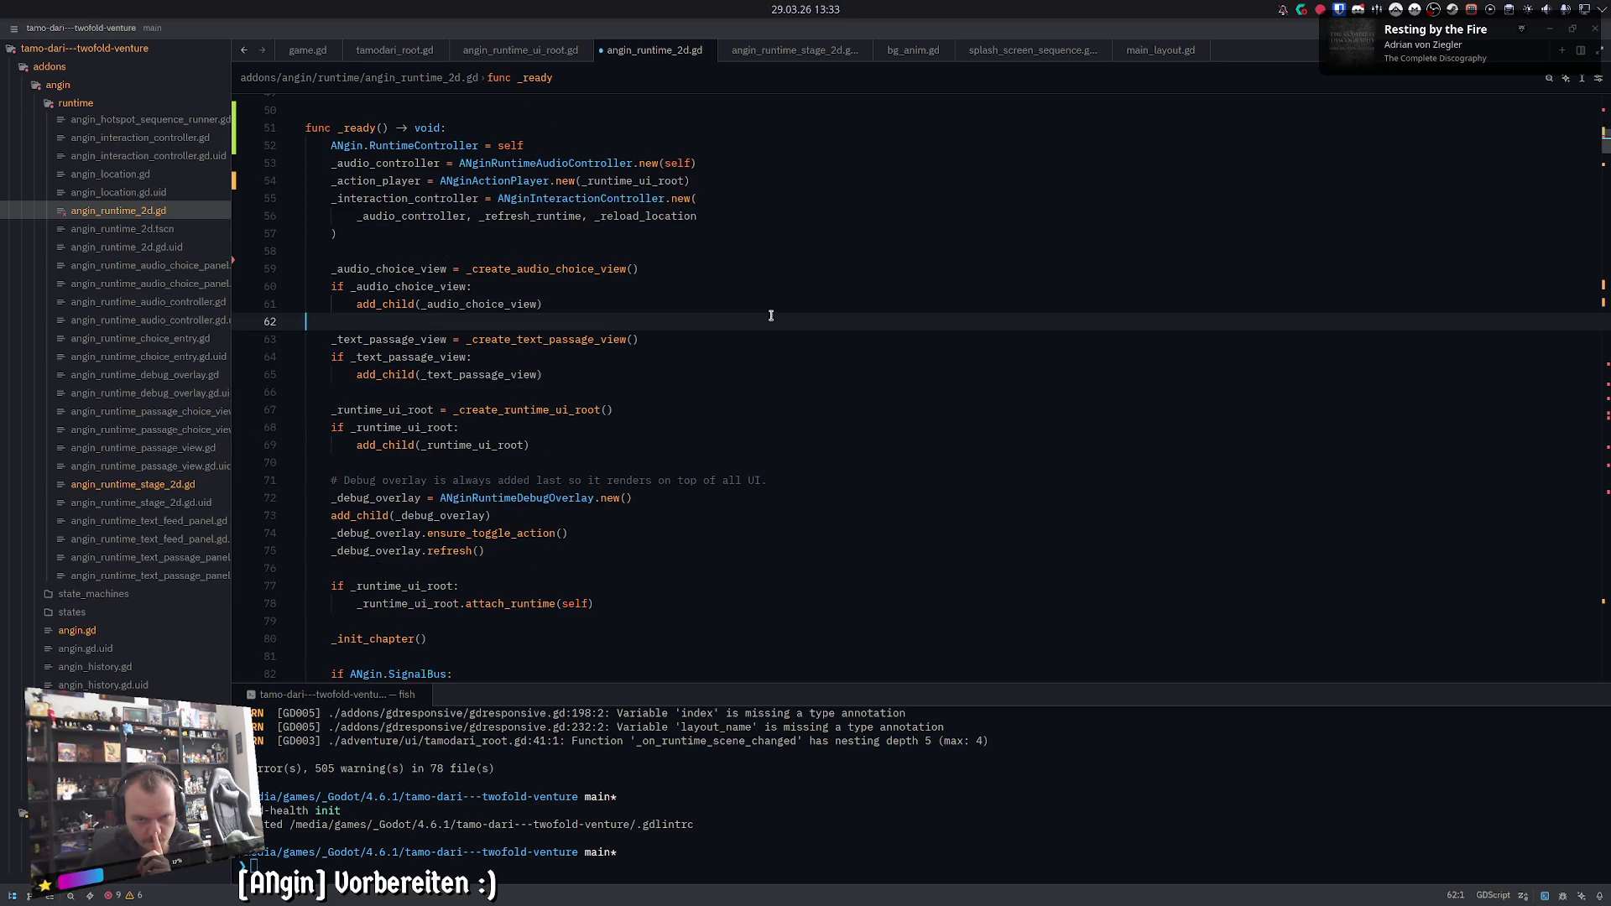
{"action": "scroll", "coordinate": [771, 316], "scroll_direction": "down", "scroll_amount": 1}
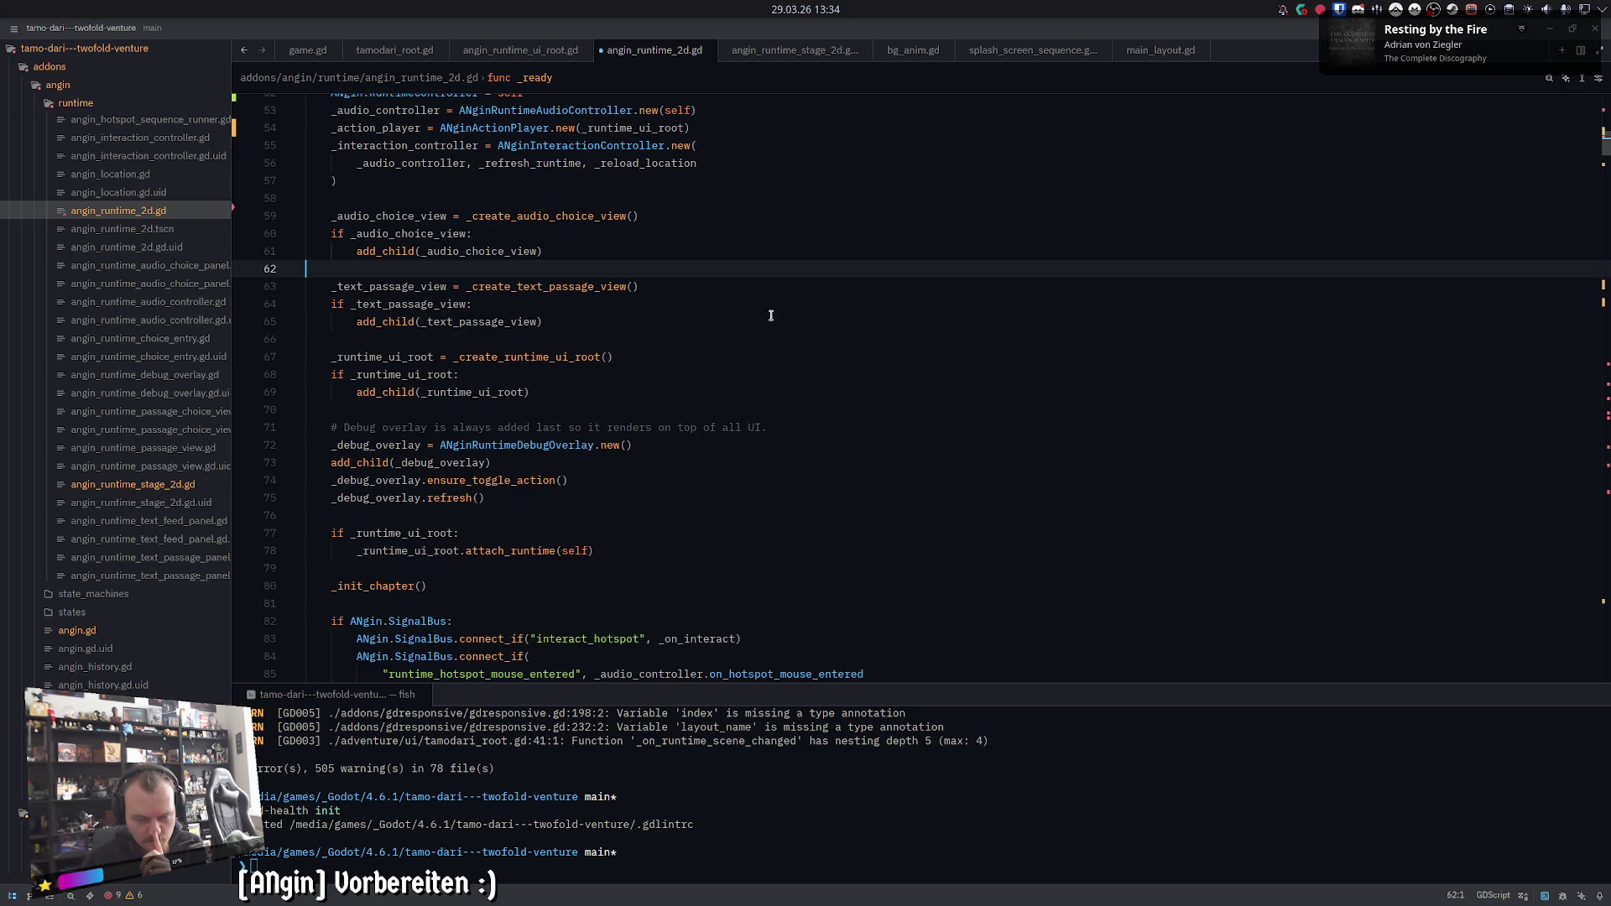
{"action": "left_click", "coordinate": [713, 390]}
{"action": "left_click", "coordinate": [719, 360]}
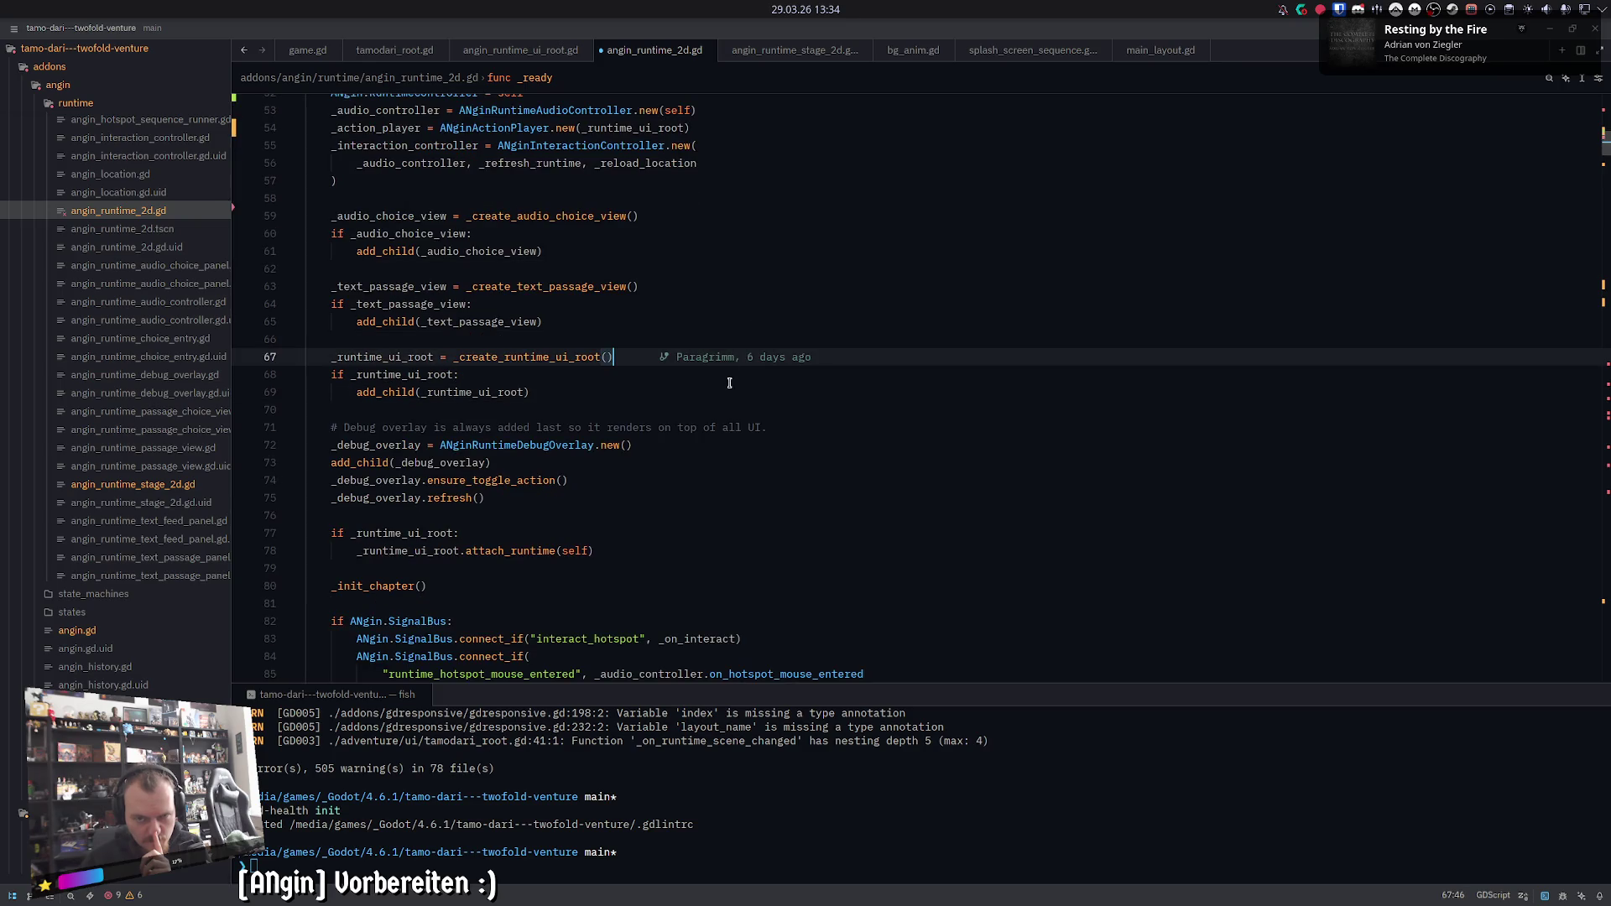
{"action": "left_click", "coordinate": [782, 54]}
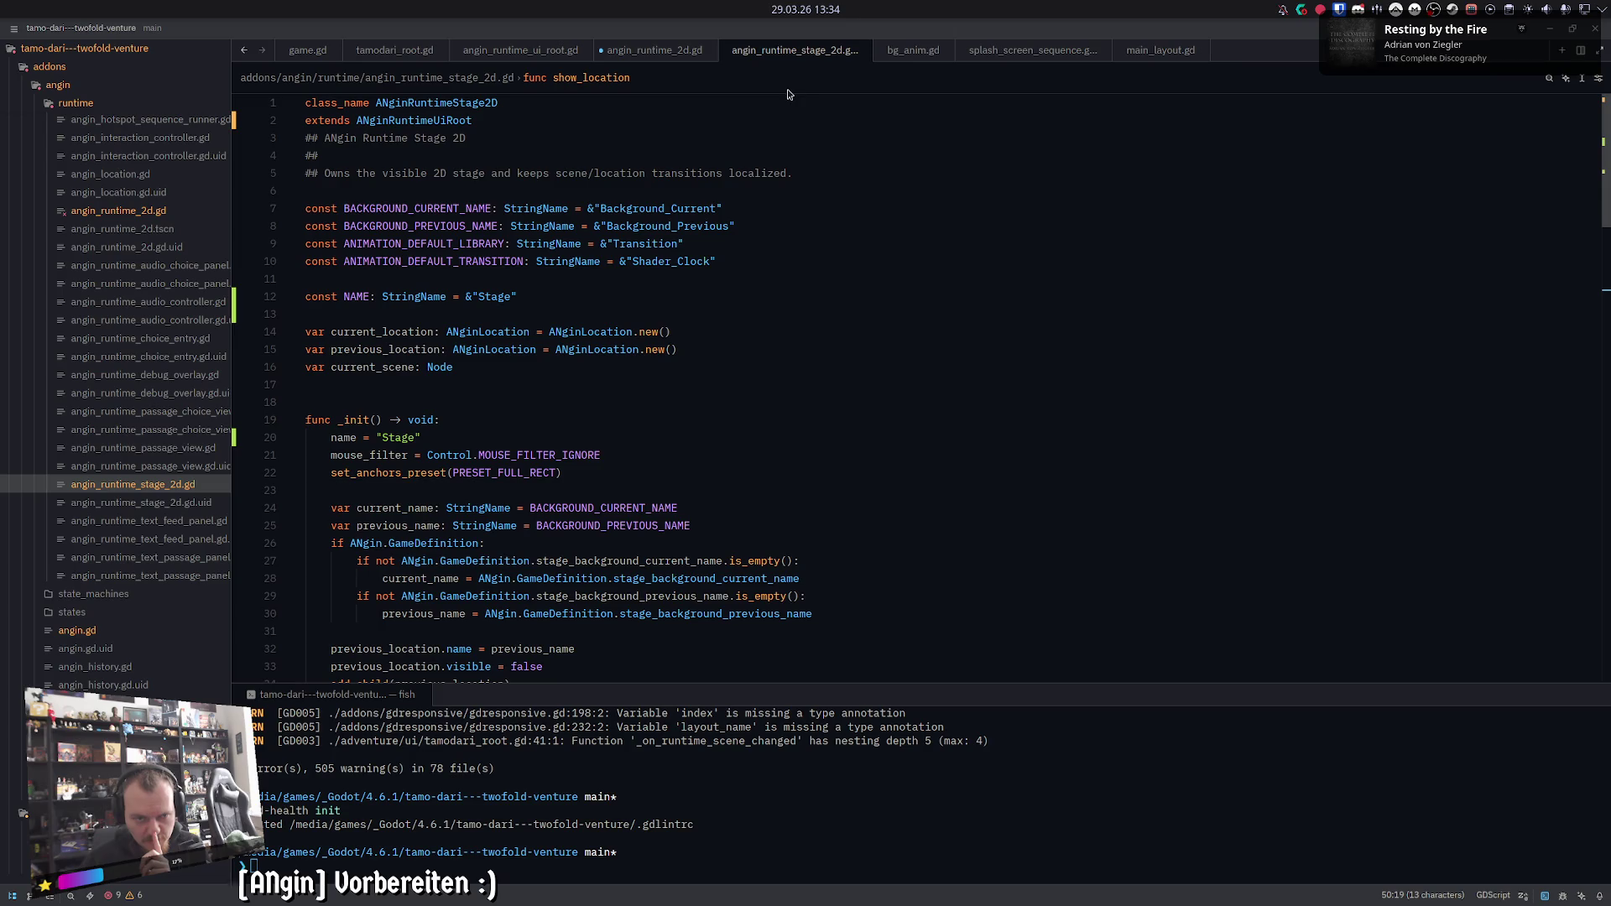
{"action": "left_click", "coordinate": [380, 57]}
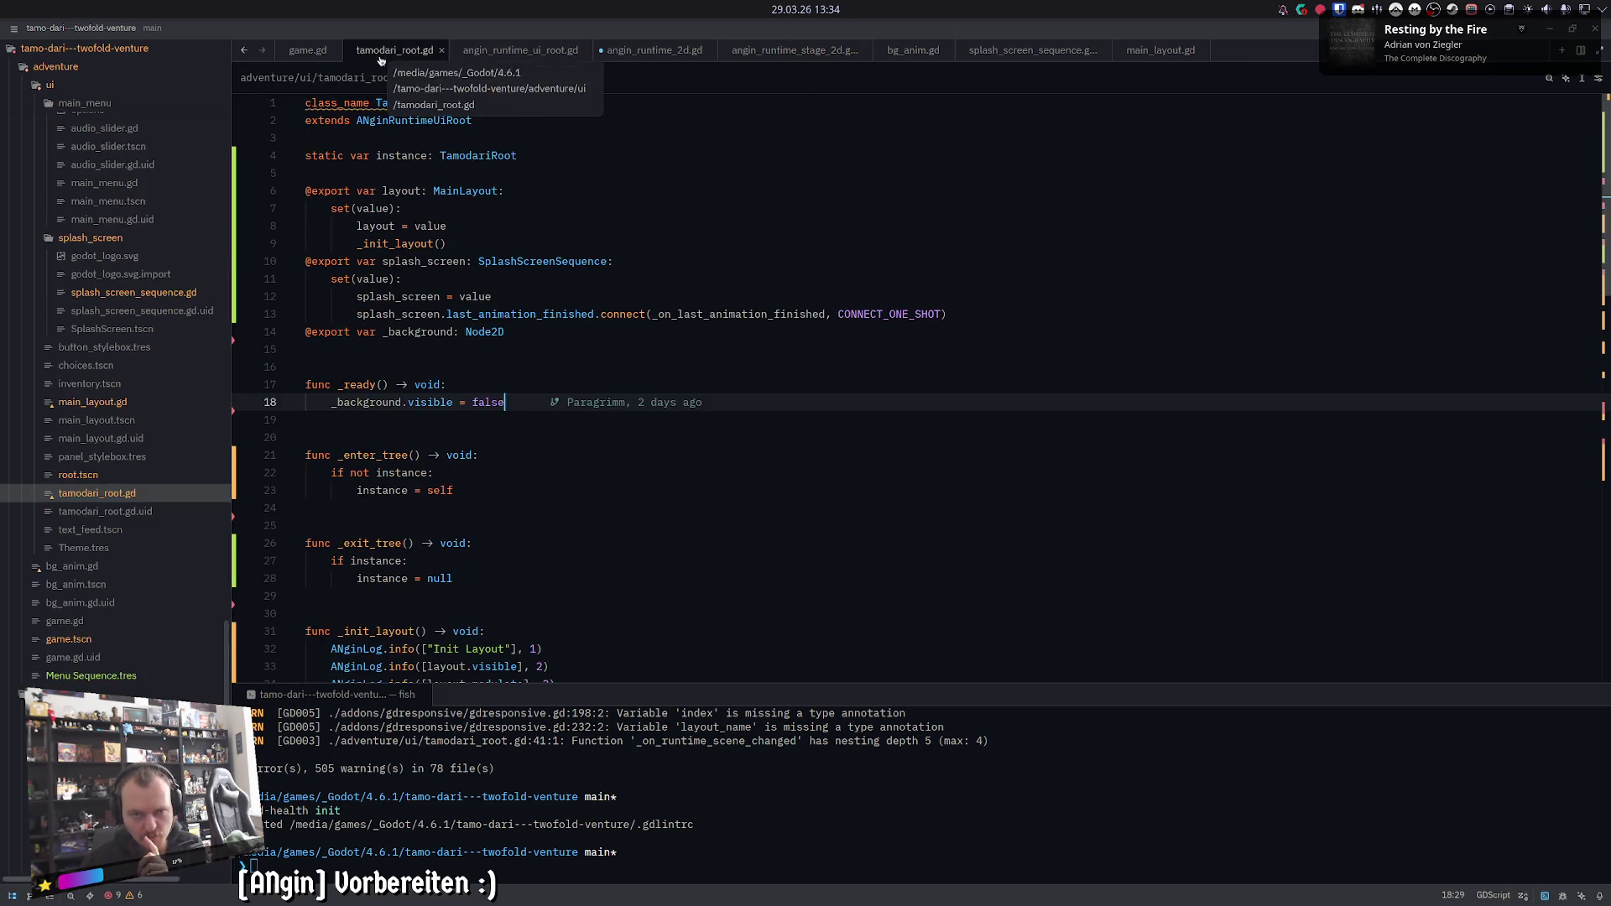
{"action": "mouse_move", "coordinate": [404, 121]}
{"action": "left_click_drag", "start_coordinate": [404, 122], "coordinate": [421, 102]}
{"action": "scroll", "coordinate": [630, 422], "scroll_direction": "down", "scroll_amount": 9}
{"action": "scroll", "coordinate": [629, 422], "scroll_direction": "down", "scroll_amount": 4}
{"action": "scroll", "coordinate": [729, 299], "scroll_direction": "up", "scroll_amount": 3}
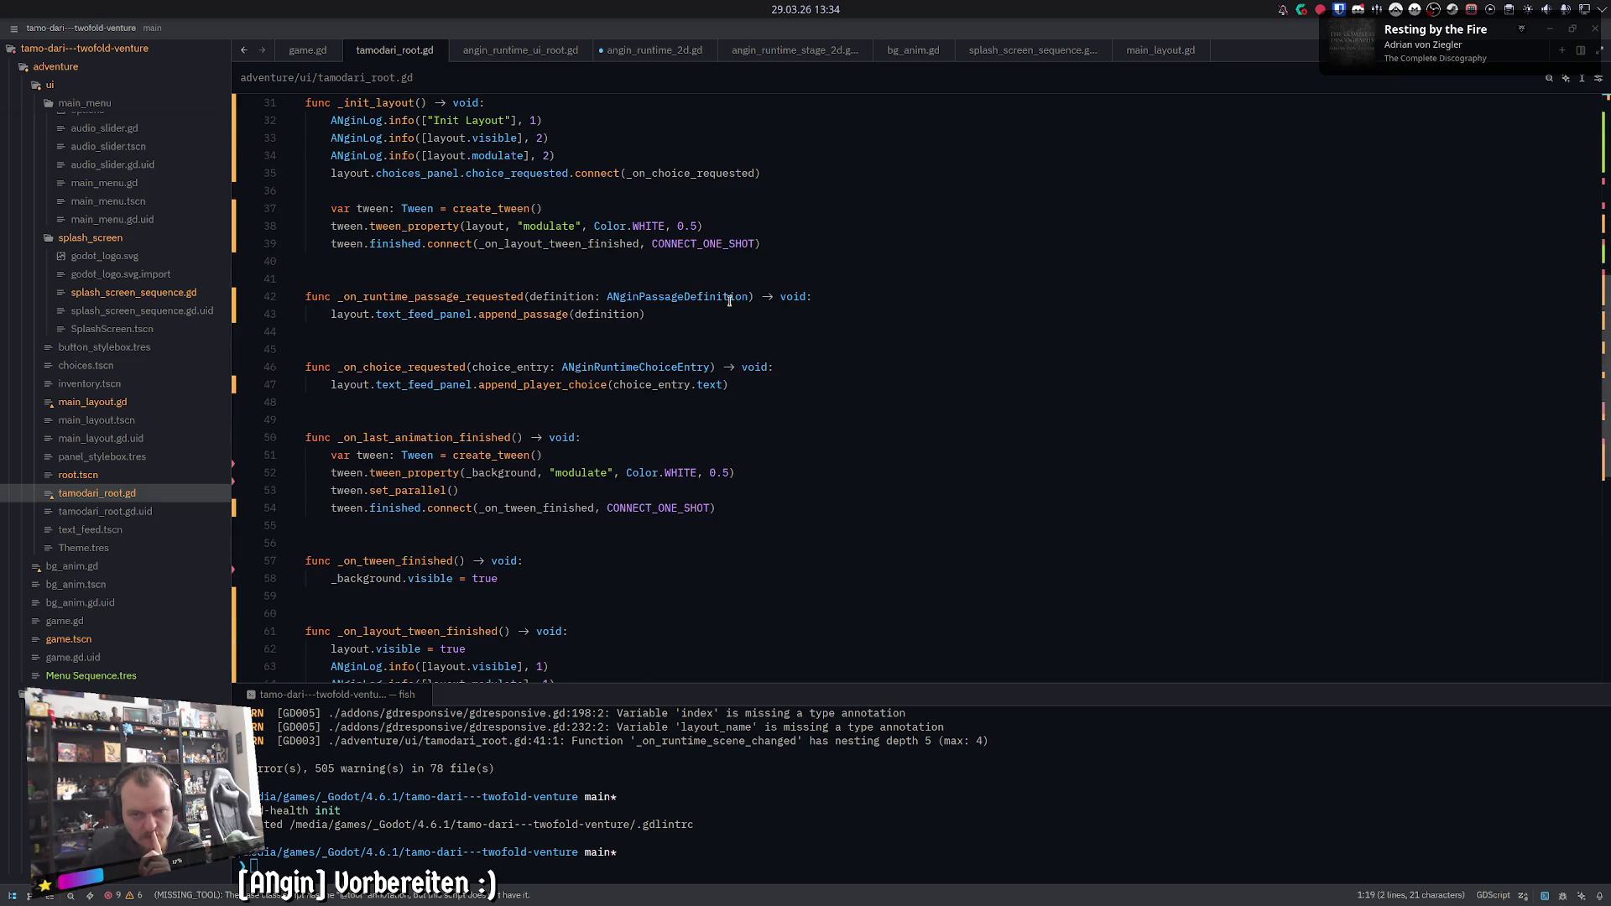
{"action": "left_click", "coordinate": [789, 57]}
{"action": "scroll", "coordinate": [747, 310], "scroll_direction": "down", "scroll_amount": 4}
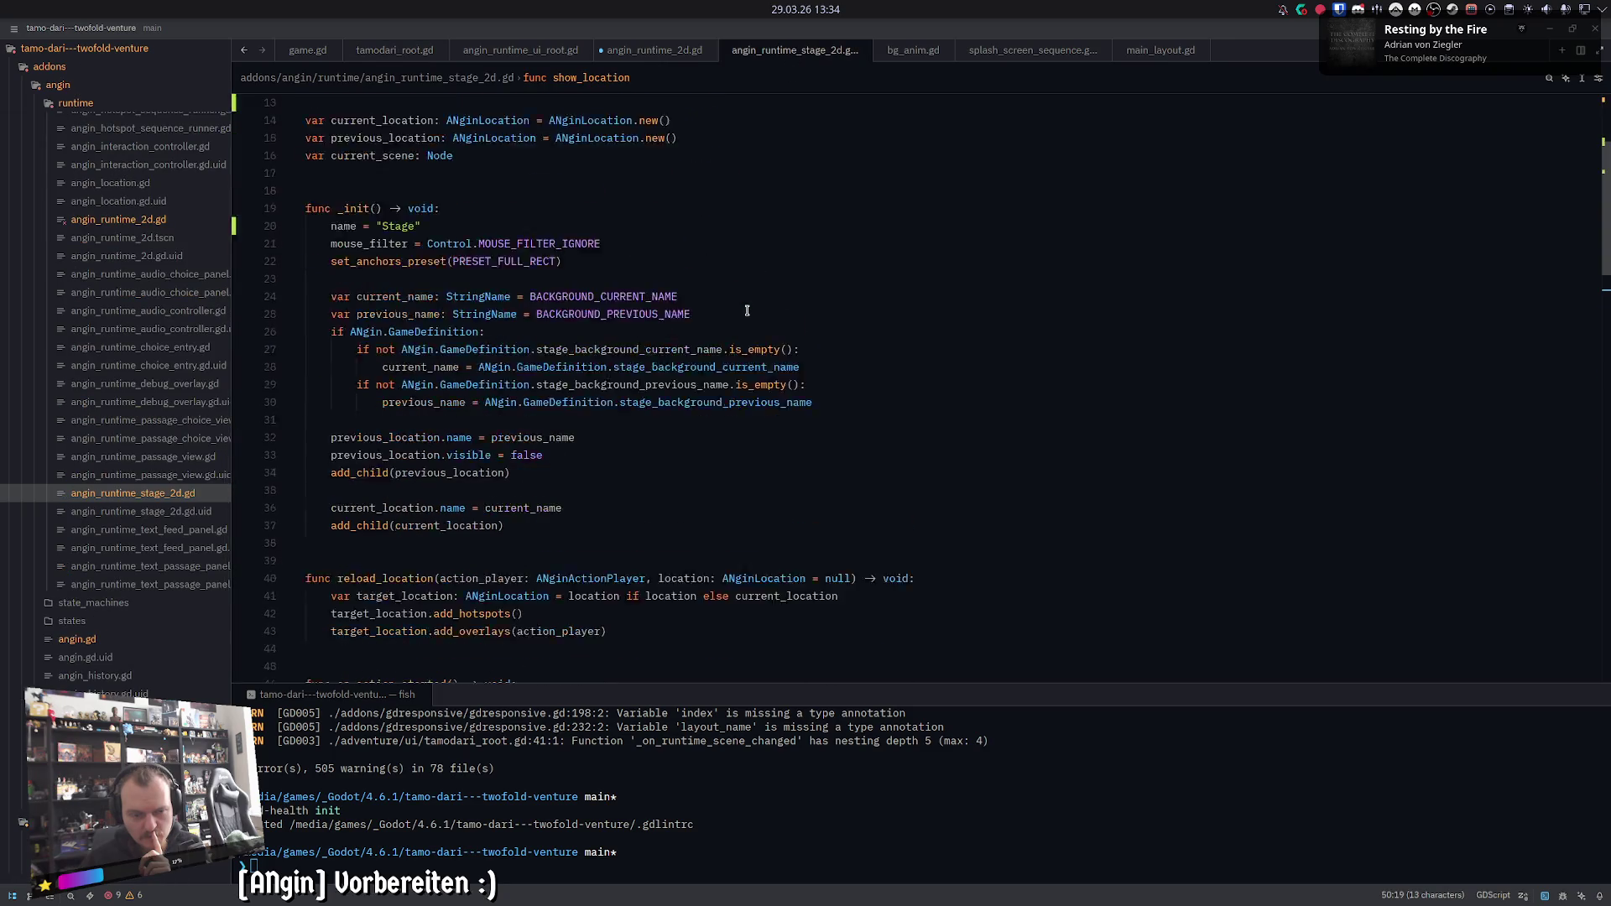
{"action": "scroll", "coordinate": [747, 311], "scroll_direction": "up", "scroll_amount": 2}
{"action": "left_click", "coordinate": [659, 50]}
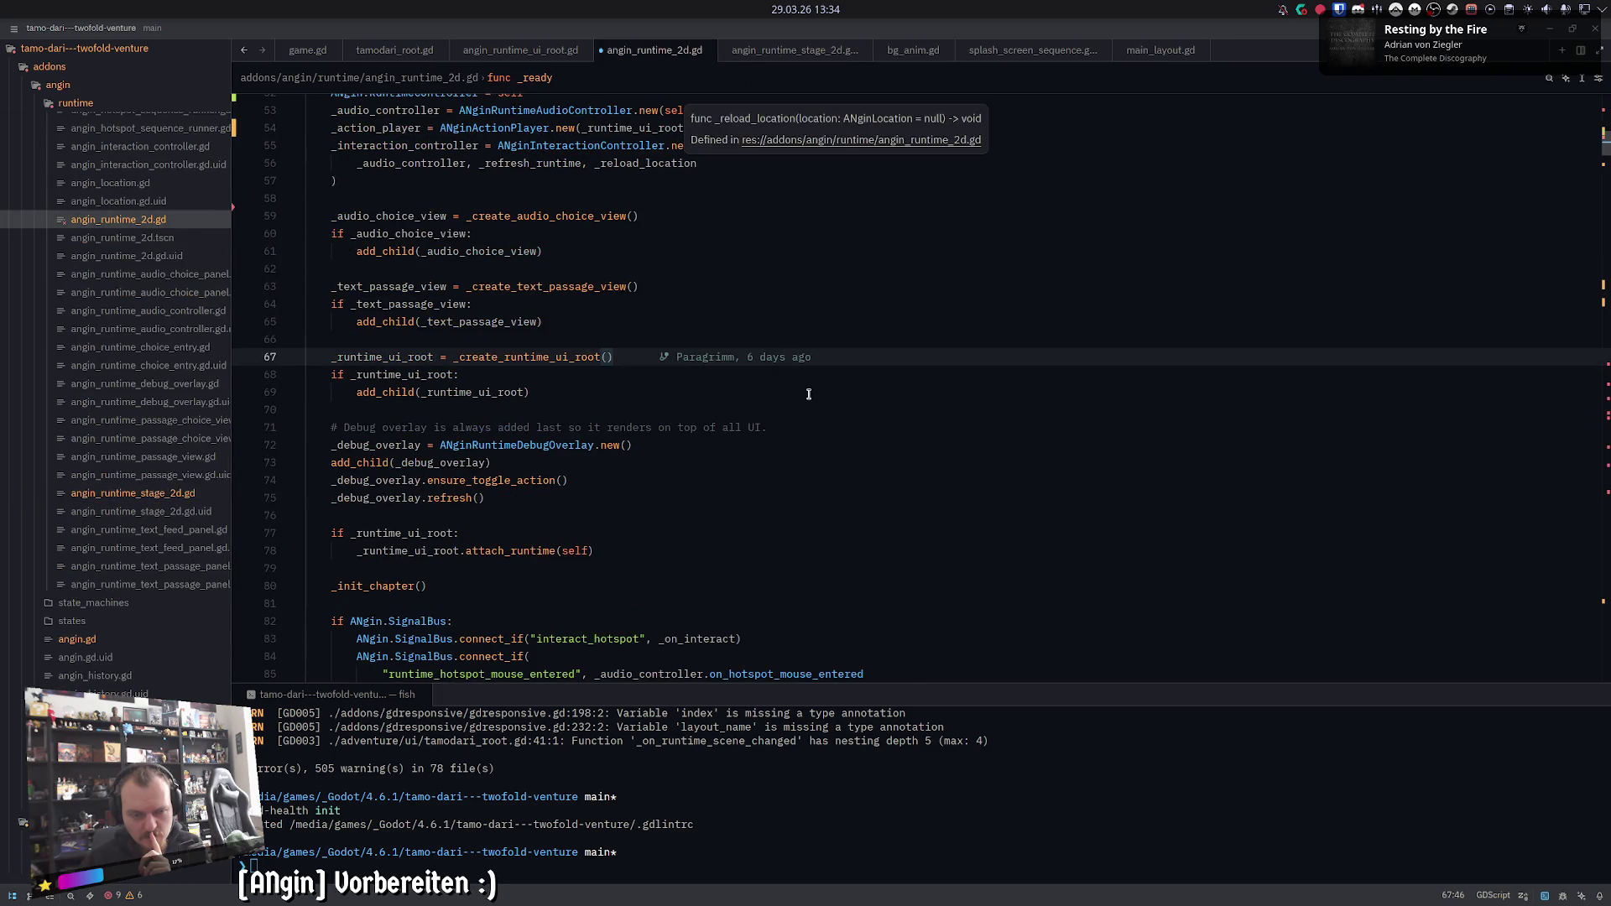
{"action": "scroll", "coordinate": [809, 393], "scroll_direction": "down", "scroll_amount": 2}
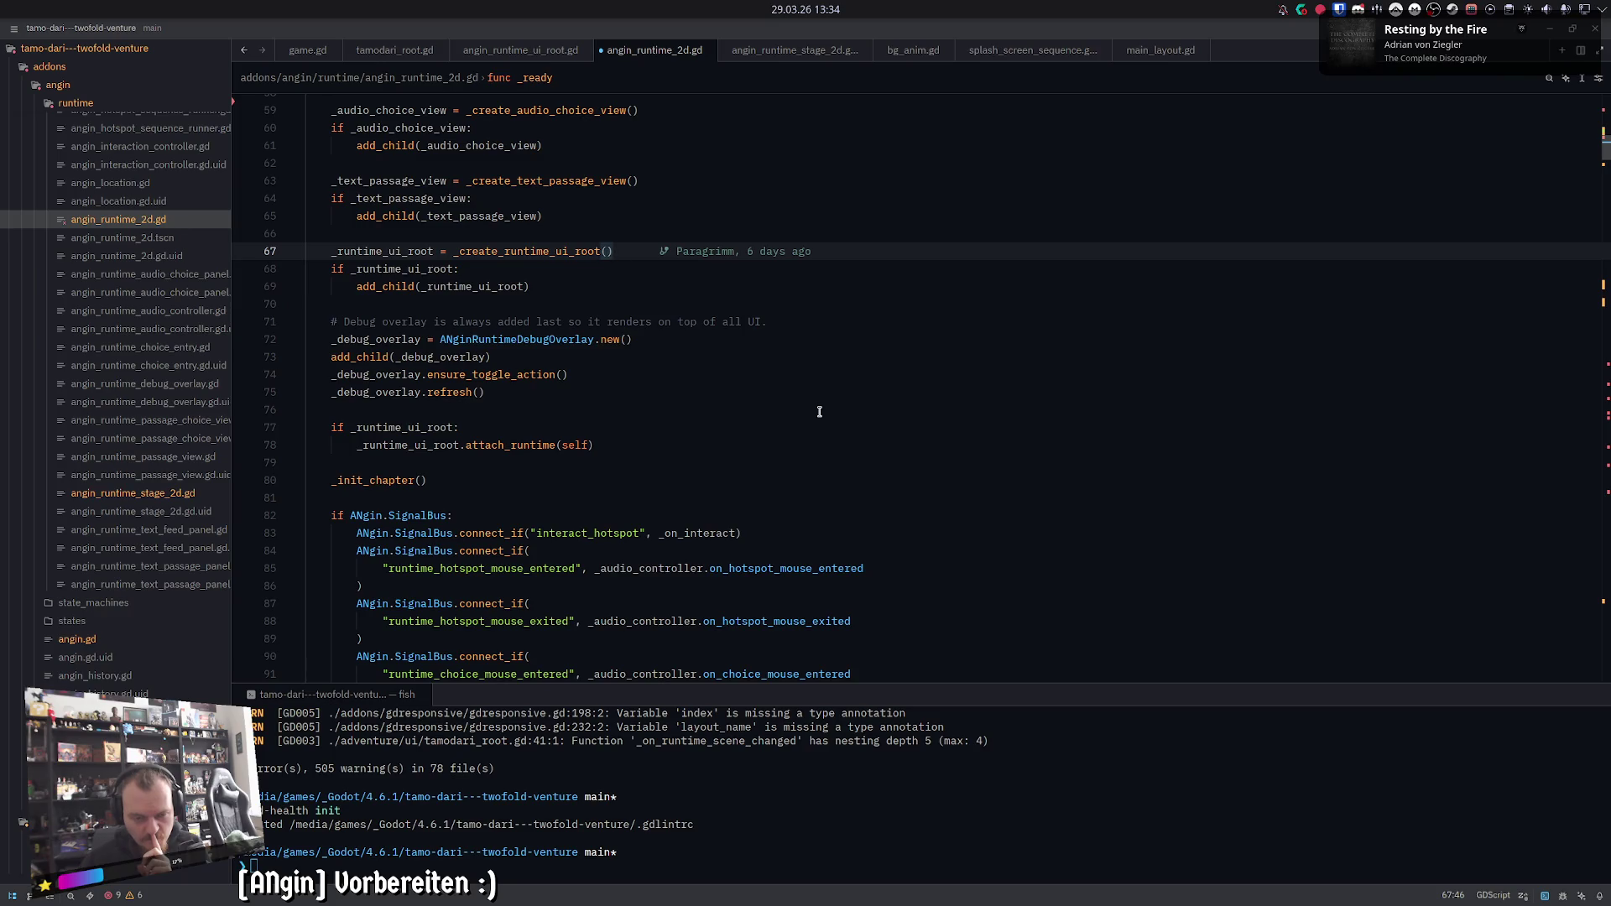
{"action": "scroll", "coordinate": [820, 412], "scroll_direction": "down", "scroll_amount": 9}
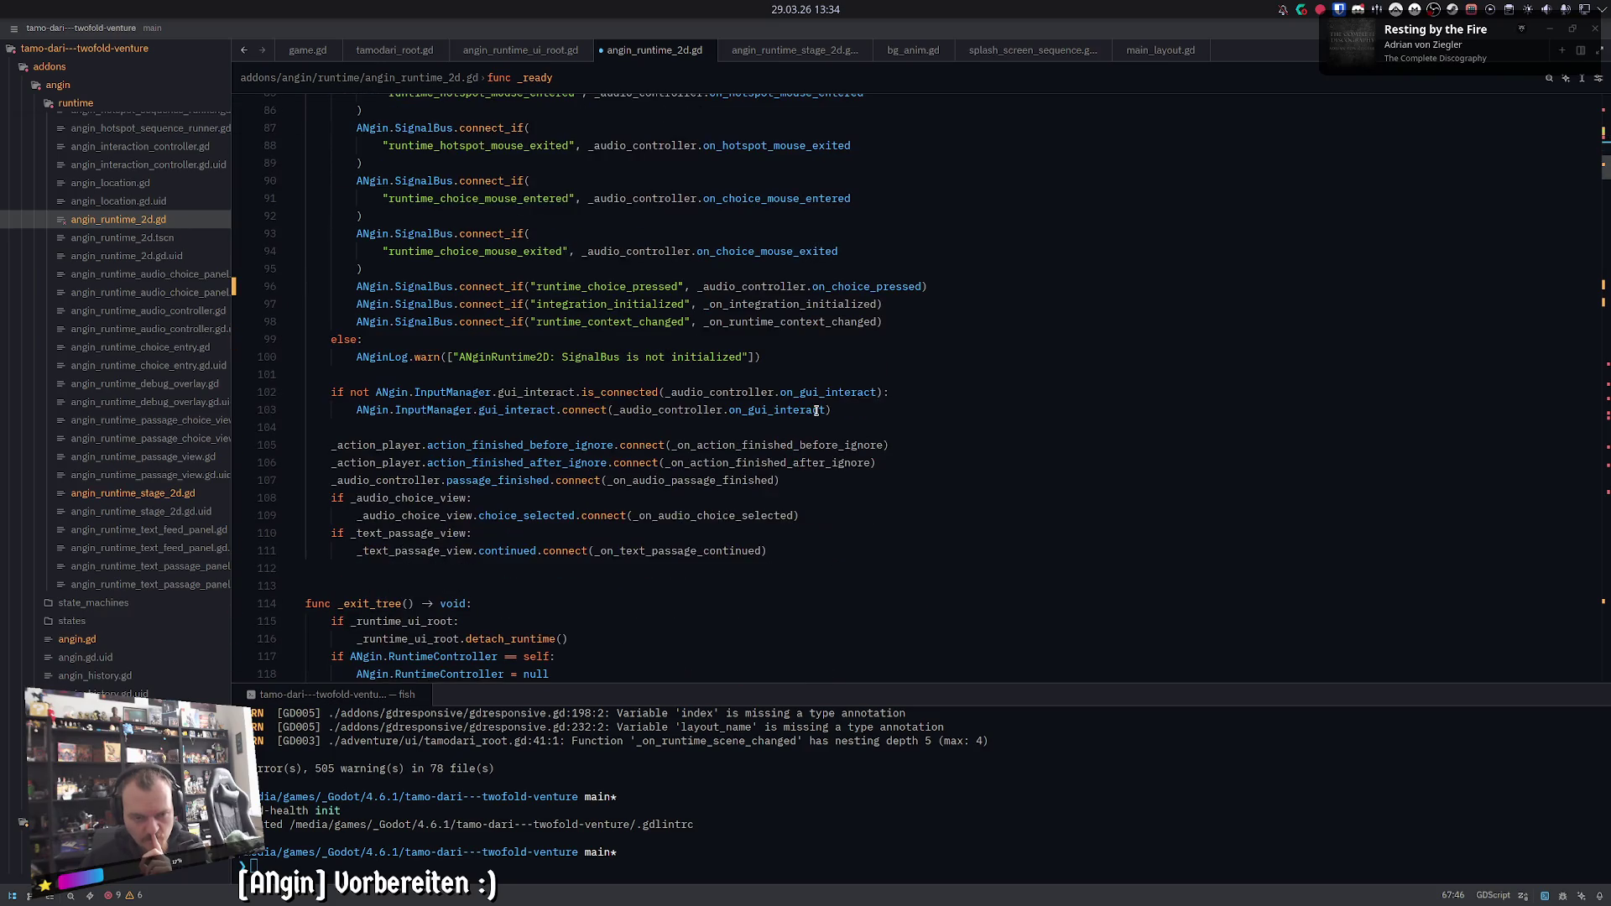
{"action": "scroll", "coordinate": [816, 410], "scroll_direction": "down", "scroll_amount": 11}
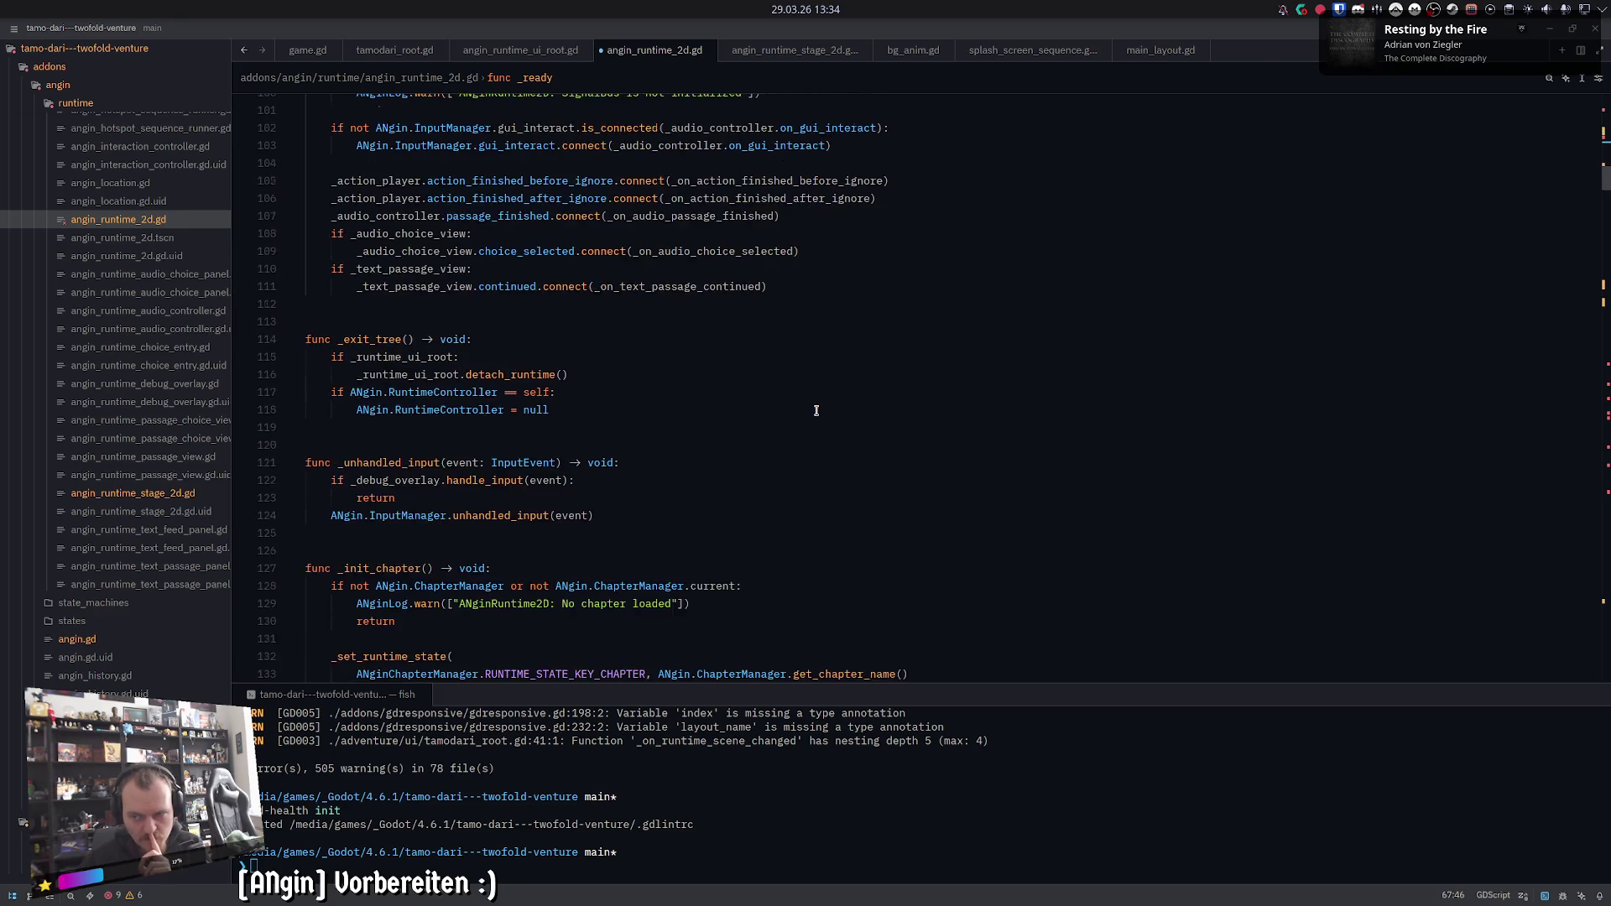
{"action": "scroll", "coordinate": [817, 411], "scroll_direction": "down", "scroll_amount": 20}
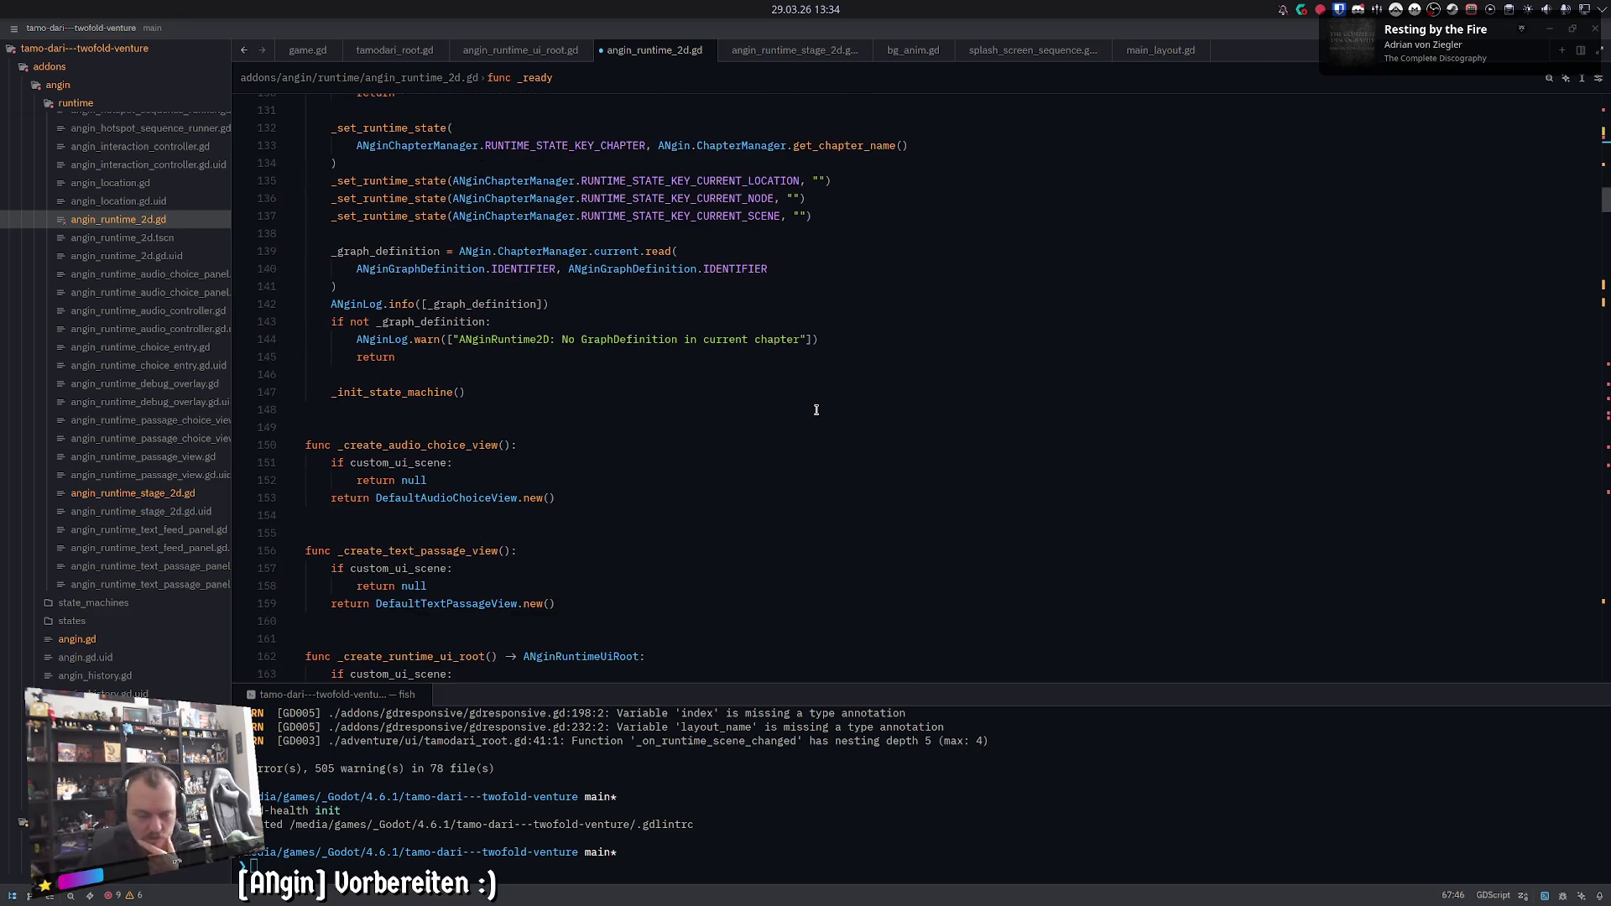
{"action": "scroll", "coordinate": [815, 415], "scroll_direction": "down", "scroll_amount": 20}
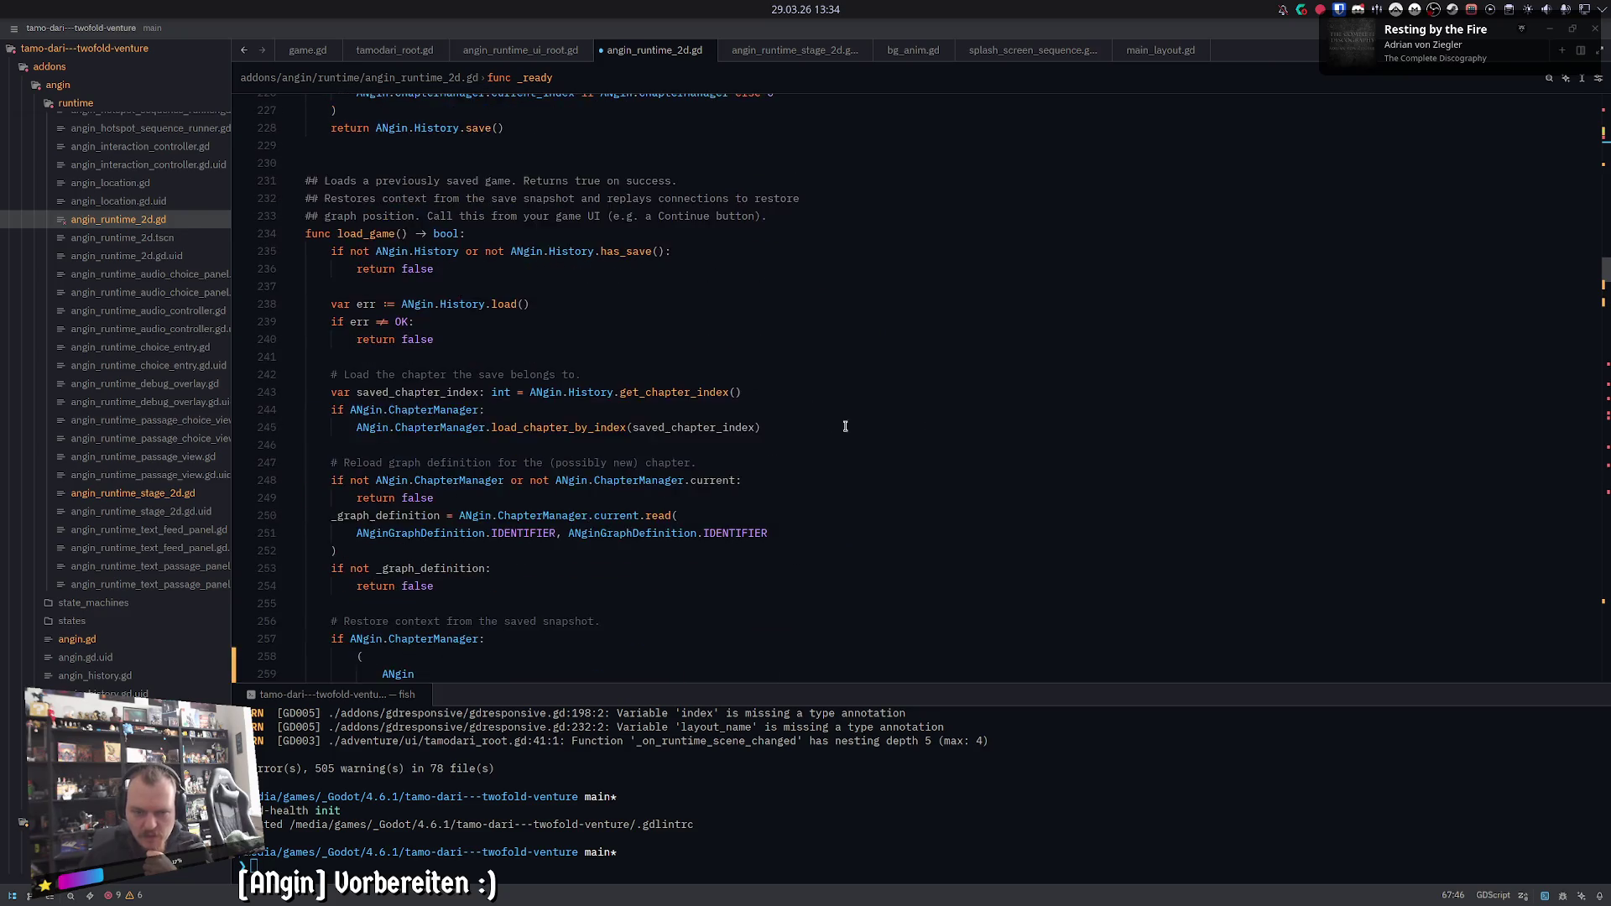
{"action": "scroll", "coordinate": [914, 460], "scroll_direction": "down", "scroll_amount": 20}
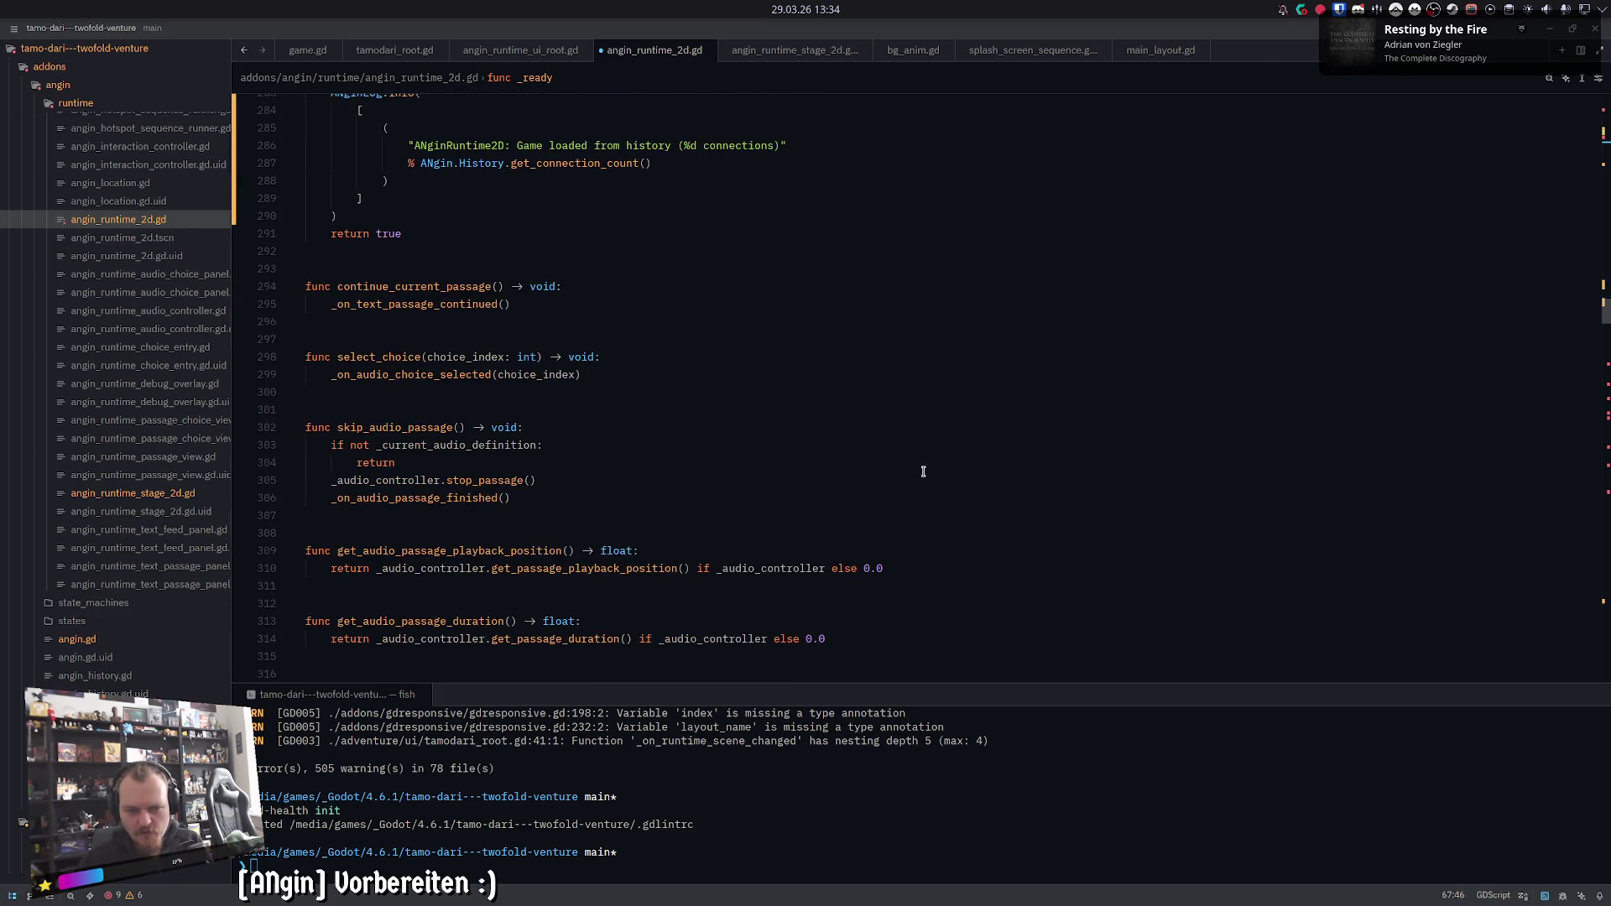
{"action": "scroll", "coordinate": [855, 468], "scroll_direction": "down", "scroll_amount": 4}
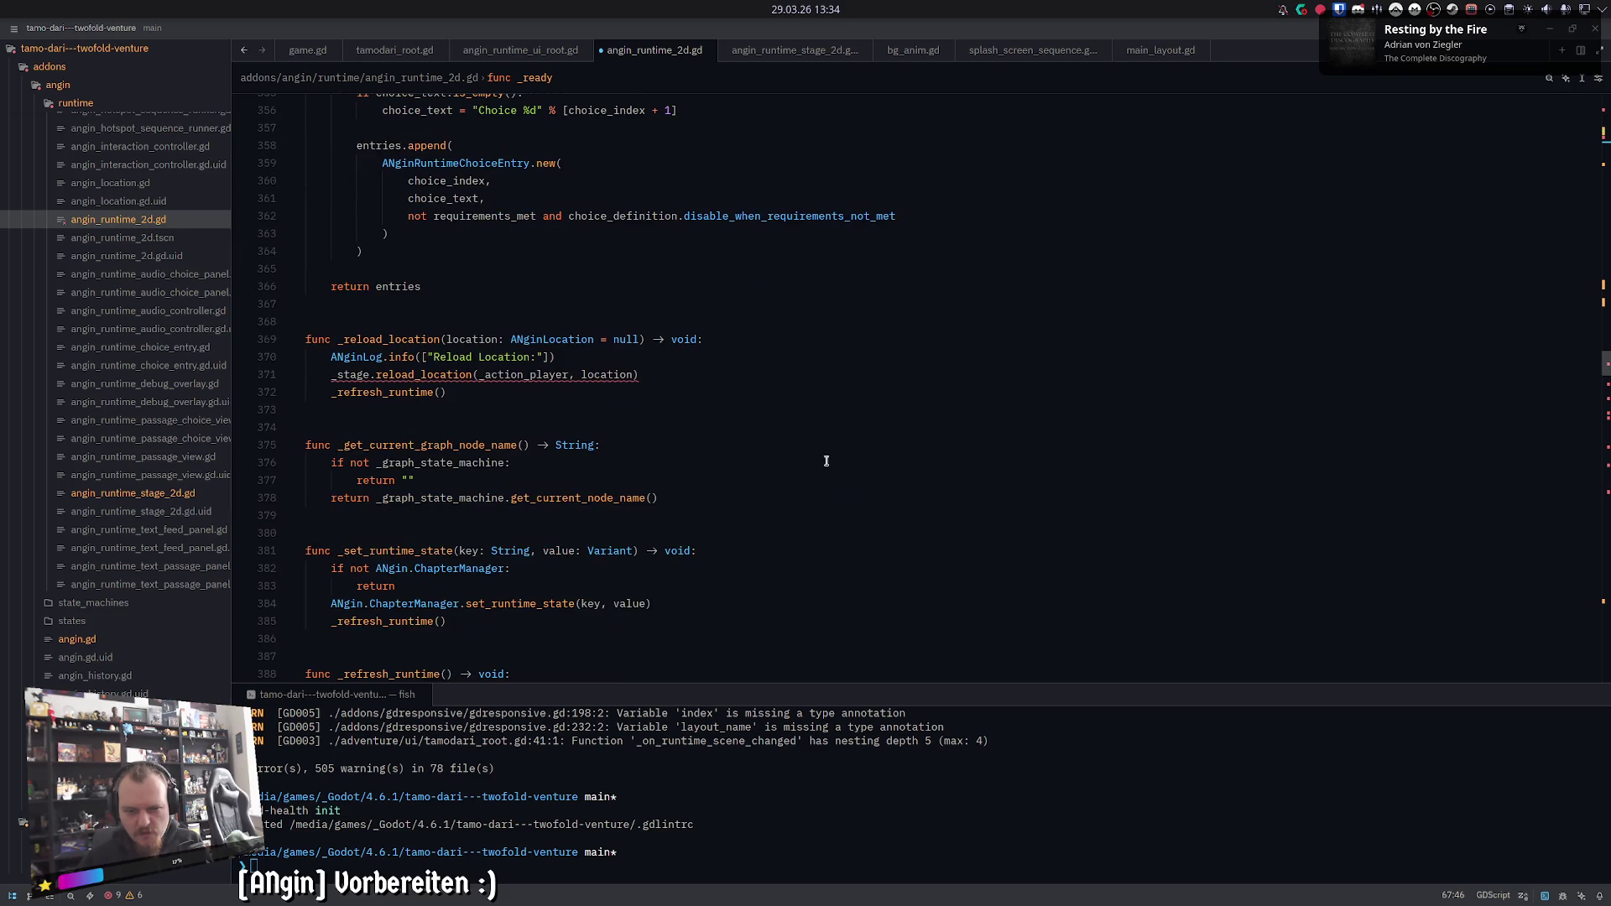
{"action": "double_click", "coordinate": [350, 374]}
{"action": "type", "text": "_runtime_ui_root"}
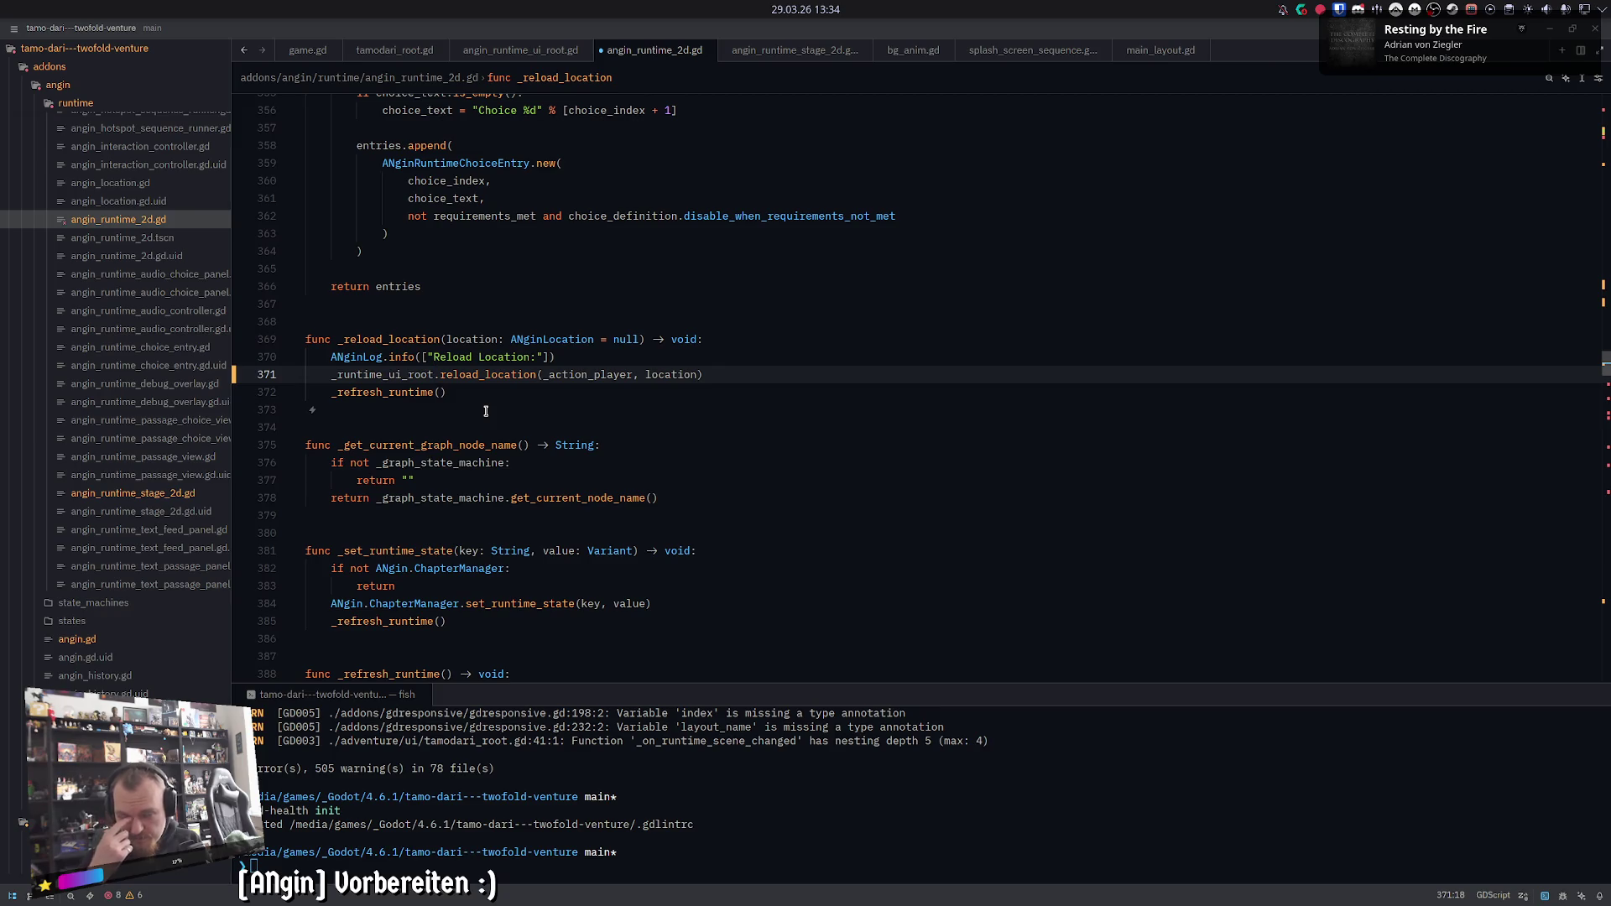
{"action": "mouse_move", "coordinate": [495, 374]}
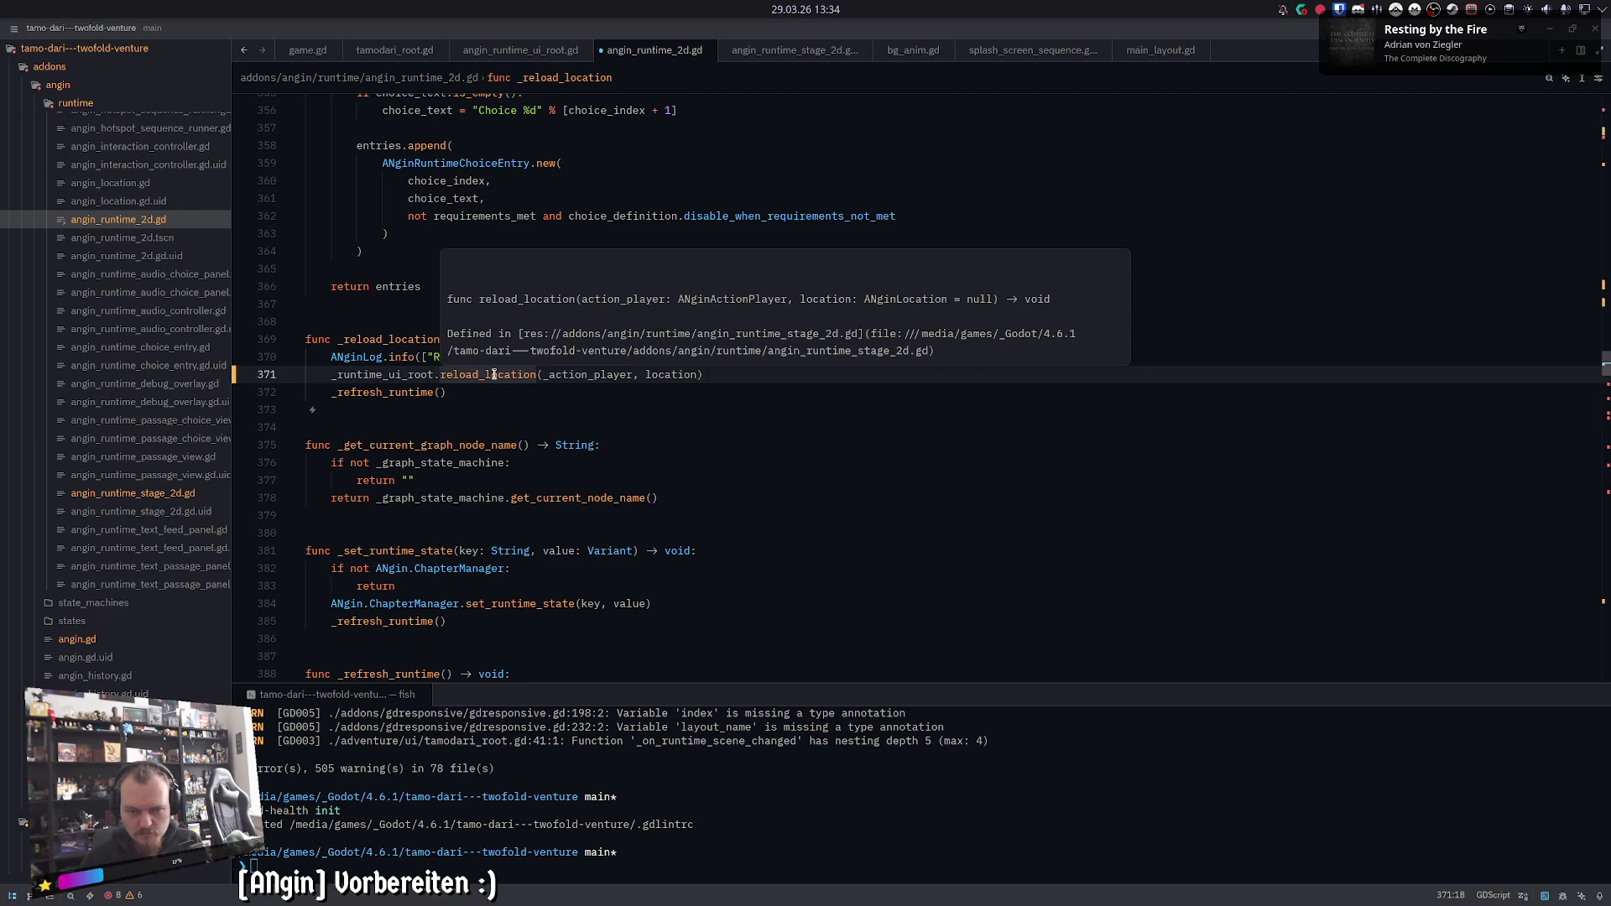
{"action": "left_click", "coordinate": [495, 374]}
{"action": "key", "text": "F12"}
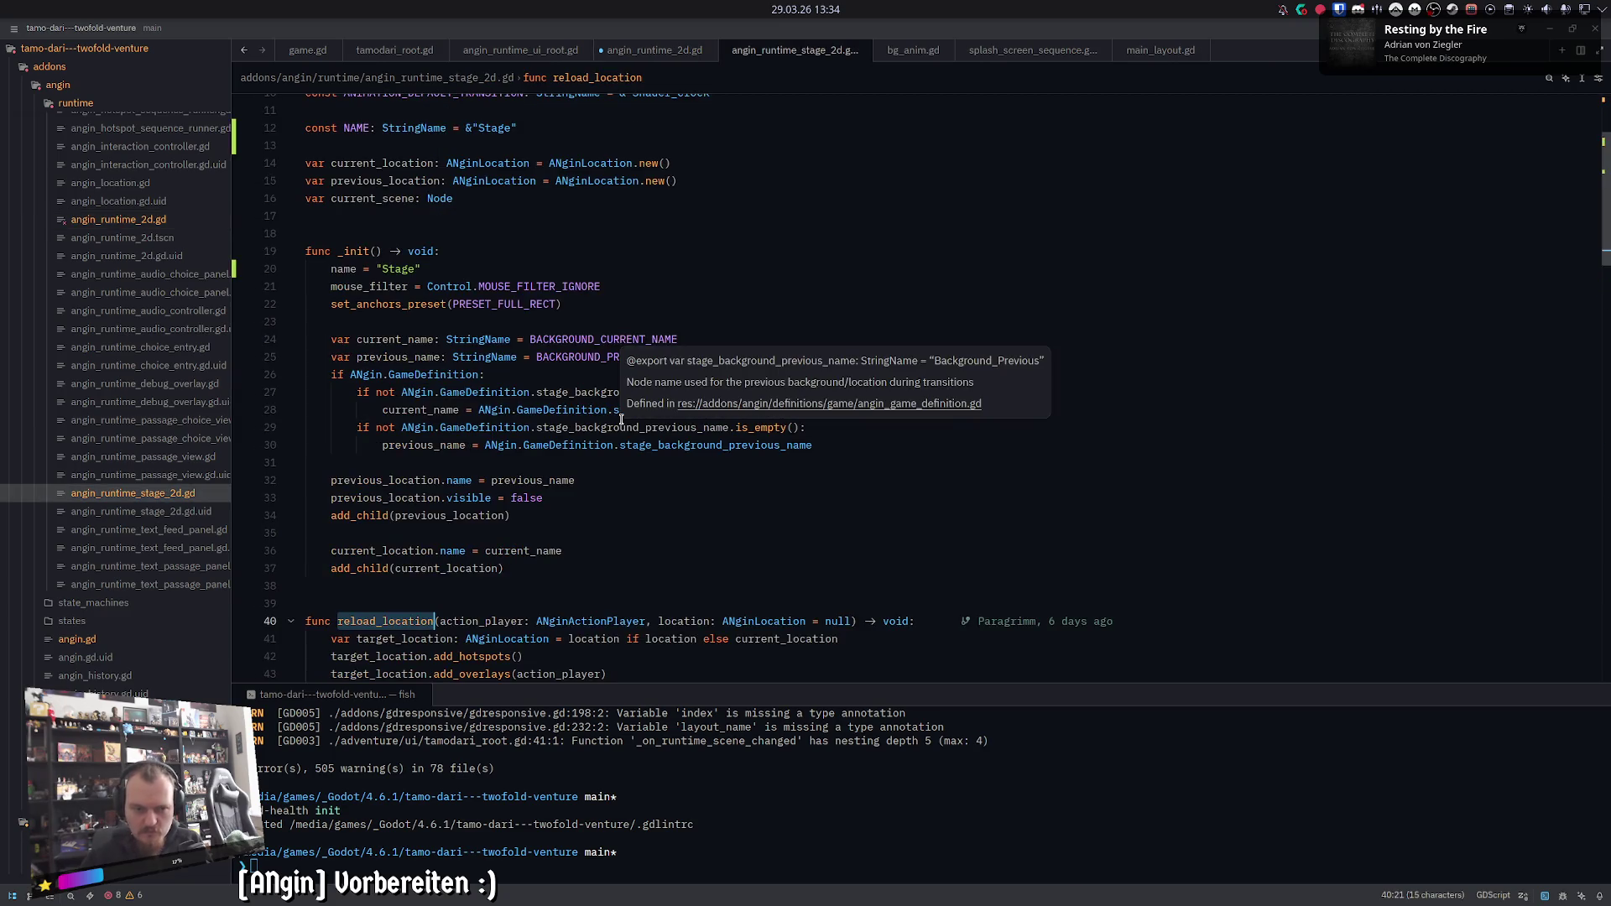
{"action": "key", "text": "ctrl+alt+minus"}
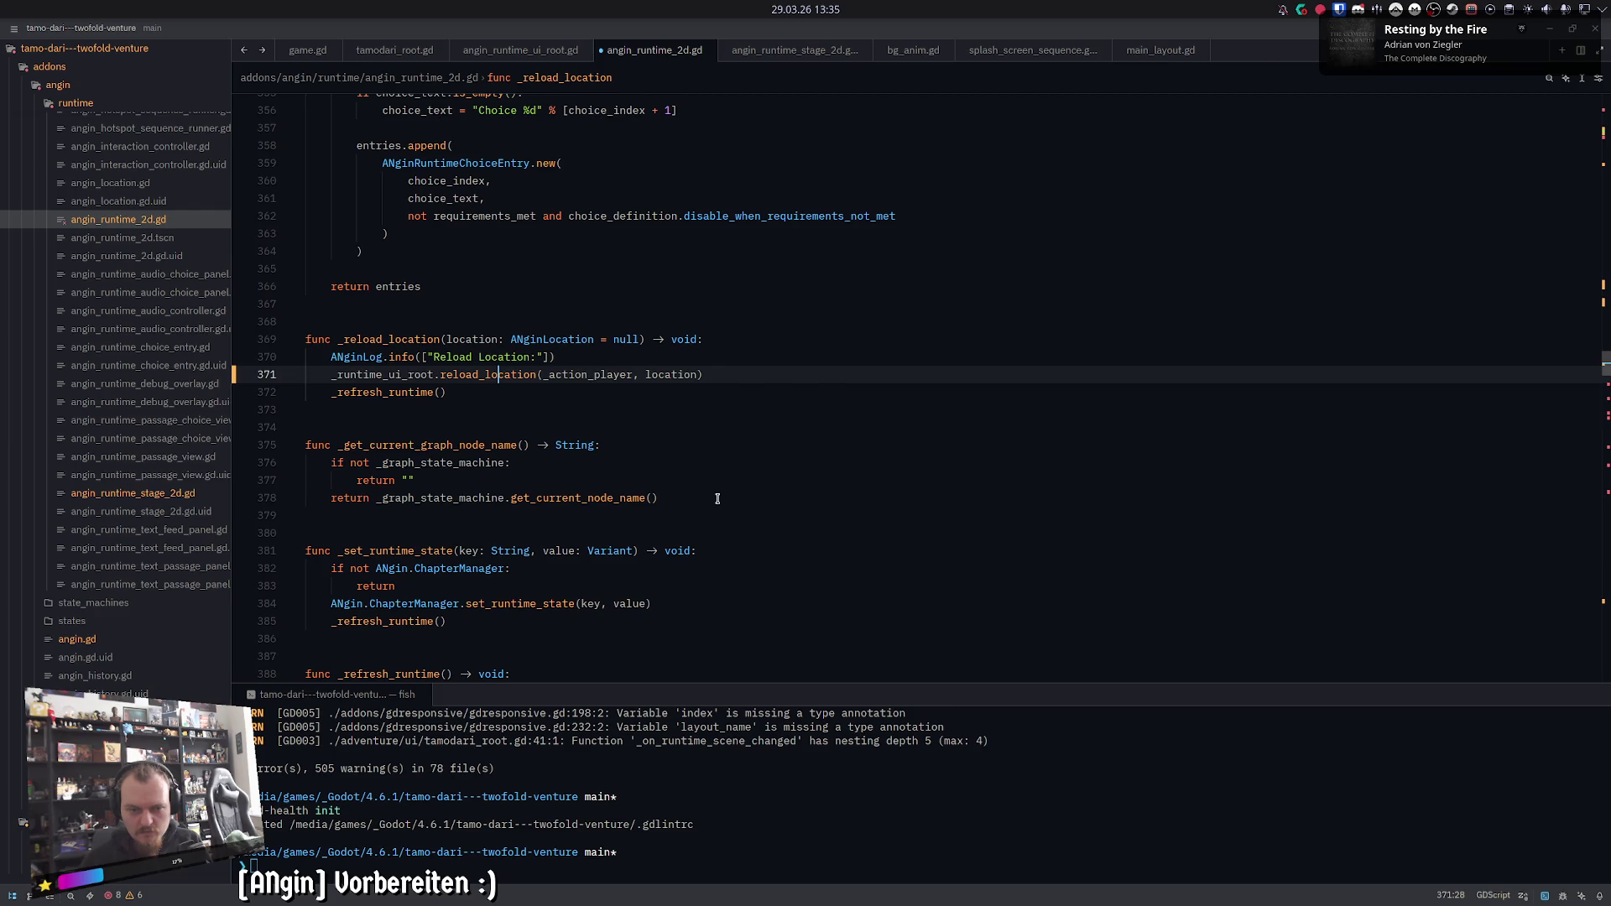
{"action": "scroll", "coordinate": [697, 496], "scroll_direction": "up", "scroll_amount": 1}
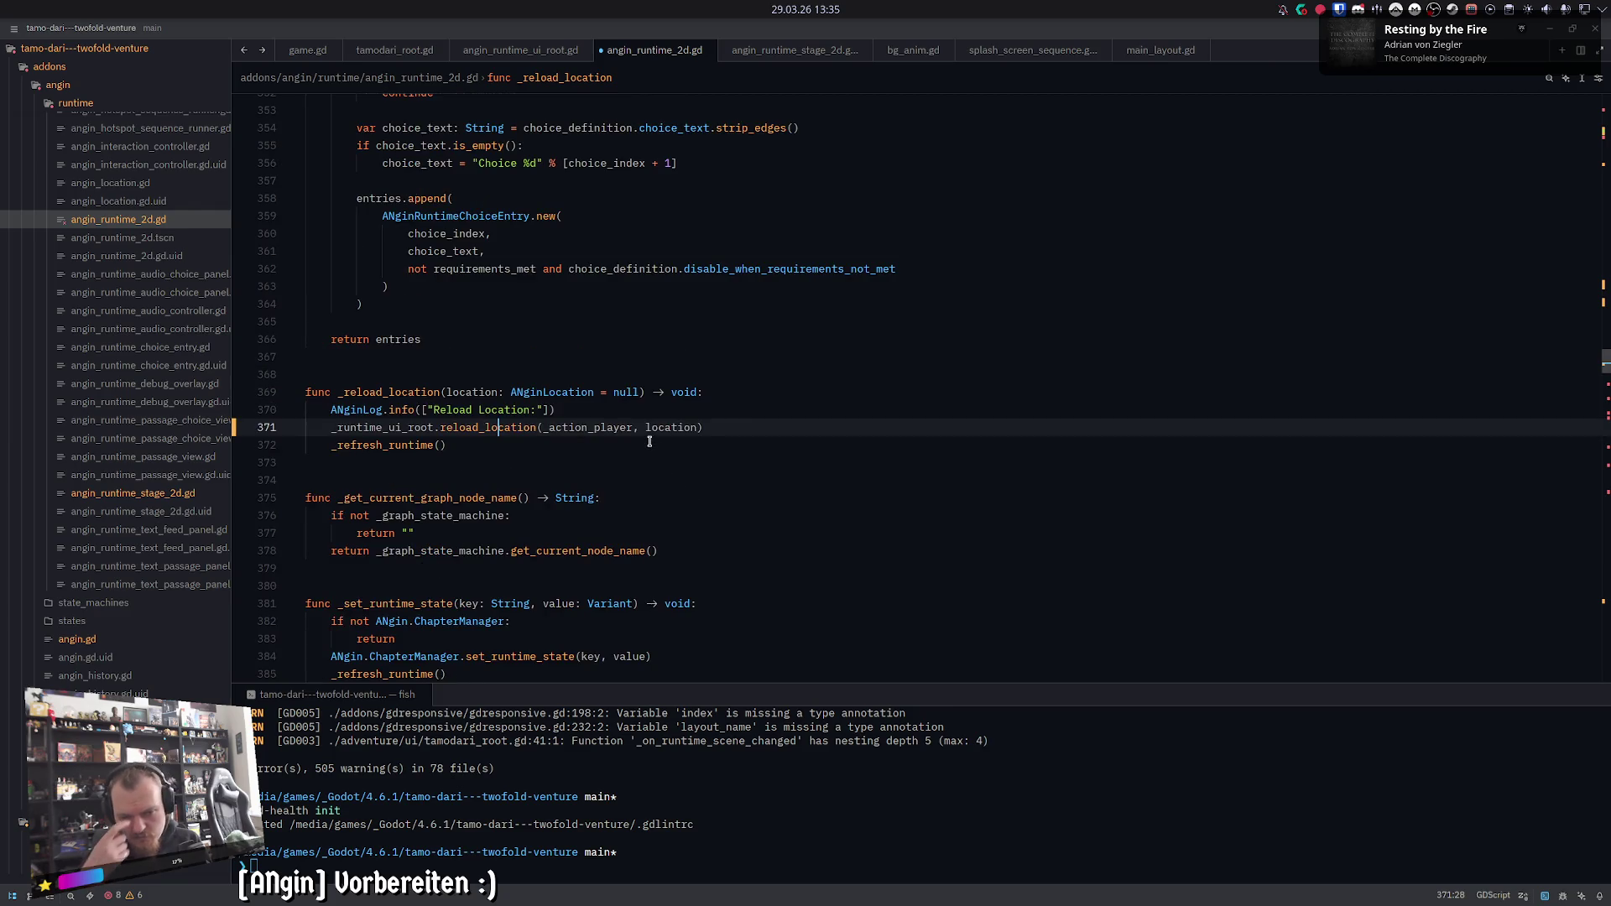
{"action": "key", "text": "F12"}
{"action": "scroll", "coordinate": [649, 442], "scroll_direction": "down", "scroll_amount": 3}
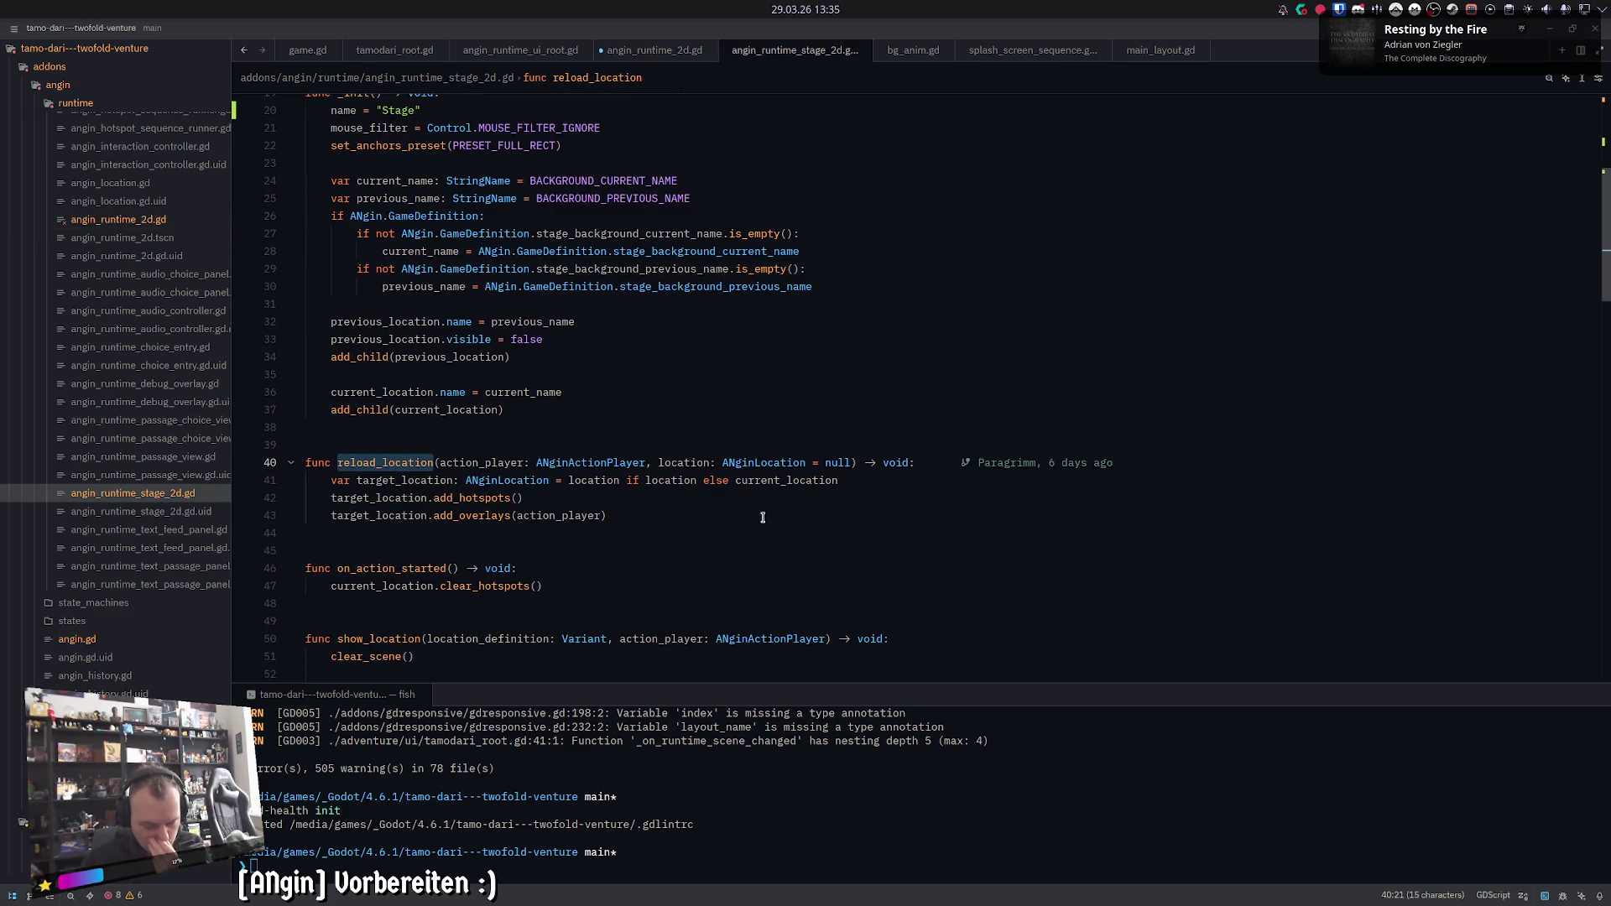
{"action": "key", "text": "ctrl+alt+minus"}
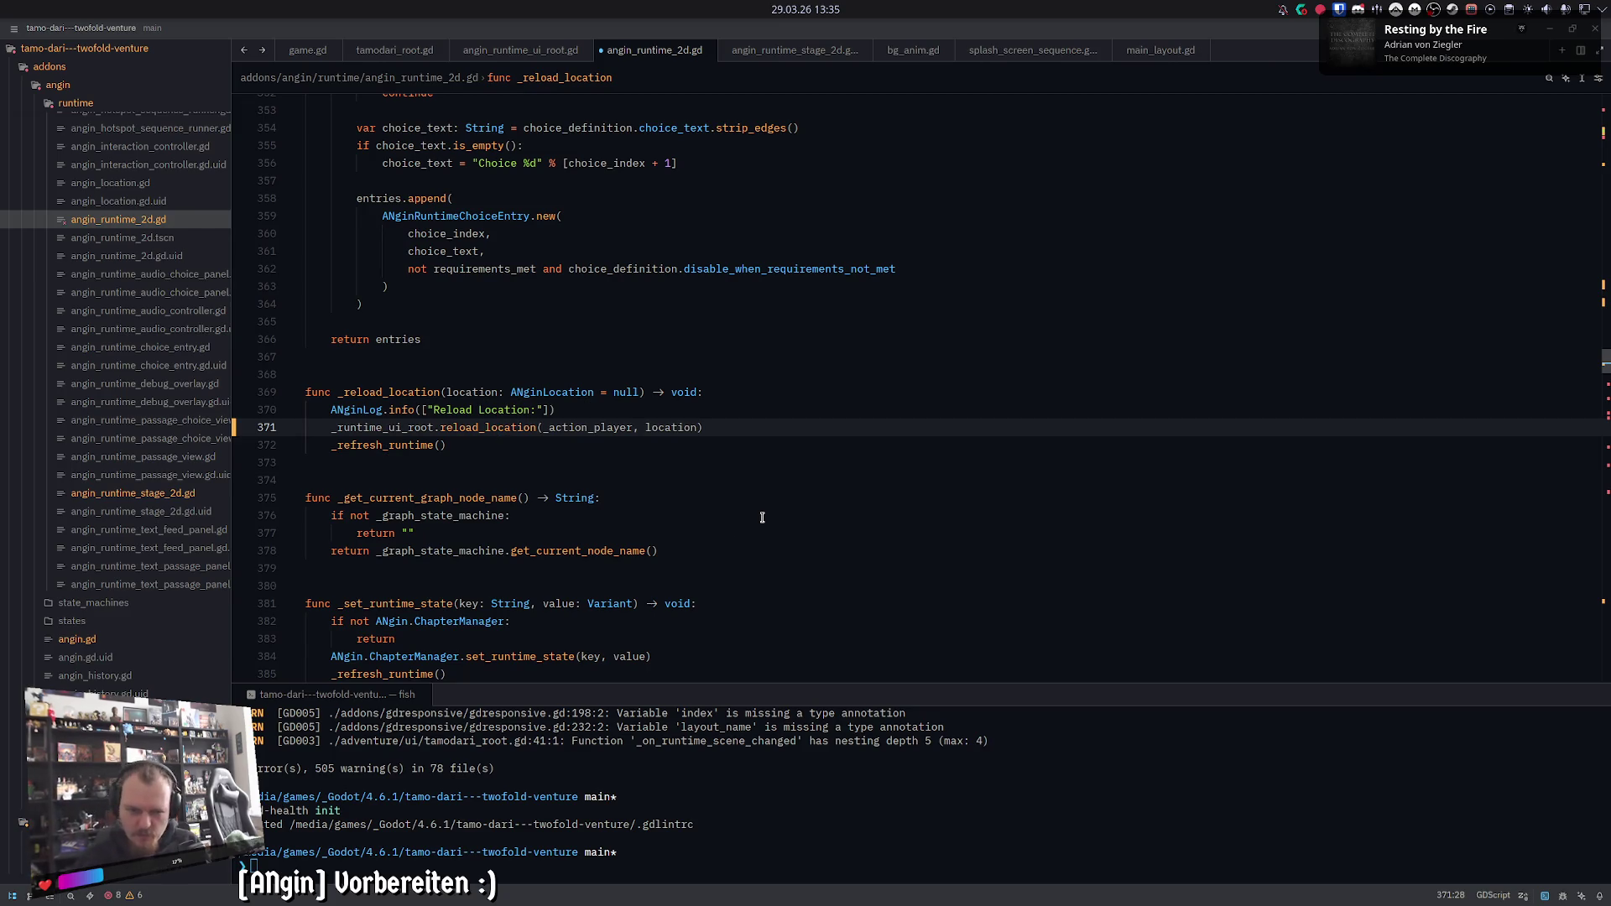
Change the reload_location call on line 371 to use _stage instead of _runtime_ui_root
{"action": "scroll", "coordinate": [758, 484], "scroll_direction": "down", "scroll_amount": 2}
{"action": "left_click", "coordinate": [495, 338]}
{"action": "key", "text": "Up"}
{"action": "key", "text": "Right"}
{"action": "key", "text": "Right"}
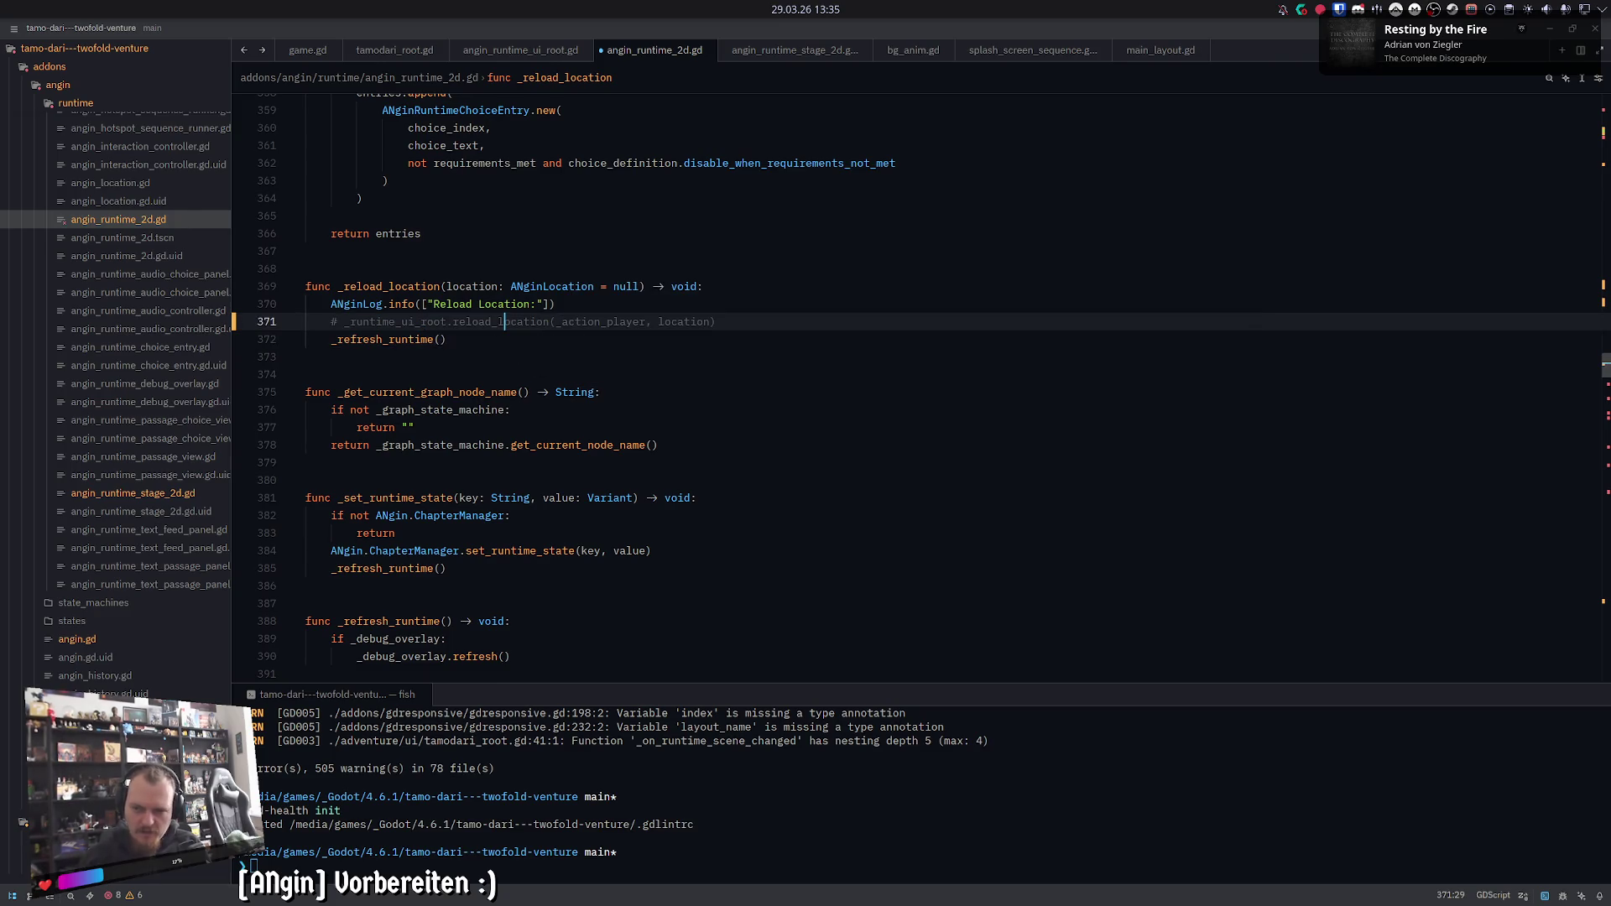
{"action": "scroll", "coordinate": [629, 369], "scroll_direction": "down", "scroll_amount": 6}
{"action": "left_click", "coordinate": [472, 498]}
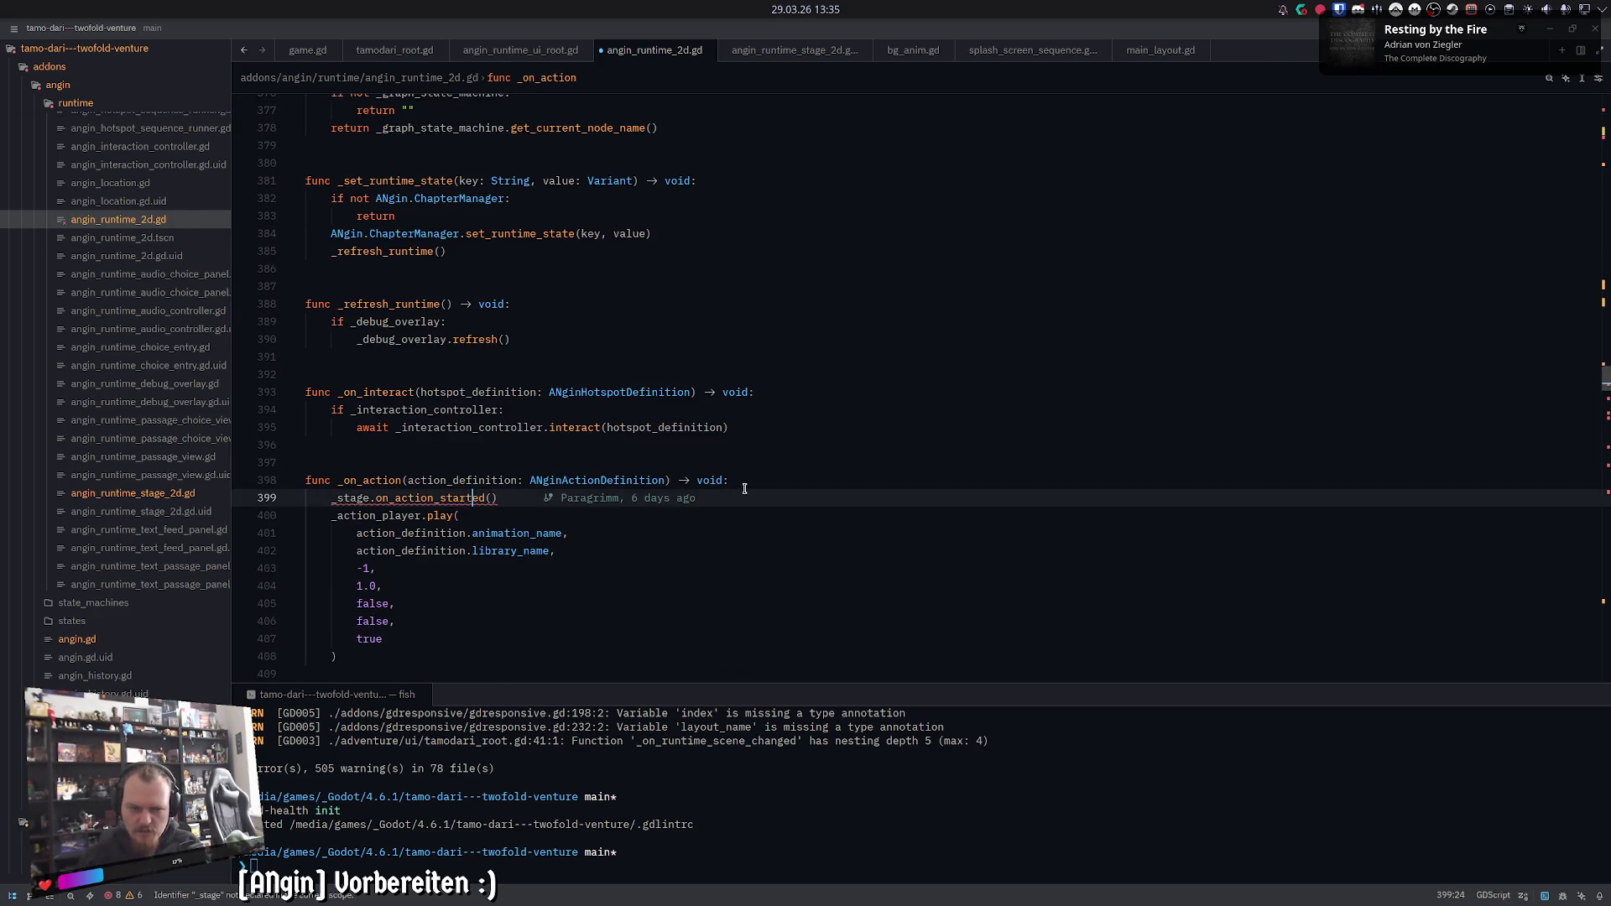
{"action": "scroll", "coordinate": [587, 377], "scroll_direction": "up", "scroll_amount": 4}
{"action": "double_click", "coordinate": [369, 217]}
{"action": "type", "text": "_stage"}
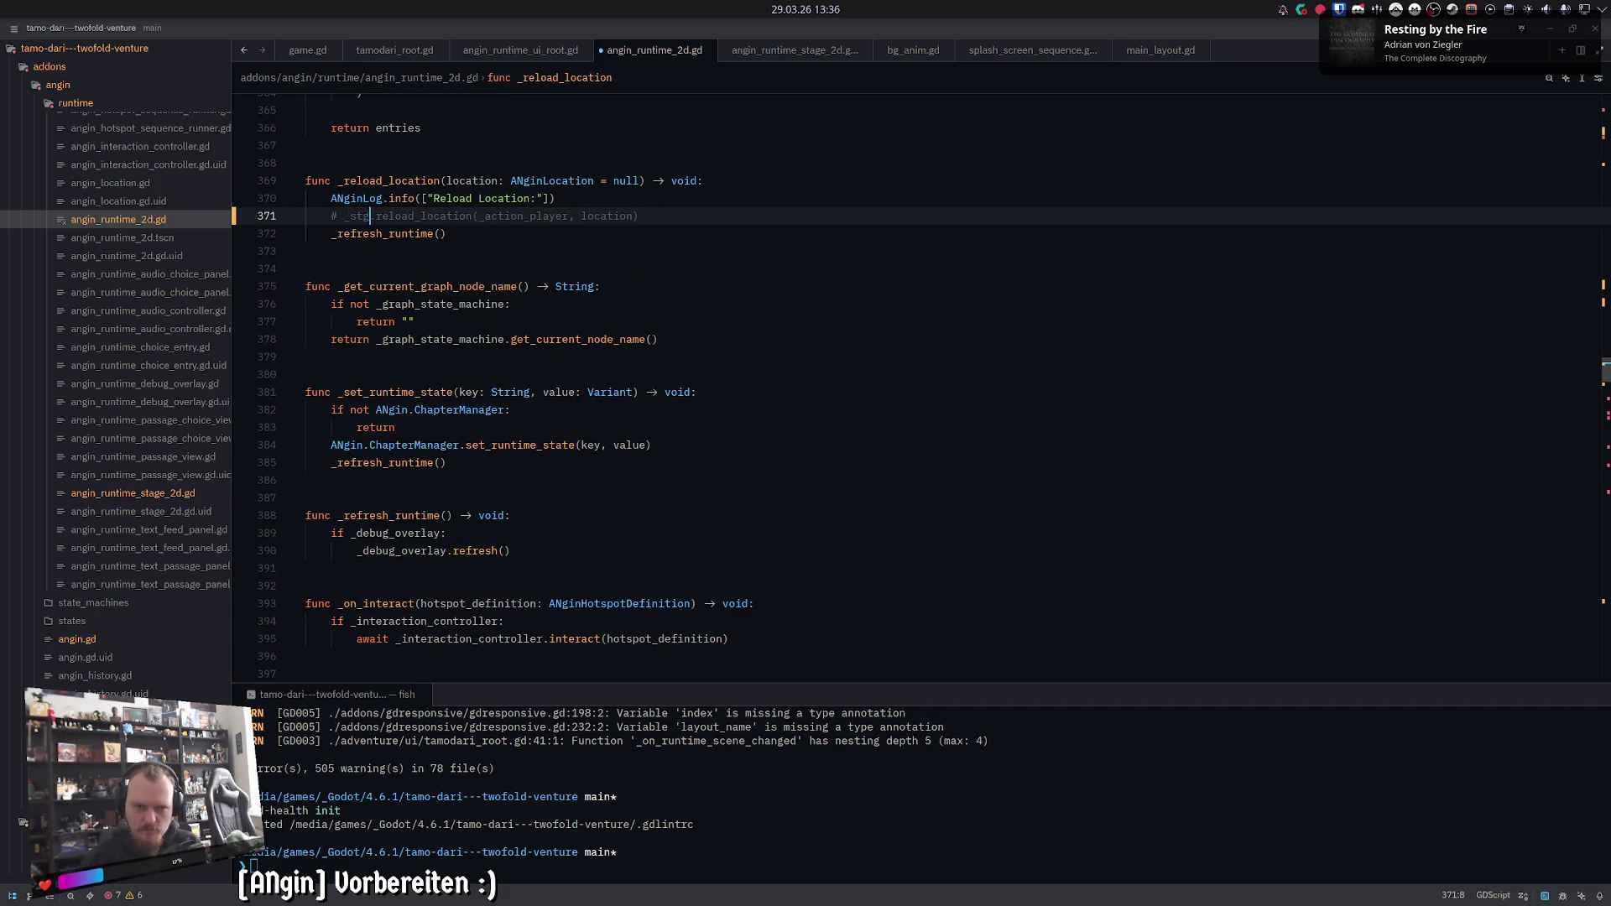
Comment out the show_location and play_location_transition calls
{"action": "scroll", "coordinate": [425, 429], "scroll_direction": "down", "scroll_amount": 12}
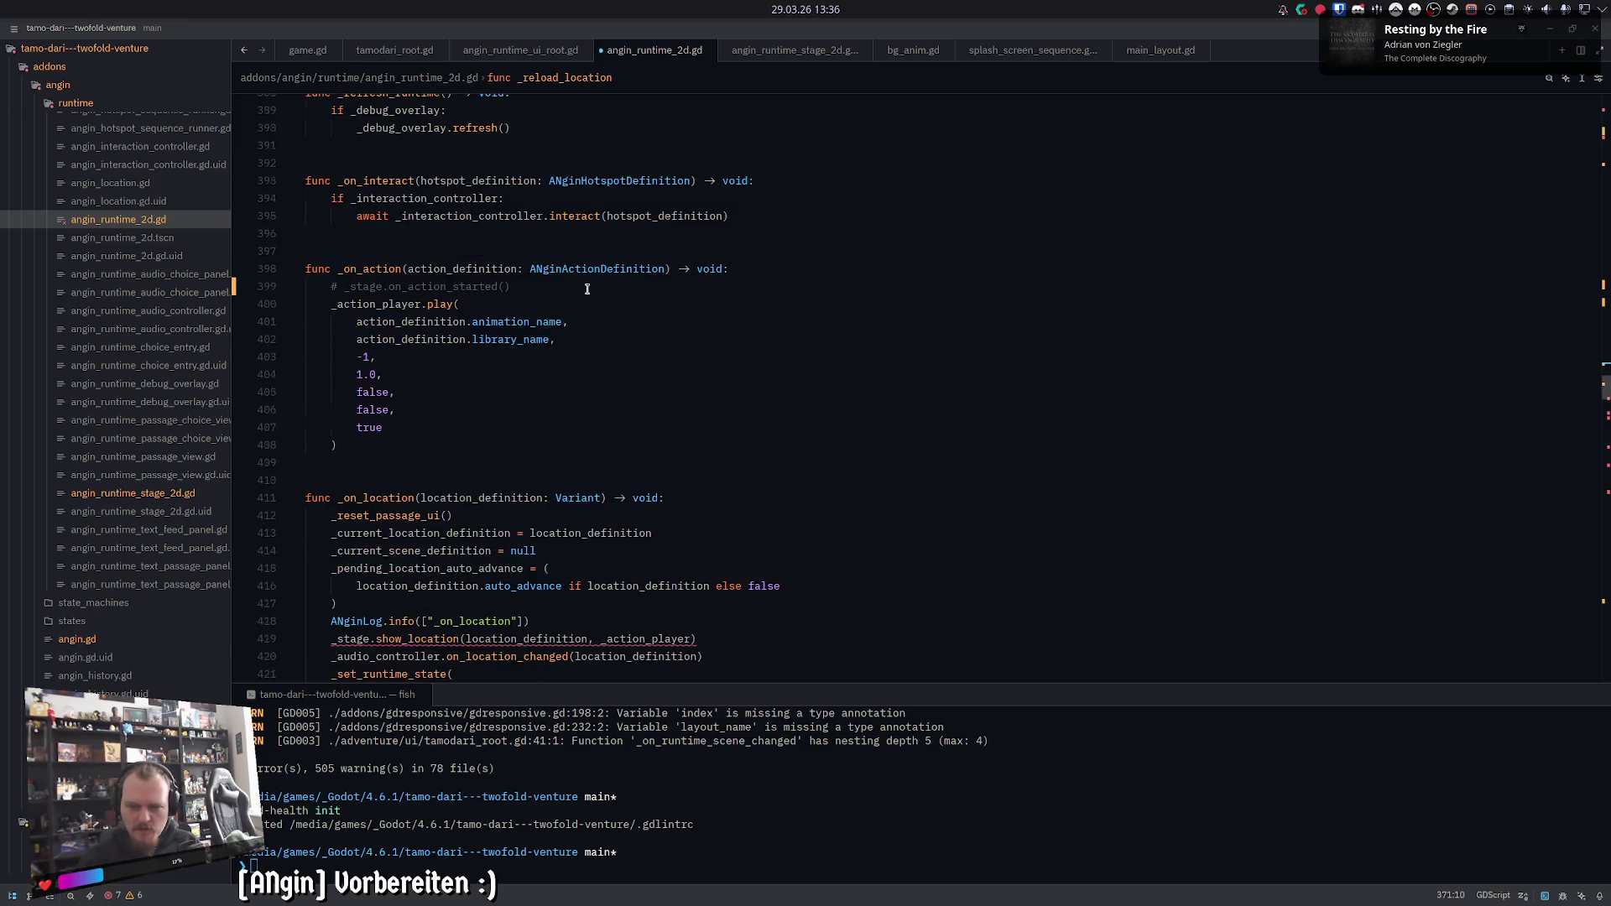
{"action": "left_click", "coordinate": [426, 427]}
{"action": "key", "text": "ctrl+slash"}
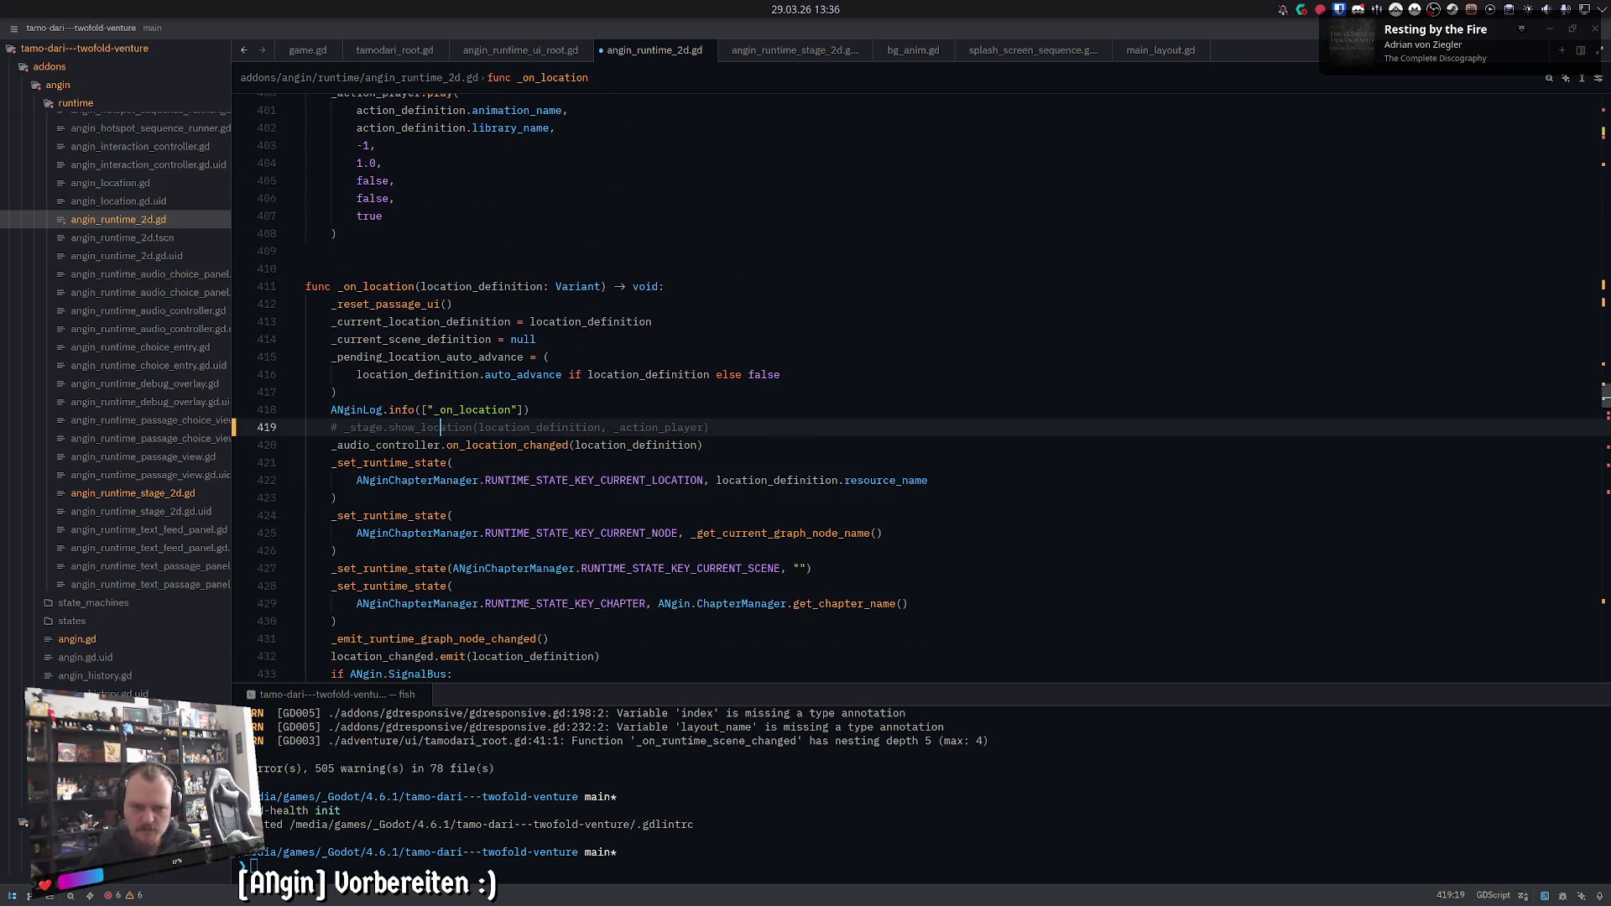
{"action": "scroll", "coordinate": [576, 384], "scroll_direction": "down", "scroll_amount": 5}
{"action": "scroll", "coordinate": [540, 446], "scroll_direction": "down", "scroll_amount": 1}
{"action": "left_click", "coordinate": [534, 471]}
{"action": "key", "text": "ctrl+slash"}
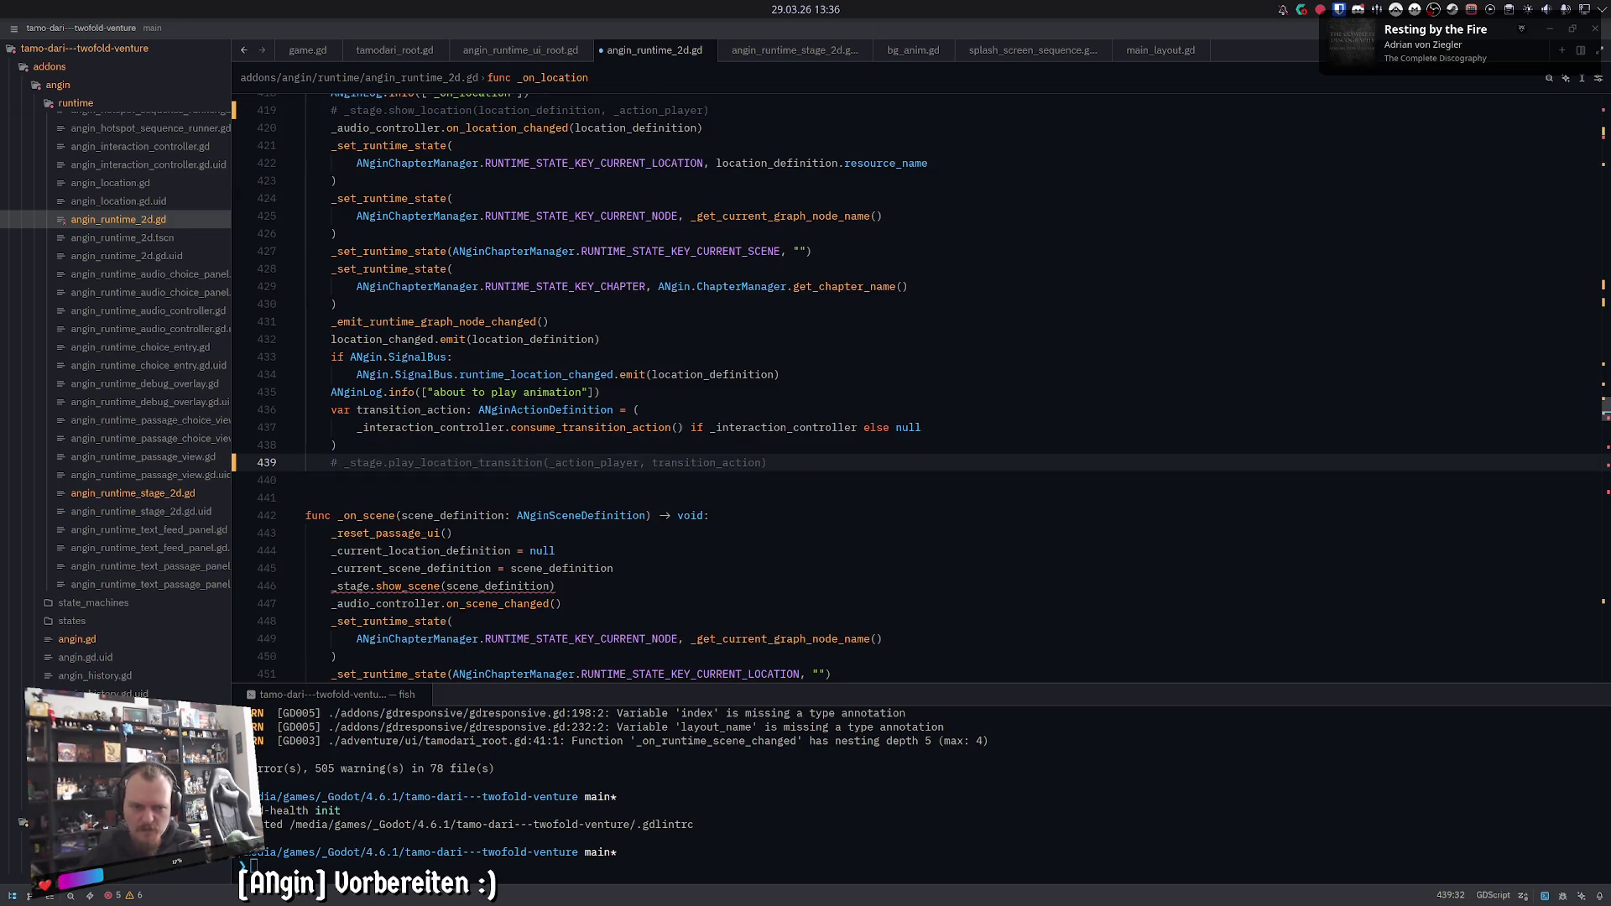
Comment out the show_scene call and on_action_started in _on_audio
{"action": "scroll", "coordinate": [537, 386], "scroll_direction": "down", "scroll_amount": 3}
{"action": "left_click", "coordinate": [442, 427]}
{"action": "key", "text": "ctrl+slash"}
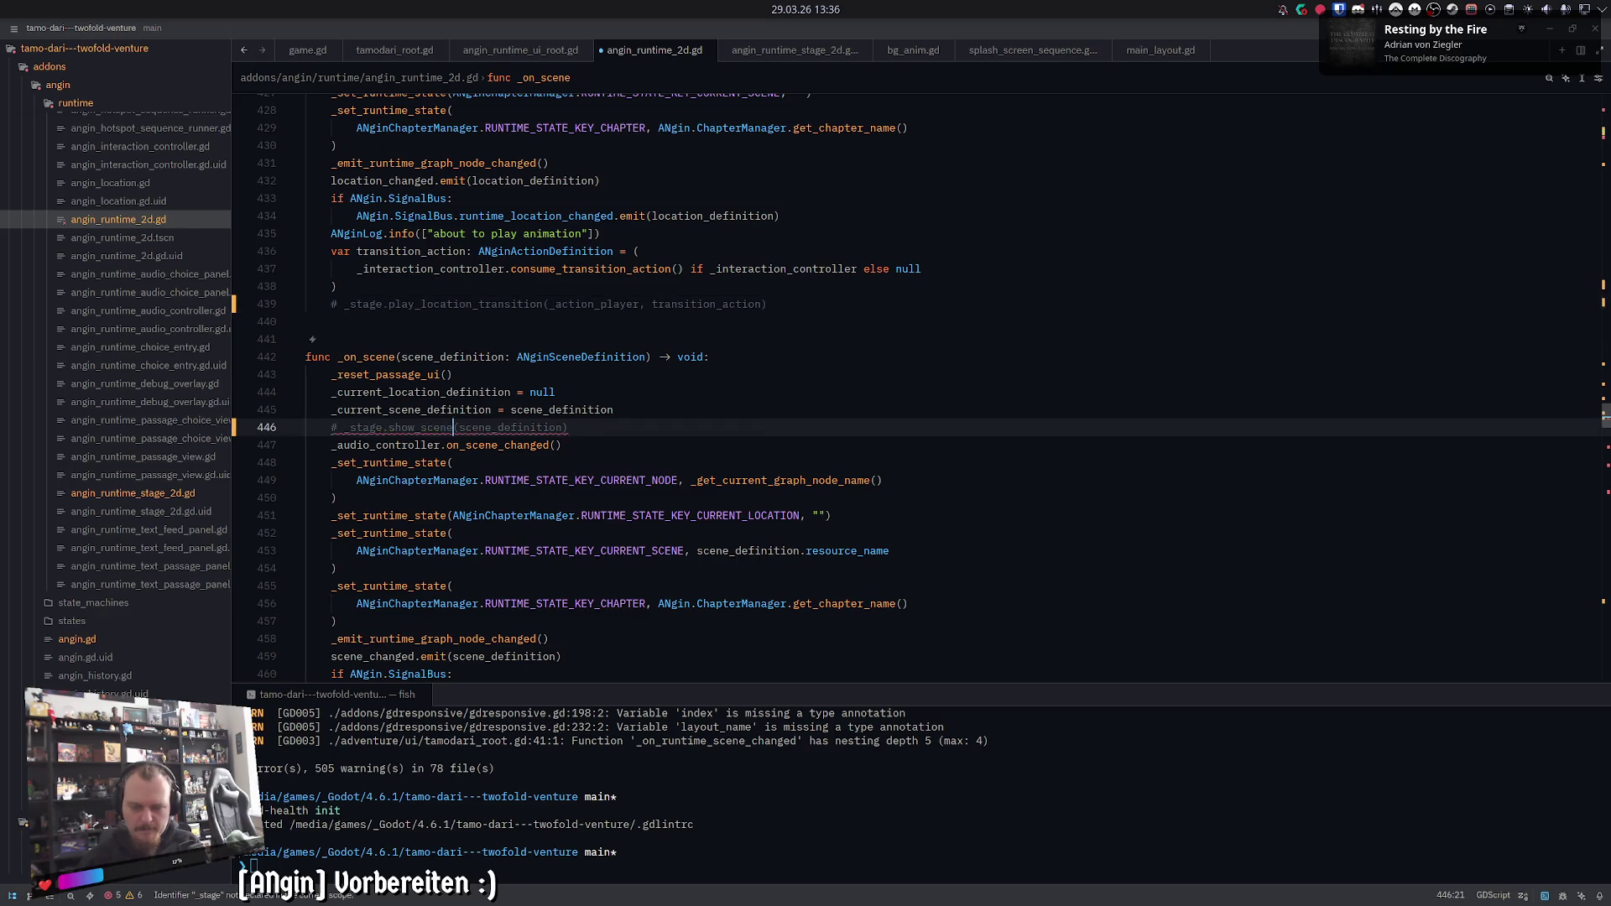
{"action": "scroll", "coordinate": [563, 466], "scroll_direction": "down", "scroll_amount": 14}
{"action": "left_click", "coordinate": [440, 392]}
{"action": "key", "text": "ctrl+slash"}
{"action": "scroll", "coordinate": [639, 442], "scroll_direction": "down", "scroll_amount": 4}
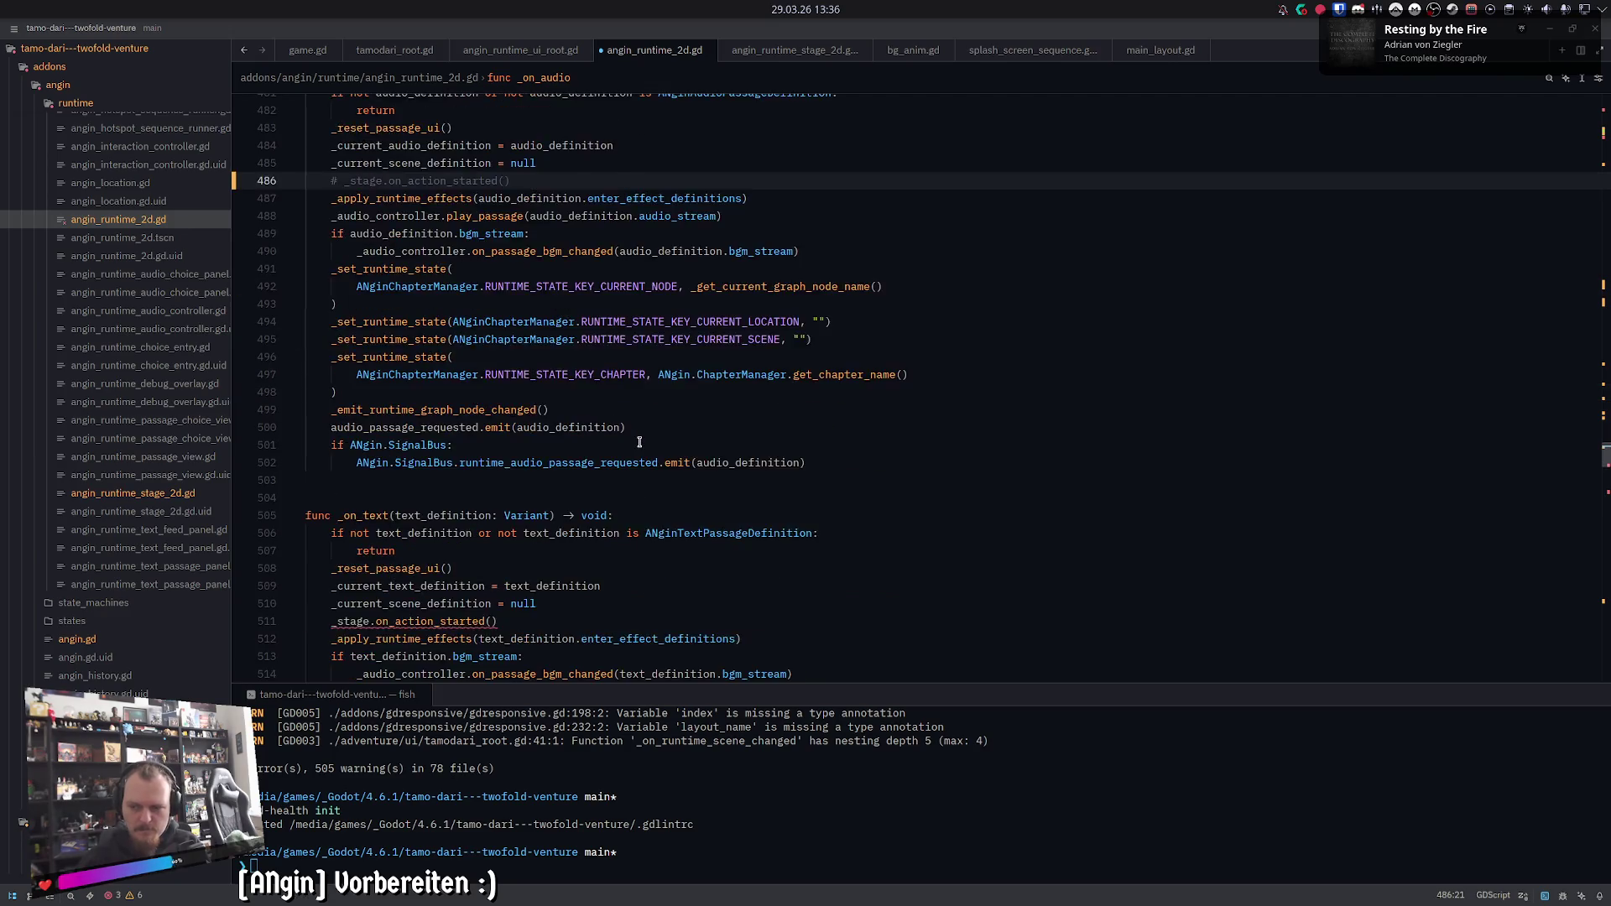
{"action": "scroll", "coordinate": [639, 442], "scroll_direction": "down", "scroll_amount": 3}
Comment out on_action_started in _on_text and the hide_previous_location call
{"action": "left_click", "coordinate": [445, 480]}
{"action": "key", "text": "Up"}
{"action": "key", "text": "ctrl+slash"}
{"action": "scroll", "coordinate": [632, 466], "scroll_direction": "down", "scroll_amount": 10}
{"action": "left_click", "coordinate": [466, 568]}
{"action": "key", "text": "ctrl+slash"}
{"action": "left_click", "coordinate": [652, 585]}
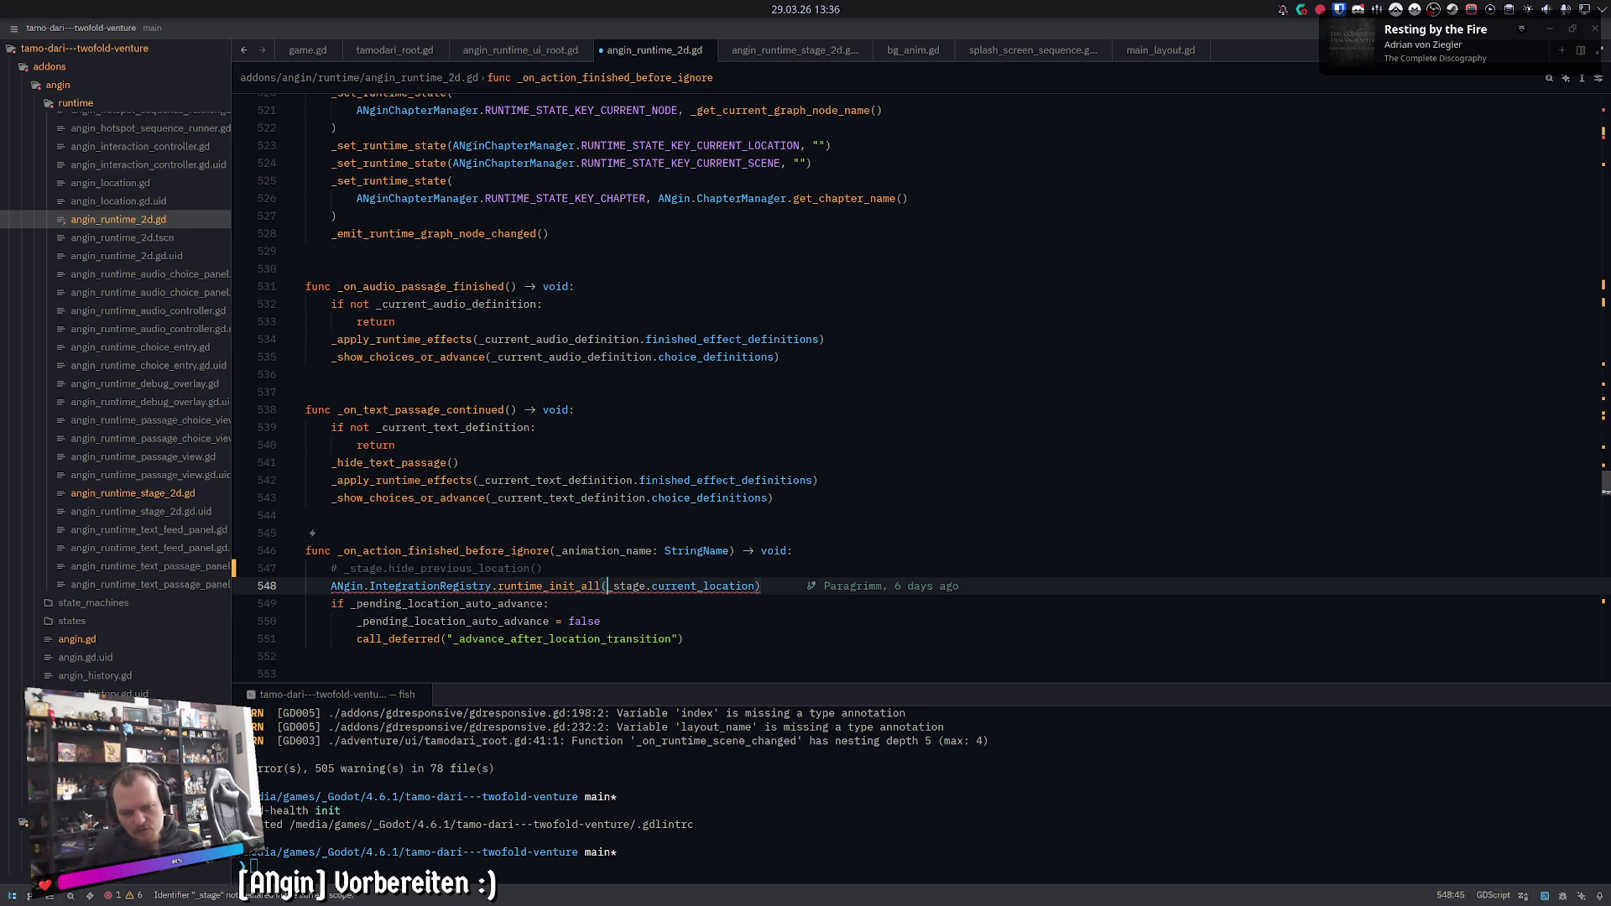
{"action": "left_click", "coordinate": [494, 586]}
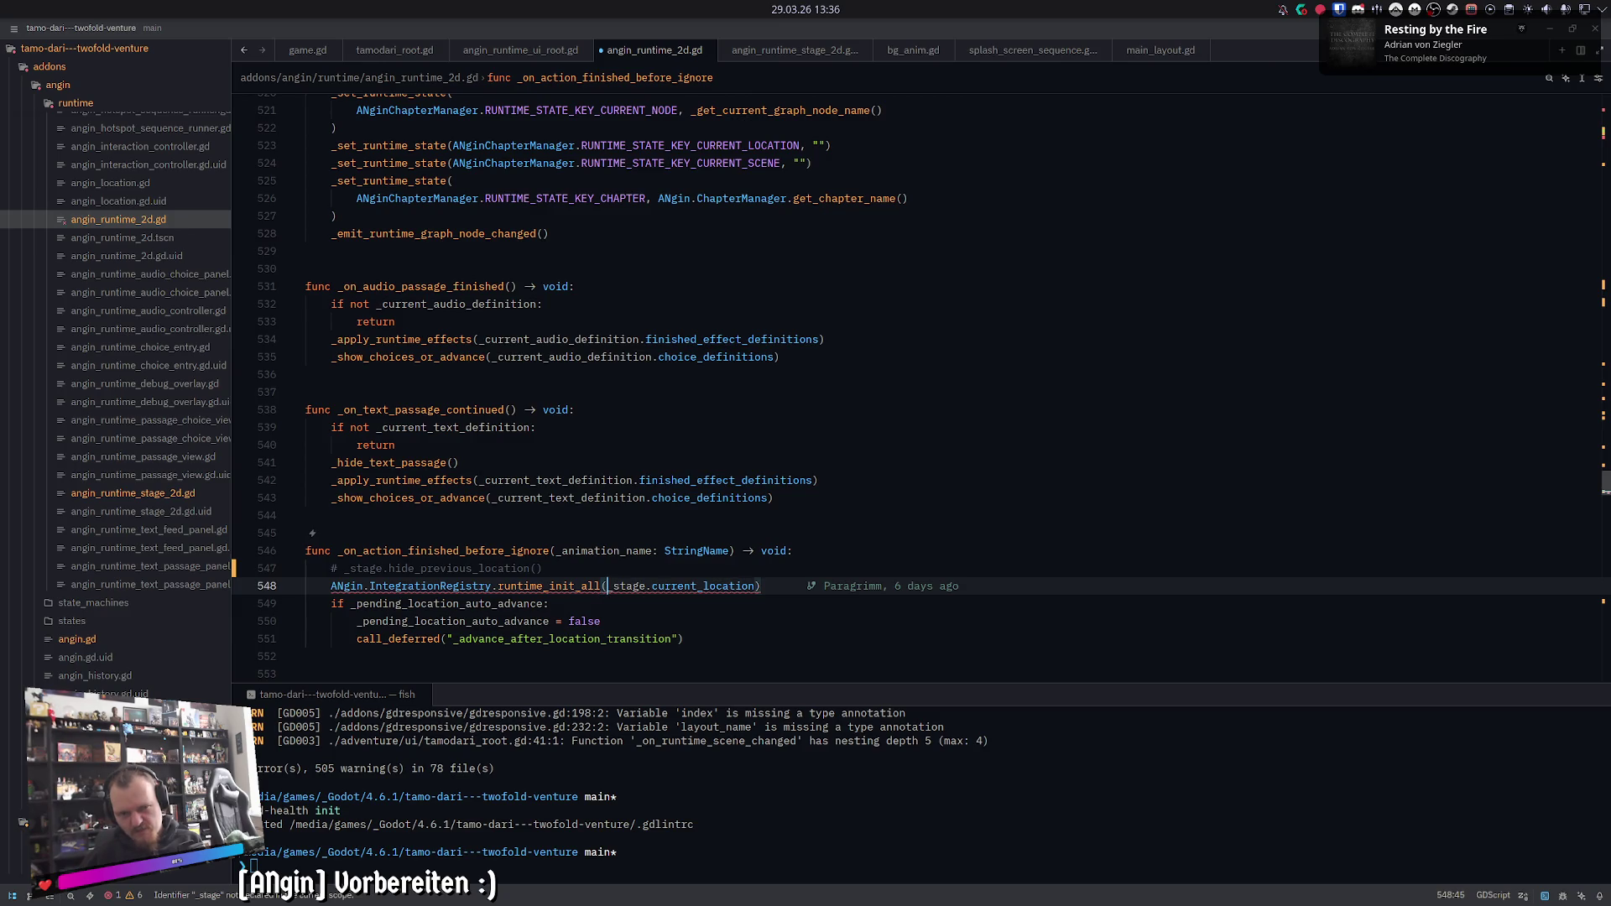
{"action": "left_click", "coordinate": [646, 586]}
{"action": "left_click", "coordinate": [608, 585]}
{"action": "left_click", "coordinate": [646, 586]}
{"action": "left_click", "coordinate": [601, 586]}
{"action": "left_click", "coordinate": [602, 585]}
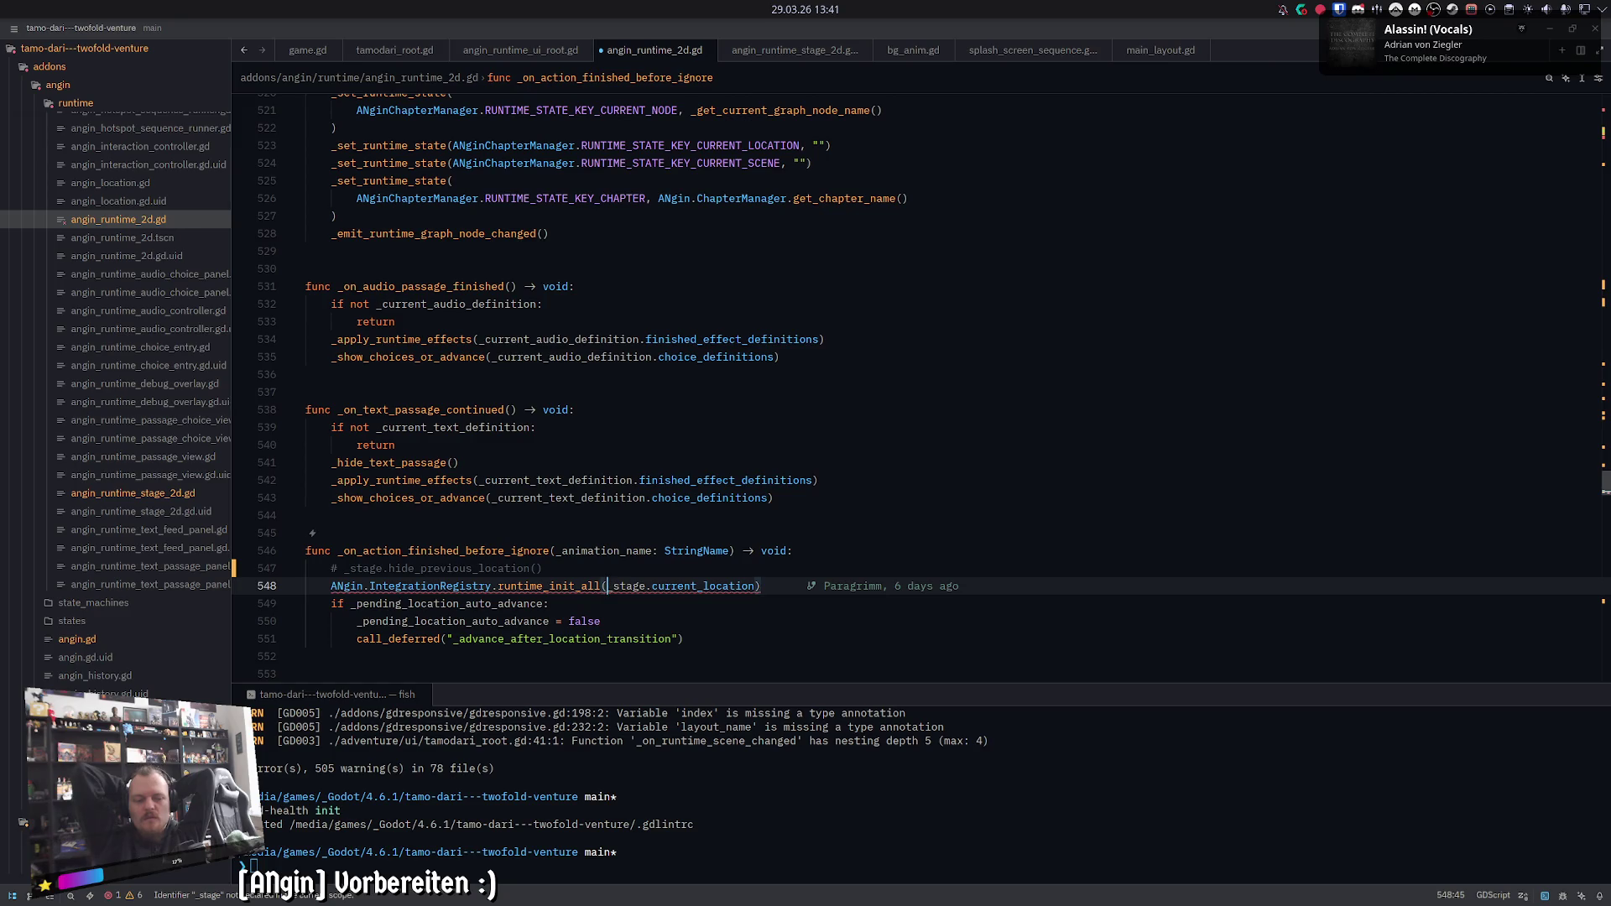
Comment out the runtime_init_all call on line 548 and select lines 547–548
{"action": "key", "text": "ctrl+slash"}
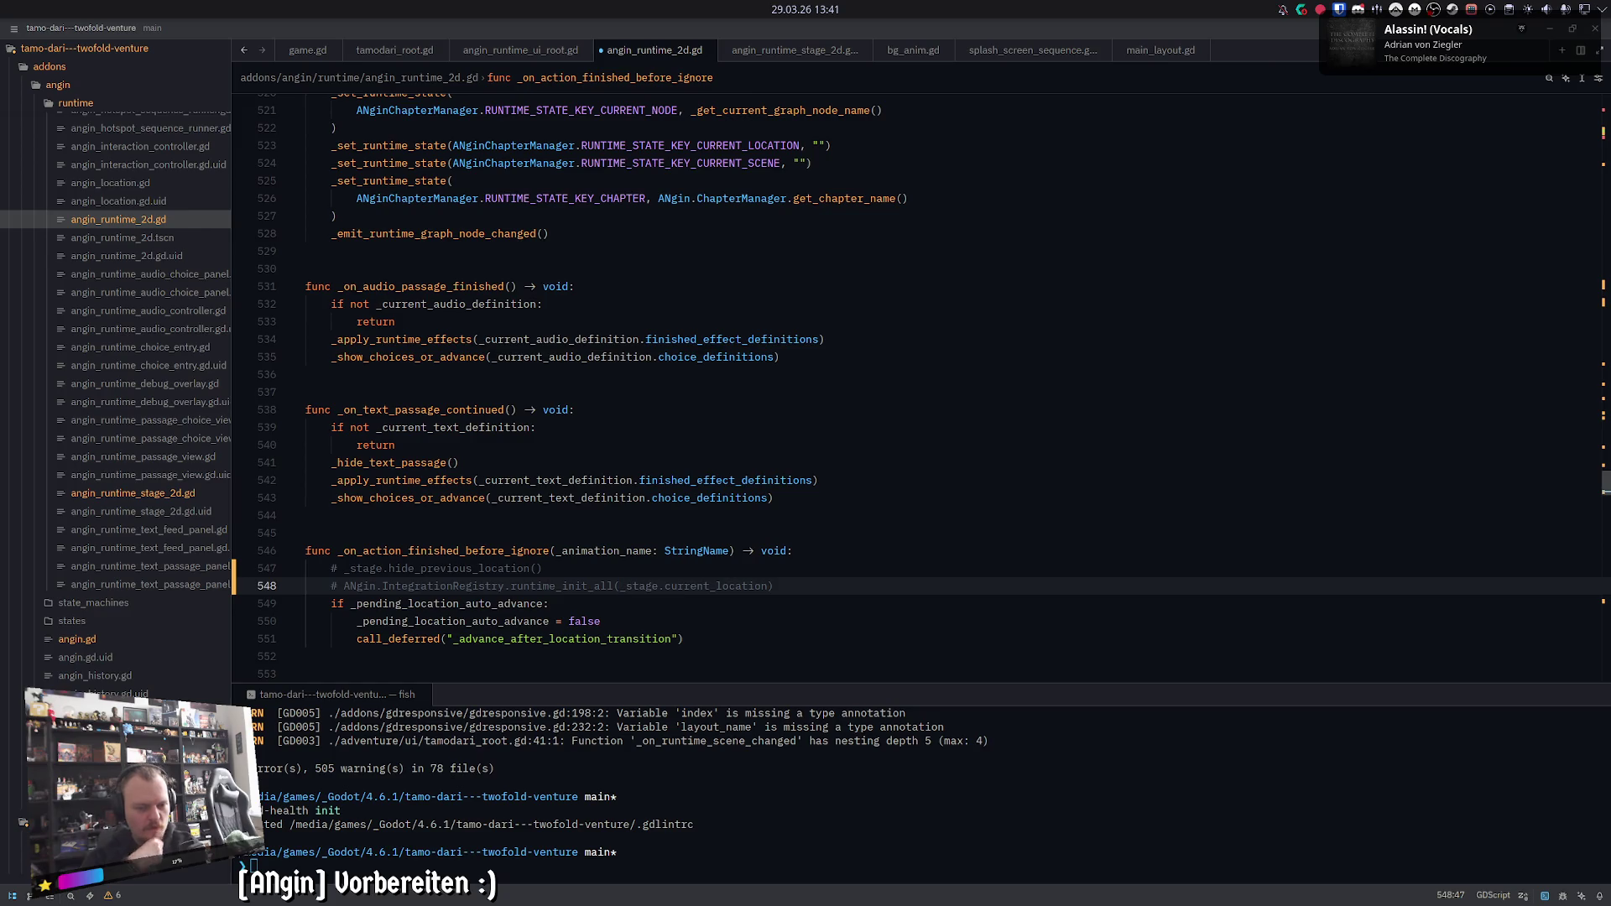
{"action": "double_click", "coordinate": [517, 563]}
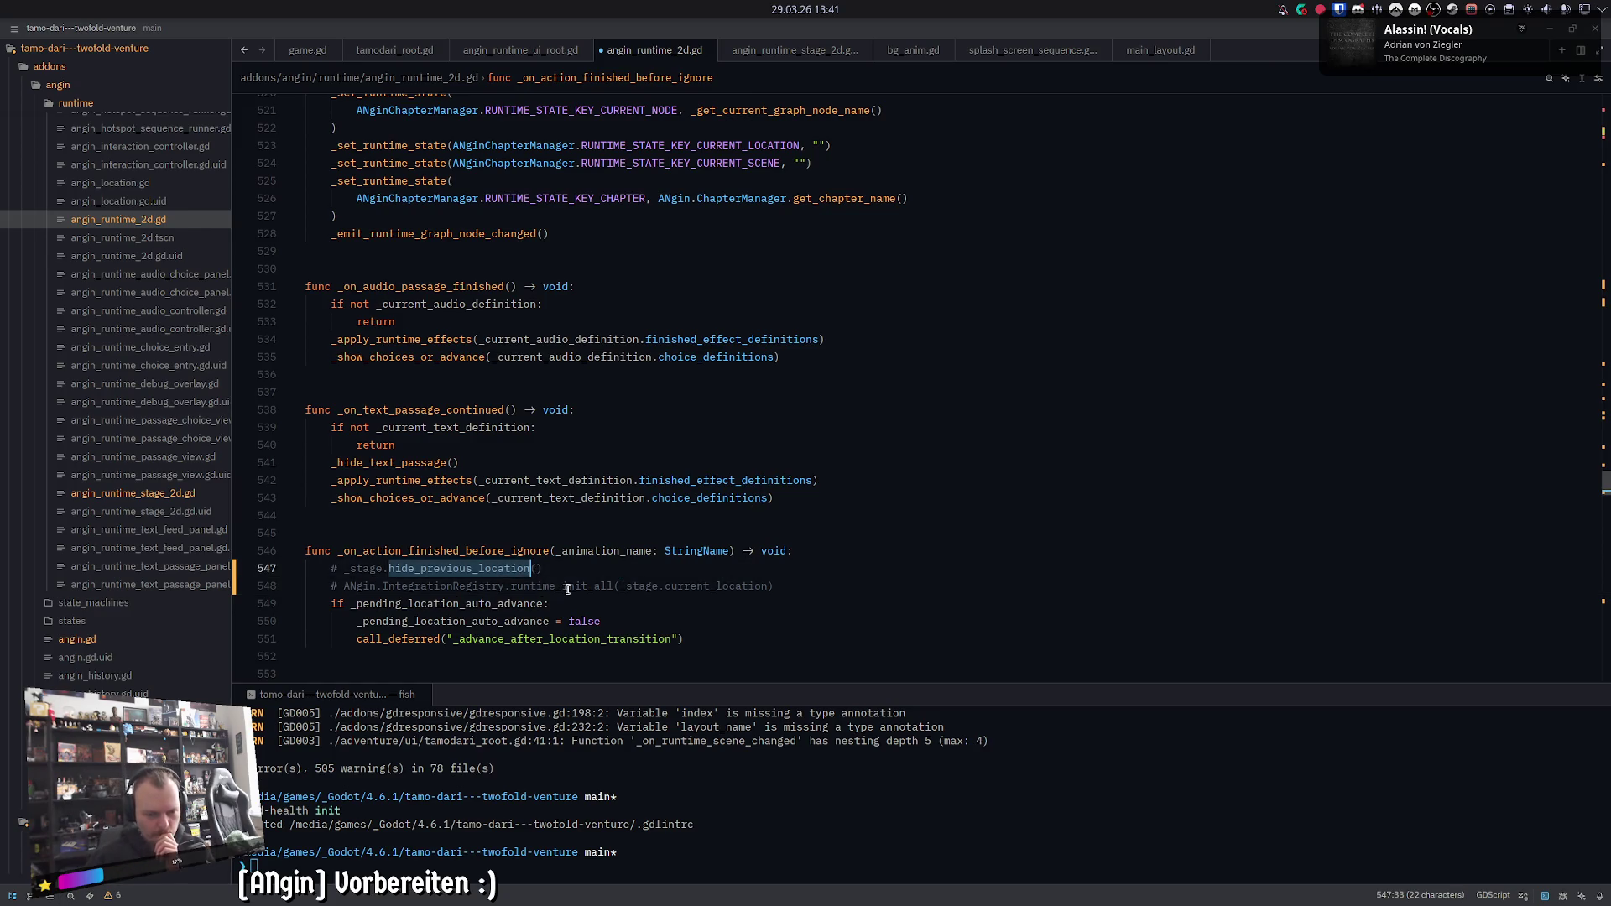
{"action": "key", "text": "End"}
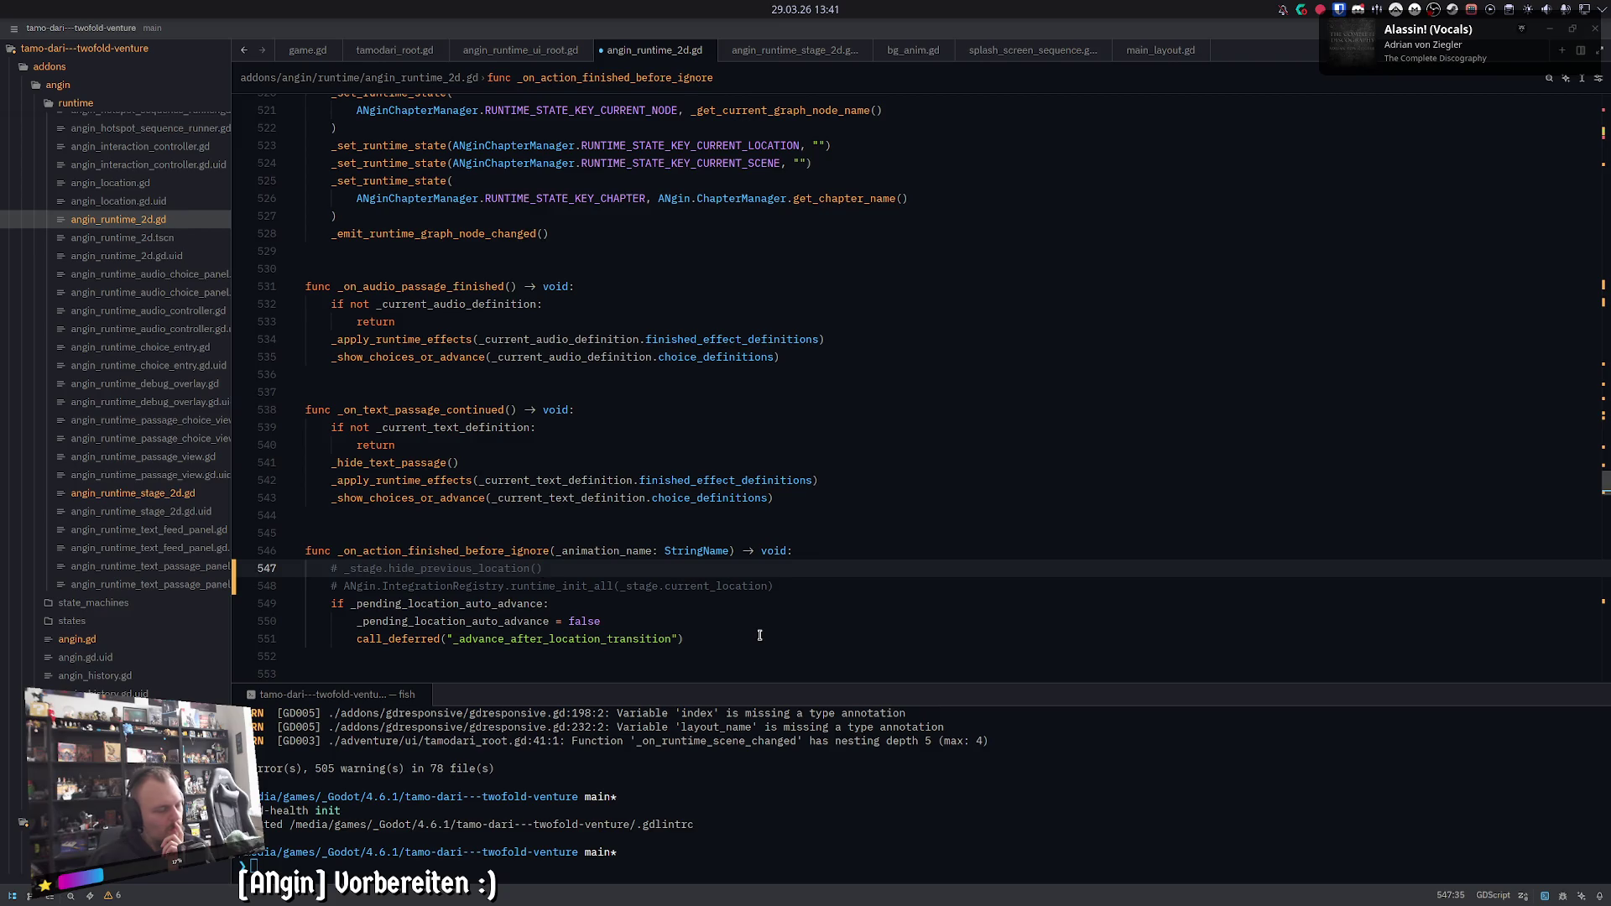
{"action": "left_click_drag", "start_coordinate": [774, 586], "coordinate": [327, 568]}
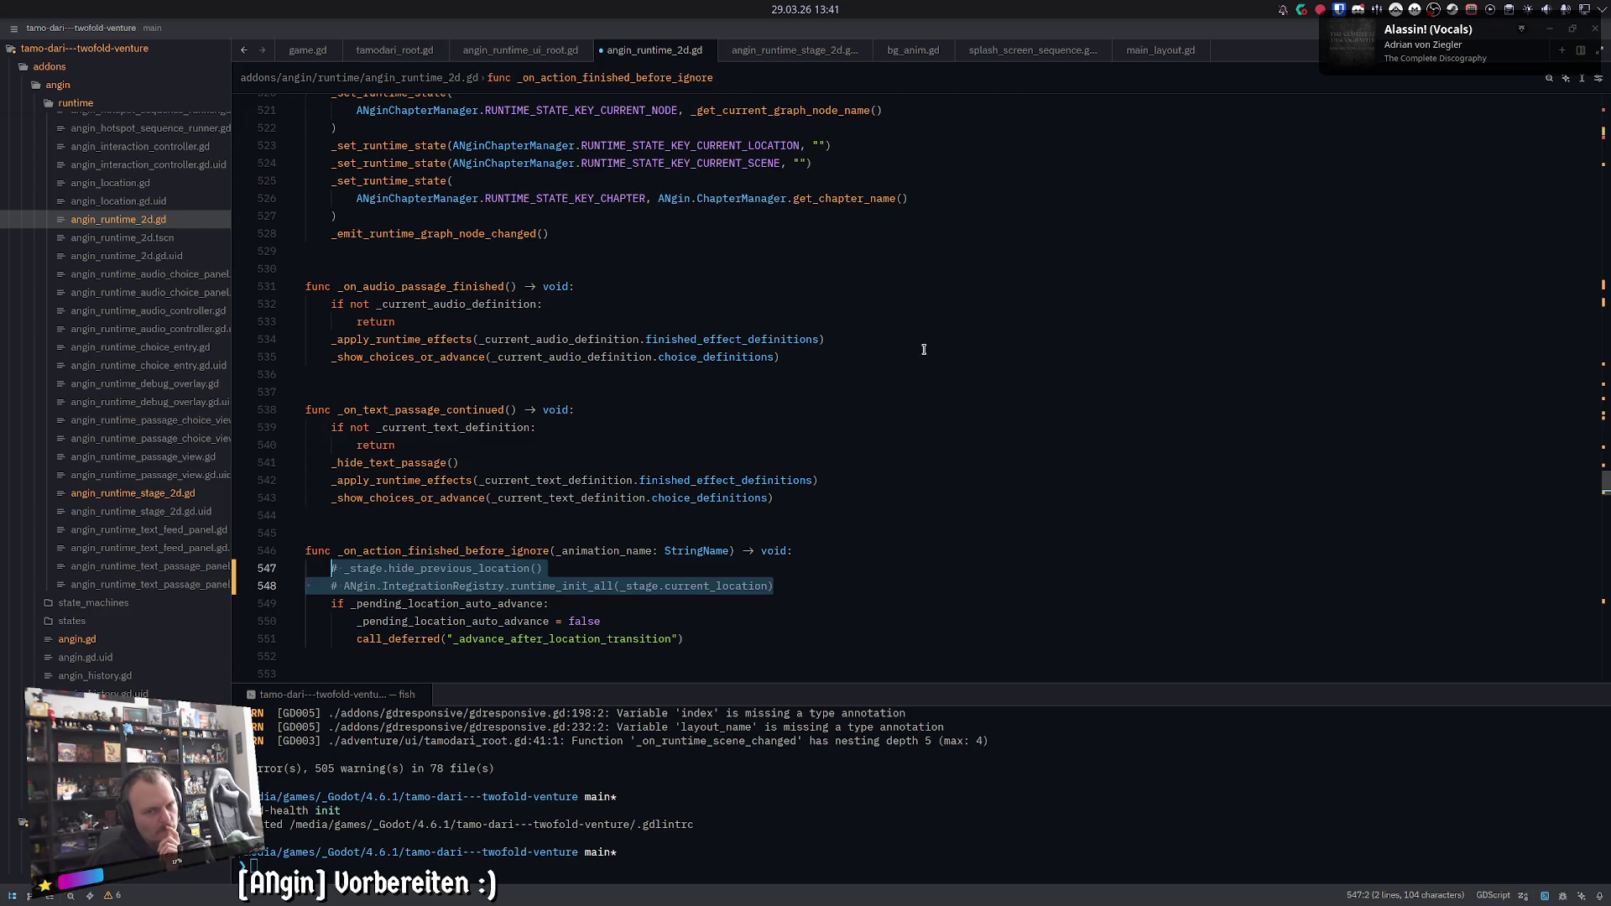
Compare with angin_runtime_stage_2d.gd, then return to angin_runtime_2d.gd at line 547
{"action": "left_click", "coordinate": [777, 52]}
{"action": "left_click", "coordinate": [647, 52]}
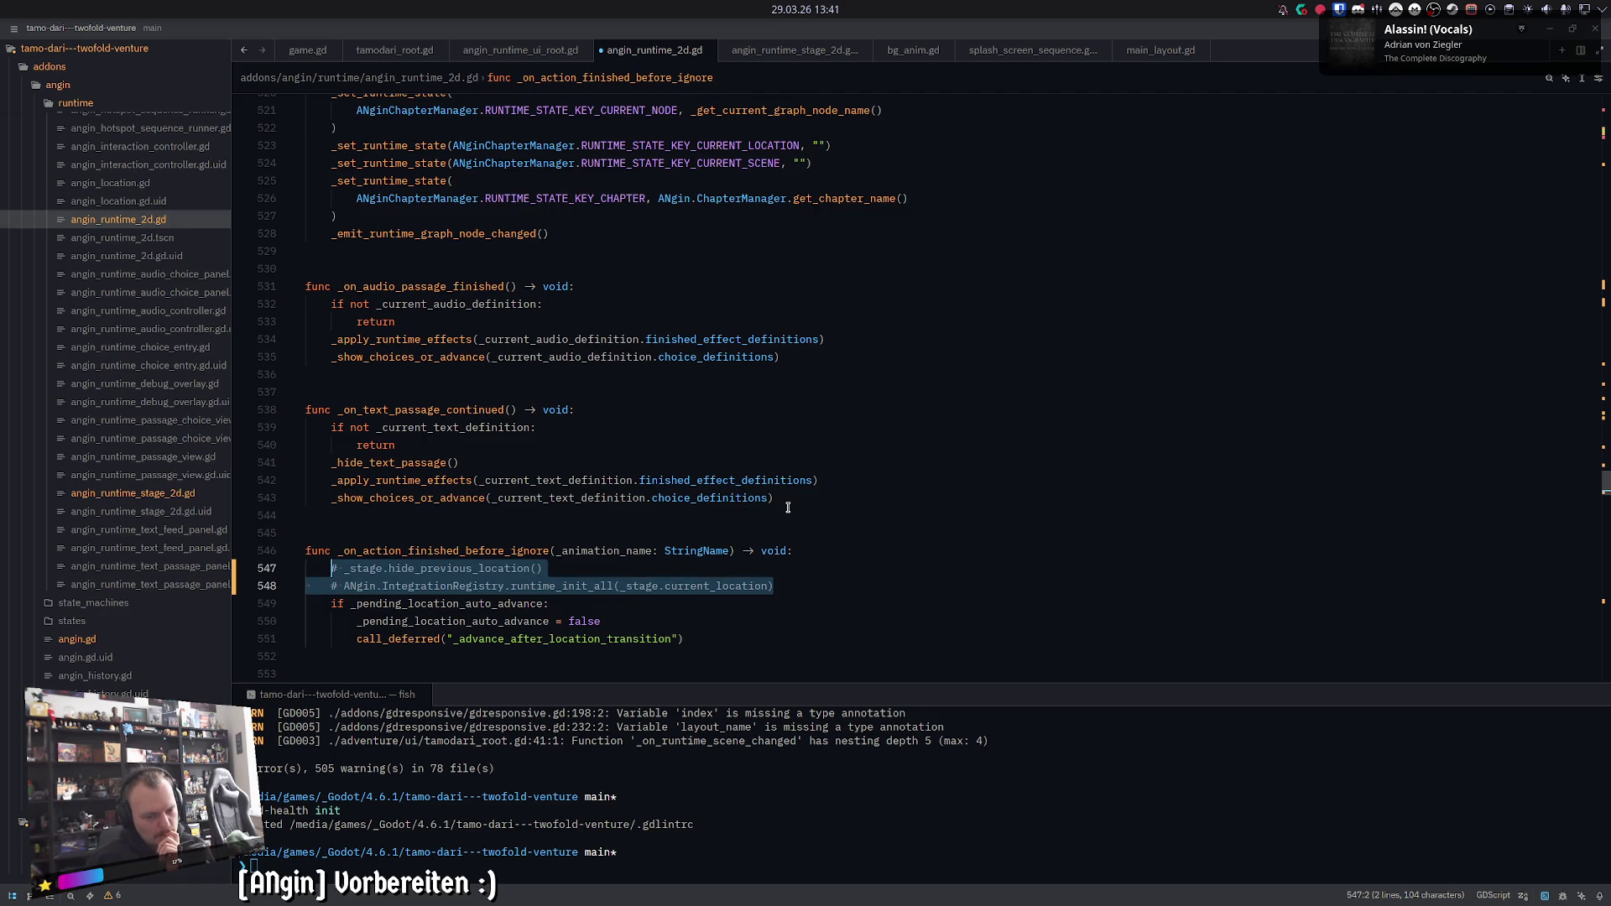
{"action": "scroll", "coordinate": [788, 514], "scroll_direction": "down", "scroll_amount": 3}
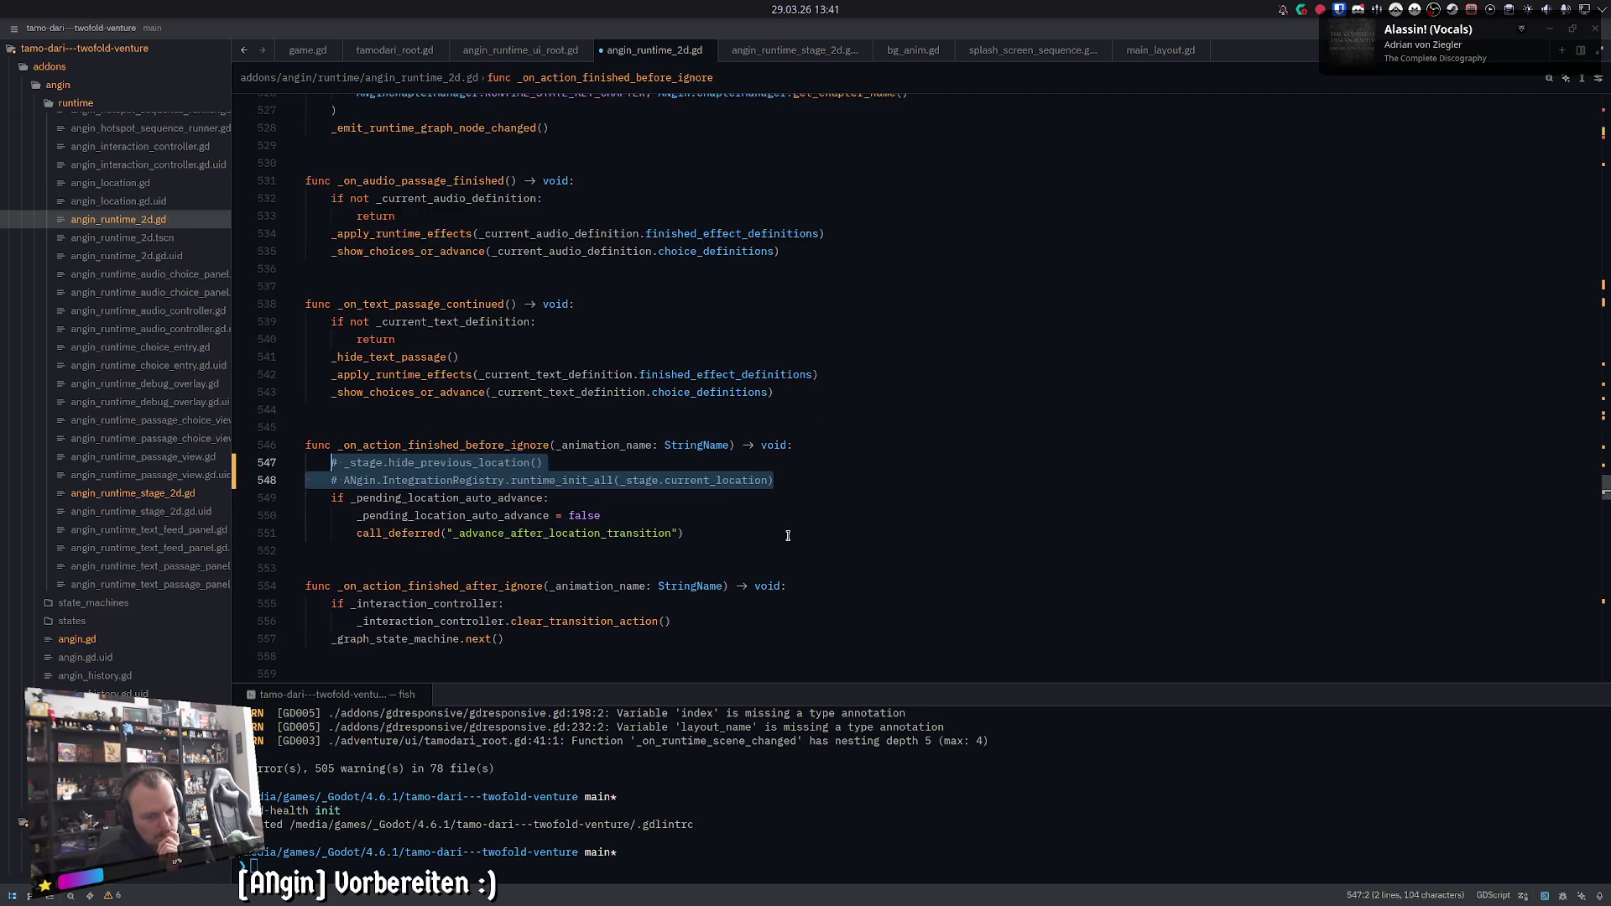
{"action": "scroll", "coordinate": [787, 535], "scroll_direction": "up", "scroll_amount": 2}
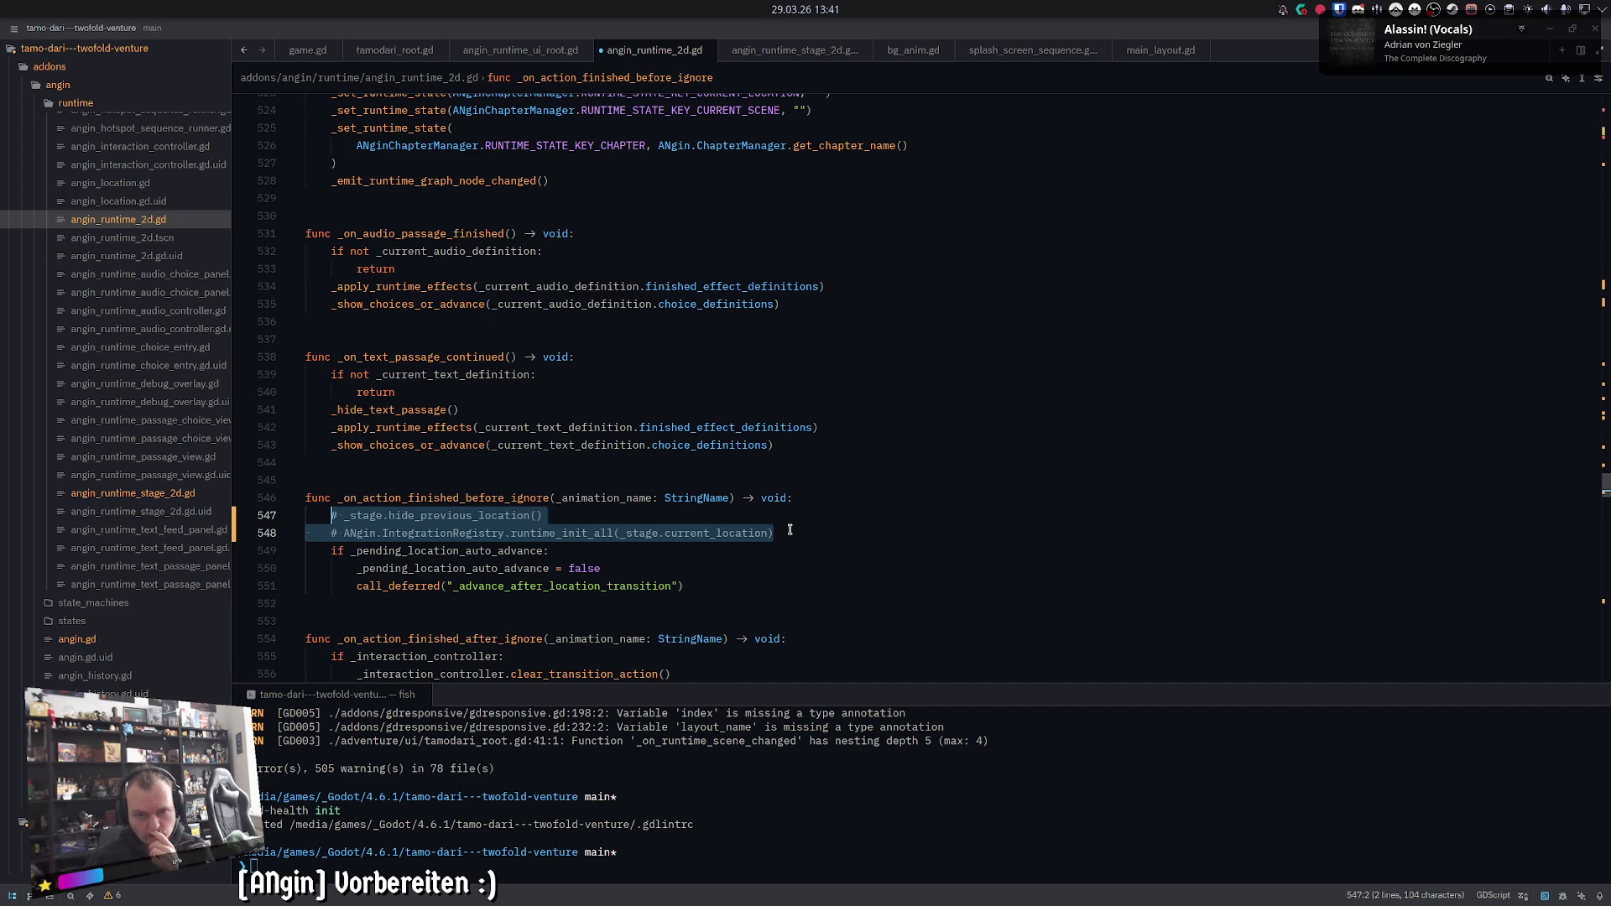
{"action": "left_click", "coordinate": [829, 506]}
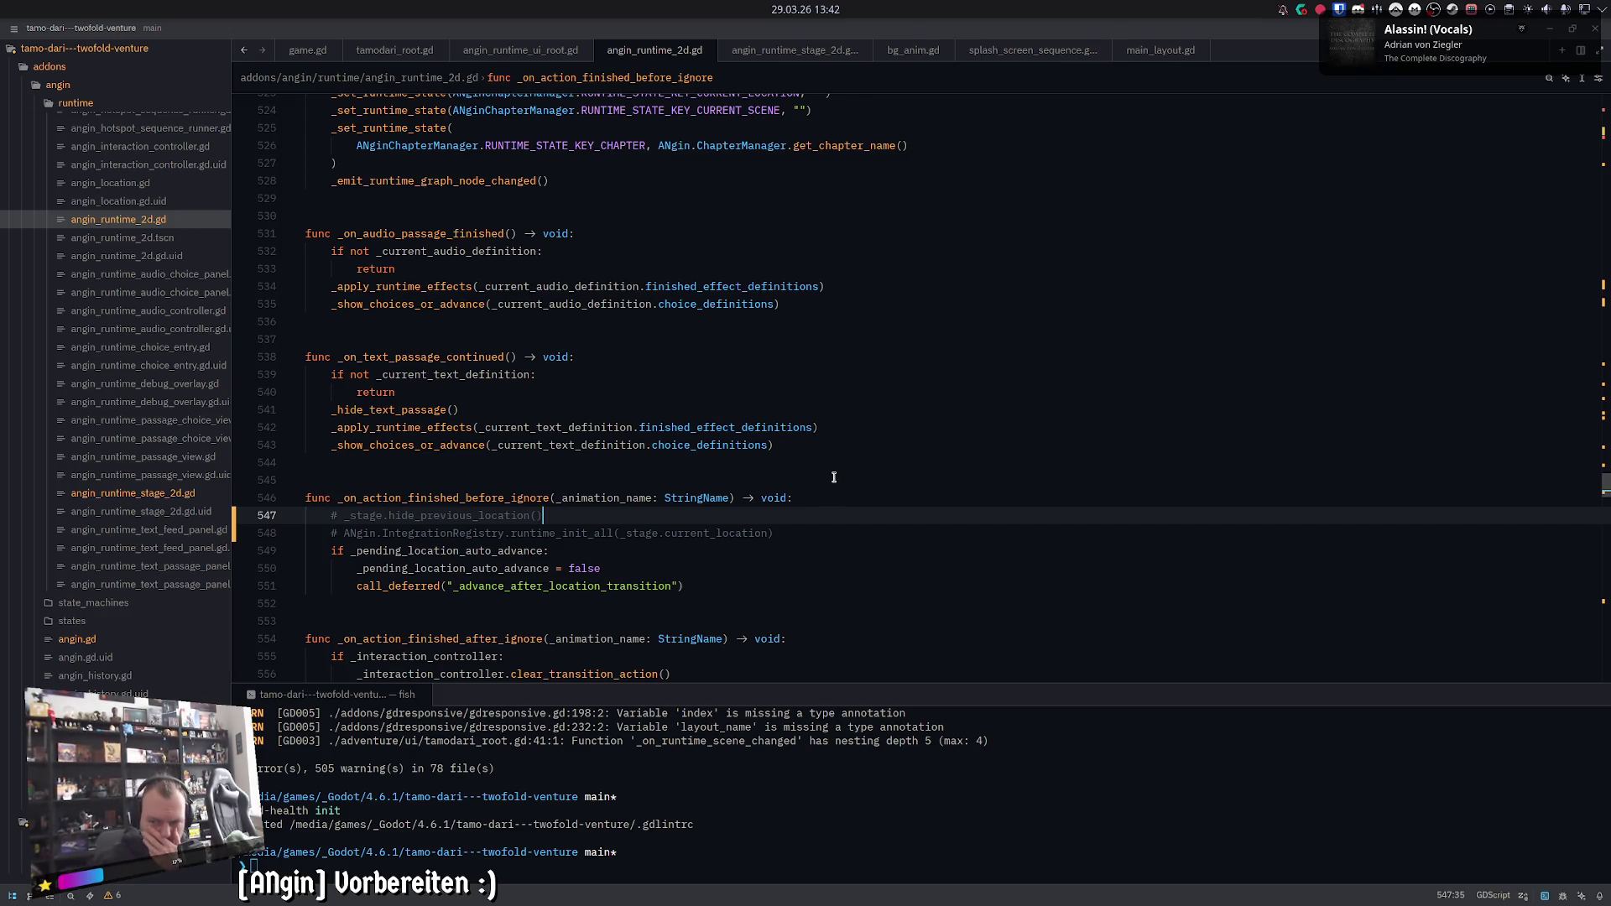
{"action": "scroll", "coordinate": [873, 507], "scroll_direction": "down", "scroll_amount": 2}
{"action": "scroll", "coordinate": [873, 507], "scroll_direction": "up", "scroll_amount": 3}
{"action": "scroll", "coordinate": [873, 507], "scroll_direction": "up", "scroll_amount": 20}
{"action": "scroll", "coordinate": [1159, 370], "scroll_direction": "up", "scroll_amount": 20}
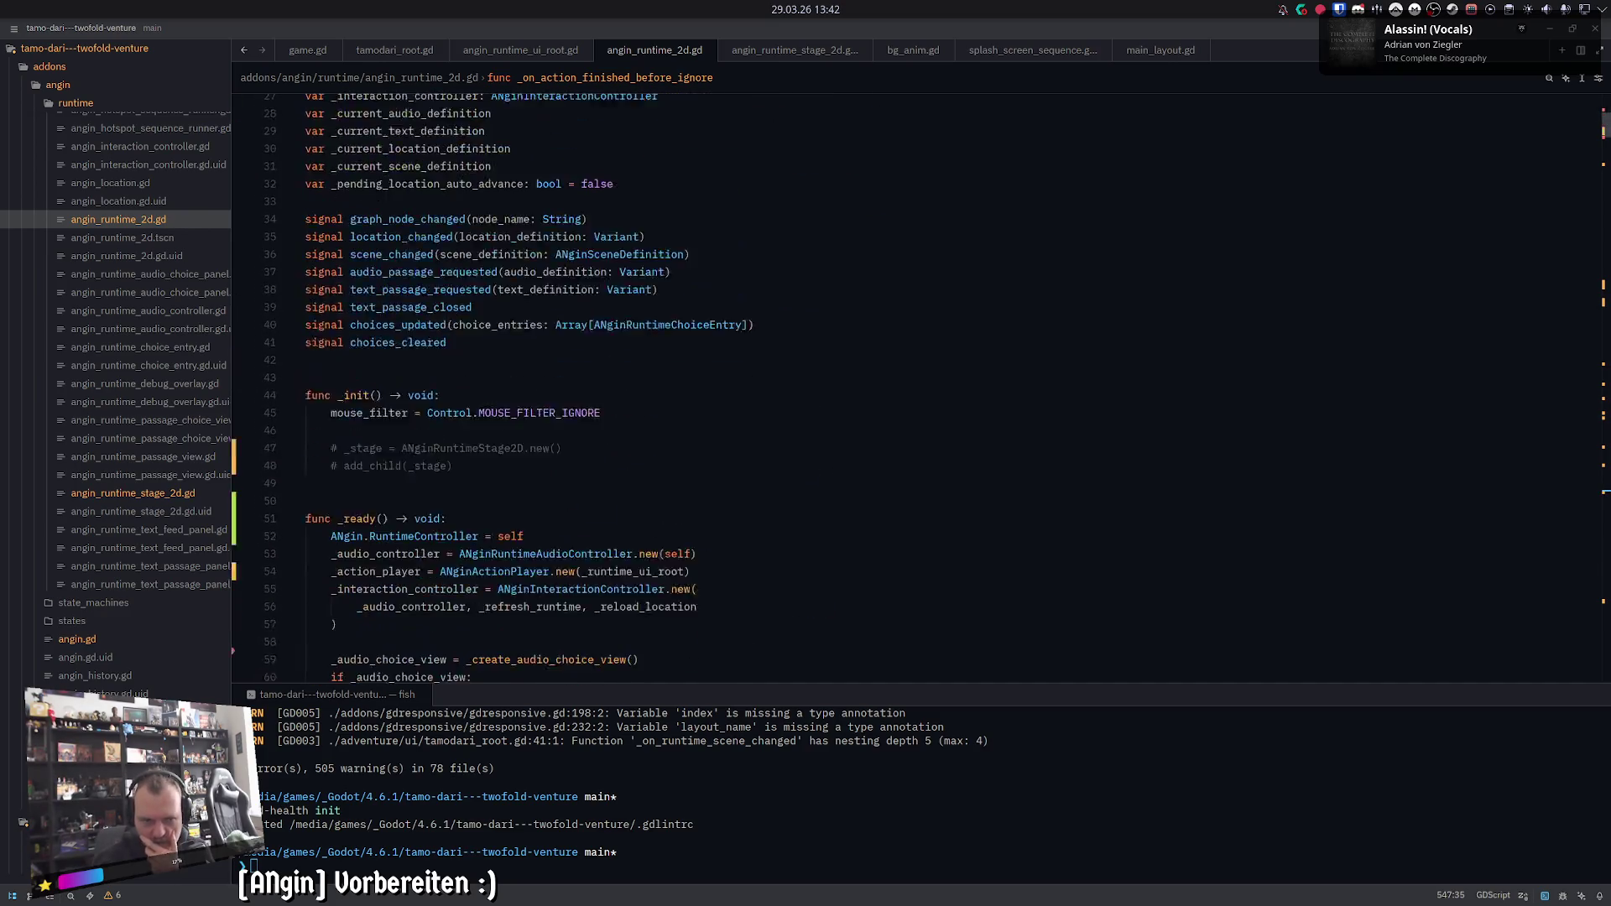
{"action": "scroll", "coordinate": [1158, 370], "scroll_direction": "down", "scroll_amount": 2}
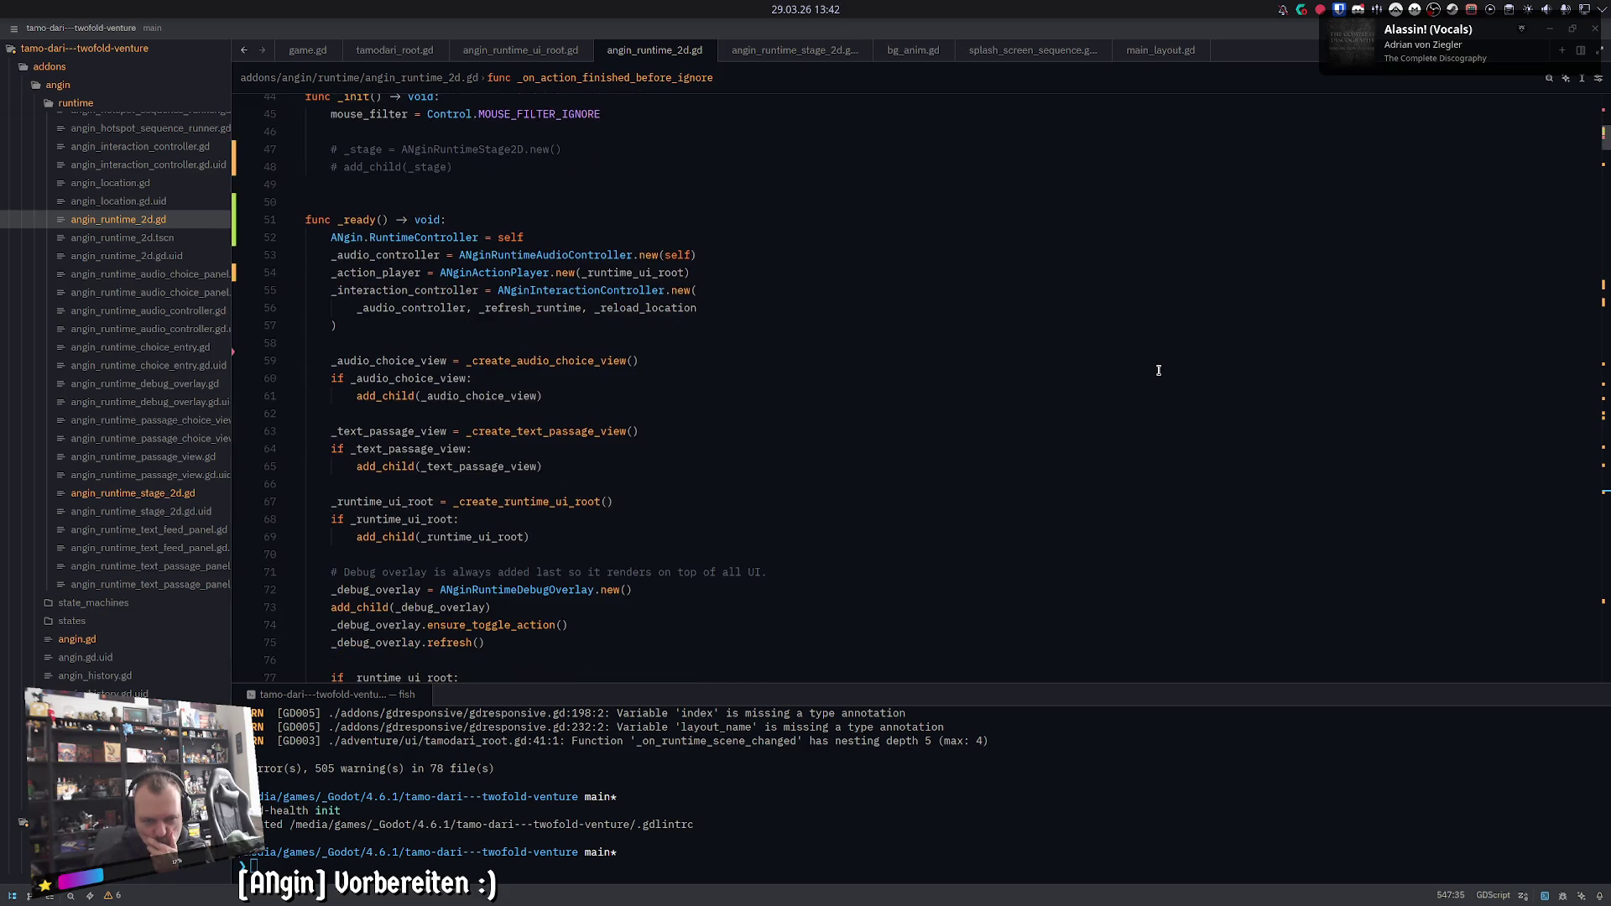
{"action": "scroll", "coordinate": [1159, 370], "scroll_direction": "down", "scroll_amount": 2}
{"action": "scroll", "coordinate": [1159, 370], "scroll_direction": "up", "scroll_amount": 3}
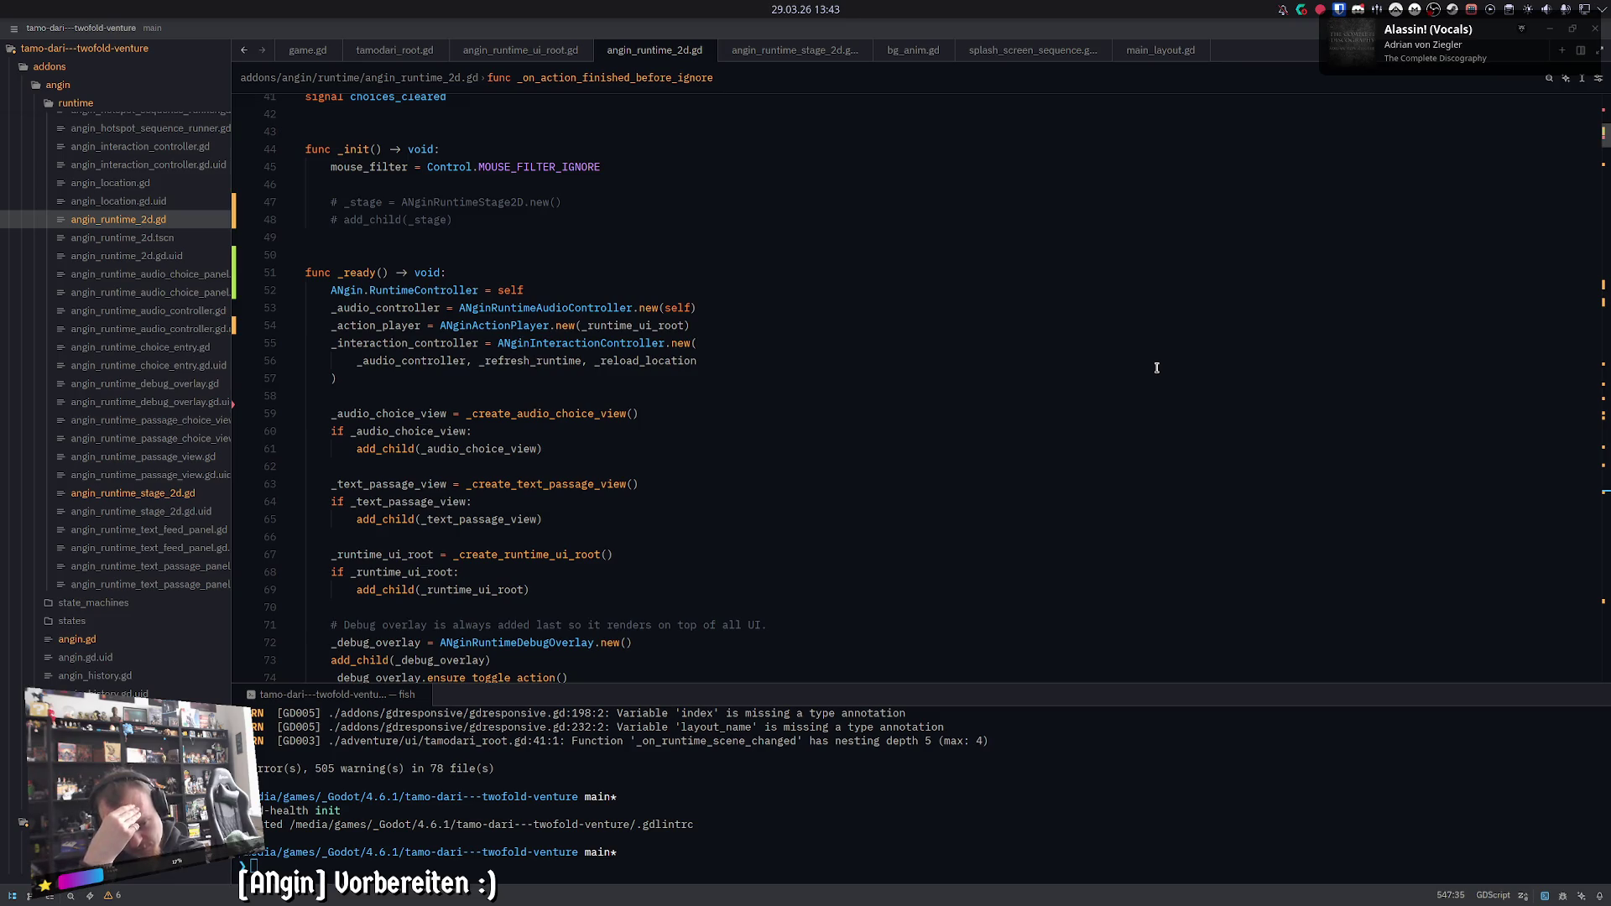
{"action": "scroll", "coordinate": [1100, 406], "scroll_direction": "down", "scroll_amount": 3}
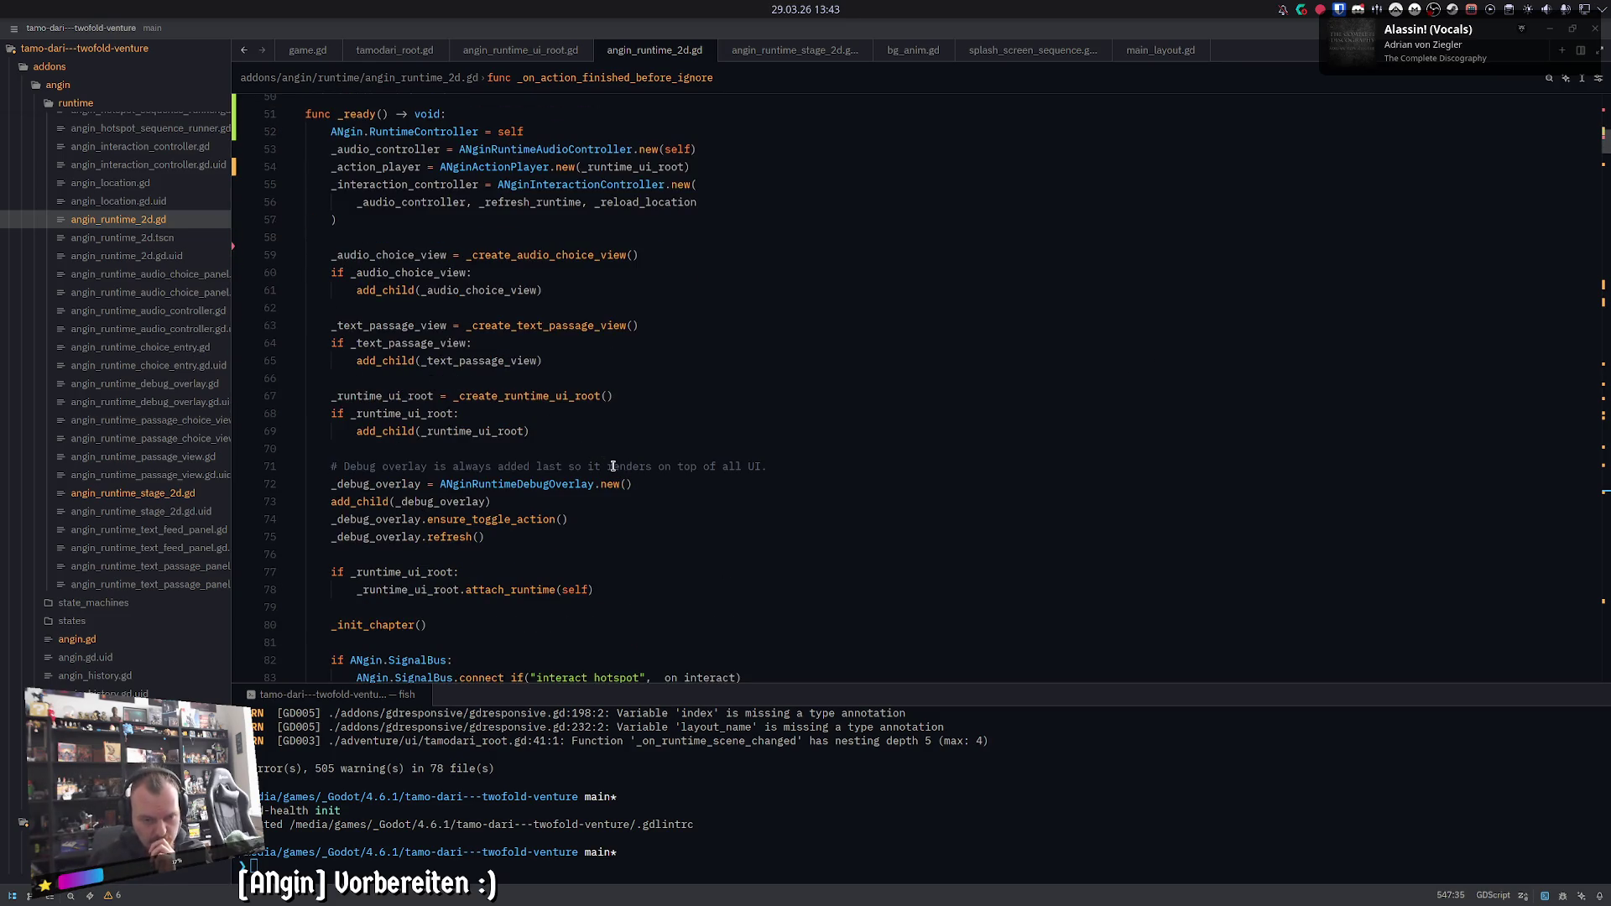
{"action": "scroll", "coordinate": [613, 466], "scroll_direction": "up", "scroll_amount": 2}
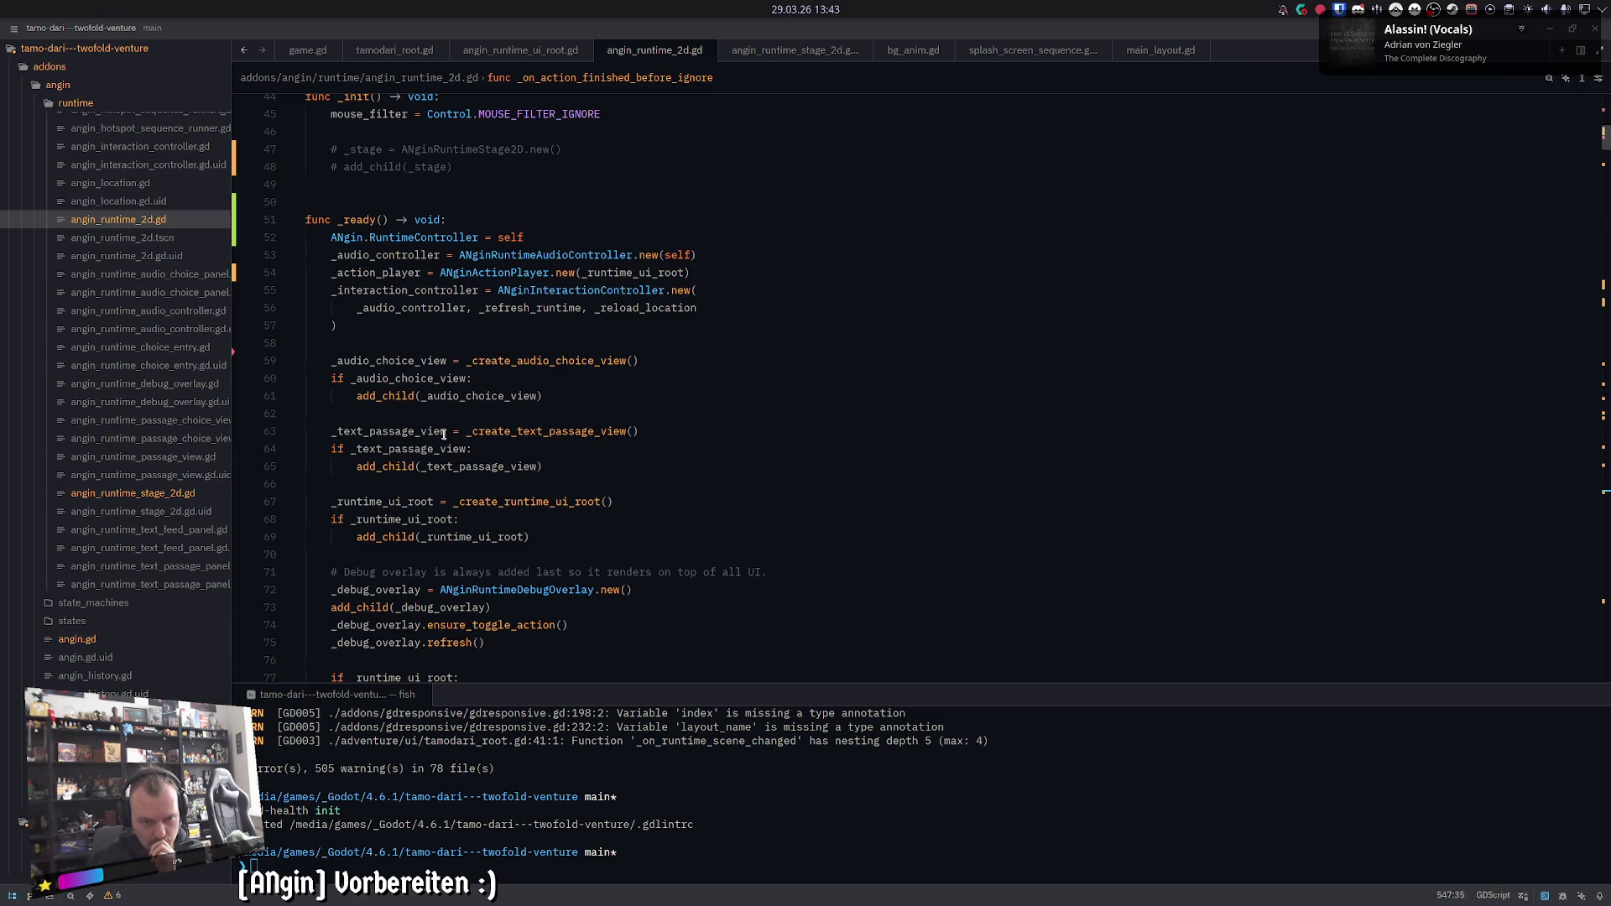
{"action": "double_click", "coordinate": [385, 396]}
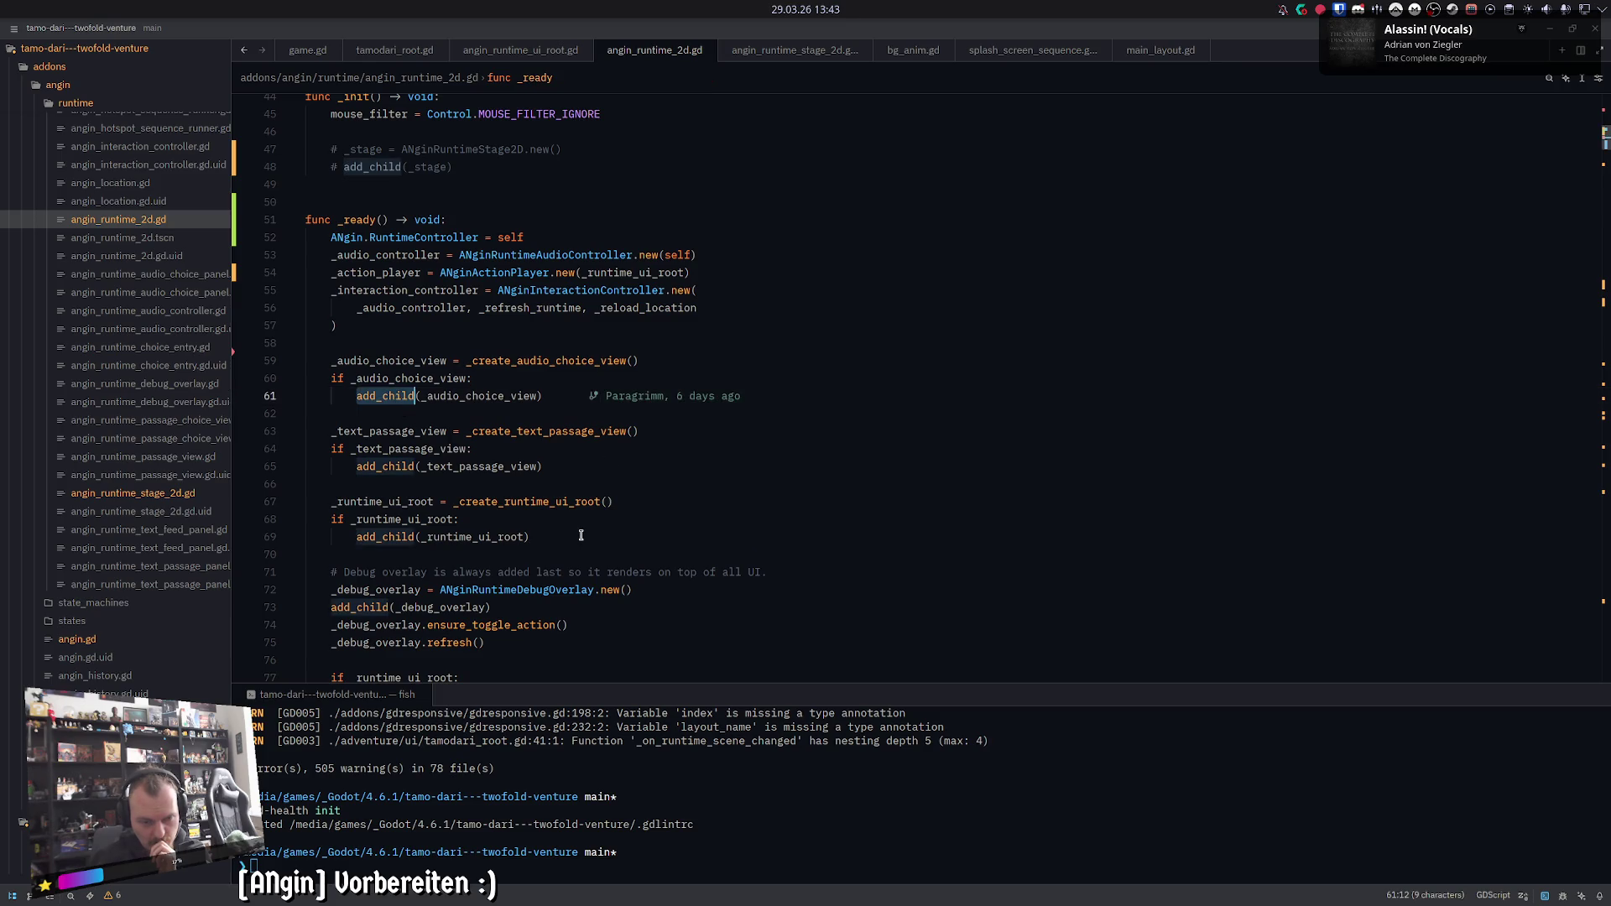
{"action": "scroll", "coordinate": [581, 535], "scroll_direction": "down", "scroll_amount": 2}
{"action": "scroll", "coordinate": [581, 535], "scroll_direction": "down", "scroll_amount": 4}
{"action": "scroll", "coordinate": [581, 536], "scroll_direction": "up", "scroll_amount": 4}
{"action": "double_click", "coordinate": [539, 326]}
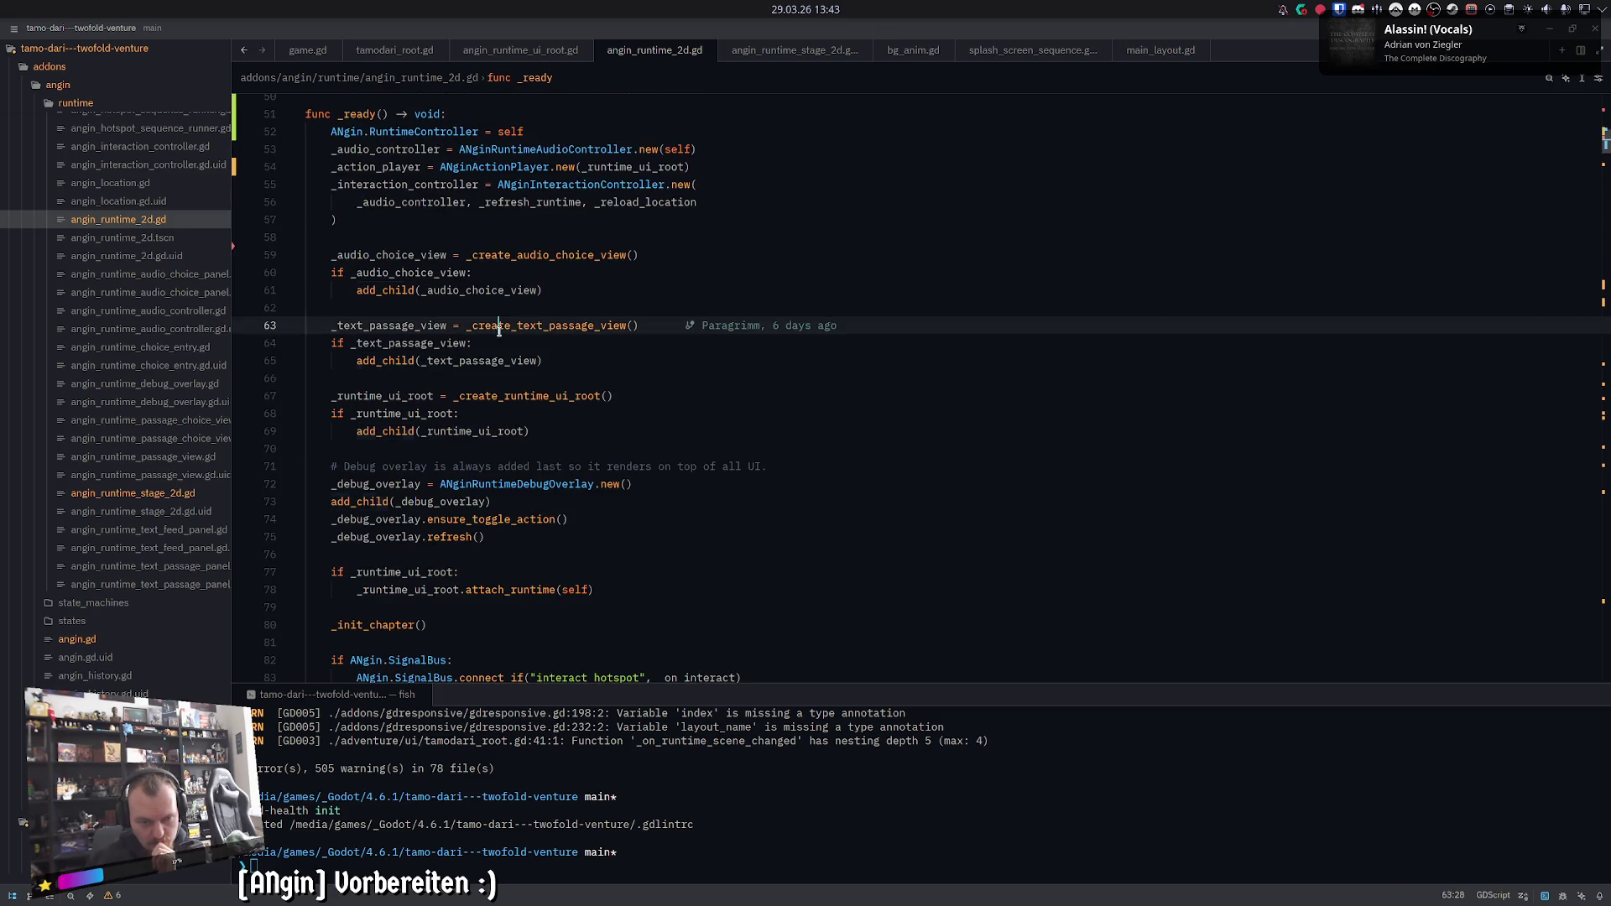
{"action": "scroll", "coordinate": [578, 603], "scroll_direction": "down", "scroll_amount": 18}
{"action": "scroll", "coordinate": [578, 604], "scroll_direction": "down", "scroll_amount": 10}
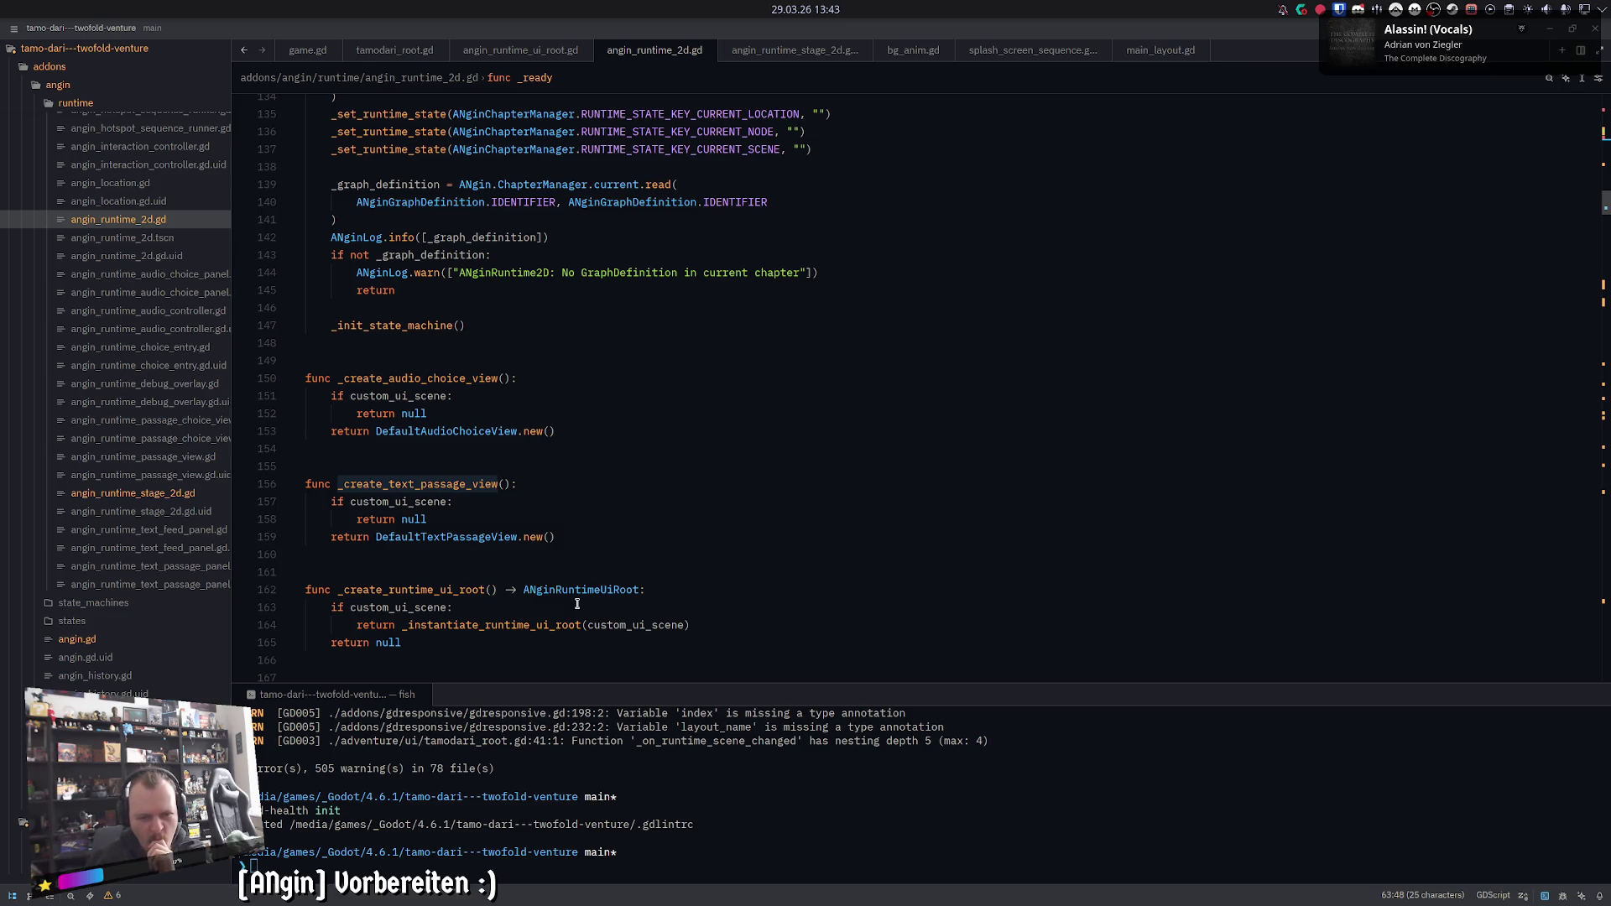
{"action": "scroll", "coordinate": [577, 604], "scroll_direction": "up", "scroll_amount": 20}
{"action": "scroll", "coordinate": [577, 604], "scroll_direction": "up", "scroll_amount": 15}
{"action": "scroll", "coordinate": [575, 601], "scroll_direction": "down", "scroll_amount": 6}
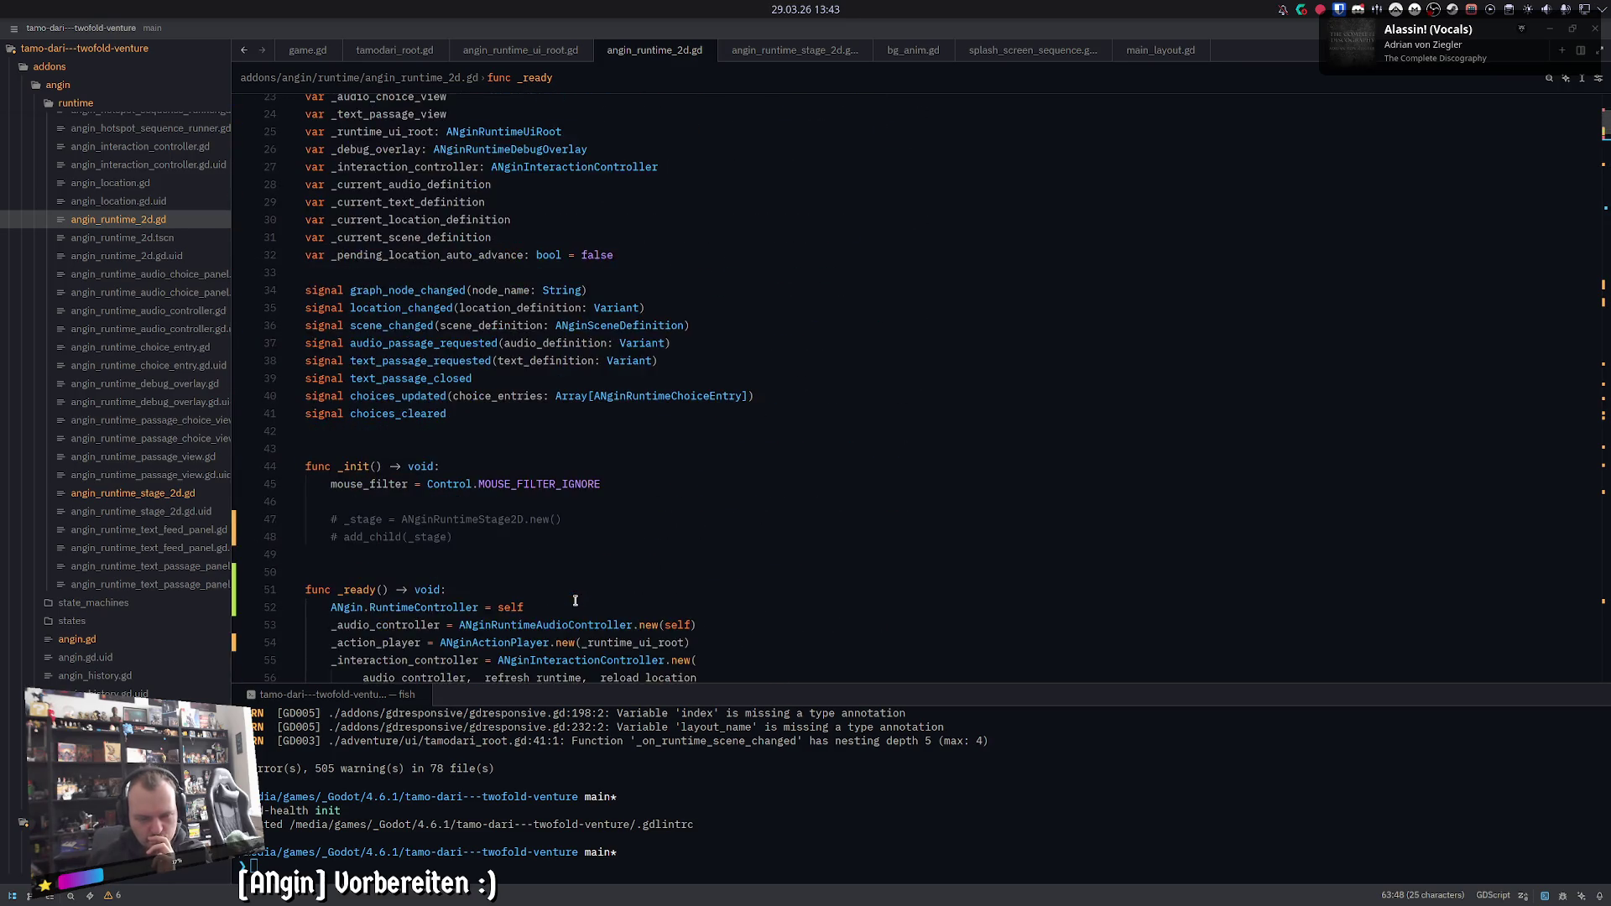
{"action": "scroll", "coordinate": [576, 601], "scroll_direction": "down", "scroll_amount": 5}
{"action": "scroll", "coordinate": [575, 600], "scroll_direction": "down", "scroll_amount": 1}
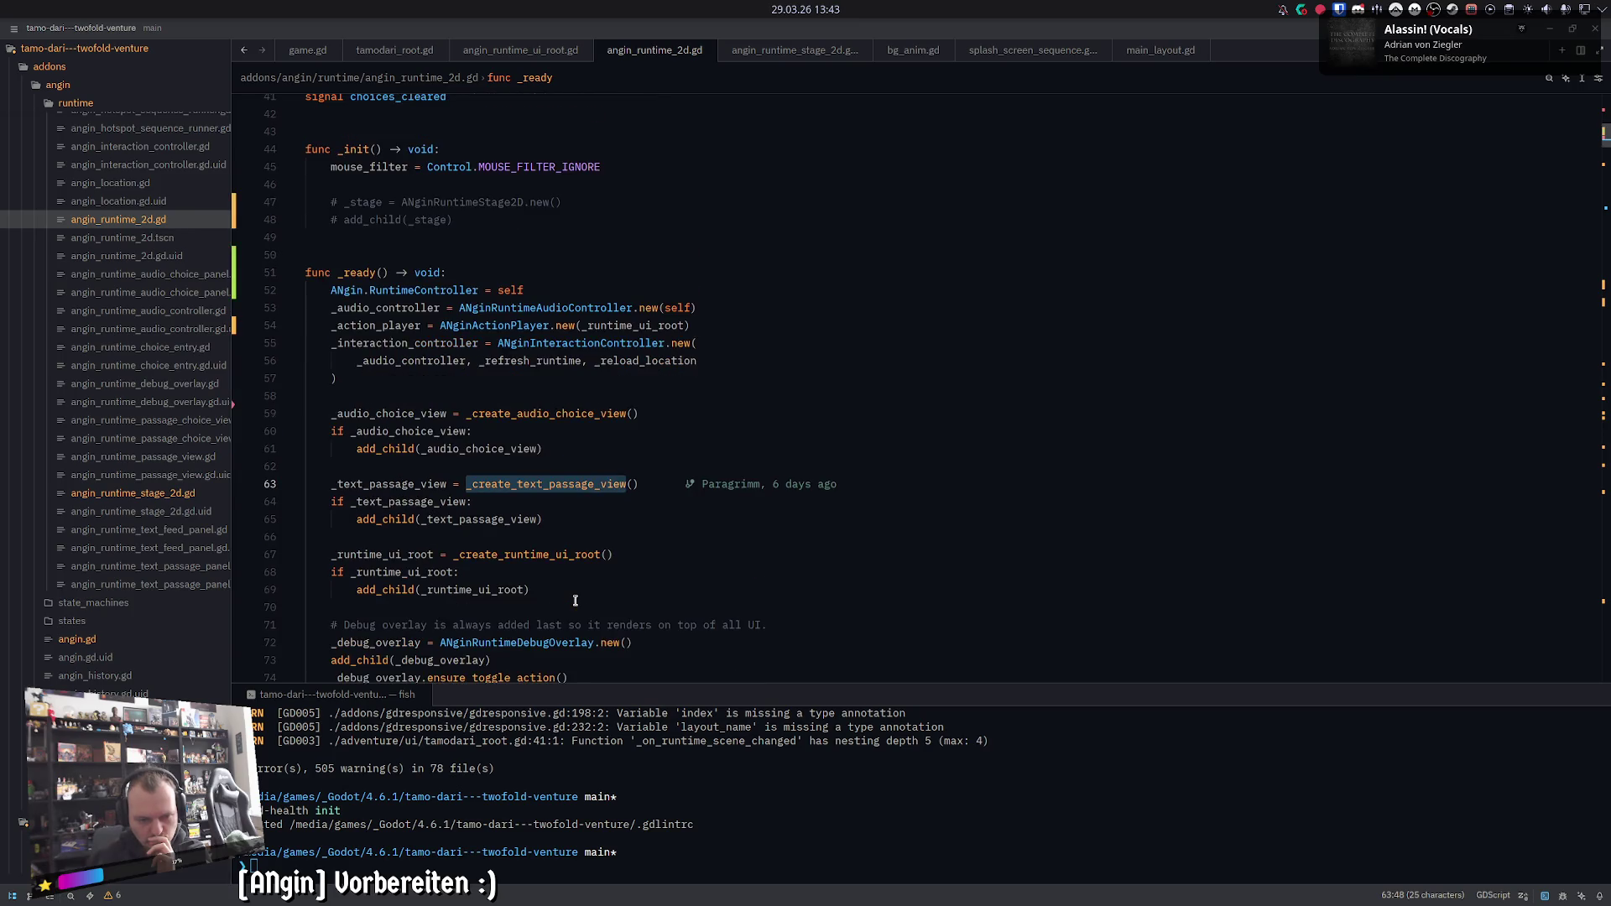
{"action": "scroll", "coordinate": [576, 601], "scroll_direction": "down", "scroll_amount": 1}
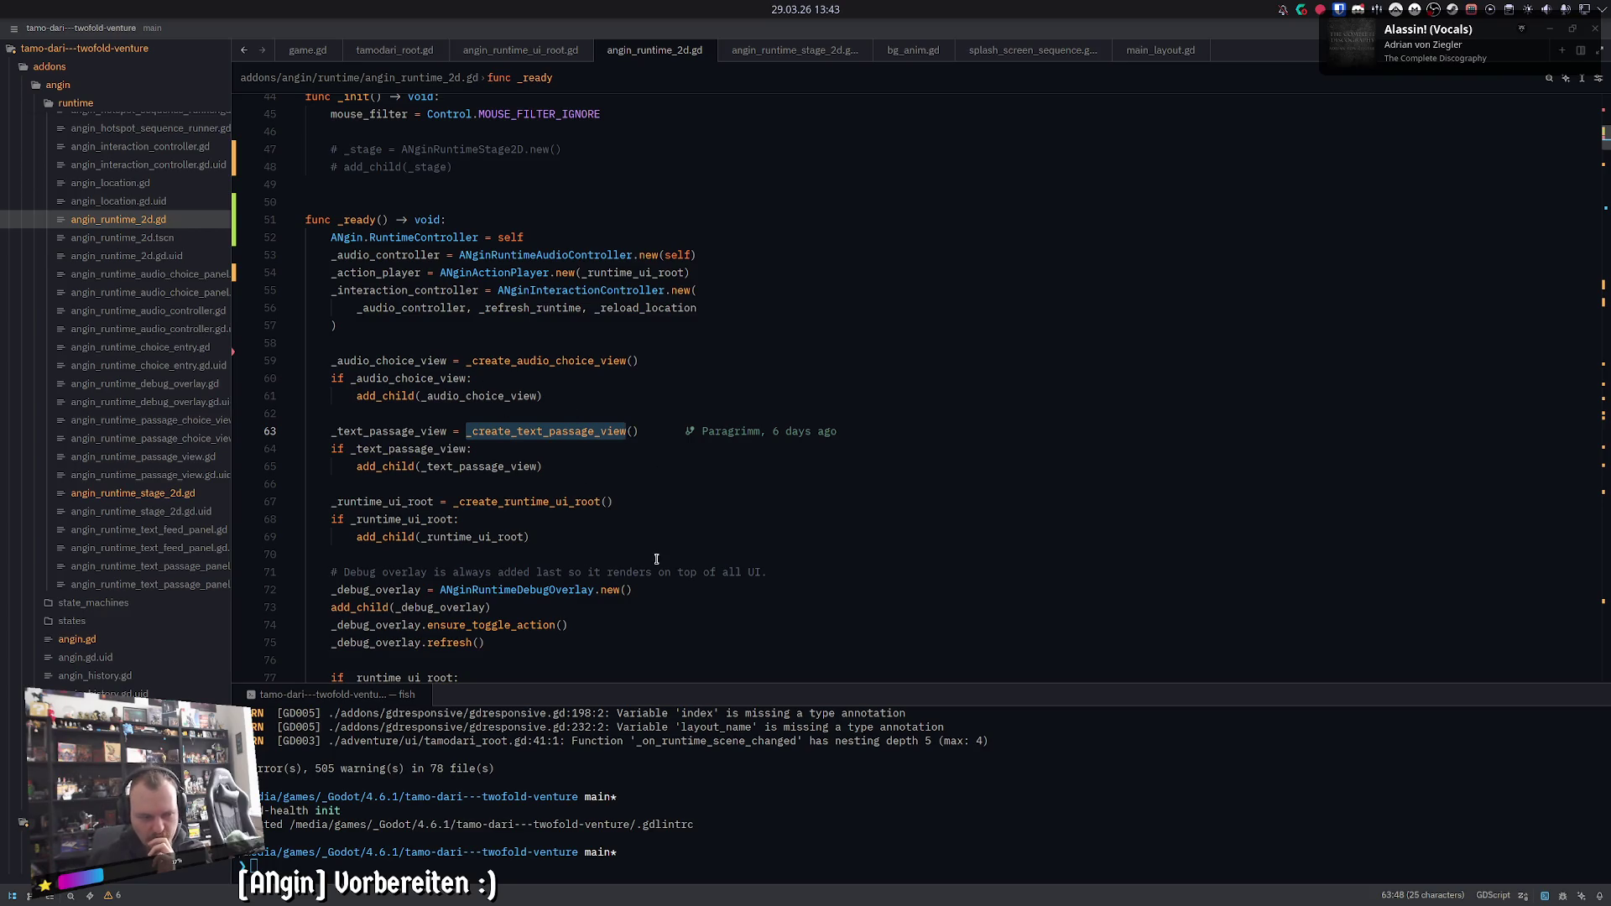
{"action": "left_click_drag", "start_coordinate": [571, 468], "coordinate": [402, 361]}
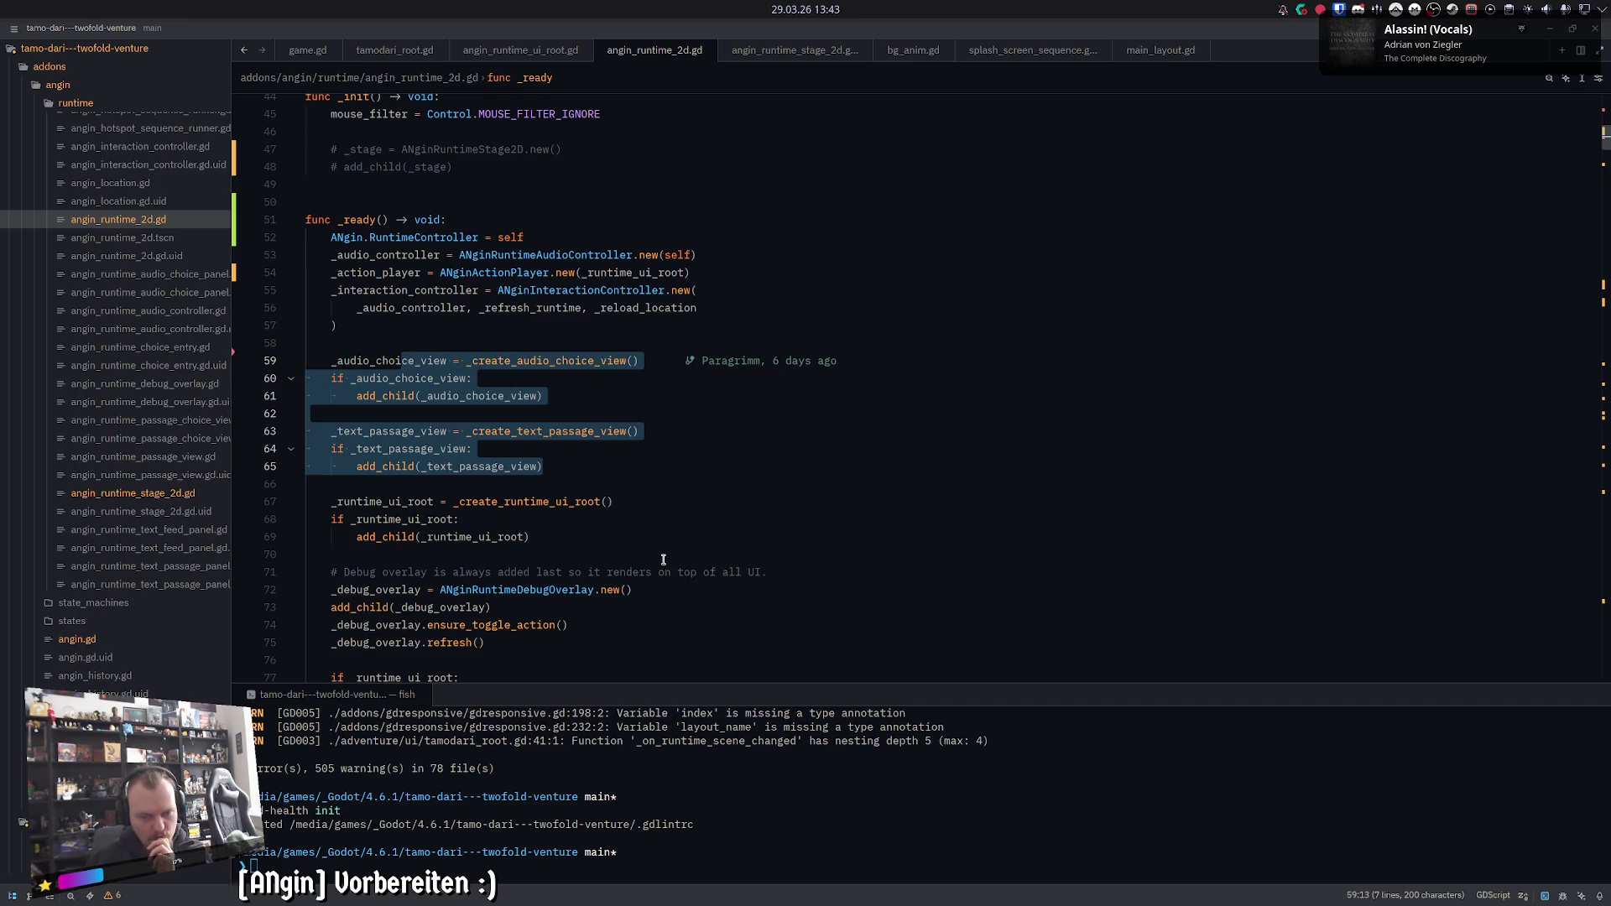
Select the _audio_choice_view and _text_passage_view creation blocks in _ready
{"action": "double_click", "coordinate": [396, 428]}
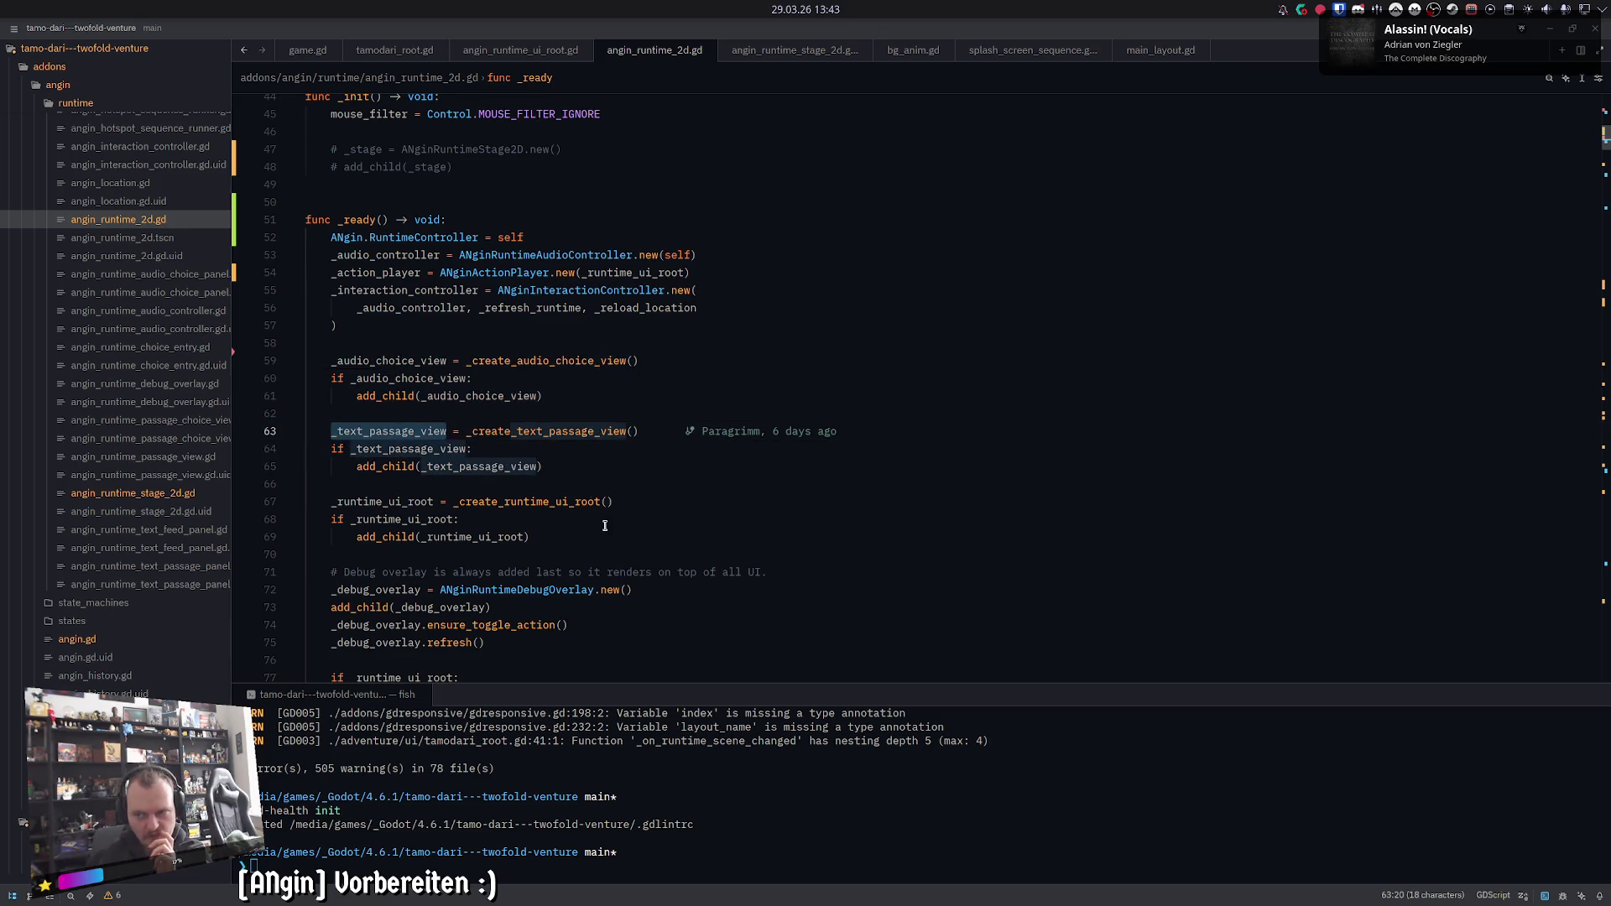
{"action": "scroll", "coordinate": [603, 520], "scroll_direction": "down", "scroll_amount": 15}
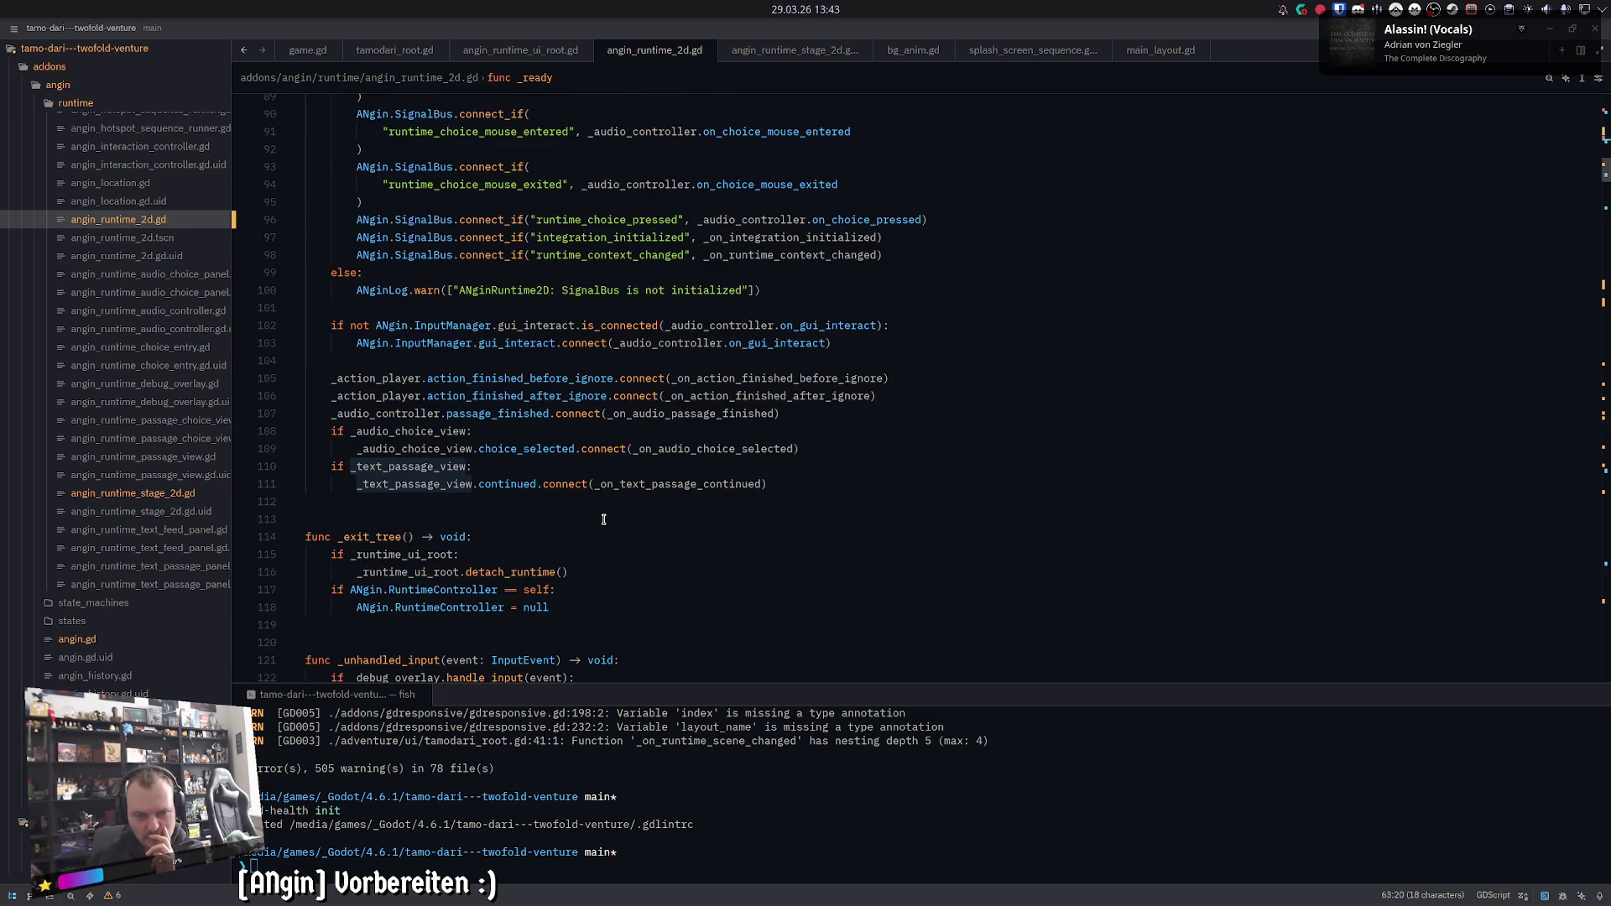
{"action": "scroll", "coordinate": [604, 520], "scroll_direction": "up", "scroll_amount": 13}
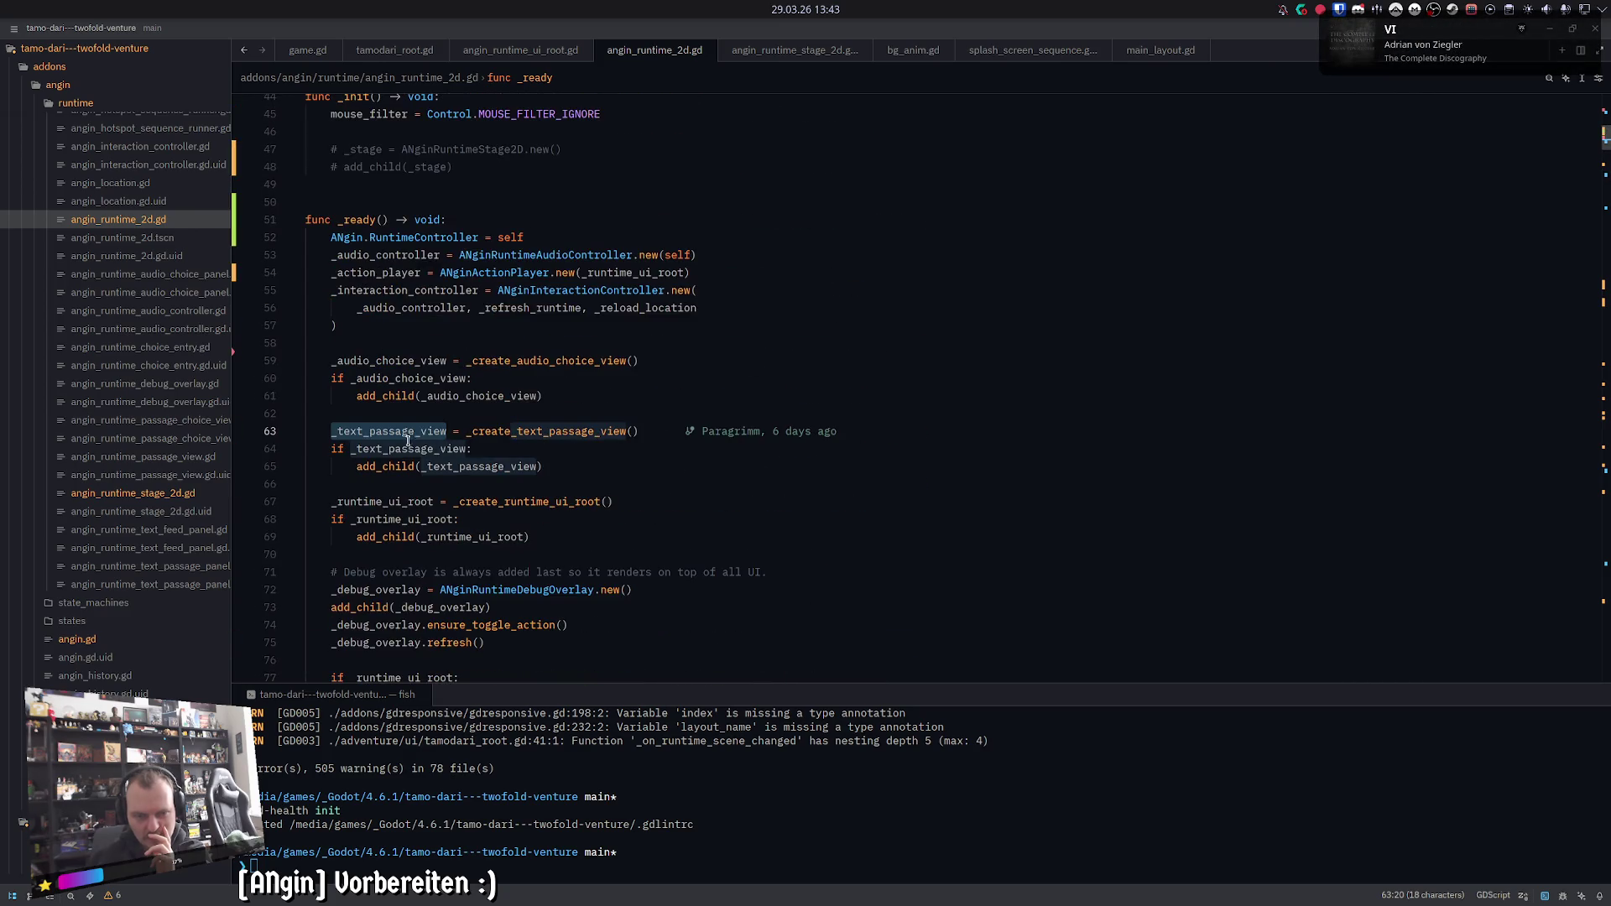
{"action": "scroll", "coordinate": [504, 470], "scroll_direction": "down", "scroll_amount": 4}
{"action": "scroll", "coordinate": [486, 419], "scroll_direction": "up", "scroll_amount": 2}
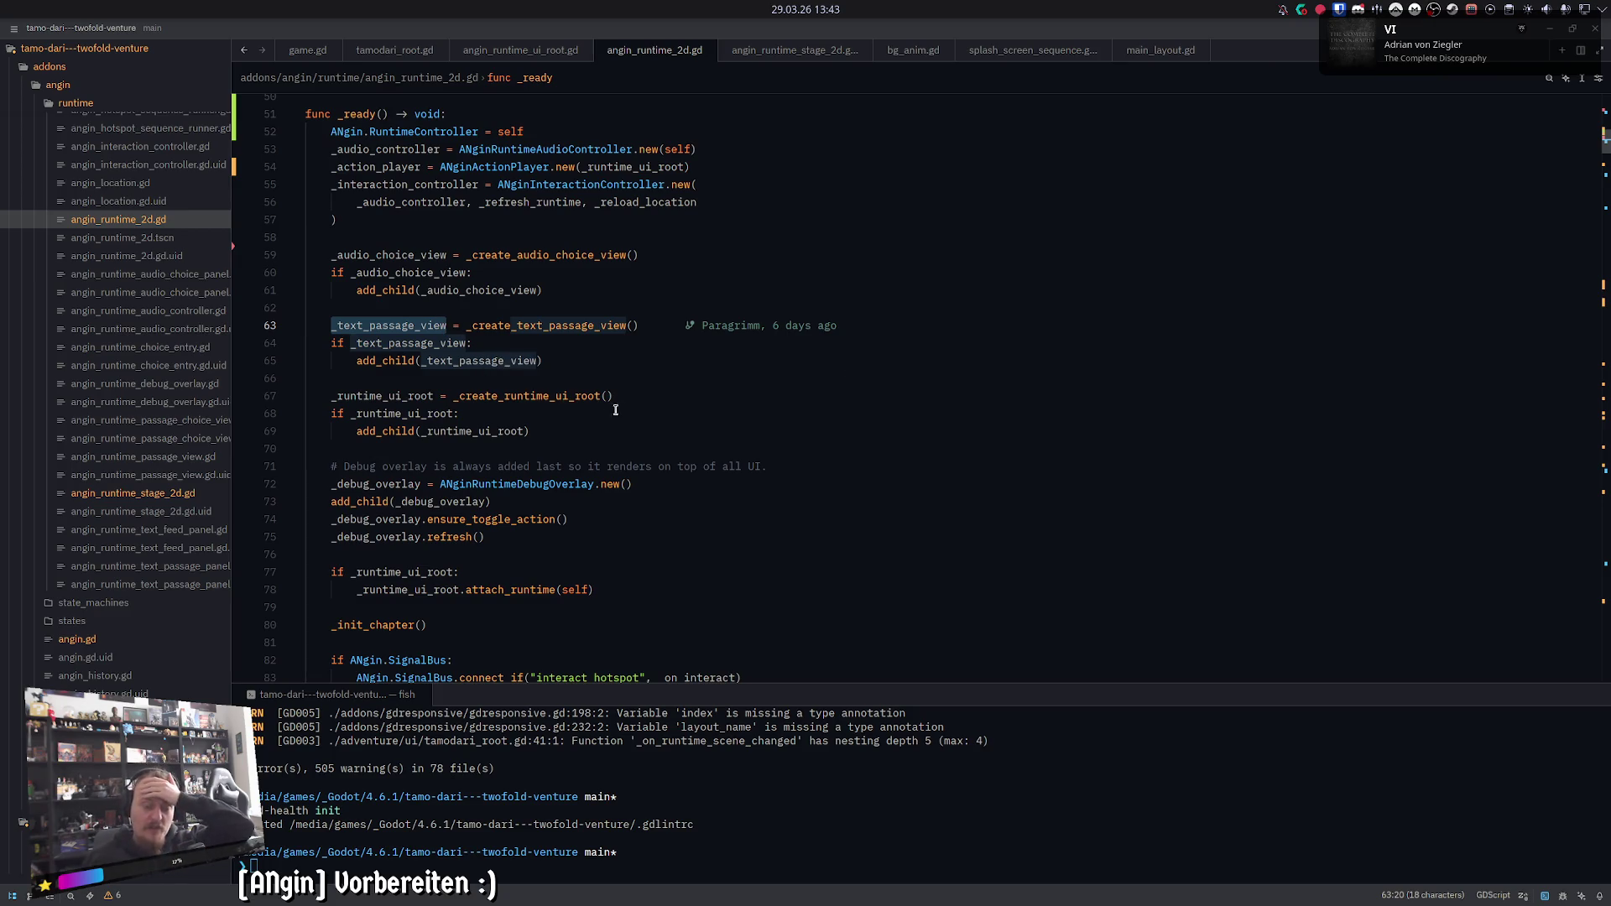
{"action": "scroll", "coordinate": [980, 370], "scroll_direction": "down", "scroll_amount": 12}
{"action": "scroll", "coordinate": [980, 370], "scroll_direction": "up", "scroll_amount": 11}
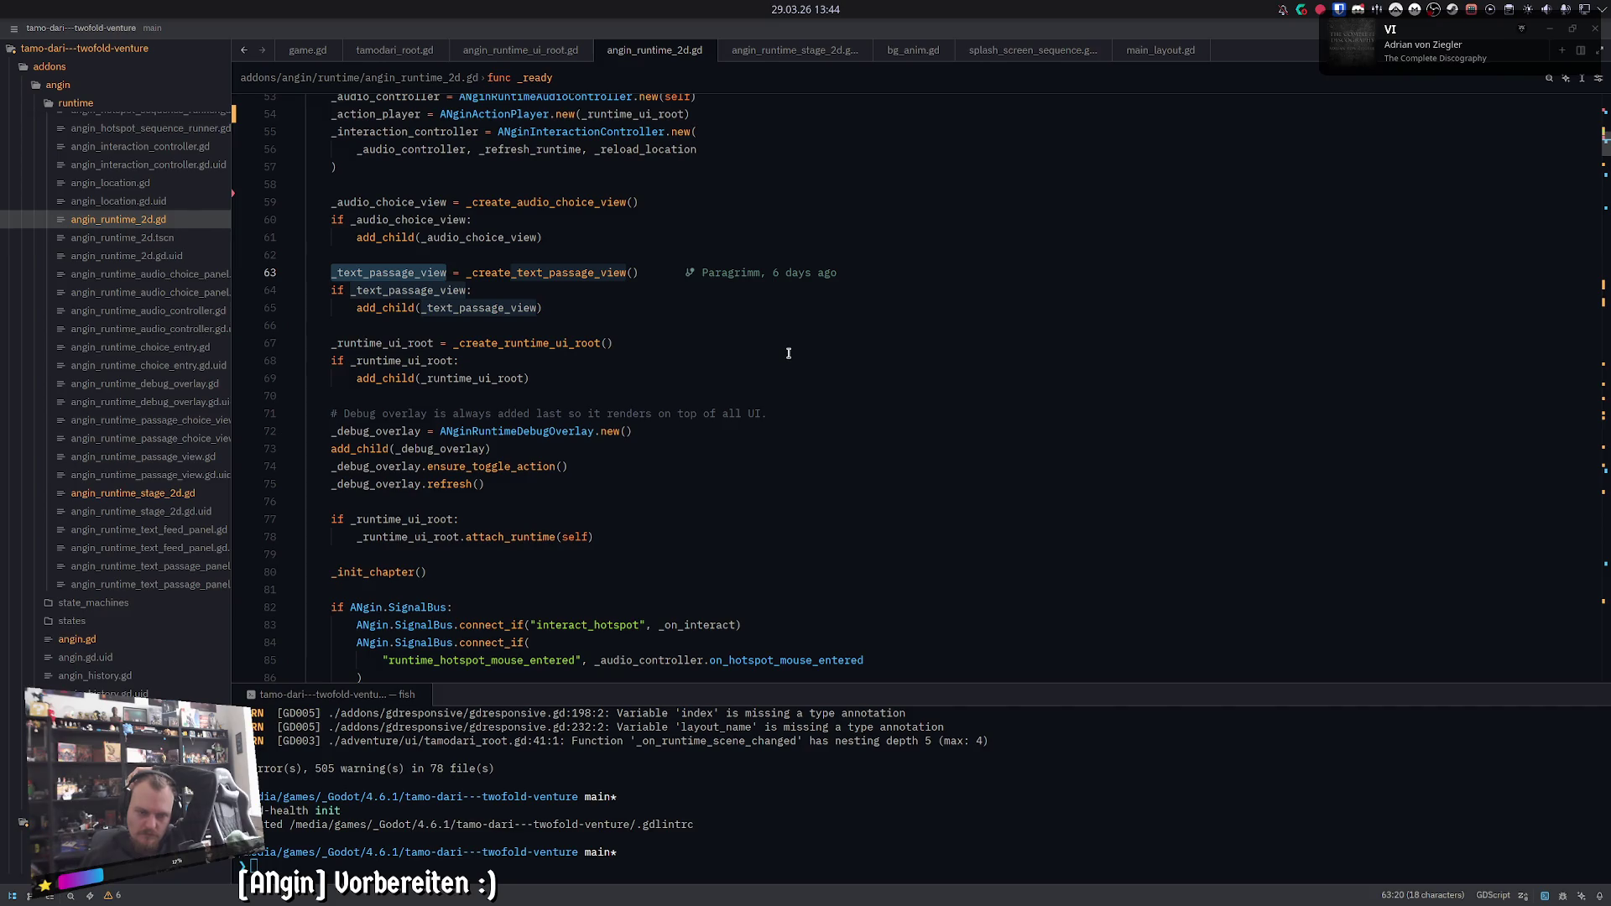
{"action": "key", "text": "alt+shift+Right"}
{"action": "key", "text": "alt+shift+Right"}
{"action": "key", "text": "ctrl+c"}
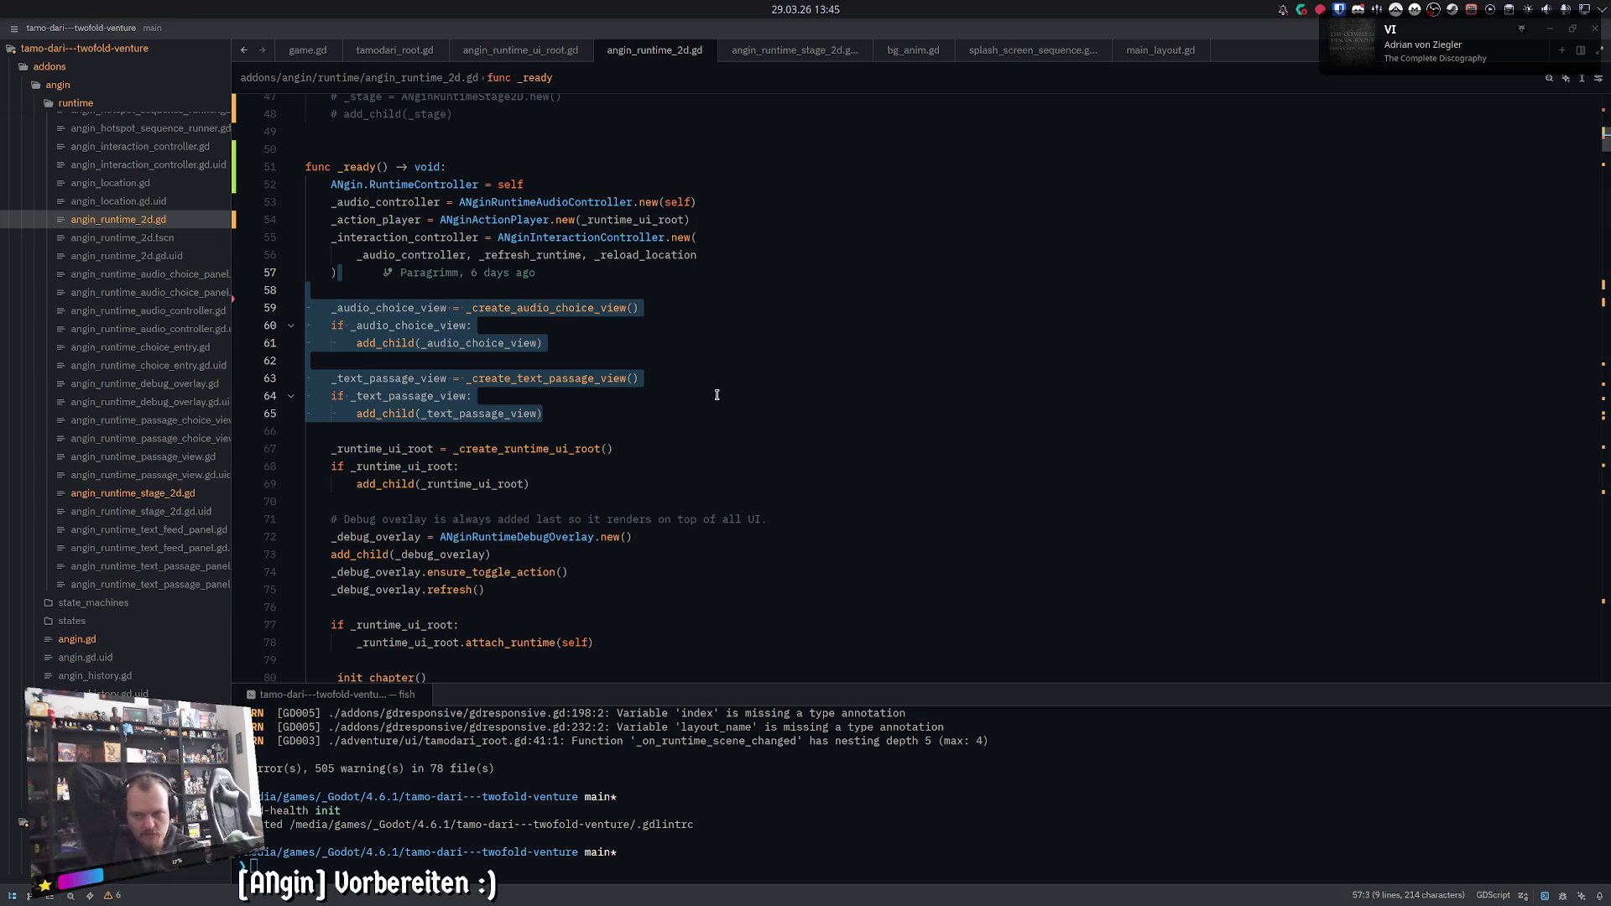
Cut the view-creation blocks and paste them at the end of _init in angin_runtime_stage_2d.gd
{"action": "key", "text": "Delete"}
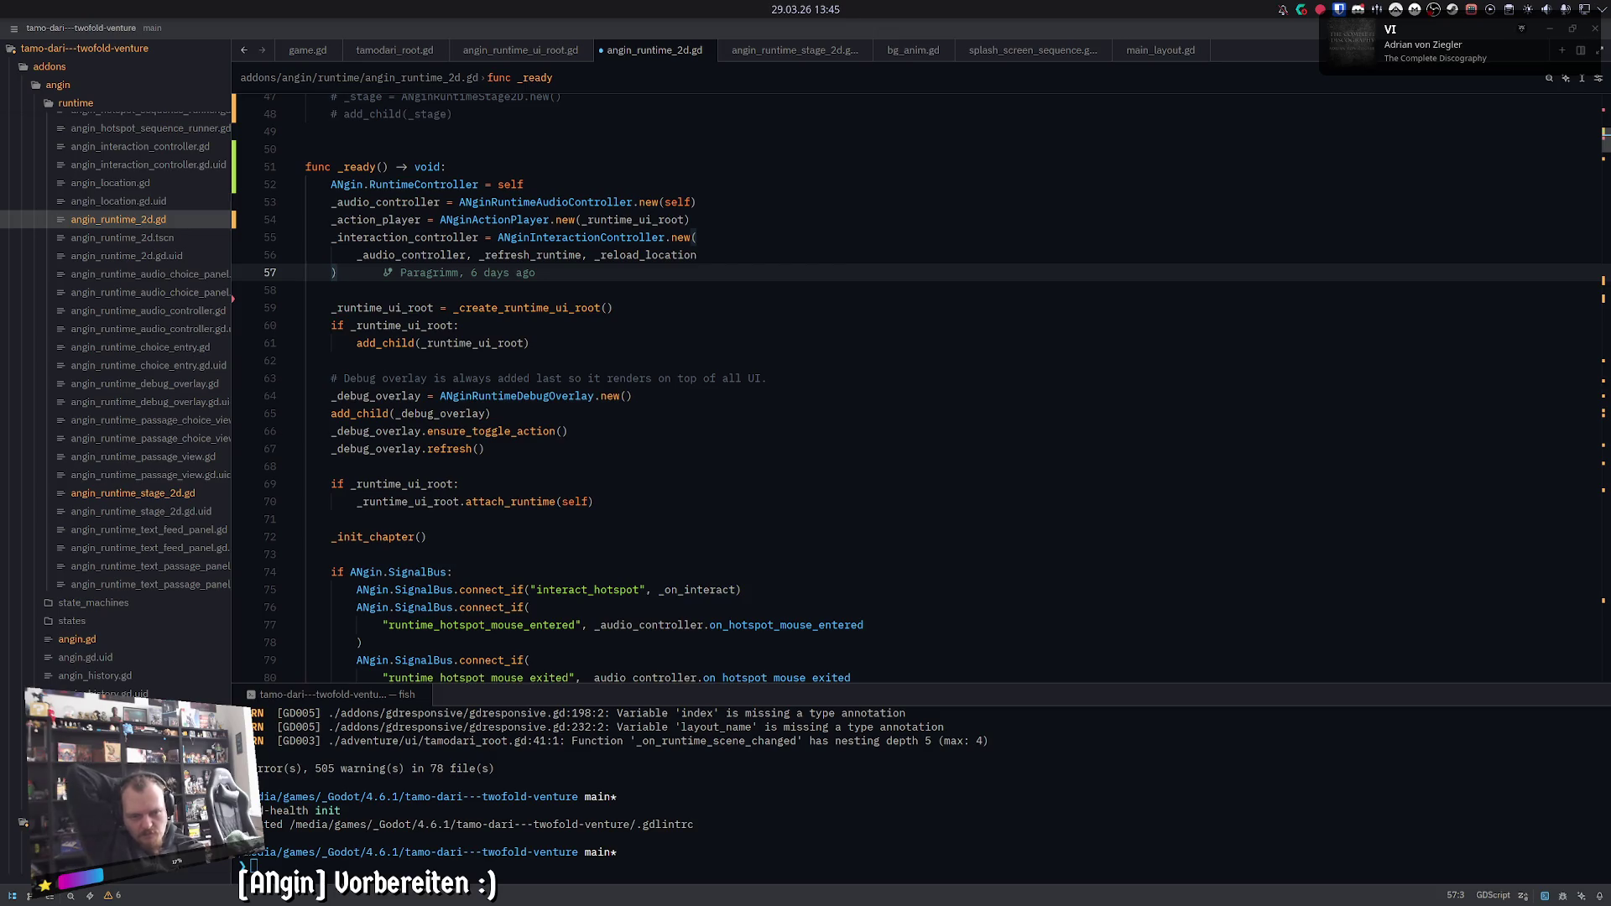
{"action": "left_click", "coordinate": [794, 49]}
{"action": "scroll", "coordinate": [554, 395], "scroll_direction": "up", "scroll_amount": 5}
{"action": "scroll", "coordinate": [562, 410], "scroll_direction": "up", "scroll_amount": 2}
{"action": "scroll", "coordinate": [562, 410], "scroll_direction": "down", "scroll_amount": 5}
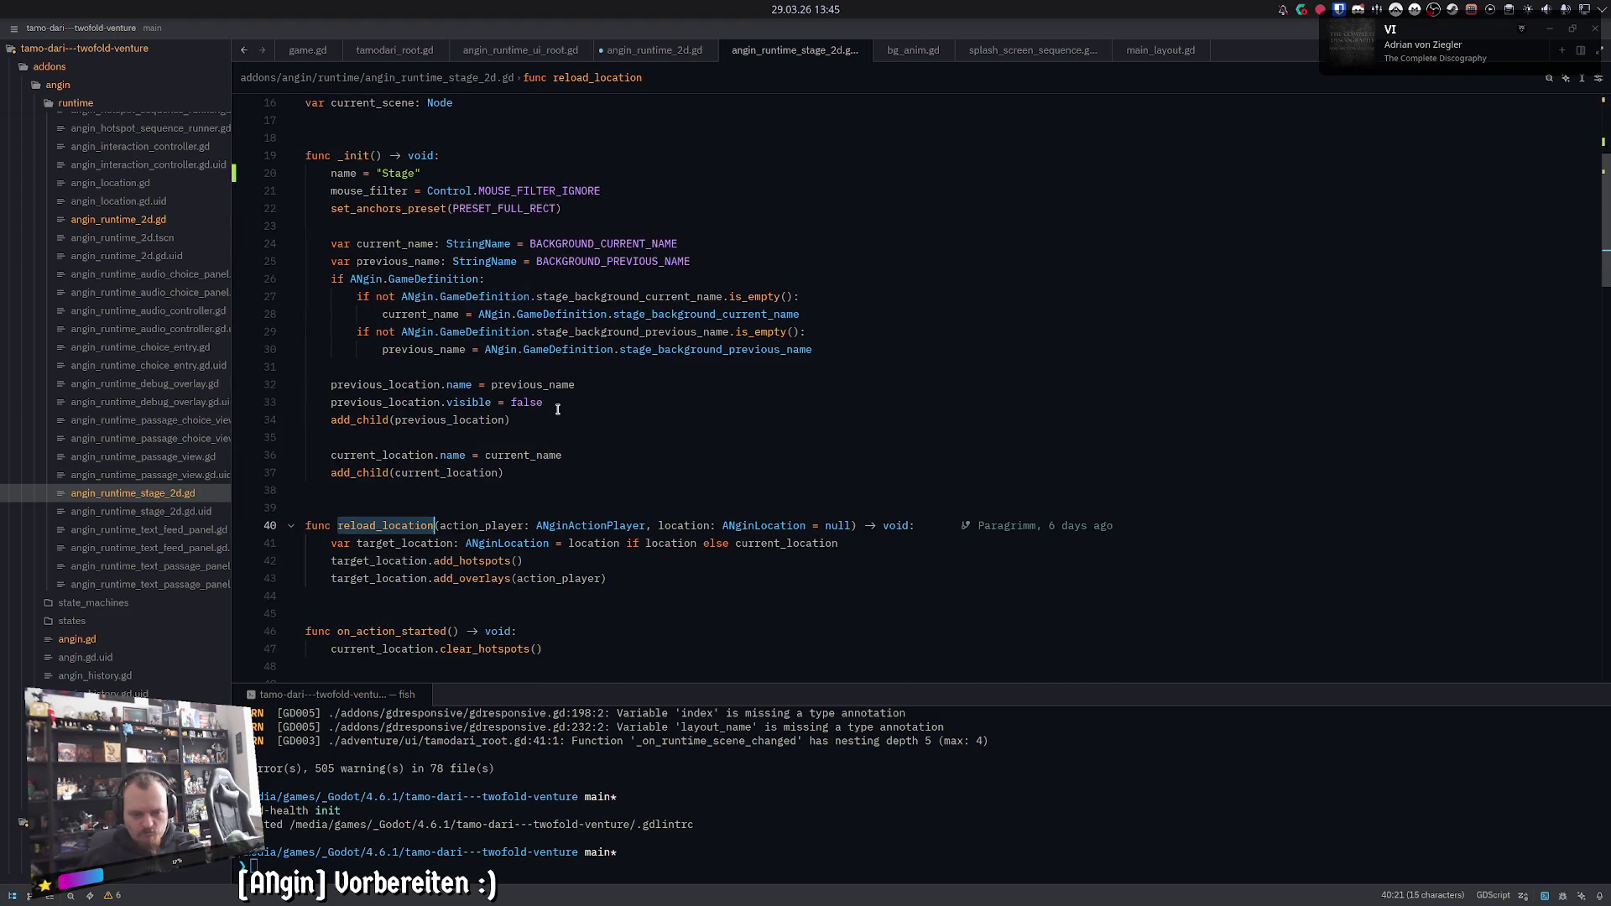
{"action": "scroll", "coordinate": [473, 330], "scroll_direction": "up", "scroll_amount": 3}
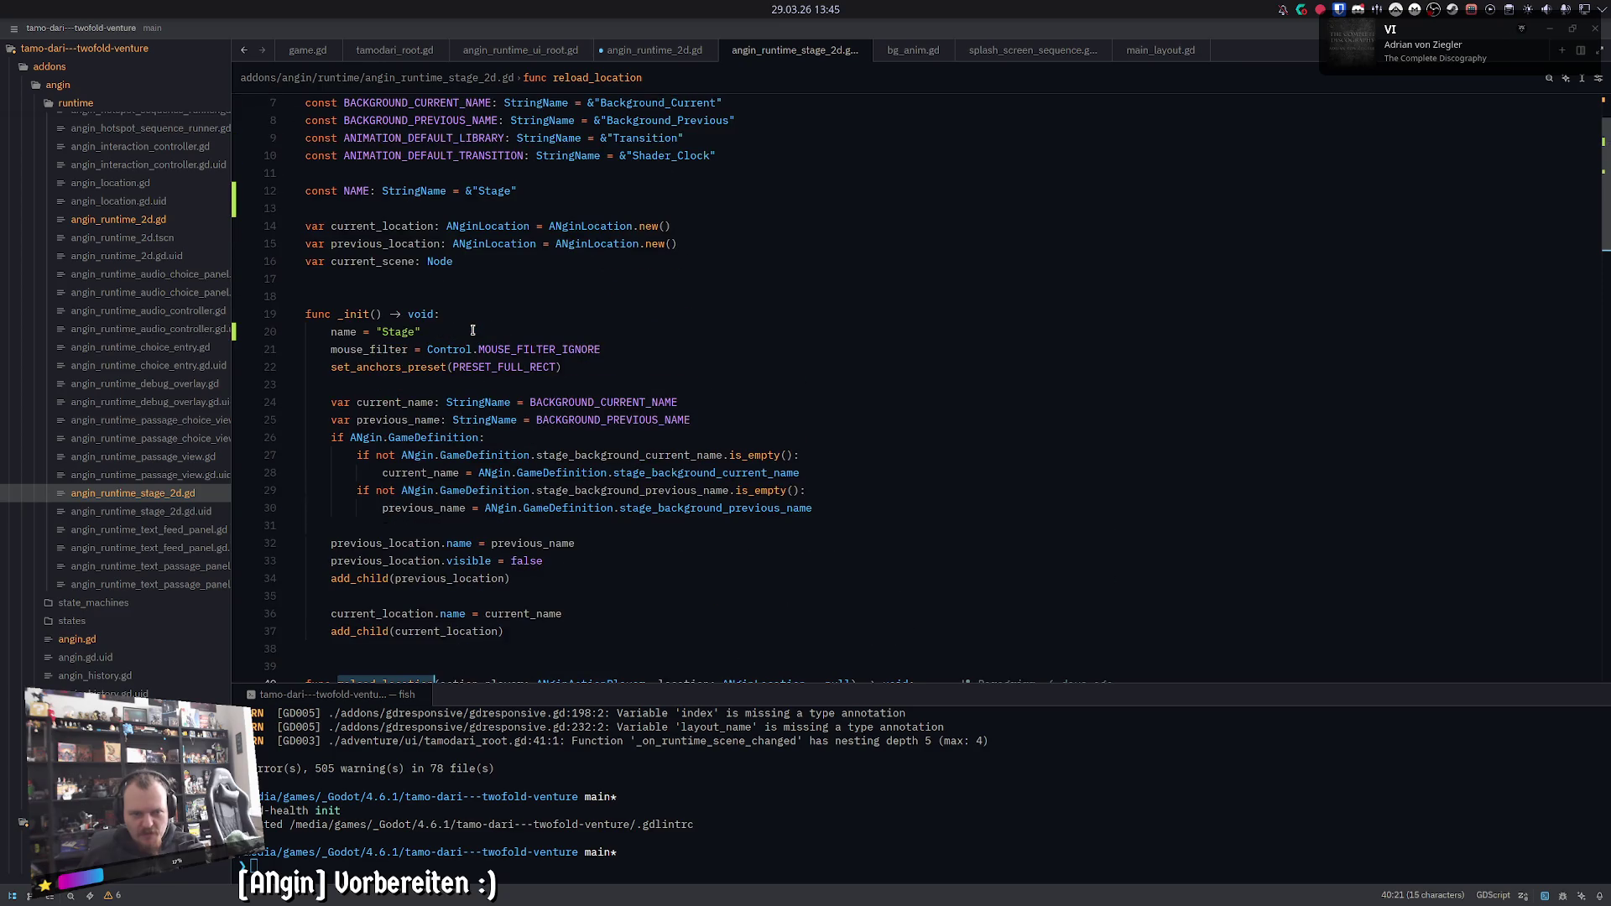
{"action": "scroll", "coordinate": [607, 532], "scroll_direction": "down", "scroll_amount": 1}
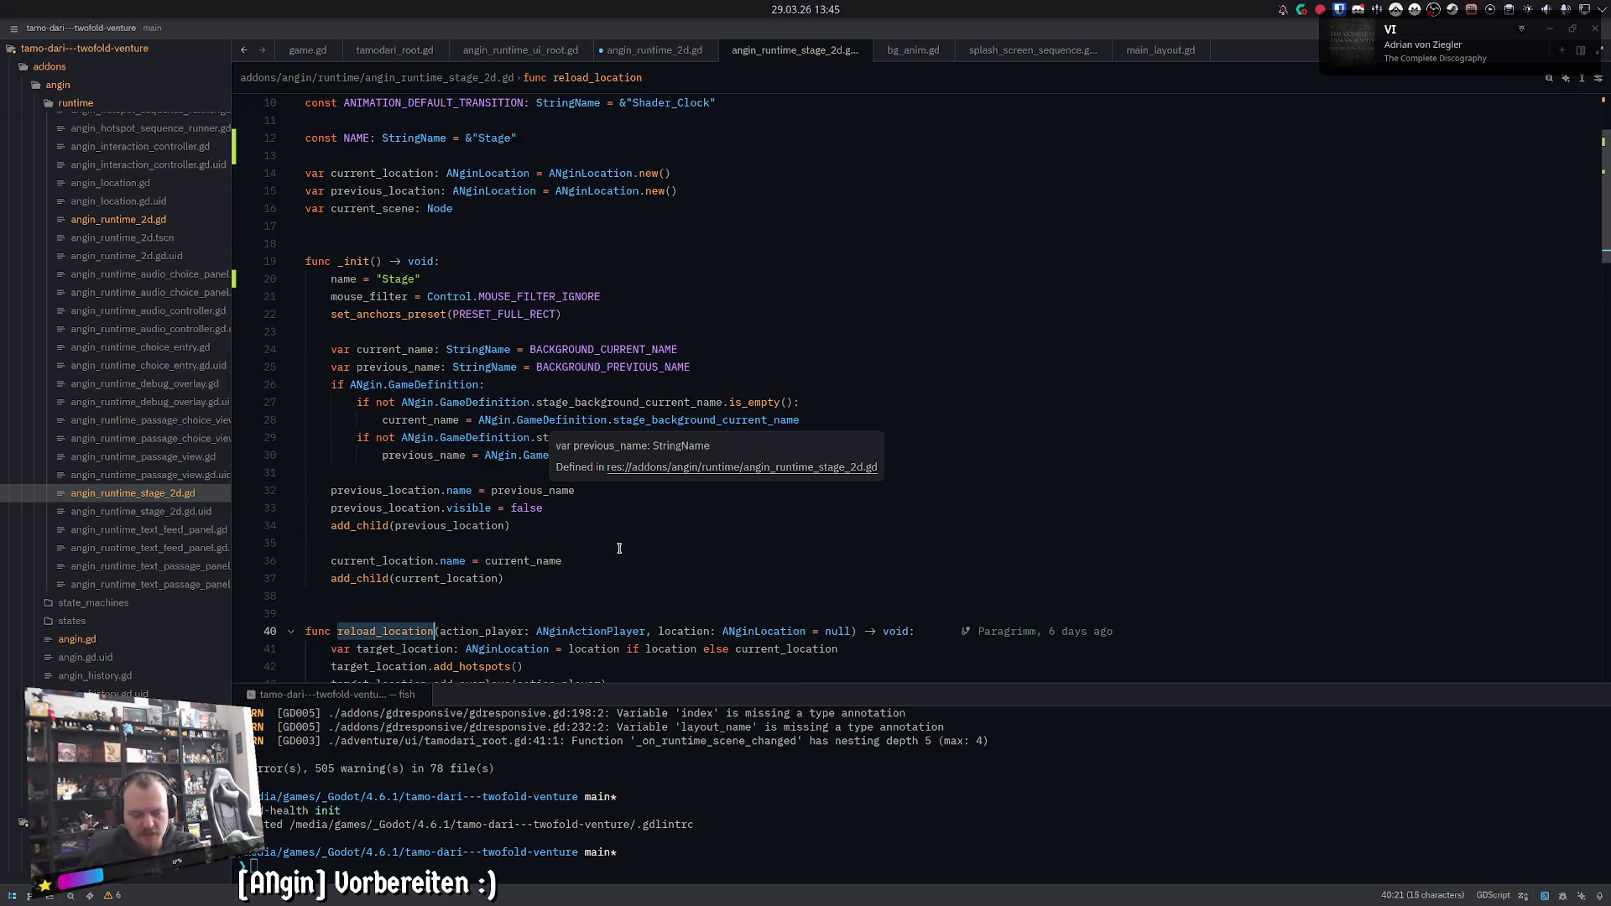
{"action": "left_click", "coordinate": [723, 581]}
{"action": "key", "text": "ctrl+v"}
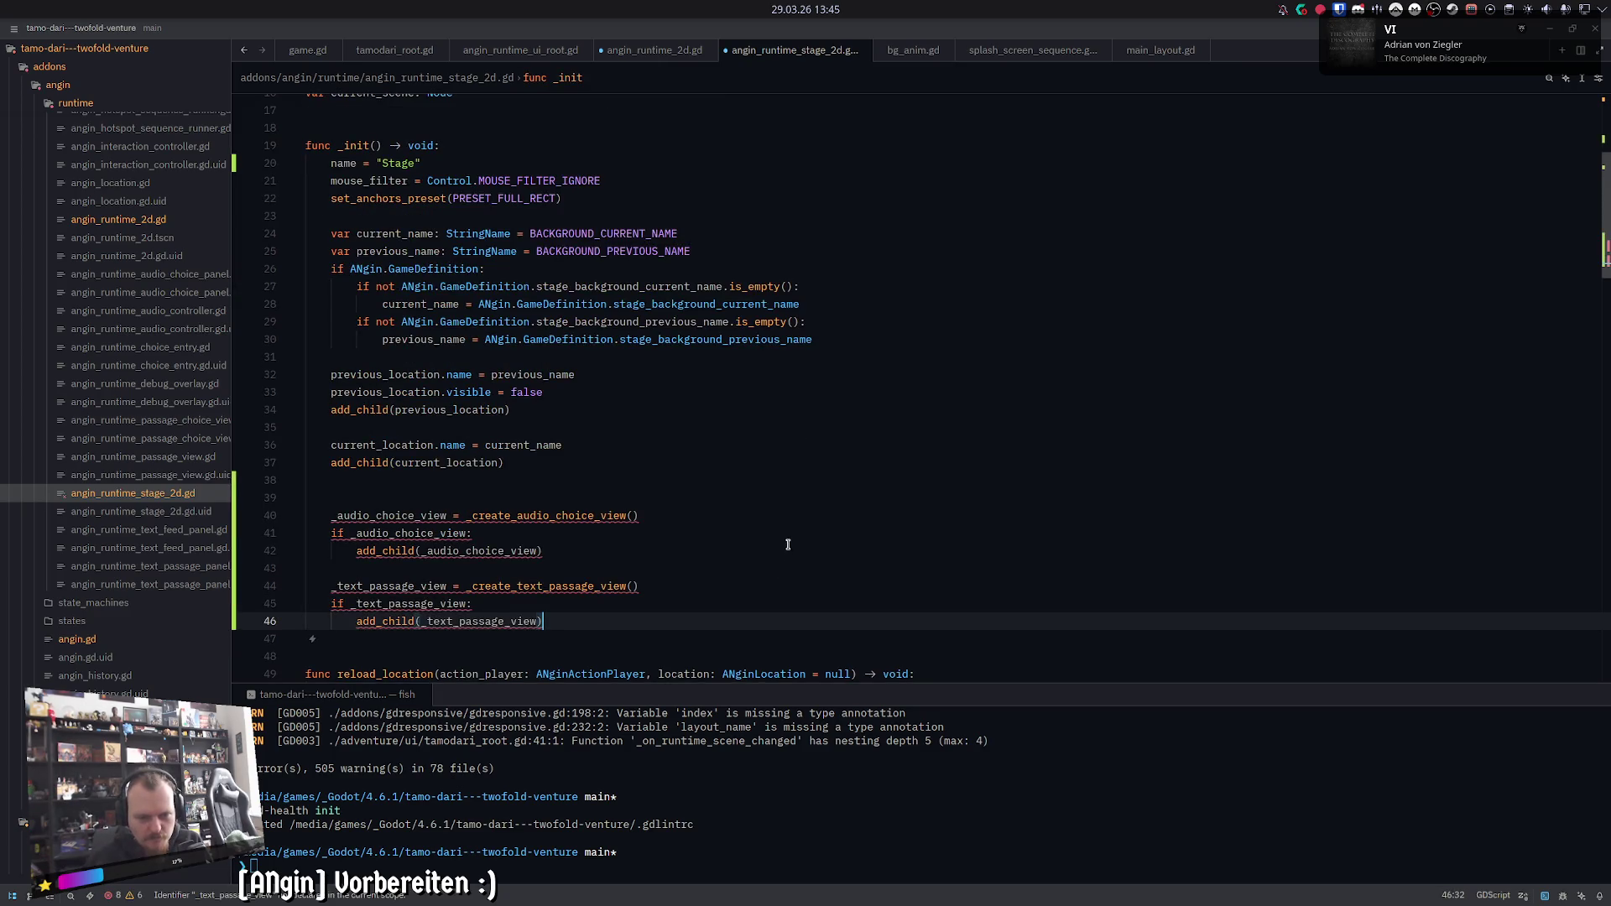
Move the _audio_choice_view and _text_passage_view declarations below the NAME constant
{"action": "left_click", "coordinate": [650, 49]}
{"action": "scroll", "coordinate": [541, 430], "scroll_direction": "up", "scroll_amount": 9}
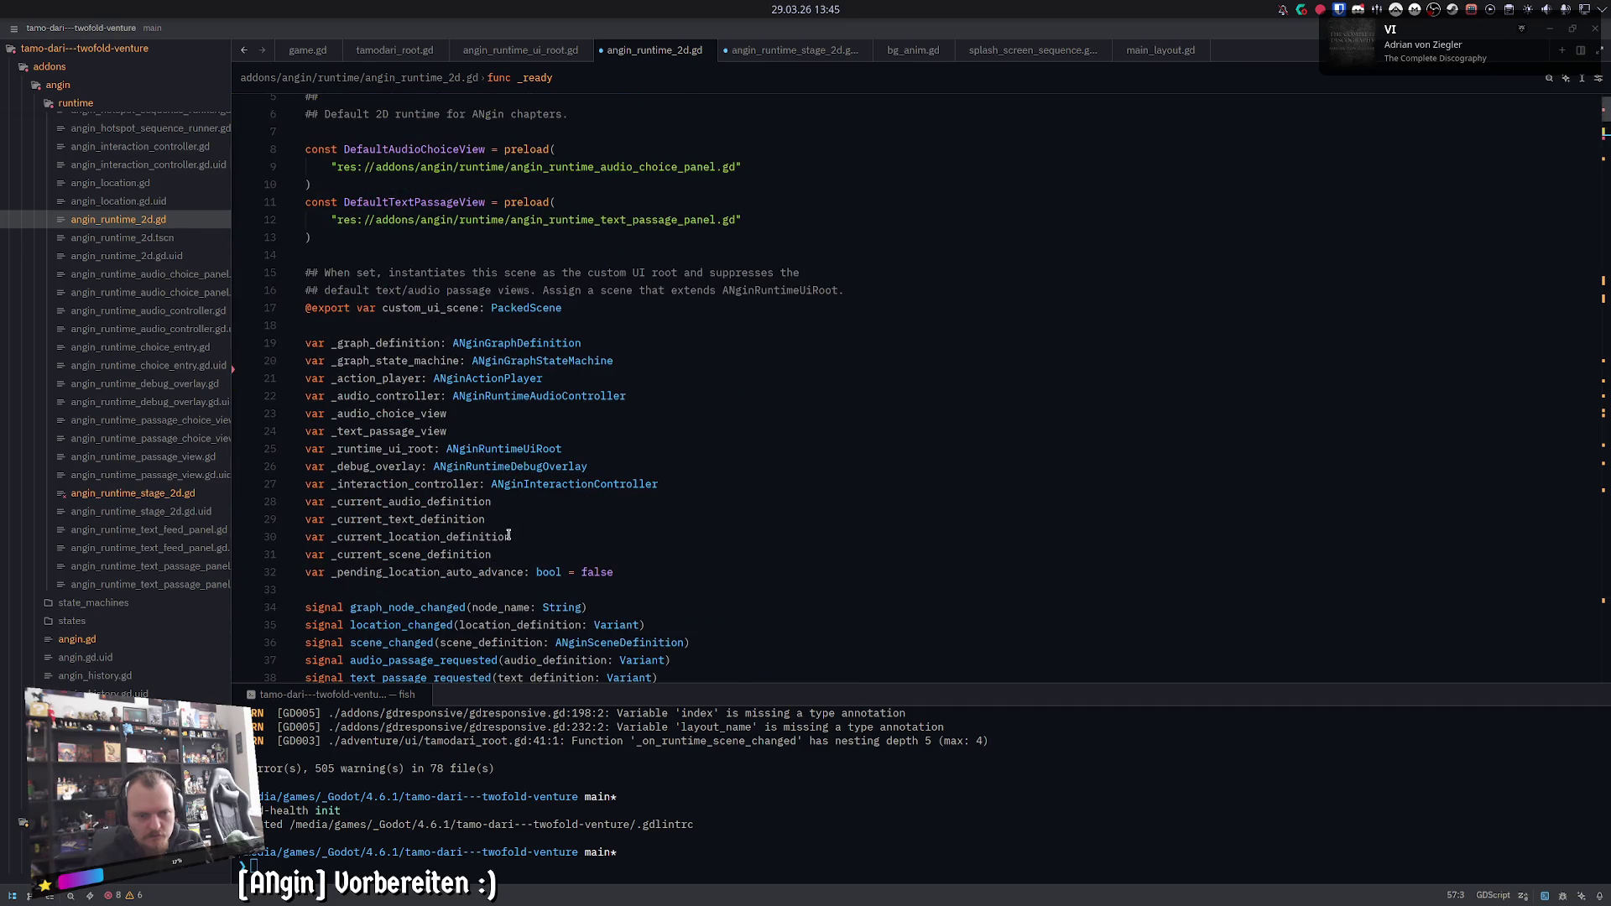
{"action": "mouse_move", "coordinate": [509, 535]}
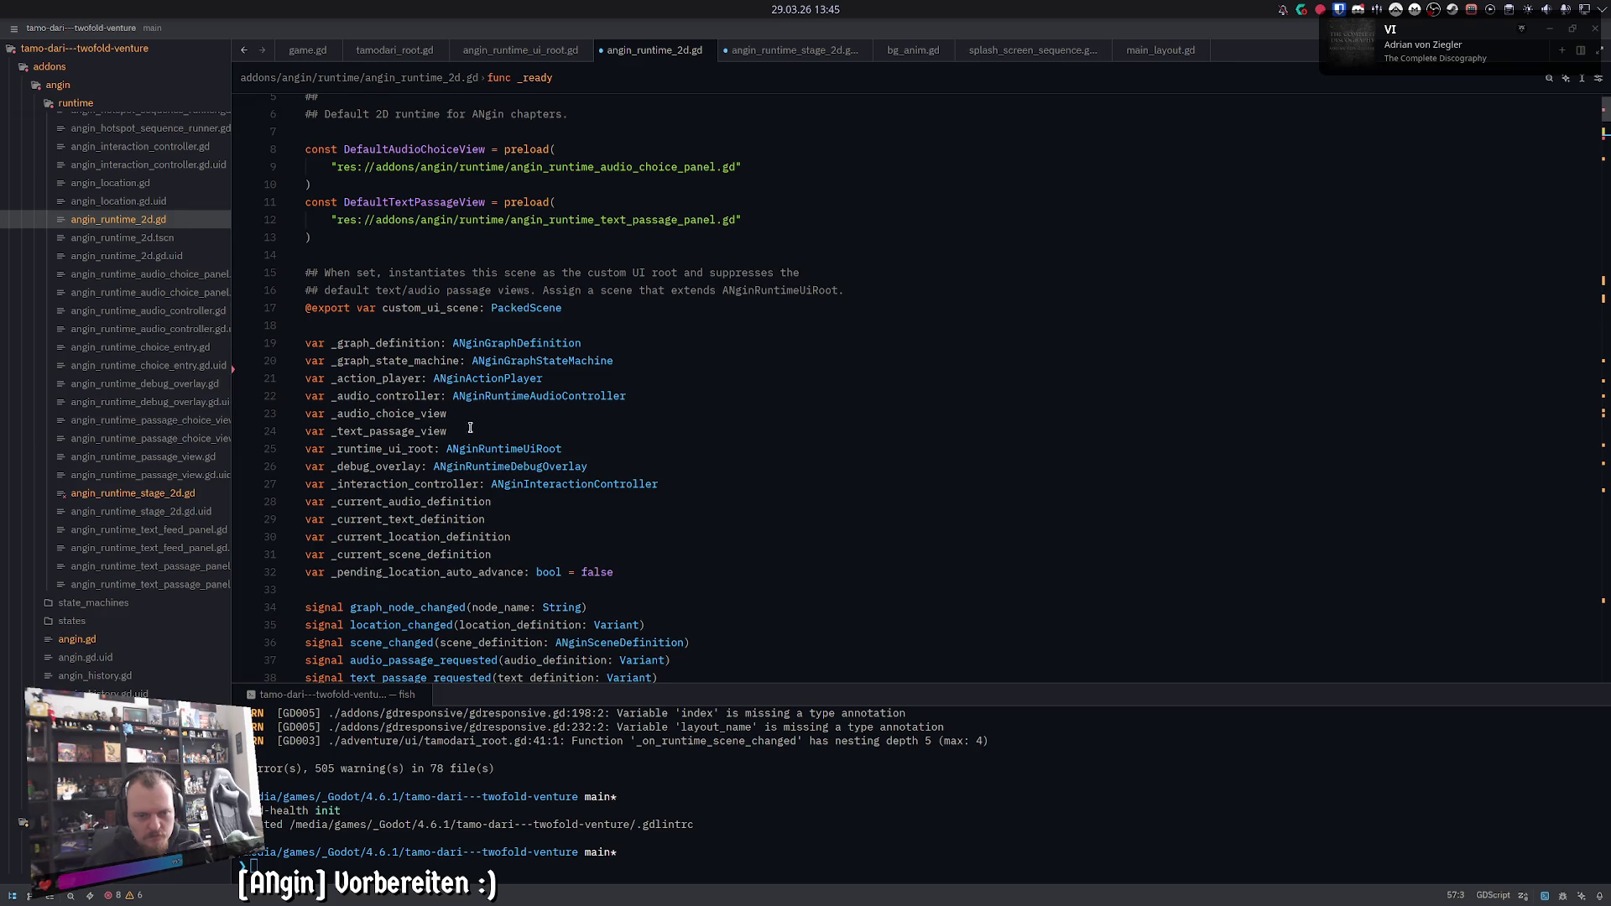
{"action": "left_click_drag", "start_coordinate": [471, 430], "coordinate": [663, 395]}
{"action": "key", "text": "ctrl+c"}
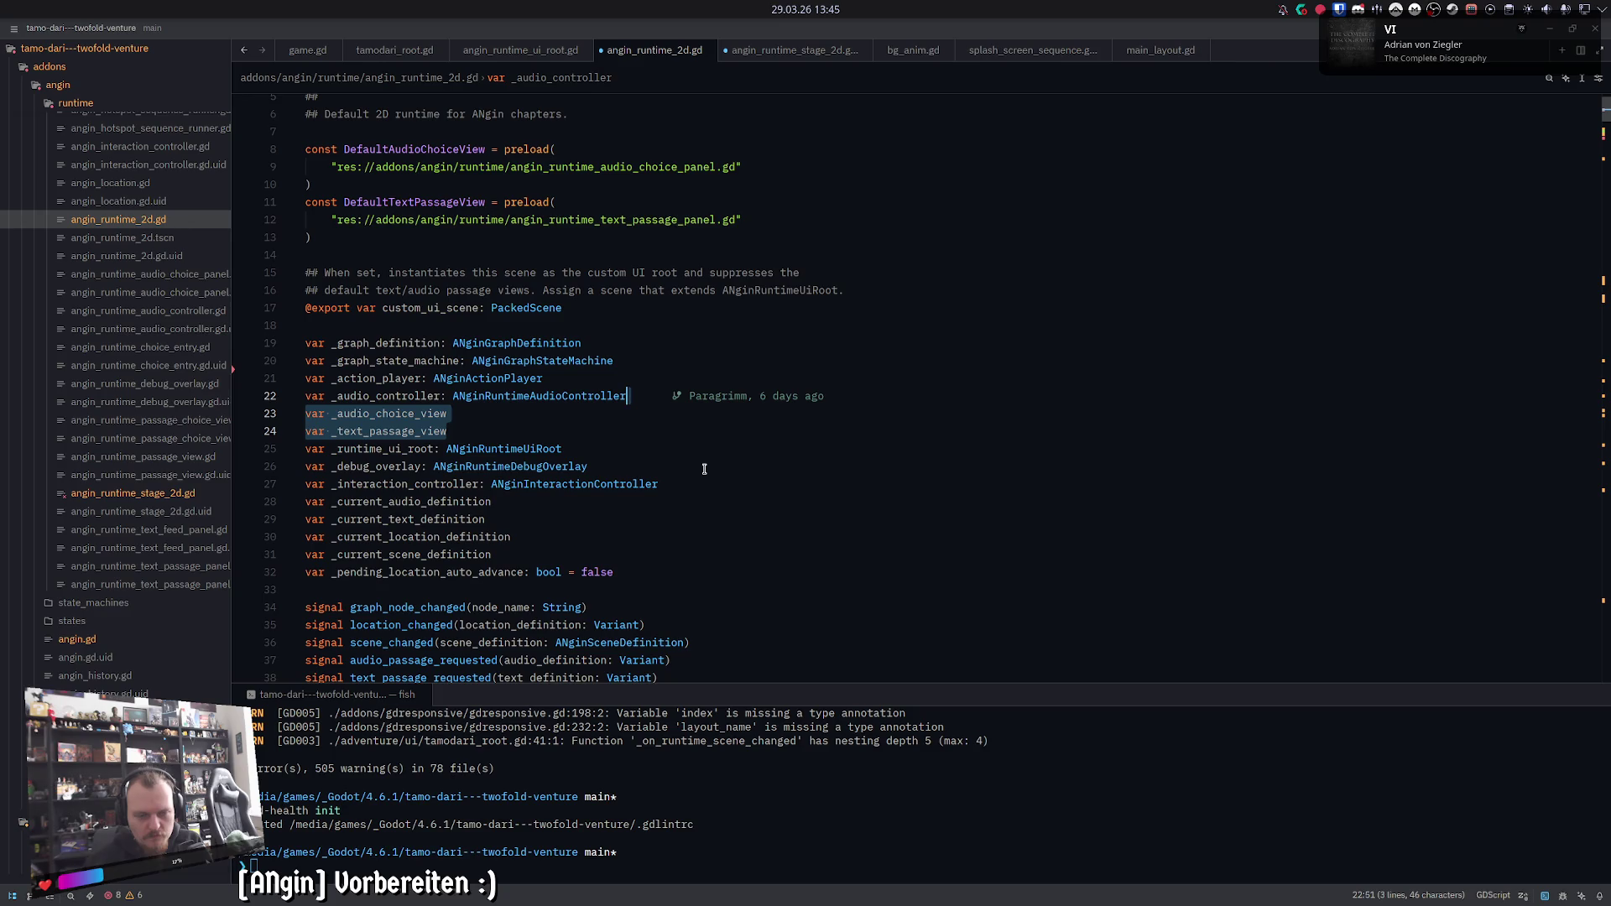
{"action": "key", "text": "BackSpace"}
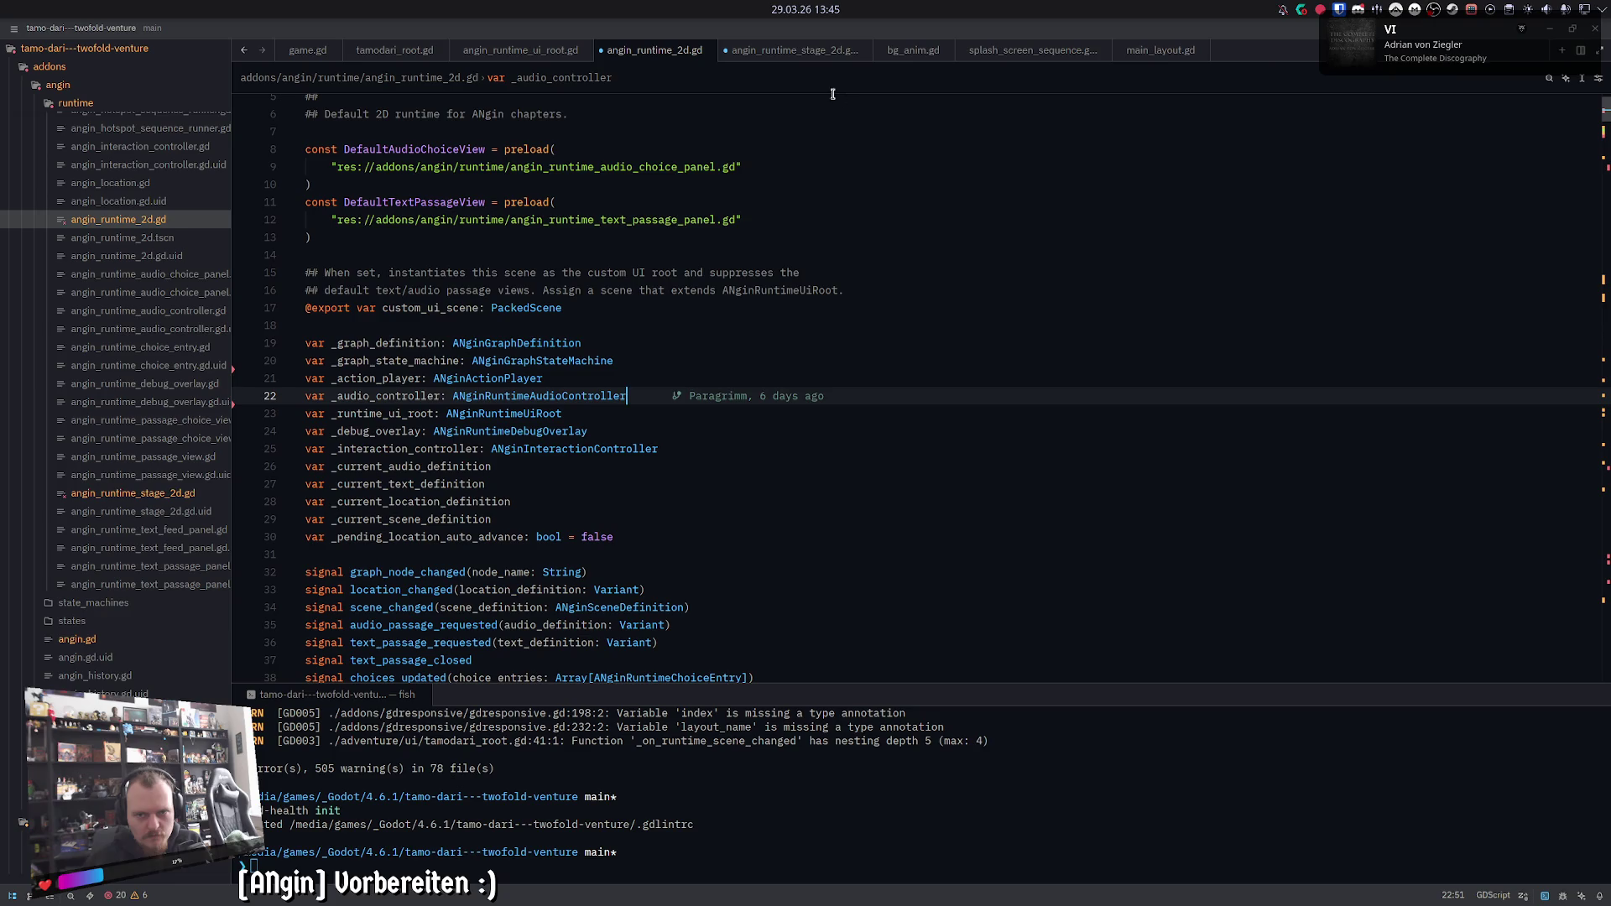
{"action": "key", "text": "ctrl+Tab"}
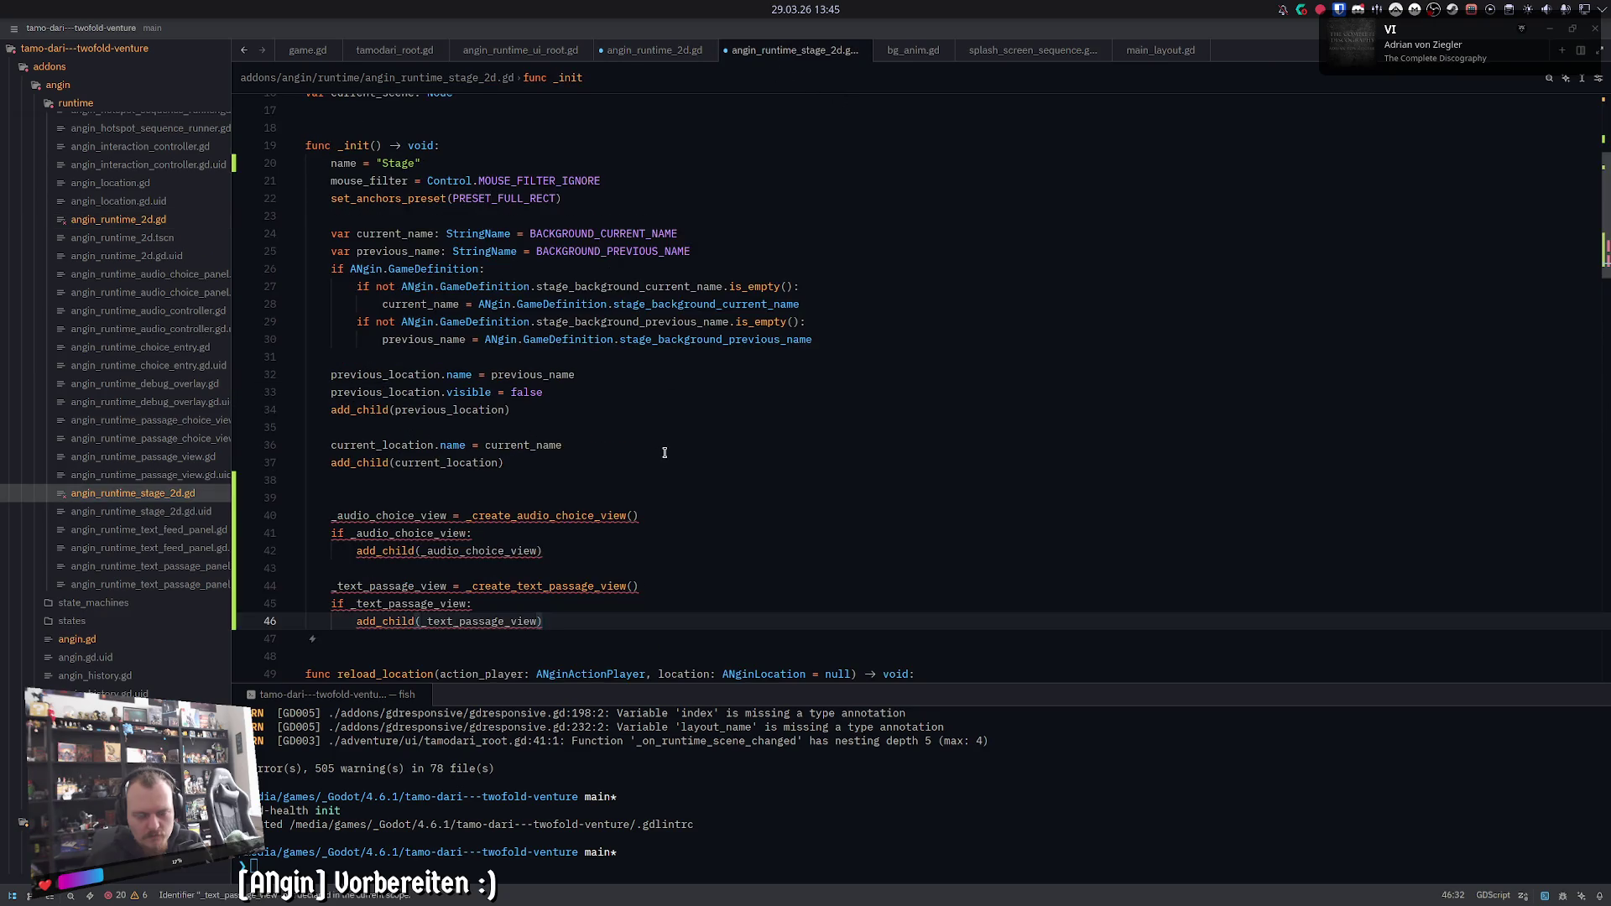
{"action": "scroll", "coordinate": [582, 578], "scroll_direction": "up", "scroll_amount": 5}
{"action": "left_click", "coordinate": [537, 296]}
{"action": "key", "text": "ctrl+v"}
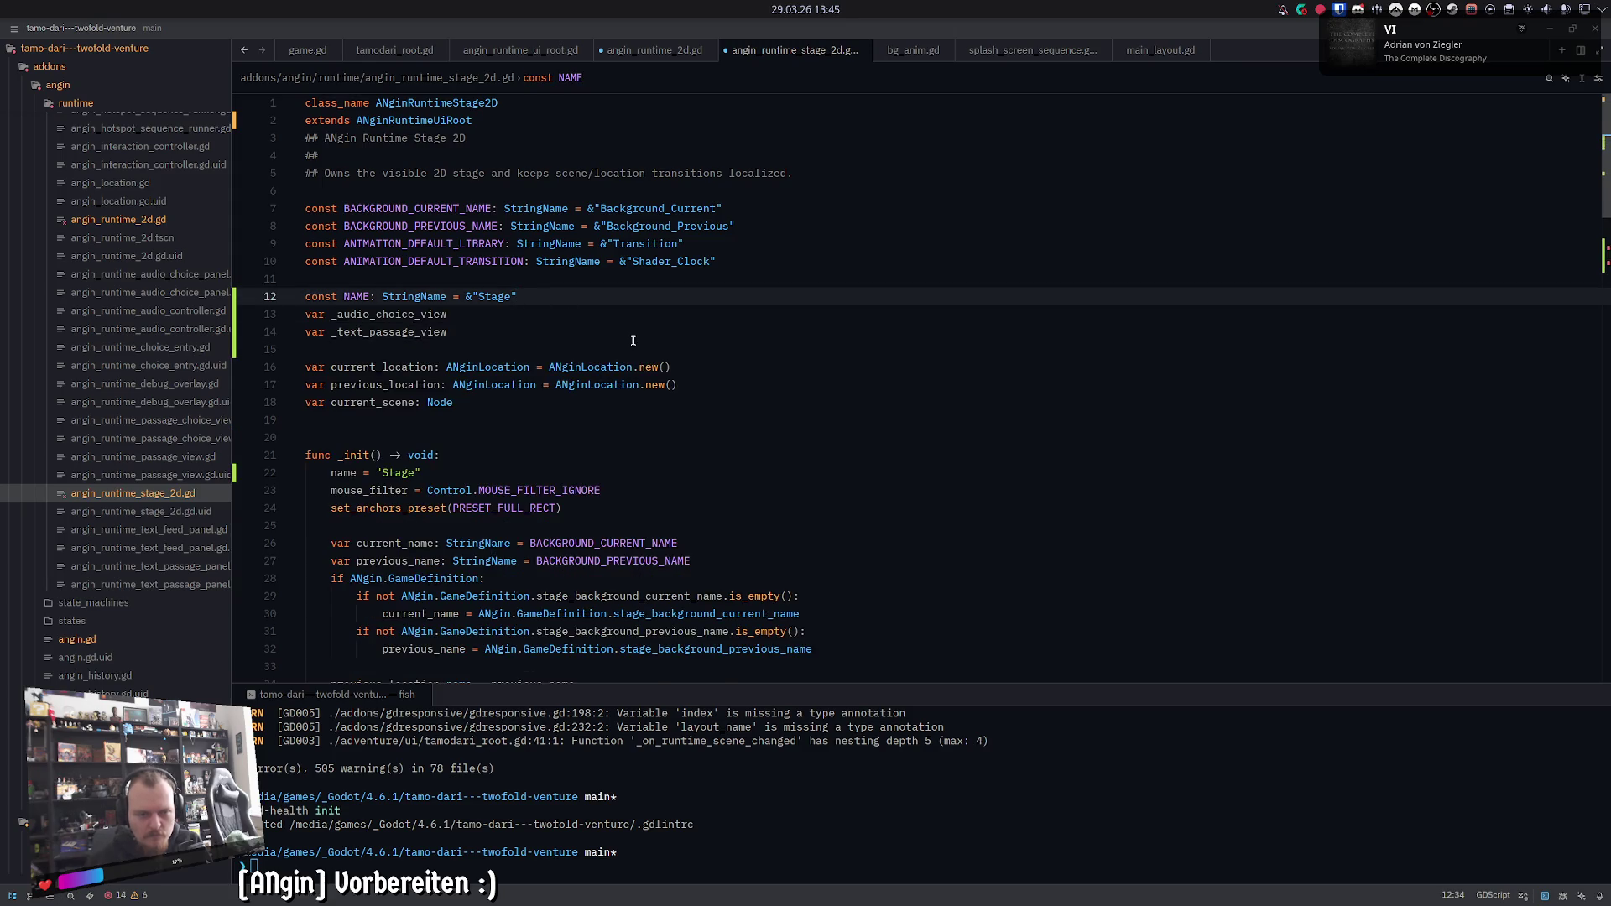
{"action": "key", "text": "Return"}
{"action": "left_click", "coordinate": [497, 335]}
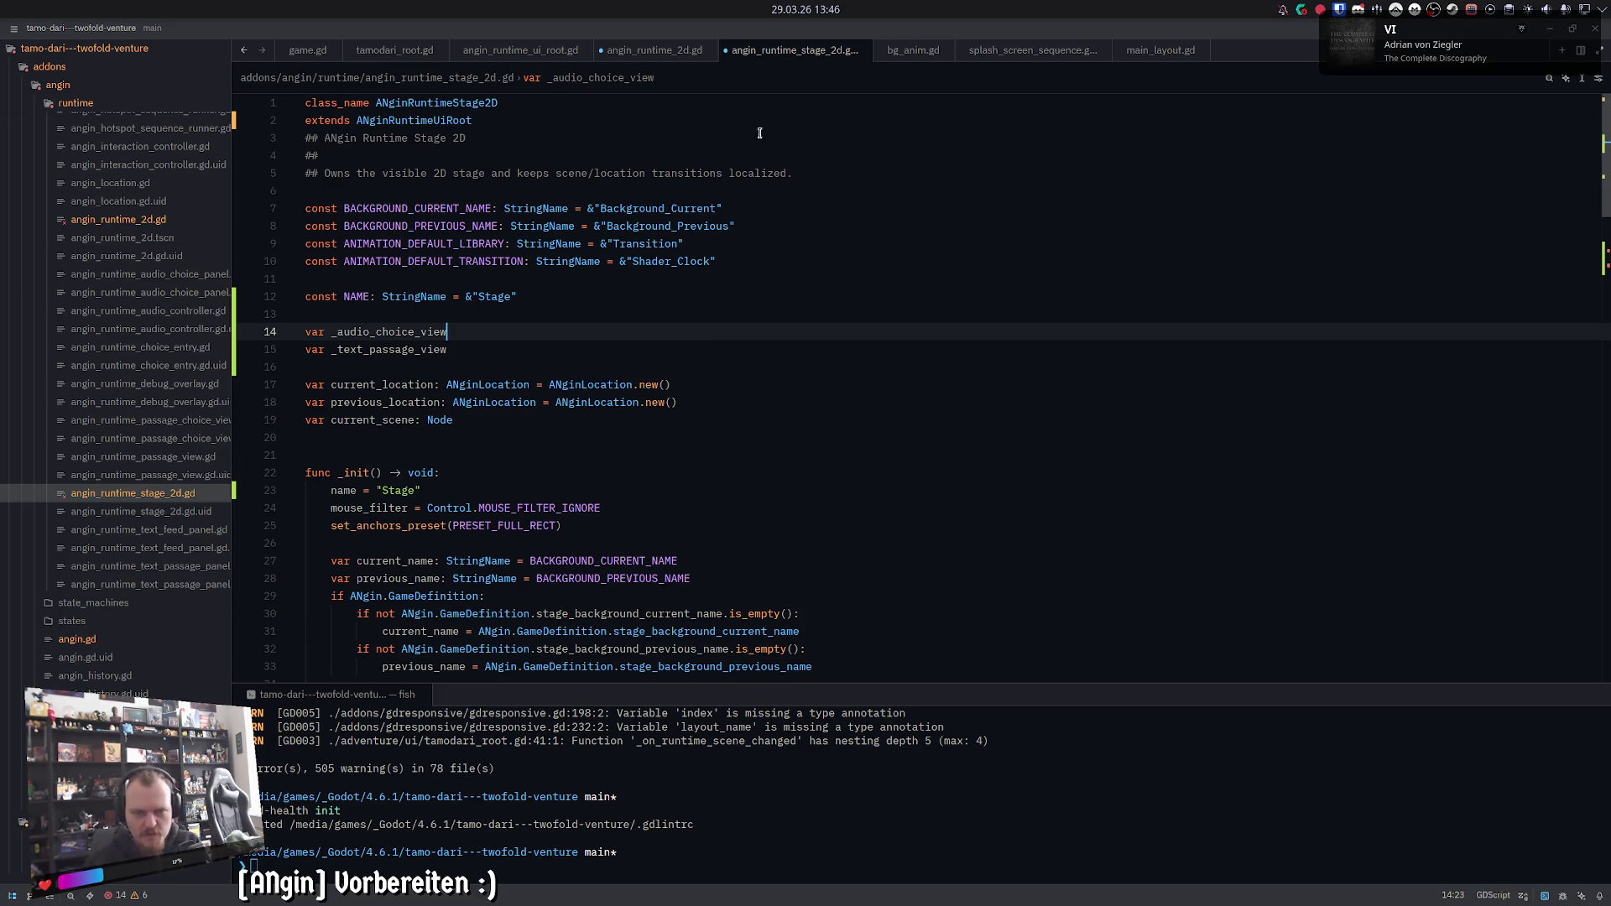
{"action": "left_click", "coordinate": [658, 50]}
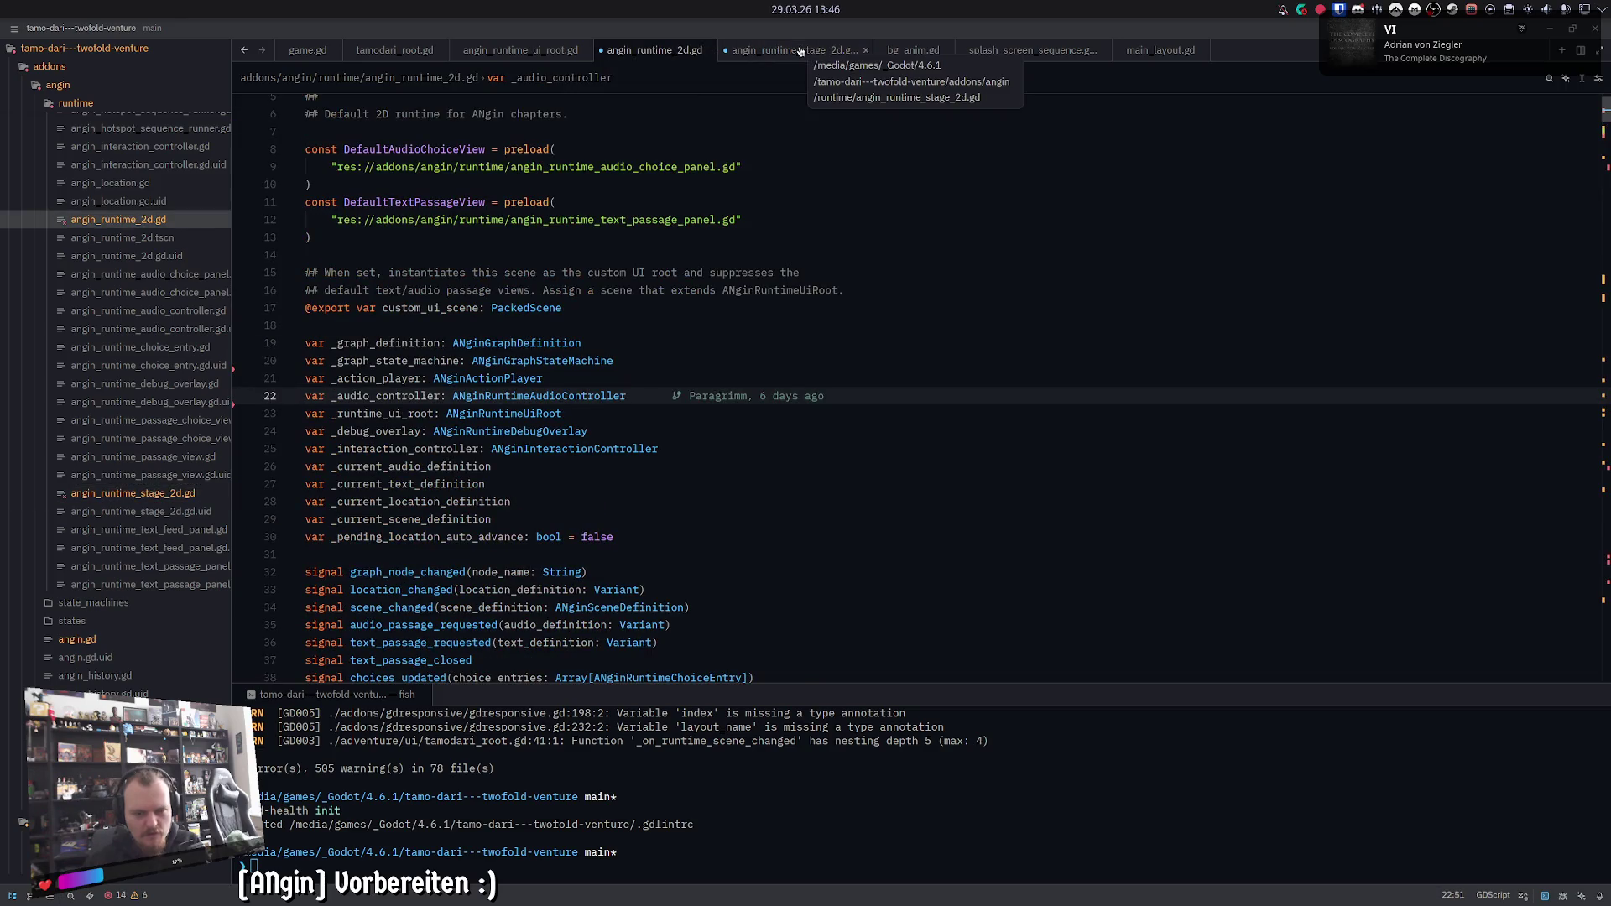
{"action": "left_click", "coordinate": [516, 467]}
{"action": "key", "text": "ctrl+Tab"}
{"action": "scroll", "coordinate": [623, 478], "scroll_direction": "down", "scroll_amount": 4}
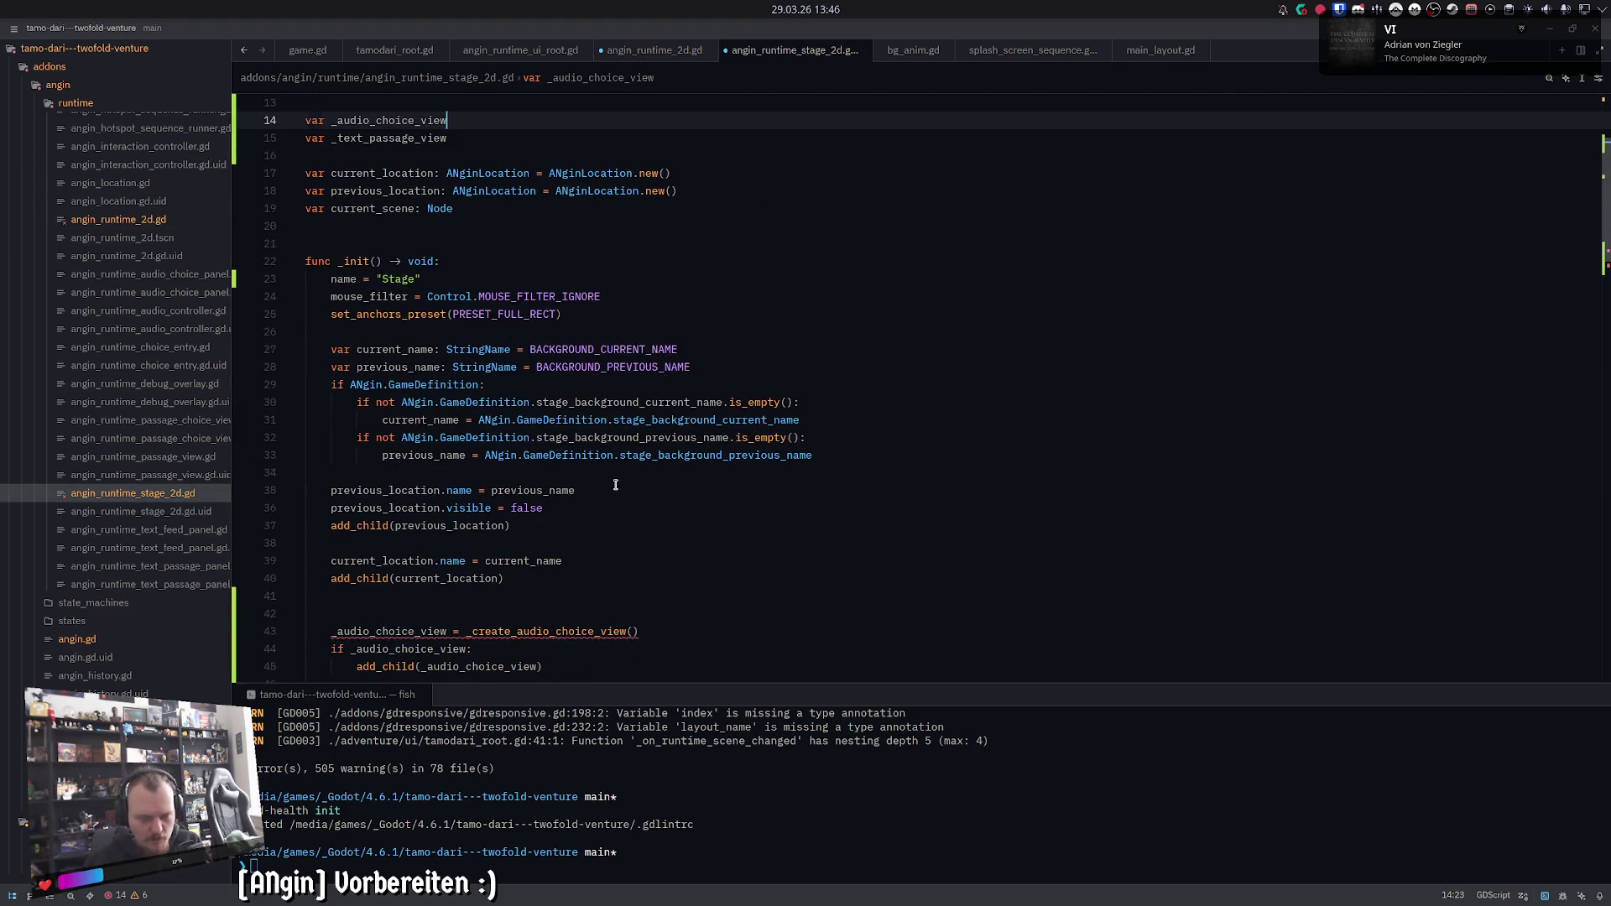
{"action": "scroll", "coordinate": [619, 482], "scroll_direction": "down", "scroll_amount": 3}
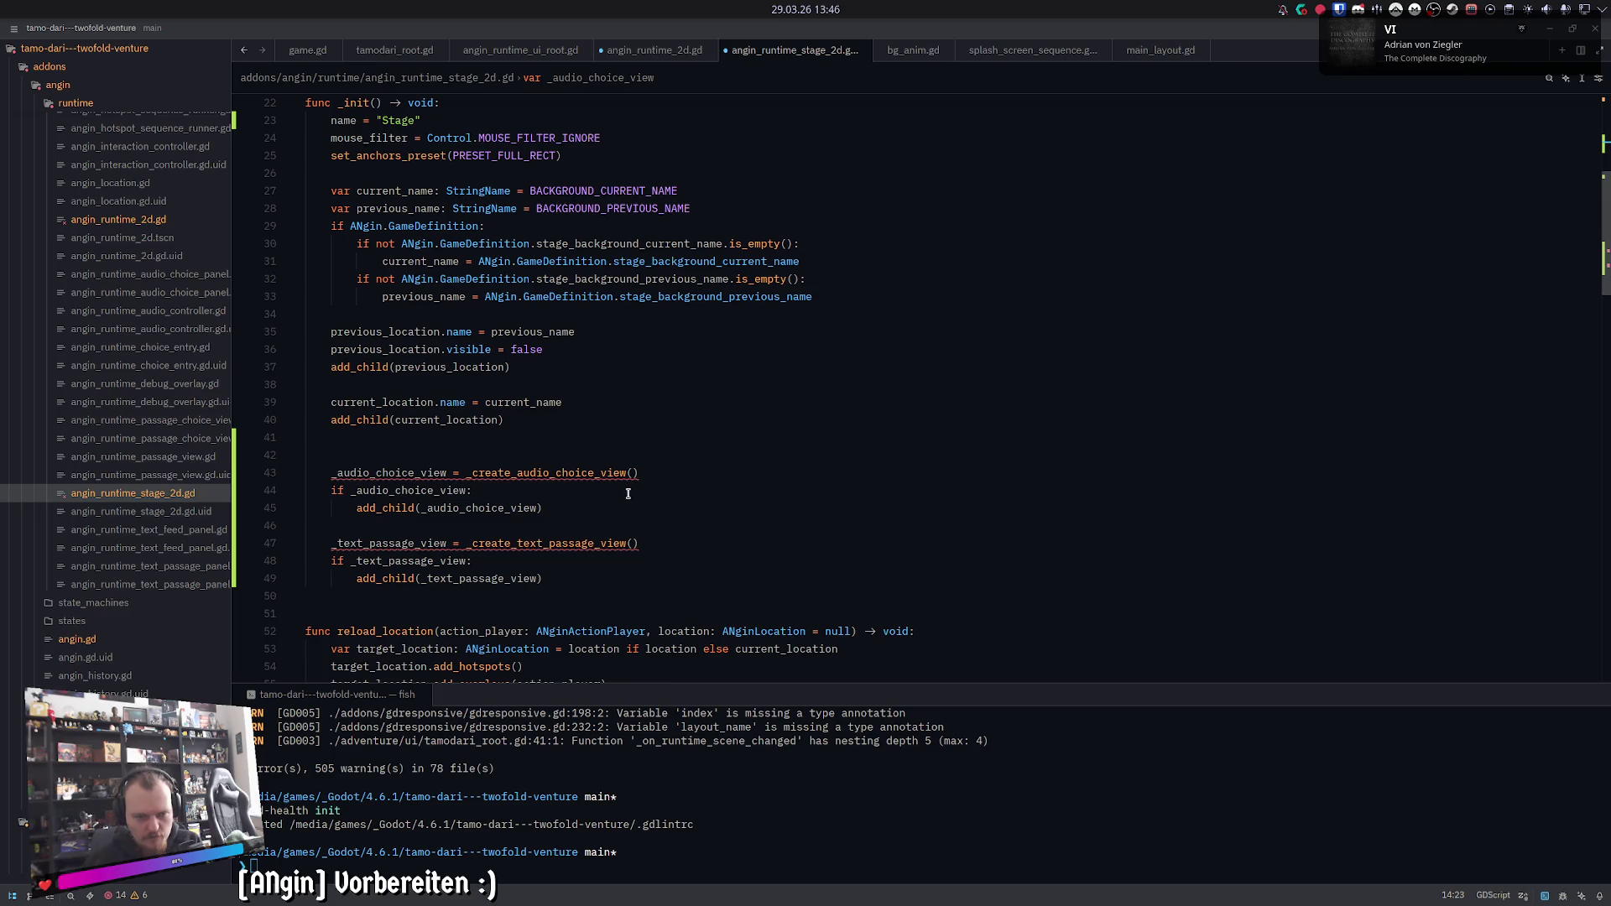
{"action": "scroll", "coordinate": [622, 495], "scroll_direction": "up", "scroll_amount": 6}
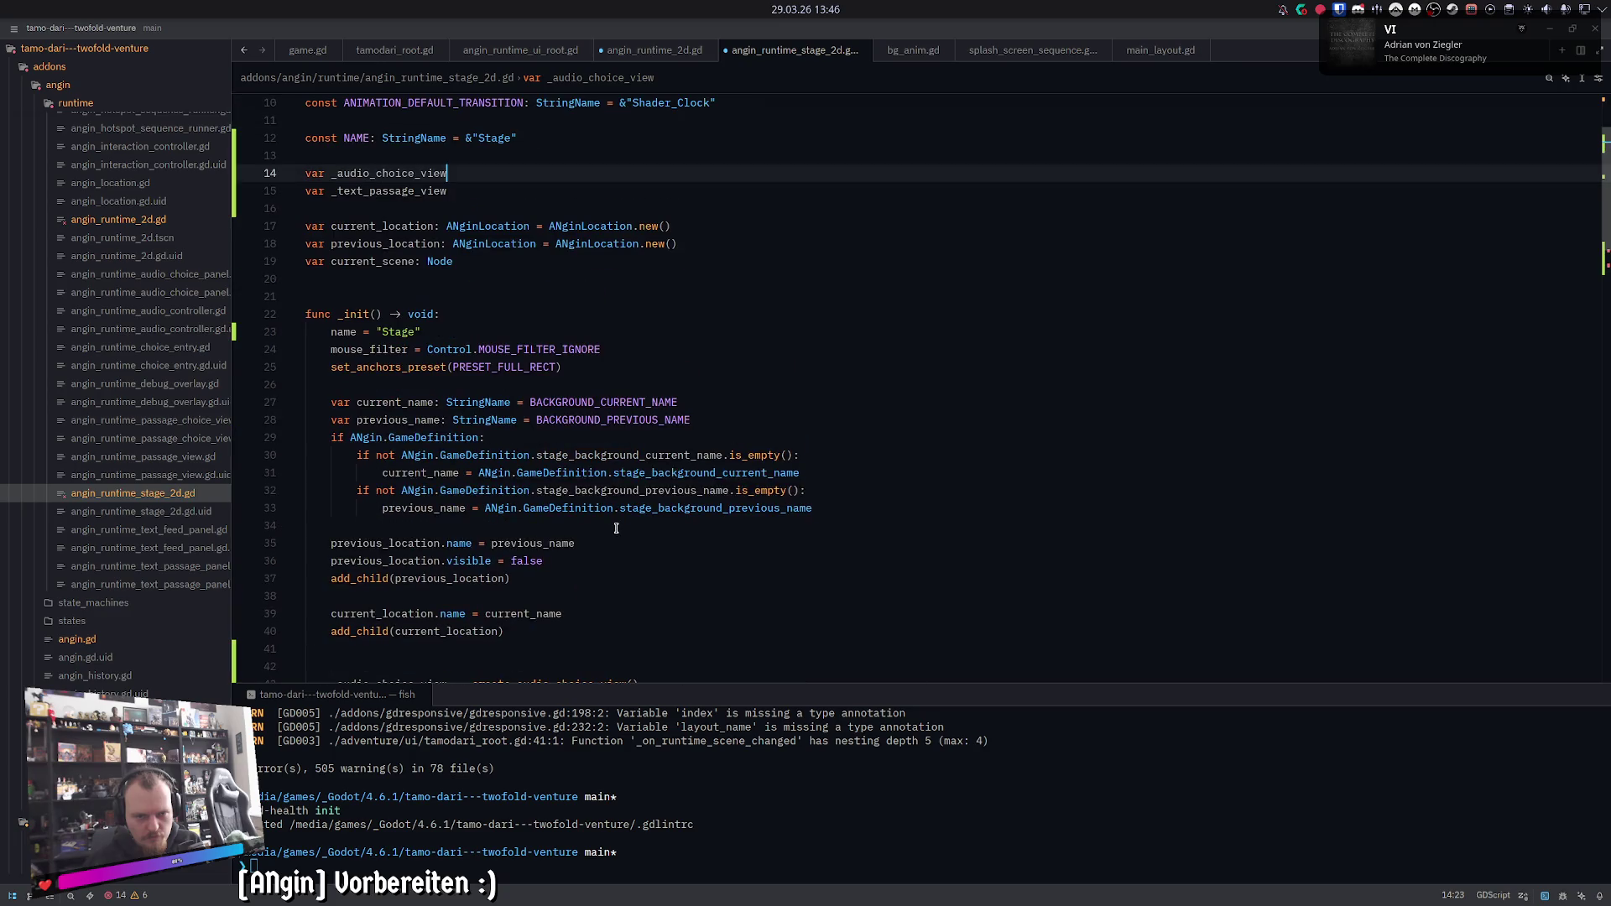
{"action": "scroll", "coordinate": [616, 529], "scroll_direction": "up", "scroll_amount": 1}
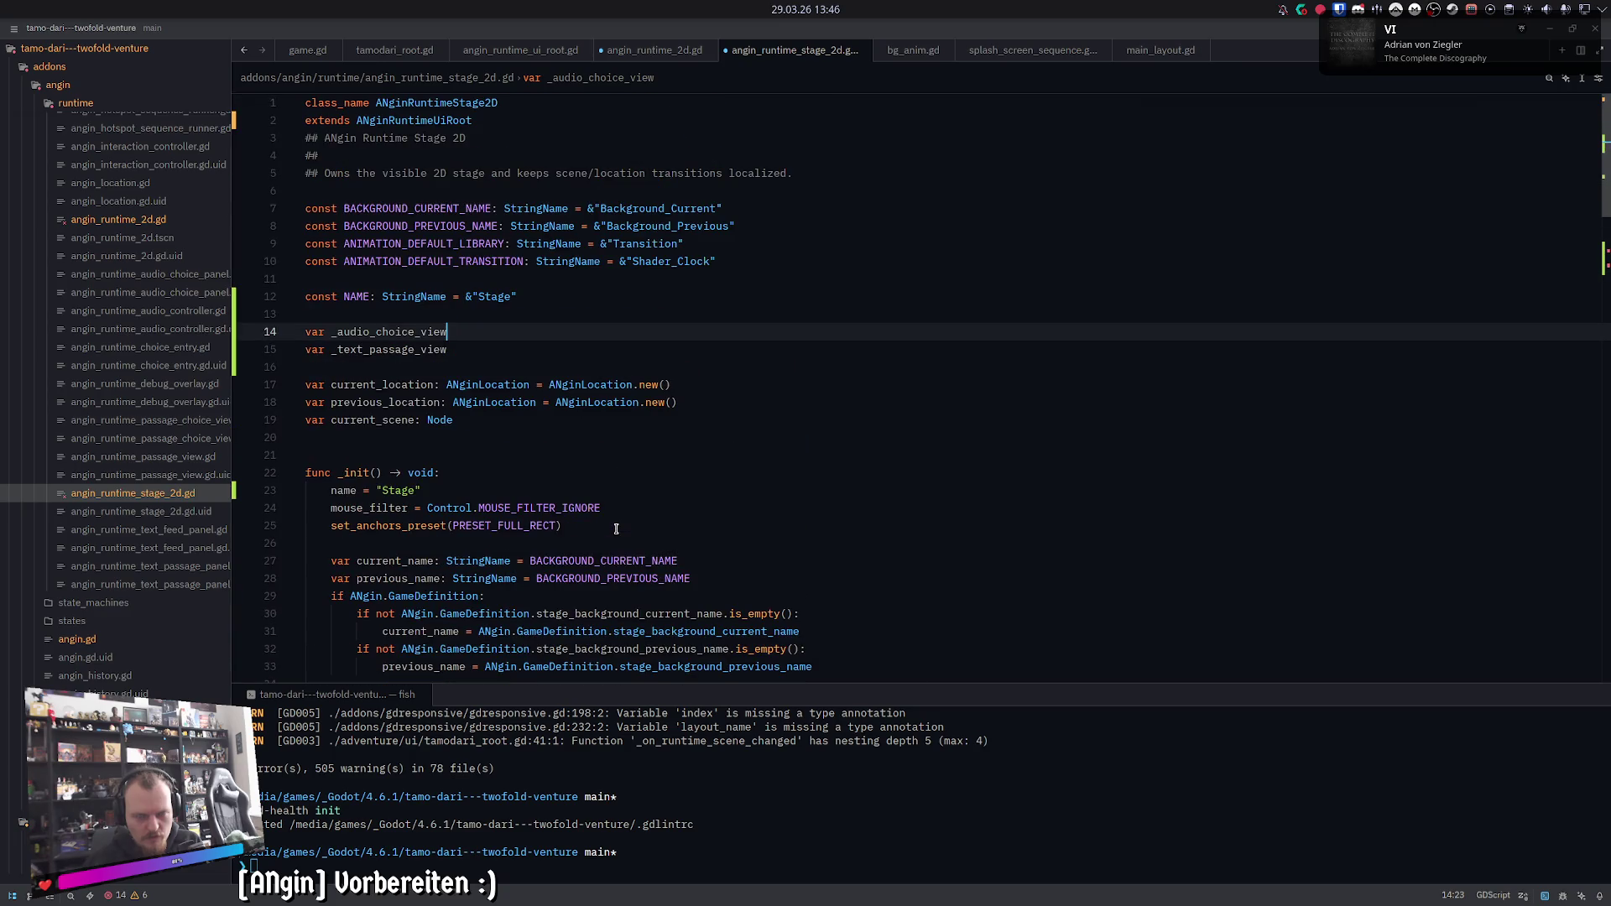
{"action": "double_click", "coordinate": [438, 210]}
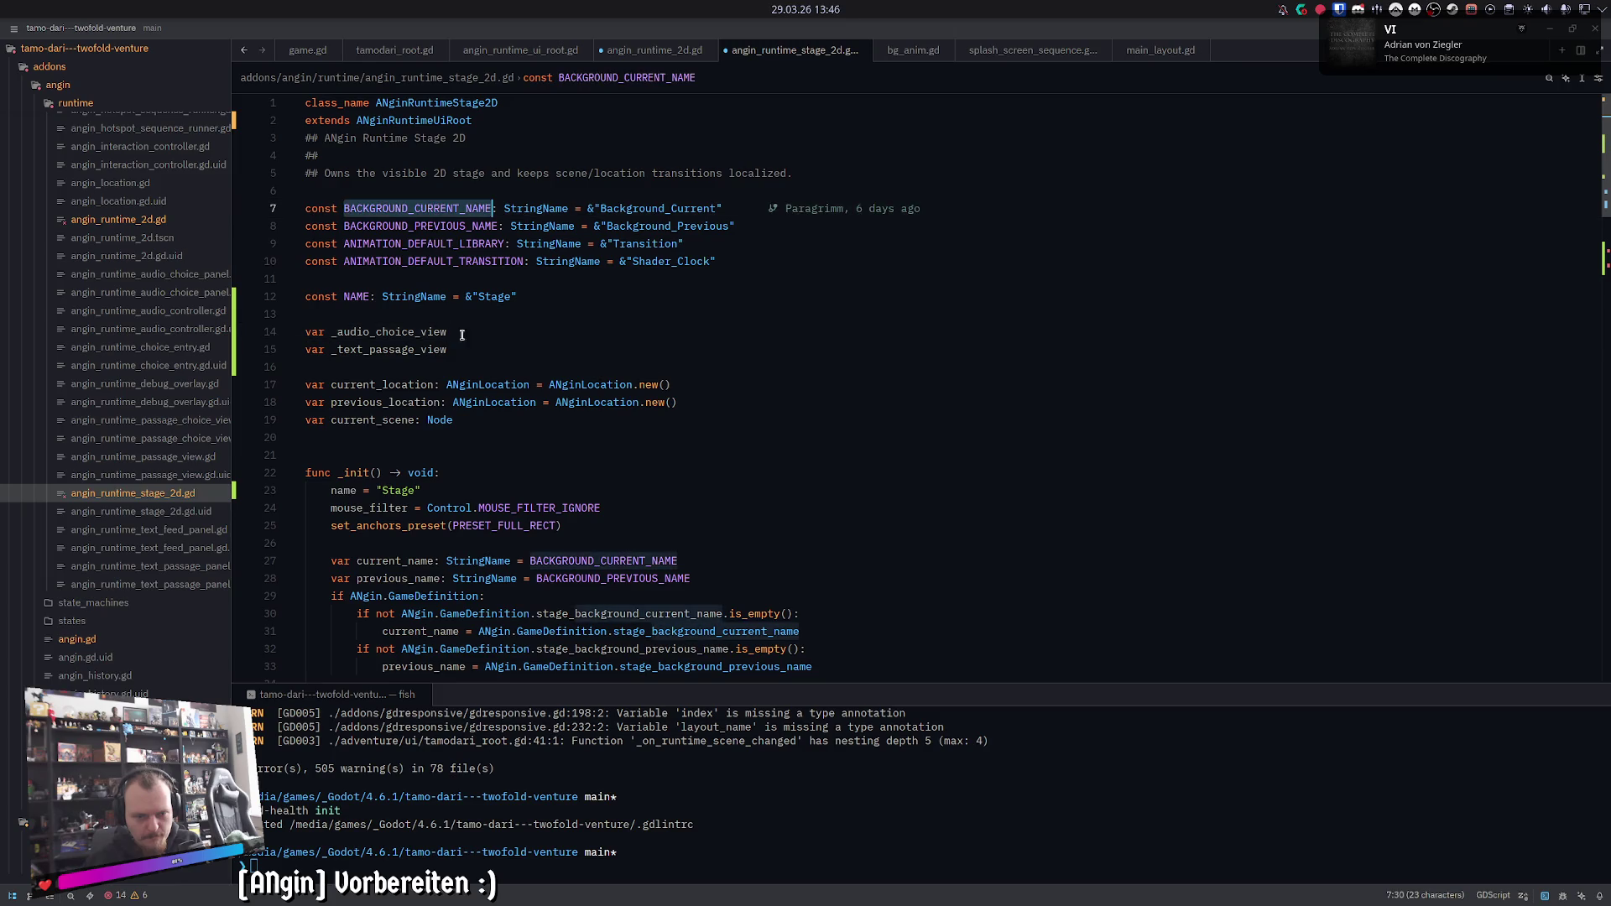
{"action": "scroll", "coordinate": [592, 549], "scroll_direction": "down", "scroll_amount": 4}
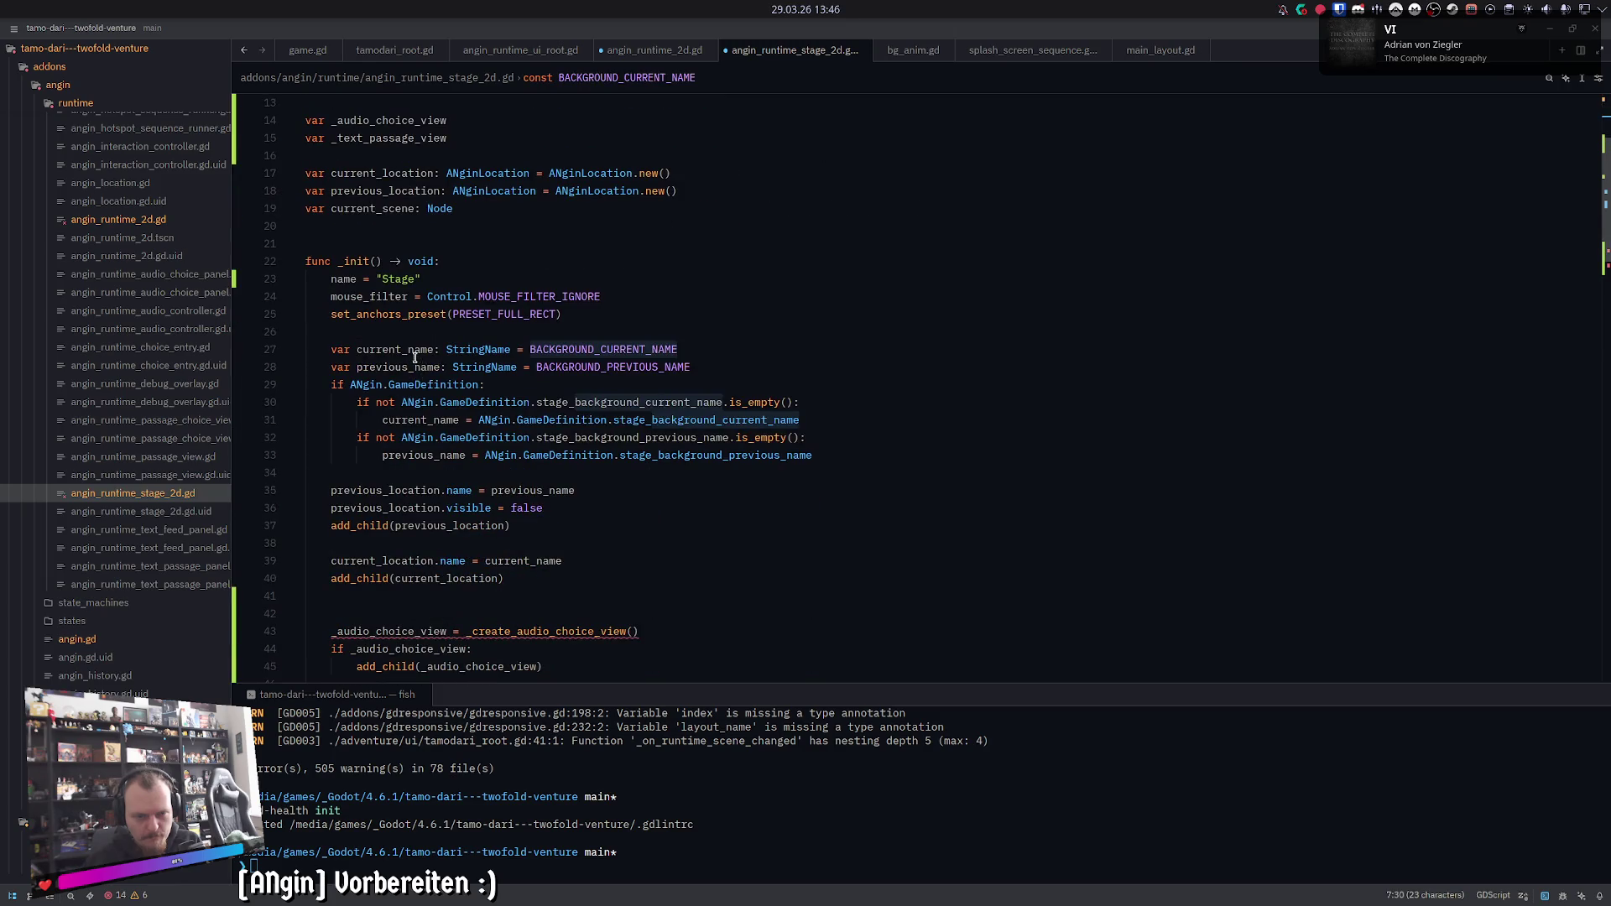
{"action": "scroll", "coordinate": [633, 542], "scroll_direction": "down", "scroll_amount": 2}
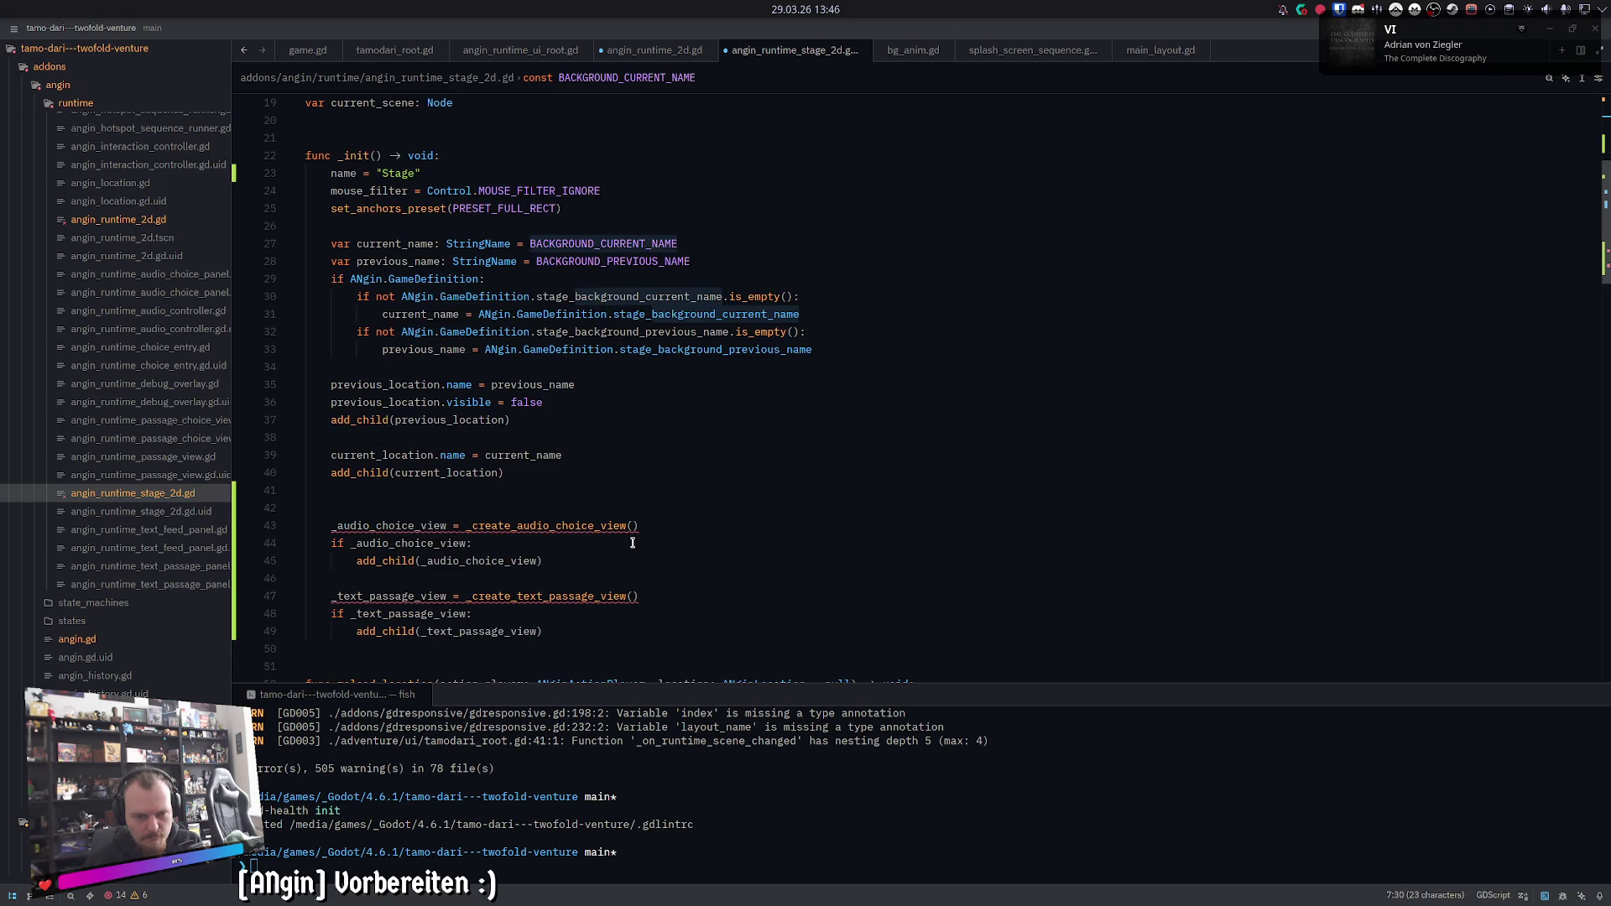
{"action": "left_click", "coordinate": [440, 402]}
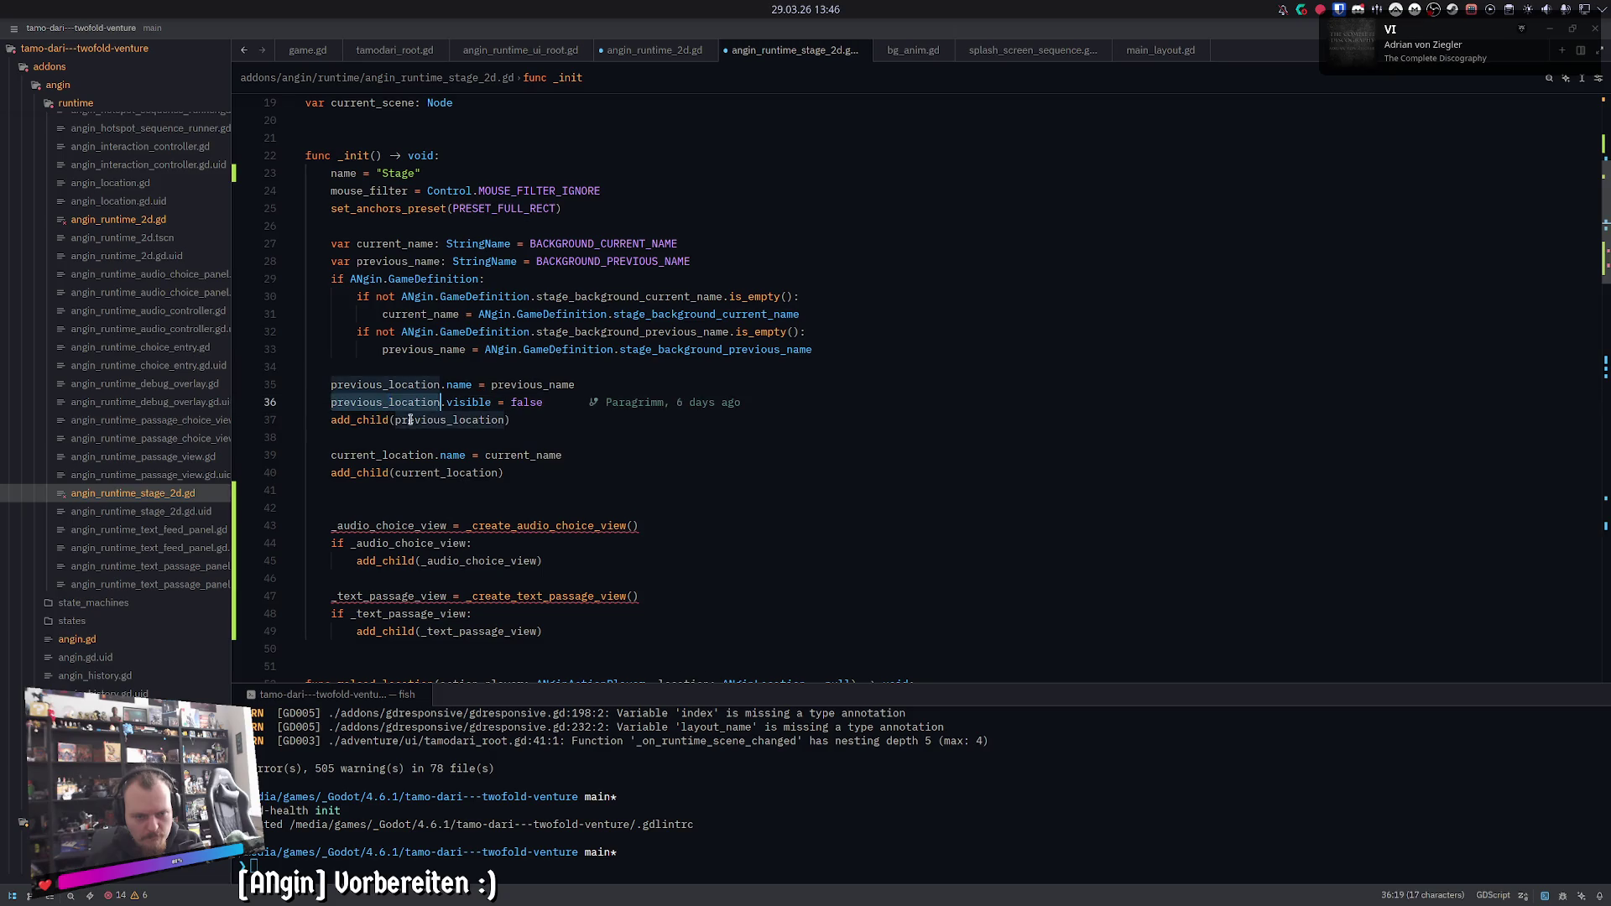
{"action": "scroll", "coordinate": [596, 485], "scroll_direction": "up", "scroll_amount": 6}
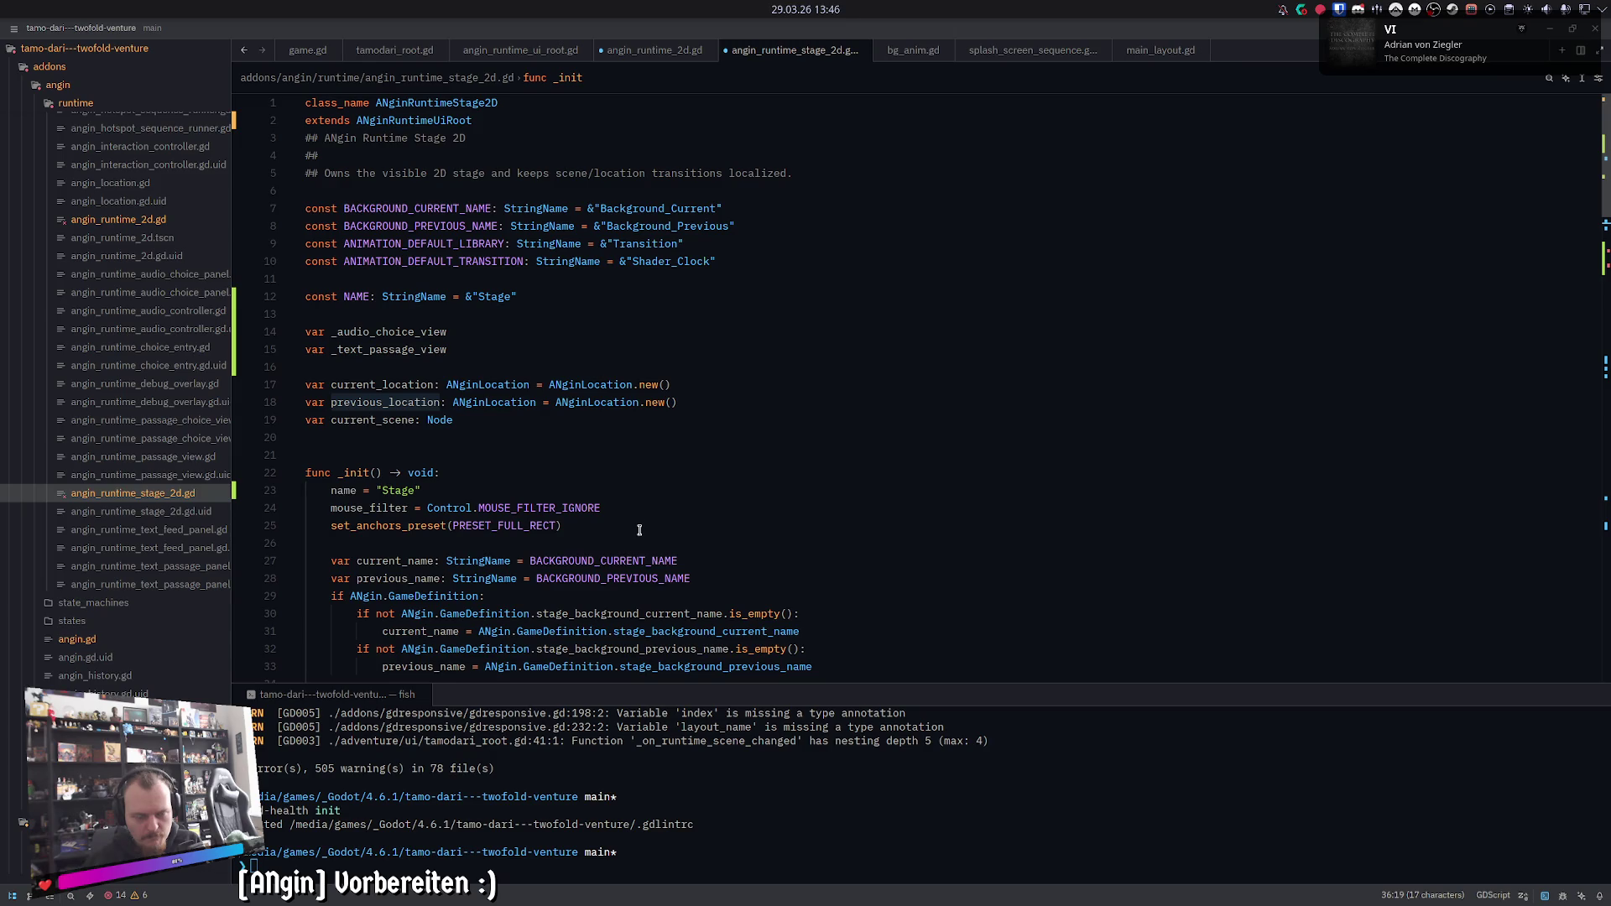
{"action": "left_click", "coordinate": [494, 335]}
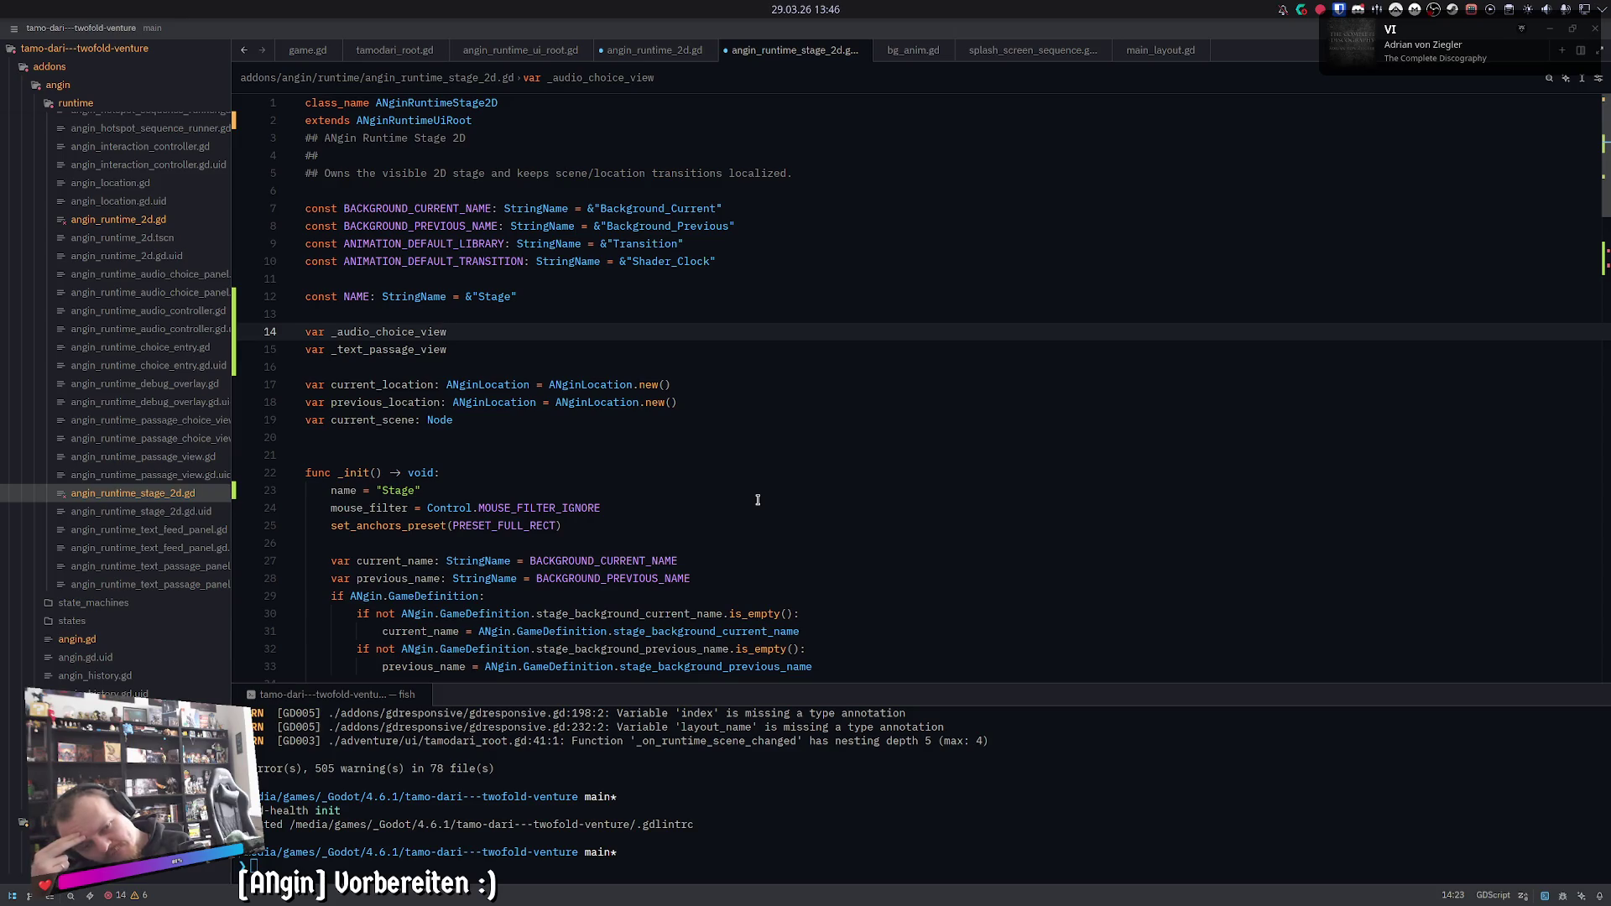
{"action": "key", "text": "Home"}
{"action": "type", "text": "@export"}
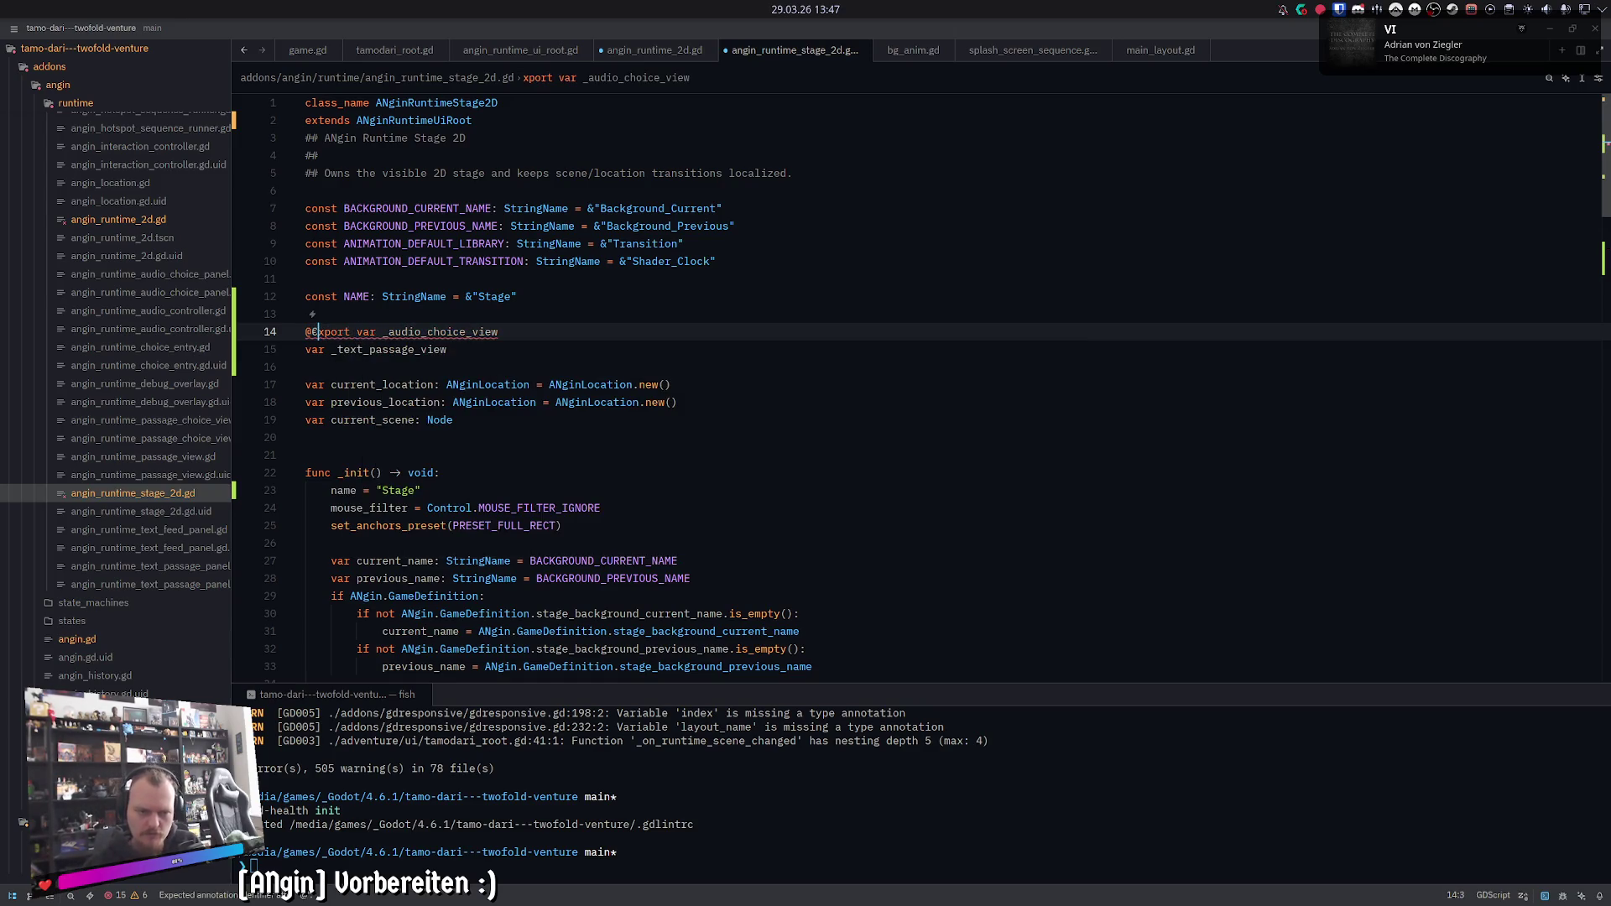
{"action": "key", "text": "End"}
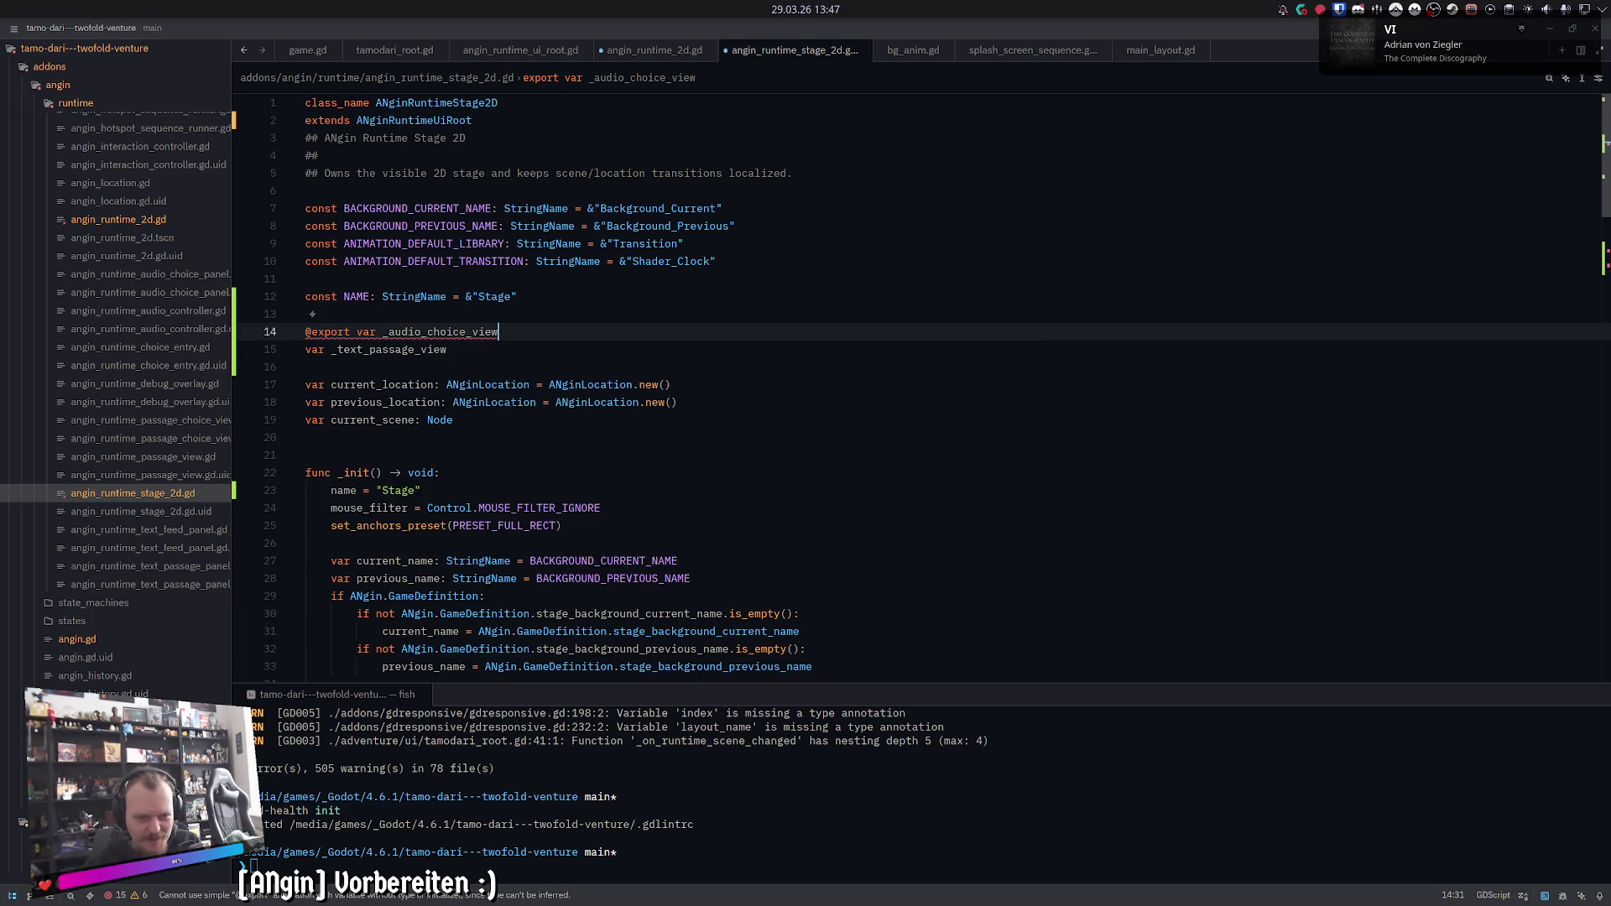
{"action": "key", "text": "Down"}
{"action": "key", "text": "Home"}
{"action": "type", "text": "@export"}
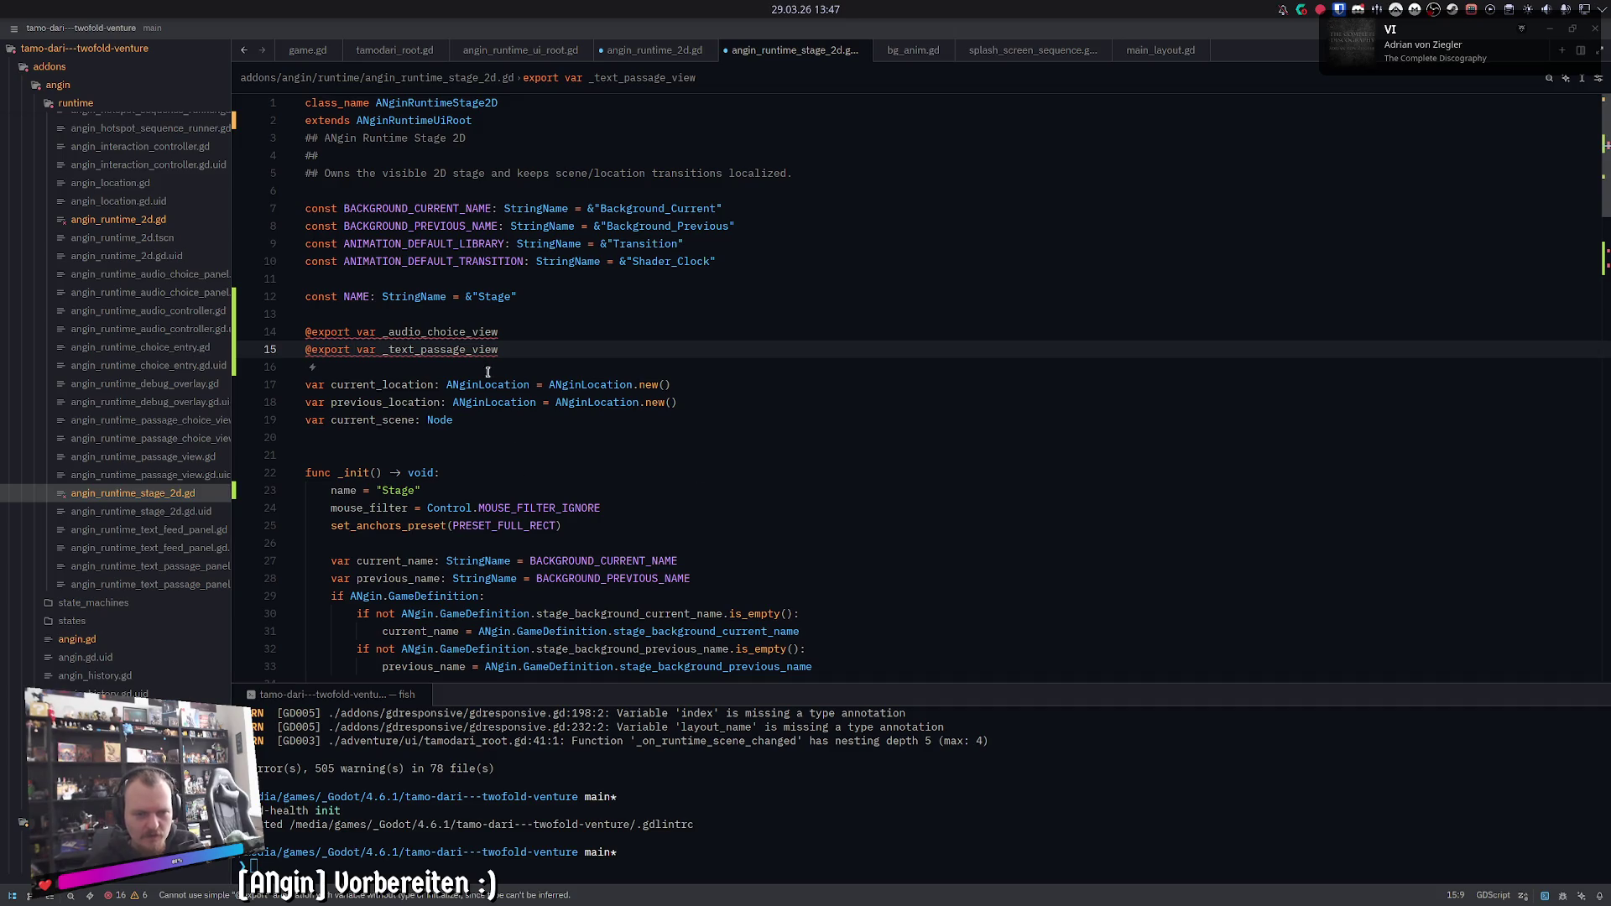
Add ': Control' type hints to the two exported view variables
{"action": "mouse_move", "coordinate": [469, 333]}
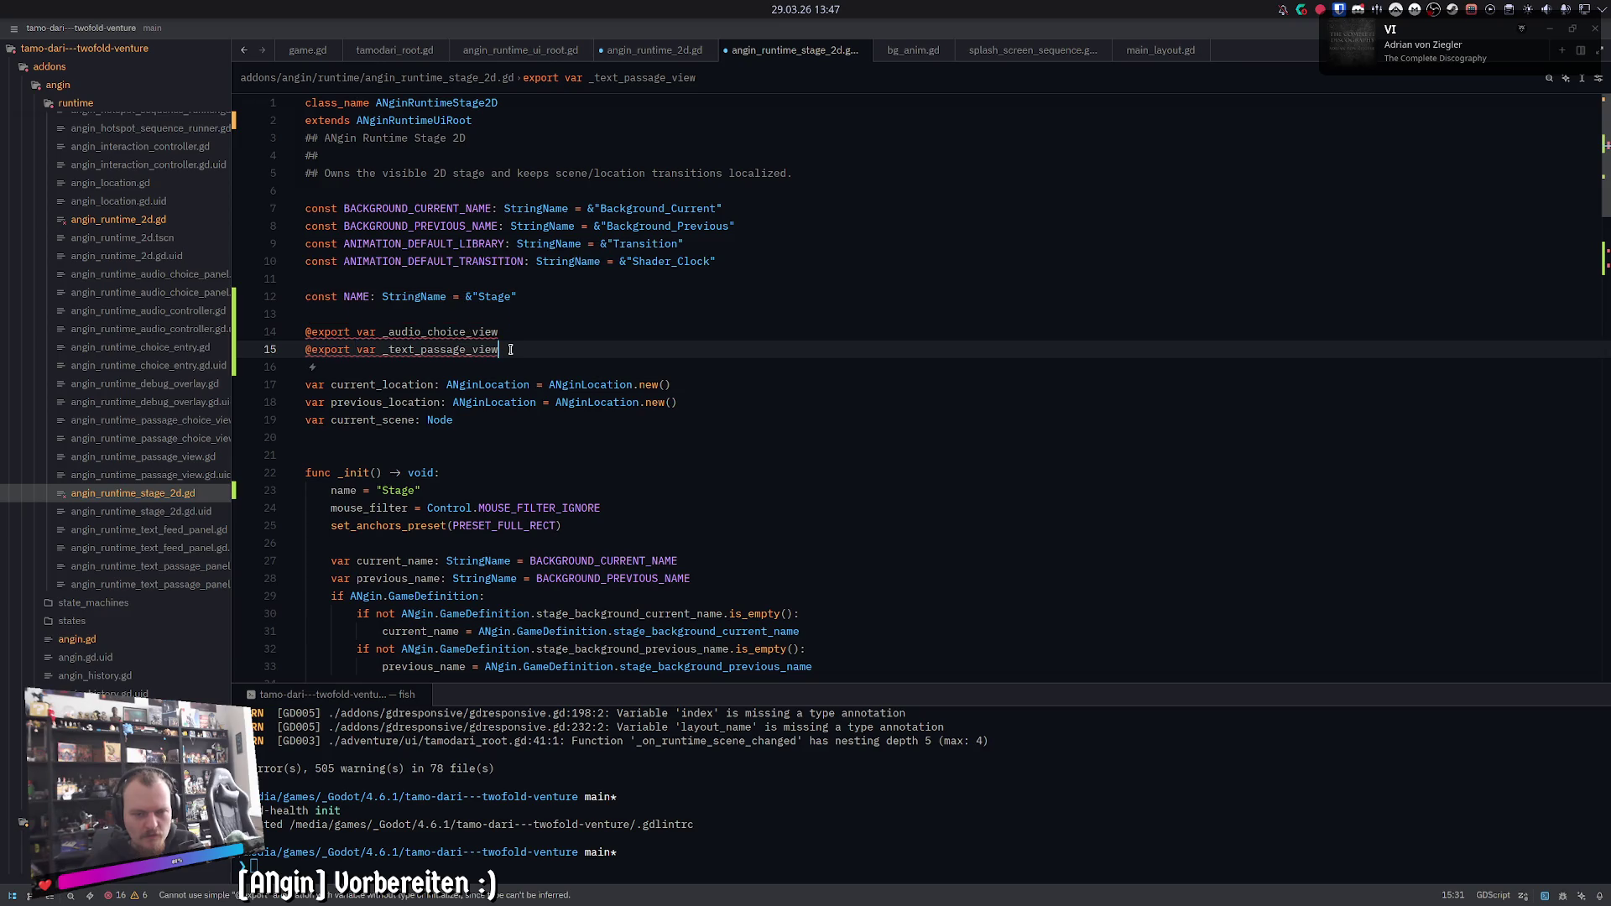
{"action": "left_click", "coordinate": [514, 335]}
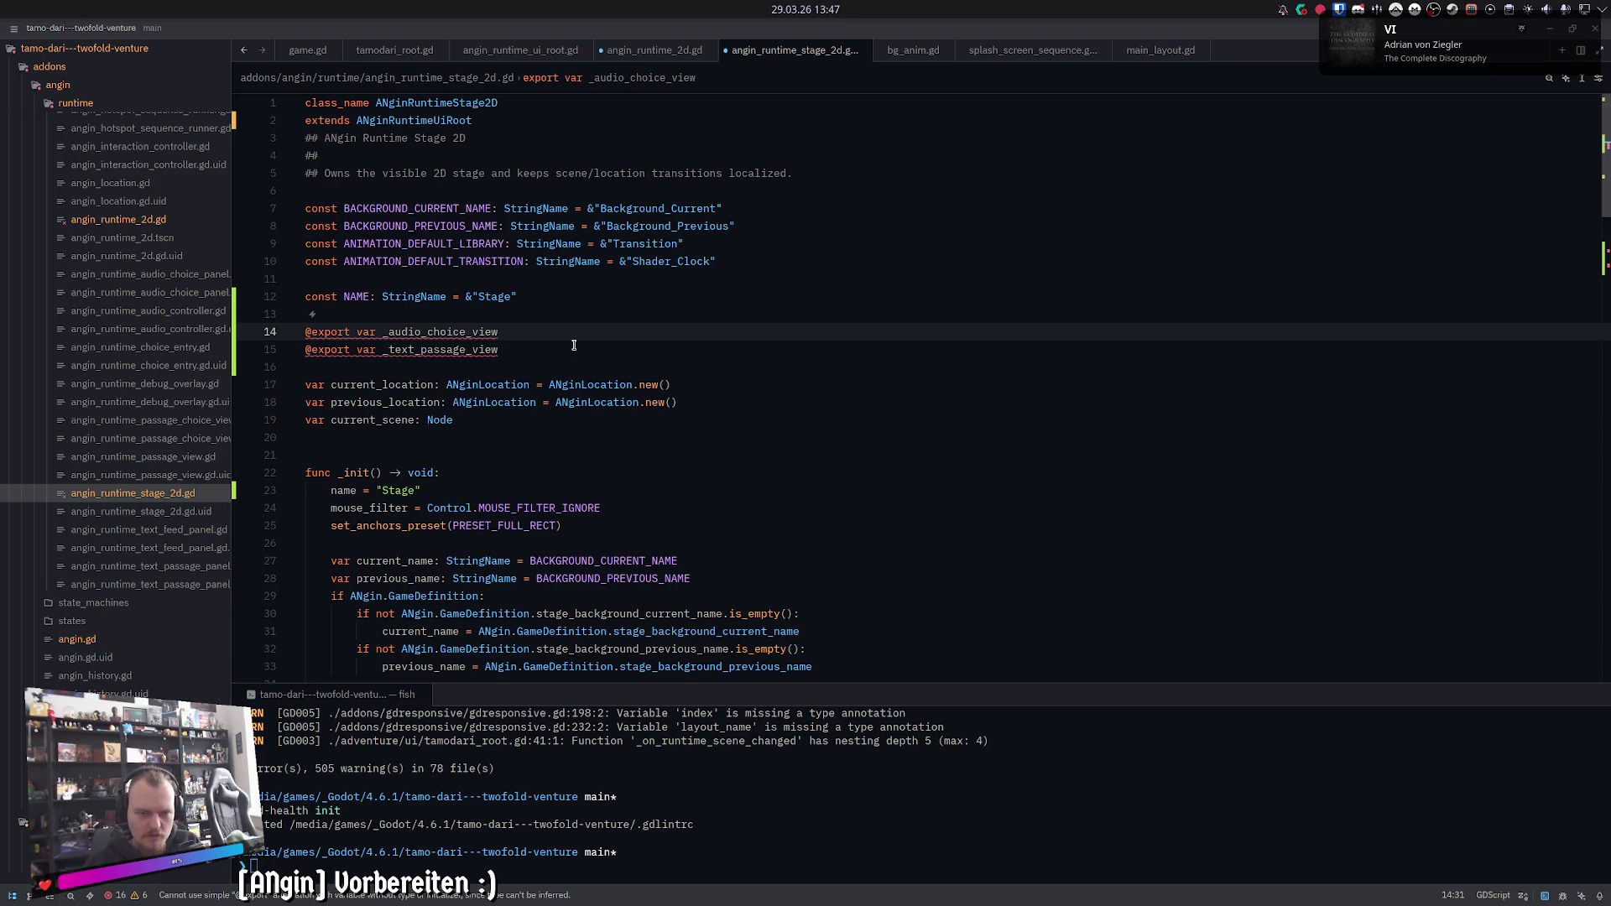
{"action": "type", "text": ": Control"}
{"action": "key", "text": "Return"}
{"action": "left_click", "coordinate": [499, 349]}
{"action": "type", "text": ": Control"}
{"action": "key", "text": "Escape"}
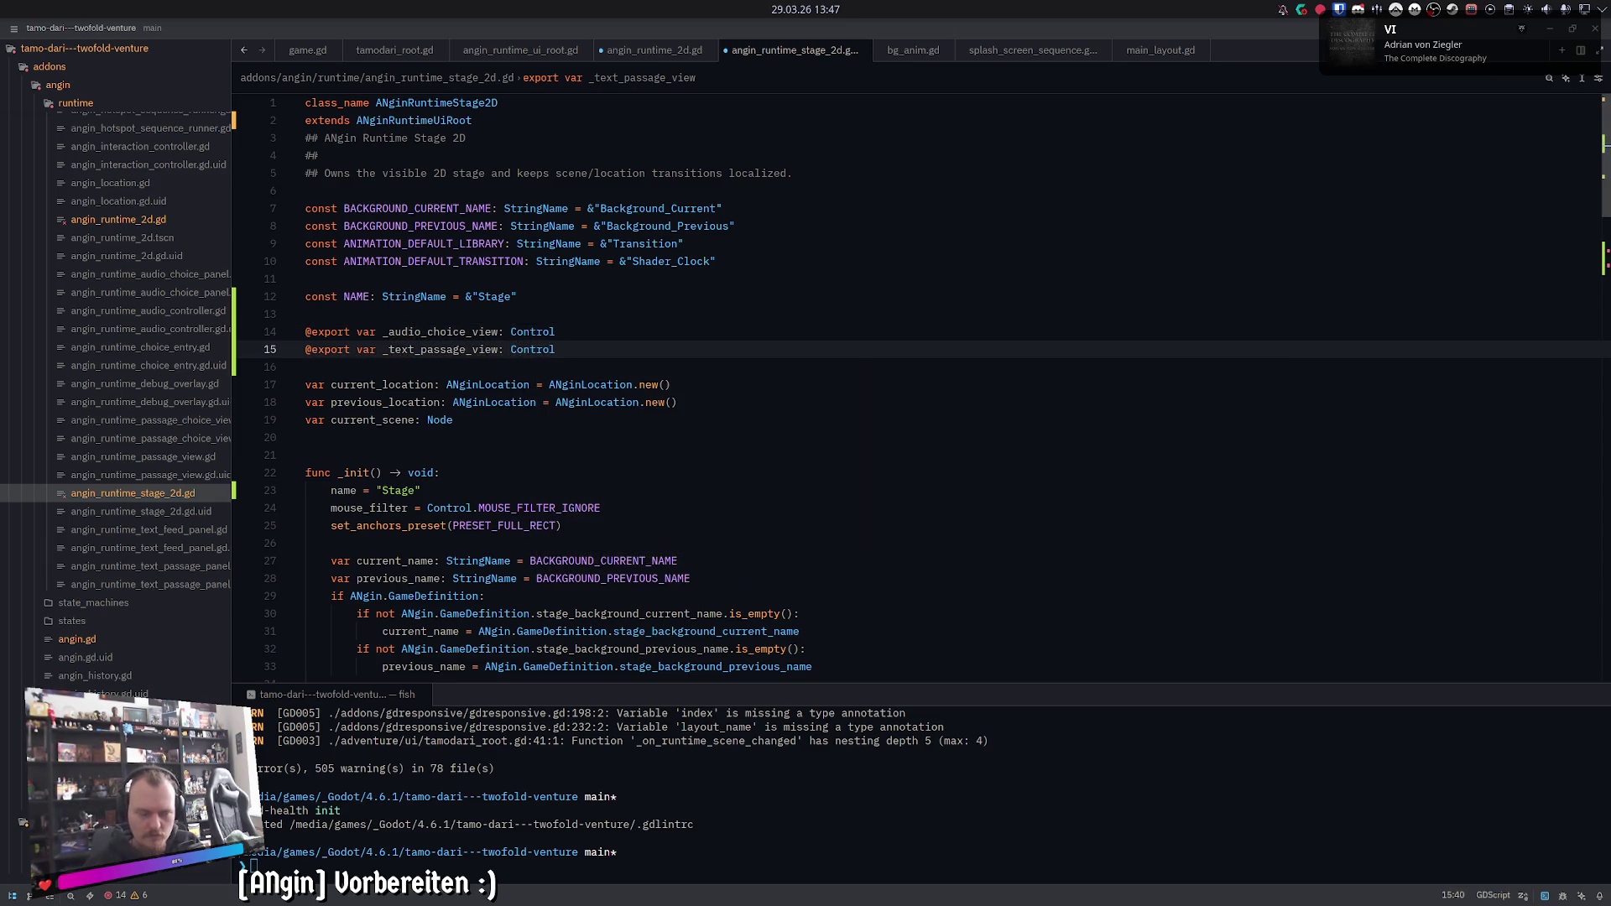
{"action": "scroll", "coordinate": [570, 389], "scroll_direction": "down", "scroll_amount": 5}
{"action": "scroll", "coordinate": [569, 388], "scroll_direction": "down", "scroll_amount": 4}
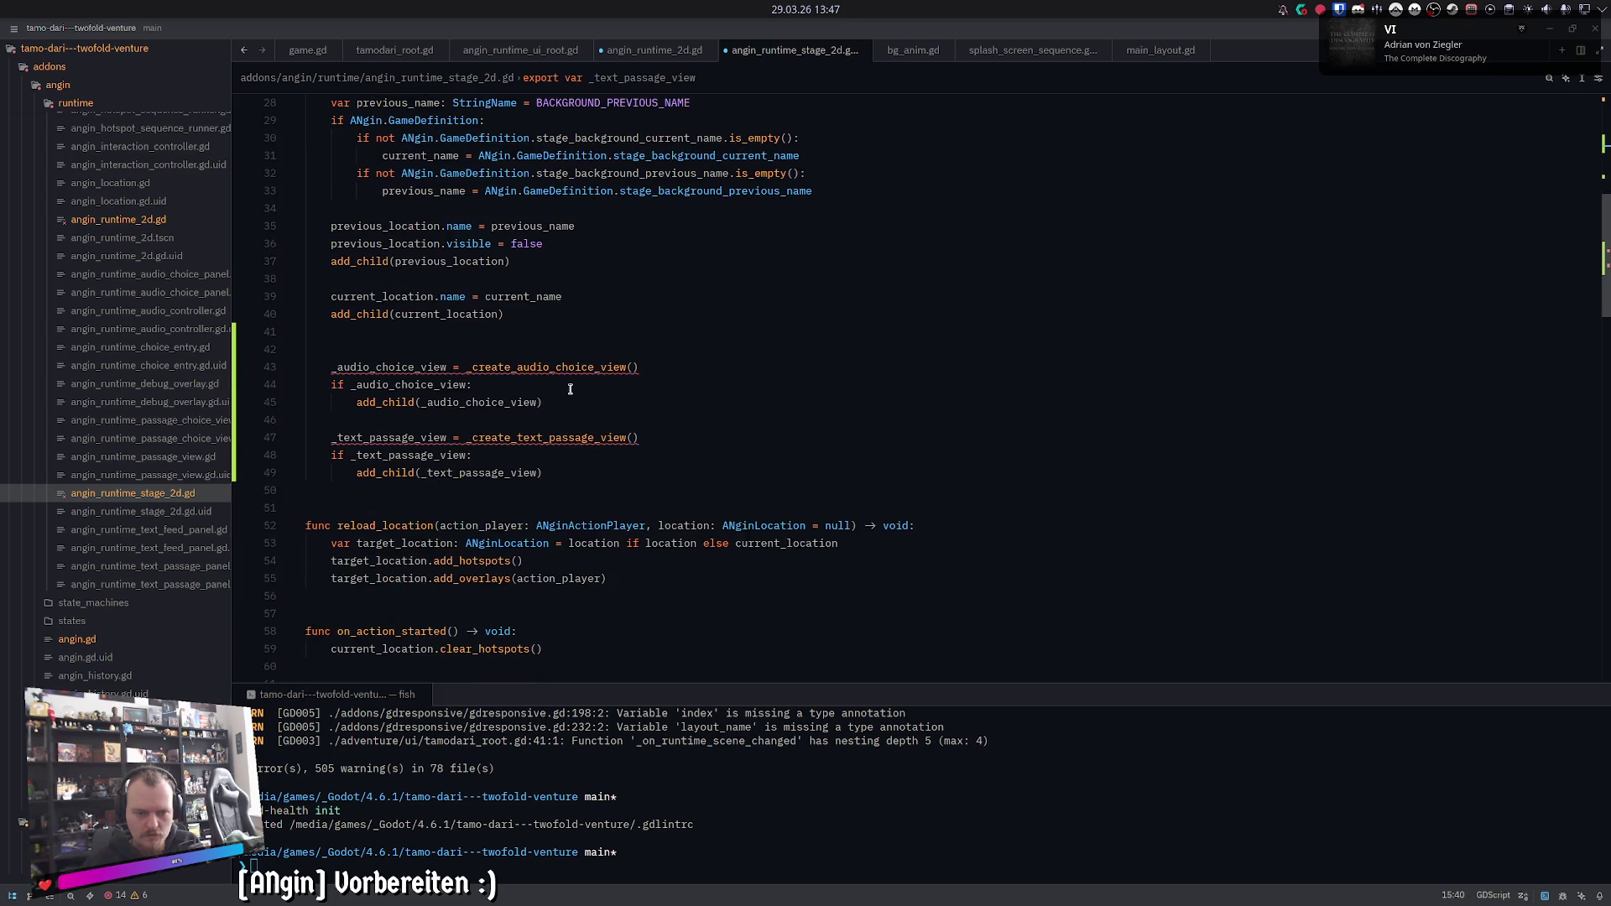
{"action": "scroll", "coordinate": [746, 434], "scroll_direction": "up", "scroll_amount": 9}
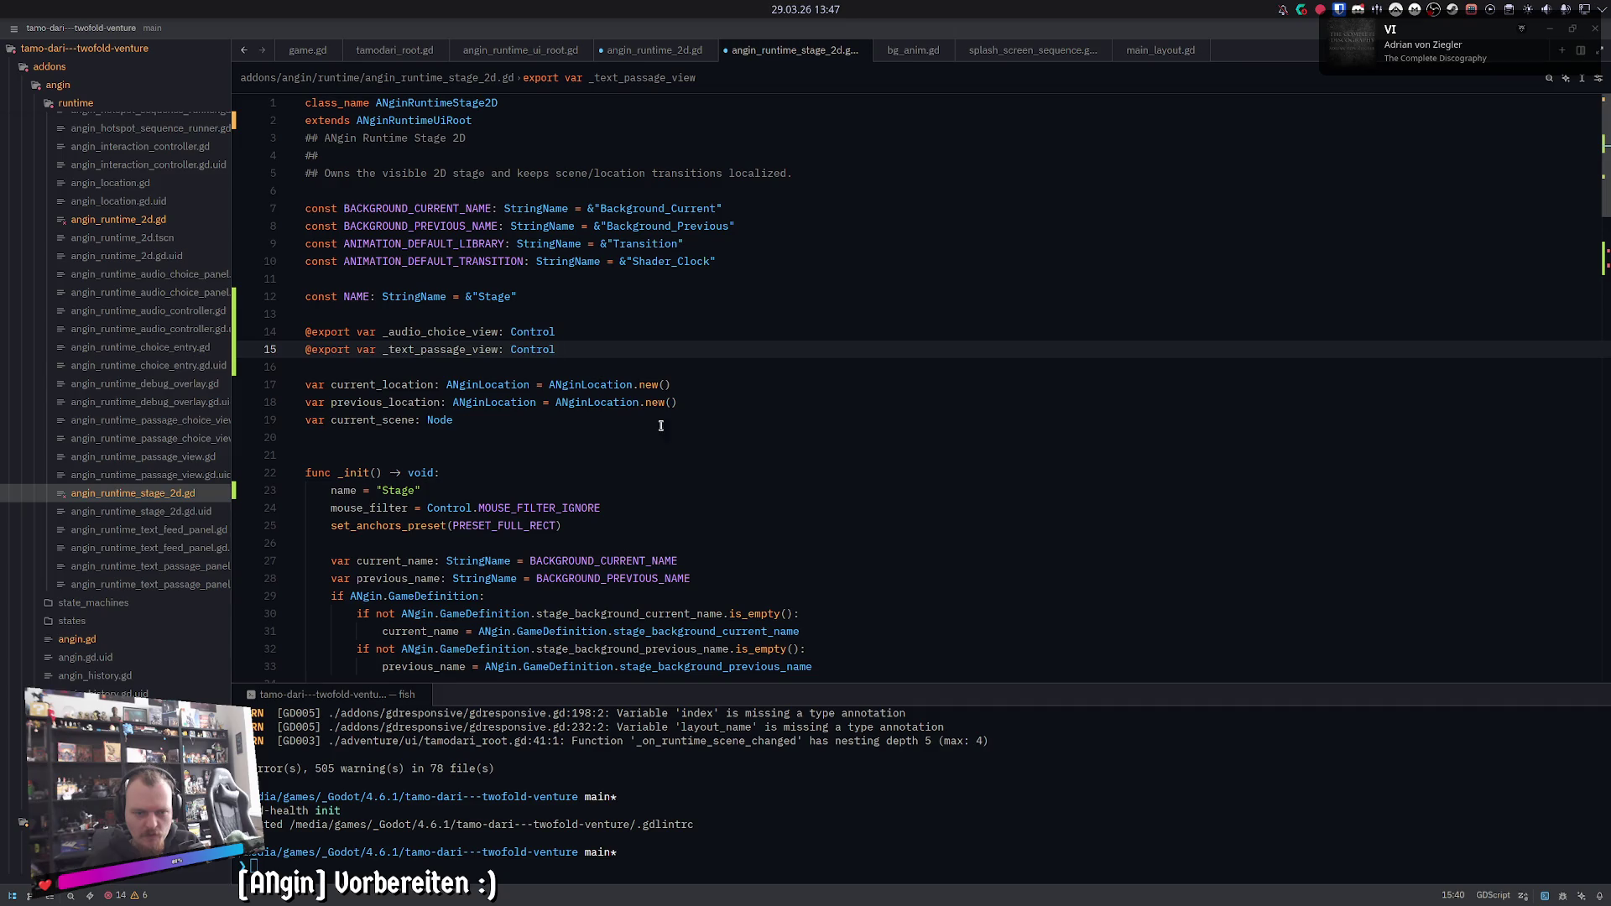
{"action": "left_click", "coordinate": [595, 384]}
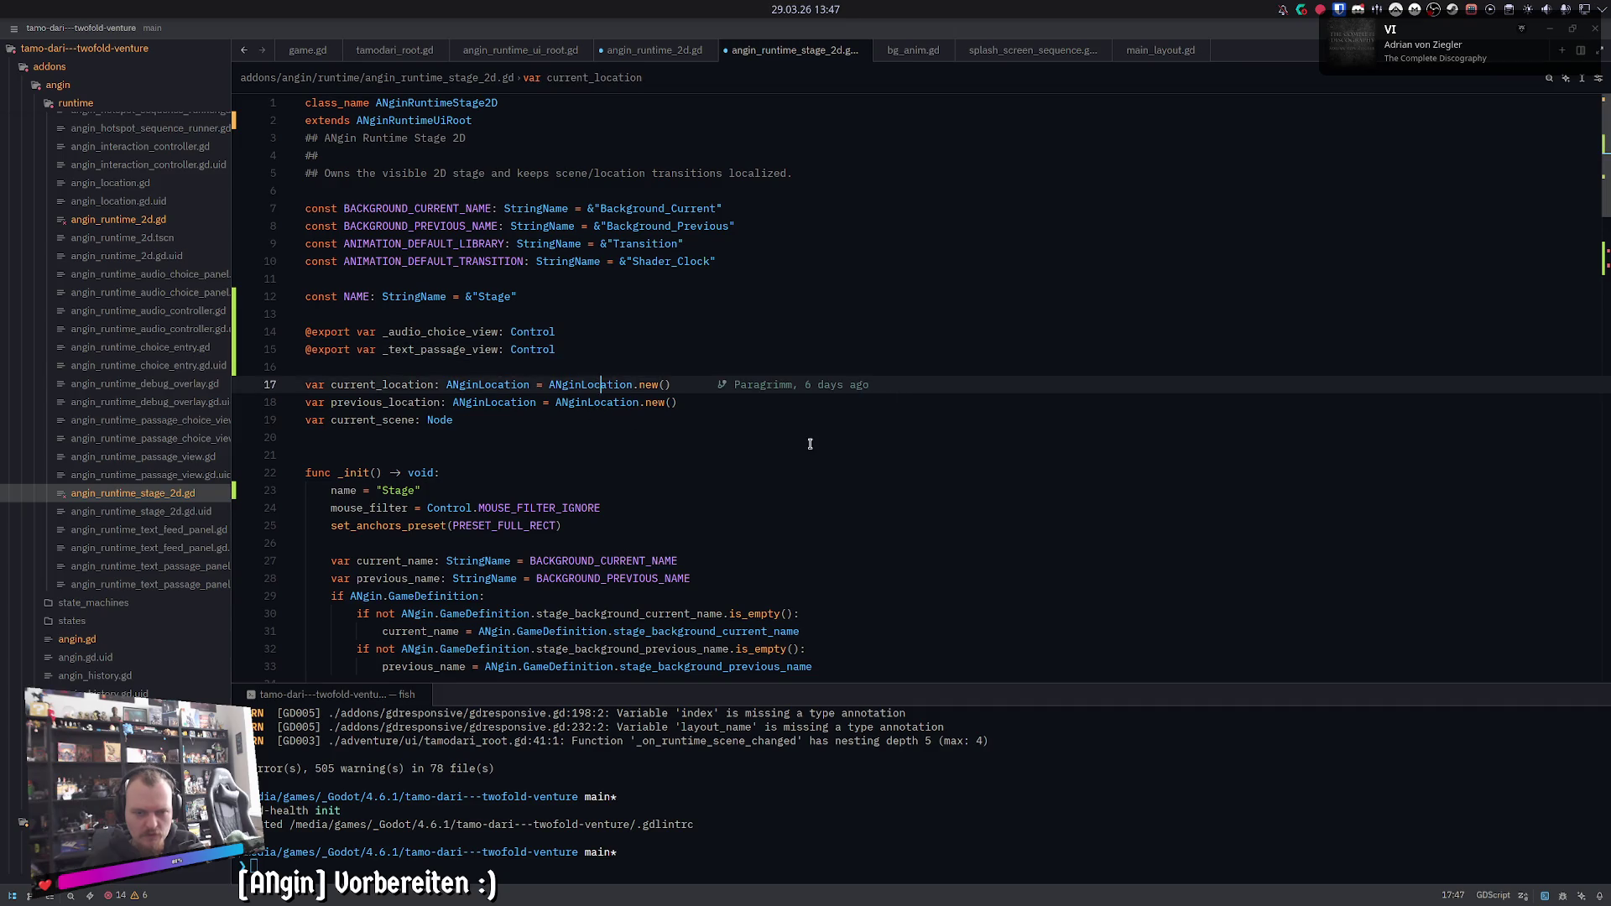
{"action": "key", "text": "F12"}
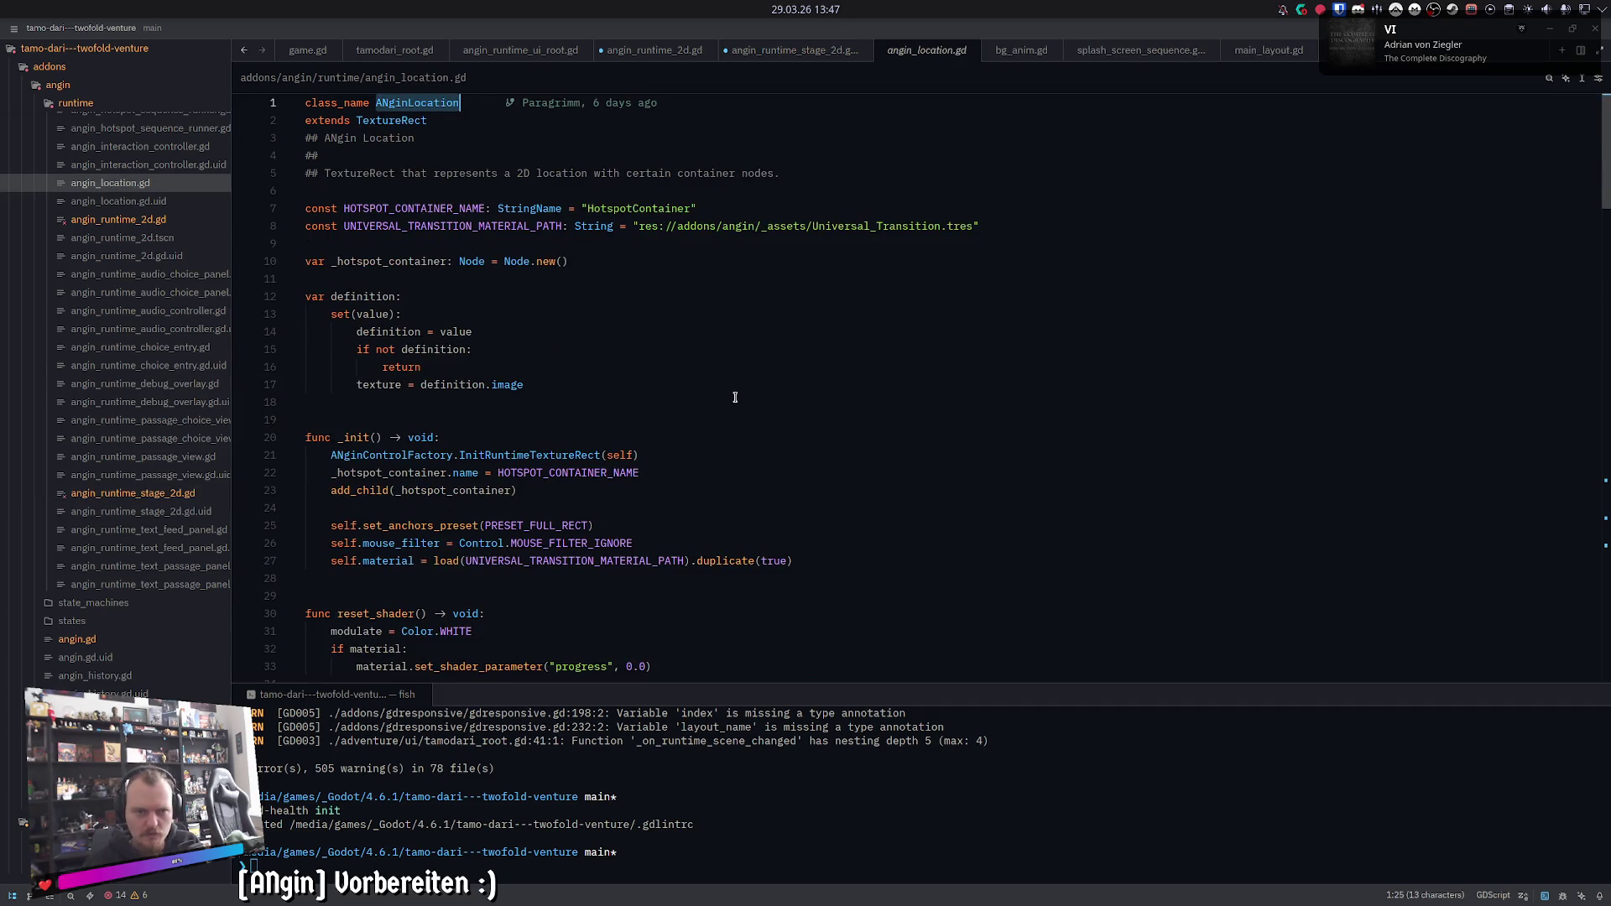
{"action": "key", "text": "ctrl+alt+minus"}
{"action": "key", "text": "Home"}
{"action": "type", "text": "@export"}
{"action": "key", "text": "Down"}
{"action": "key", "text": "Home"}
{"action": "type", "text": "@export"}
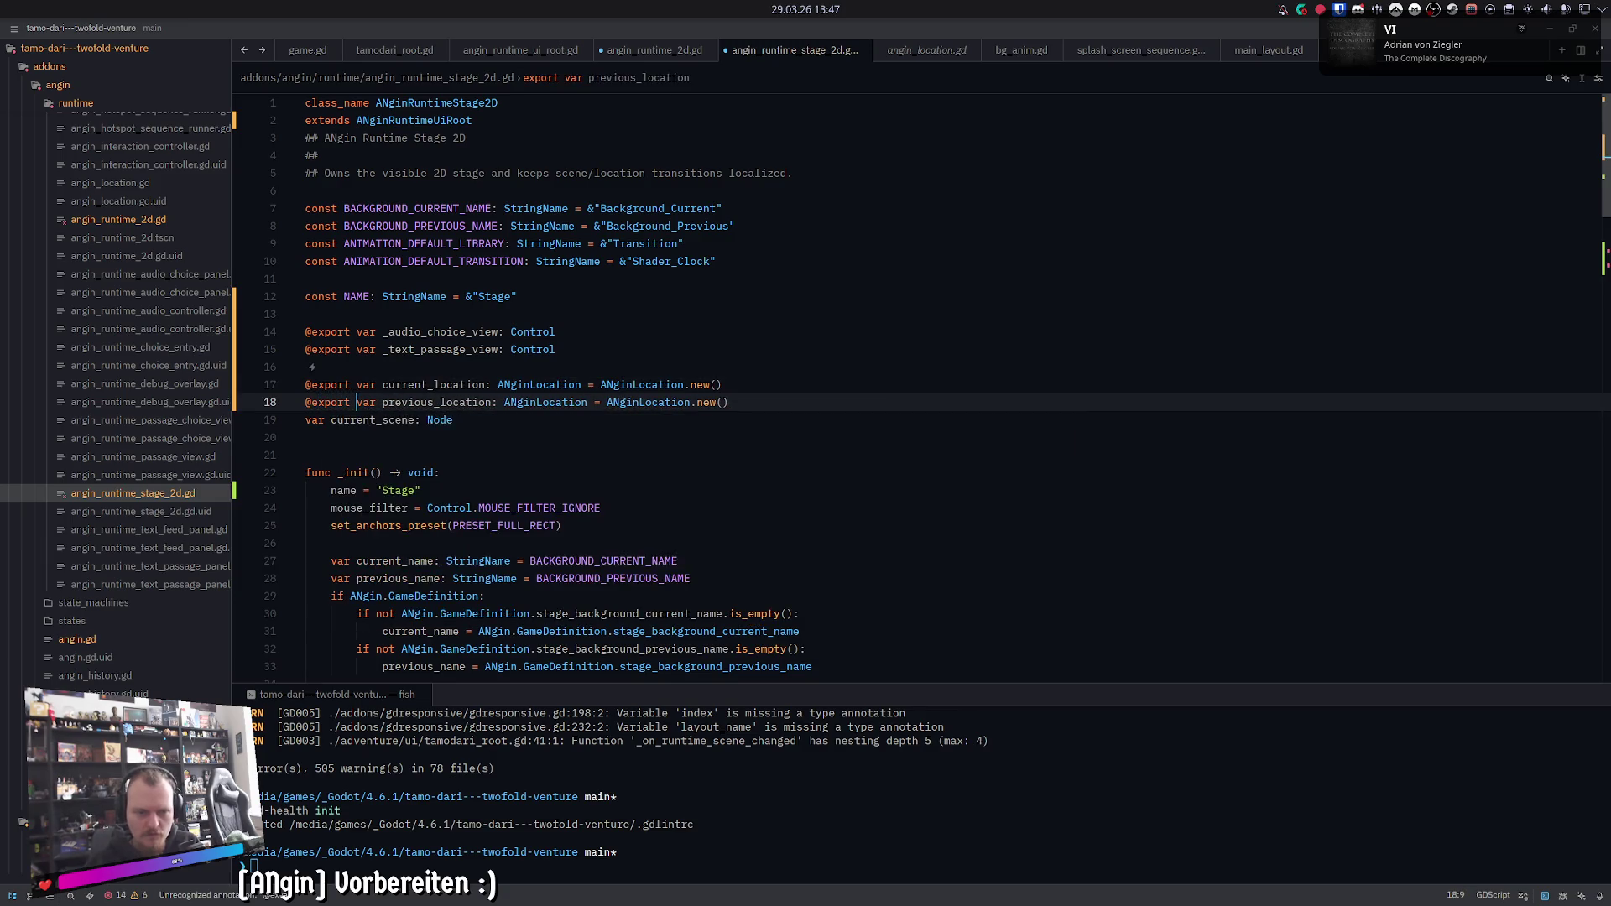
Remove the blank line above the location exports and add one after them
{"action": "key", "text": "Up"}
{"action": "key", "text": "Up"}
{"action": "key", "text": "BackSpace"}
{"action": "key", "text": "BackSpace"}
{"action": "left_click", "coordinate": [764, 378]}
{"action": "key", "text": "Return"}
{"action": "scroll", "coordinate": [764, 378], "scroll_direction": "down", "scroll_amount": 2}
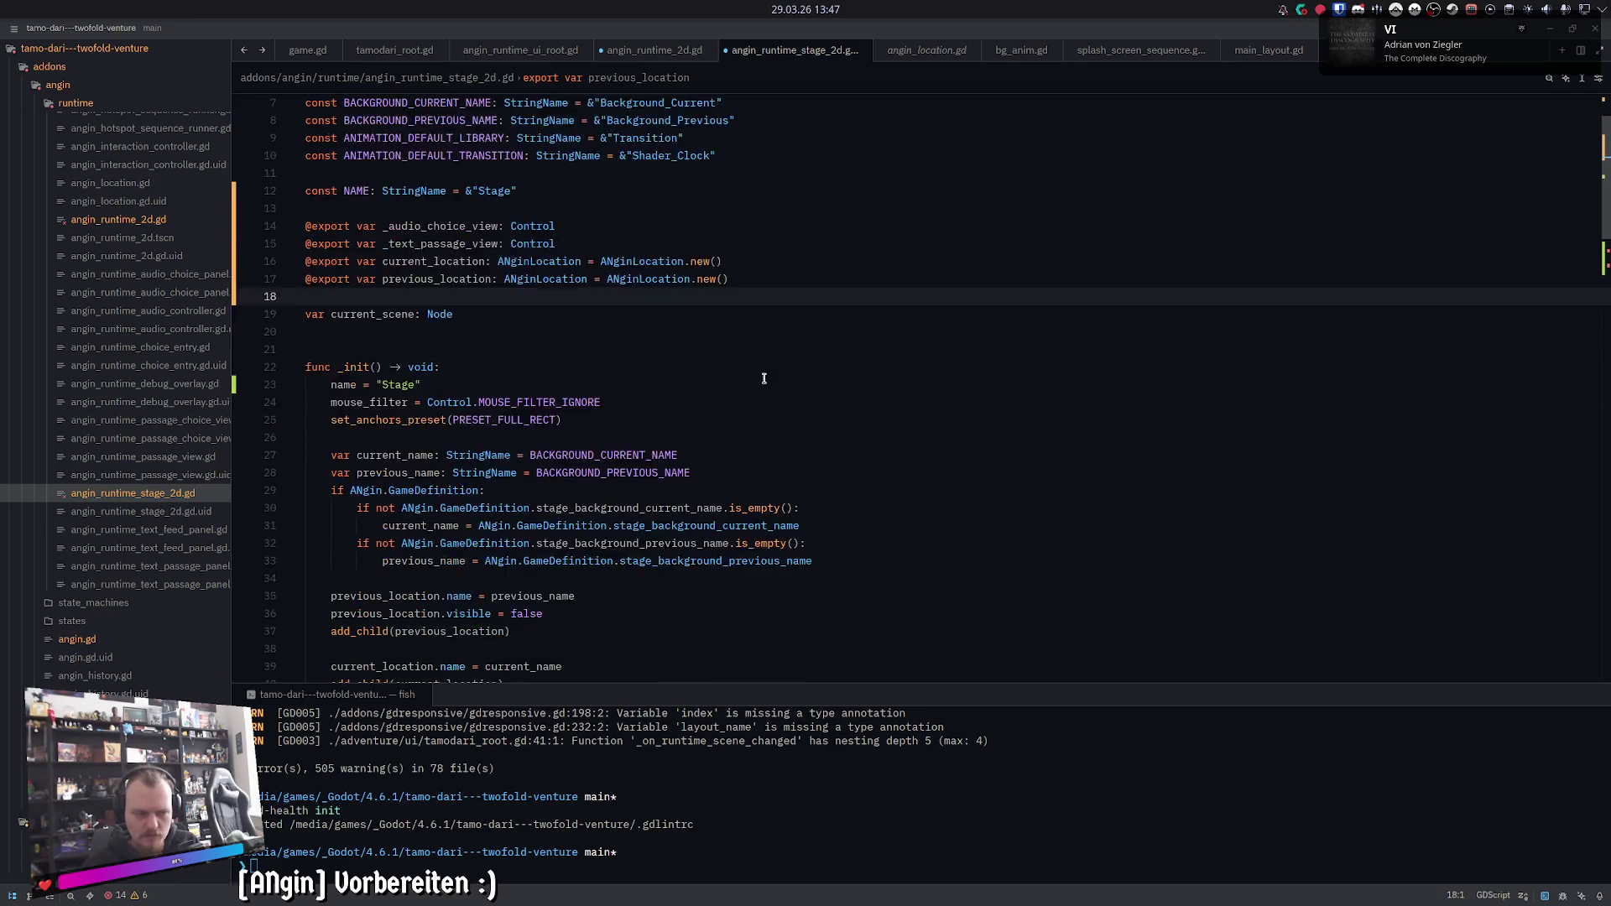
{"action": "scroll", "coordinate": [764, 378], "scroll_direction": "down", "scroll_amount": 1}
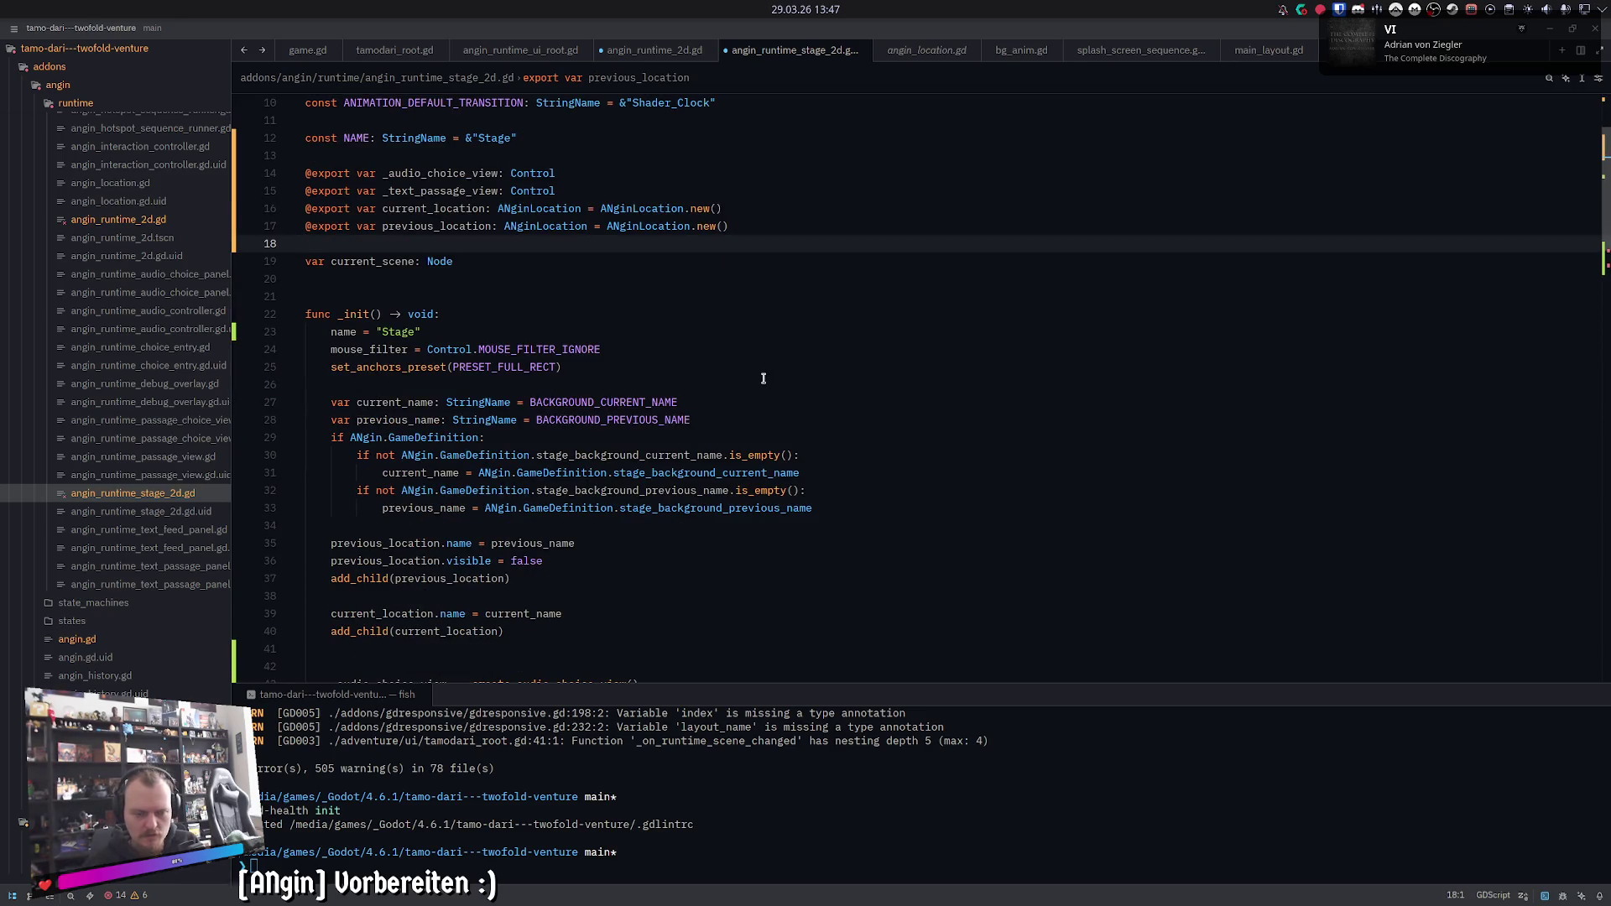
{"action": "scroll", "coordinate": [763, 379], "scroll_direction": "down", "scroll_amount": 3}
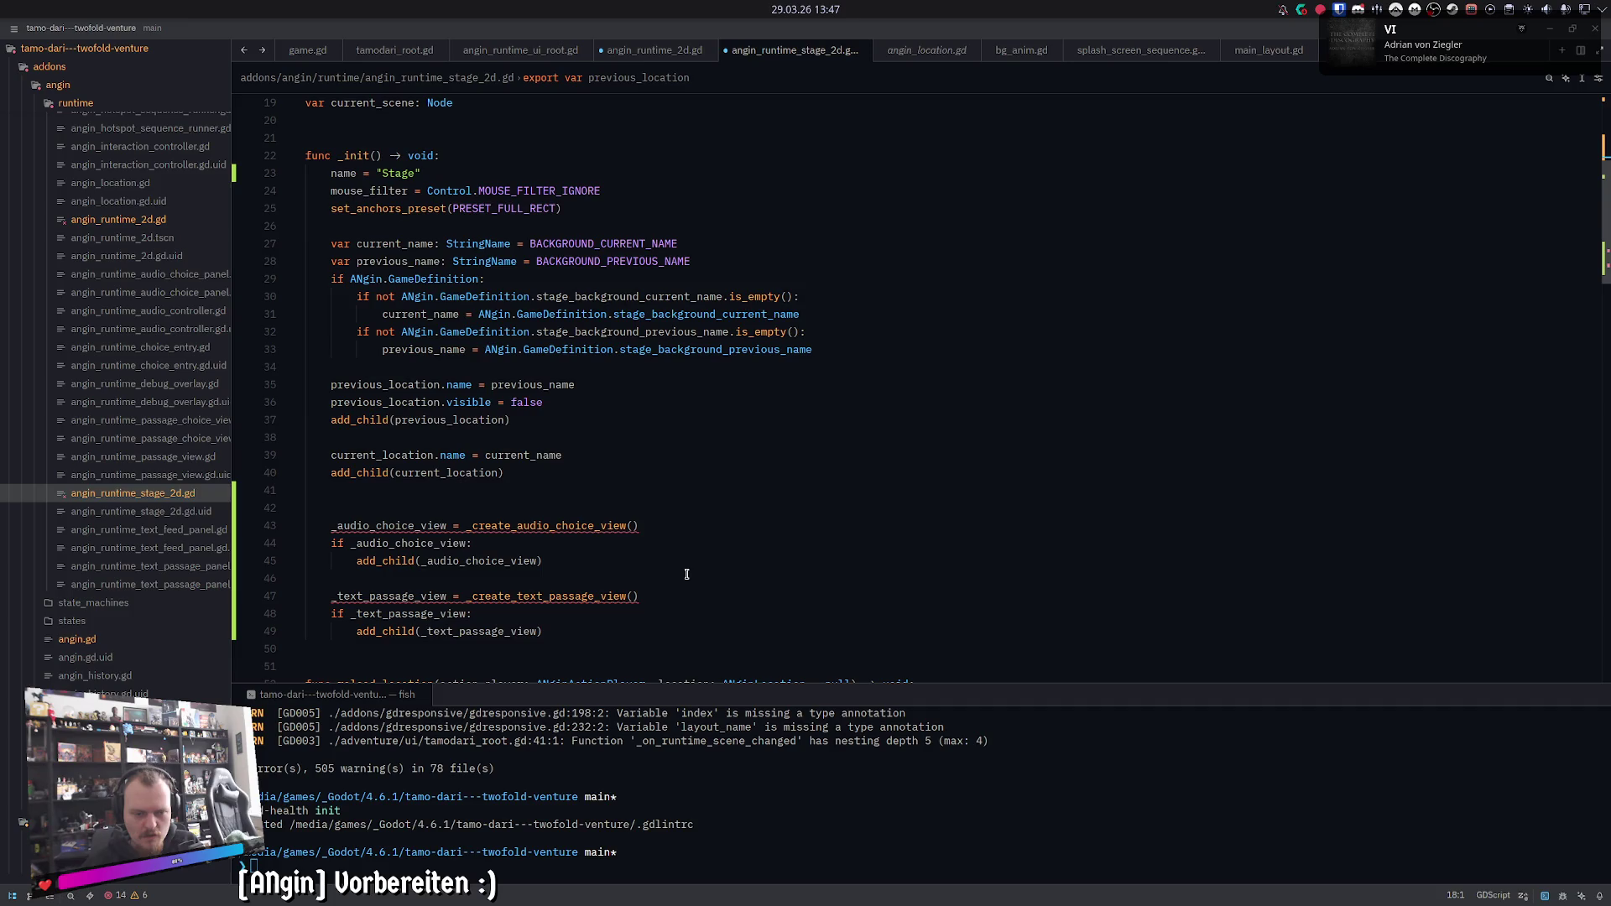
Delete the view-creation code and both location add_child lines from _init, then save
{"action": "mouse_move", "coordinate": [560, 639]}
{"action": "left_mouse_down"}
{"action": "mouse_move", "coordinate": [588, 512]}
{"action": "mouse_move", "coordinate": [619, 474]}
{"action": "left_mouse_up"}
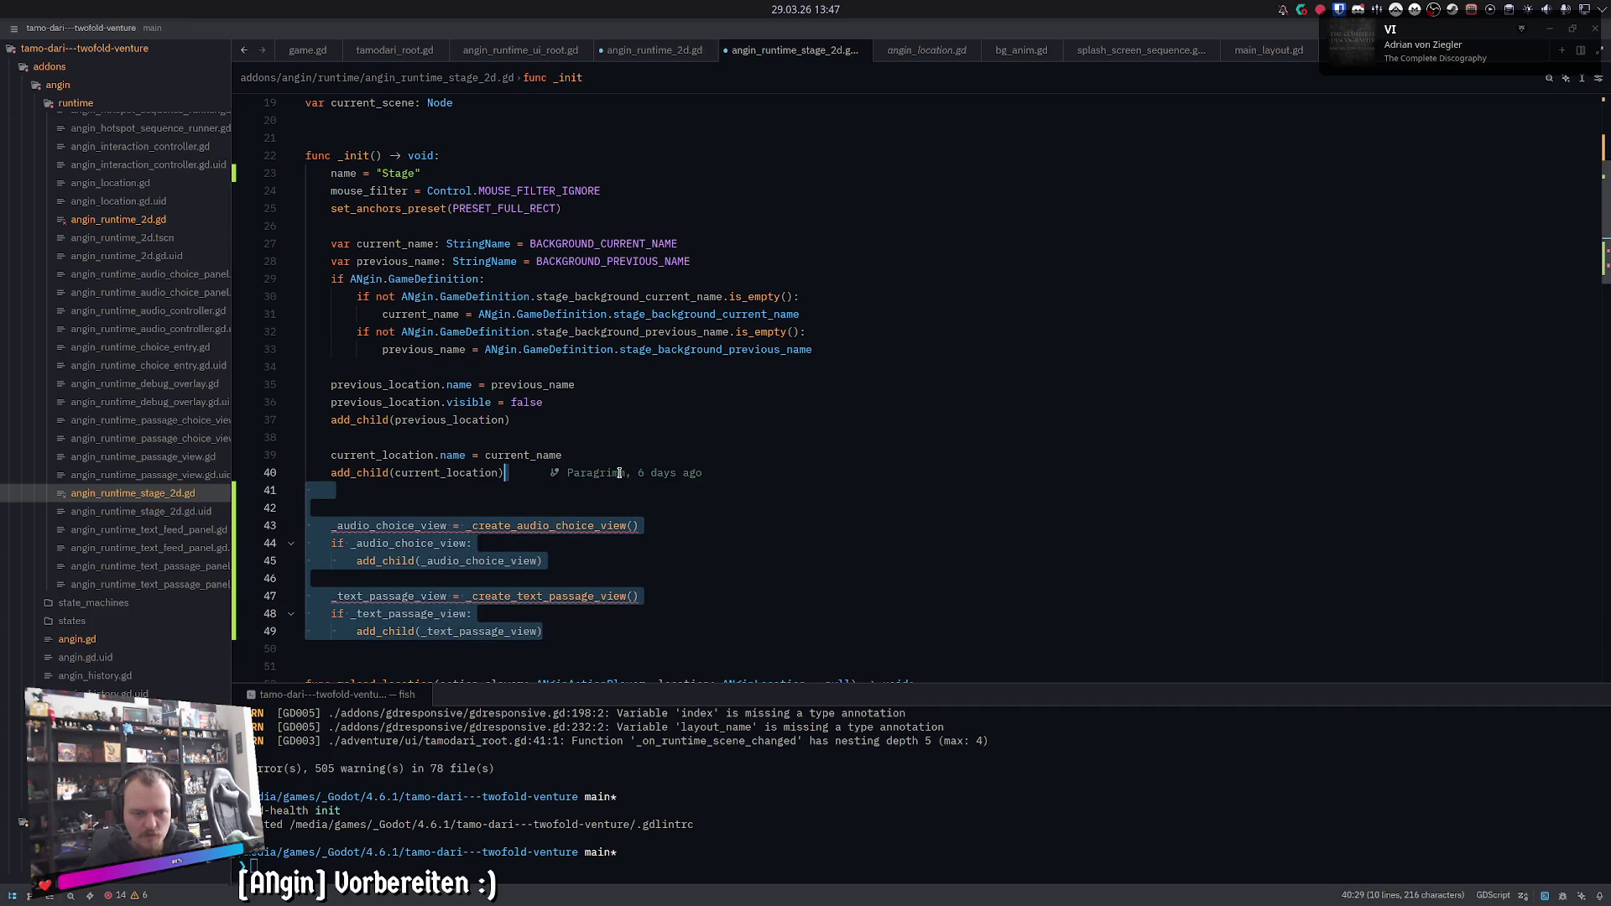
{"action": "key", "text": "Delete"}
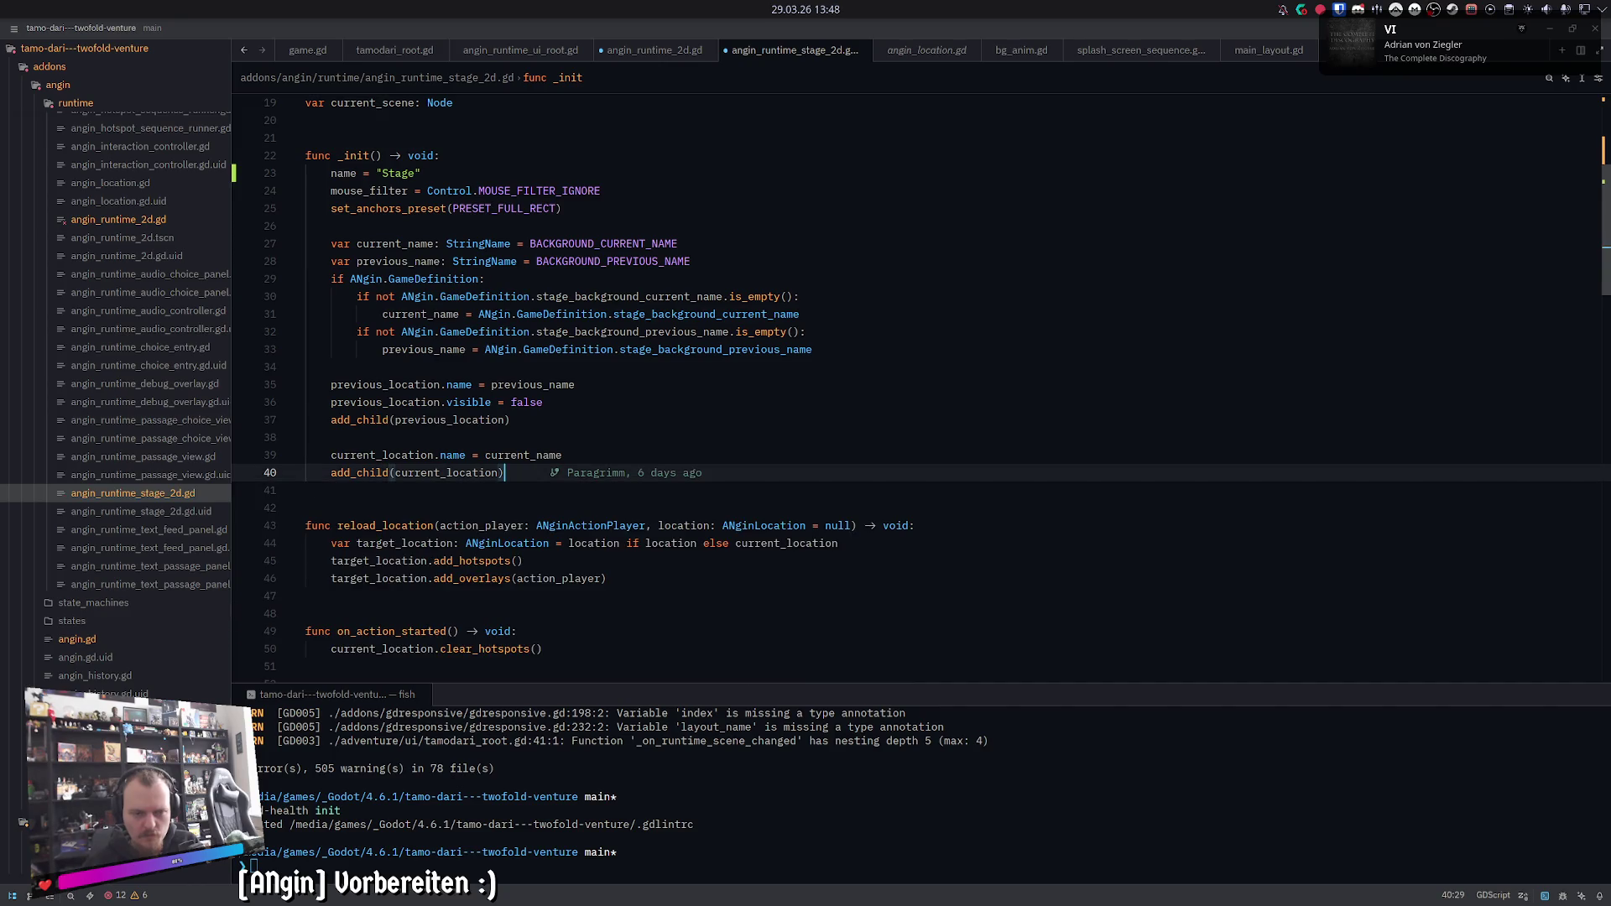
{"action": "key", "text": "shift+Up"}
{"action": "key", "text": "shift+End"}
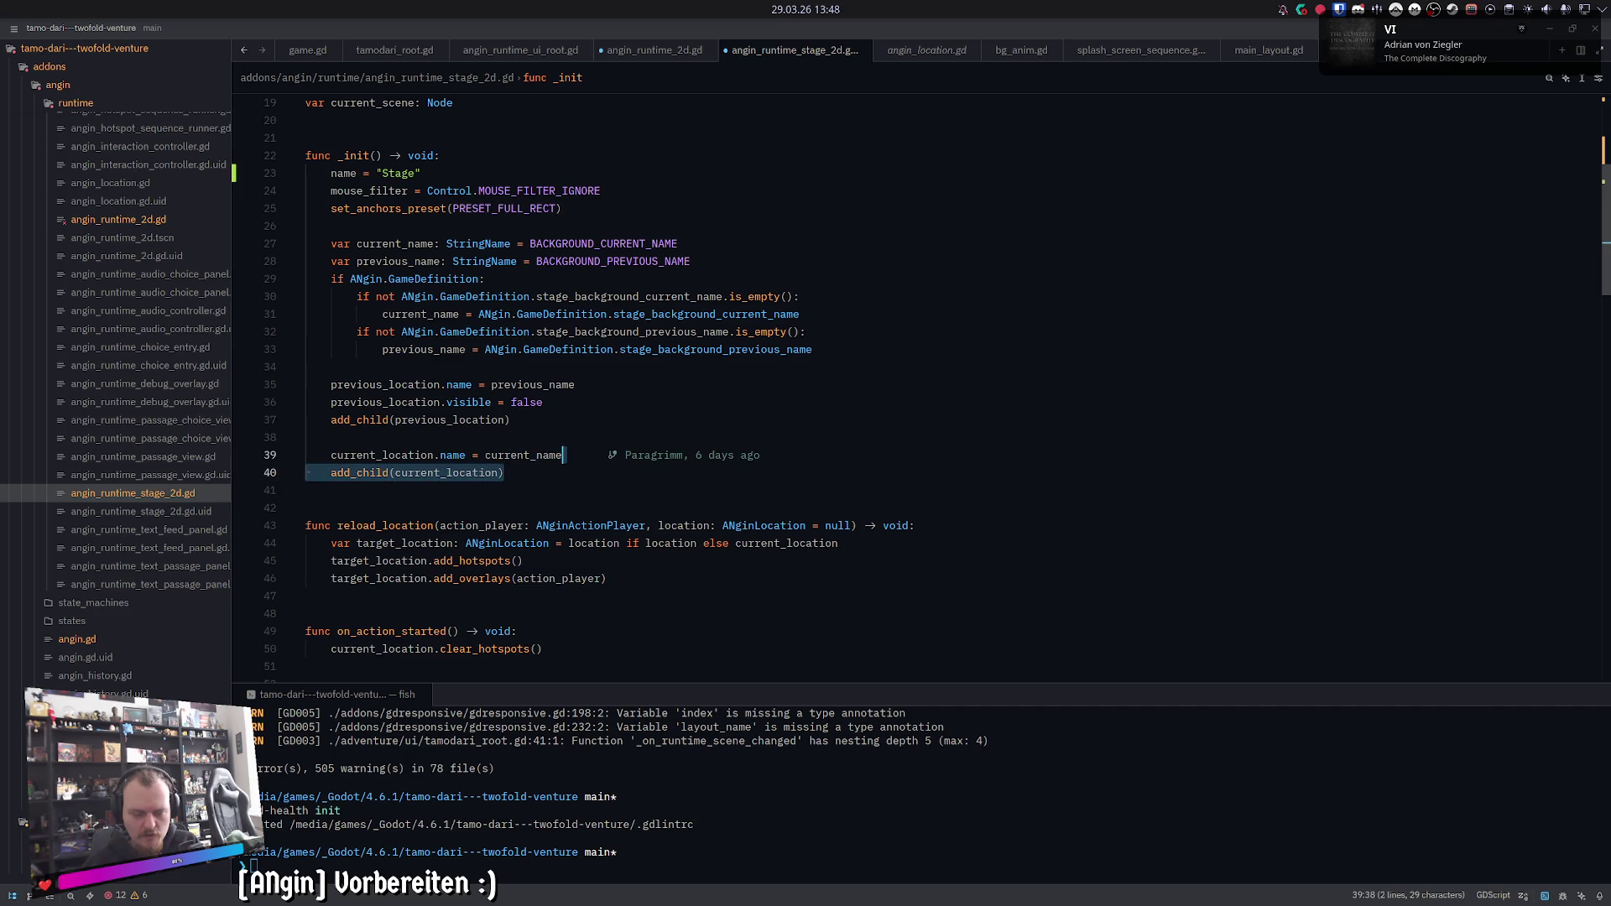
{"action": "key", "text": "Delete"}
{"action": "key", "text": "Up"}
{"action": "key", "text": "Up"}
{"action": "key", "text": "shift+Up"}
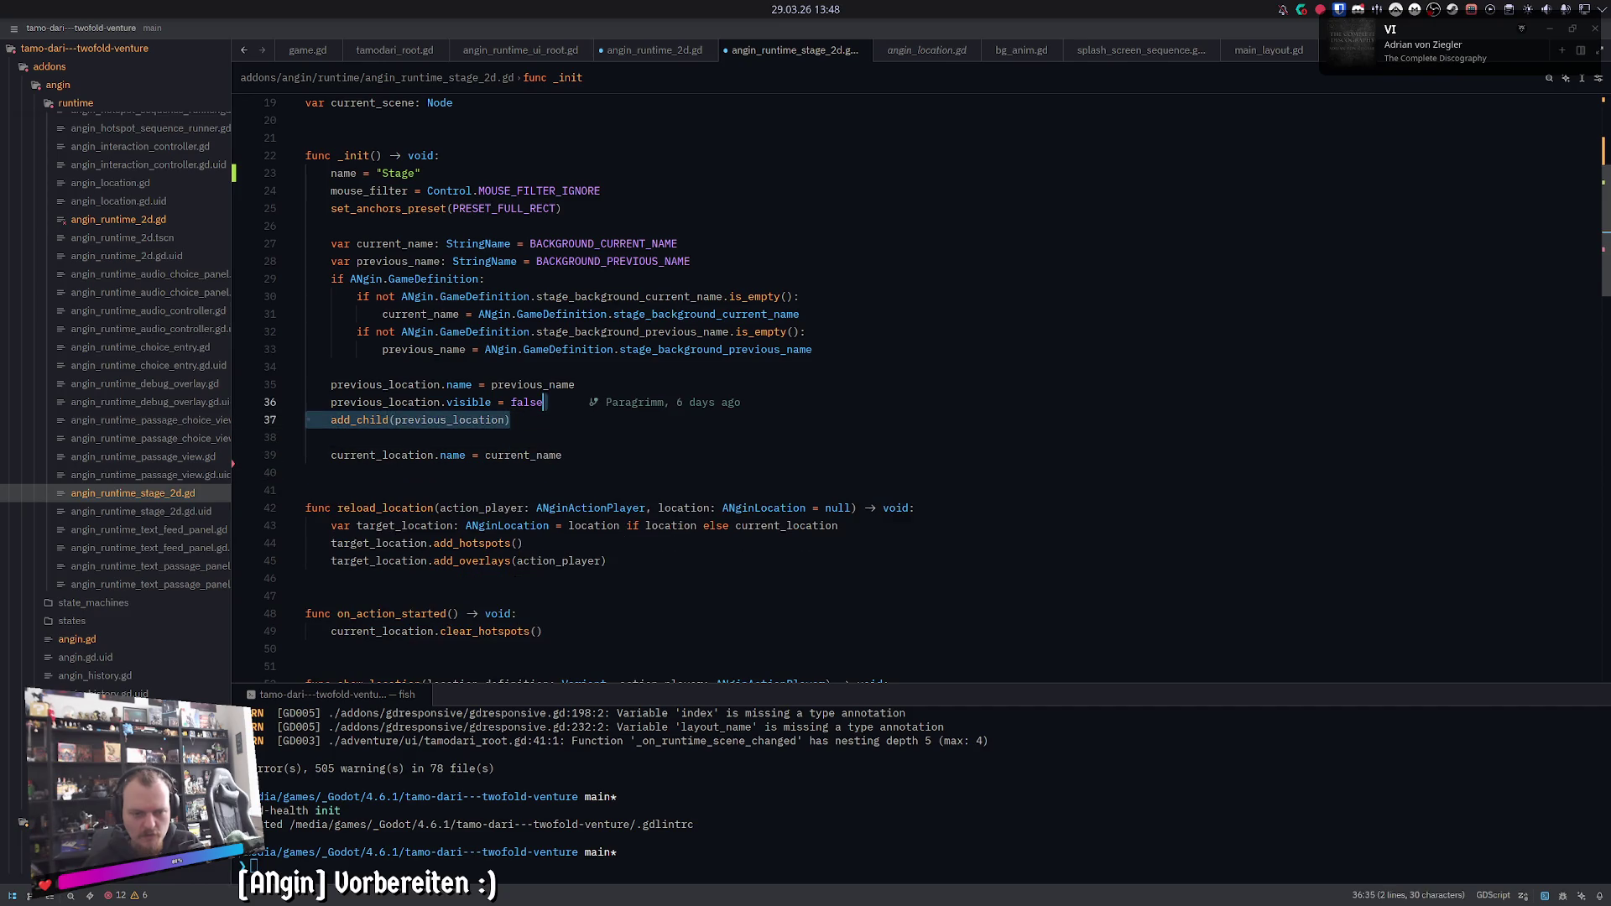
{"action": "key", "text": "Delete"}
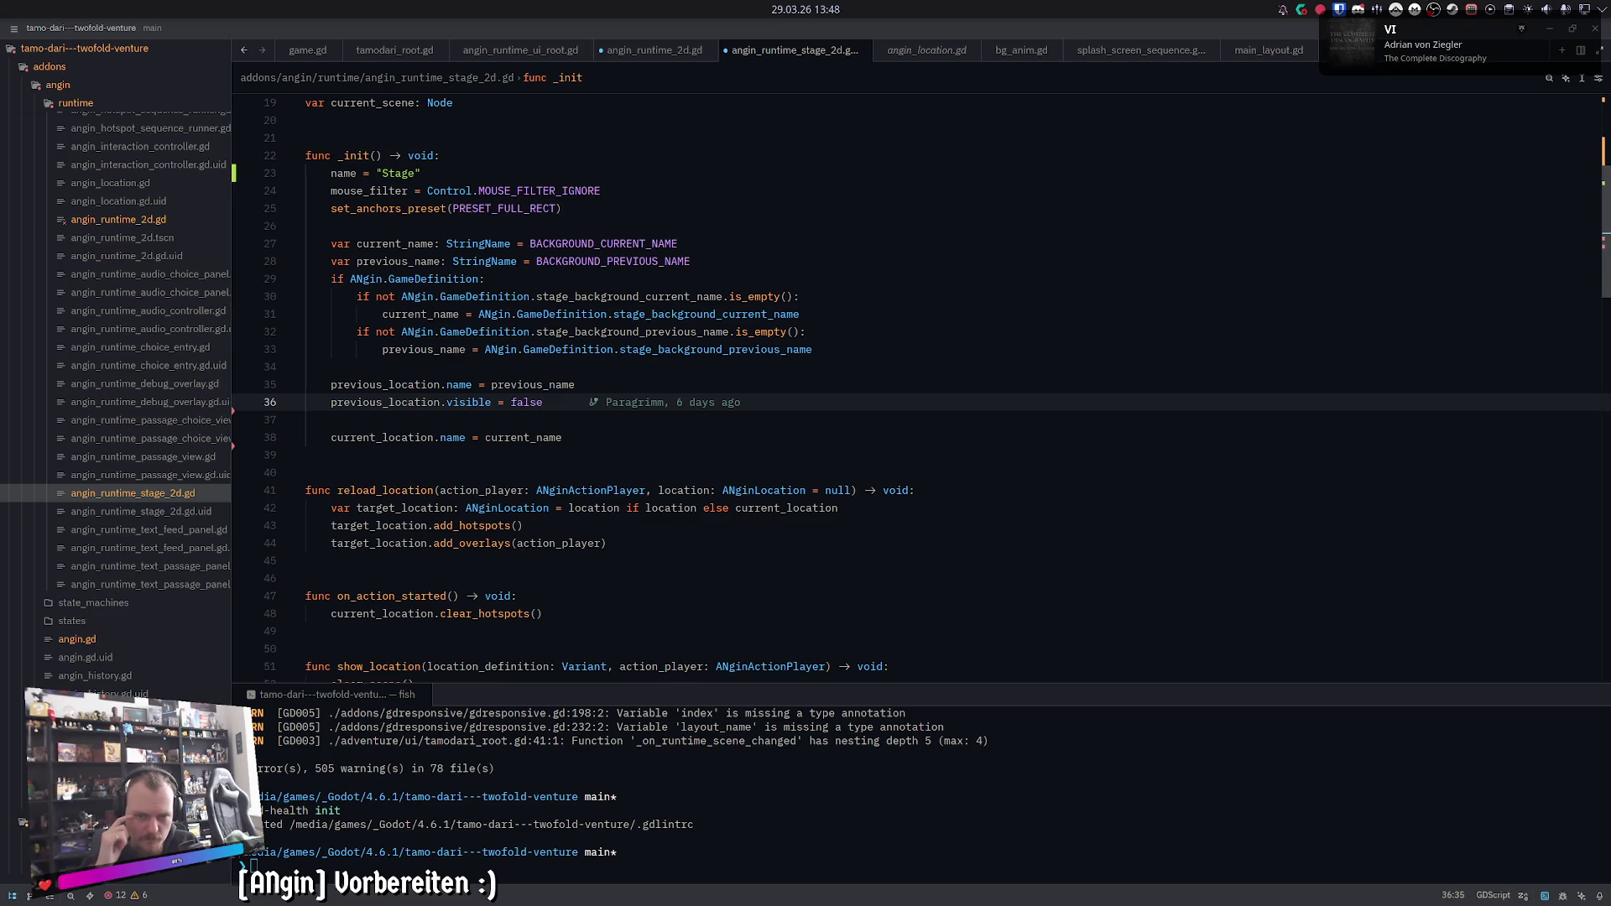
{"action": "key", "text": "ctrl+s"}
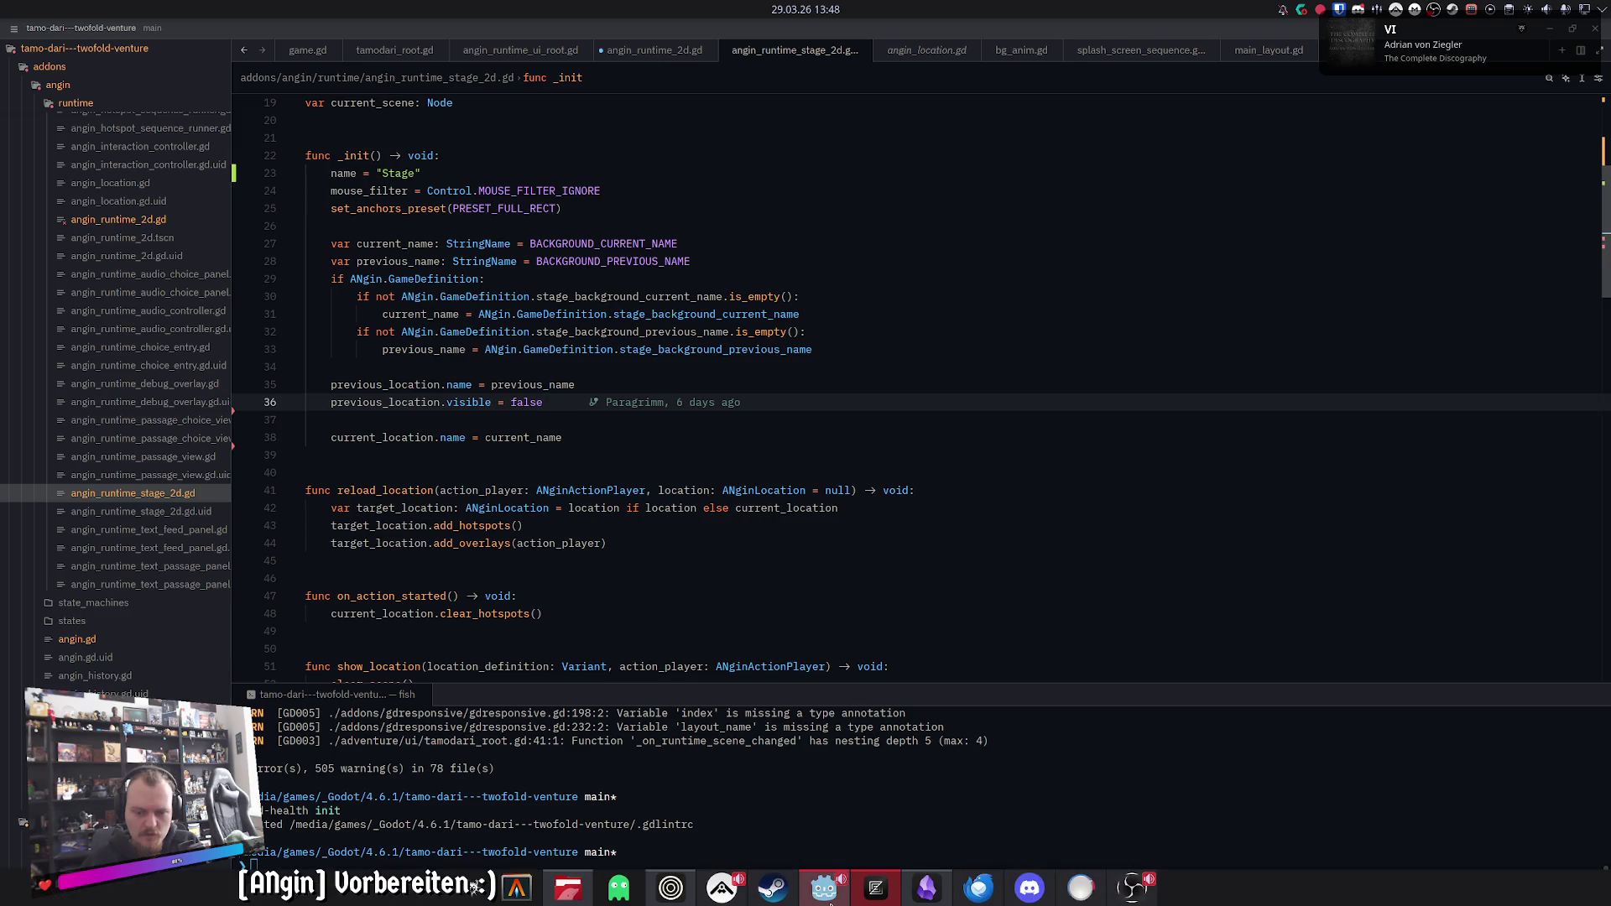
In Godot's FileSystem, expand addons and choose Create New > Scene in the runtime ui folder
{"action": "left_click", "coordinate": [823, 887]}
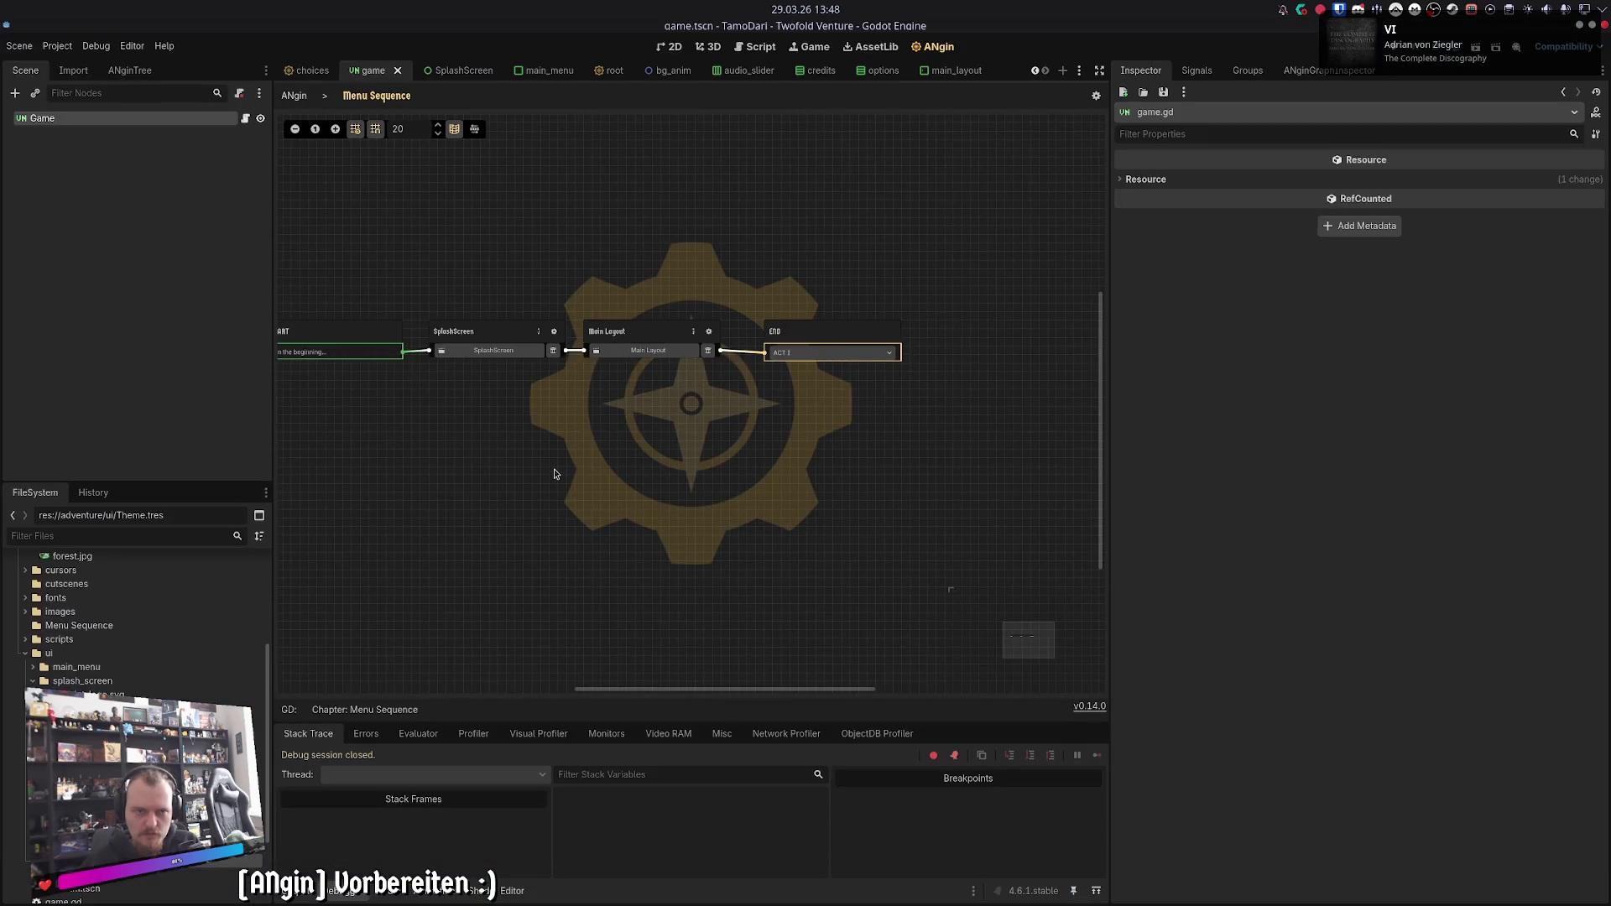
{"action": "mouse_move", "coordinate": [611, 75]}
{"action": "scroll", "coordinate": [267, 701], "scroll_direction": "up", "scroll_amount": 2}
{"action": "scroll", "coordinate": [268, 612], "scroll_direction": "up", "scroll_amount": 3}
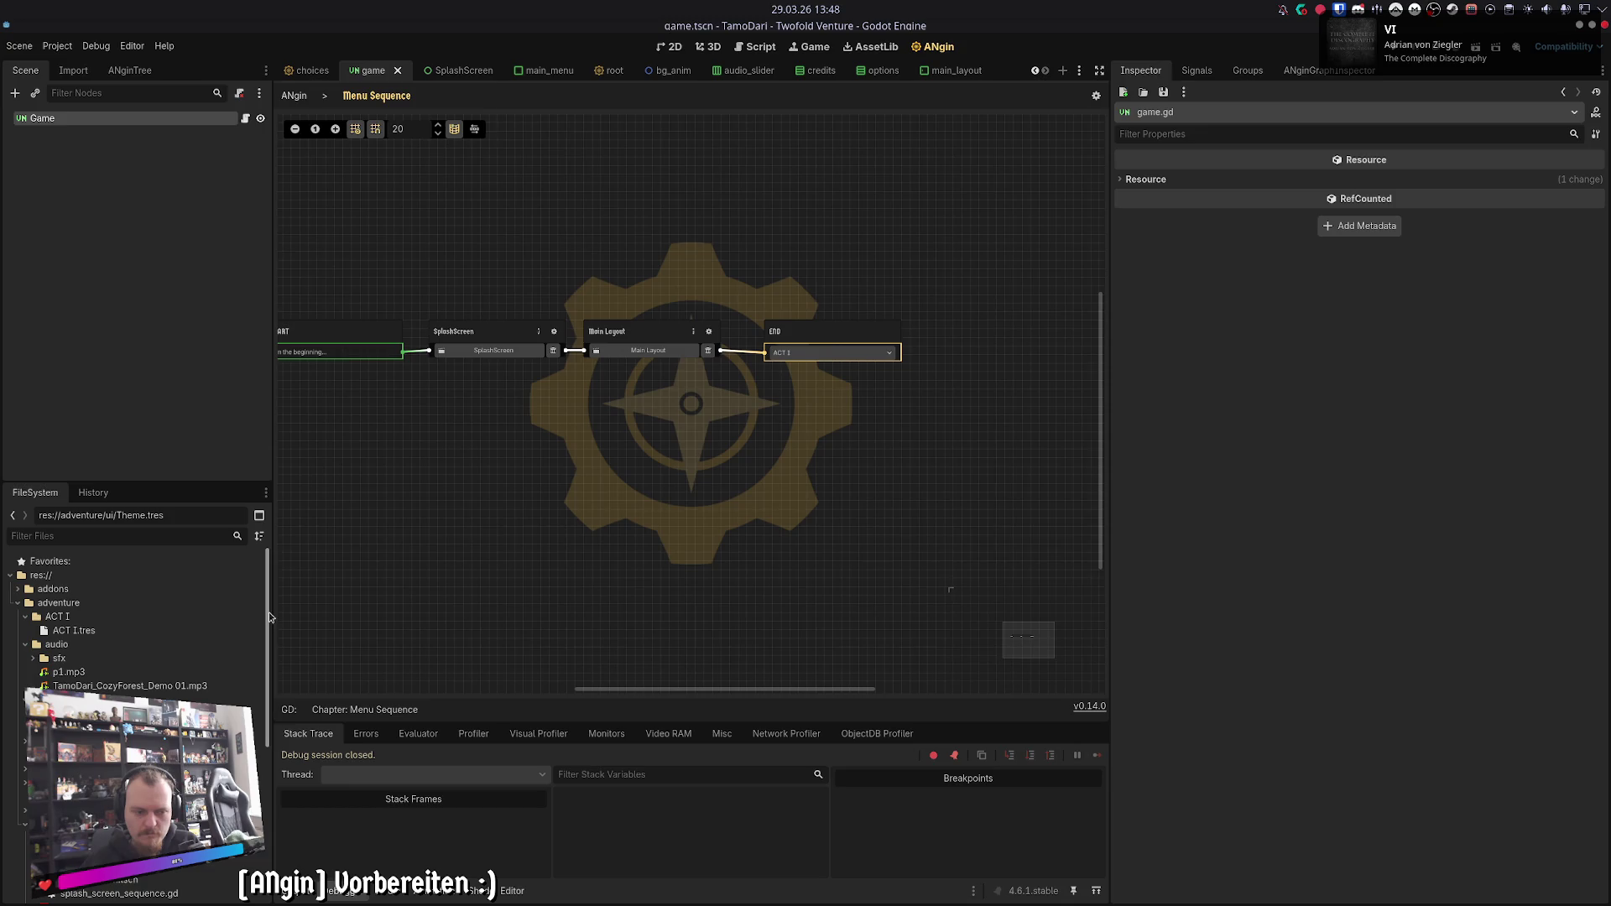
{"action": "left_click", "coordinate": [19, 594]}
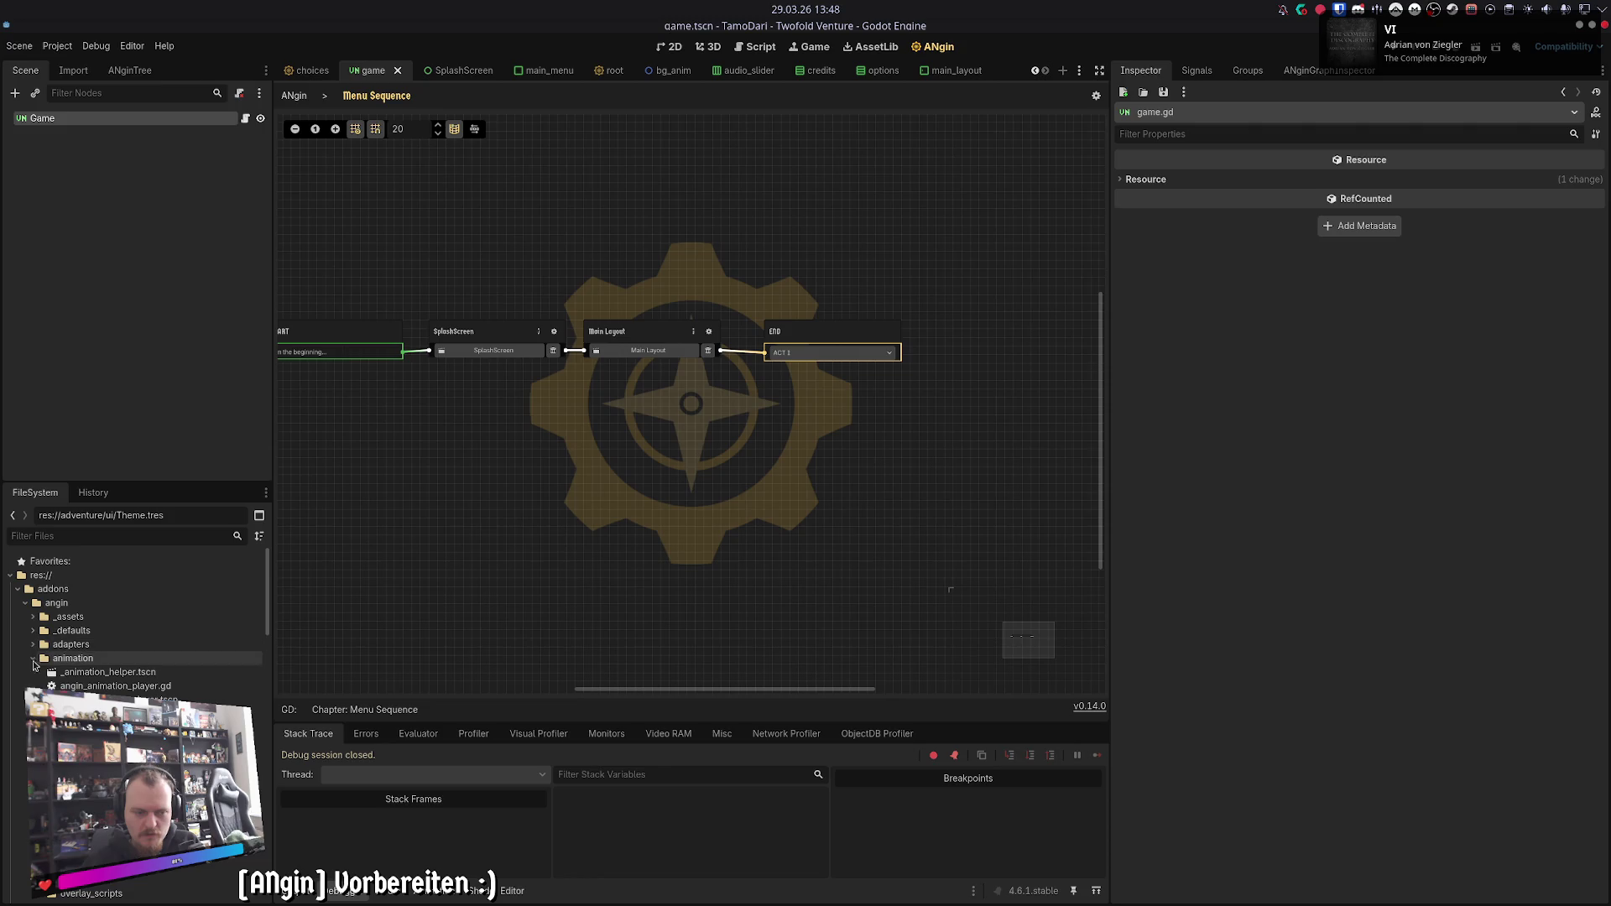
{"action": "scroll", "coordinate": [34, 667], "scroll_direction": "down", "scroll_amount": 3}
{"action": "scroll", "coordinate": [134, 621], "scroll_direction": "down", "scroll_amount": 10}
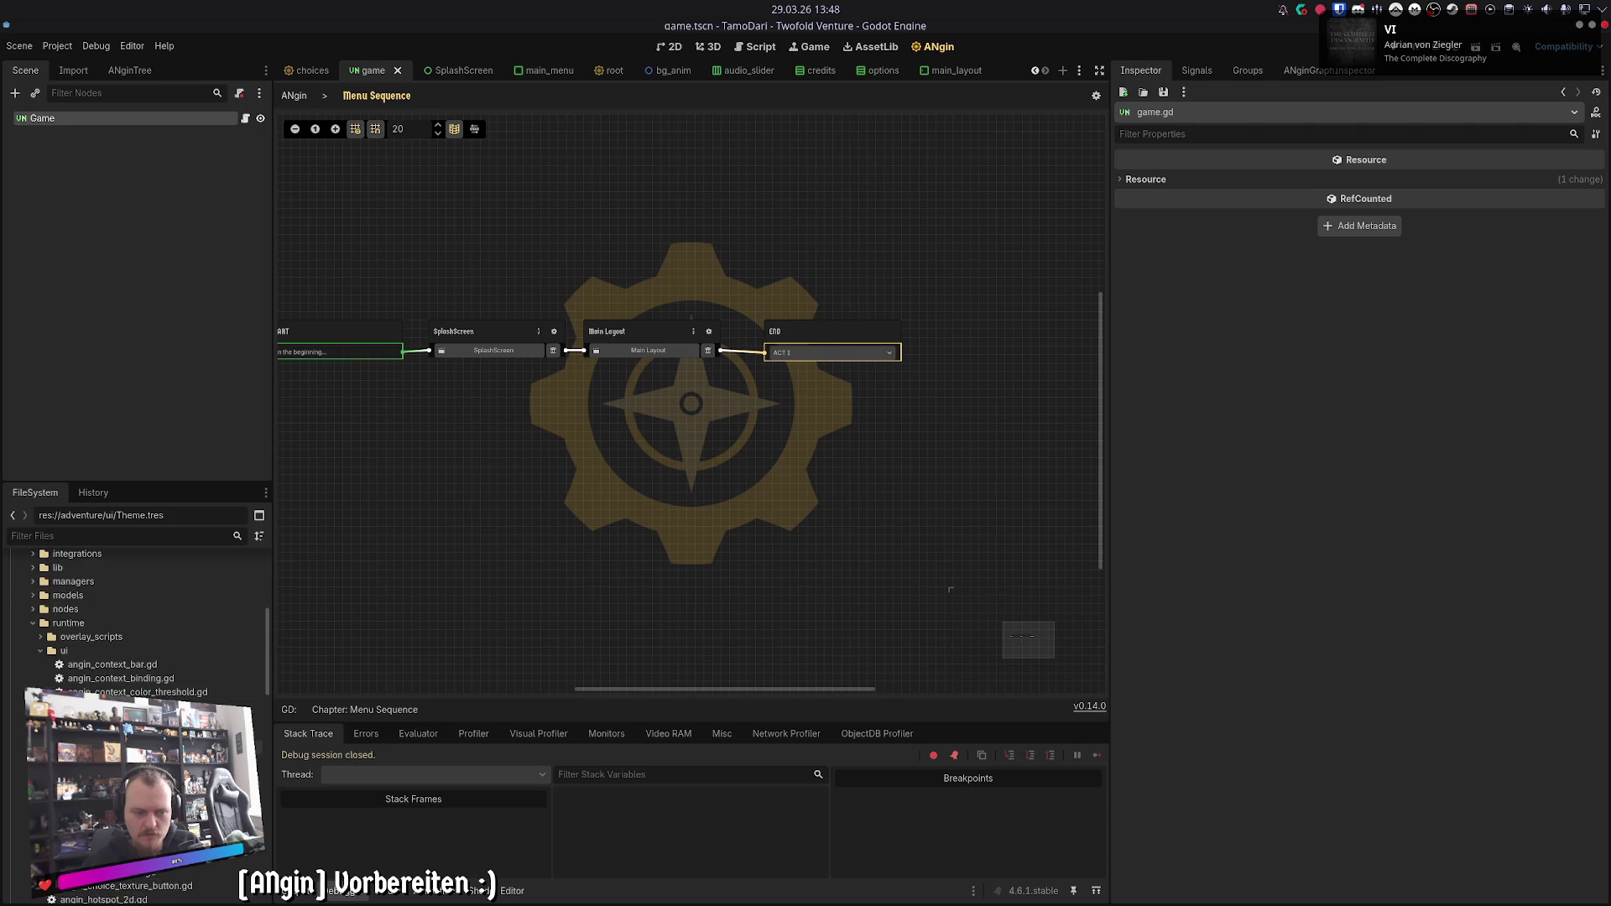
{"action": "scroll", "coordinate": [134, 621], "scroll_direction": "down", "scroll_amount": 1}
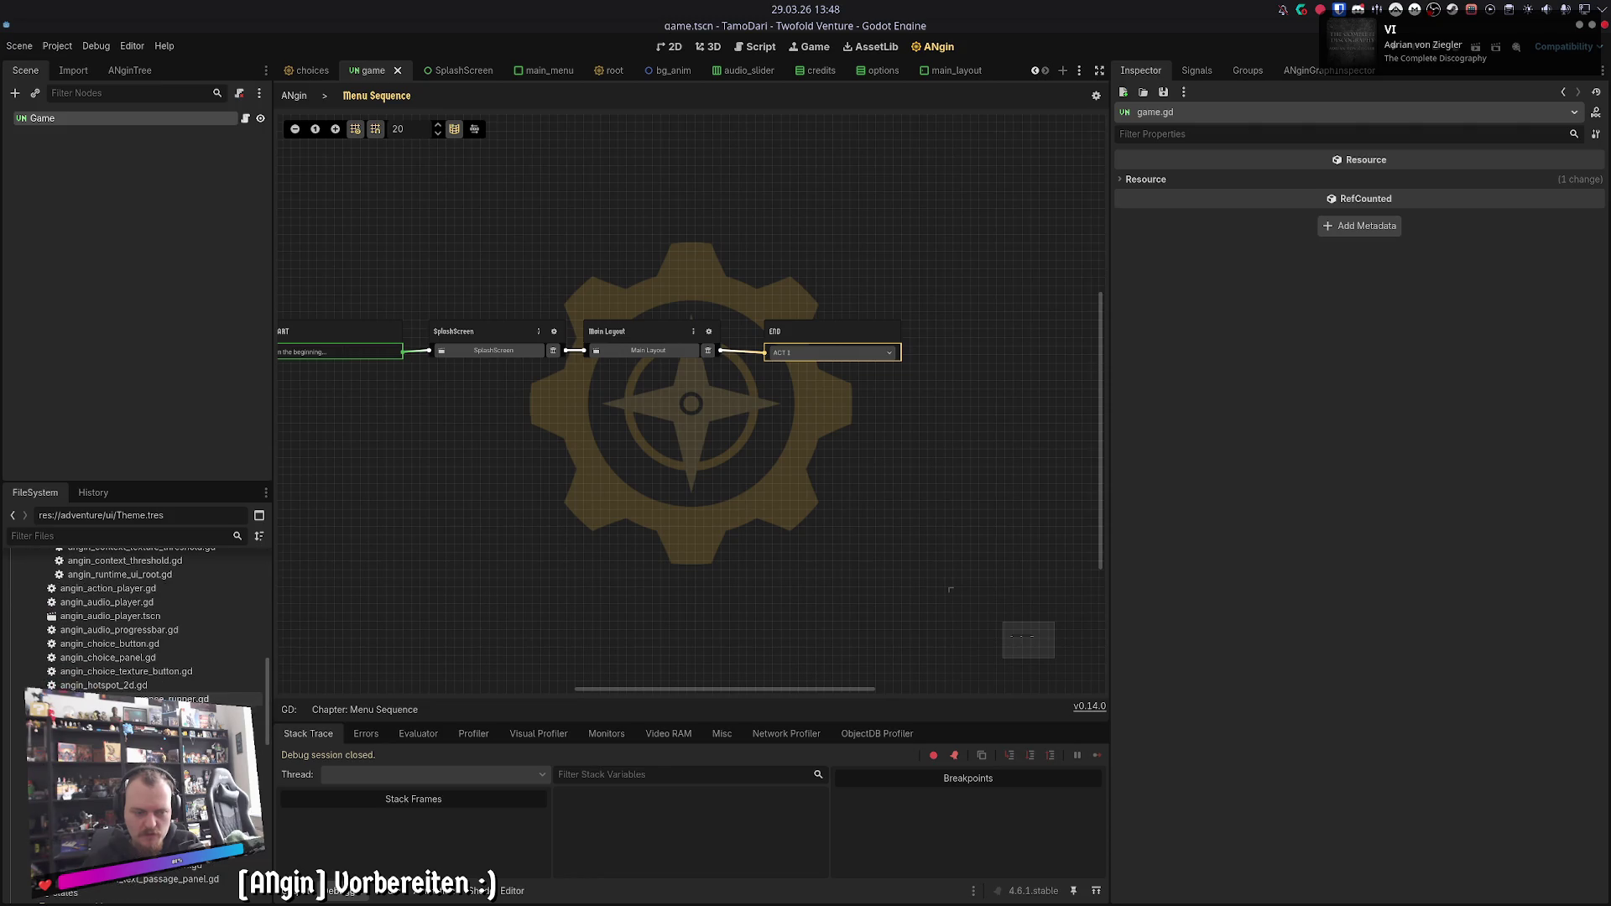
{"action": "right_click", "coordinate": [68, 658]}
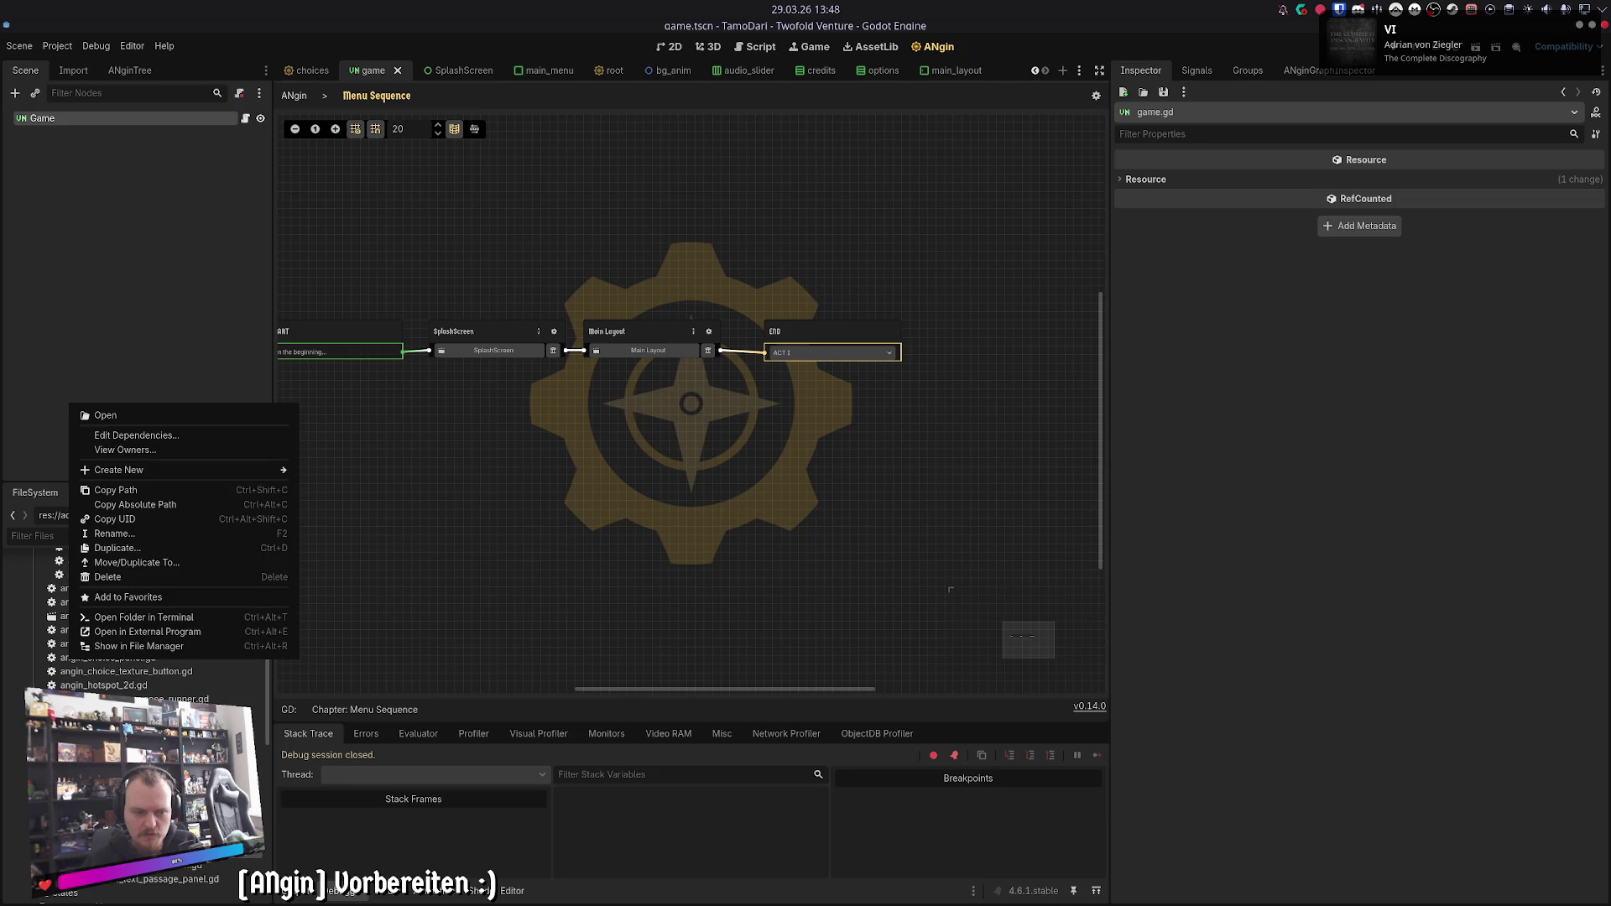
{"action": "mouse_move", "coordinate": [168, 470]}
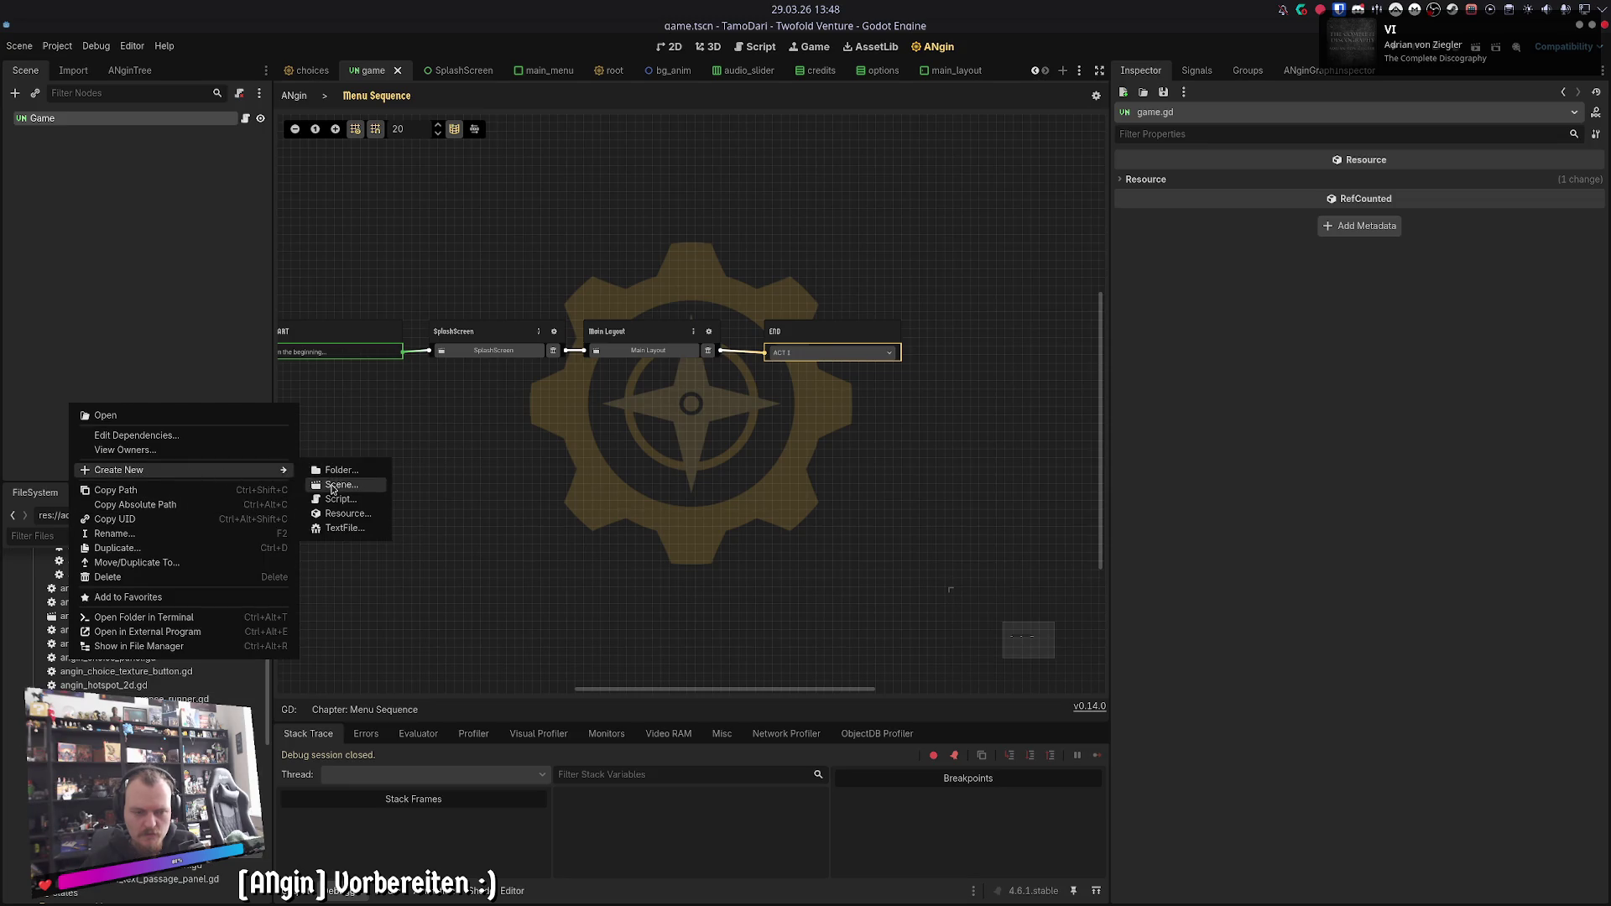
{"action": "left_click", "coordinate": [344, 489]}
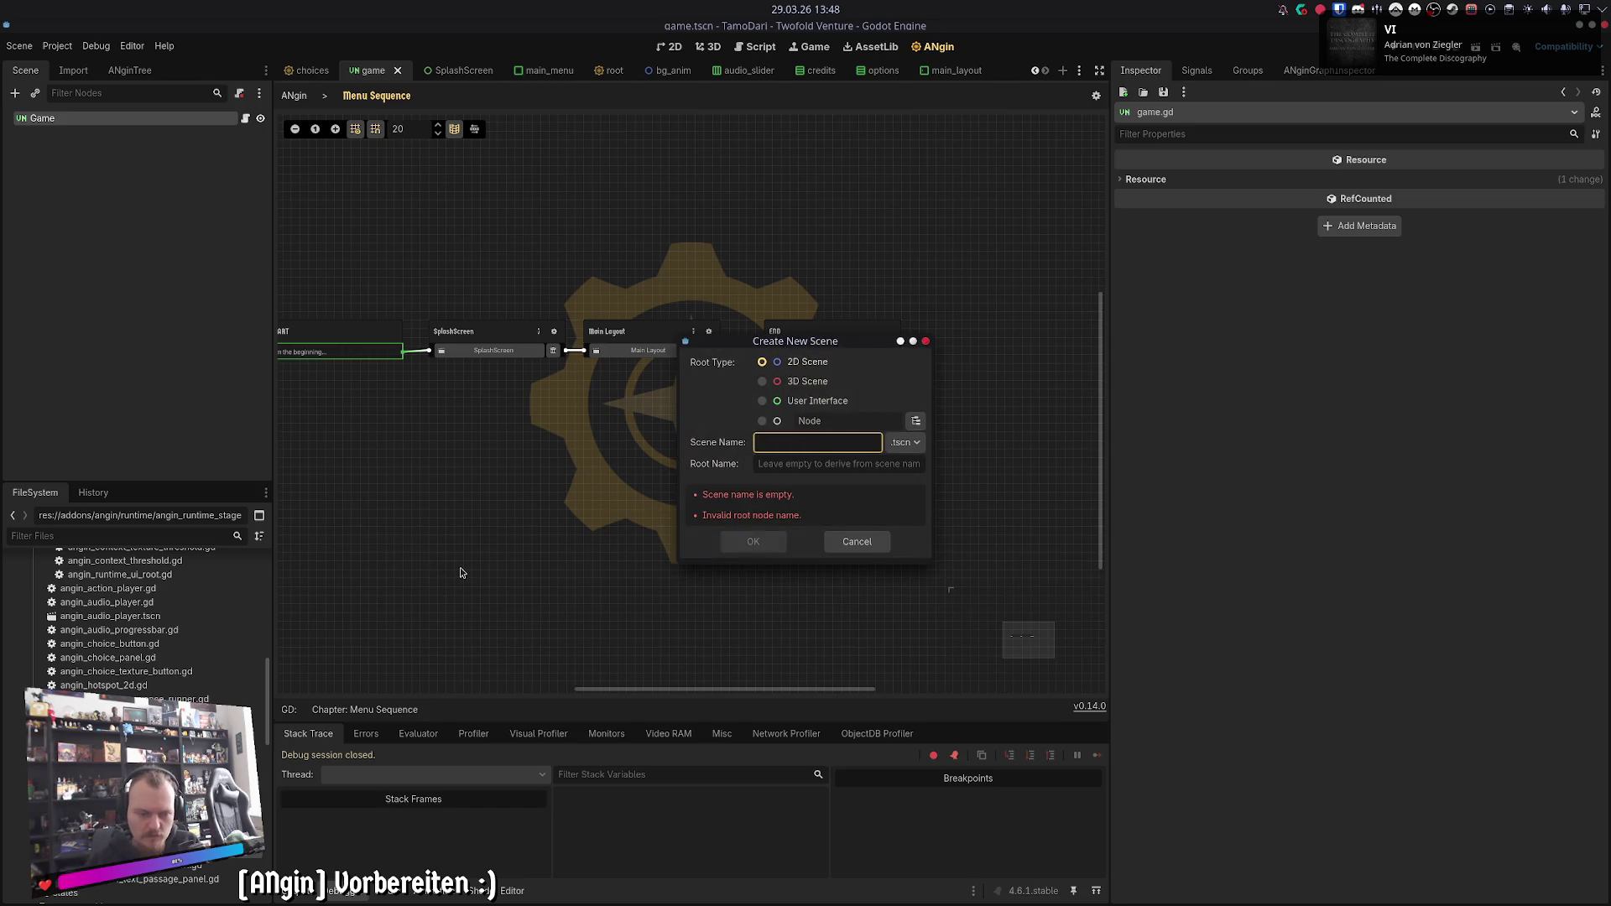
Name the scene angin_runtime_stage_2d, pick ANginRuntimeStage2D as its root type, and create it
{"action": "type", "text": "angin_runtime_"}
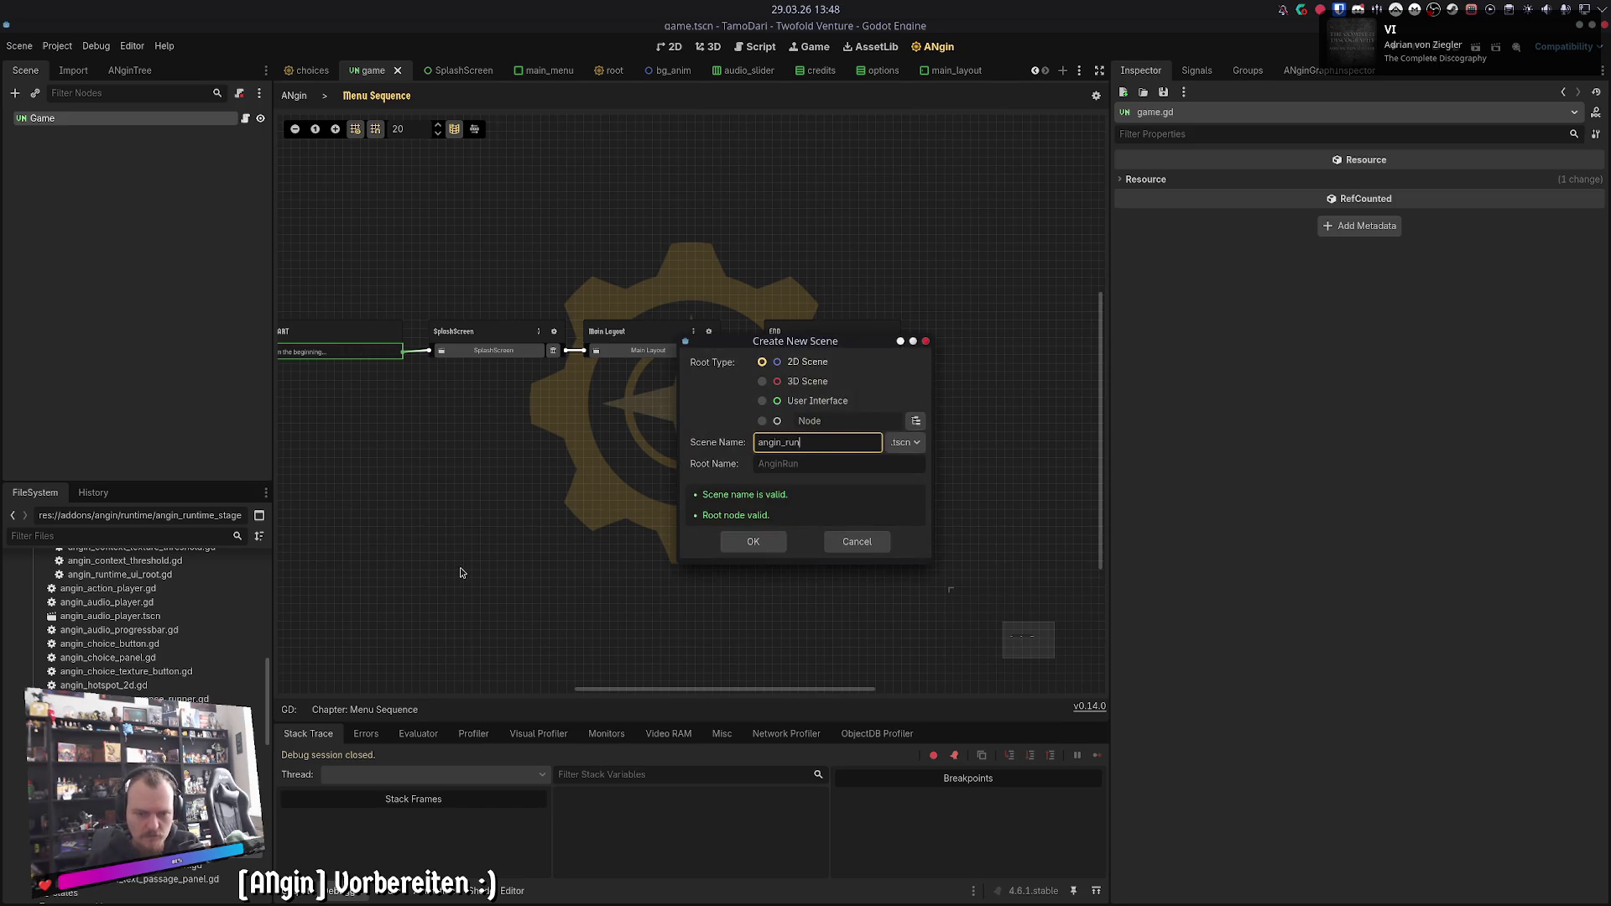
{"action": "type", "text": "stage_2d"}
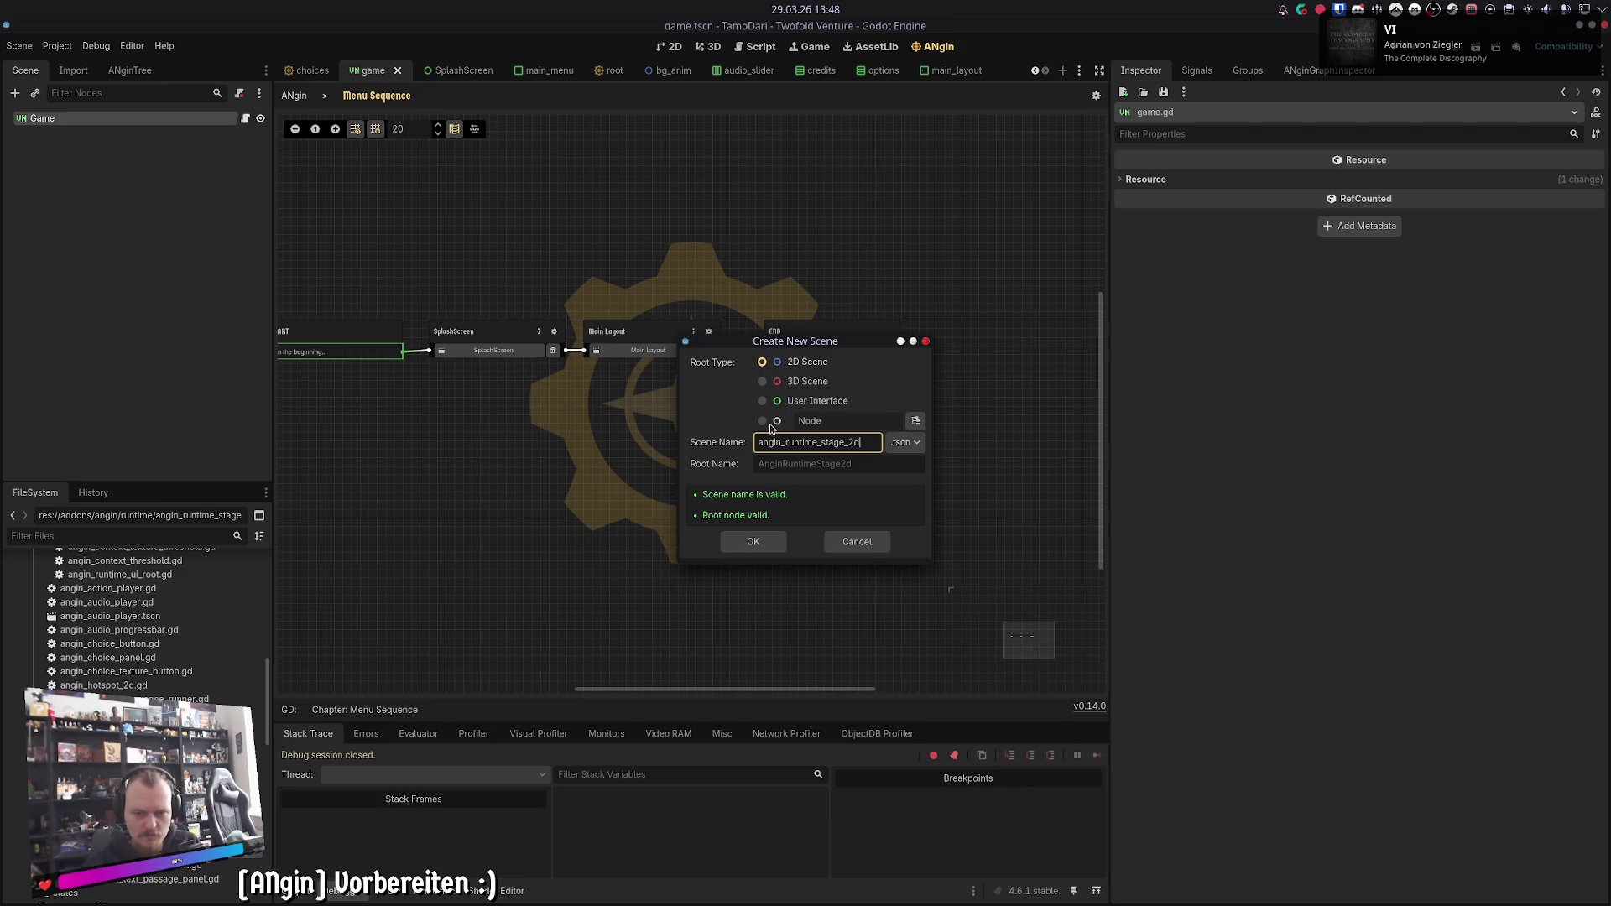
{"action": "left_click", "coordinate": [915, 420]}
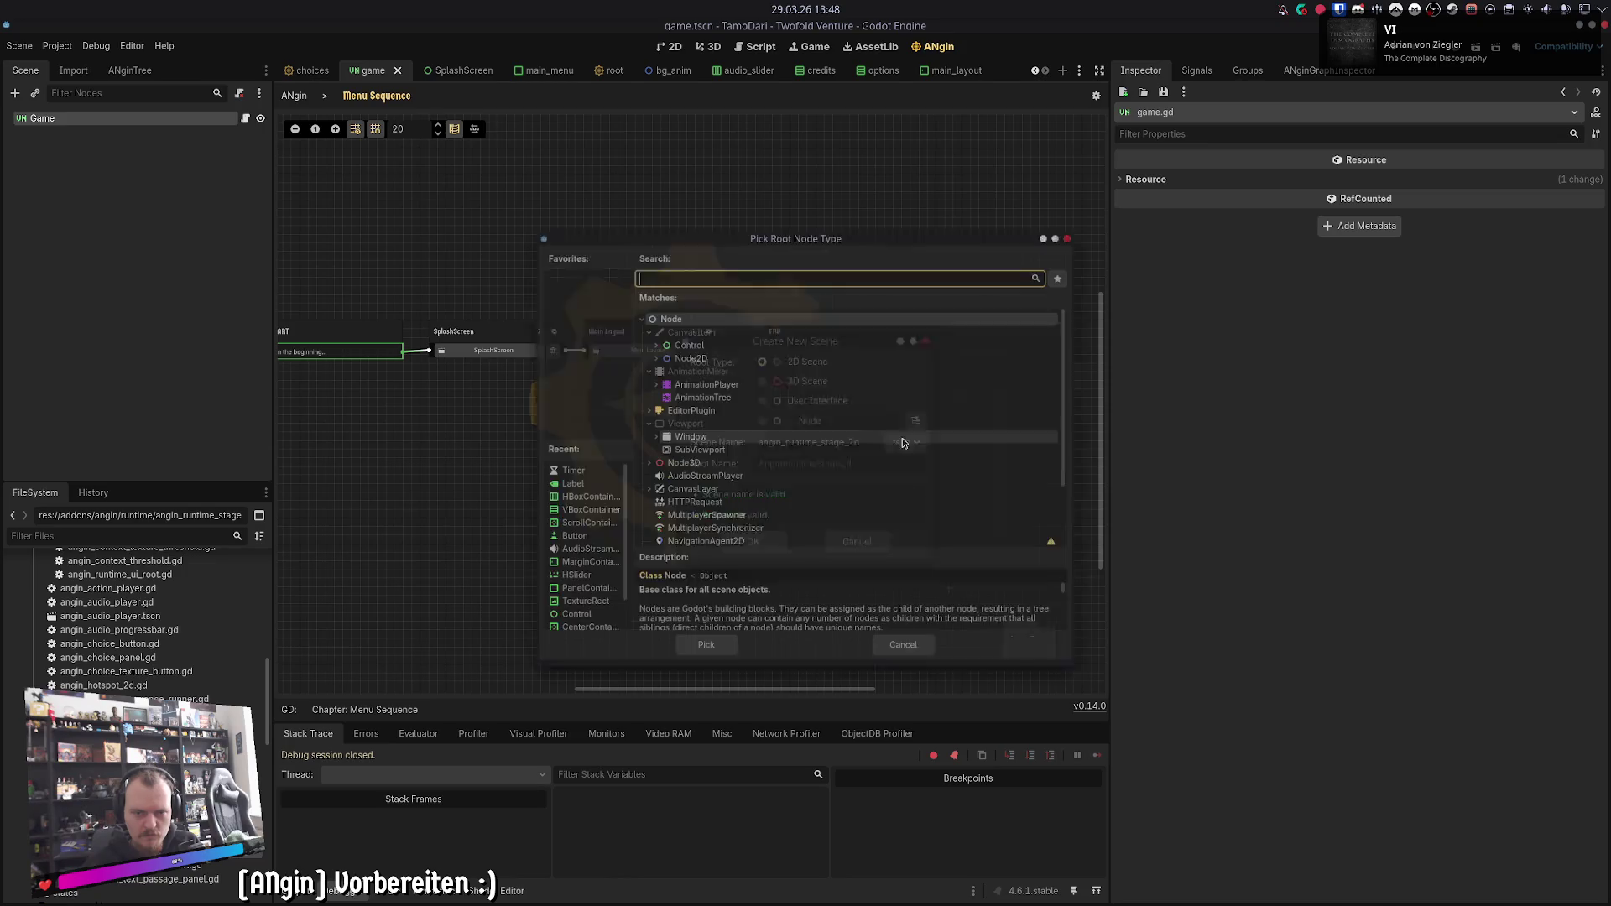
{"action": "type", "text": "anginro"}
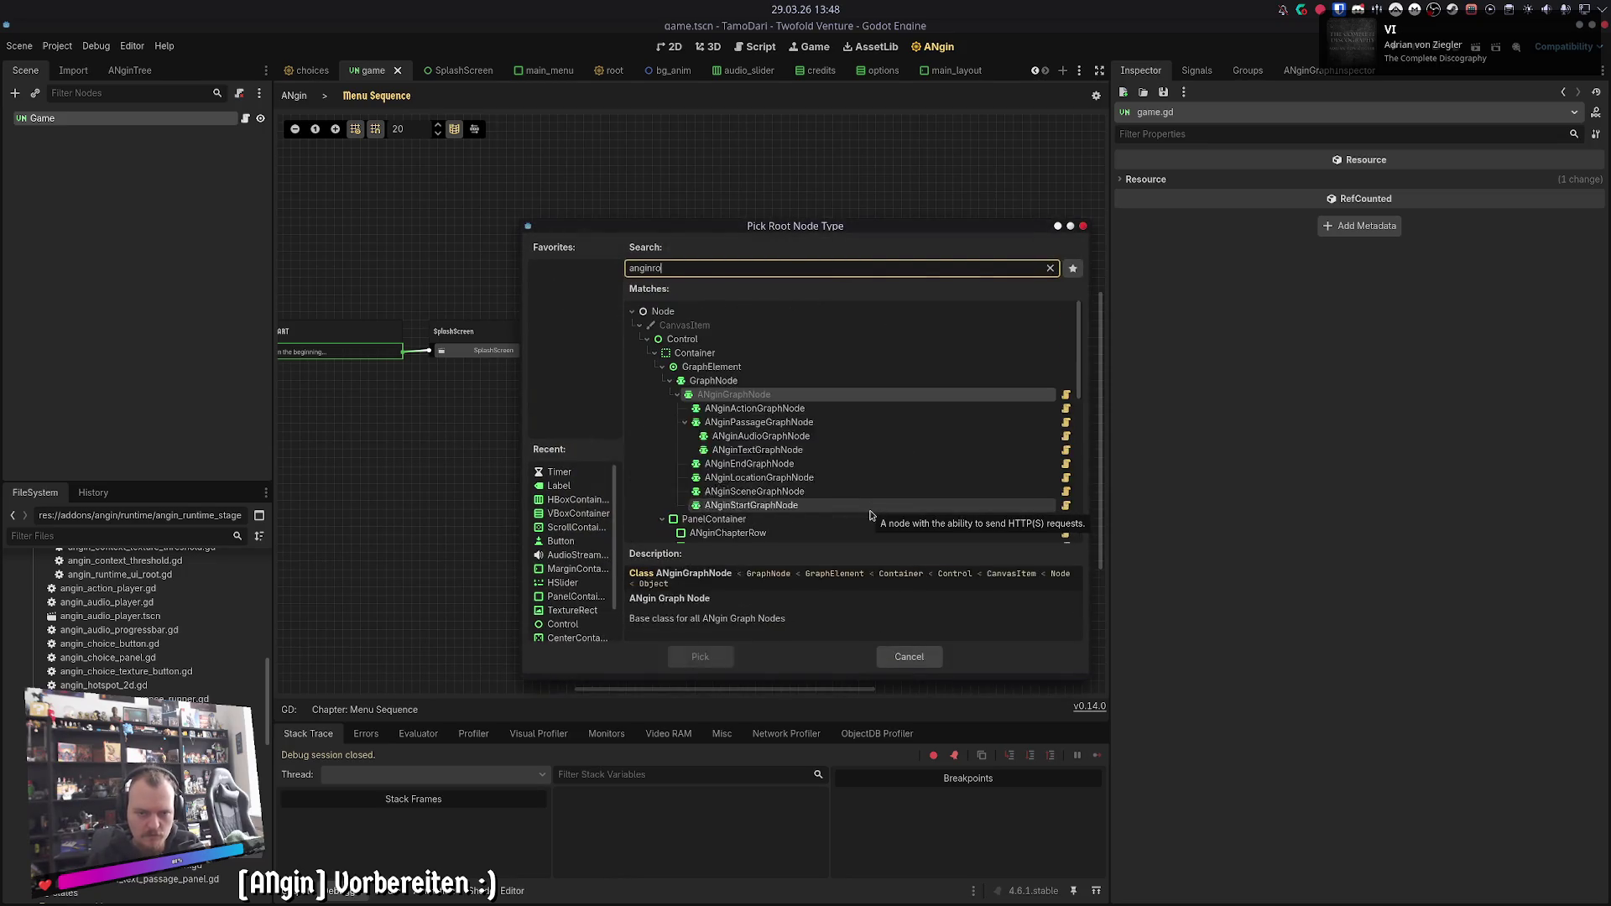
{"action": "type", "text": "ot"}
{"action": "left_click", "coordinate": [730, 412]}
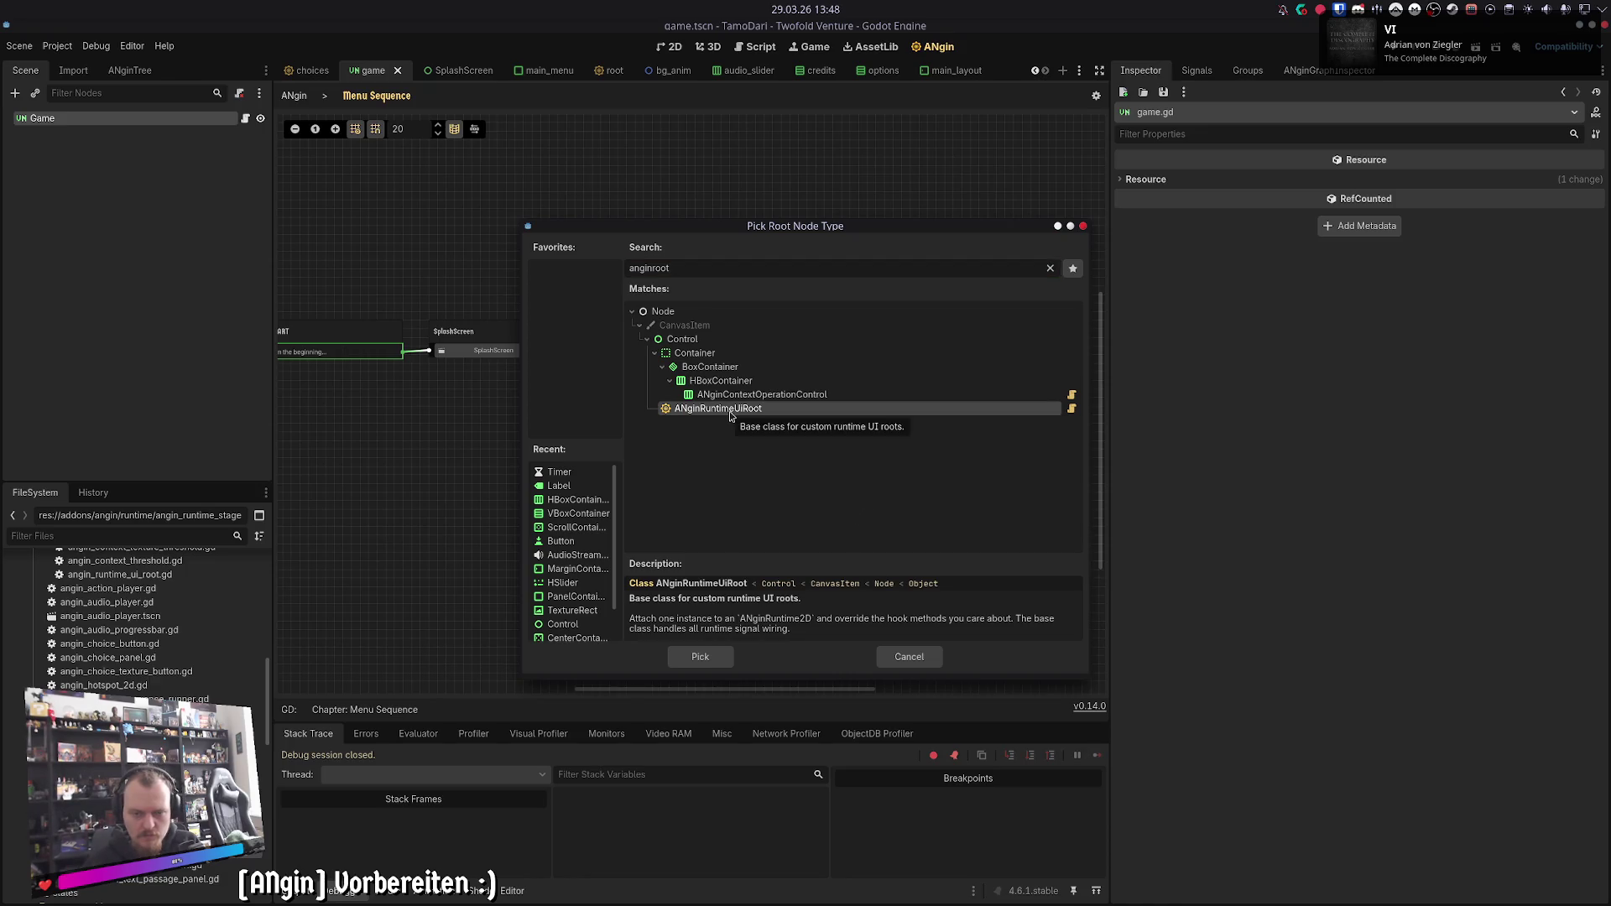
{"action": "double_click", "coordinate": [678, 262]}
{"action": "type", "text": "stage"}
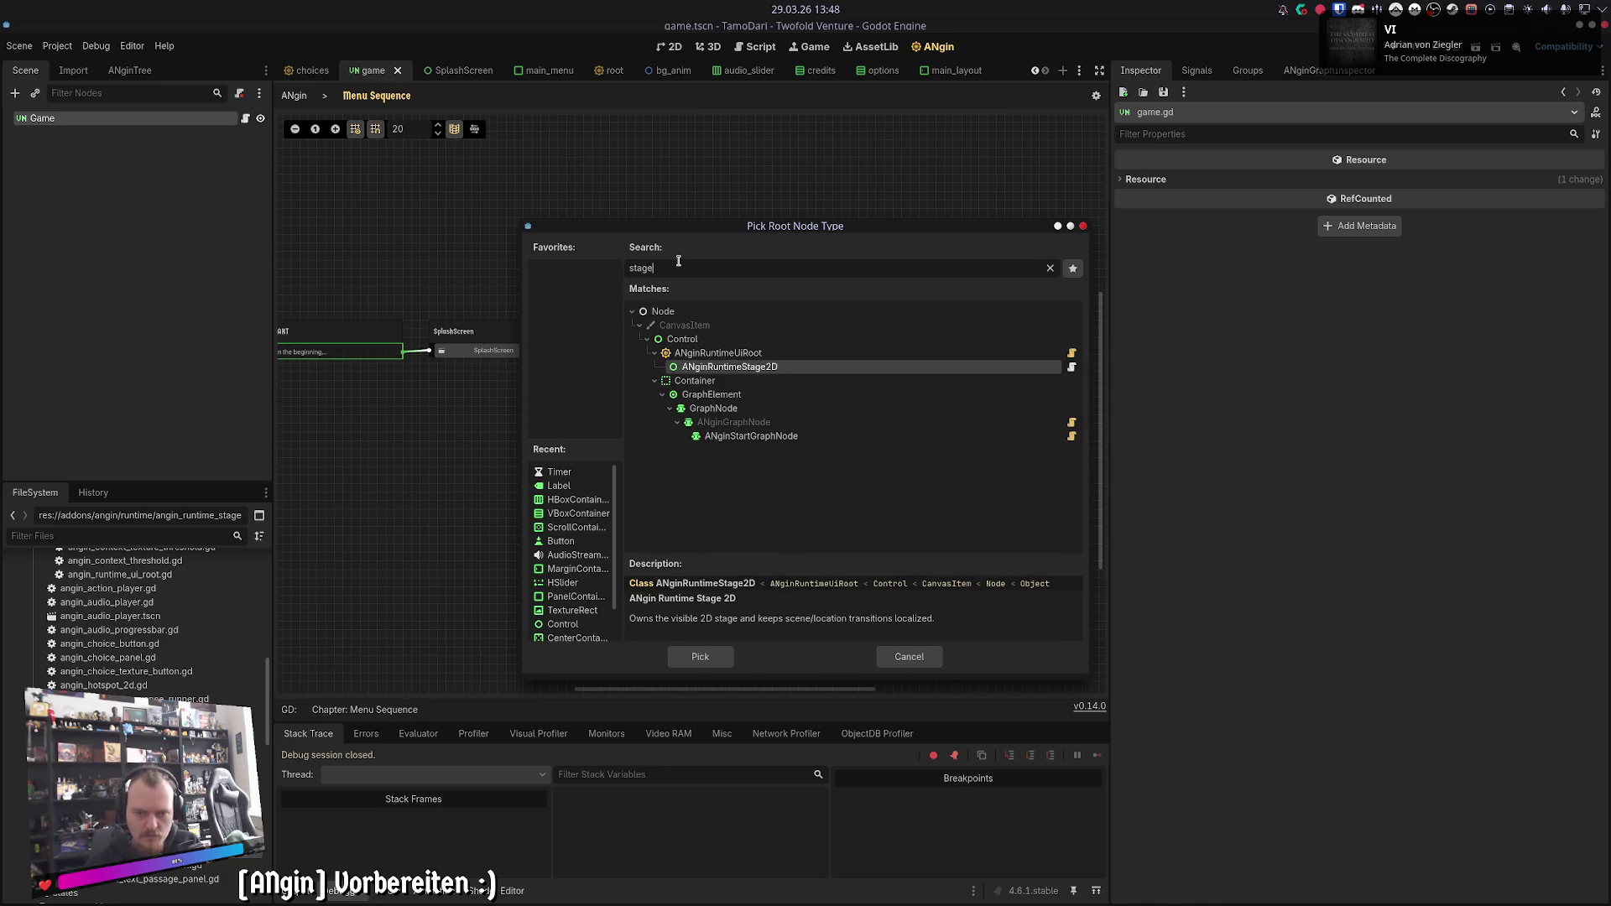
{"action": "left_click", "coordinate": [700, 657]}
{"action": "left_click", "coordinate": [755, 545]}
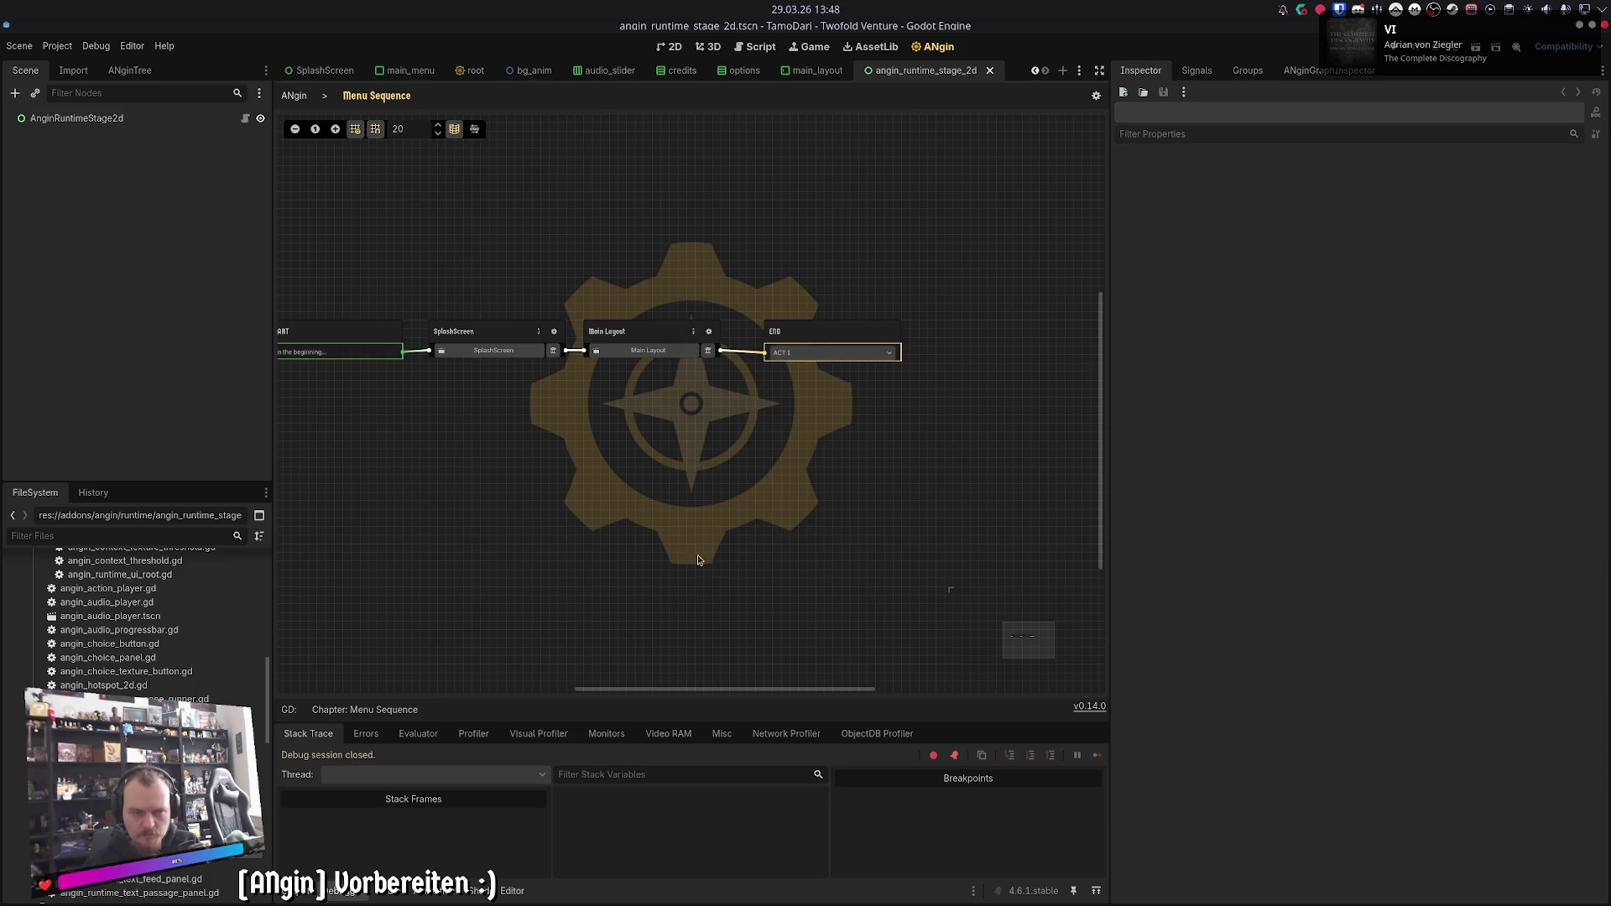
Add an ANginRuntimeAudioChoicePanel child and assign it to the stage's Audio Choice View
{"action": "left_click", "coordinate": [189, 122]}
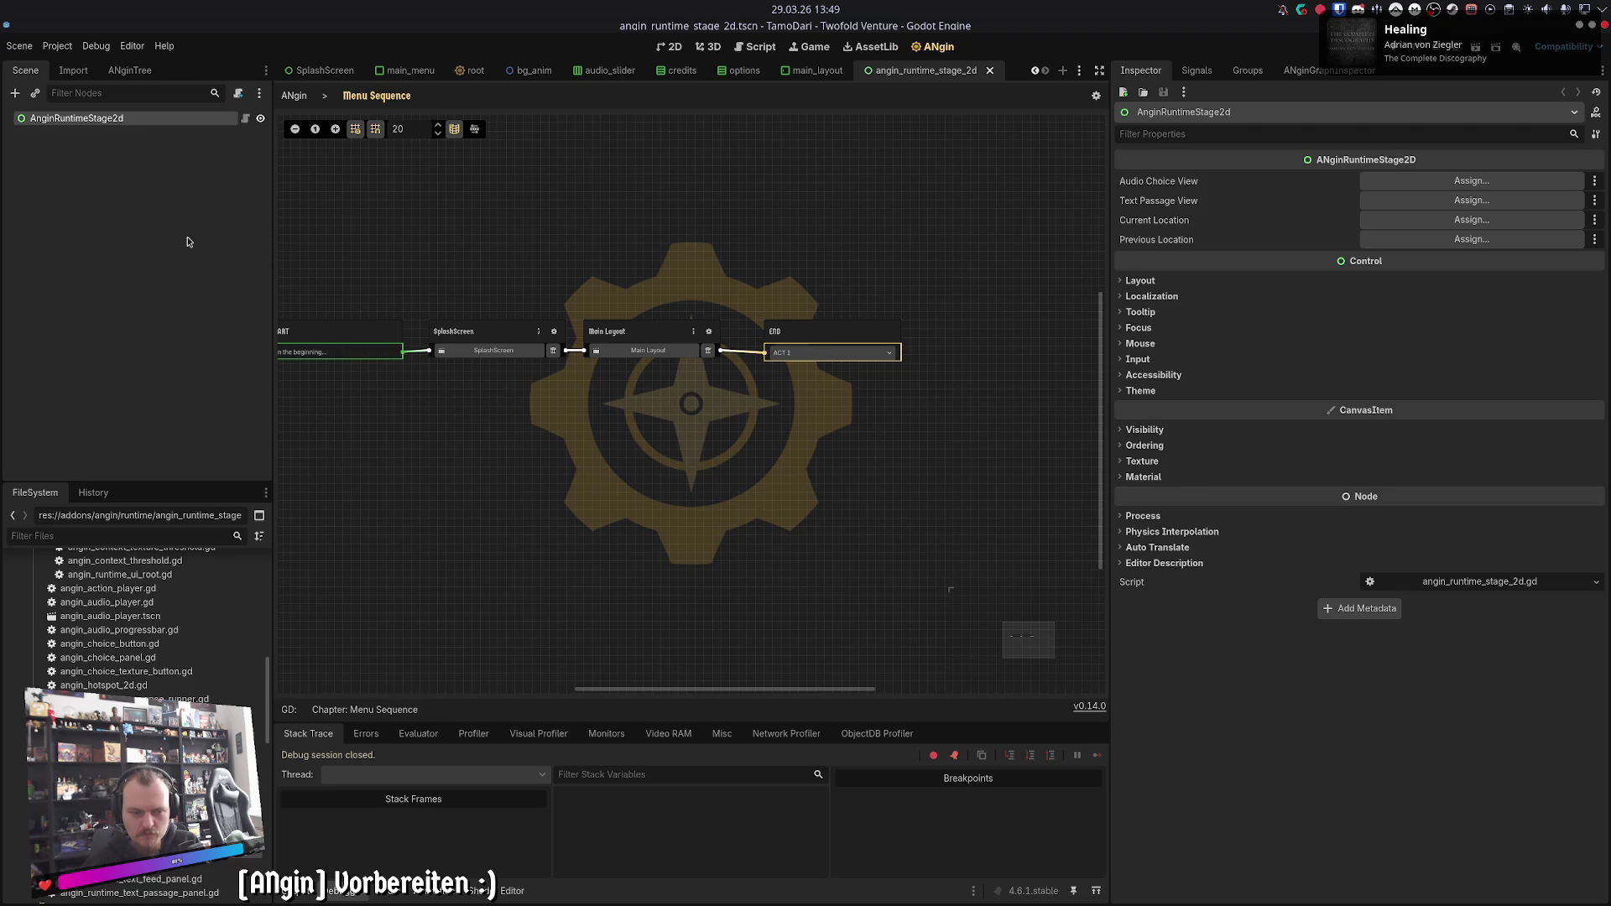
{"action": "scroll", "coordinate": [194, 671], "scroll_direction": "down", "scroll_amount": 3}
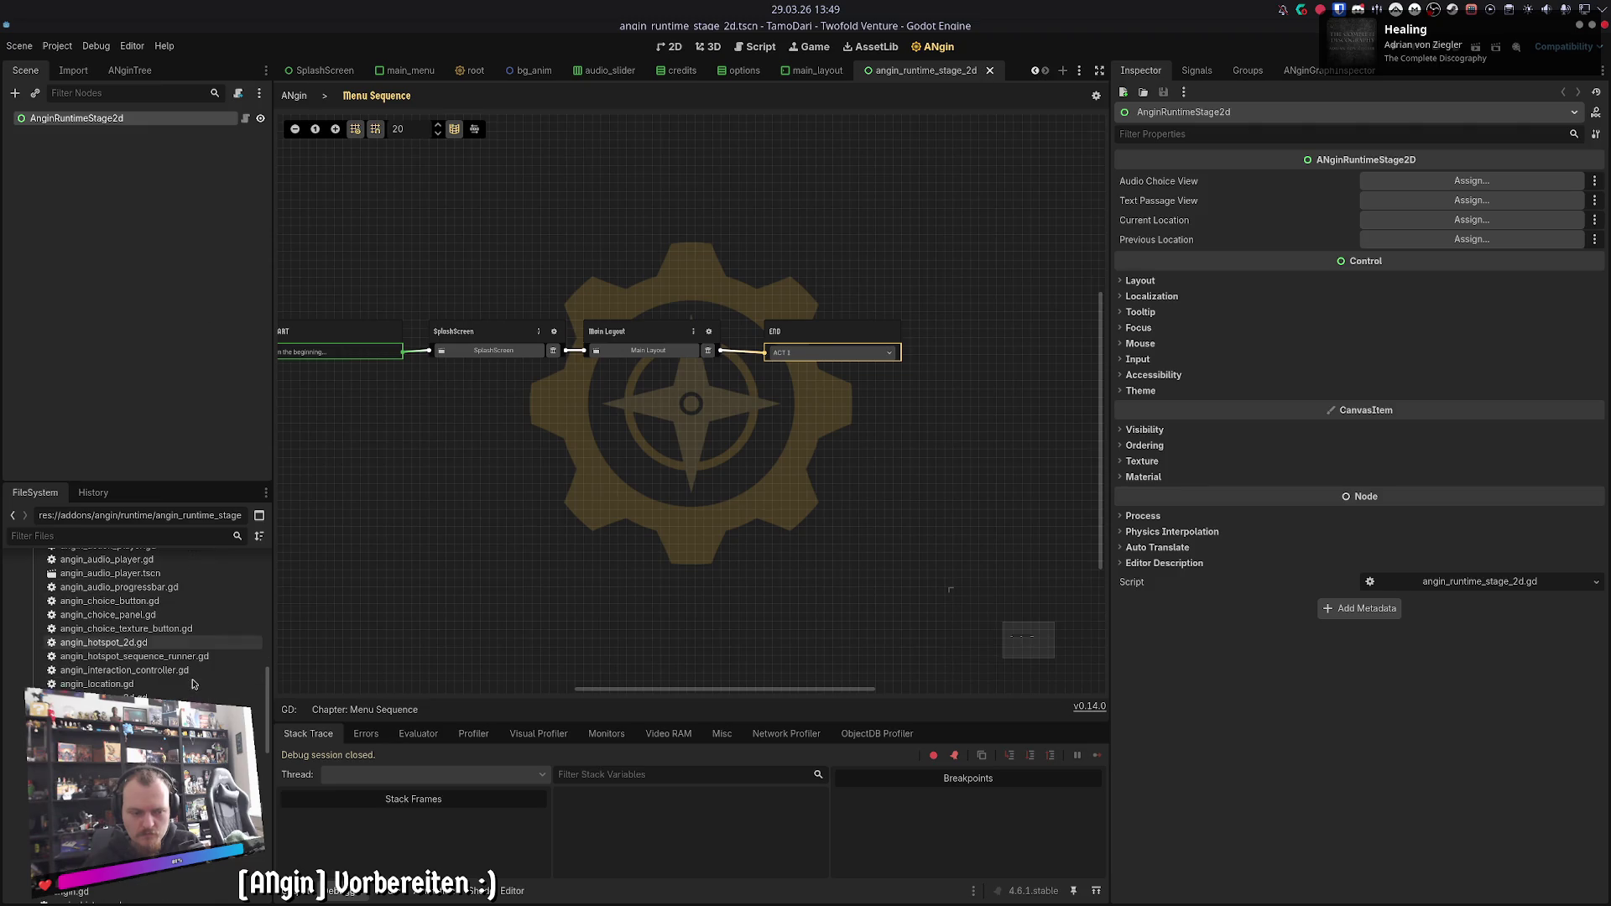
{"action": "scroll", "coordinate": [194, 684], "scroll_direction": "up", "scroll_amount": 7}
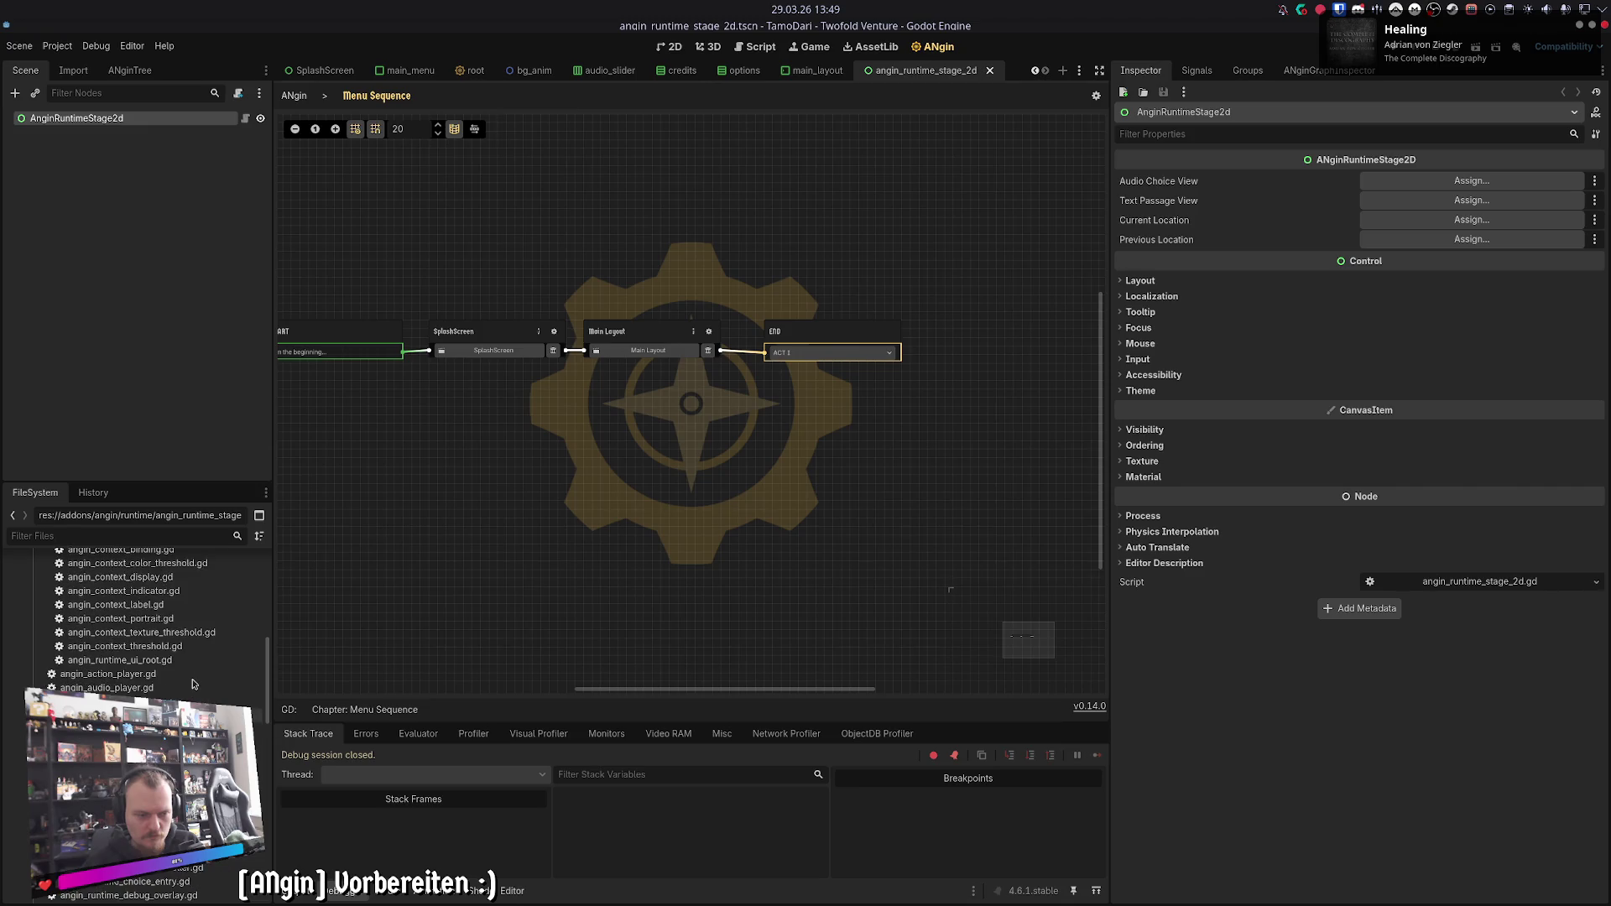
{"action": "scroll", "coordinate": [192, 684], "scroll_direction": "down", "scroll_amount": 5}
{"action": "right_click", "coordinate": [108, 129]}
{"action": "left_click", "coordinate": [126, 132]}
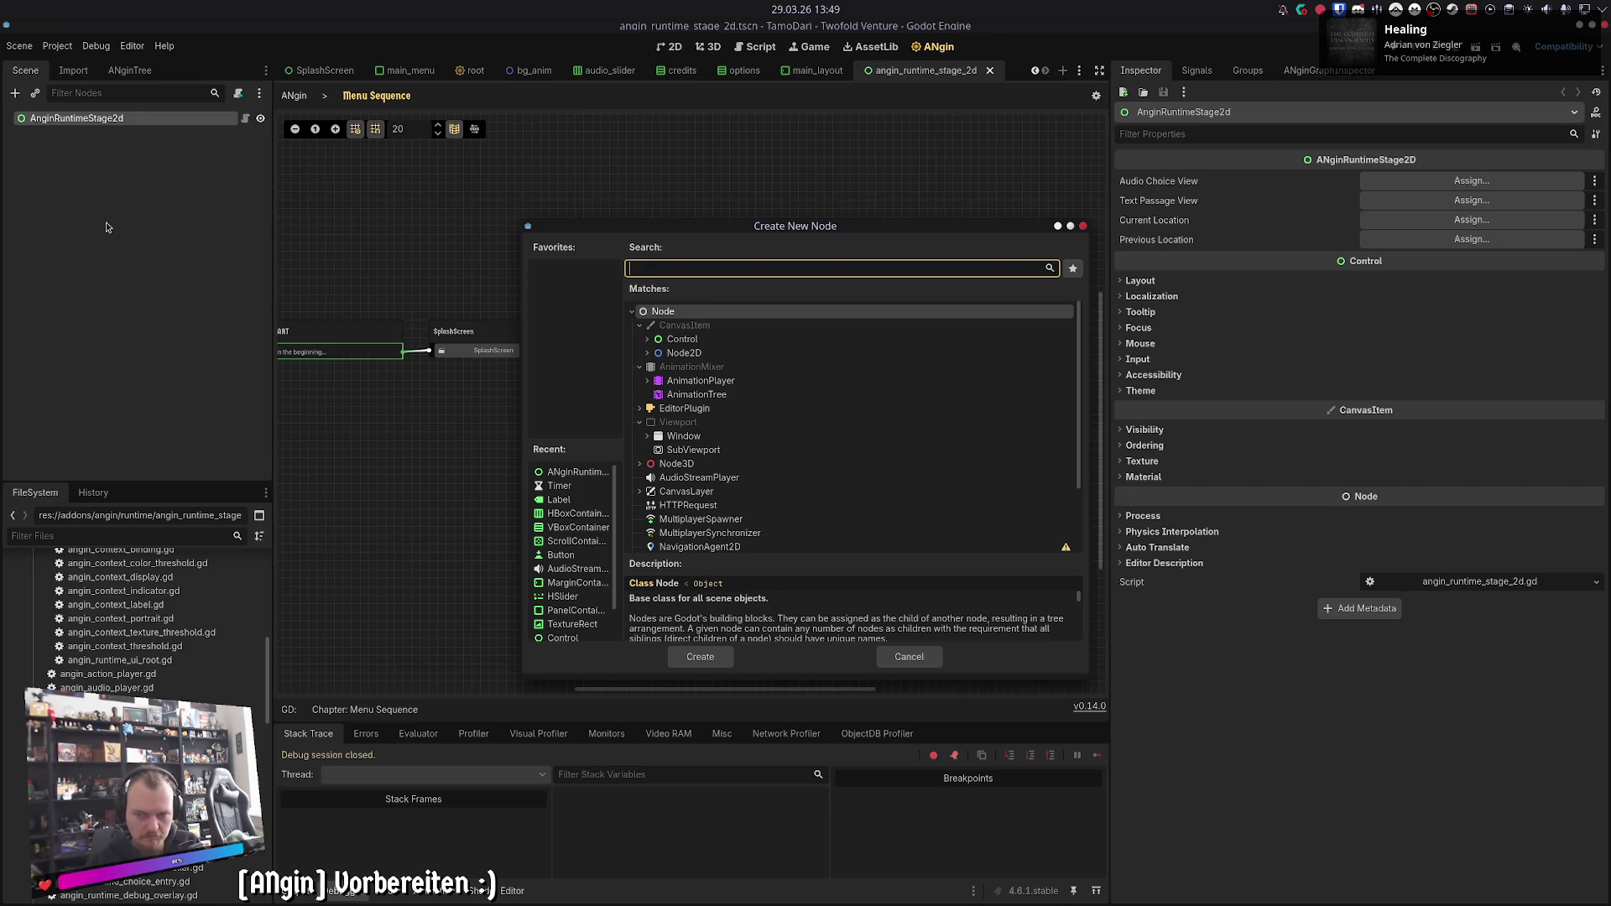
{"action": "type", "text": "audiochoice"}
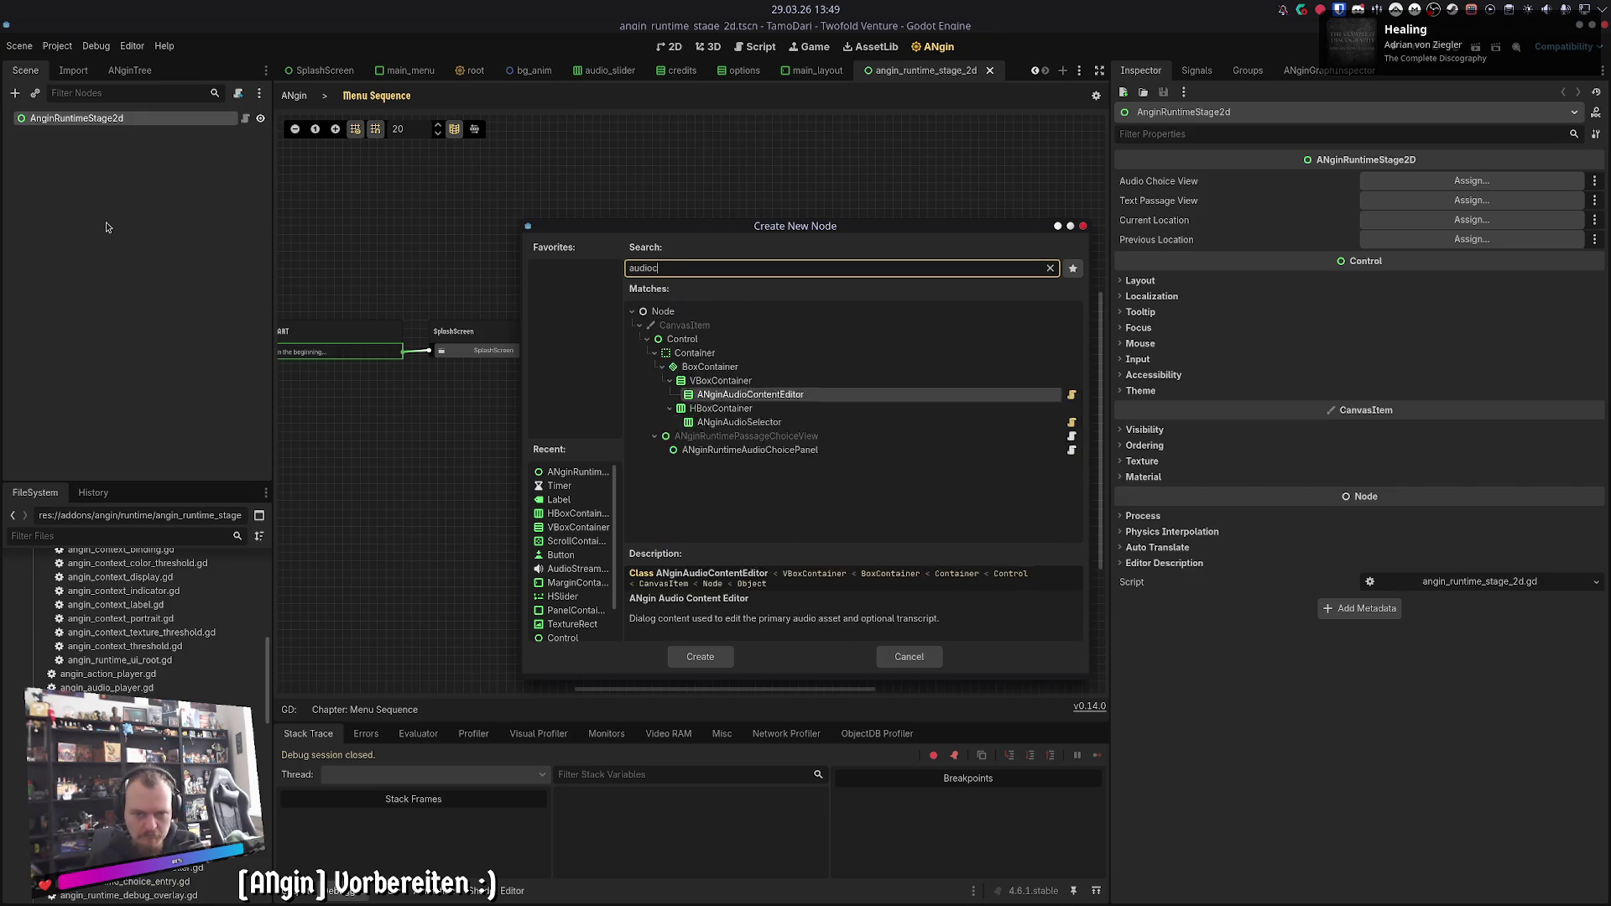
{"action": "key", "text": "Return"}
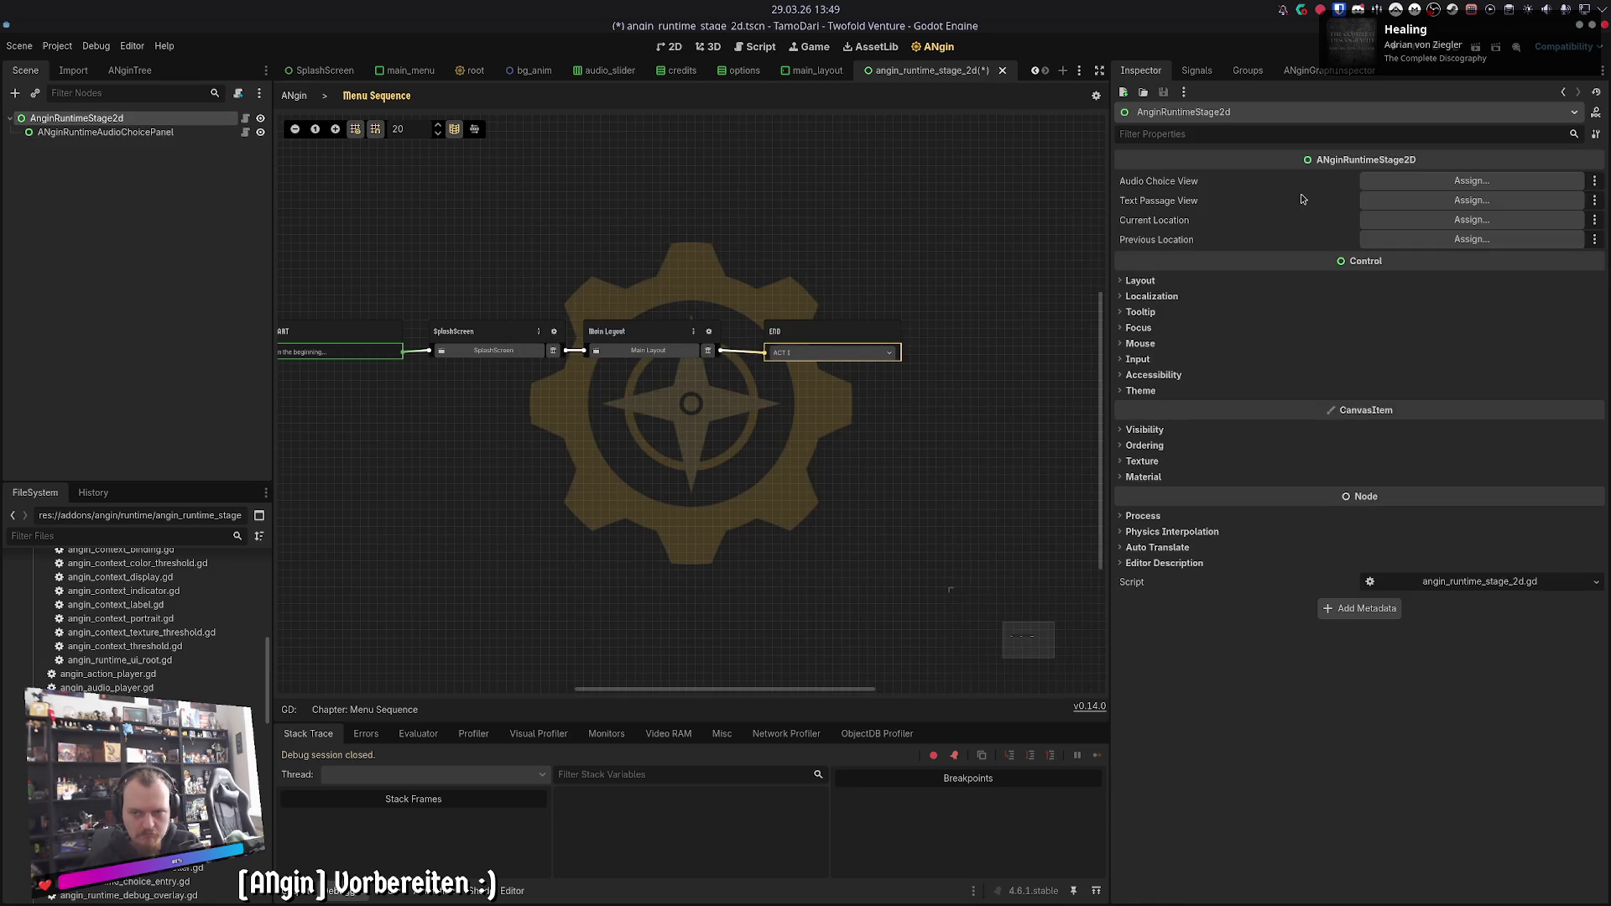
{"action": "left_click", "coordinate": [1472, 181]}
{"action": "double_click", "coordinate": [896, 311]}
Add an ANginRuntimeTextPassagePanel child and assign it to the stage's Text Passage View
{"action": "right_click", "coordinate": [136, 123]}
{"action": "left_click", "coordinate": [165, 160]}
{"action": "type", "text": "textpassa"}
{"action": "left_click", "coordinate": [700, 656]}
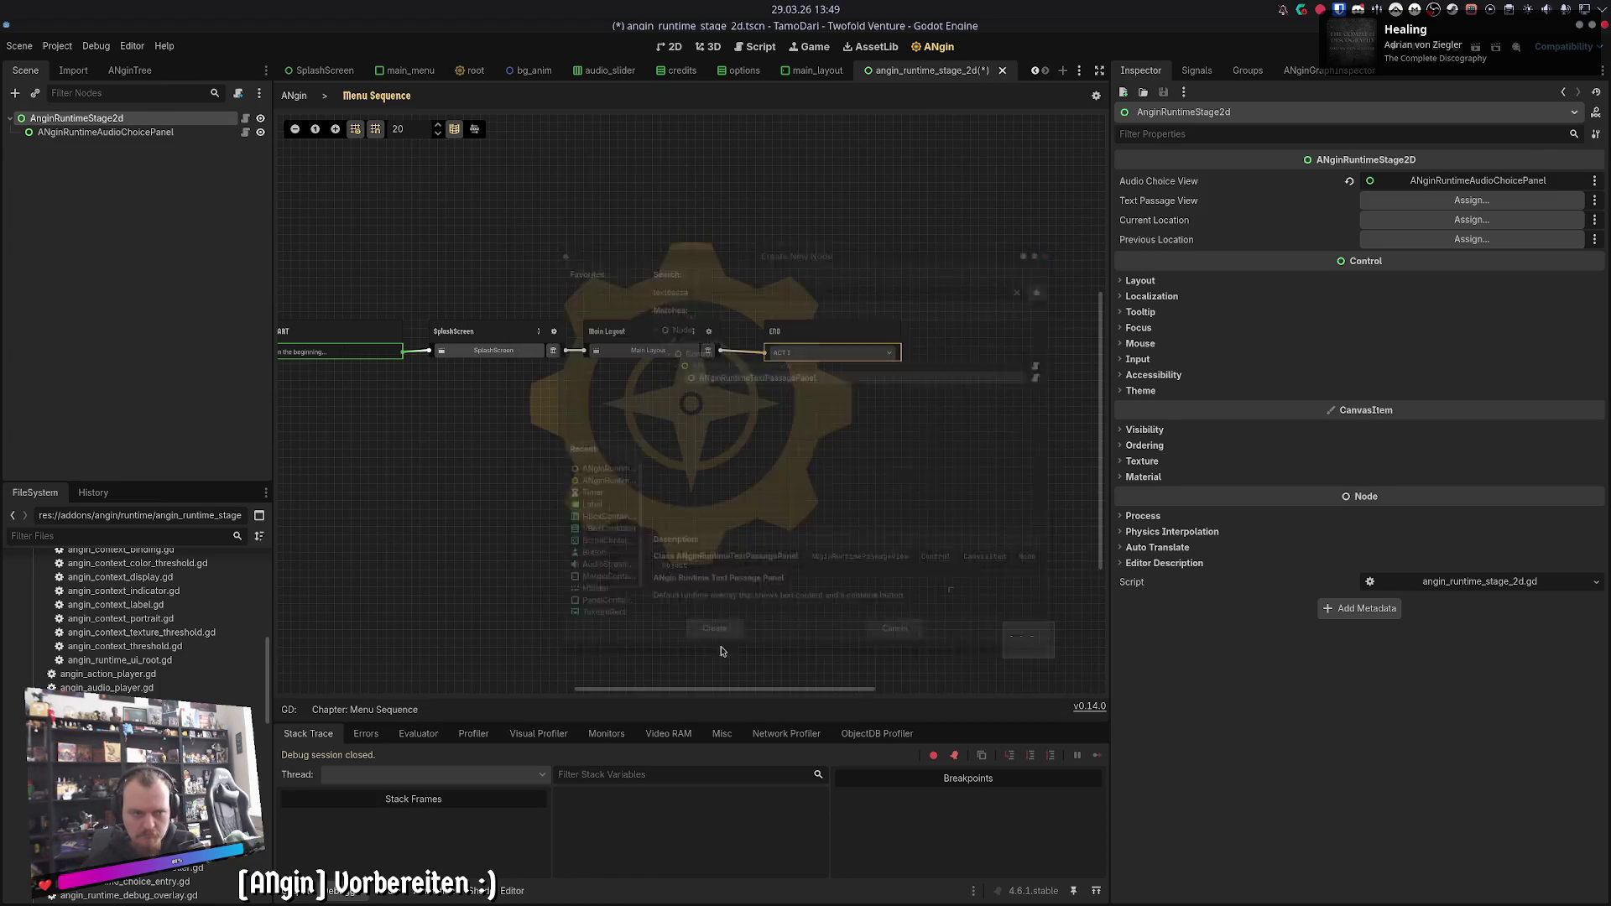
{"action": "left_click", "coordinate": [128, 122]}
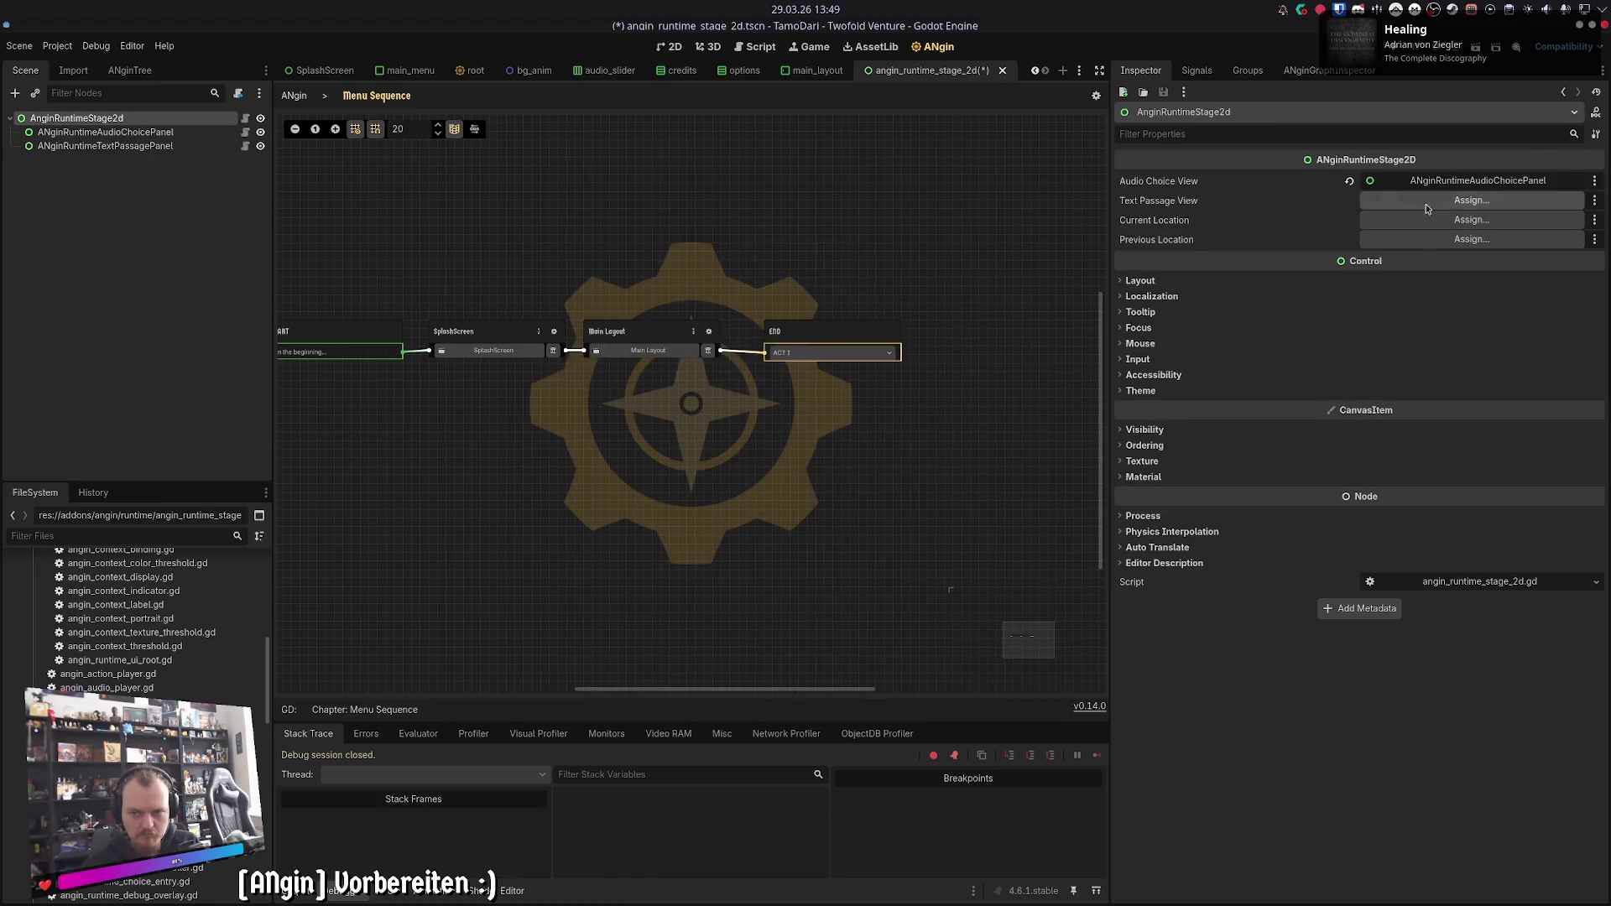
{"action": "left_click", "coordinate": [1472, 200]}
{"action": "left_click", "coordinate": [781, 326]}
{"action": "double_click", "coordinate": [781, 326]}
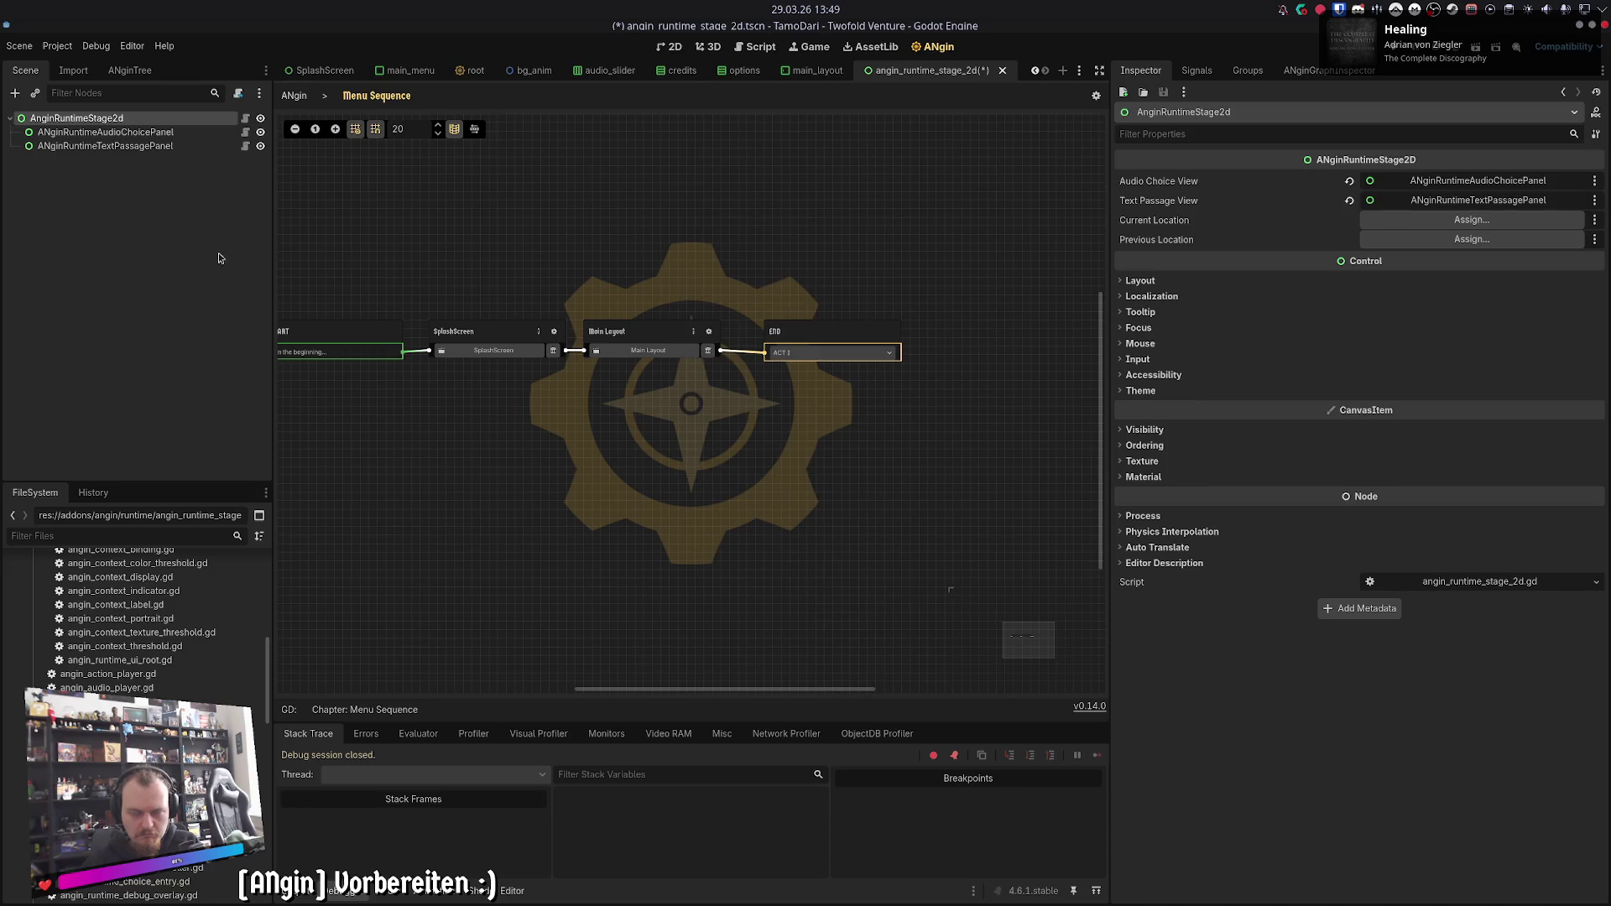
{"action": "left_click", "coordinate": [141, 211]}
Add two ANginLocation nodes and assign them as Current Location and Previous Location
{"action": "left_click", "coordinate": [92, 119]}
{"action": "right_click", "coordinate": [106, 124]}
{"action": "left_click", "coordinate": [134, 152]}
{"action": "type", "text": "anginlocatio"}
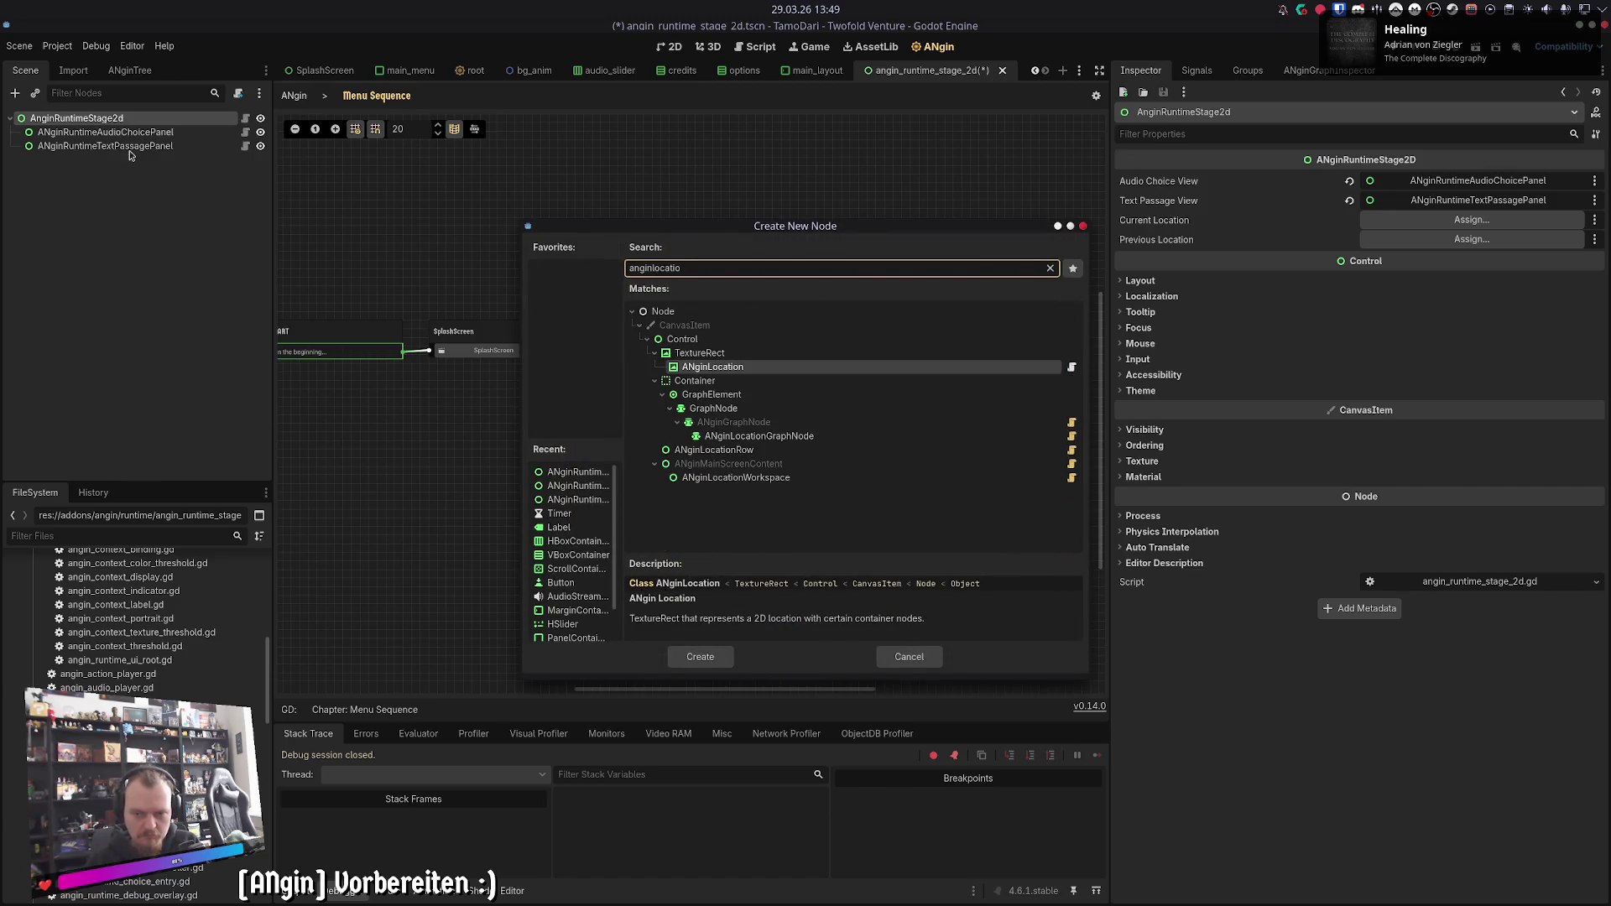
{"action": "key", "text": "Return"}
{"action": "key", "text": "ctrl+d"}
{"action": "left_click", "coordinate": [82, 161]}
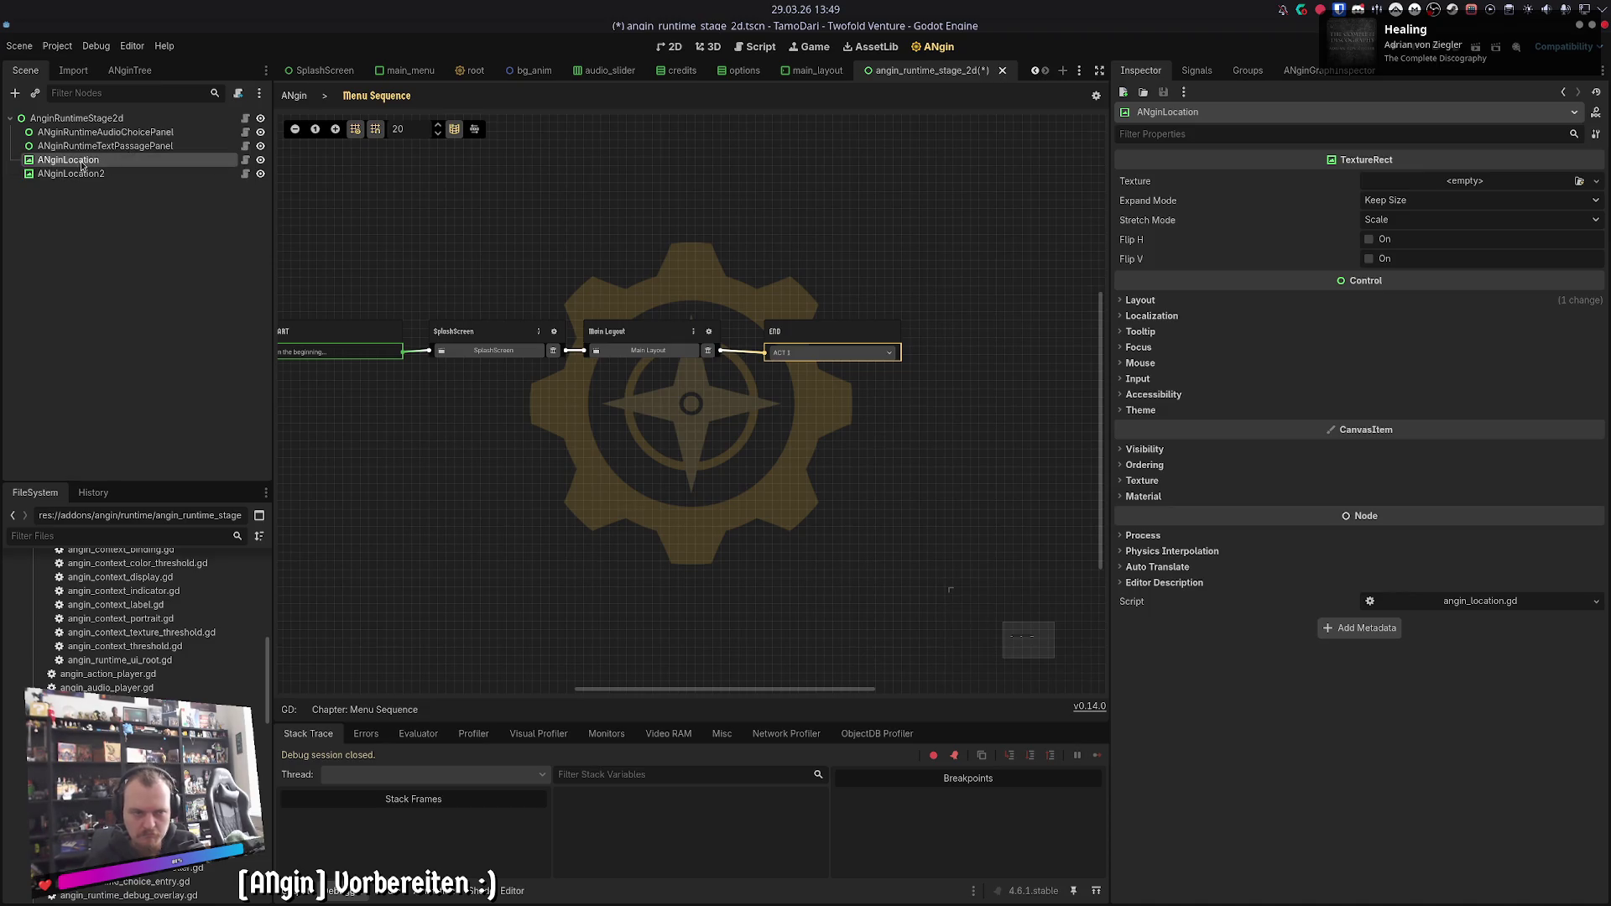
{"action": "left_click", "coordinate": [80, 118]}
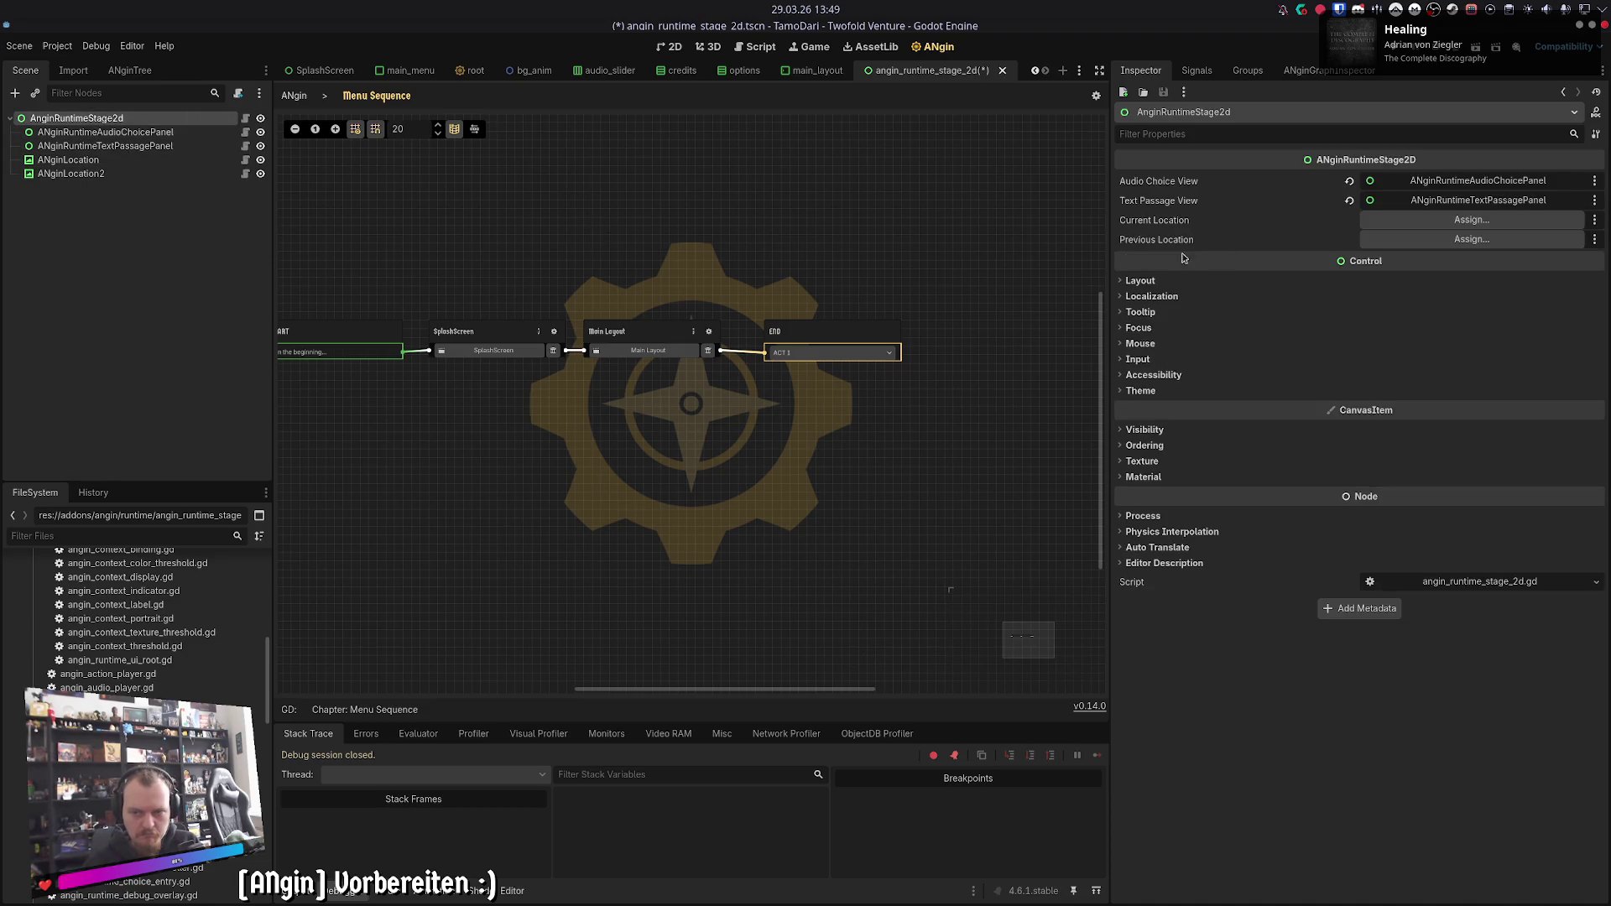
{"action": "left_click", "coordinate": [1427, 219]}
{"action": "double_click", "coordinate": [758, 314]}
{"action": "left_click", "coordinate": [1419, 242]}
{"action": "double_click", "coordinate": [759, 328]}
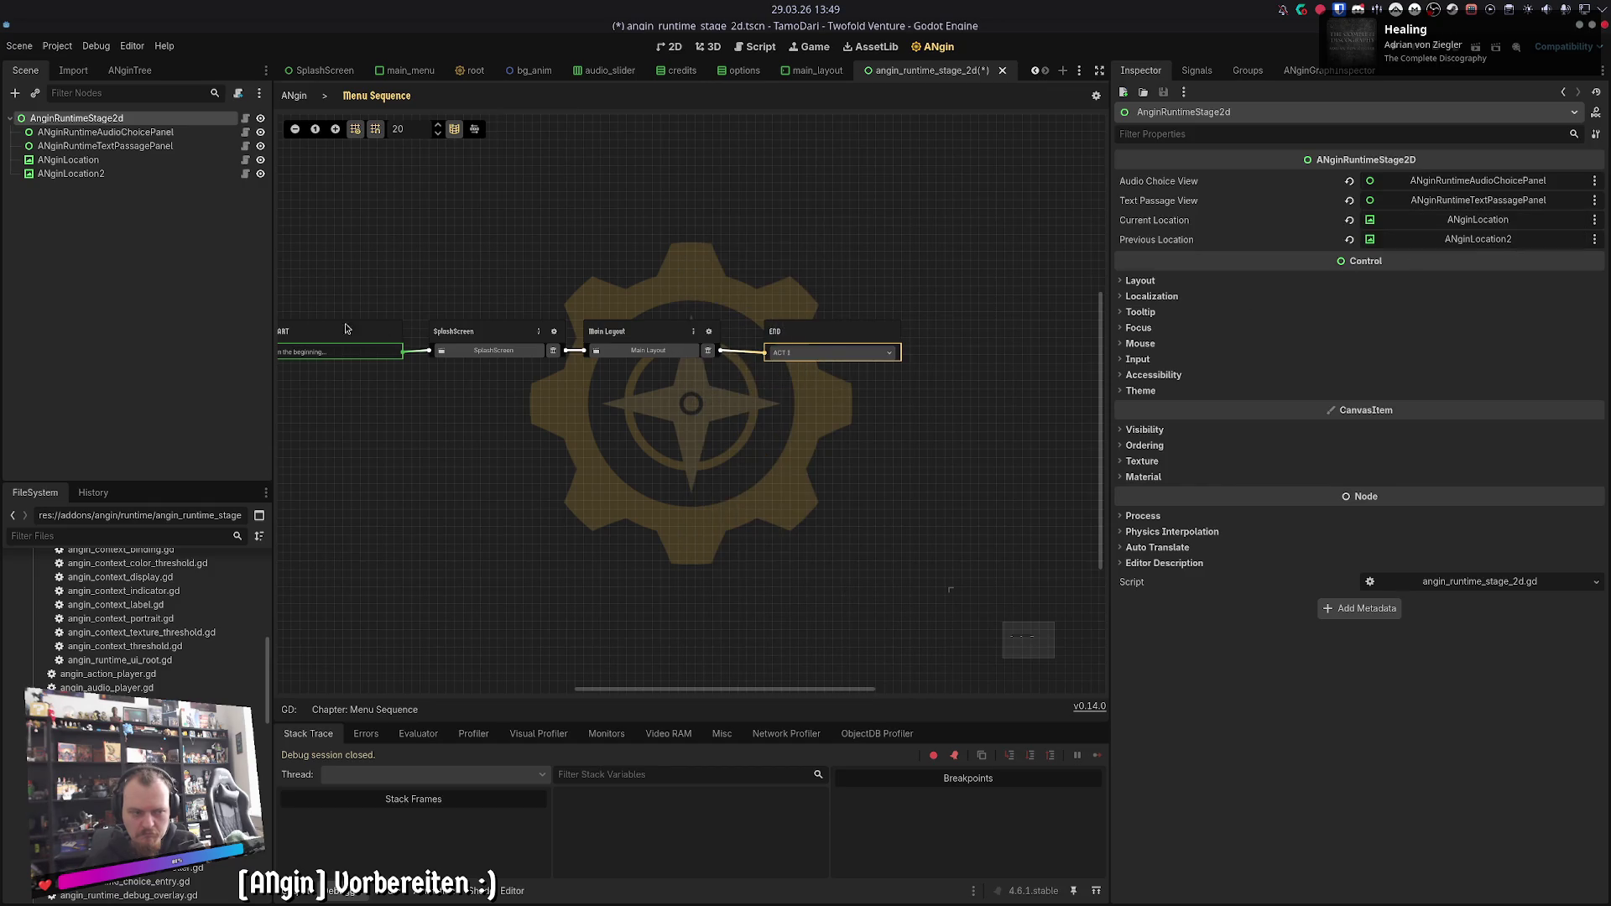
Rename the children to Current, Previous, AudioChoicePanel and TextPassagePanel
{"action": "double_click", "coordinate": [94, 161]}
{"action": "type", "text": "Current"}
{"action": "key", "text": "Return"}
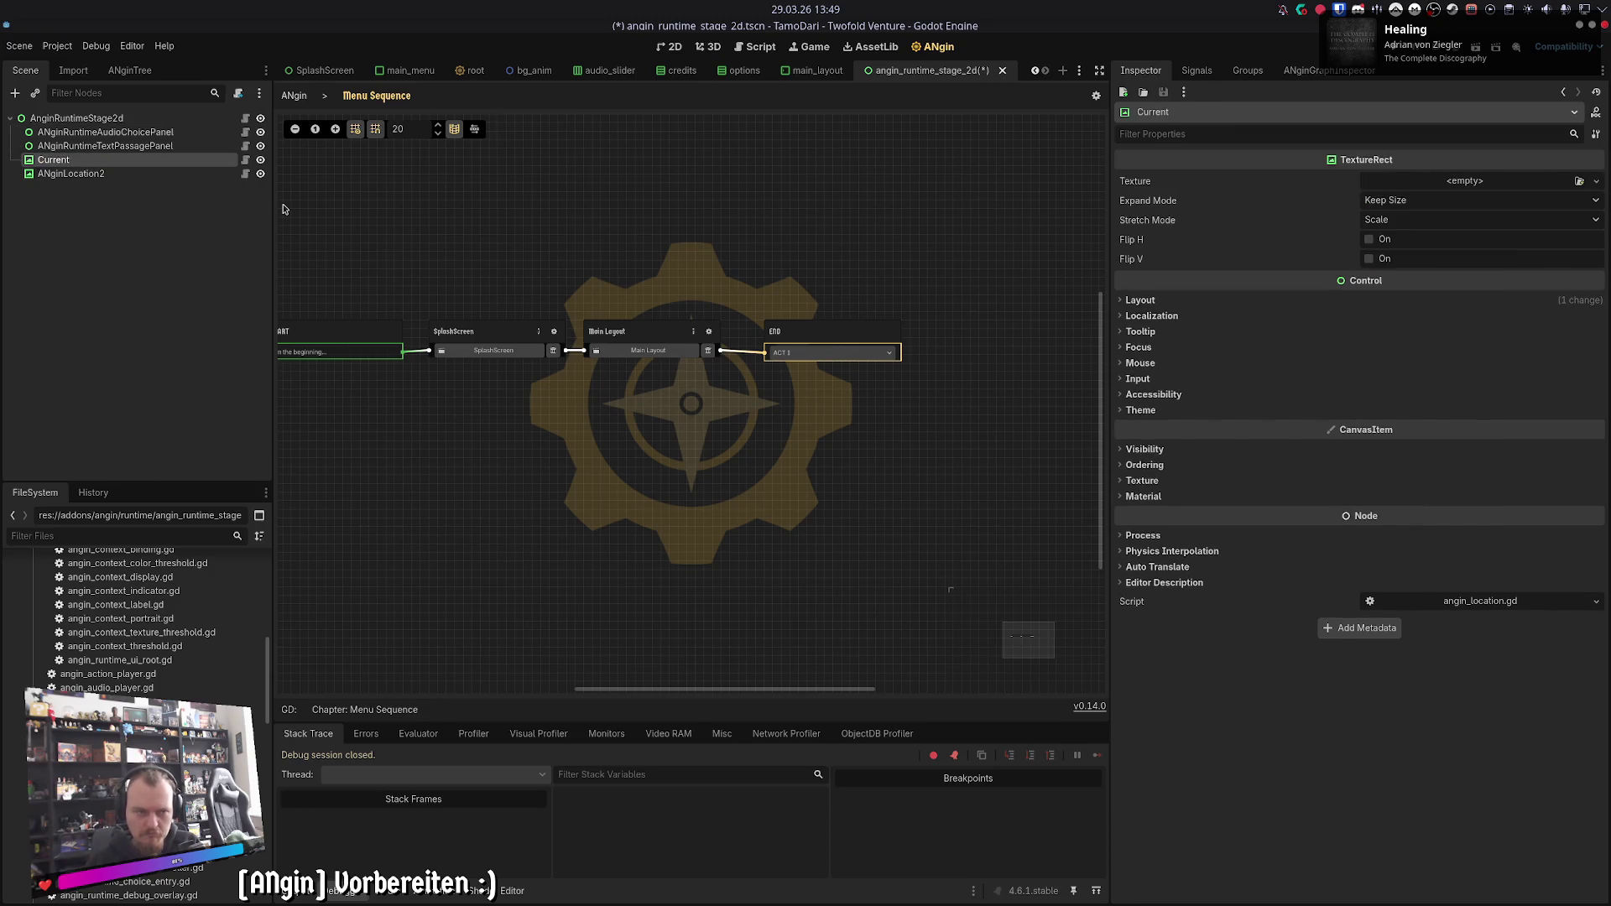
{"action": "double_click", "coordinate": [73, 174]}
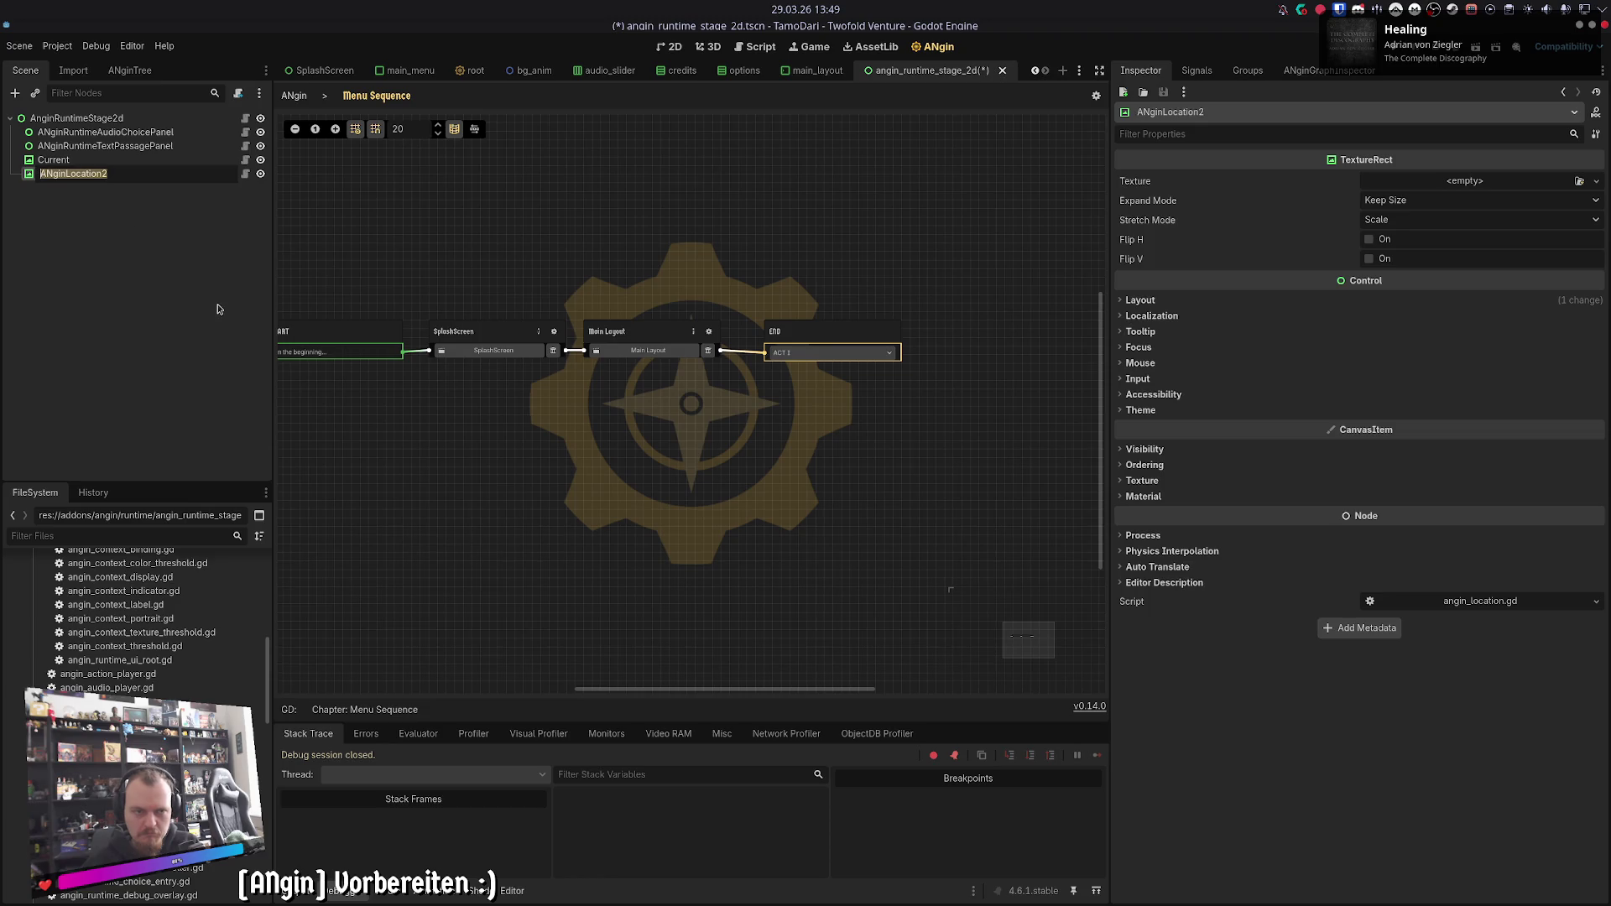
{"action": "type", "text": "Previous"}
{"action": "key", "text": "Return"}
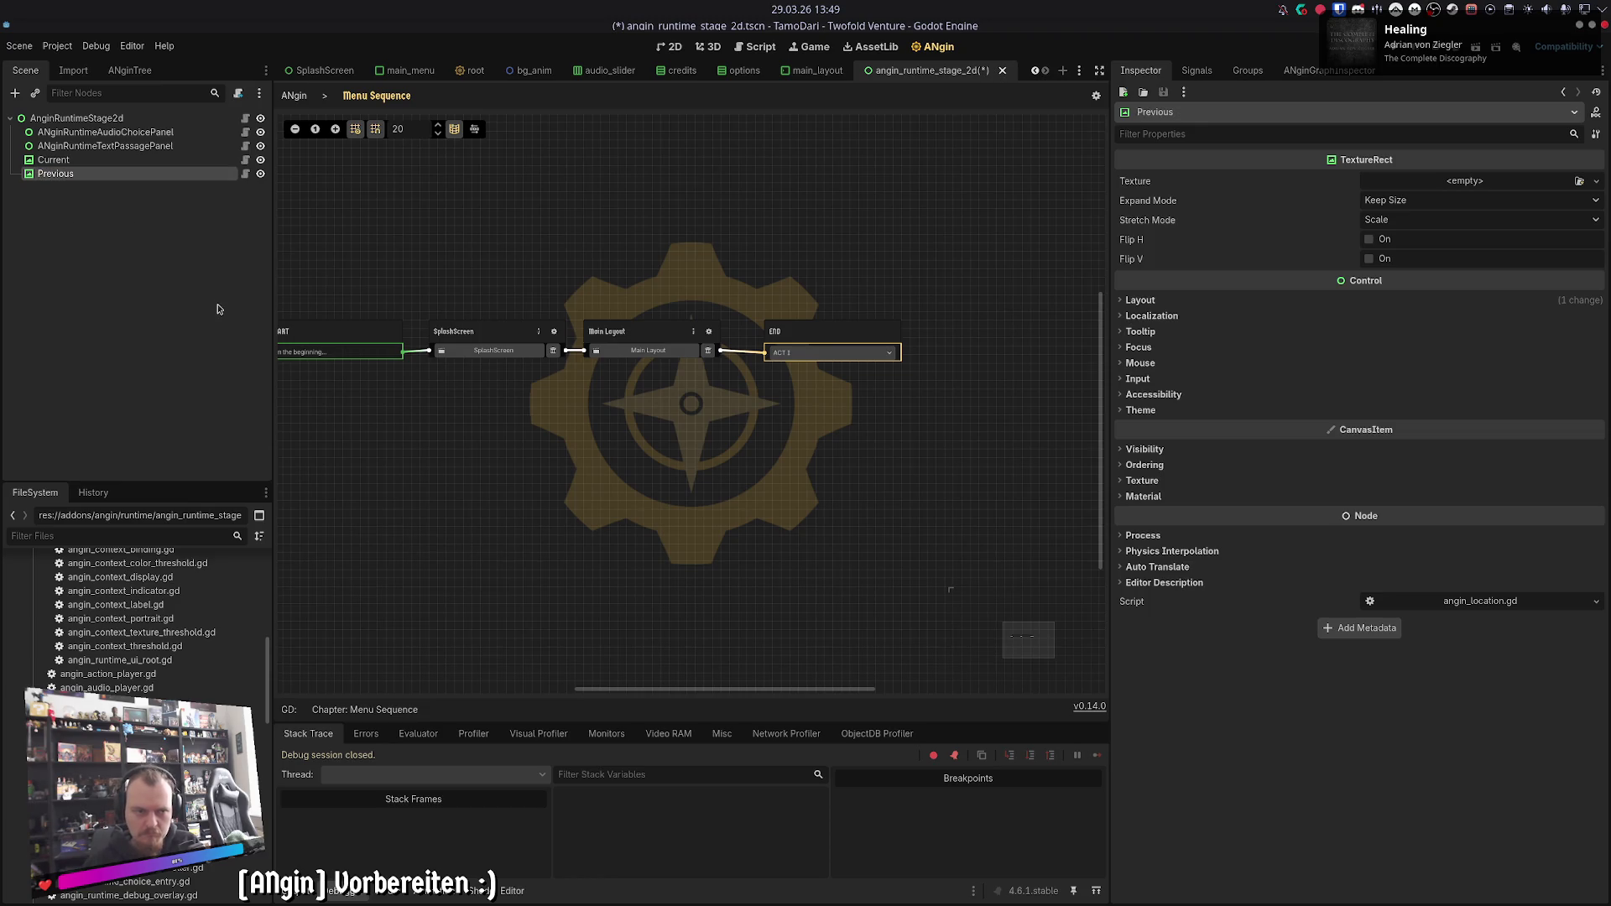
{"action": "double_click", "coordinate": [134, 133]}
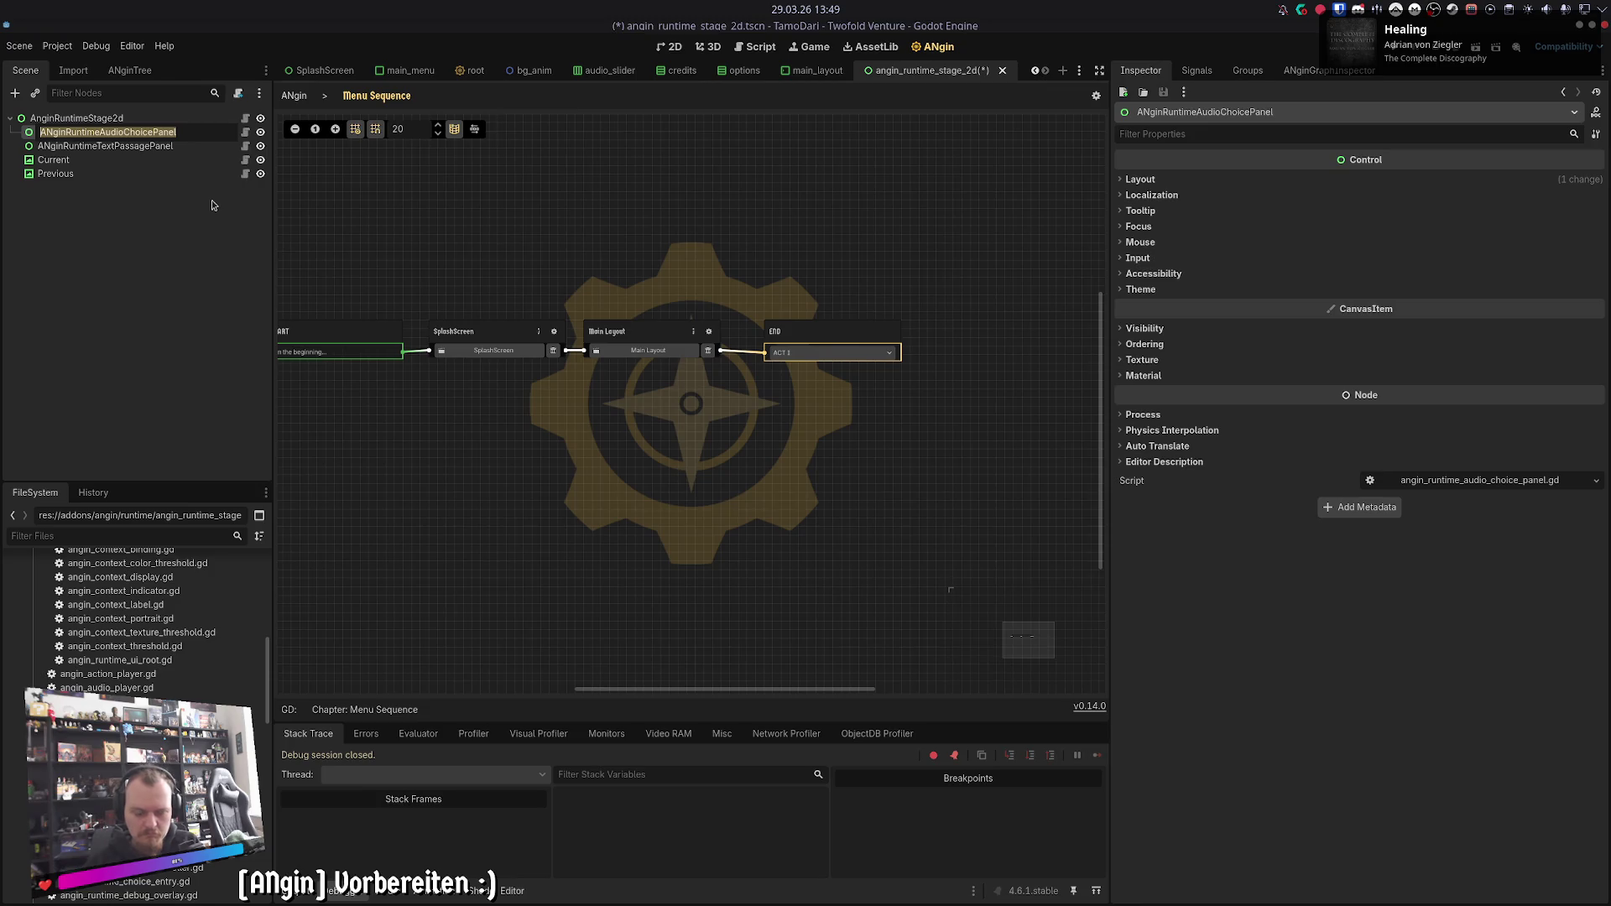
{"action": "type", "text": "AudioChoicePanel"}
{"action": "key", "text": "Return"}
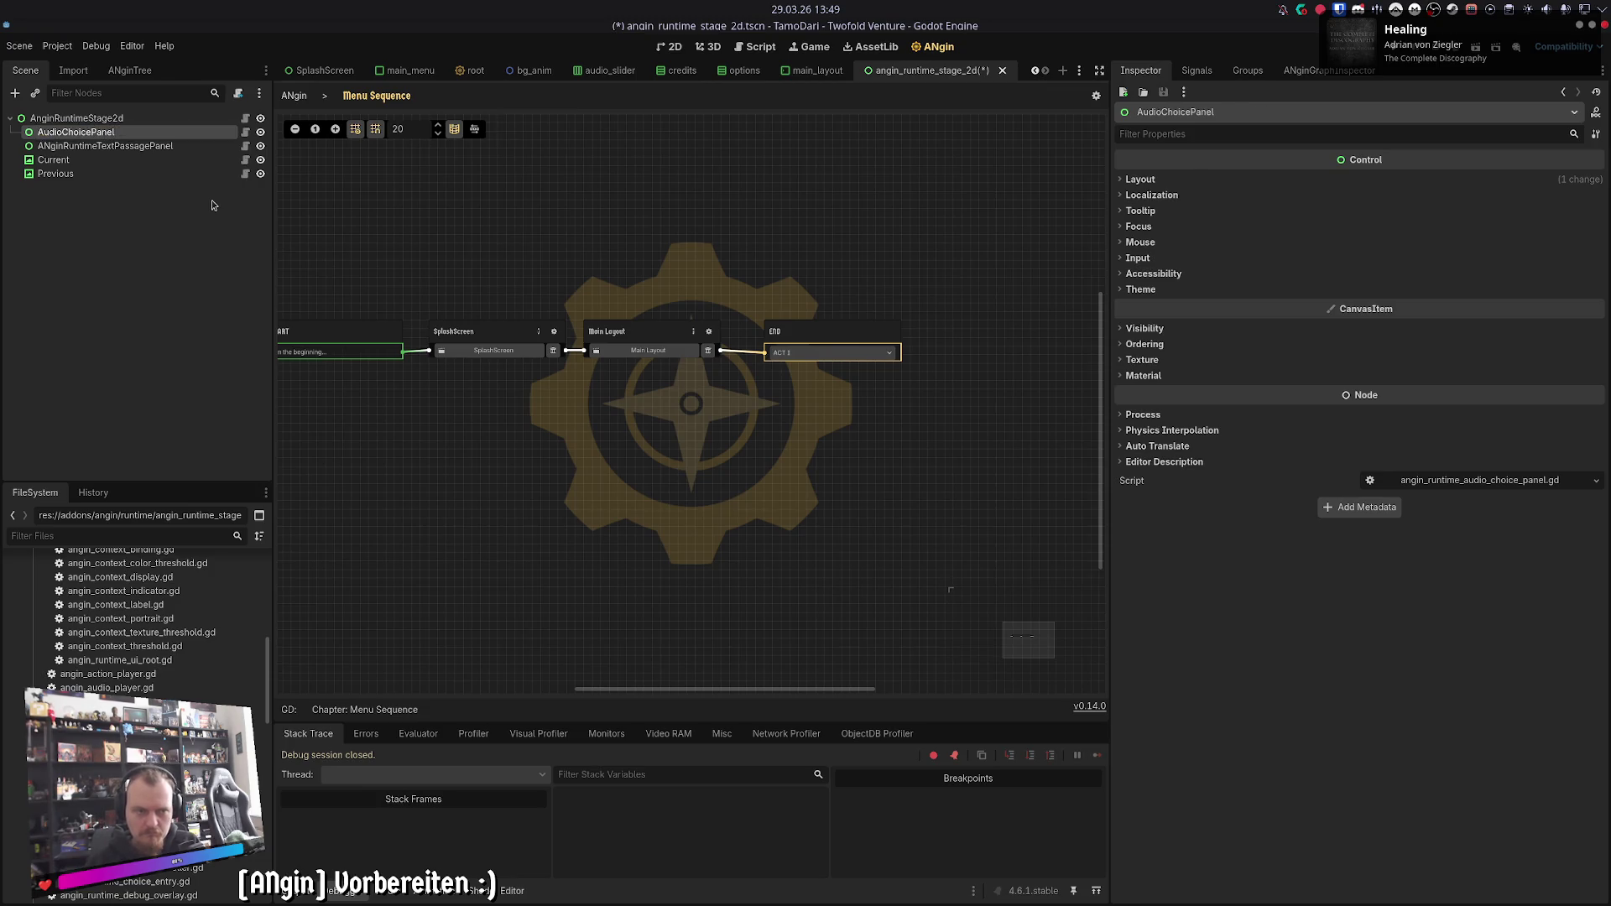
{"action": "double_click", "coordinate": [220, 146]}
{"action": "type", "text": "TextPas"}
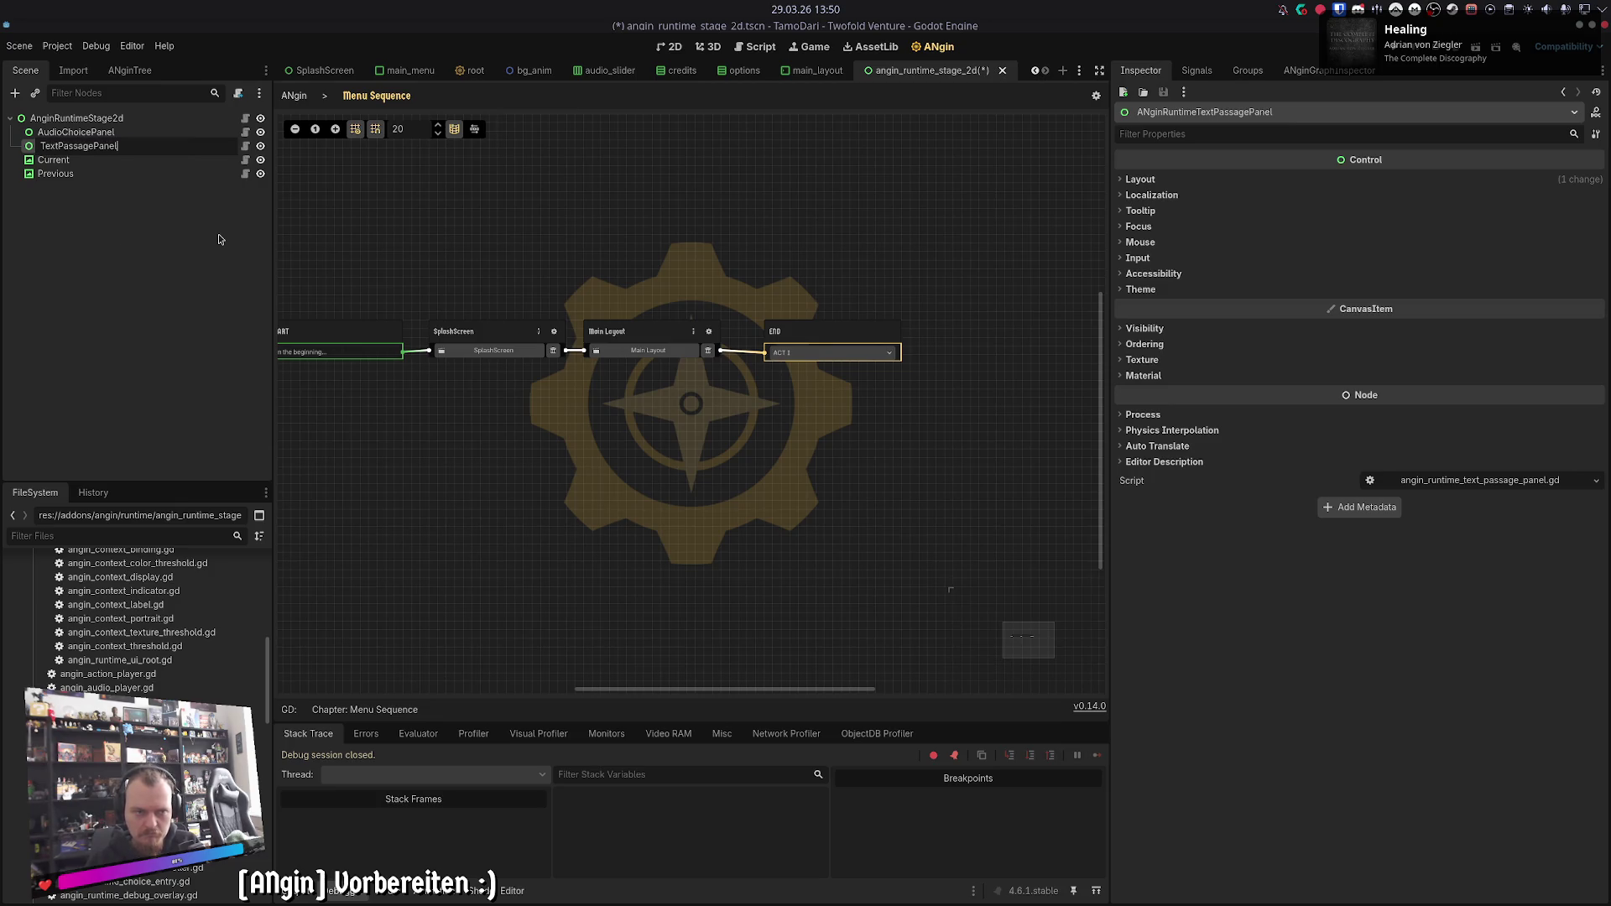
{"action": "key", "text": "Return"}
Select the root stage node to review its slots and save the scene
{"action": "left_click", "coordinate": [220, 118]}
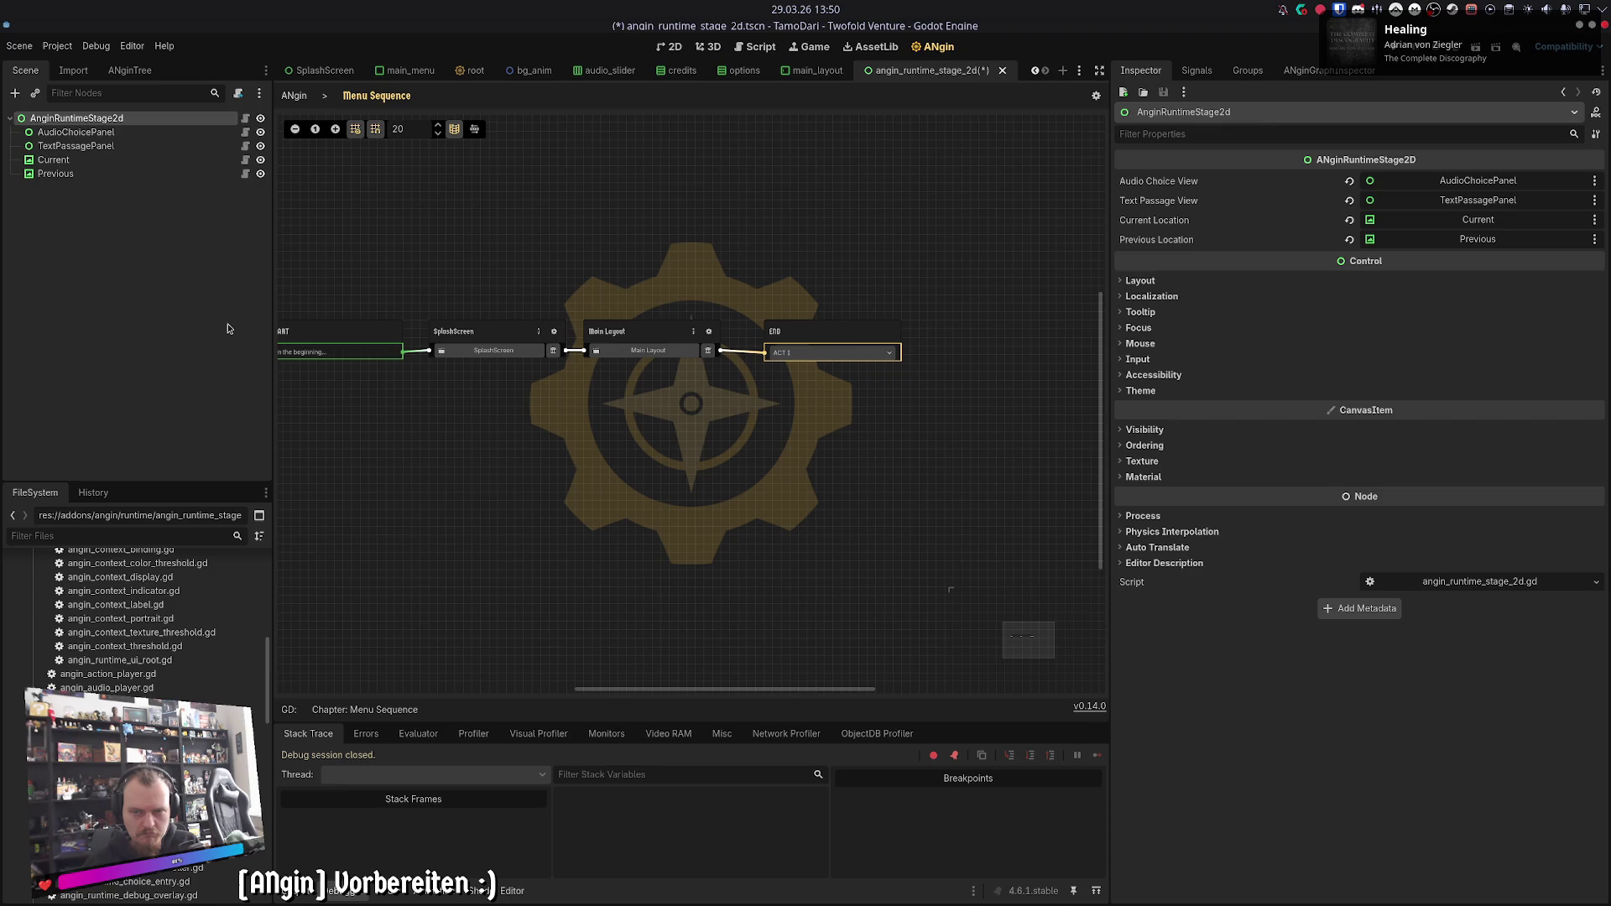
{"action": "key", "text": "ctrl+s"}
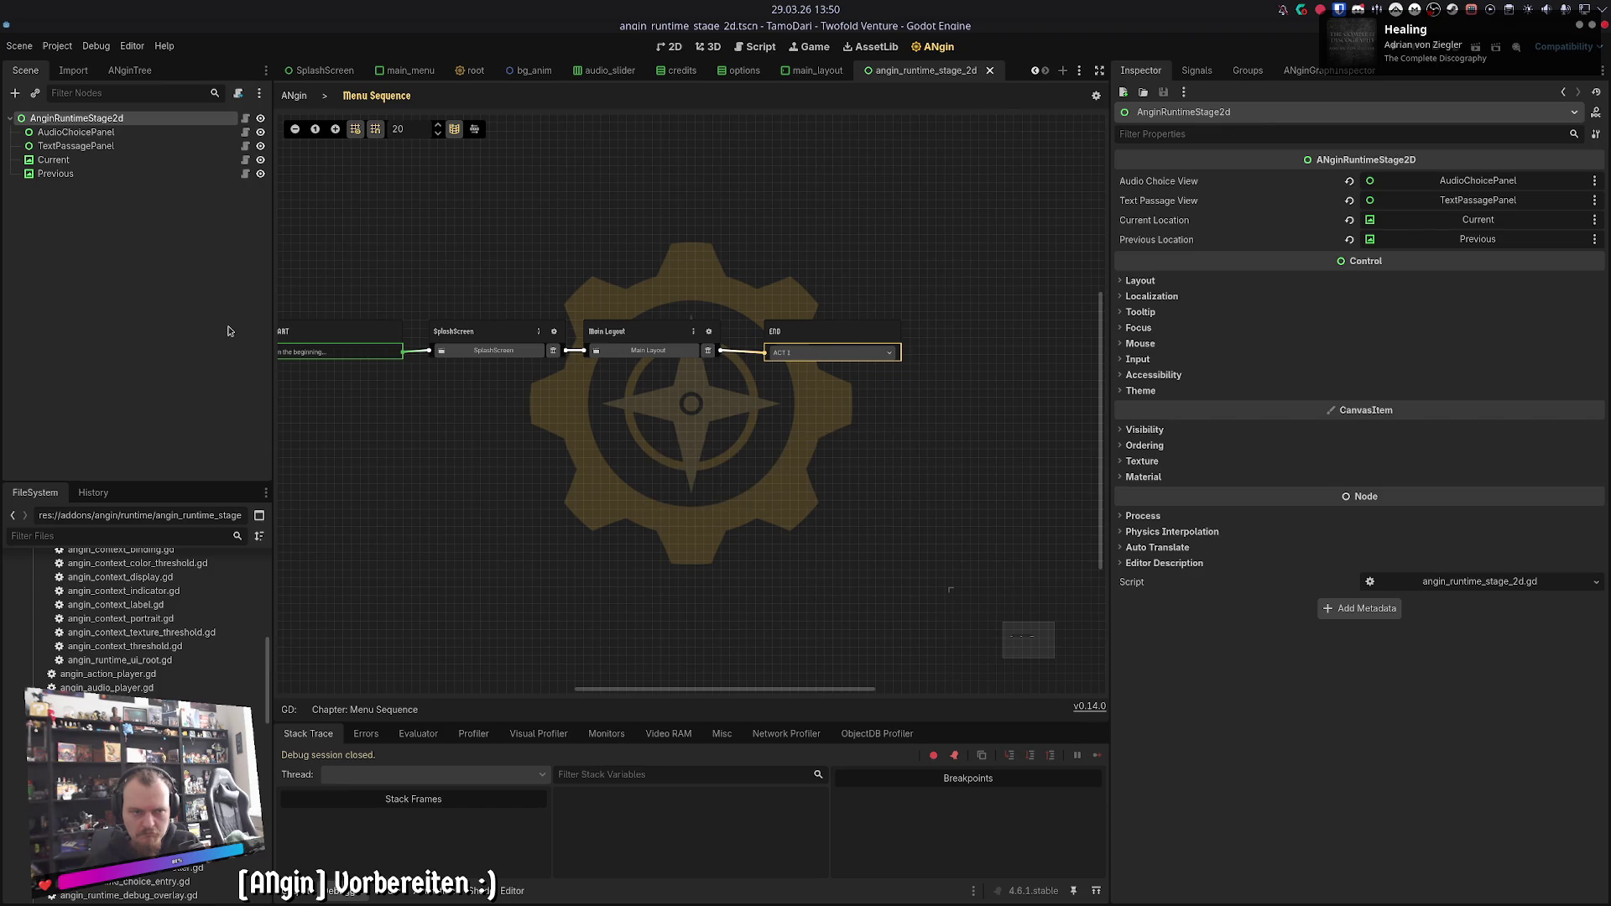
{"action": "key", "text": "alt+Tab"}
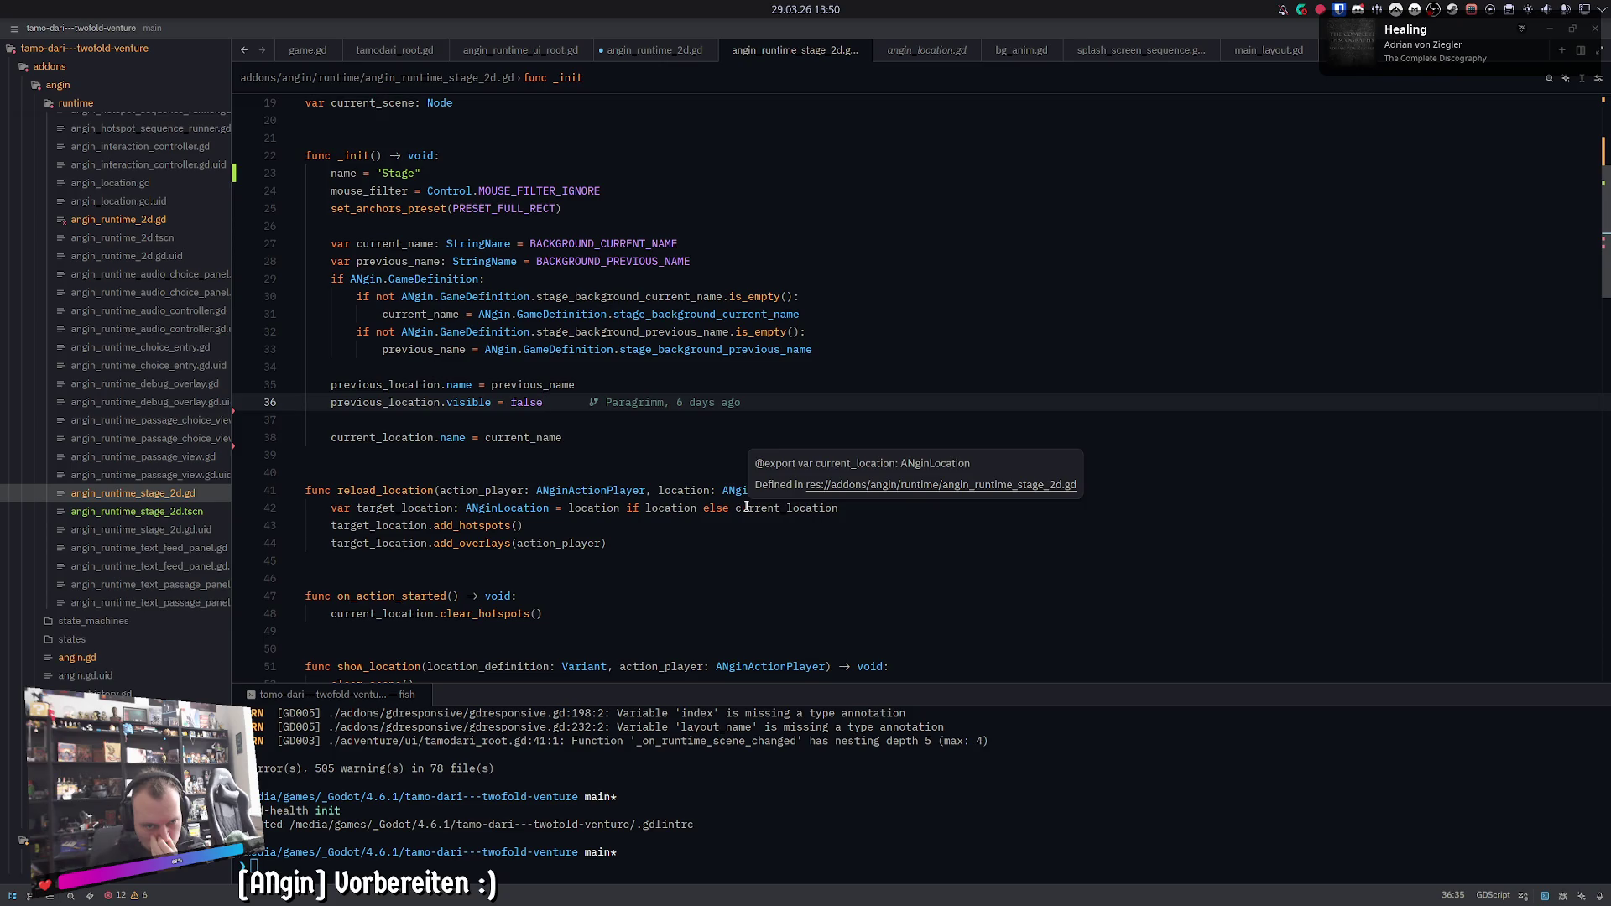
Return from Zed to the Godot editor showing angin_runtime_stage_2d.tscn
{"action": "scroll", "coordinate": [746, 506], "scroll_direction": "up", "scroll_amount": 5}
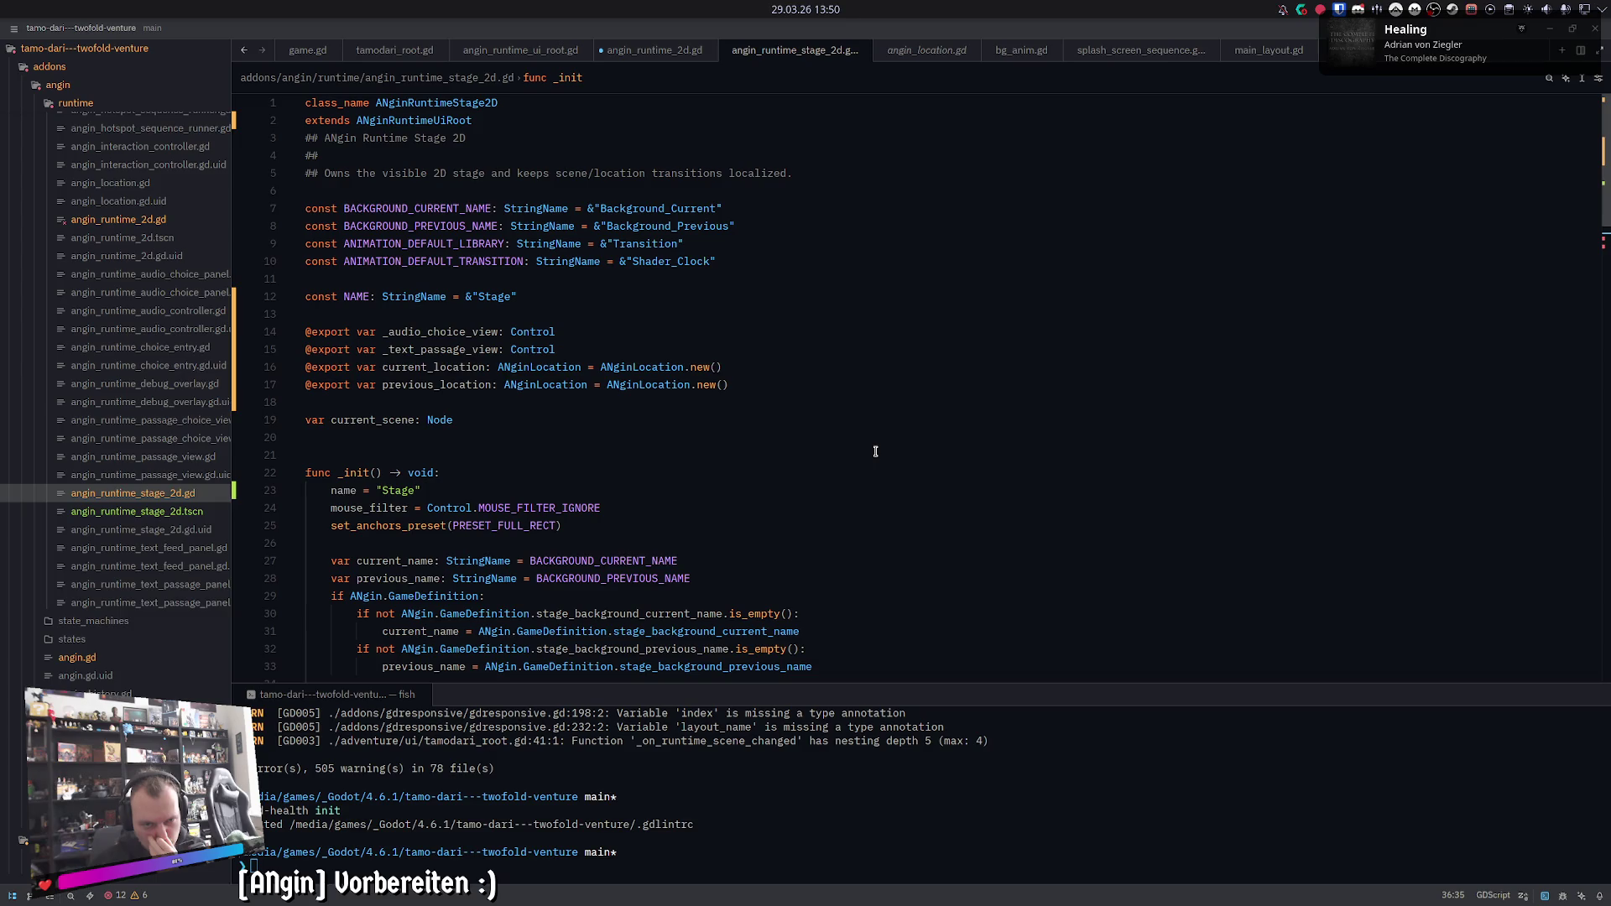
{"action": "key", "text": "alt+Tab"}
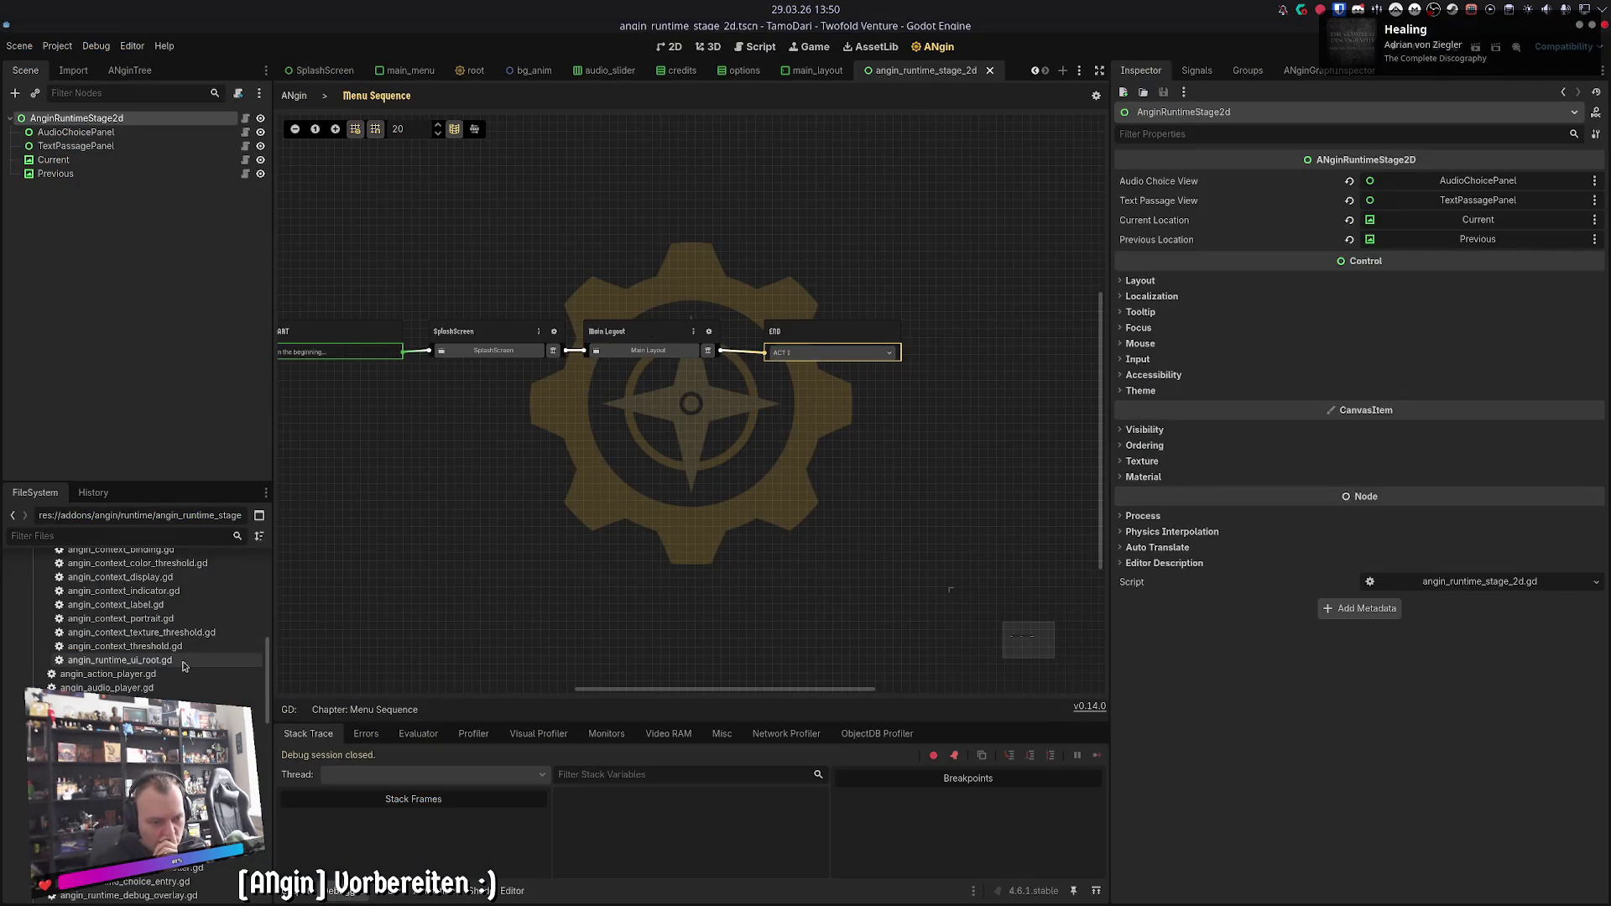
Open _animation_helper.tscn, inspect its Background_Previous and HotspotContainer nodes, then close it
{"action": "scroll", "coordinate": [57, 654], "scroll_direction": "up", "scroll_amount": 5}
{"action": "scroll", "coordinate": [57, 655], "scroll_direction": "up", "scroll_amount": 3}
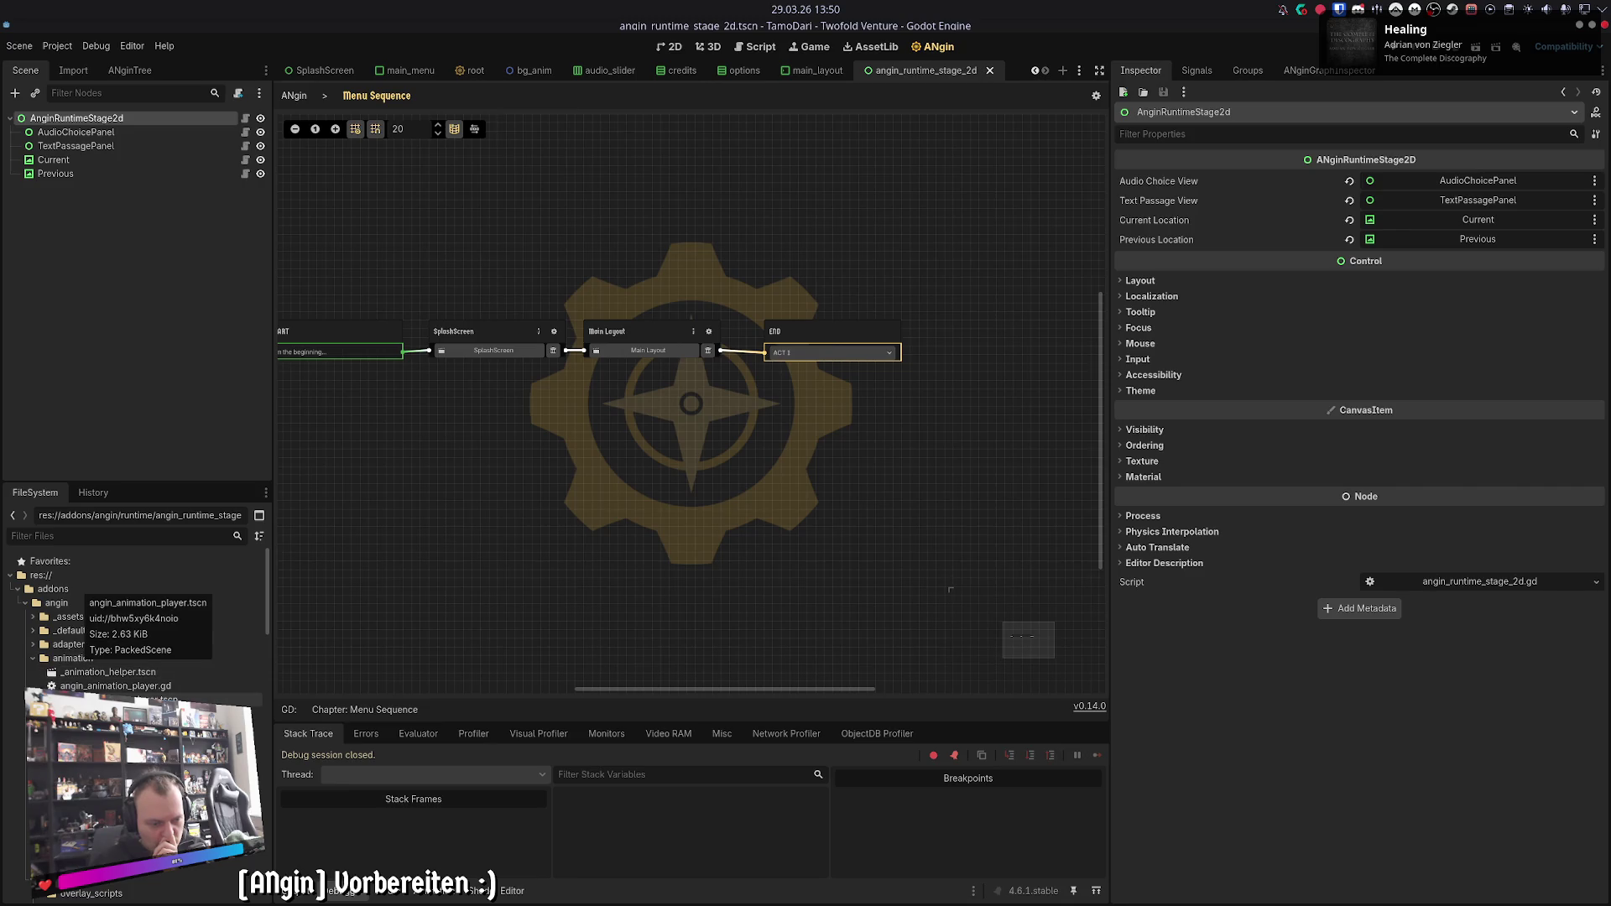
{"action": "double_click", "coordinate": [108, 671]}
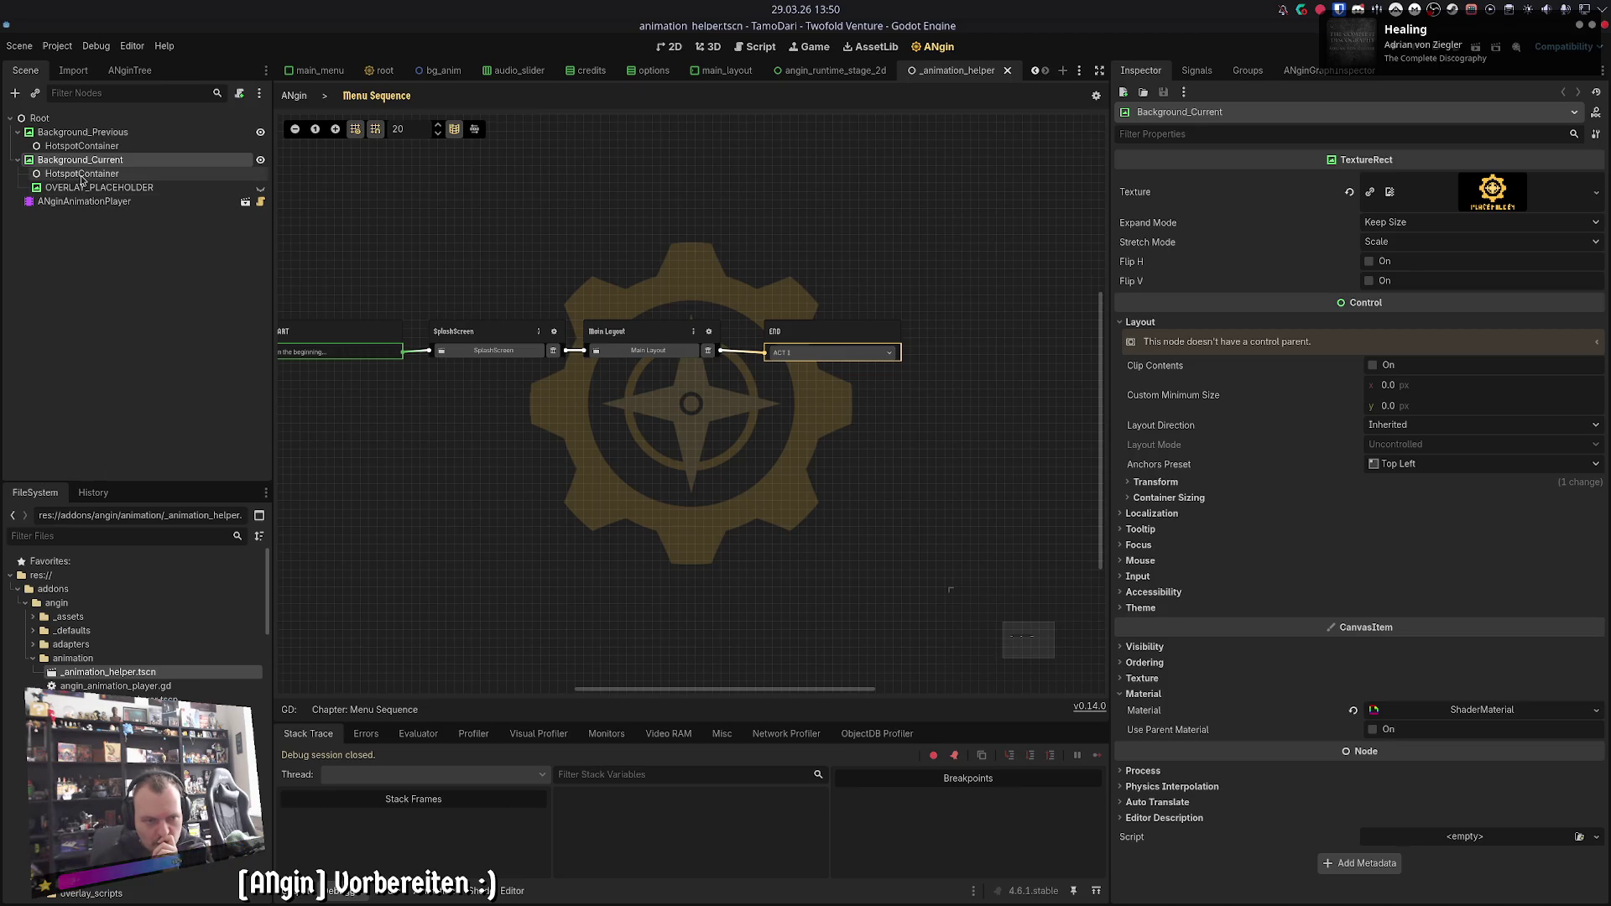
{"action": "left_click", "coordinate": [84, 146]}
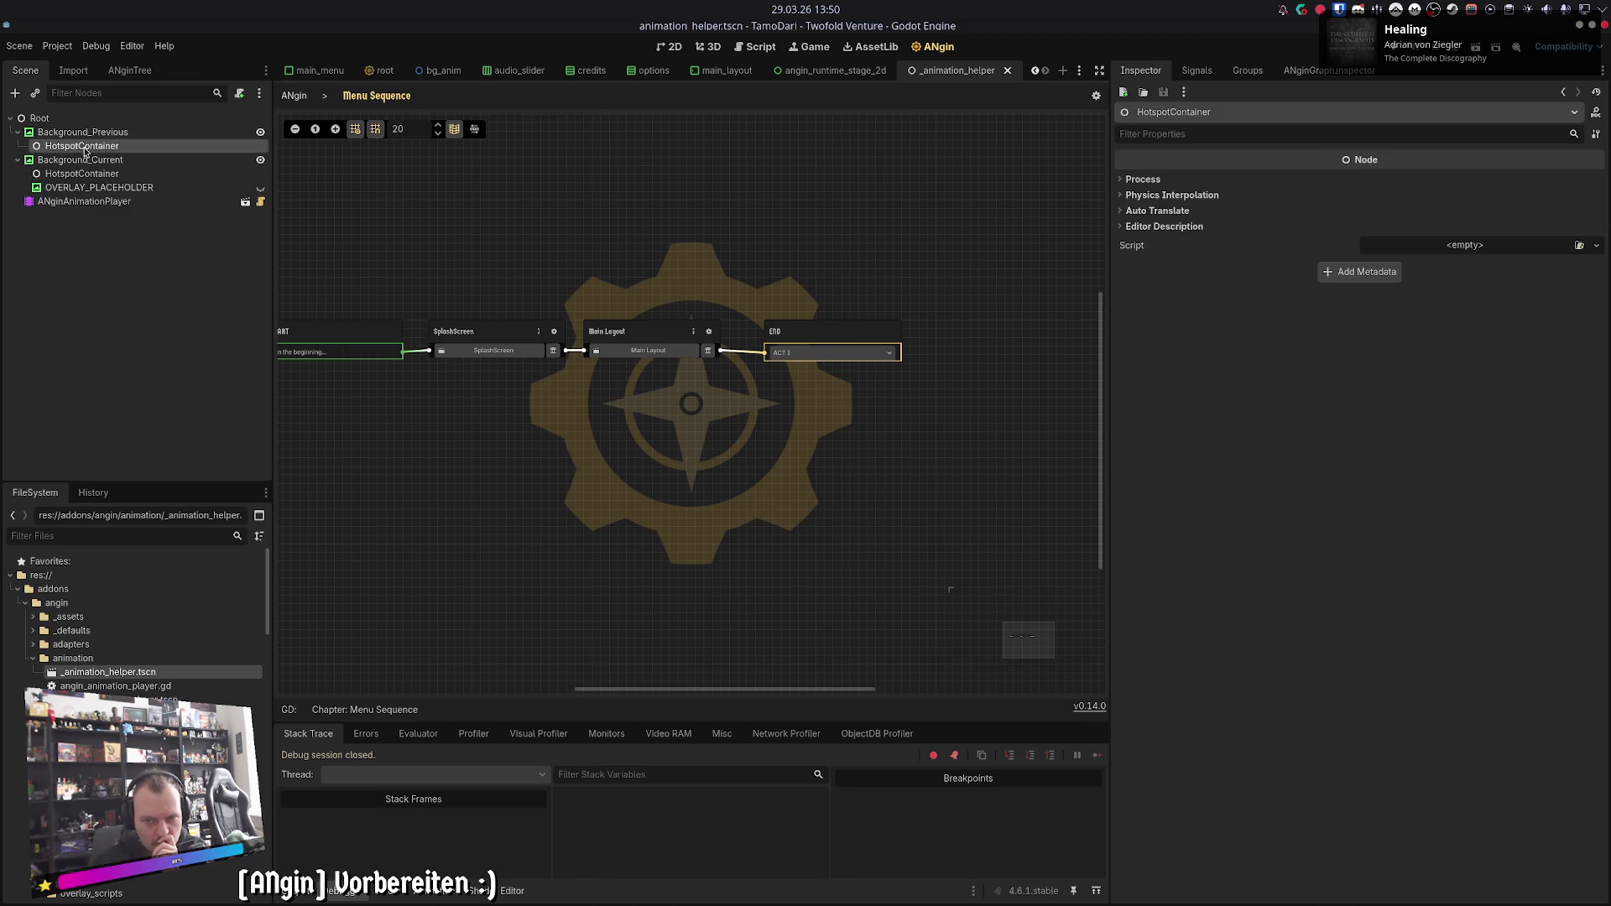
{"action": "left_click", "coordinate": [89, 133]}
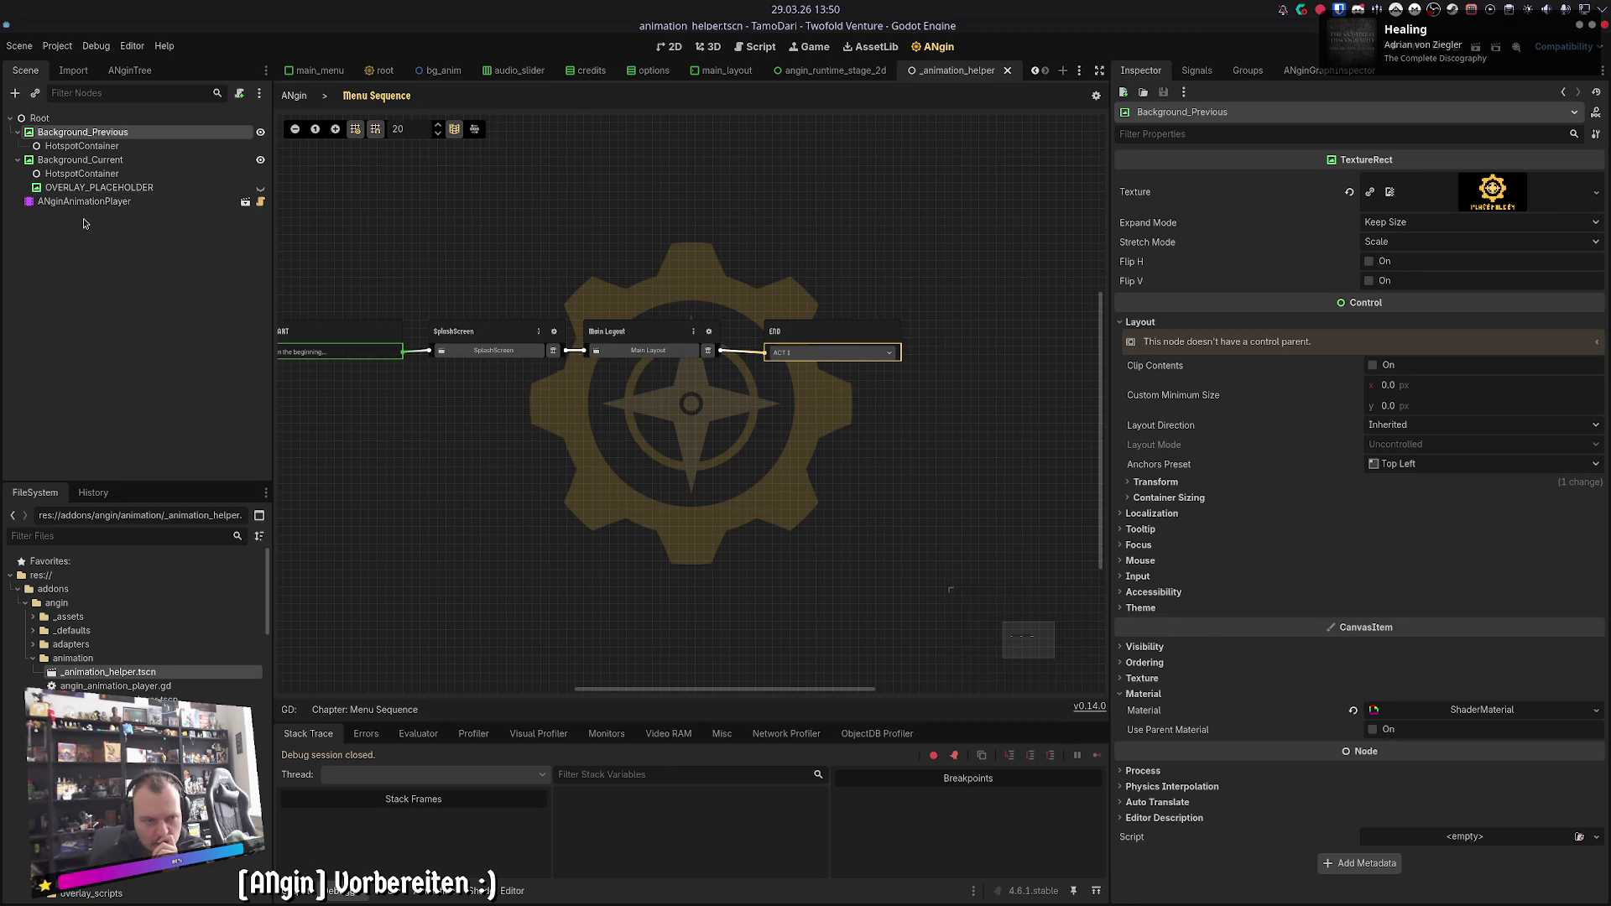
{"action": "left_click", "coordinate": [1007, 71]}
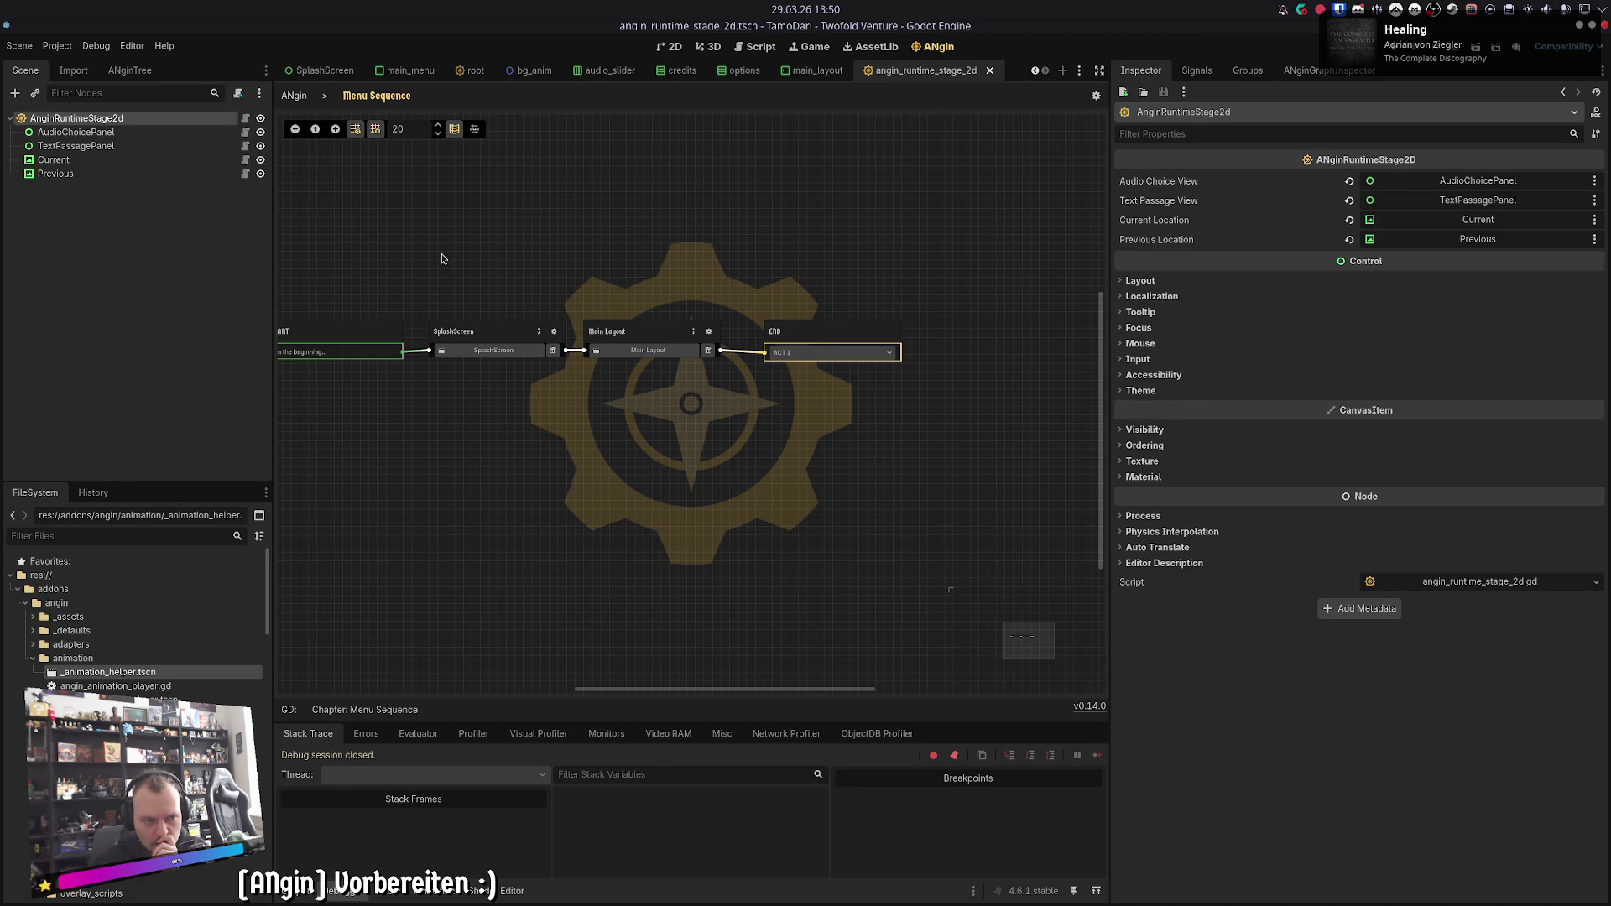
Move Current and Previous above AudioChoicePanel in the stage scene's node tree
{"action": "left_click", "coordinate": [69, 146]}
{"action": "left_click", "coordinate": [72, 161]}
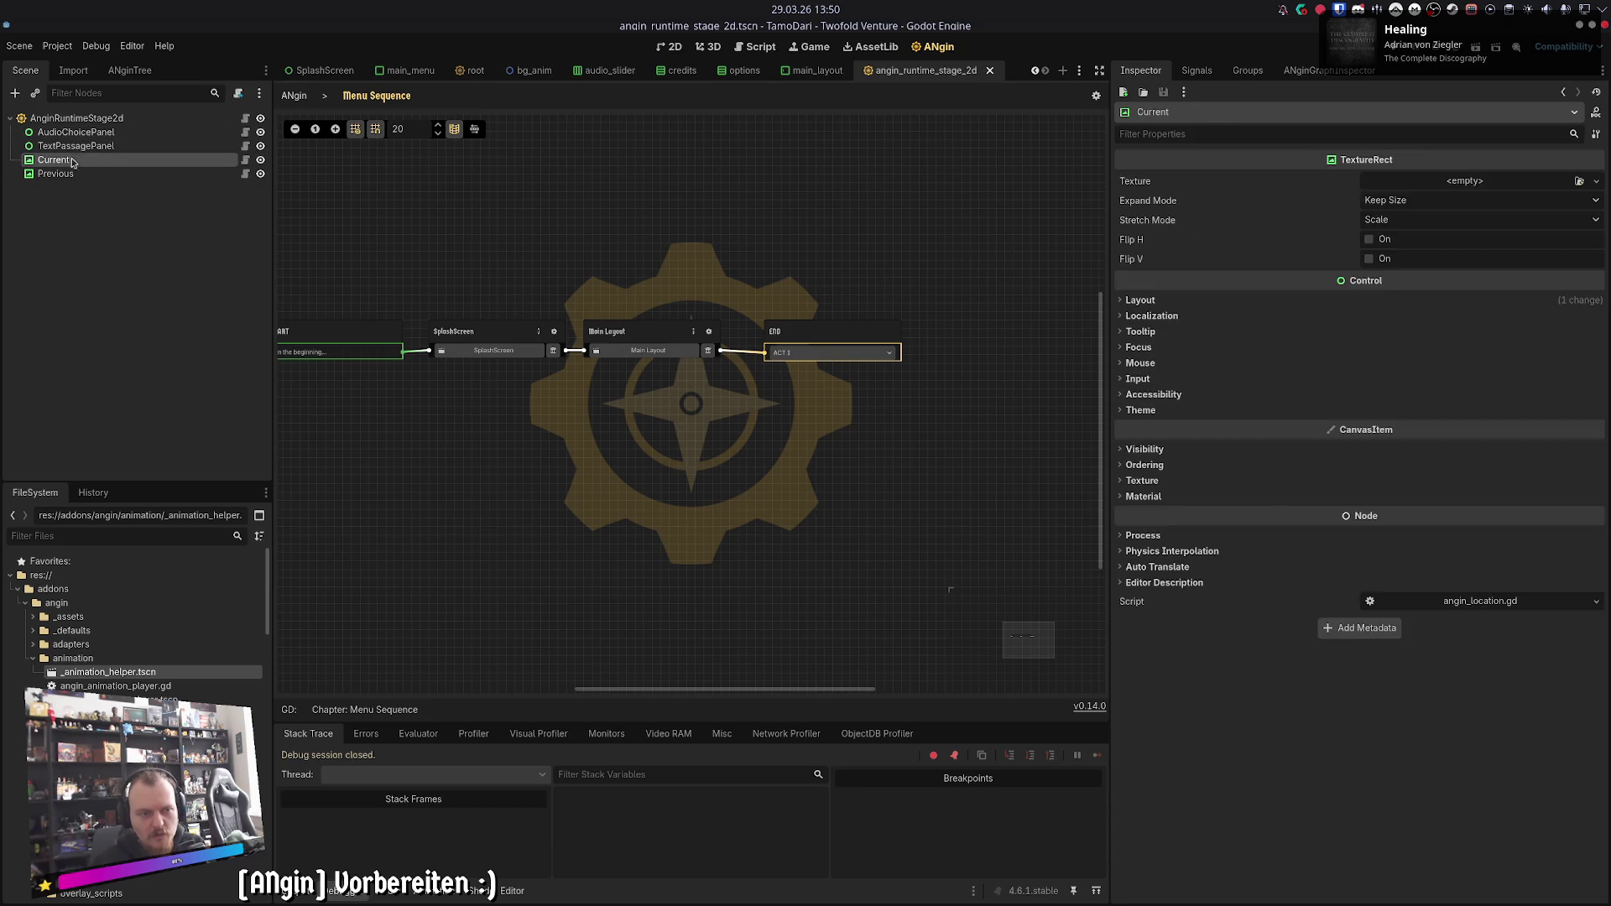
{"action": "left_click", "coordinate": [55, 174], "text": "shift"}
{"action": "left_click_drag", "start_coordinate": [55, 174], "coordinate": [59, 127]}
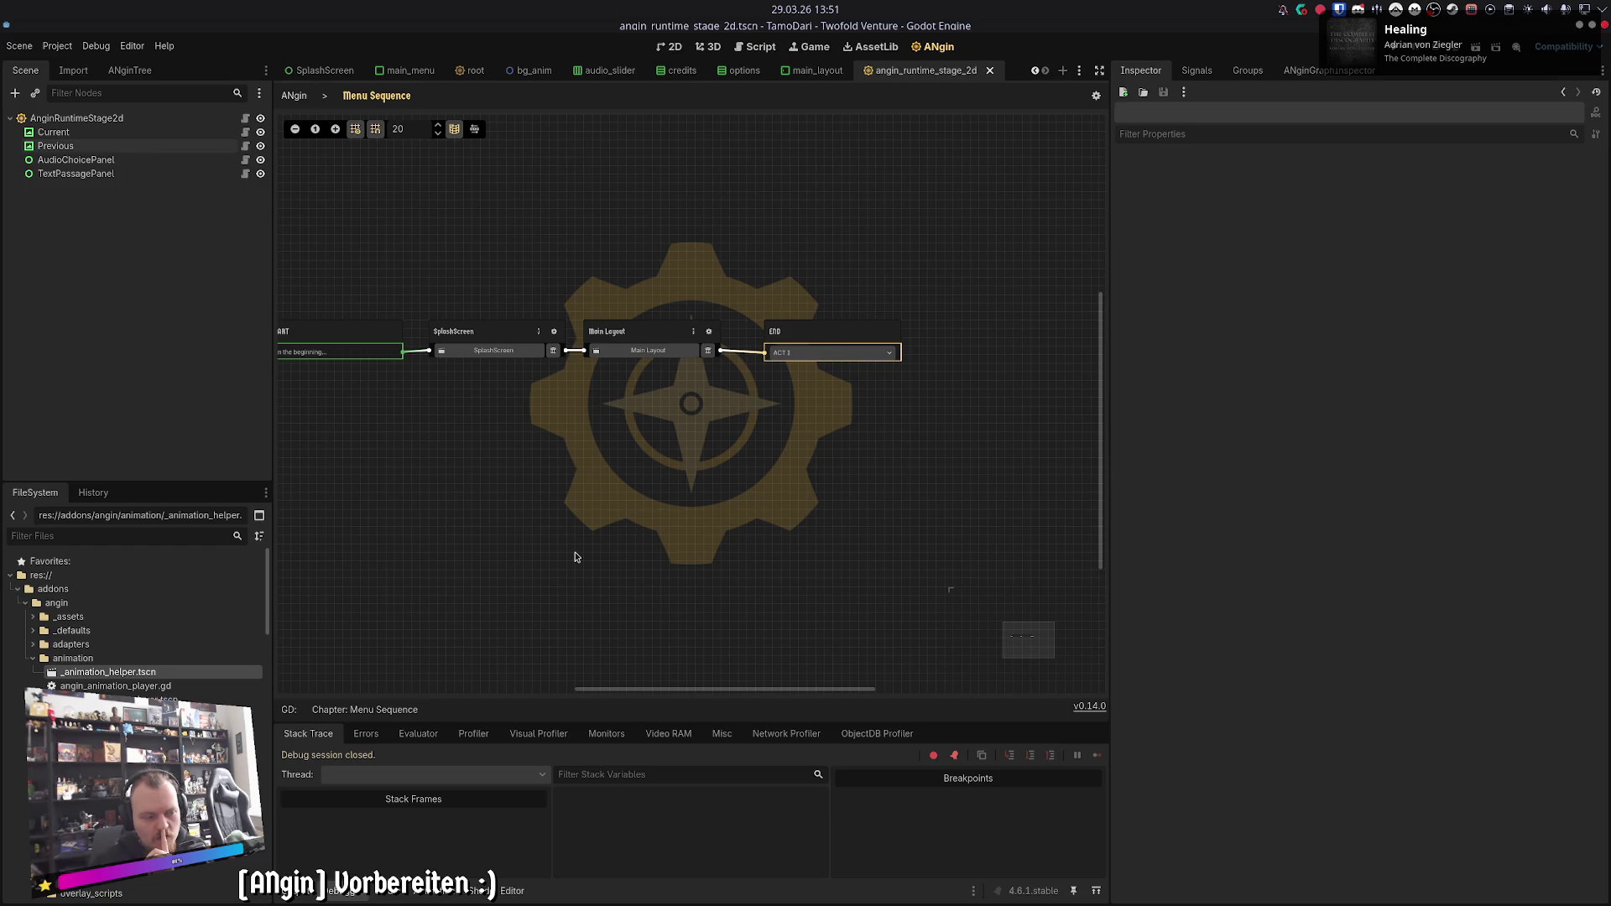
{"action": "left_click", "coordinate": [876, 888]}
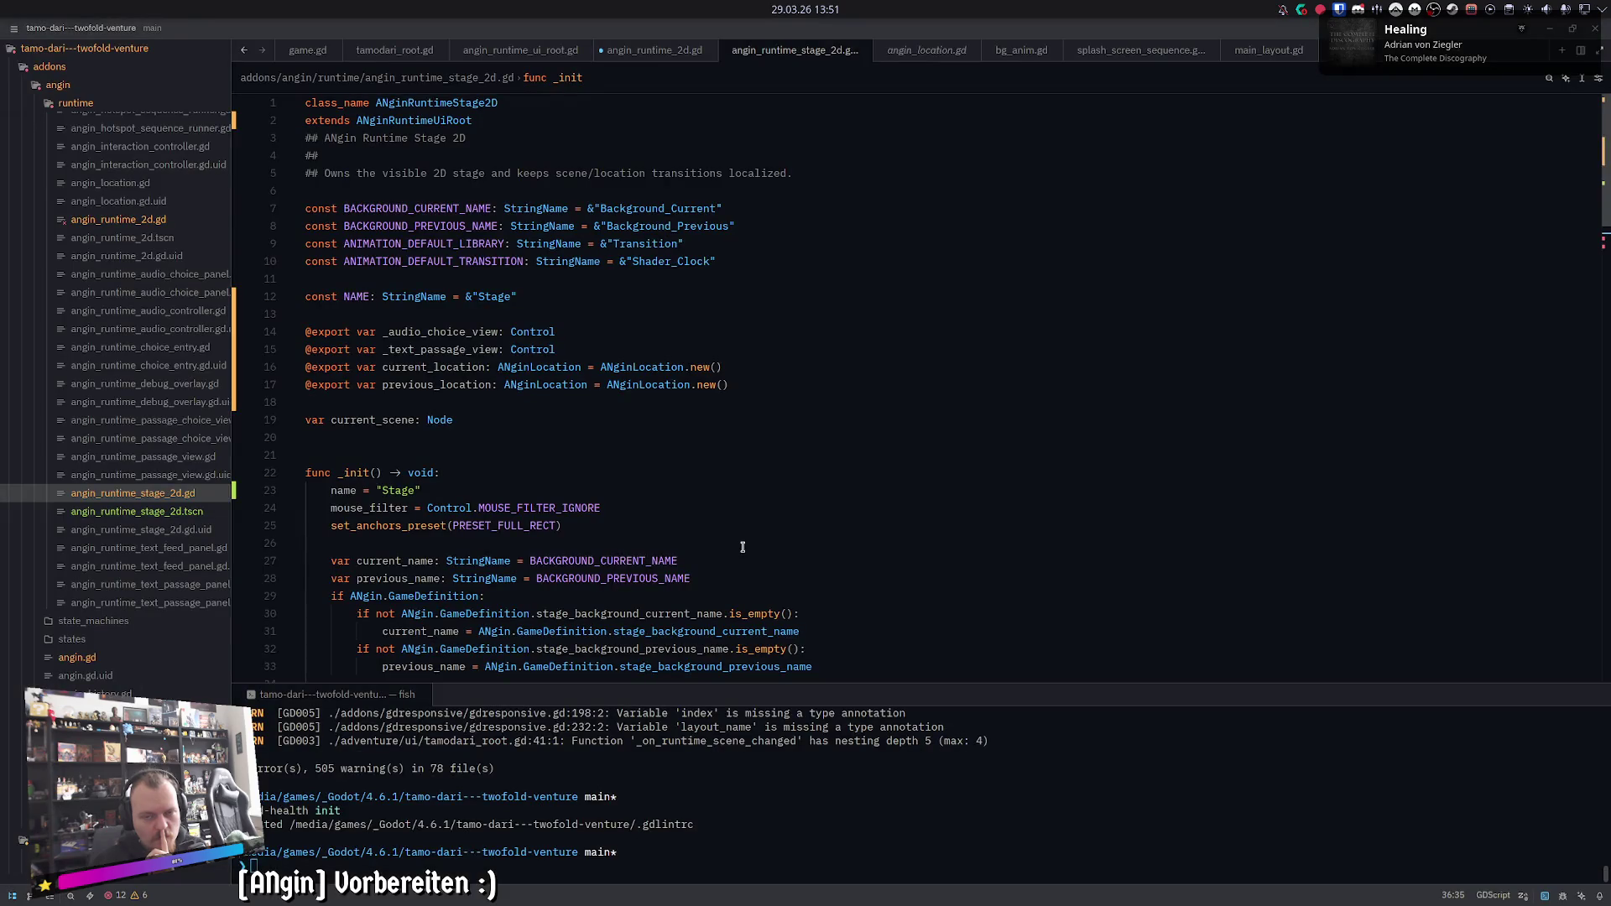
In angin_runtime_2d.gd, select the audio choice and text passage connection lines ending _ready
{"action": "scroll", "coordinate": [742, 547], "scroll_direction": "down", "scroll_amount": 7}
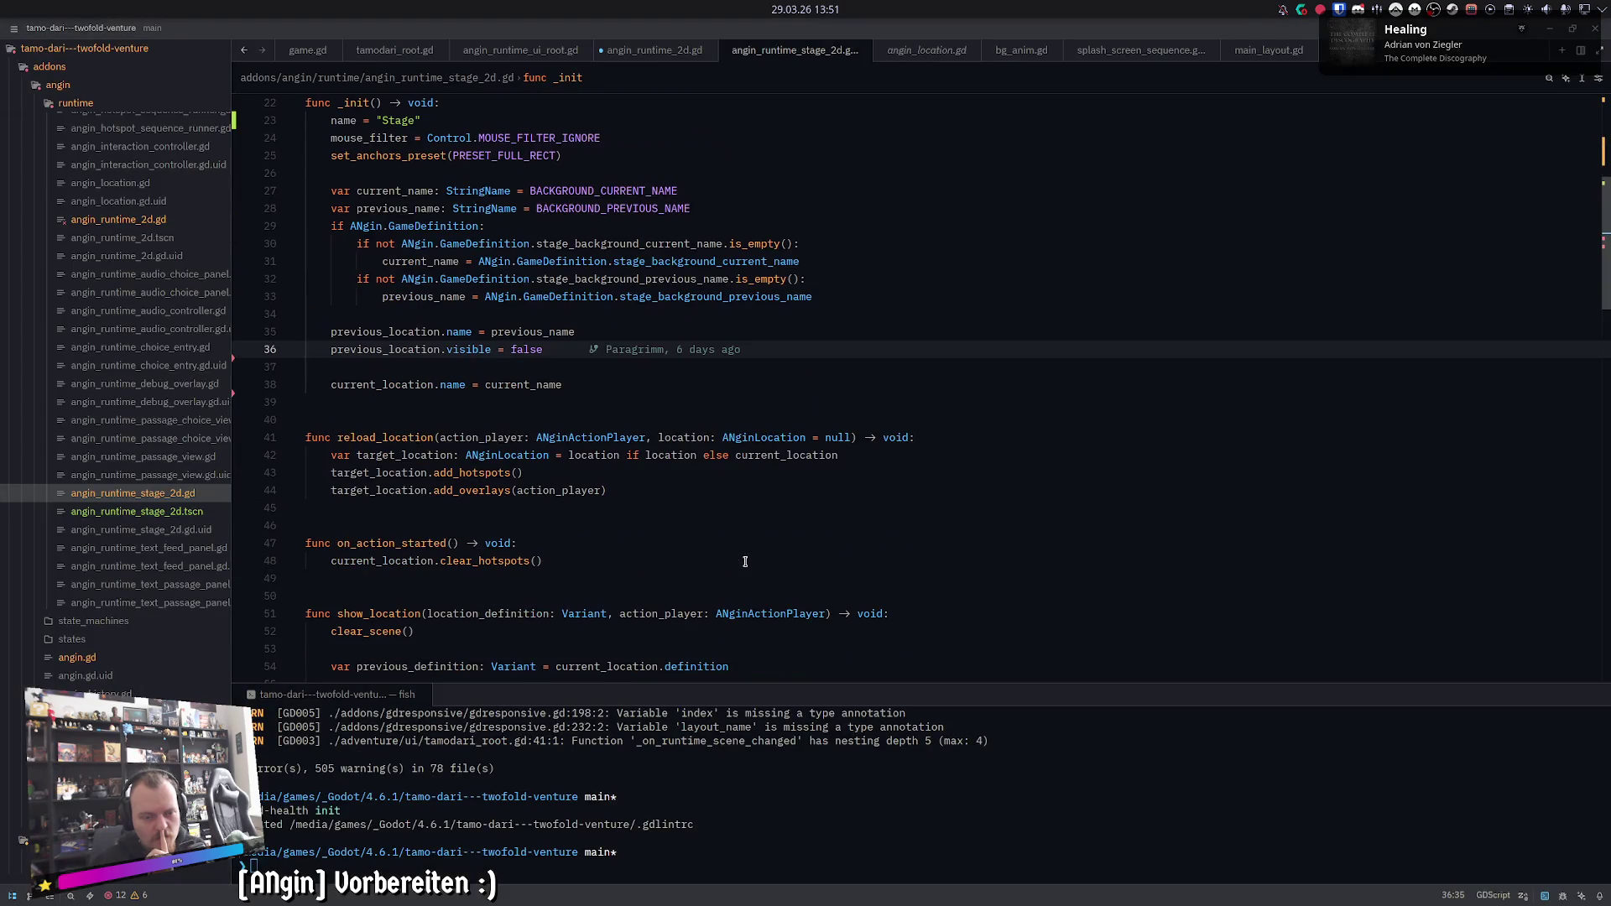
{"action": "left_click", "coordinate": [641, 56]}
{"action": "scroll", "coordinate": [799, 494], "scroll_direction": "down", "scroll_amount": 4}
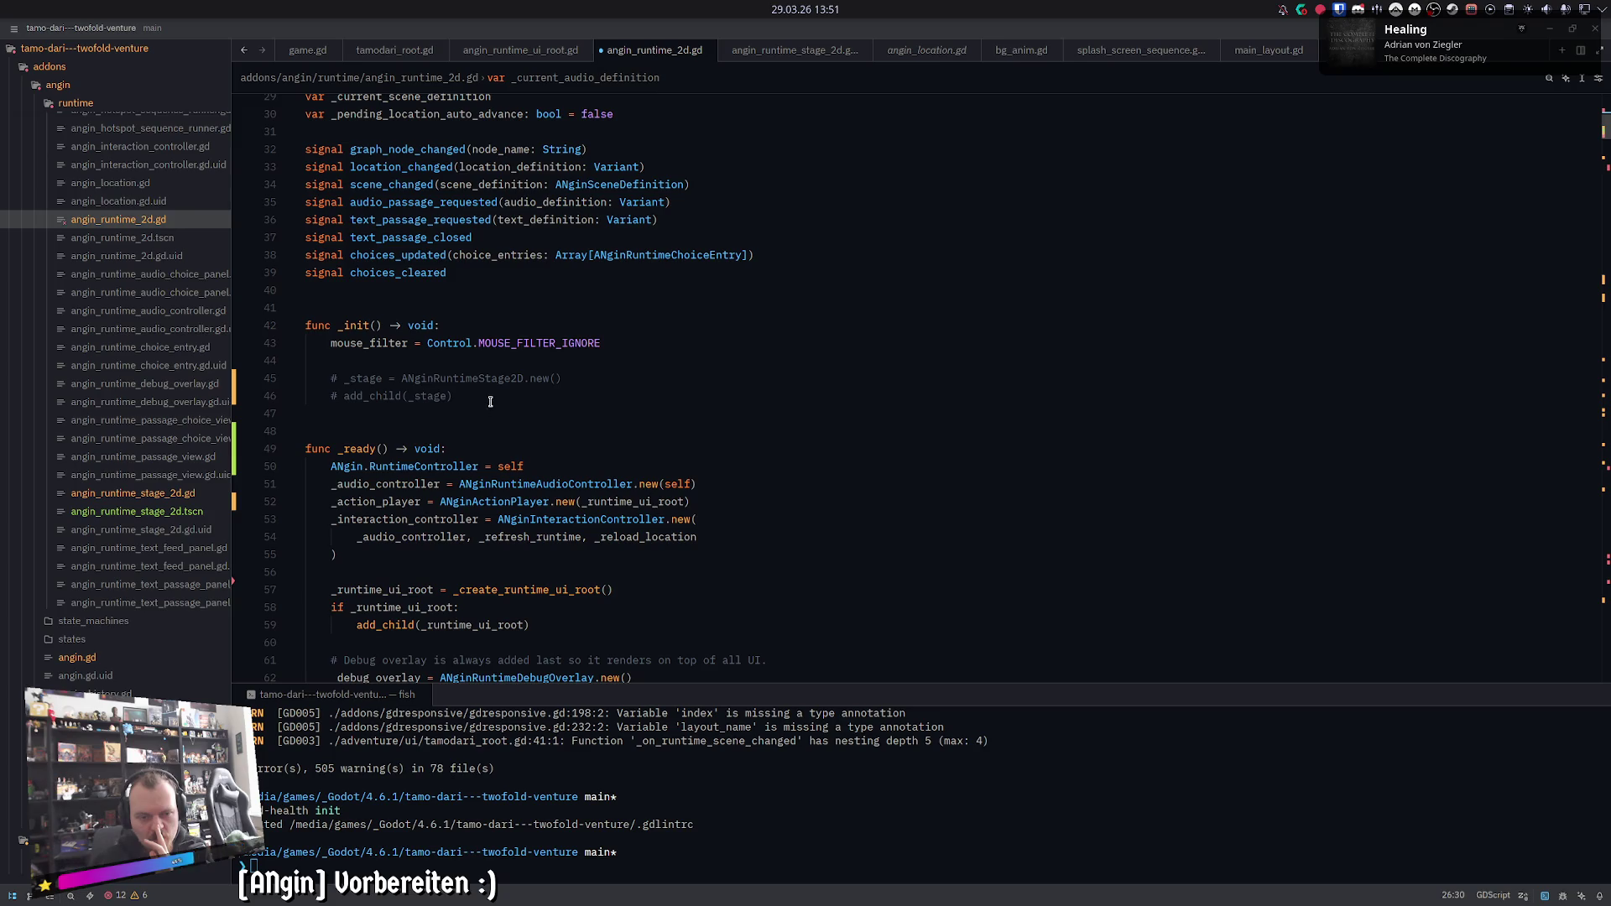
{"action": "scroll", "coordinate": [574, 467], "scroll_direction": "down", "scroll_amount": 2}
{"action": "scroll", "coordinate": [574, 467], "scroll_direction": "down", "scroll_amount": 4}
{"action": "scroll", "coordinate": [574, 467], "scroll_direction": "down", "scroll_amount": 3}
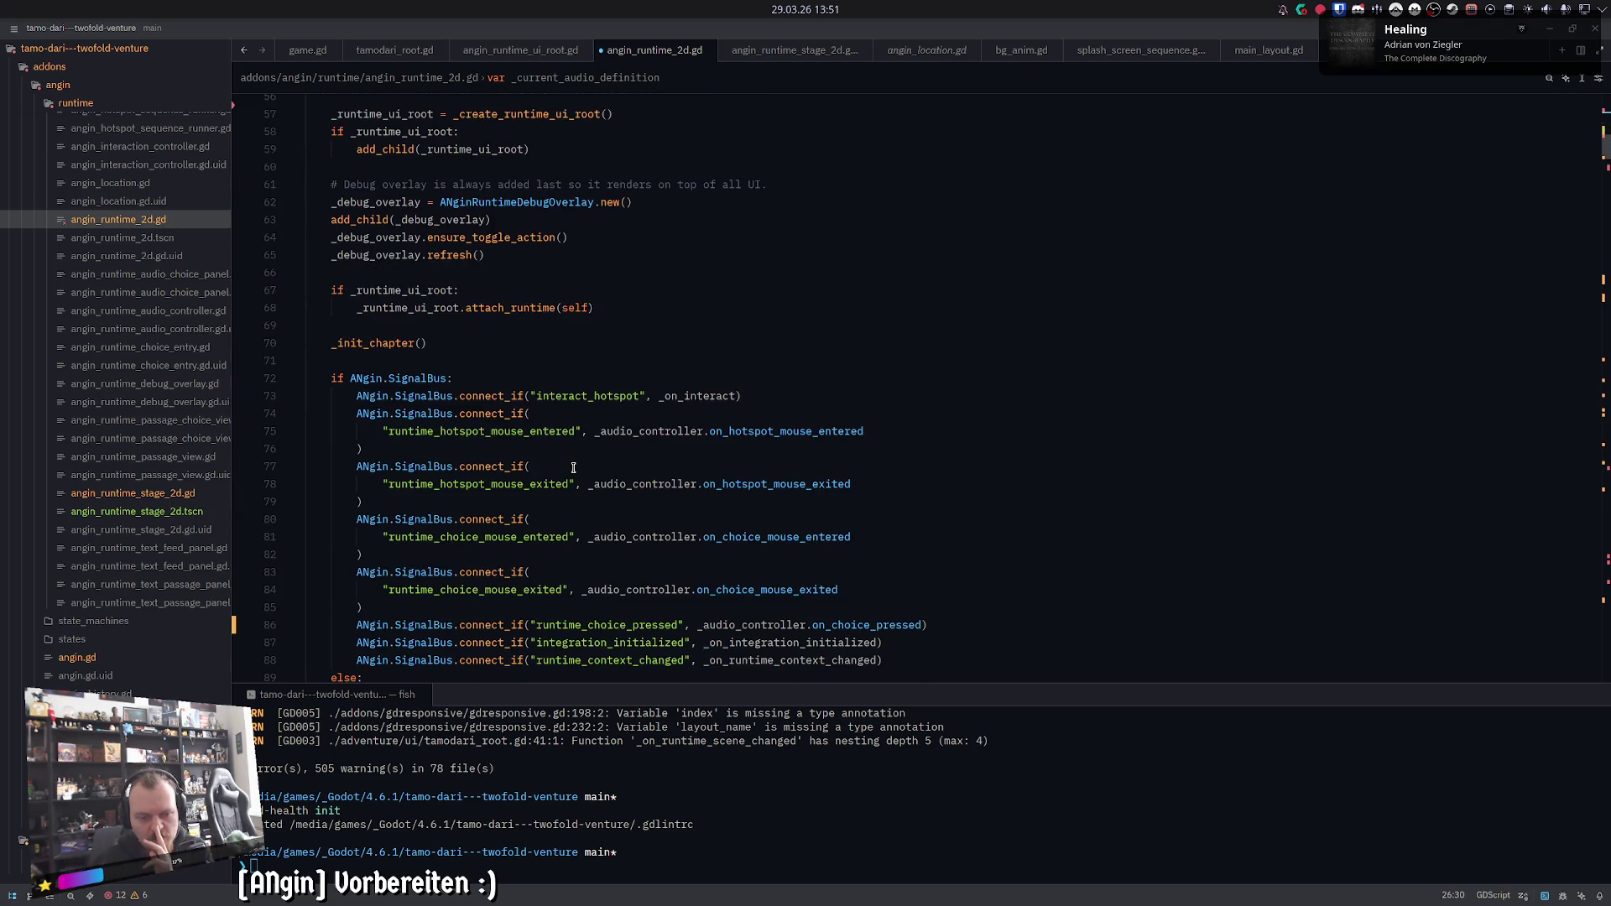
{"action": "scroll", "coordinate": [574, 467], "scroll_direction": "up", "scroll_amount": 12}
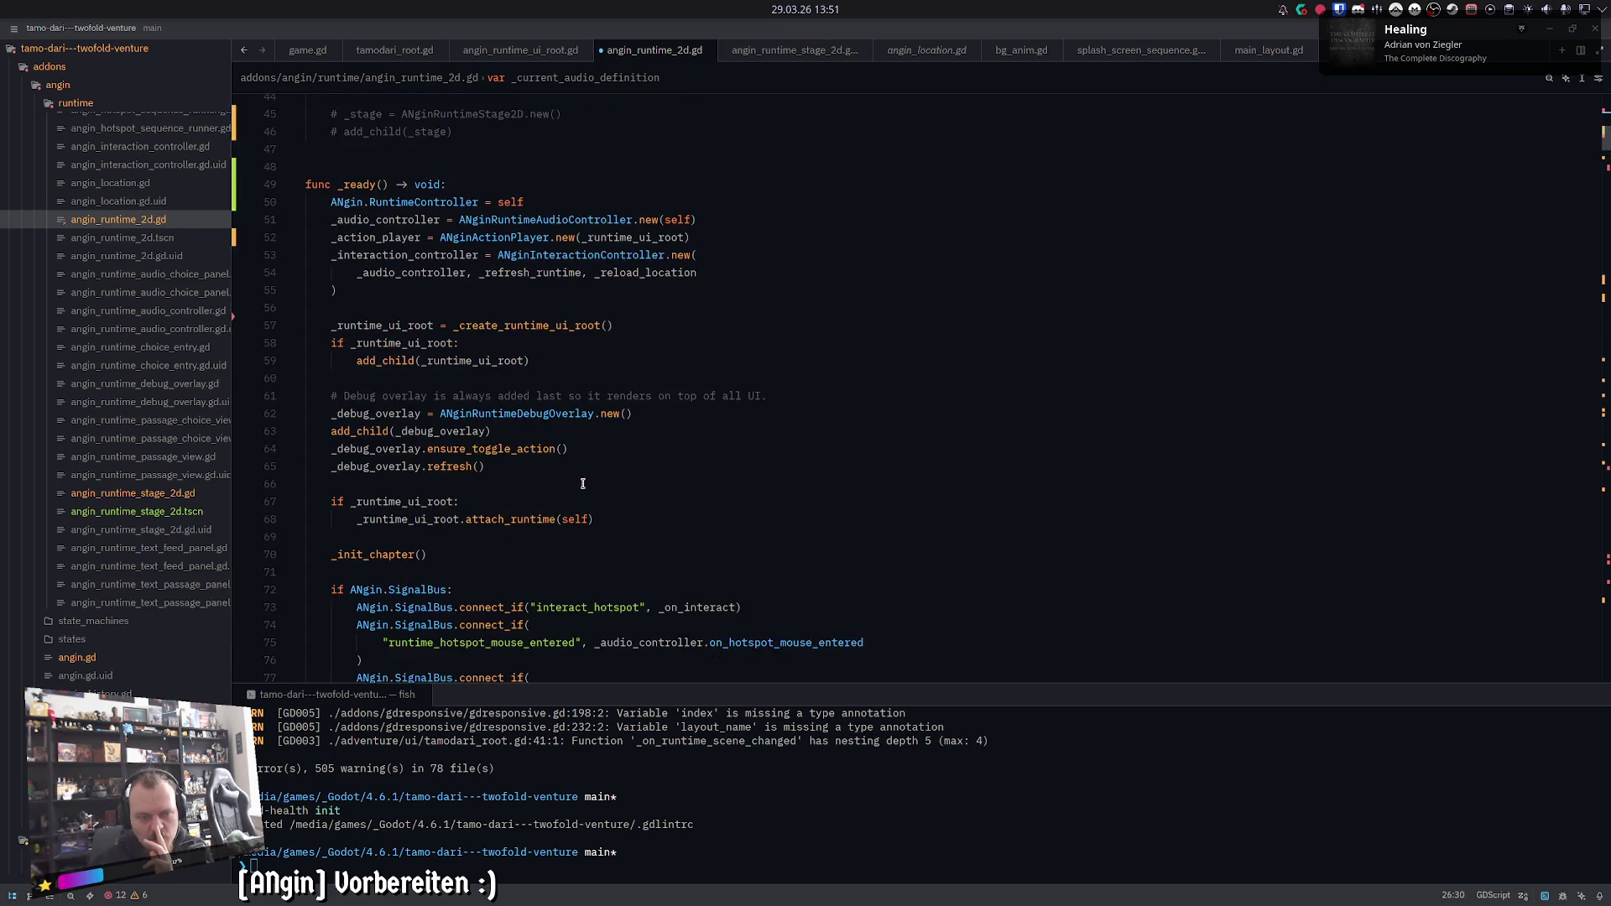
{"action": "scroll", "coordinate": [586, 493], "scroll_direction": "down", "scroll_amount": 9}
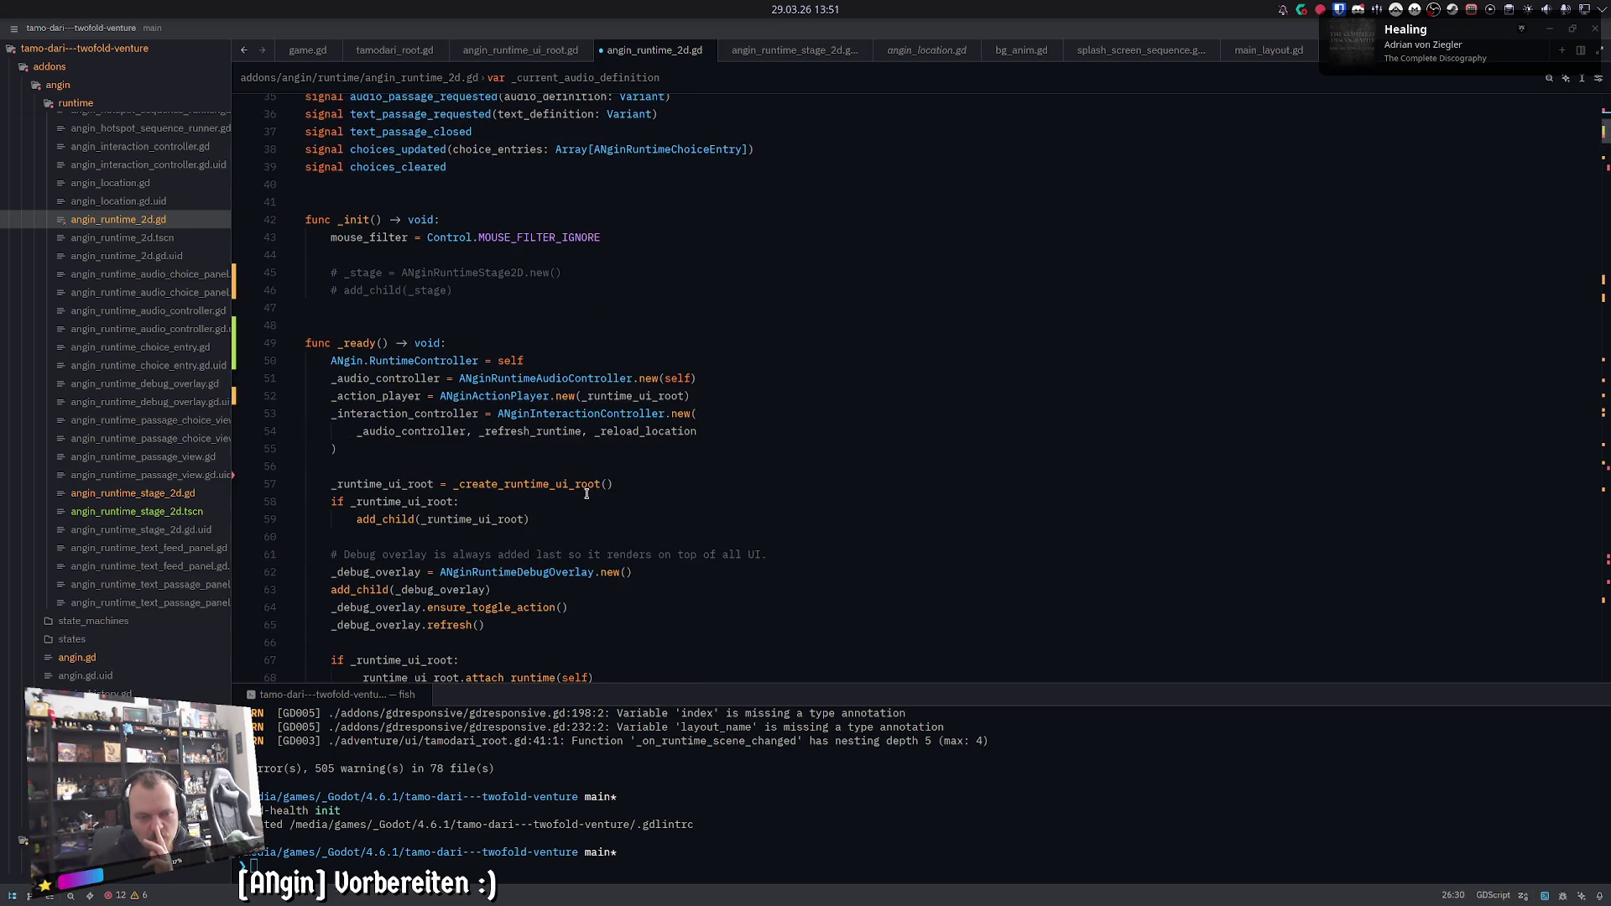
{"action": "scroll", "coordinate": [587, 494], "scroll_direction": "down", "scroll_amount": 12}
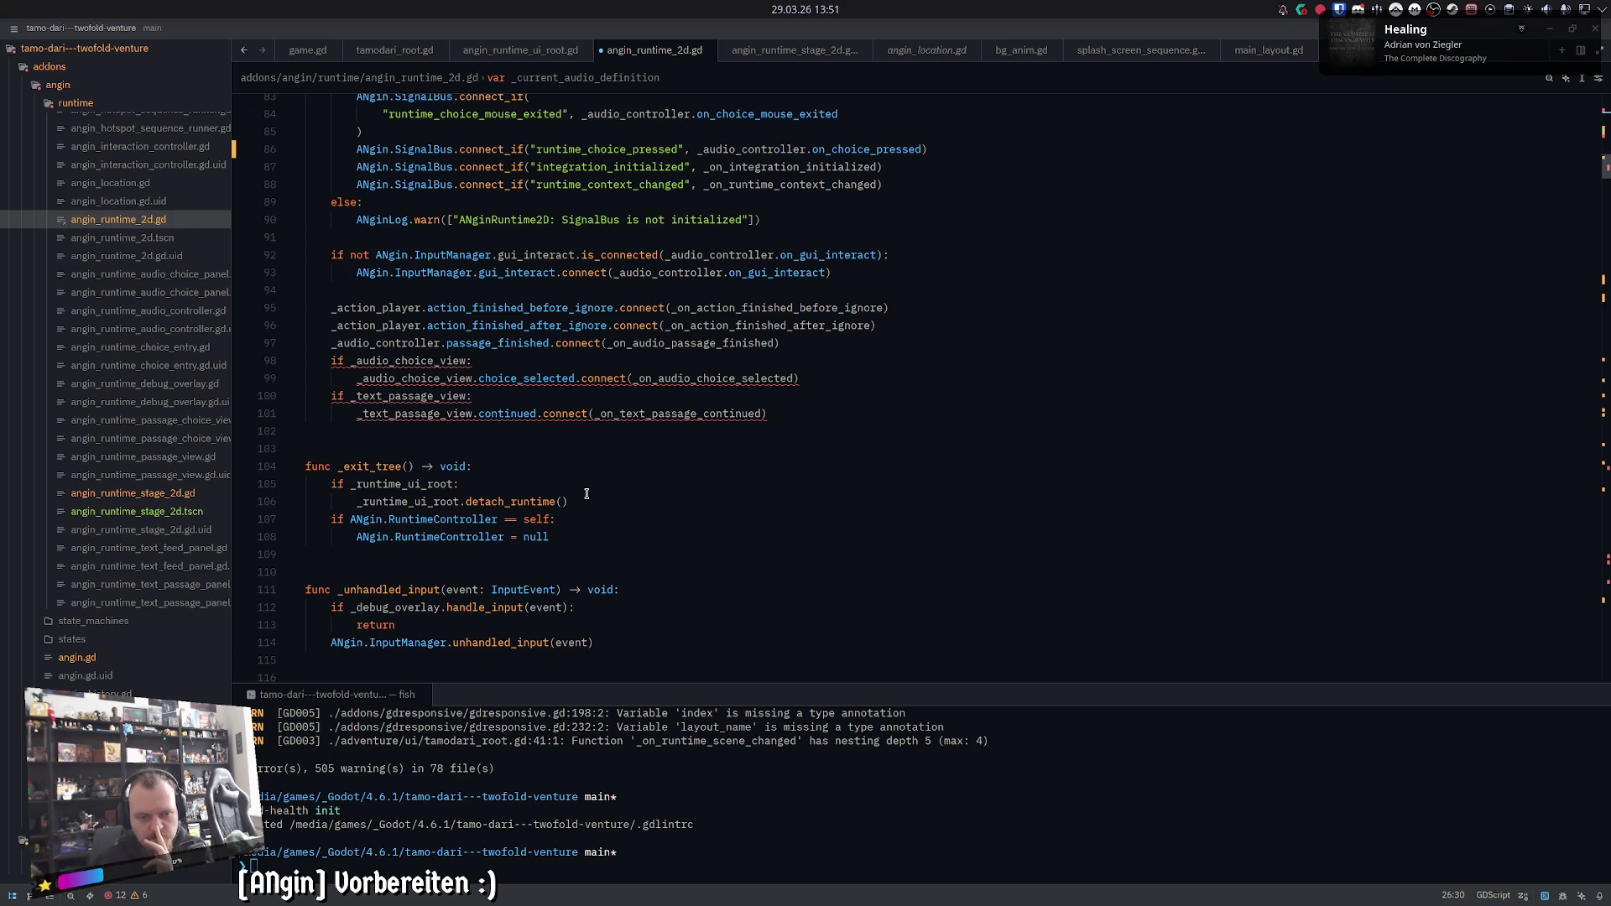
{"action": "left_click_drag", "start_coordinate": [783, 423], "coordinate": [822, 367]}
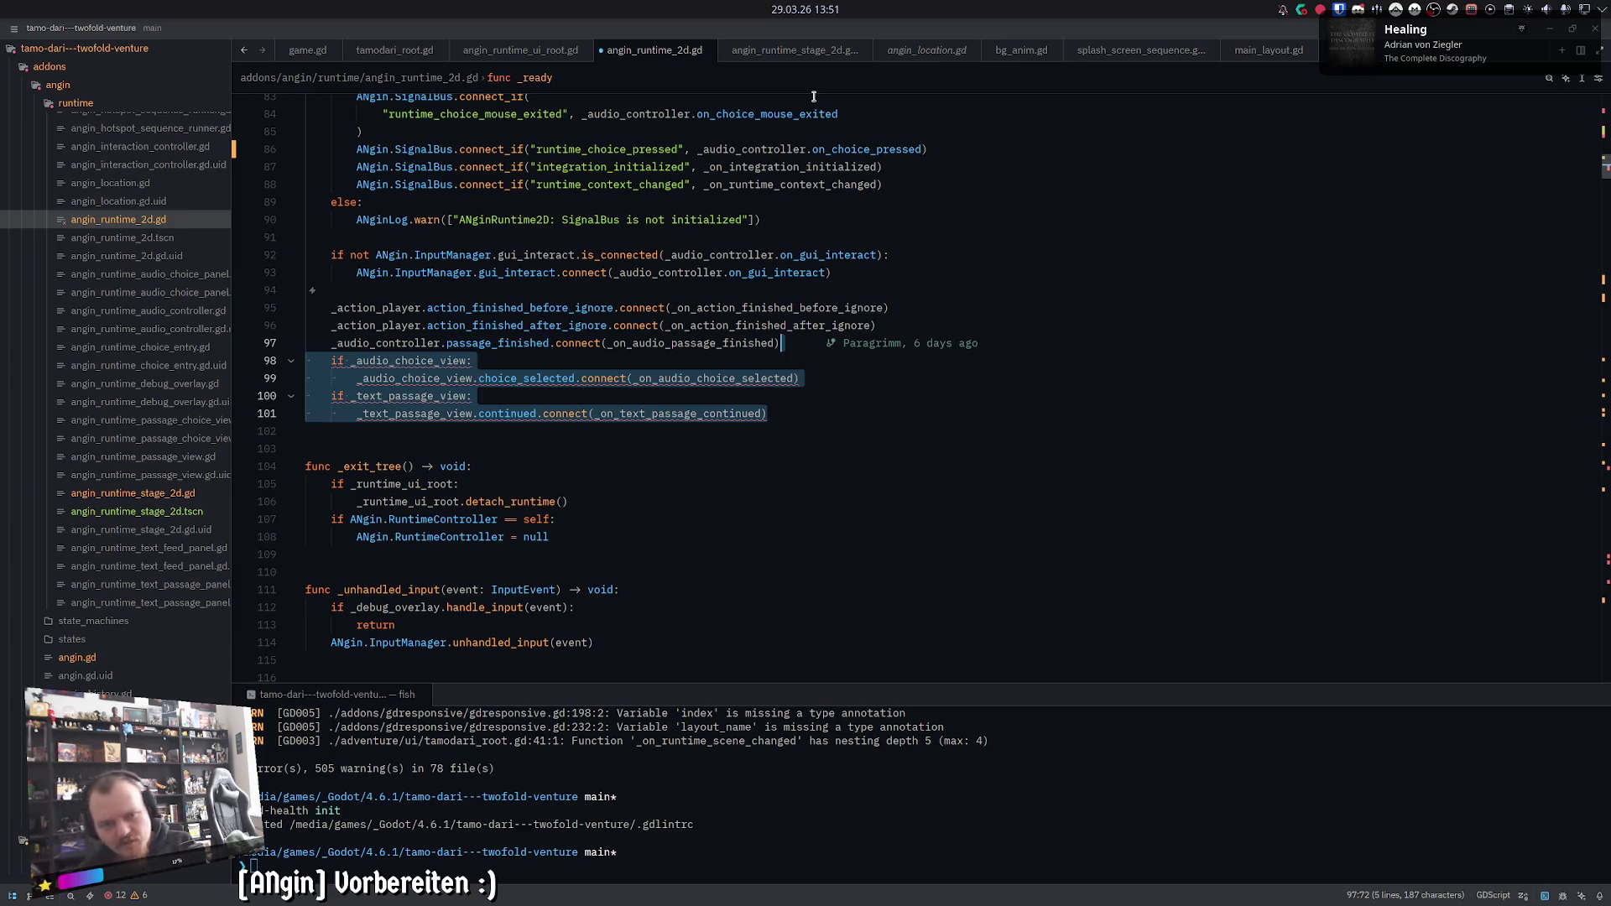
{"action": "key", "text": "ctrl+Tab"}
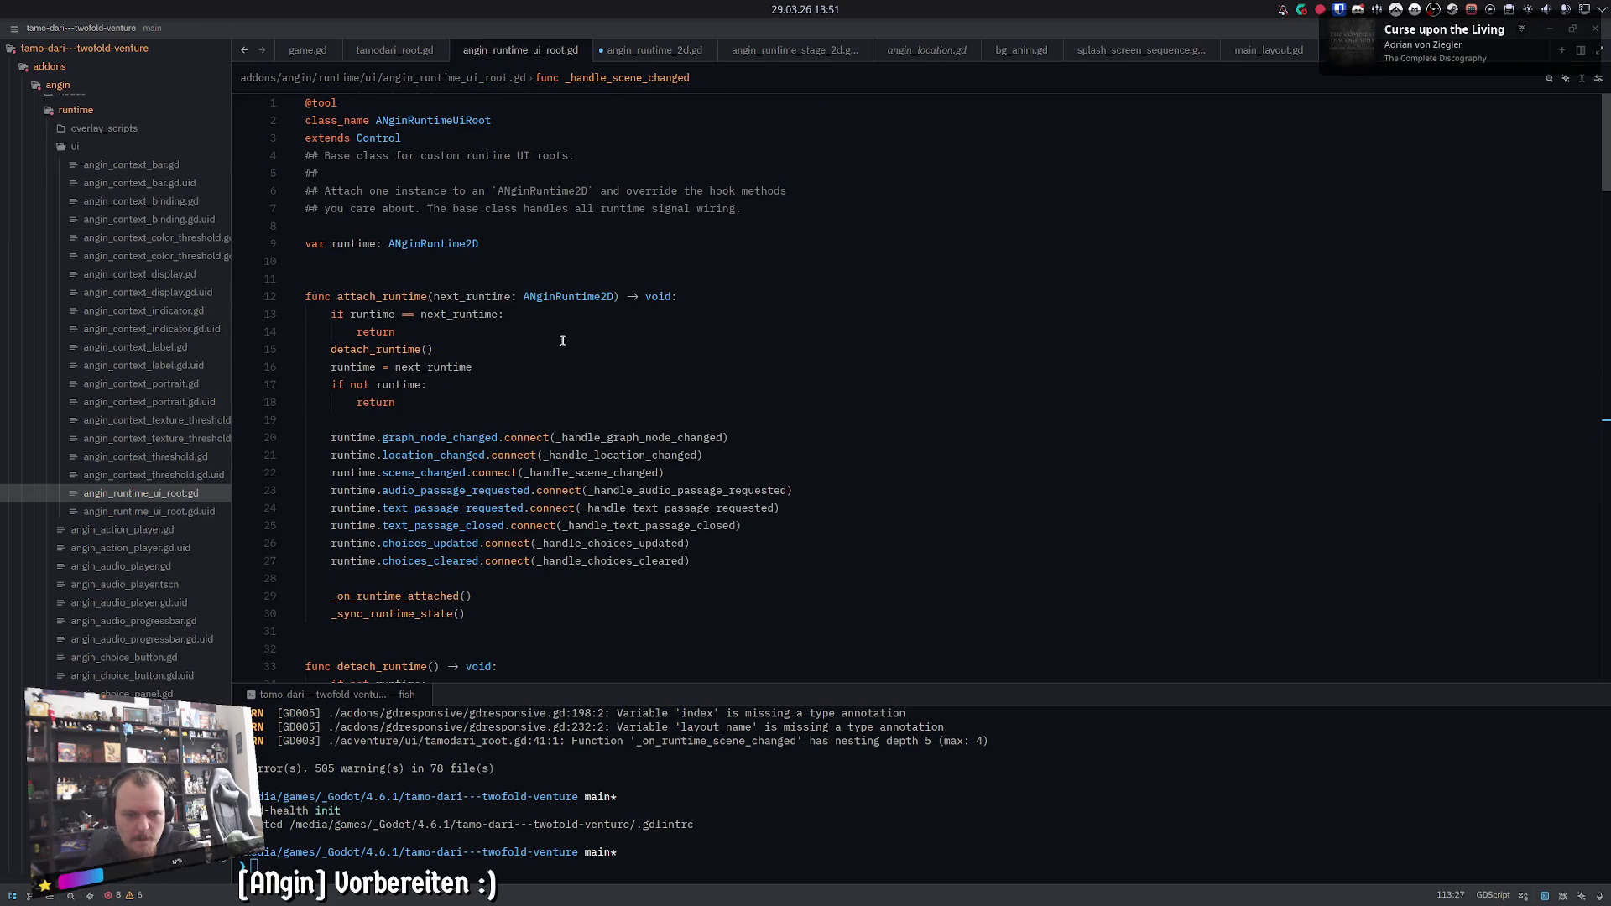
Compare attach_runtime in angin_runtime_ui_root.gd with _ready() in angin_runtime_2d.gd
{"action": "scroll", "coordinate": [474, 375], "scroll_direction": "down", "scroll_amount": 5}
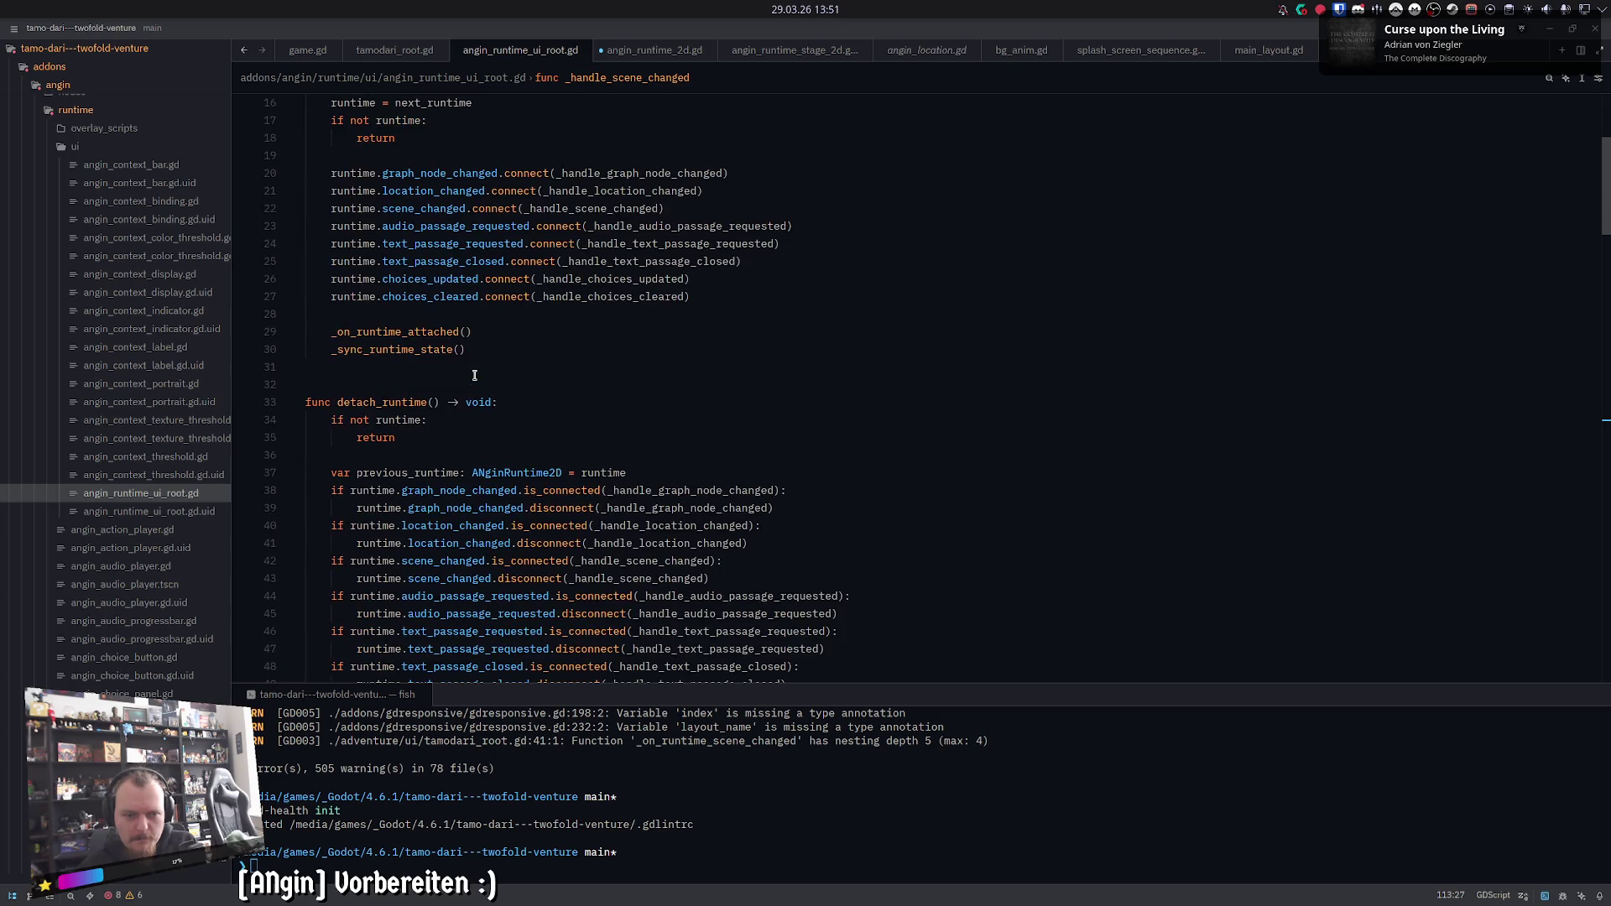
{"action": "scroll", "coordinate": [474, 375], "scroll_direction": "up", "scroll_amount": 5}
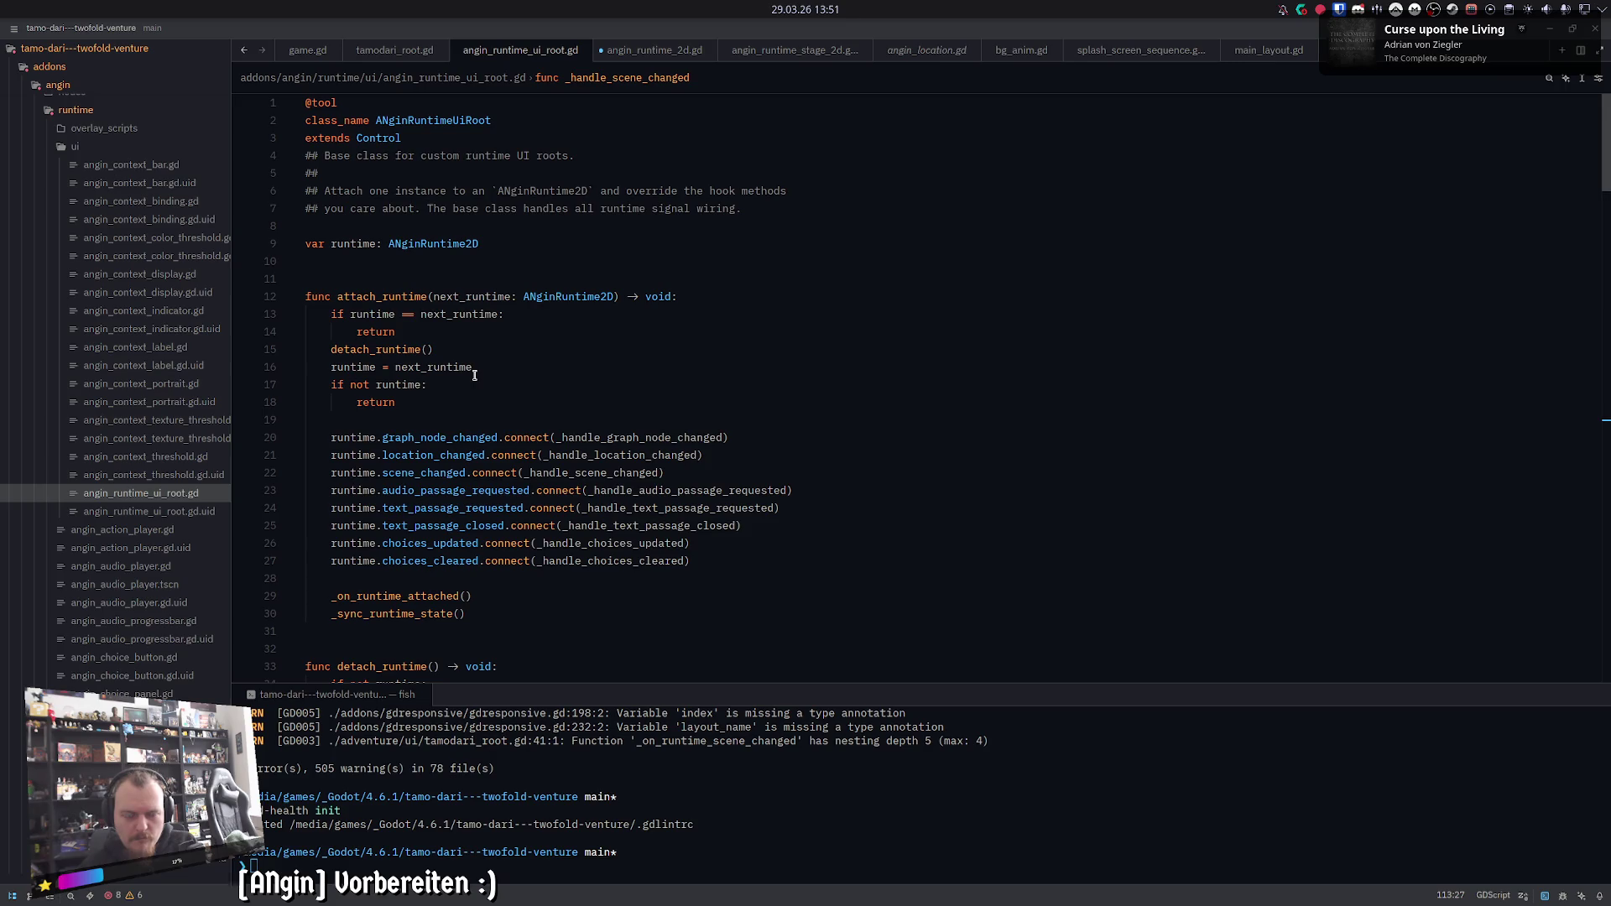
{"action": "scroll", "coordinate": [474, 375], "scroll_direction": "down", "scroll_amount": 9}
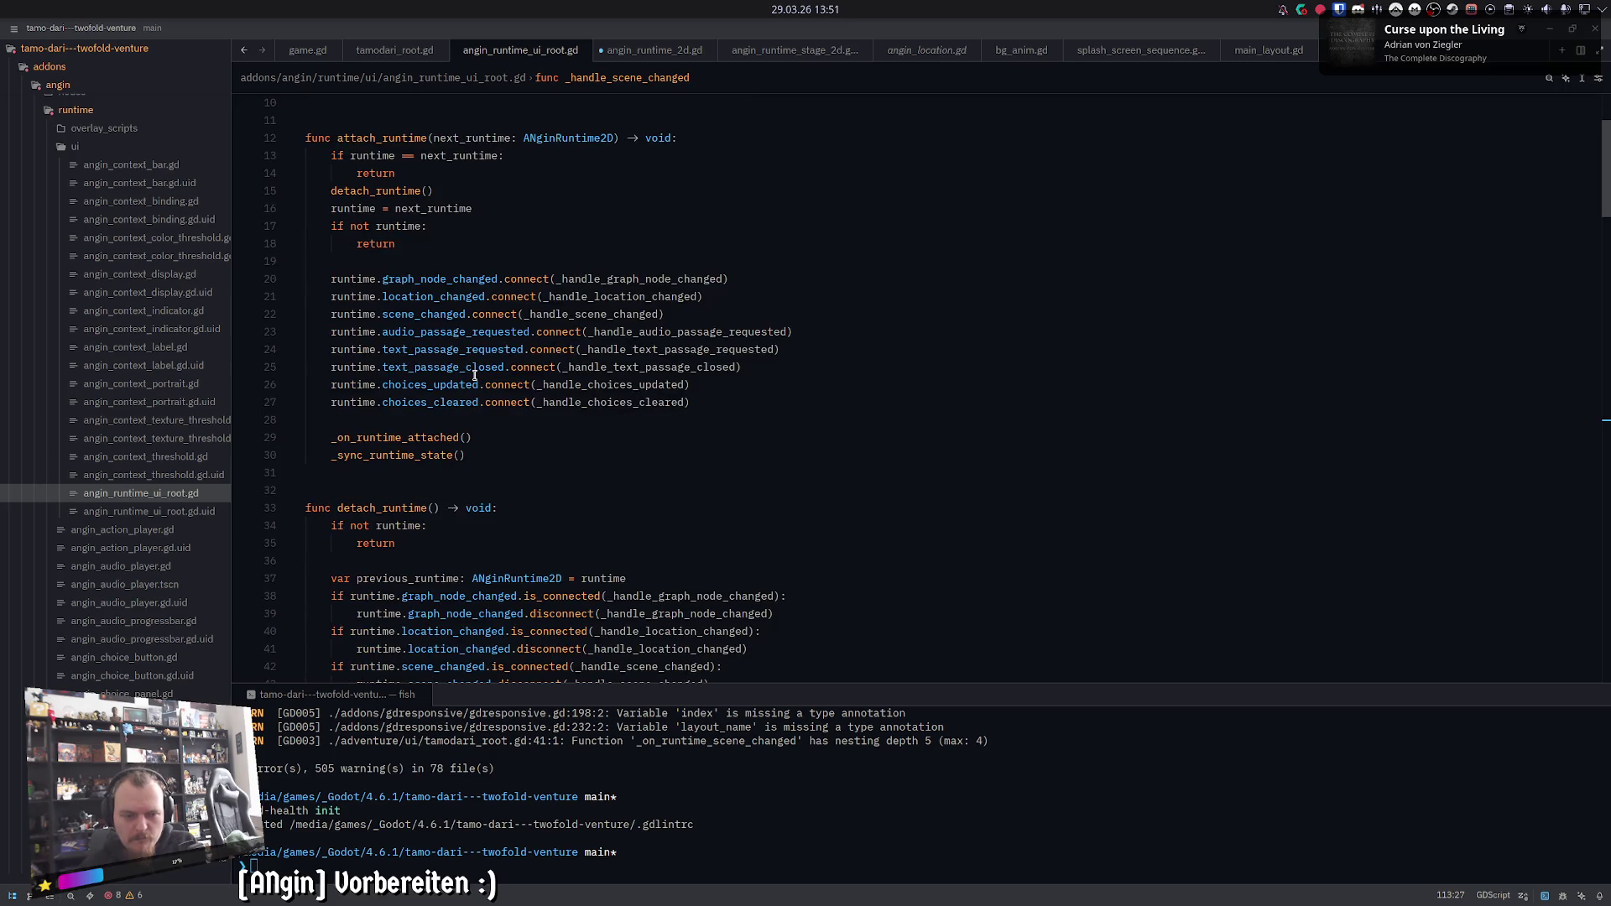
{"action": "scroll", "coordinate": [636, 127], "scroll_direction": "up", "scroll_amount": 2}
{"action": "left_click", "coordinate": [636, 52]}
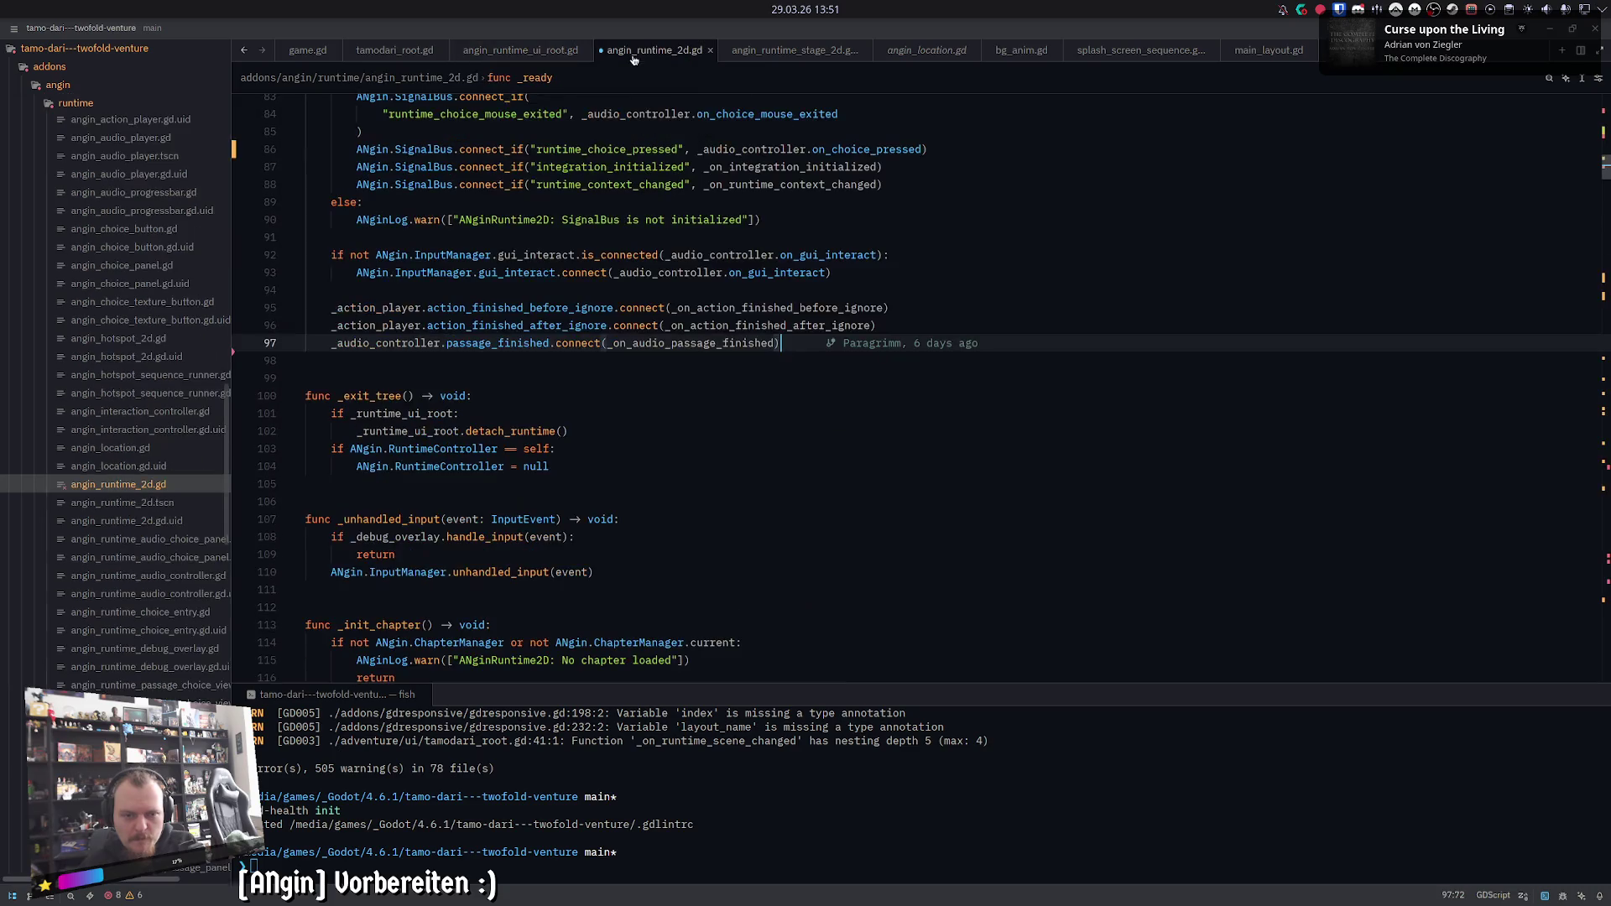
{"action": "scroll", "coordinate": [597, 294], "scroll_direction": "down", "scroll_amount": 2}
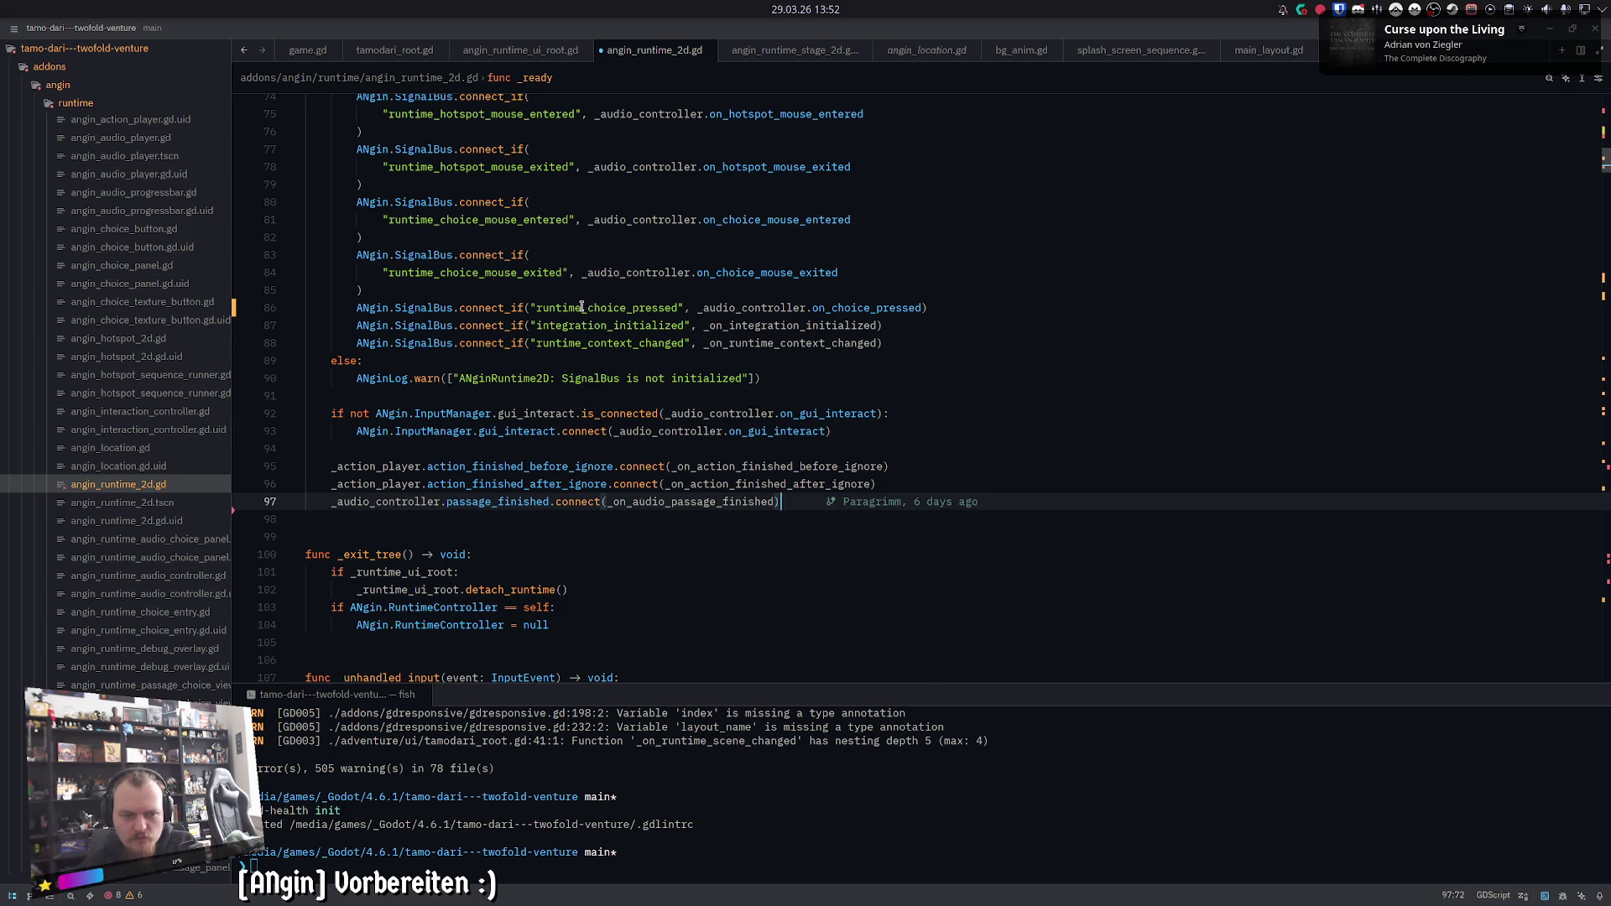
{"action": "scroll", "coordinate": [564, 392], "scroll_direction": "up", "scroll_amount": 10}
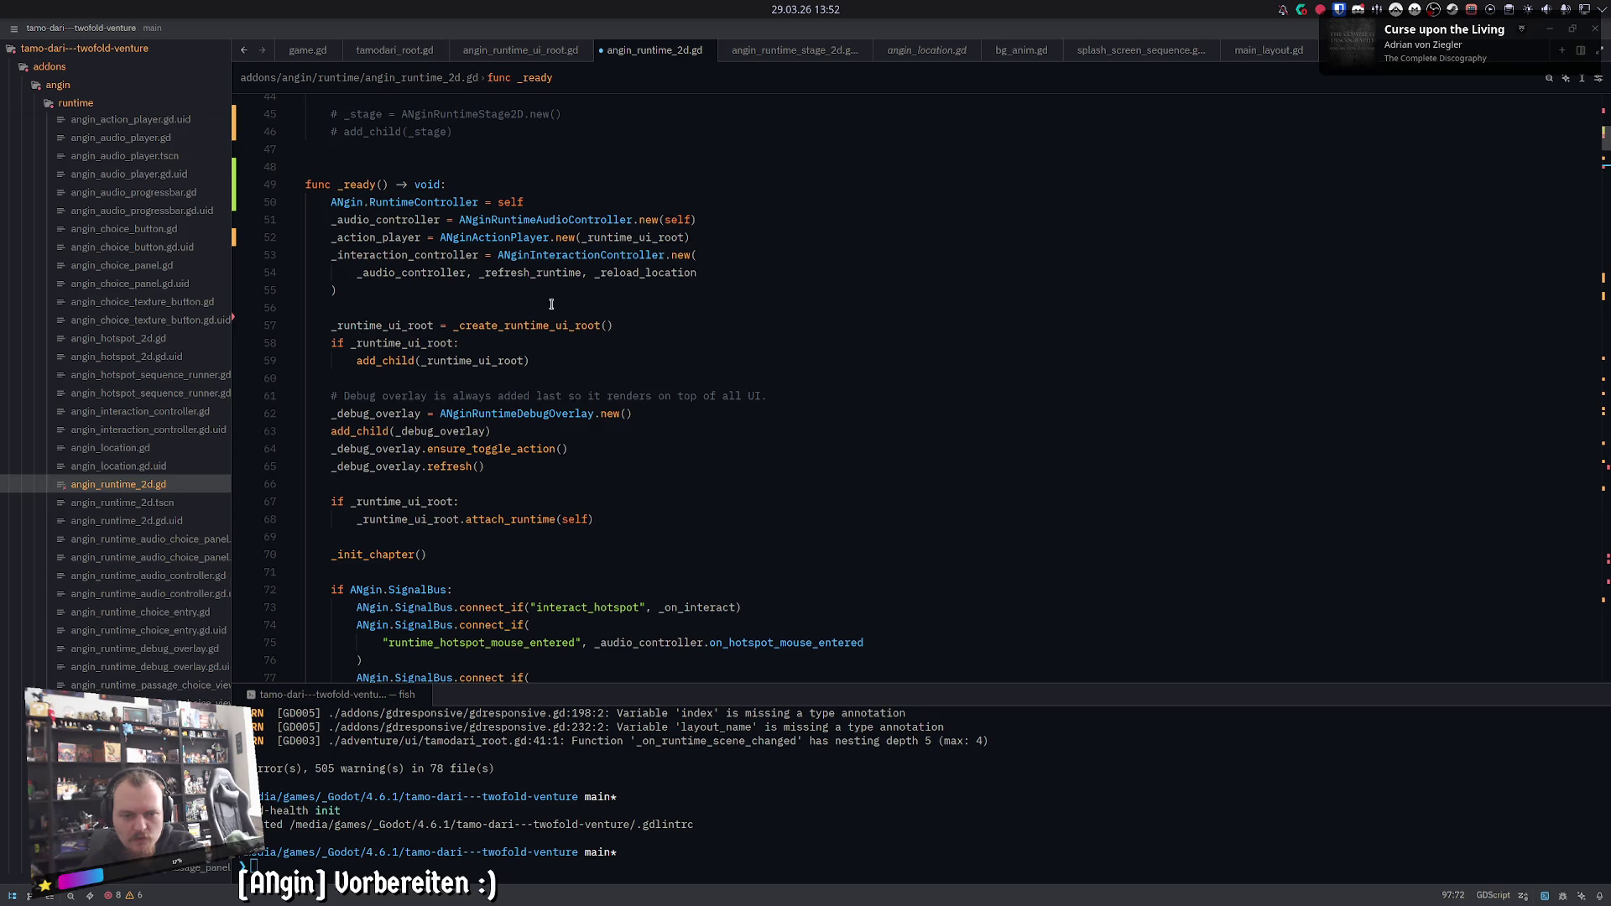
{"action": "key", "text": "ctrl+Tab"}
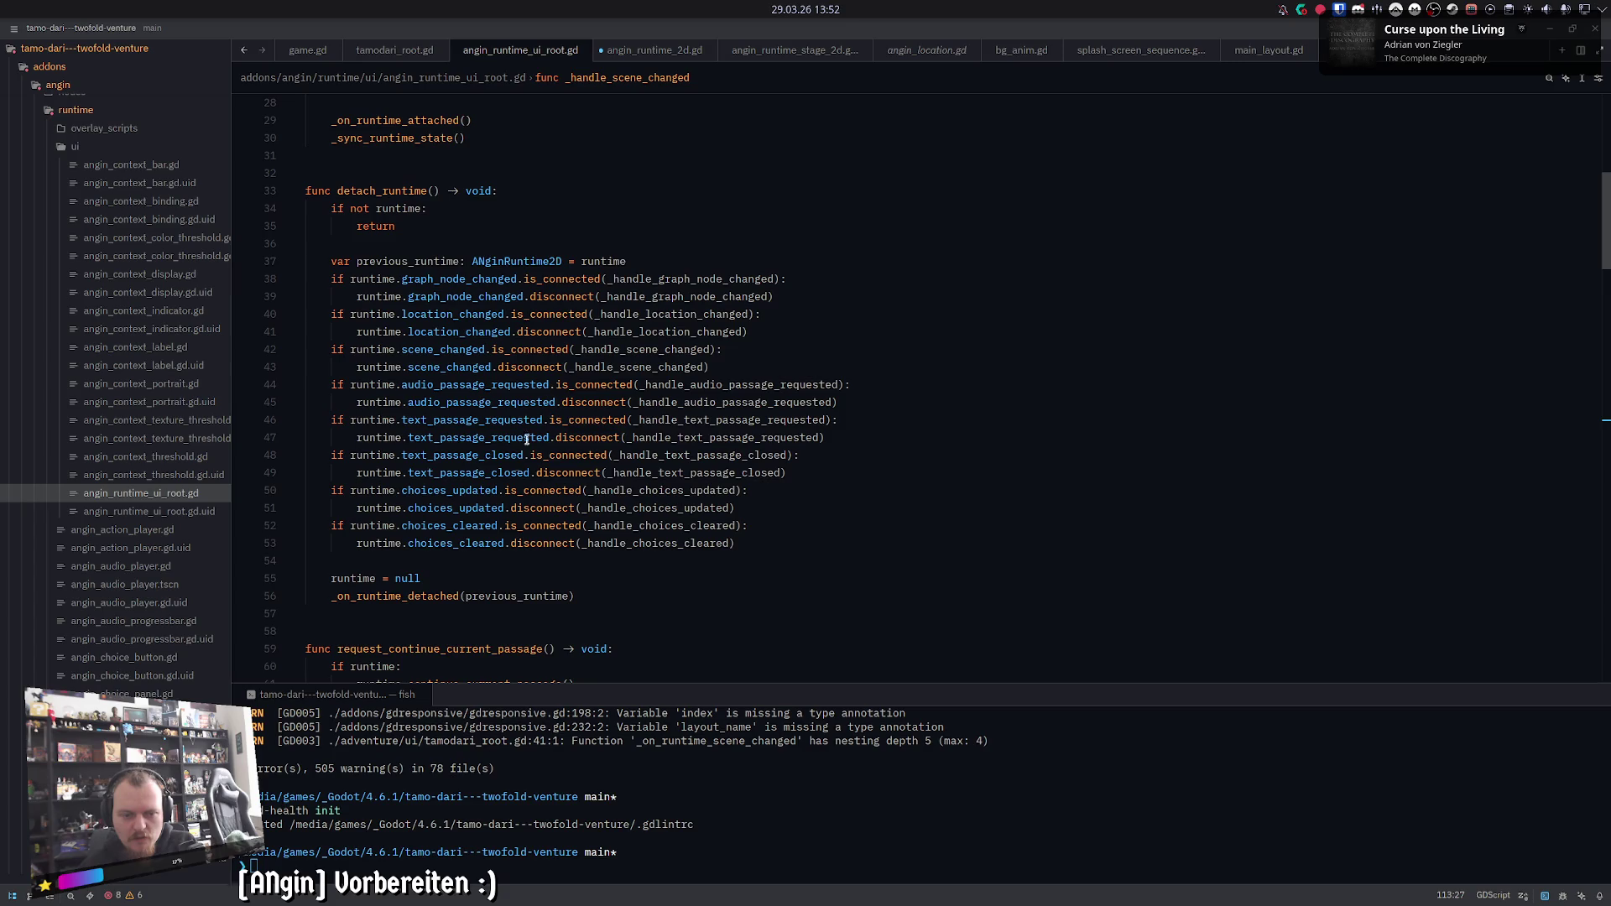
{"action": "scroll", "coordinate": [475, 583], "scroll_direction": "up", "scroll_amount": 6}
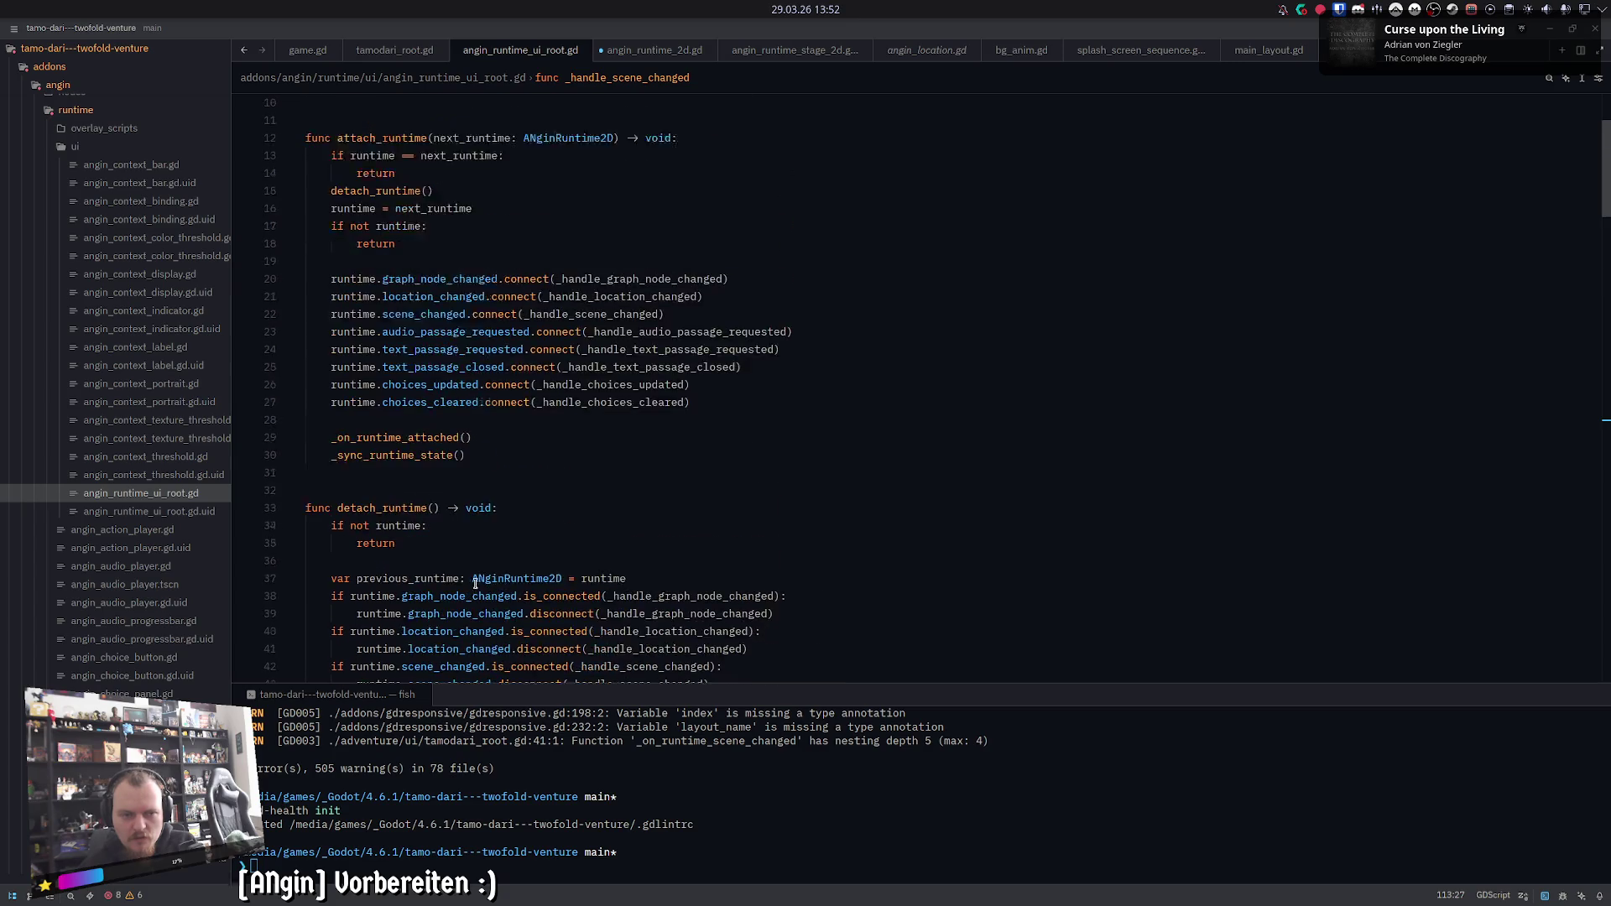
{"action": "scroll", "coordinate": [475, 583], "scroll_direction": "up", "scroll_amount": 3}
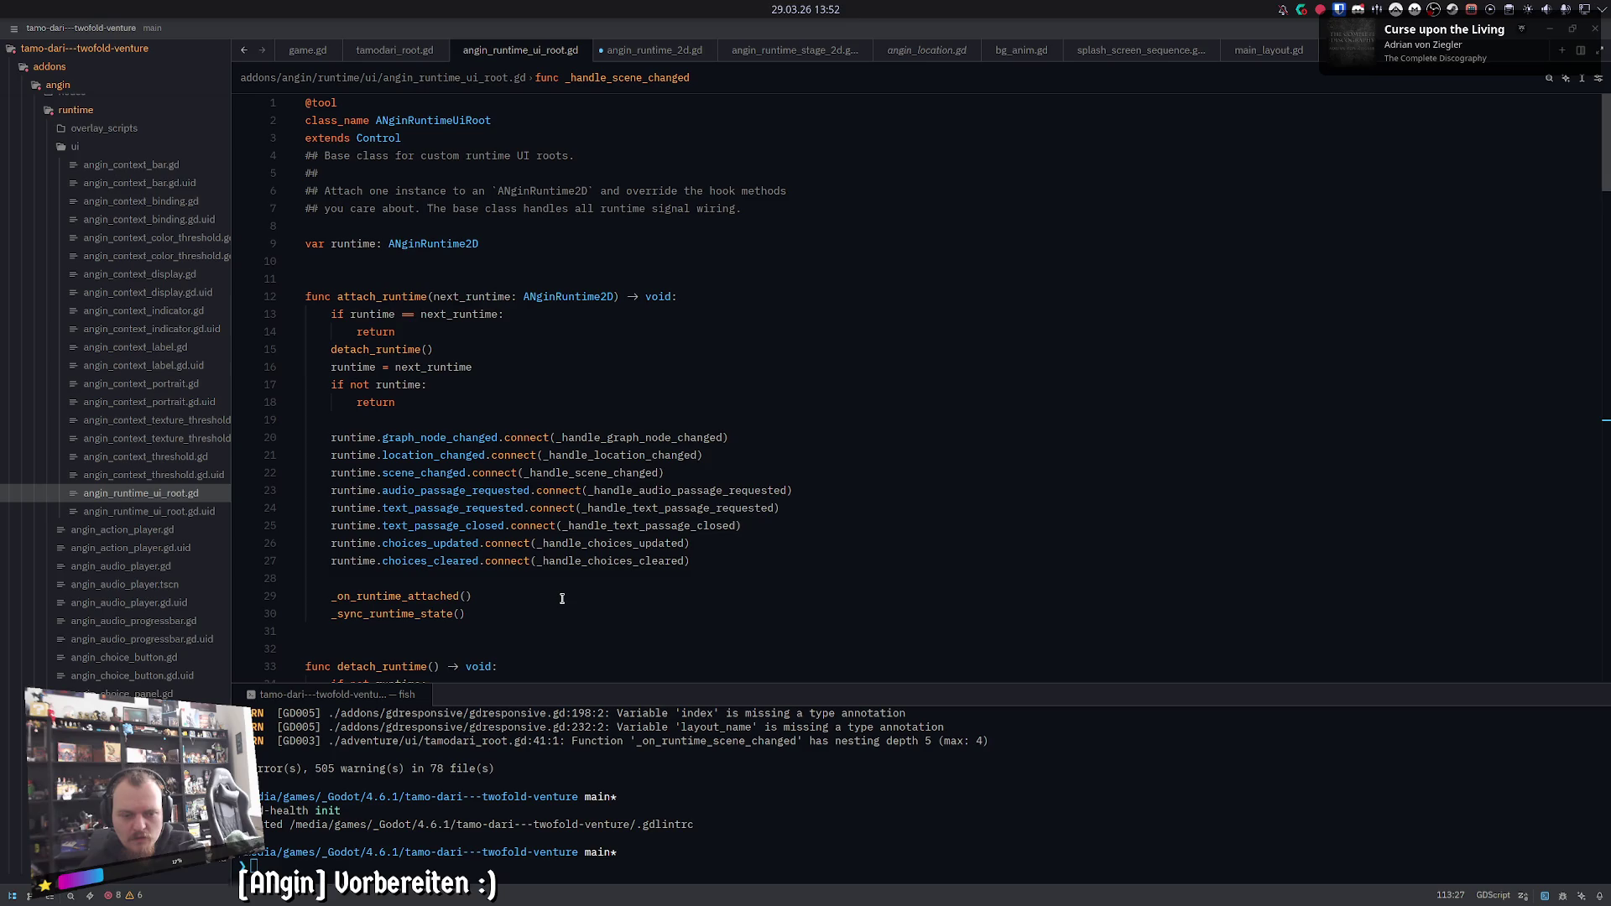
{"action": "scroll", "coordinate": [560, 599], "scroll_direction": "down", "scroll_amount": 1}
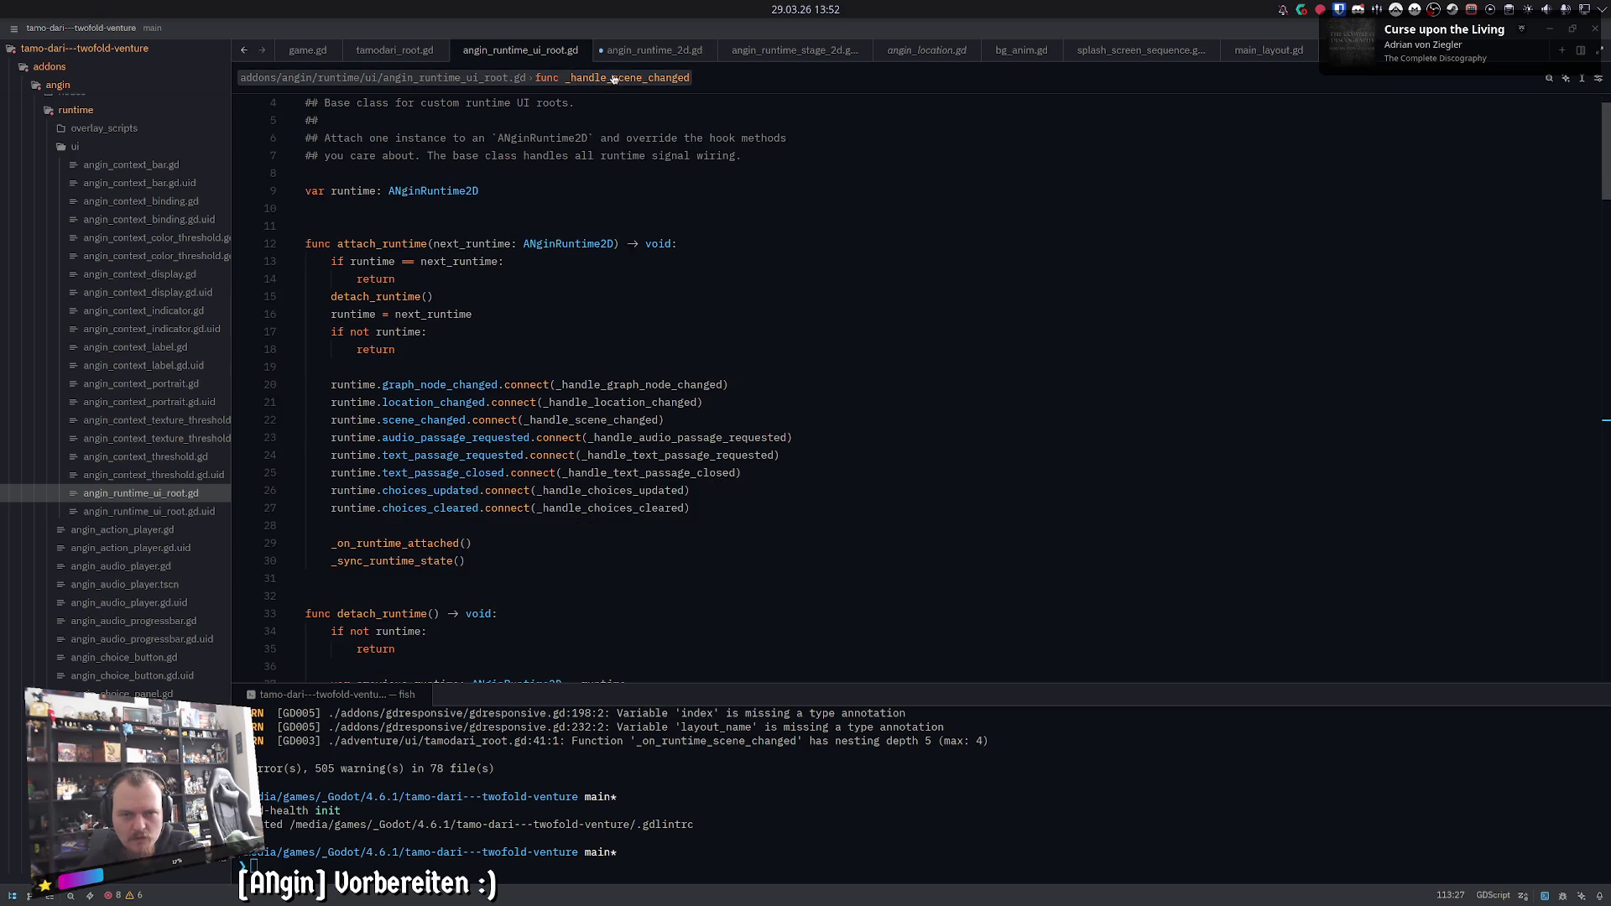
{"action": "left_click", "coordinate": [657, 59]}
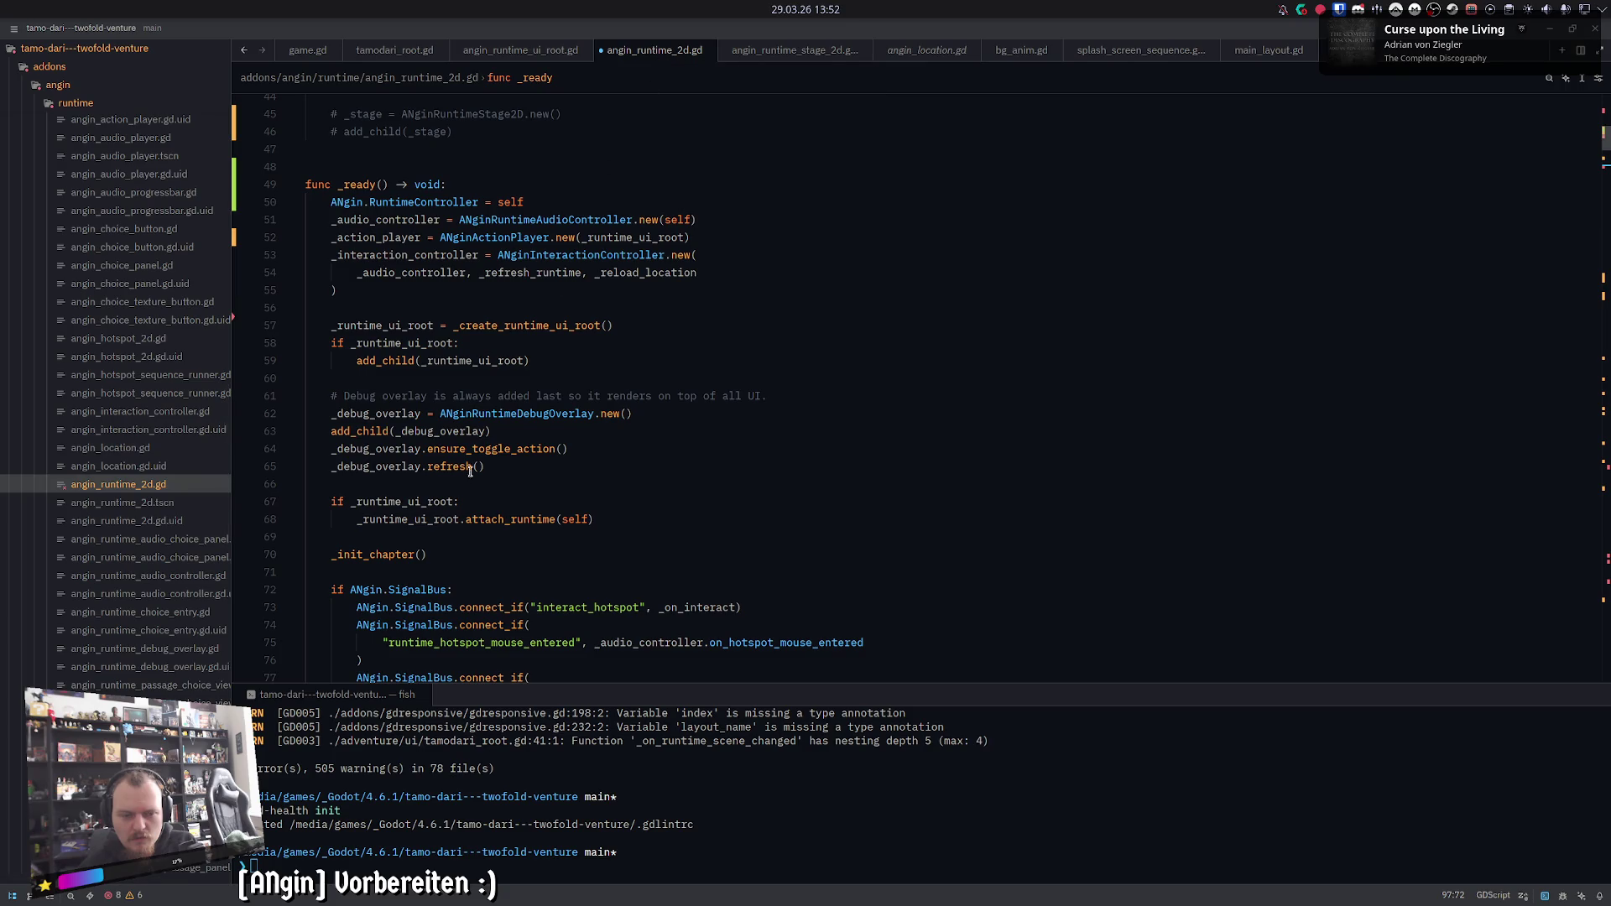
{"action": "scroll", "coordinate": [522, 468], "scroll_direction": "up", "scroll_amount": 5}
{"action": "scroll", "coordinate": [575, 428], "scroll_direction": "down", "scroll_amount": 3}
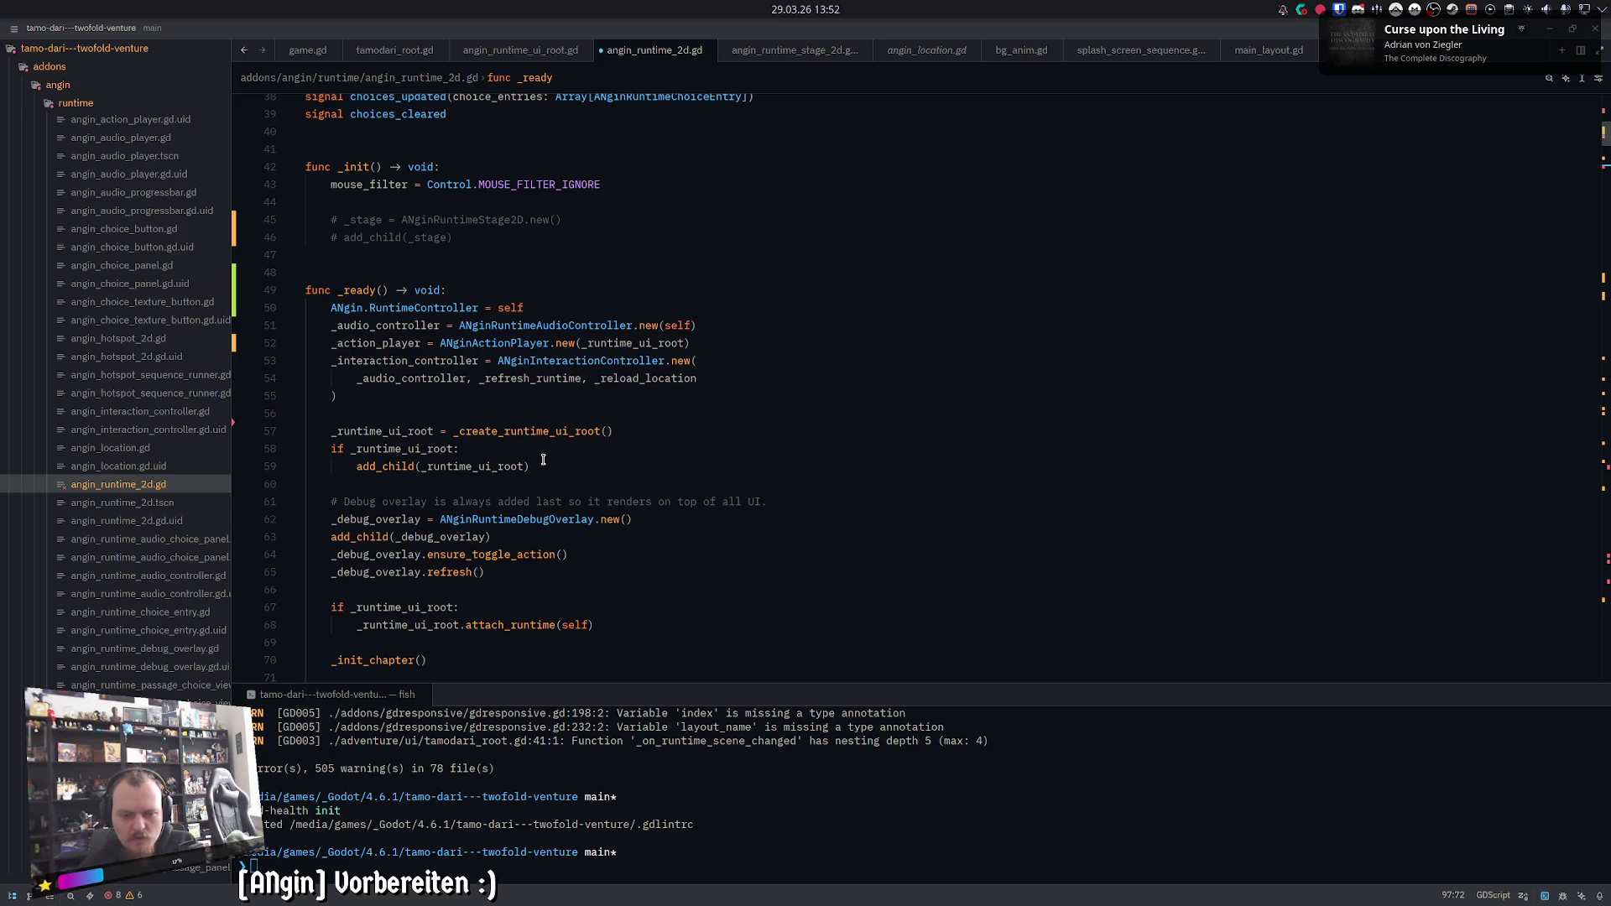
{"action": "left_click", "coordinate": [525, 52]}
Paste the choice and passage signal connections after _sync_runtime_state() in attach_runtime
{"action": "left_click", "coordinate": [485, 405]}
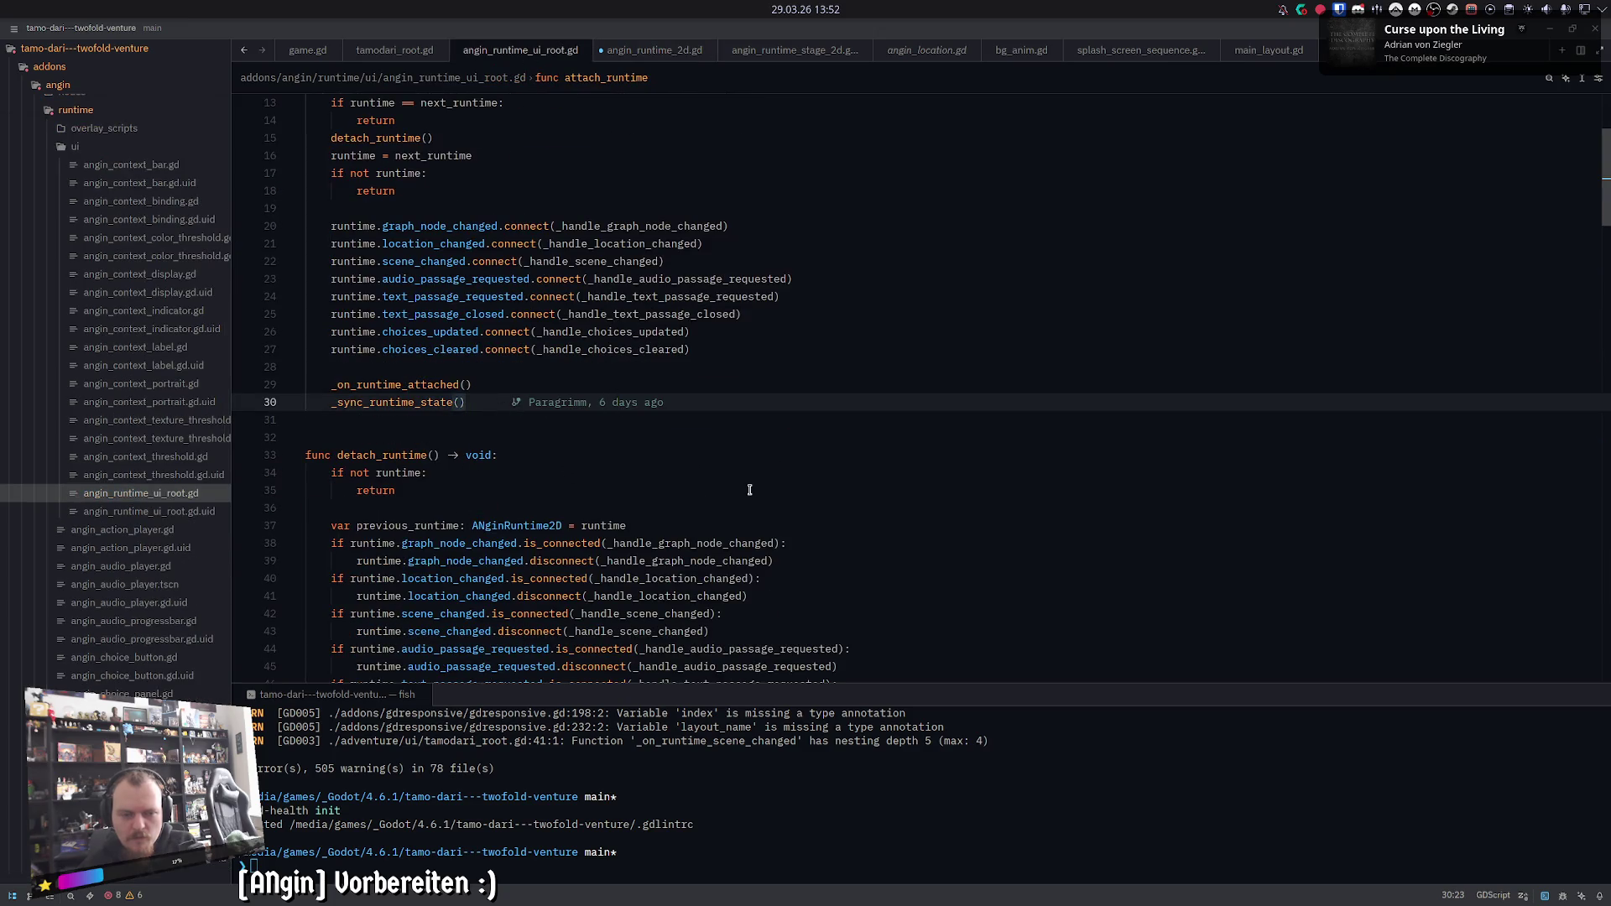
{"action": "key", "text": "Return"}
{"action": "key", "text": "Return"}
{"action": "type", "text": "if _audio_choice_view: \t\t_audio_choice_view.choice_selected.connect(_on_audio_choice_selected) \tif _text_passage_view: \t\t_text_passage_view.continued.connect(_on_text_passage_continued)"}
{"action": "scroll", "coordinate": [716, 464], "scroll_direction": "up", "scroll_amount": 2}
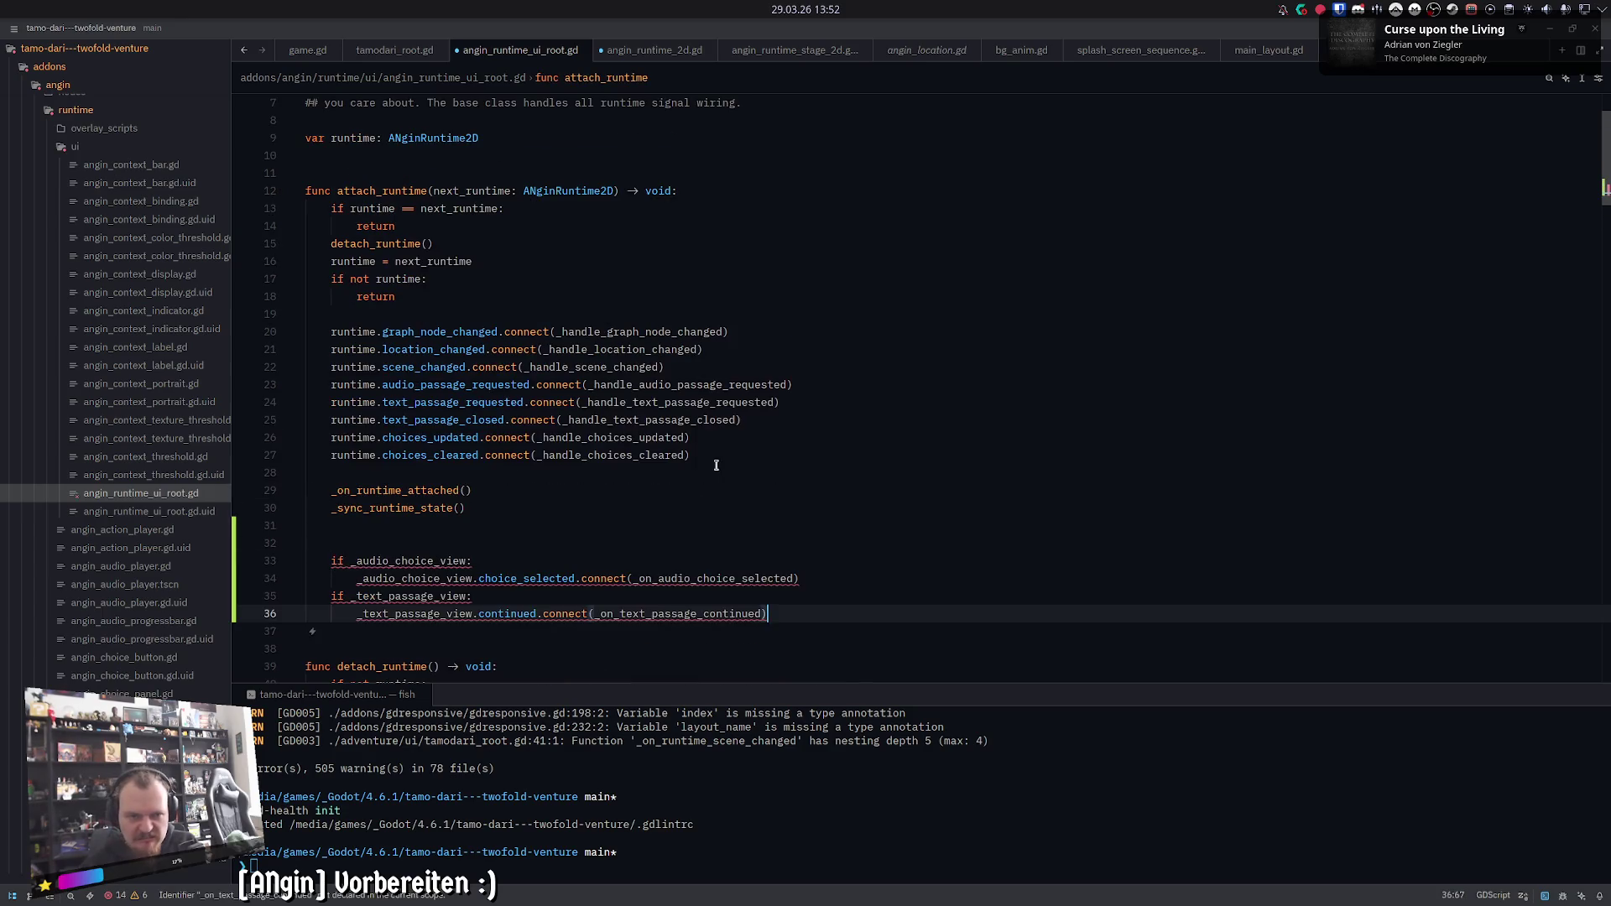
Remove the _audio_choice_view and _text_passage_view exports from angin_runtime_stage_2d.gd
{"action": "left_click", "coordinate": [809, 60]}
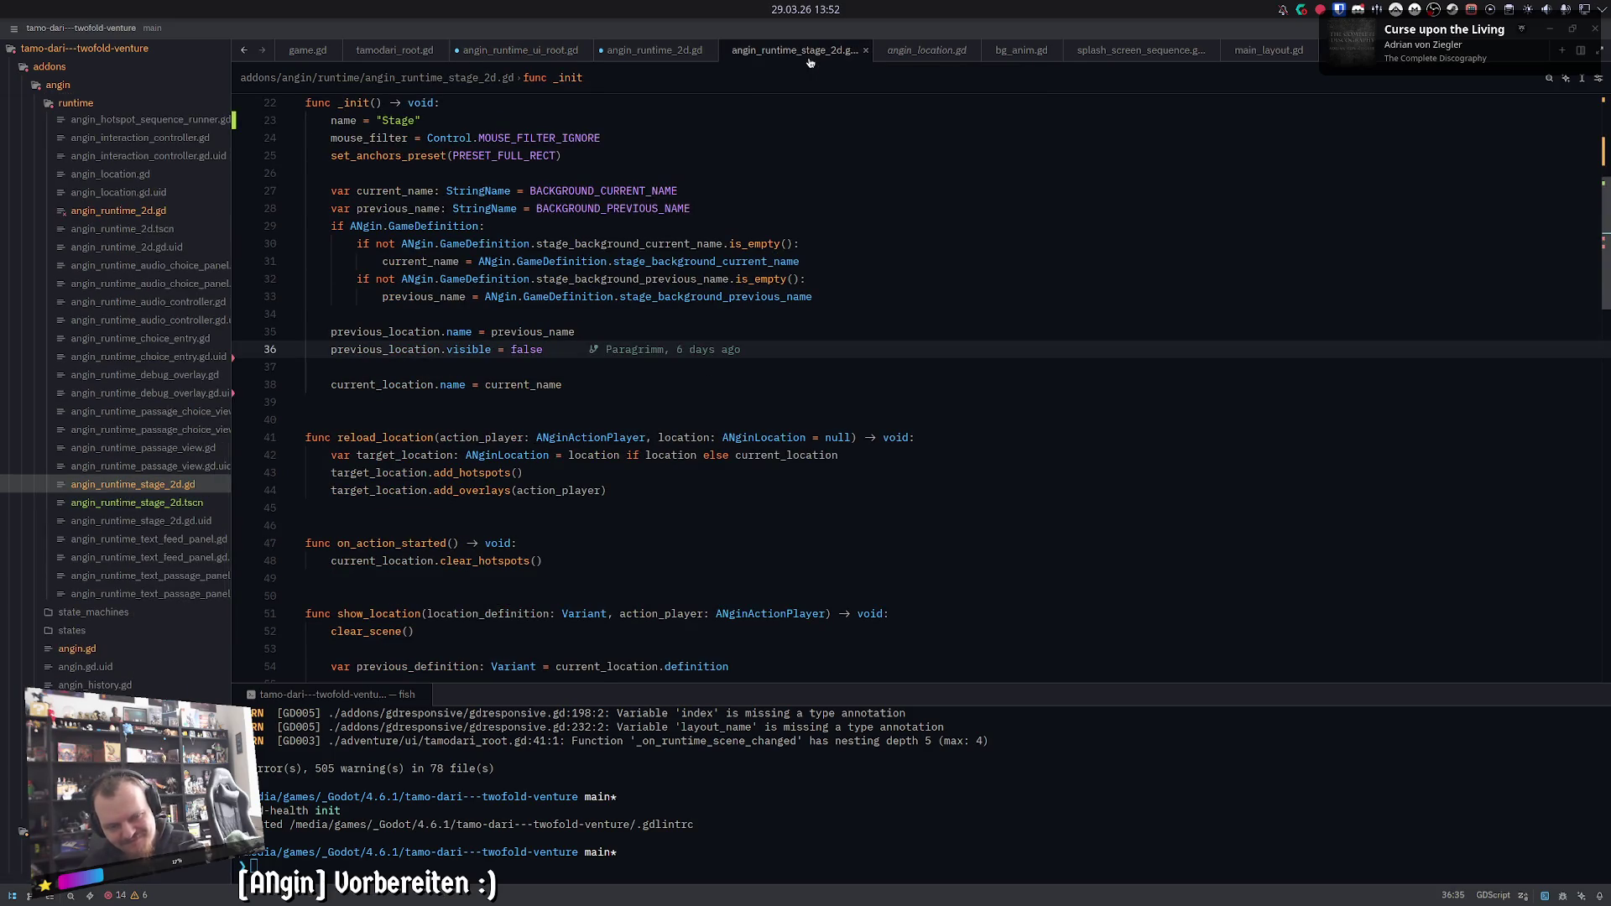
{"action": "scroll", "coordinate": [782, 213], "scroll_direction": "up", "scroll_amount": 5}
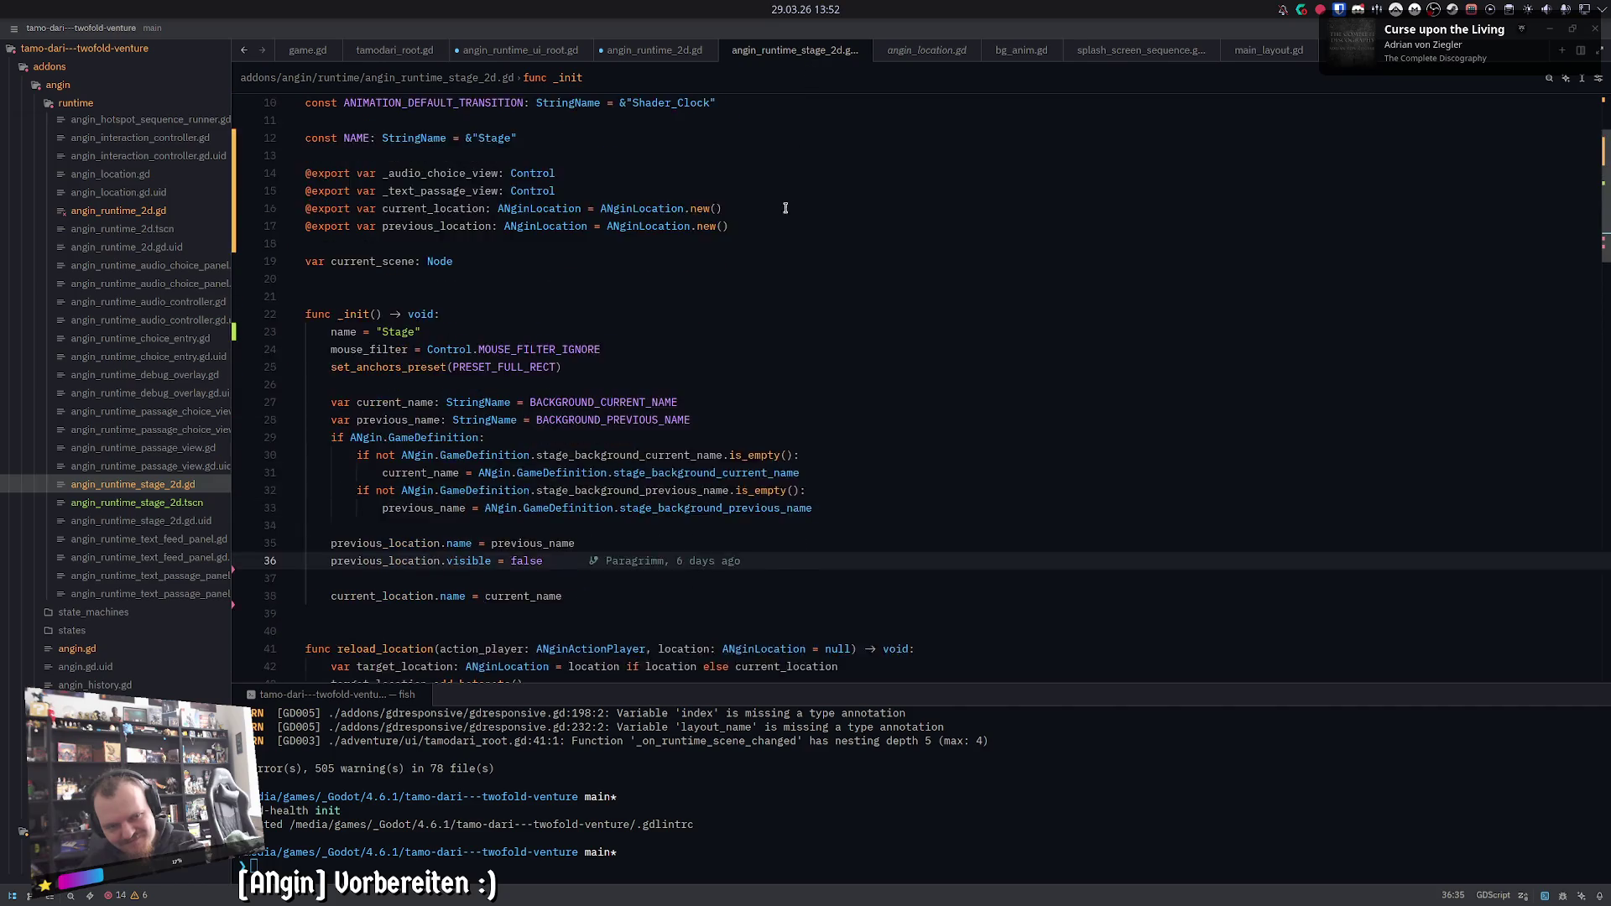
{"action": "left_click_drag", "start_coordinate": [645, 236], "coordinate": [589, 209]}
{"action": "key", "text": "ctrl+c"}
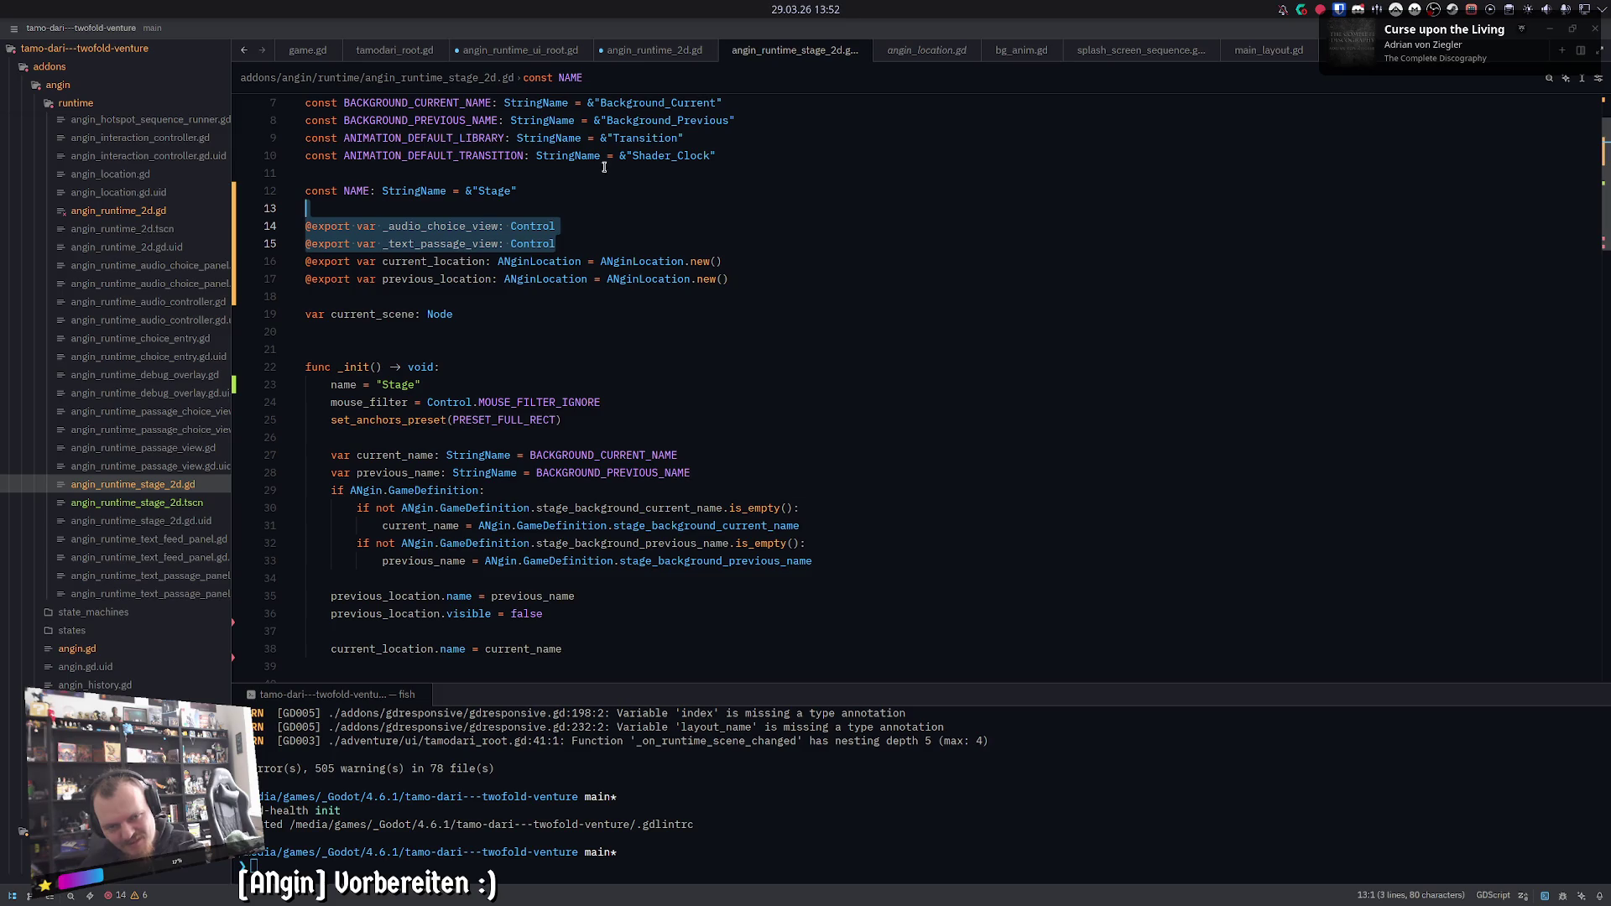
{"action": "key", "text": "BackSpace"}
Paste the two view exports under var runtime in angin_runtime_ui_root.gd and save
{"action": "left_click", "coordinate": [543, 50]}
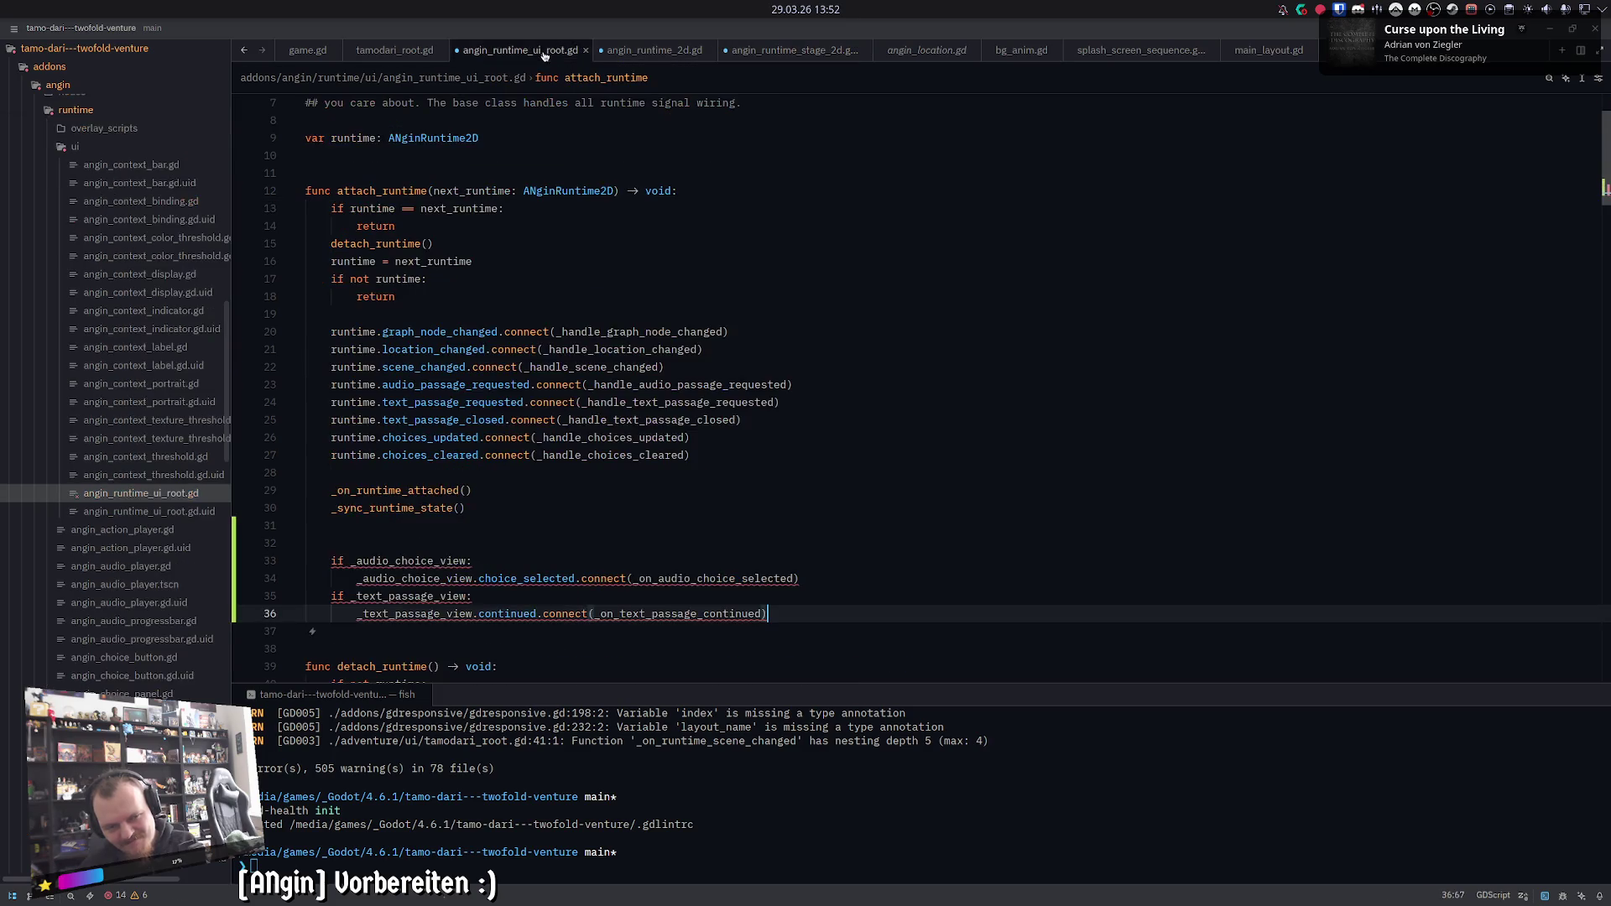
{"action": "scroll", "coordinate": [545, 325], "scroll_direction": "up", "scroll_amount": 2}
{"action": "left_click", "coordinate": [544, 244]}
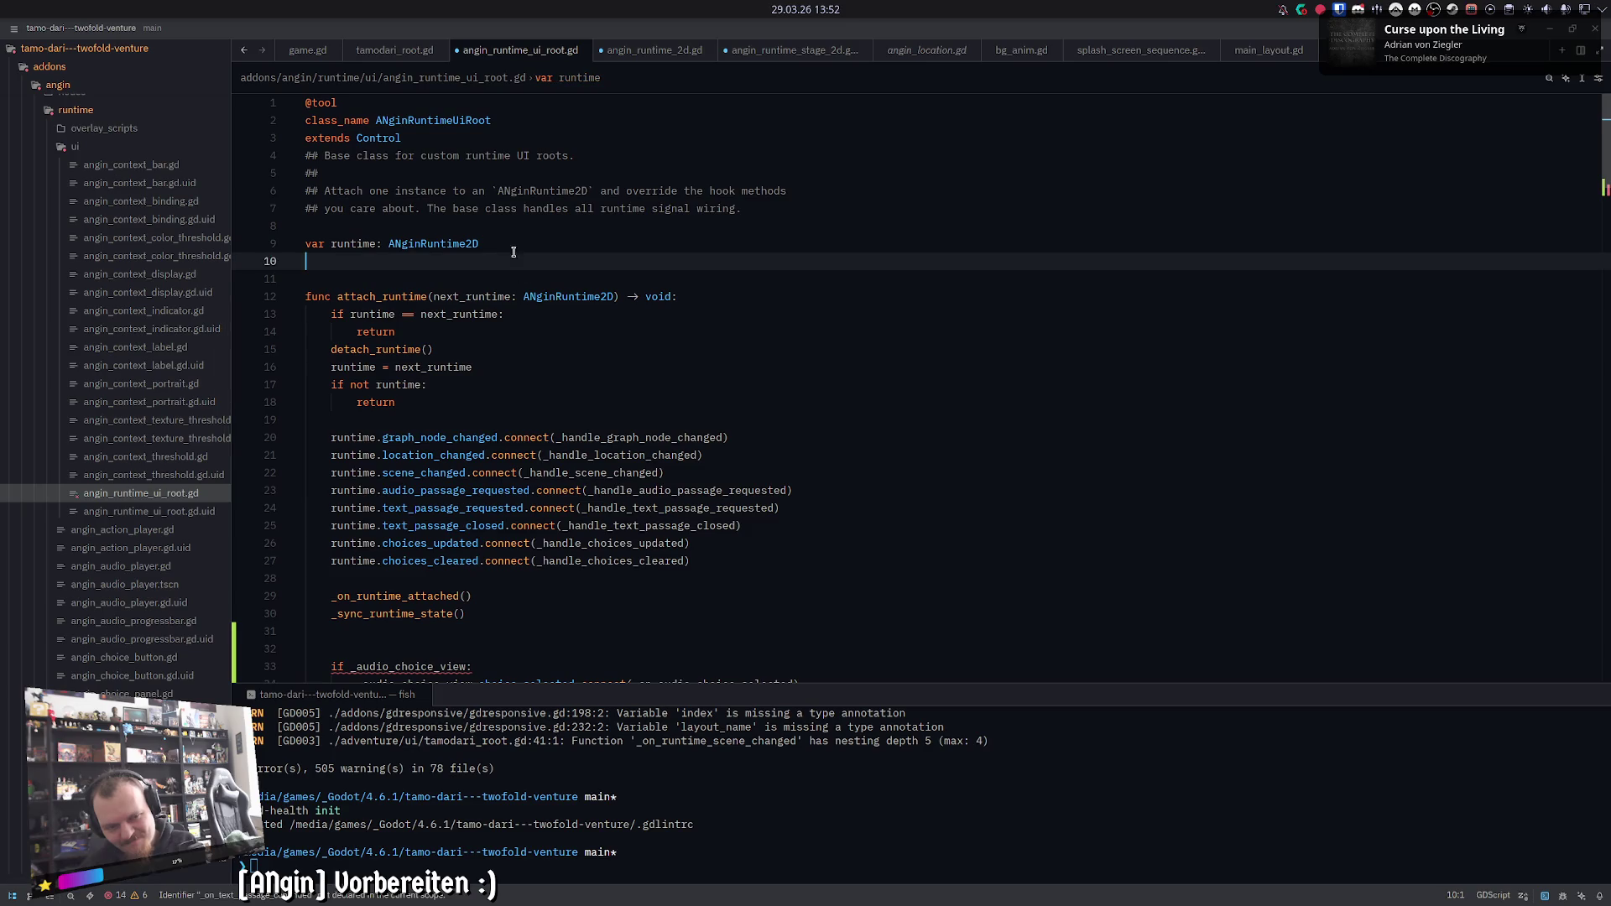
{"action": "key", "text": "Return"}
{"action": "key", "text": "ctrl+v"}
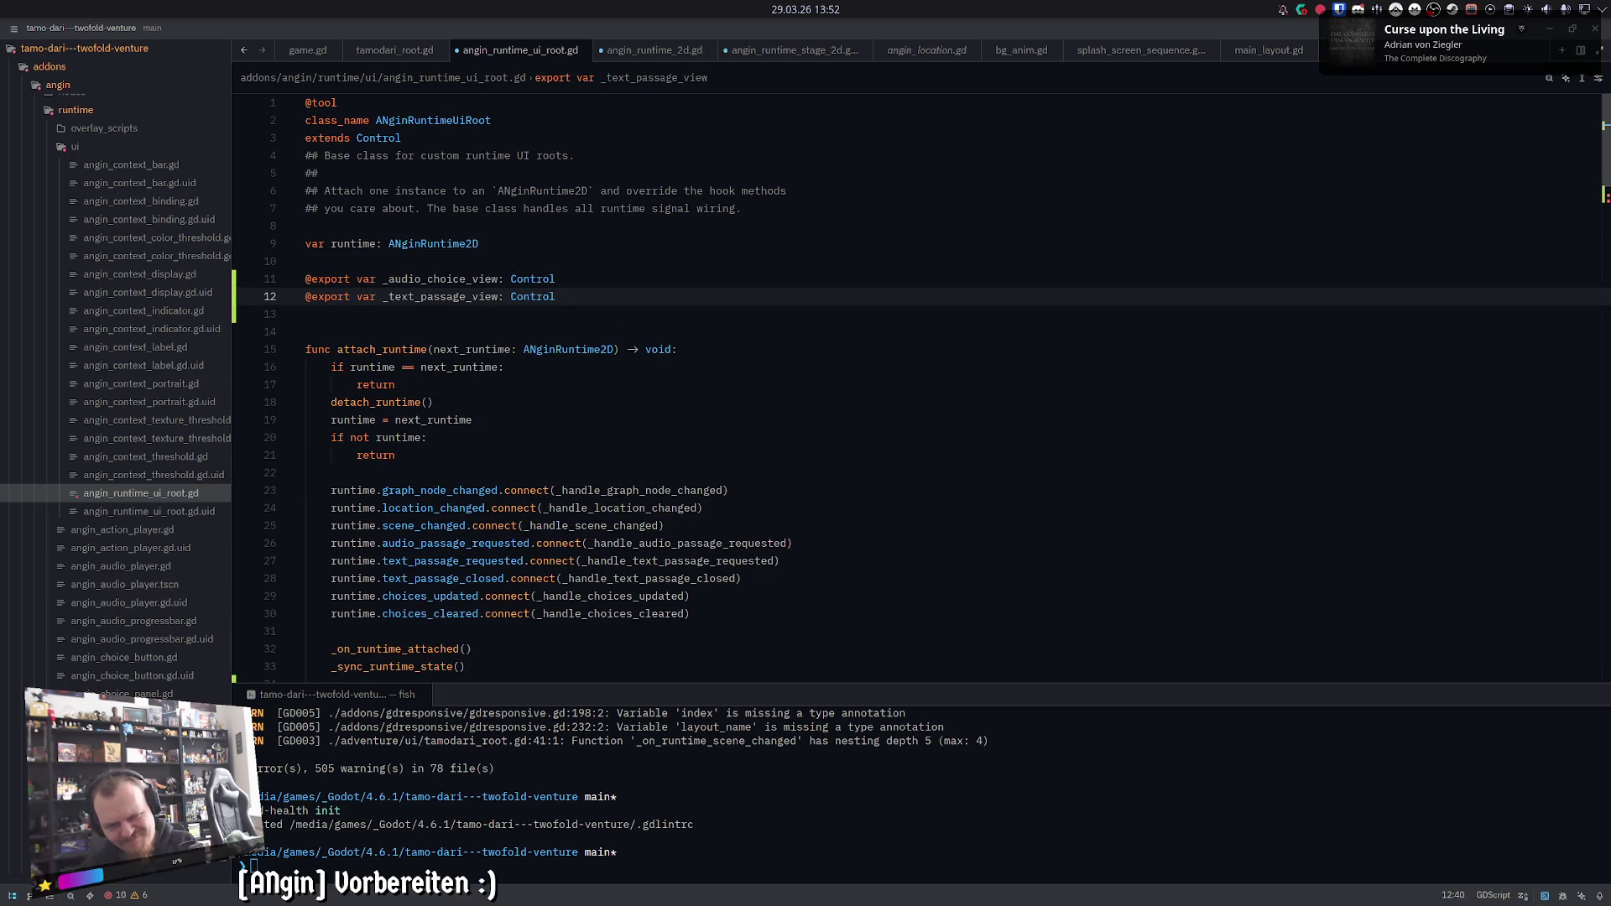
{"action": "scroll", "coordinate": [643, 310], "scroll_direction": "down", "scroll_amount": 5}
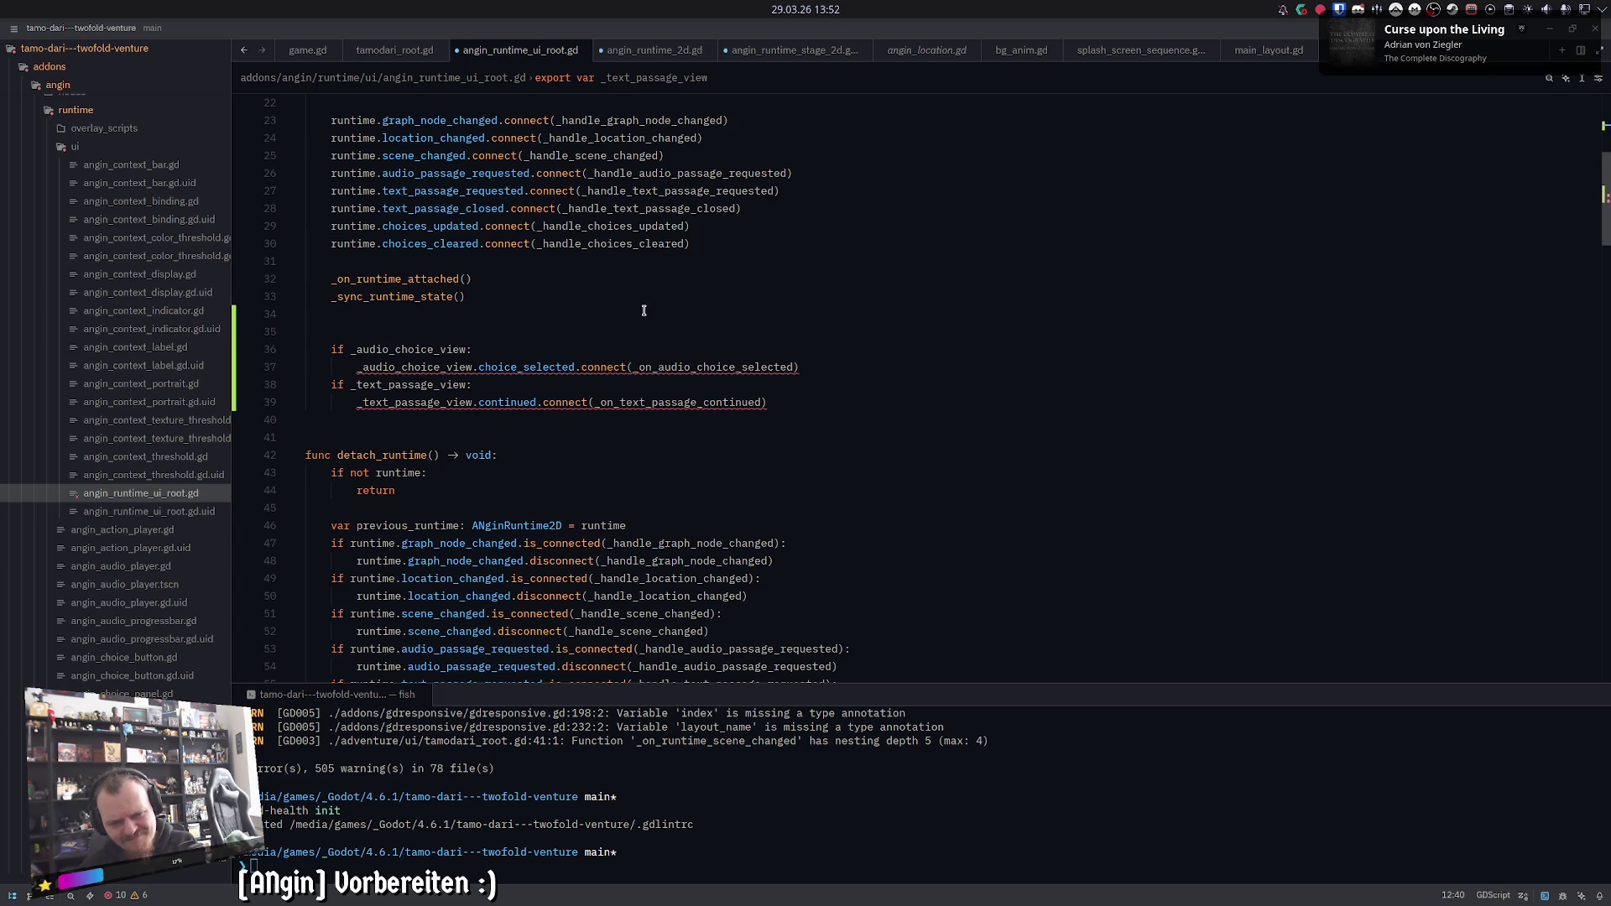
{"action": "key", "text": "ctrl+s"}
{"action": "left_click", "coordinate": [788, 50]}
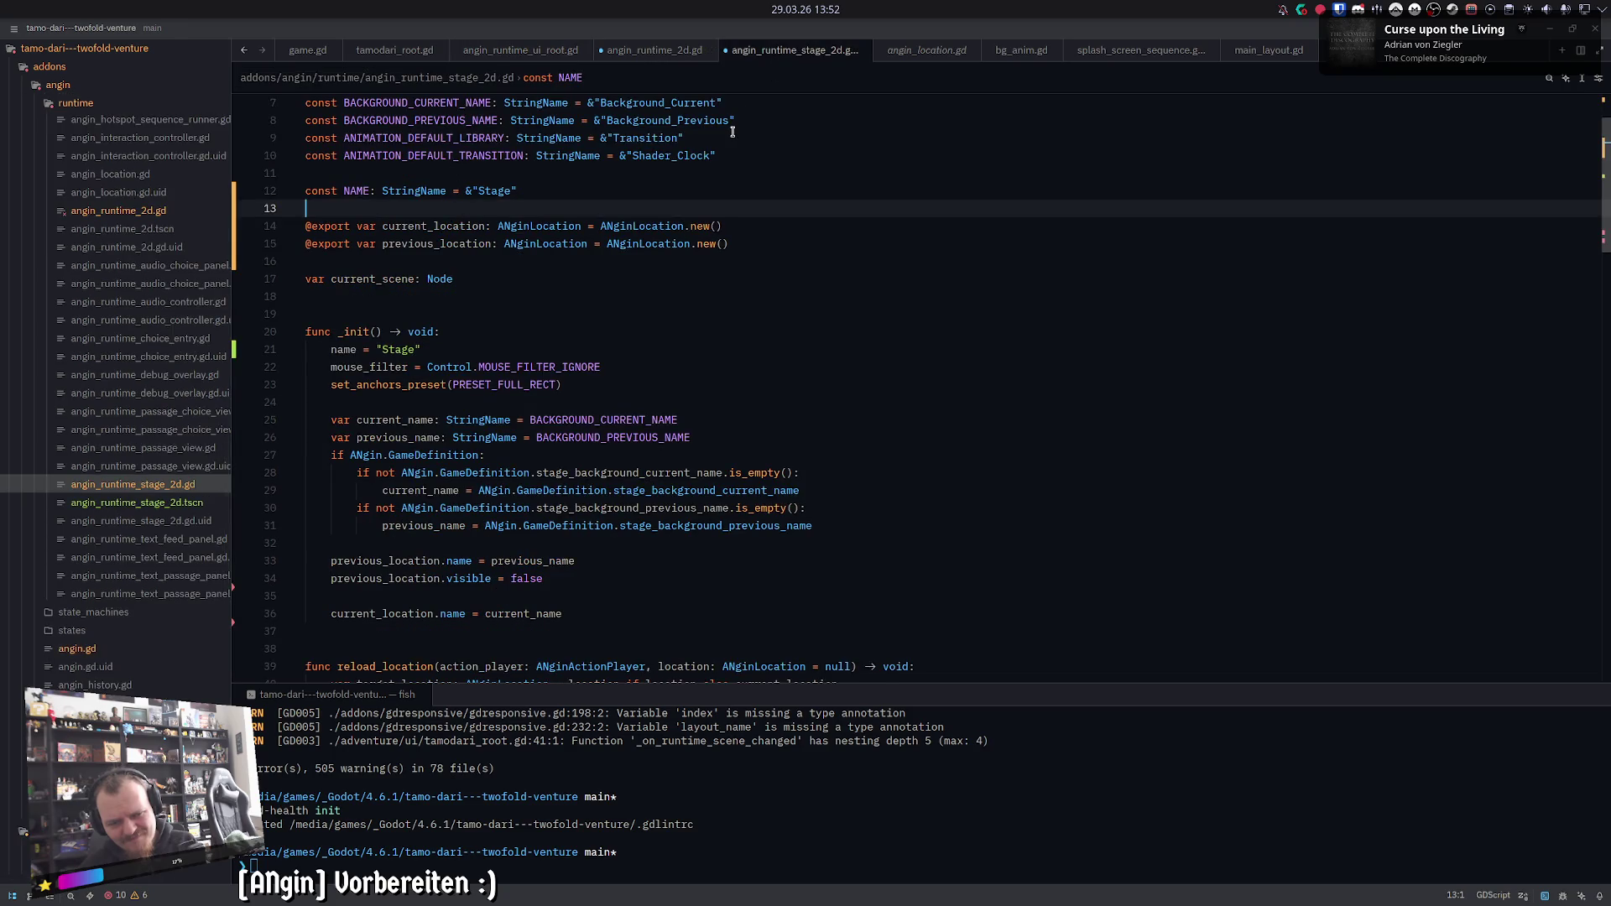
Save angin_runtime_stage_2d.gd
{"action": "key", "text": "ctrl+s"}
{"action": "scroll", "coordinate": [706, 390], "scroll_direction": "down", "scroll_amount": 4}
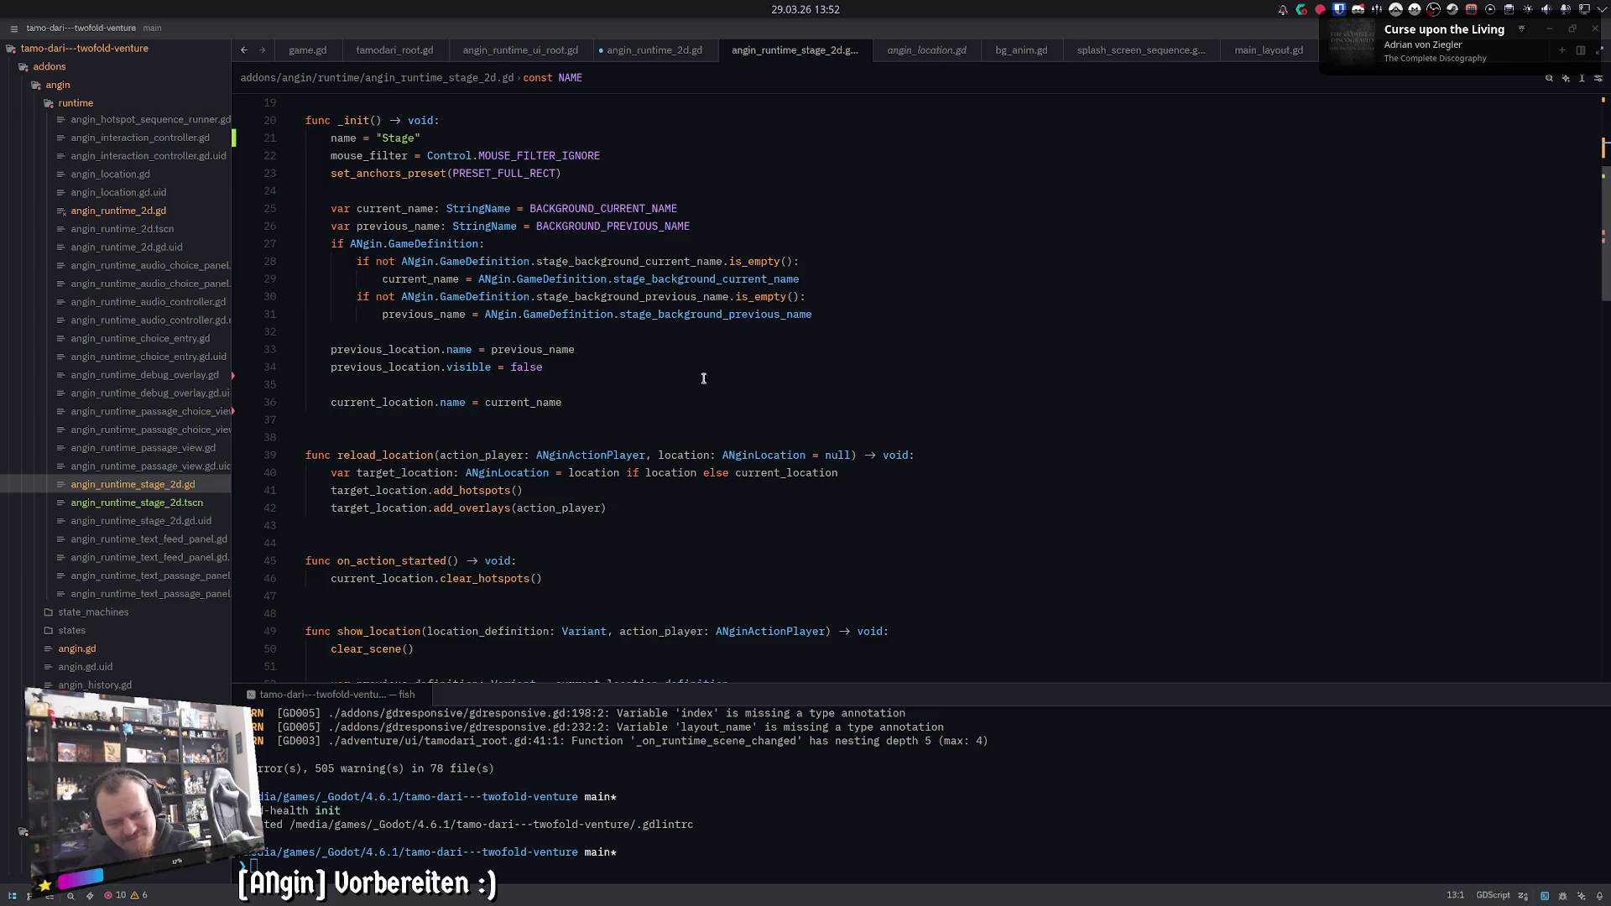
{"action": "scroll", "coordinate": [706, 390], "scroll_direction": "up", "scroll_amount": 2}
{"action": "left_click", "coordinate": [642, 50]}
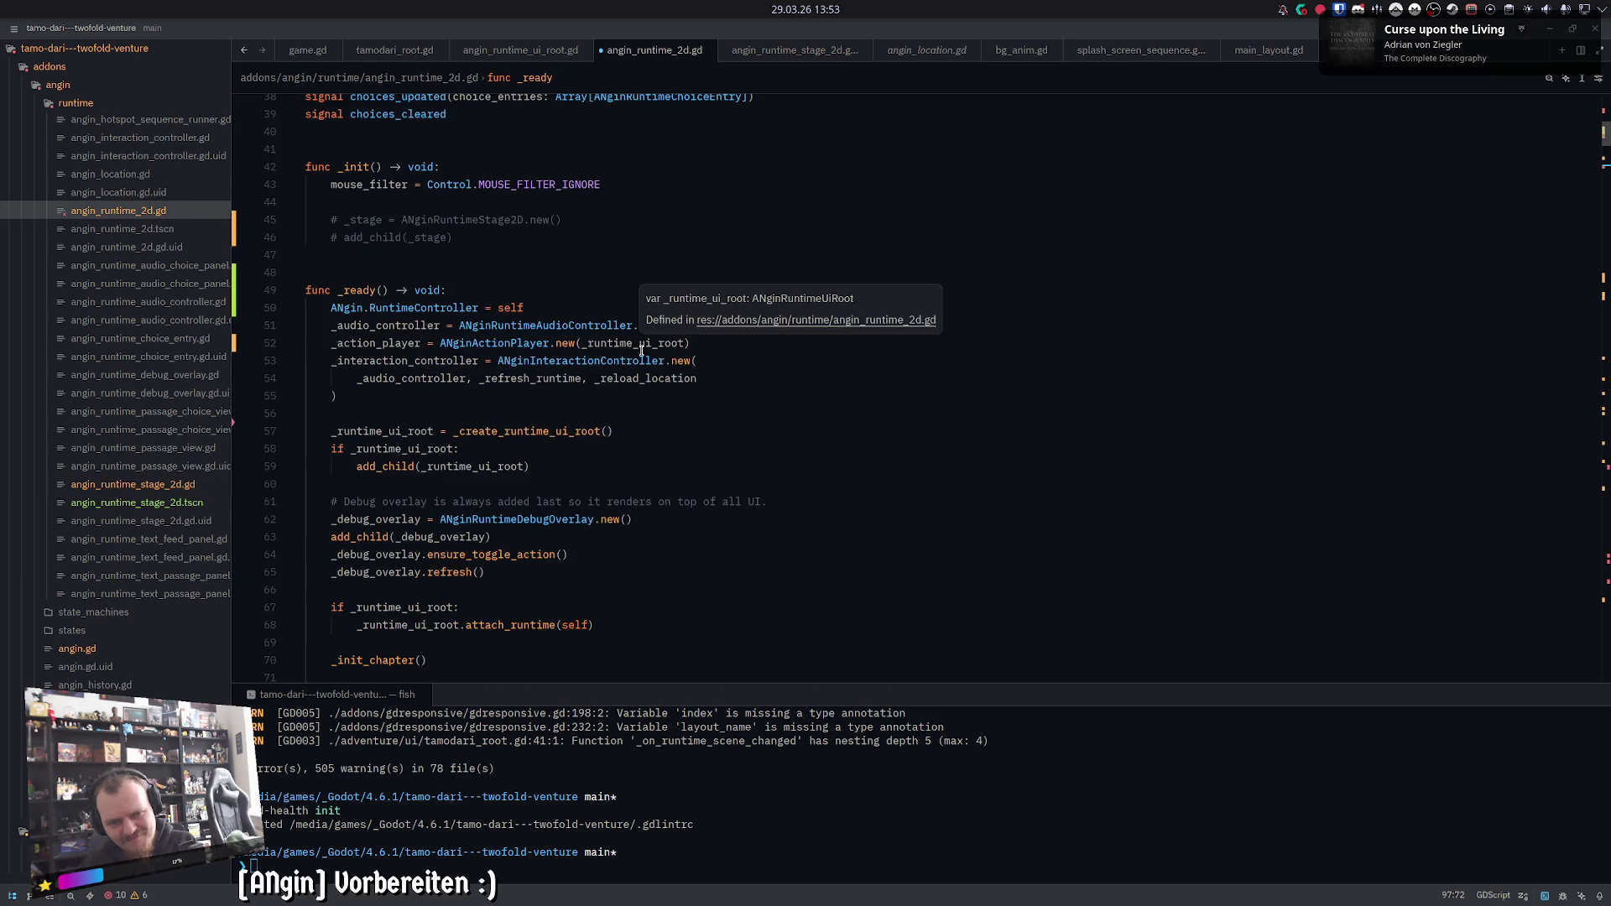
{"action": "scroll", "coordinate": [640, 360], "scroll_direction": "down", "scroll_amount": 9}
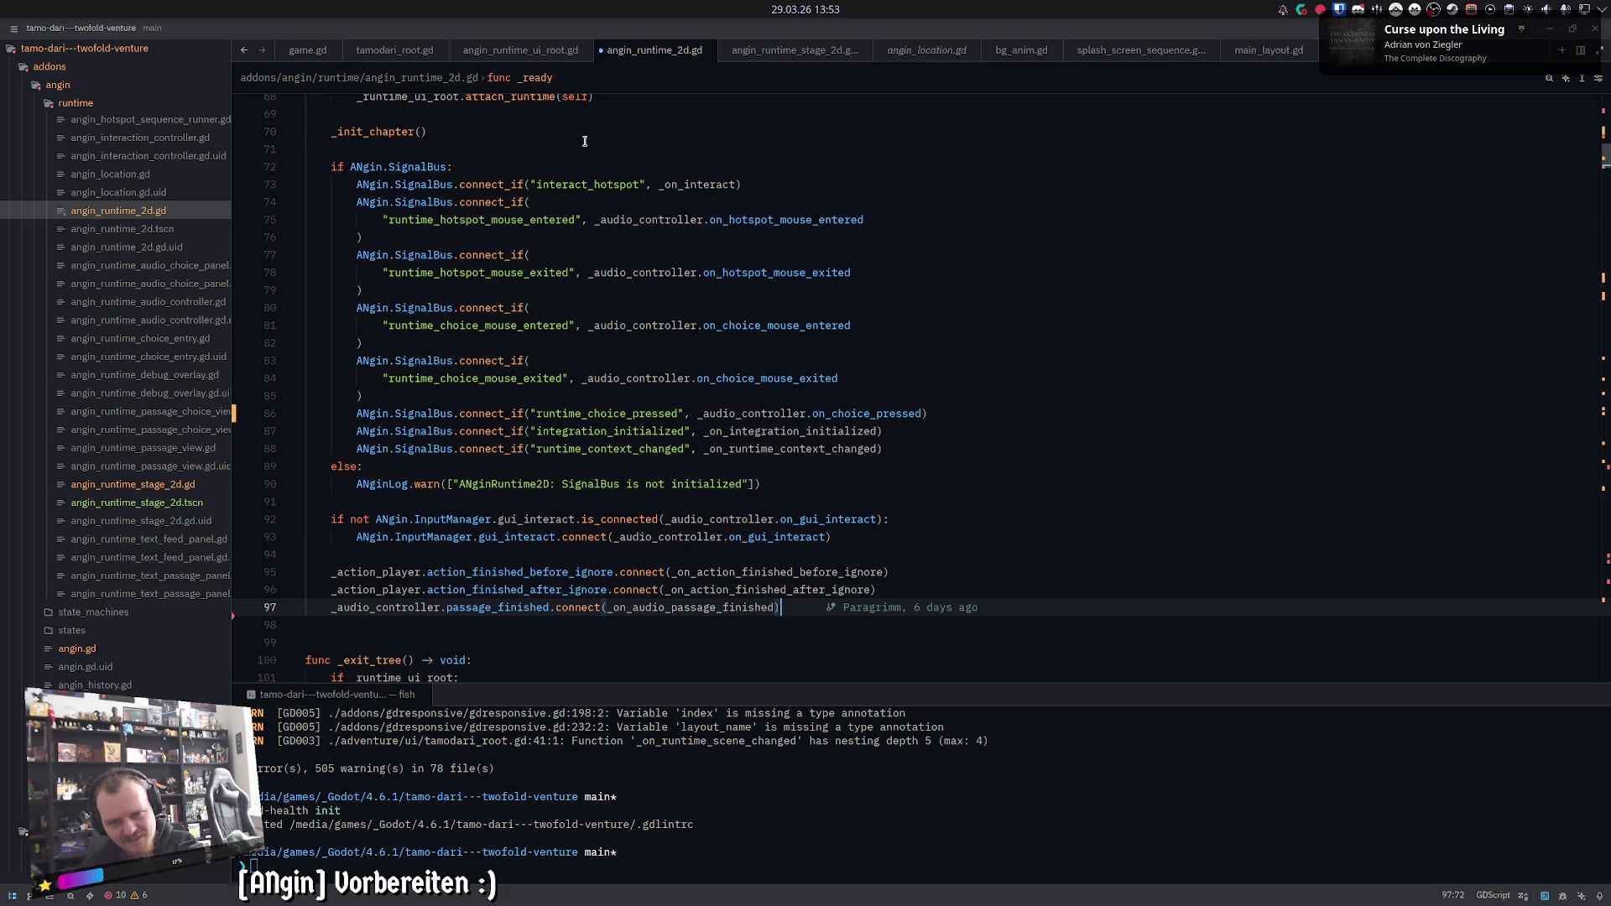
{"action": "left_click", "coordinate": [520, 50]}
Find _on_audio_choice_selected in angin_runtime_2d.gd and jump to its definition at line 563
{"action": "double_click", "coordinate": [713, 349]}
{"action": "key", "text": "ctrl+c"}
{"action": "key", "text": "ctrl+Tab"}
{"action": "key", "text": "ctrl+f"}
{"action": "key", "text": "ctrl+v"}
{"action": "scroll", "coordinate": [715, 434], "scroll_direction": "down", "scroll_amount": 3}
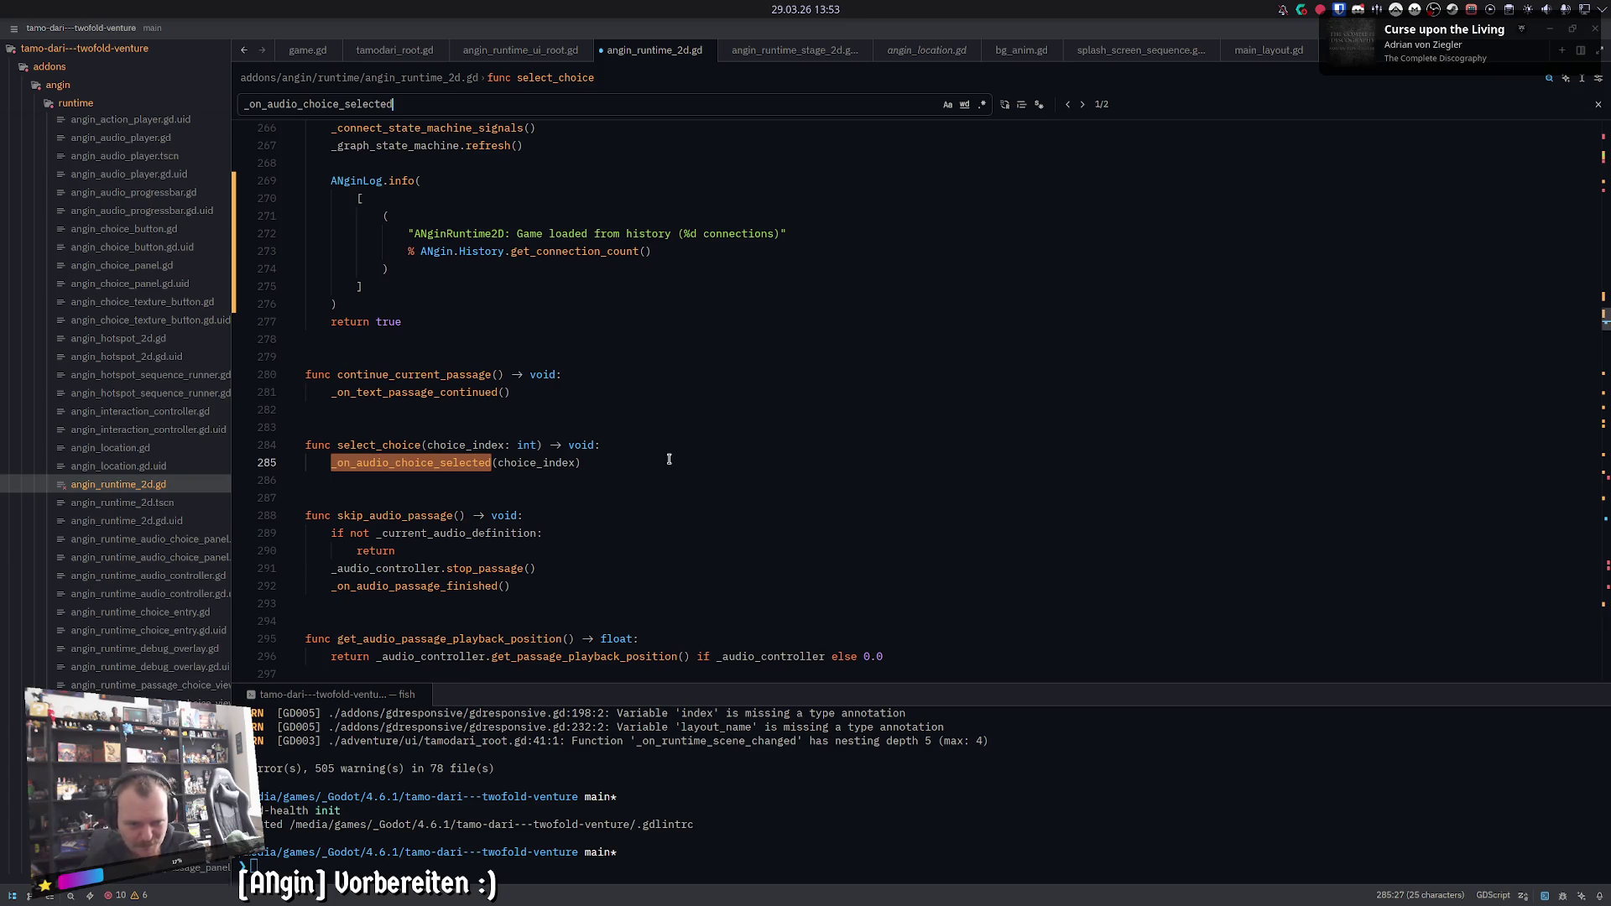
{"action": "key", "text": "Return"}
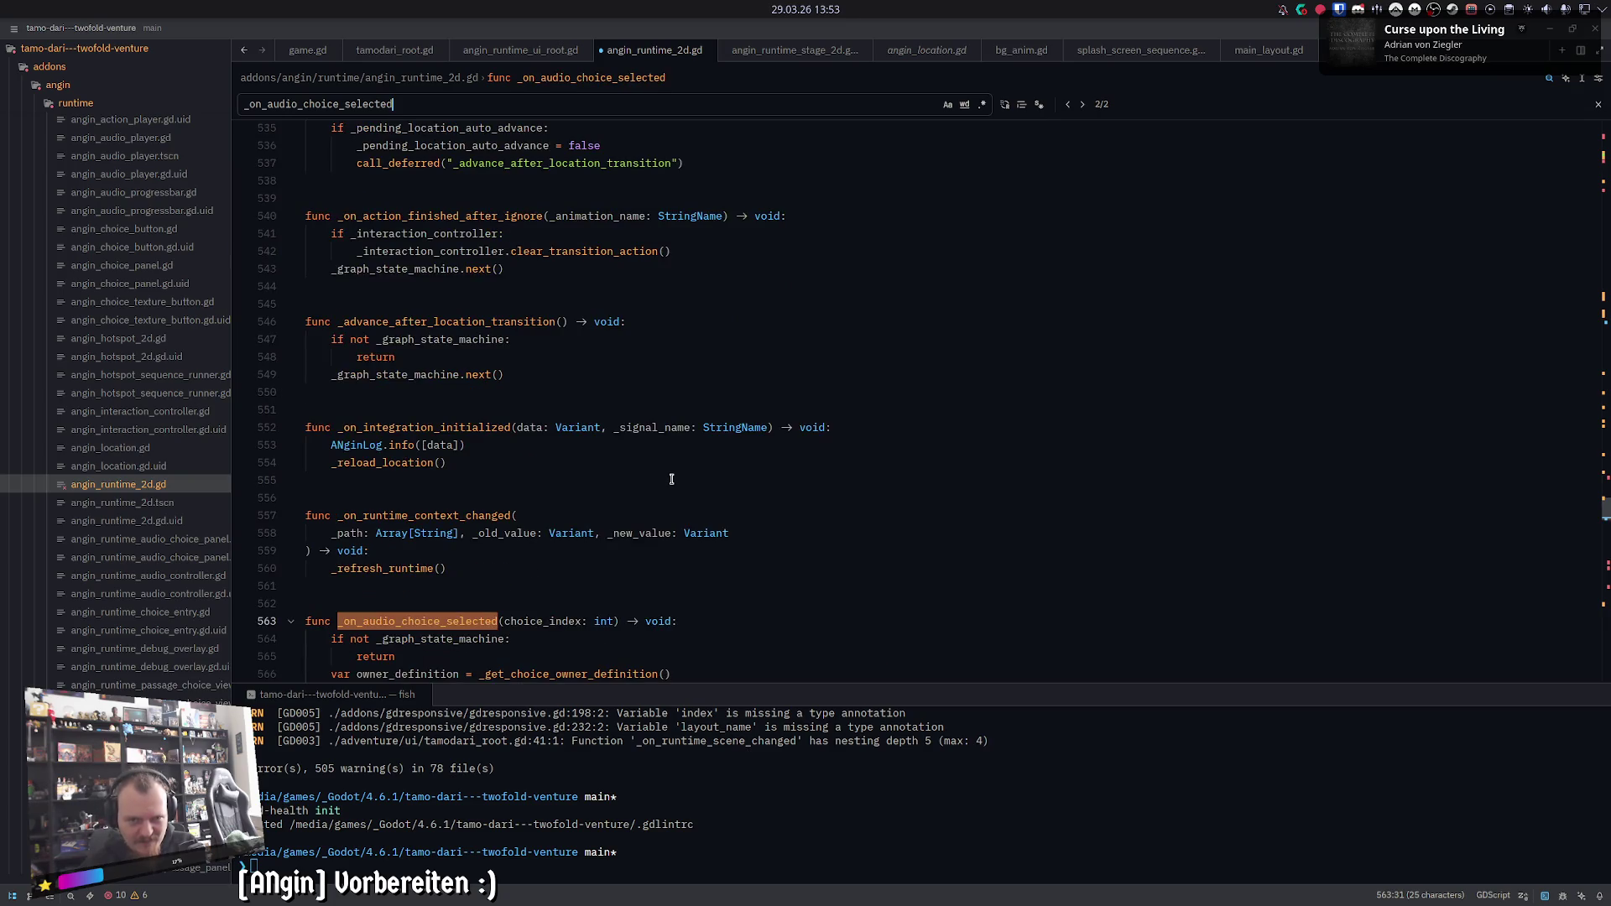
Cut the whole _on_audio_choice_selected function out of angin_runtime_2d.gd
{"action": "scroll", "coordinate": [671, 479], "scroll_direction": "down", "scroll_amount": 6}
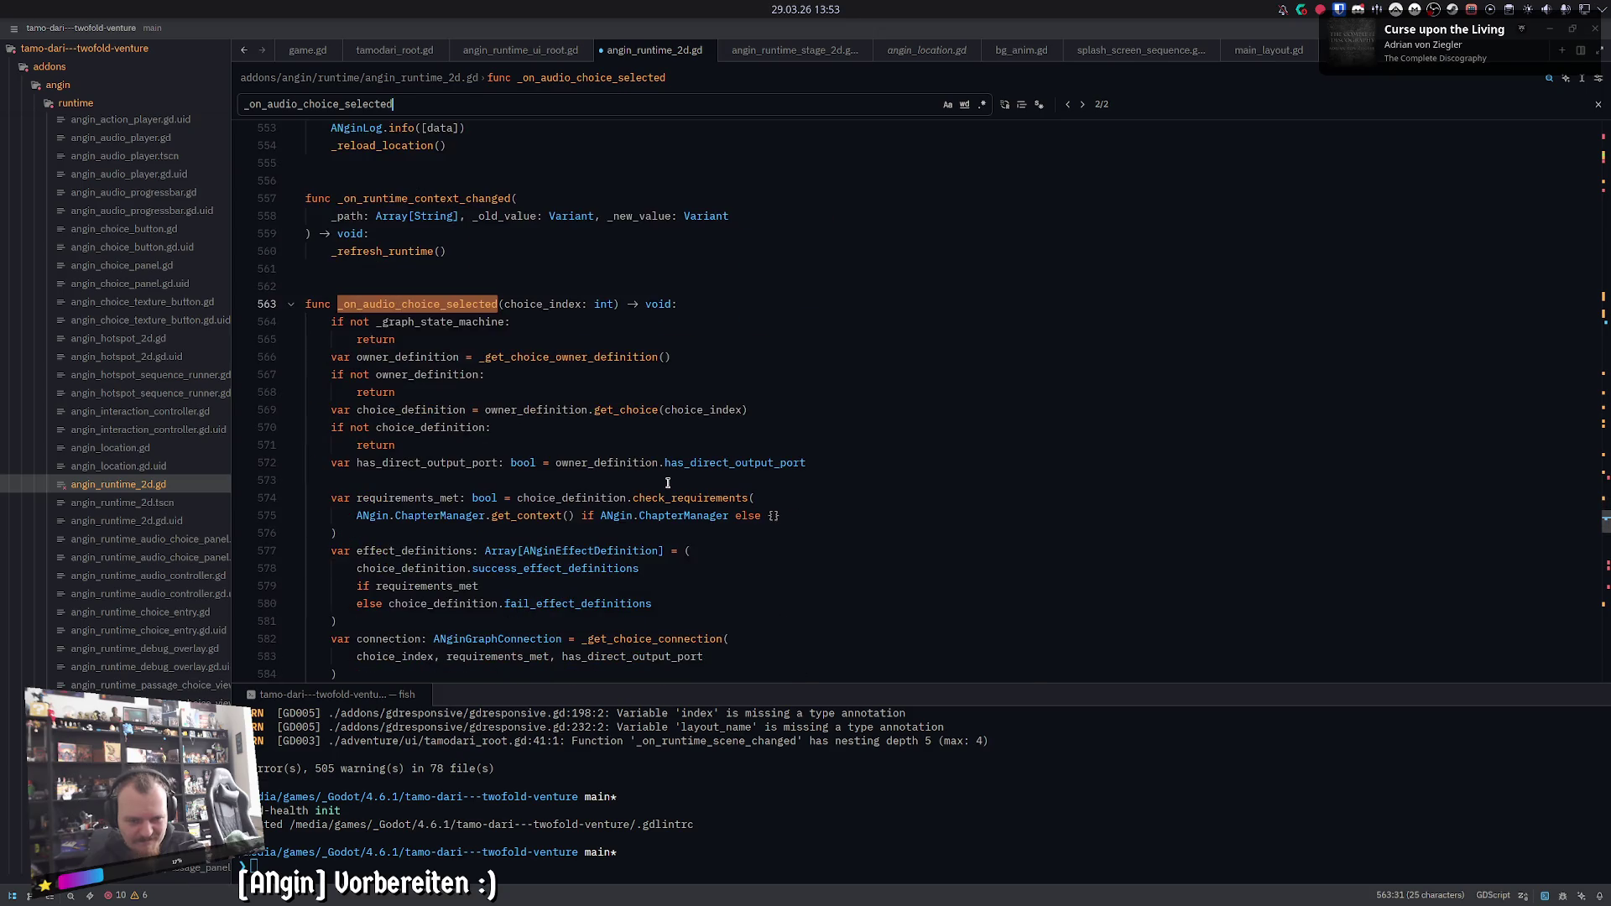
{"action": "scroll", "coordinate": [668, 484], "scroll_direction": "down", "scroll_amount": 3}
{"action": "key", "text": "Escape"}
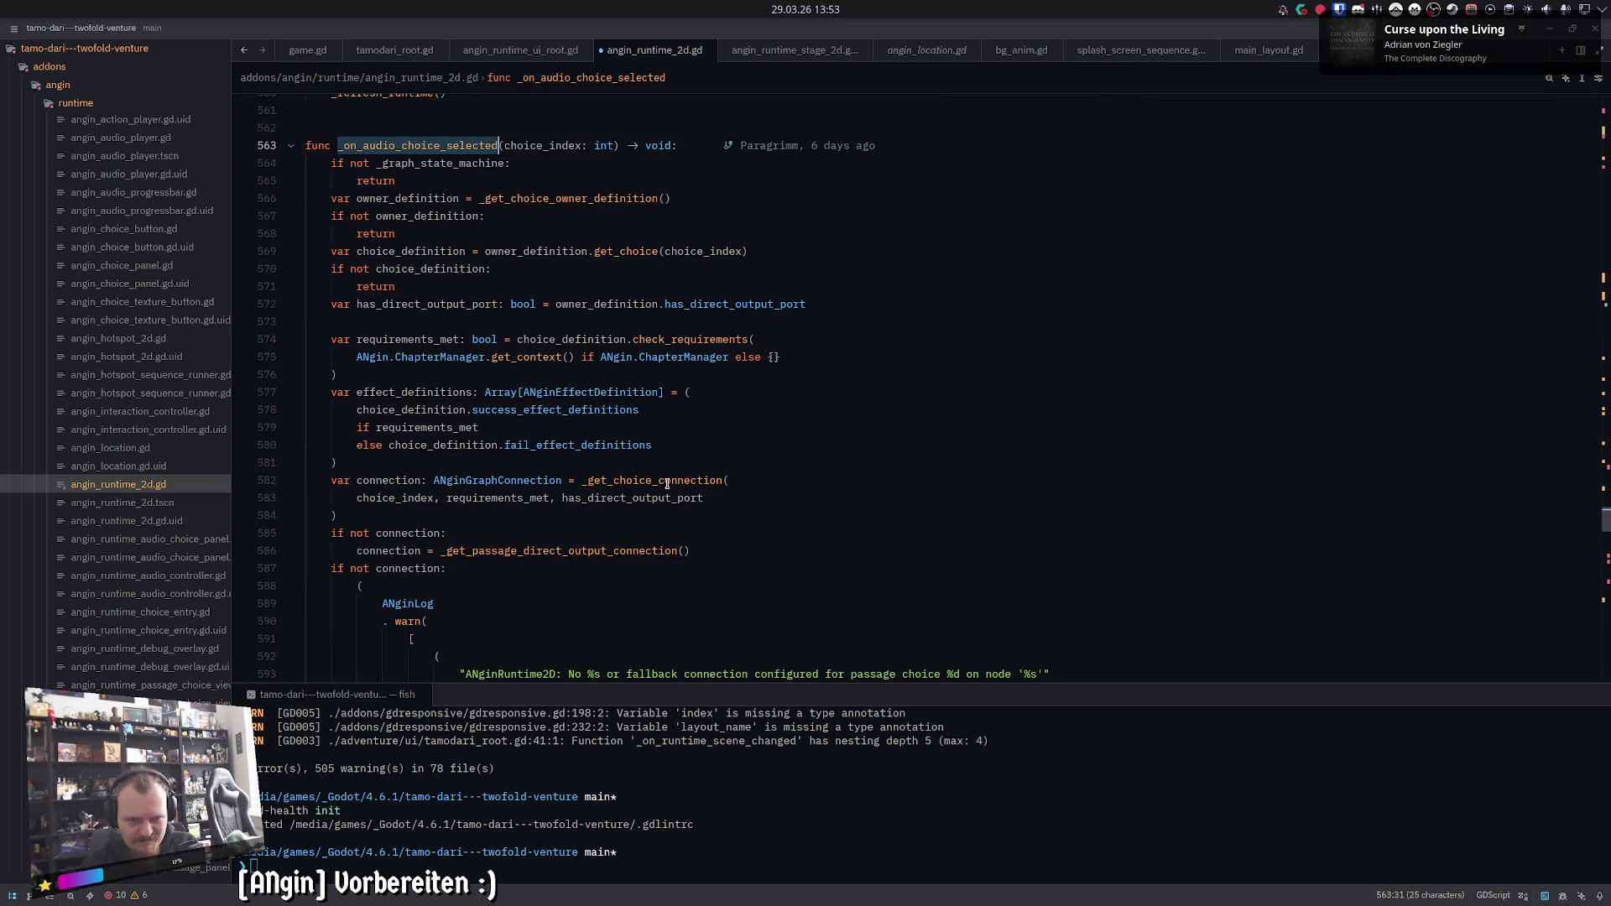
{"action": "scroll", "coordinate": [622, 487], "scroll_direction": "down", "scroll_amount": 7}
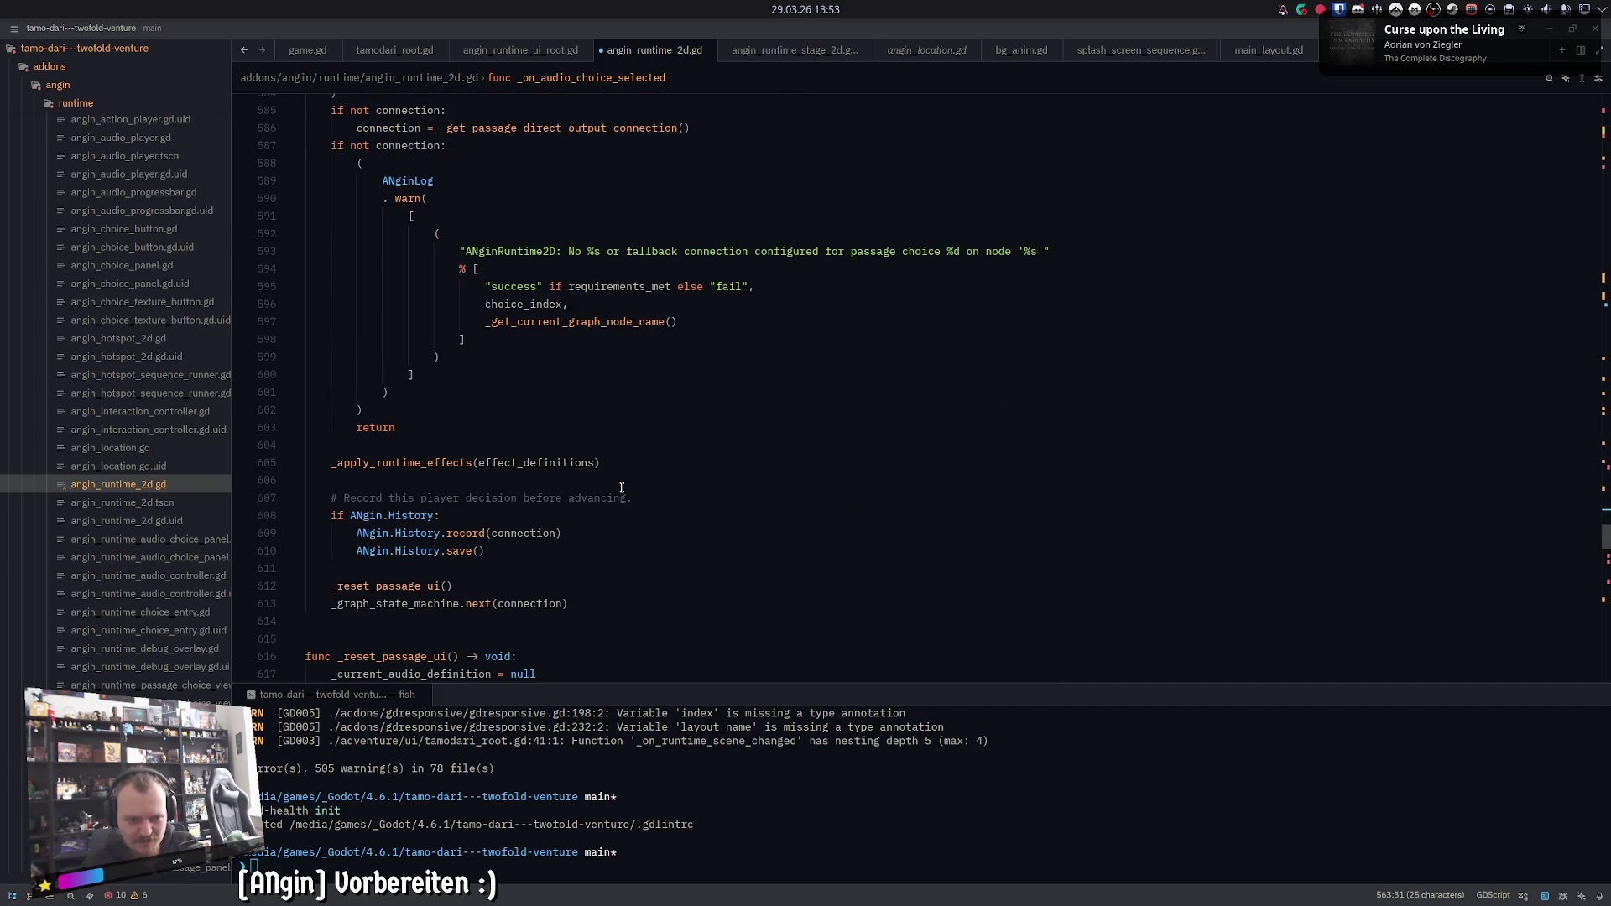
{"action": "scroll", "coordinate": [622, 487], "scroll_direction": "down", "scroll_amount": 4}
{"action": "scroll", "coordinate": [622, 487], "scroll_direction": "up", "scroll_amount": 5}
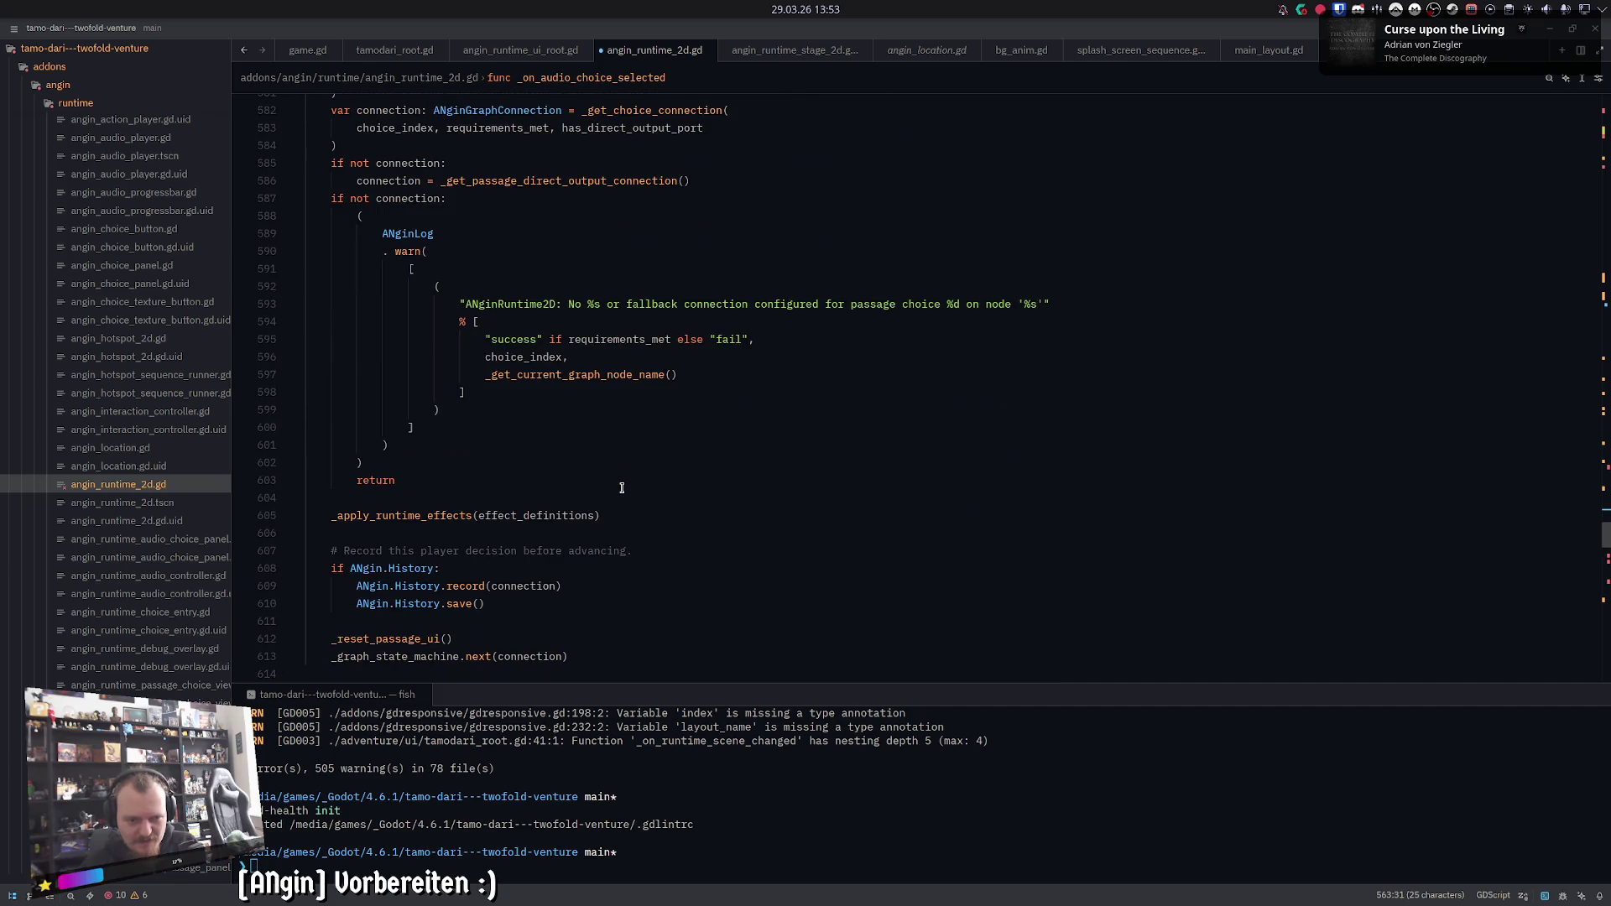
{"action": "scroll", "coordinate": [621, 487], "scroll_direction": "up", "scroll_amount": 8}
{"action": "scroll", "coordinate": [622, 488], "scroll_direction": "down", "scroll_amount": 5}
{"action": "scroll", "coordinate": [621, 491], "scroll_direction": "down", "scroll_amount": 4}
{"action": "mouse_move", "coordinate": [594, 603]}
{"action": "left_mouse_down"}
{"action": "mouse_move", "coordinate": [770, 420]}
{"action": "mouse_move", "coordinate": [705, 309]}
{"action": "left_mouse_up"}
{"action": "scroll", "coordinate": [770, 419], "scroll_direction": "up", "scroll_amount": 6}
{"action": "scroll", "coordinate": [755, 386], "scroll_direction": "up", "scroll_amount": 6}
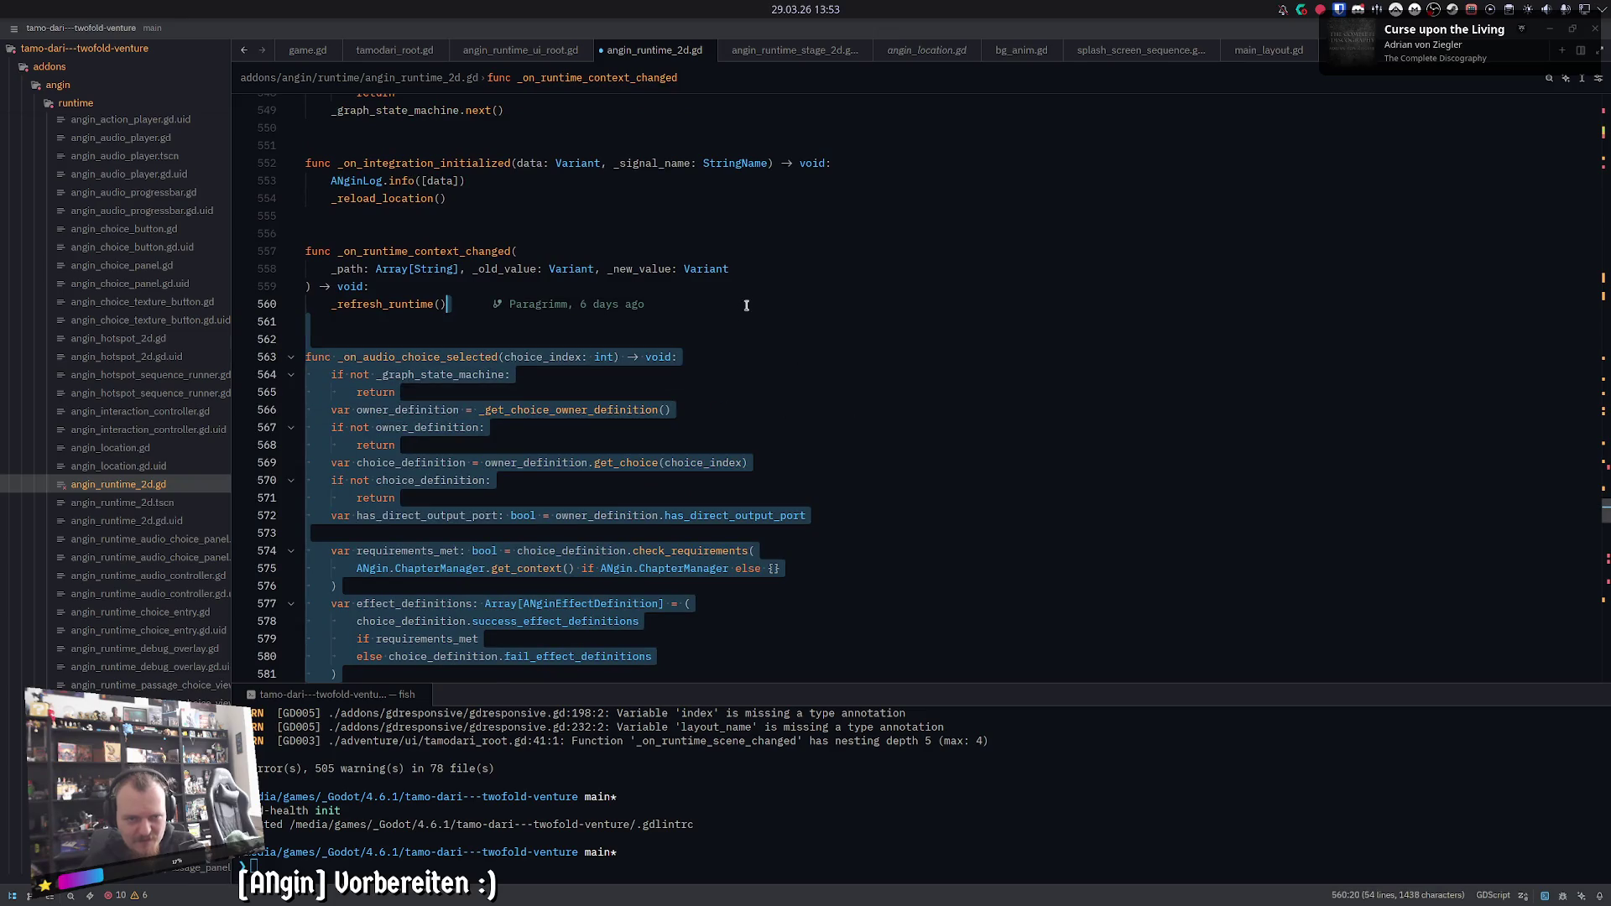
{"action": "key", "text": "ctrl+x"}
{"action": "left_click", "coordinate": [547, 53]}
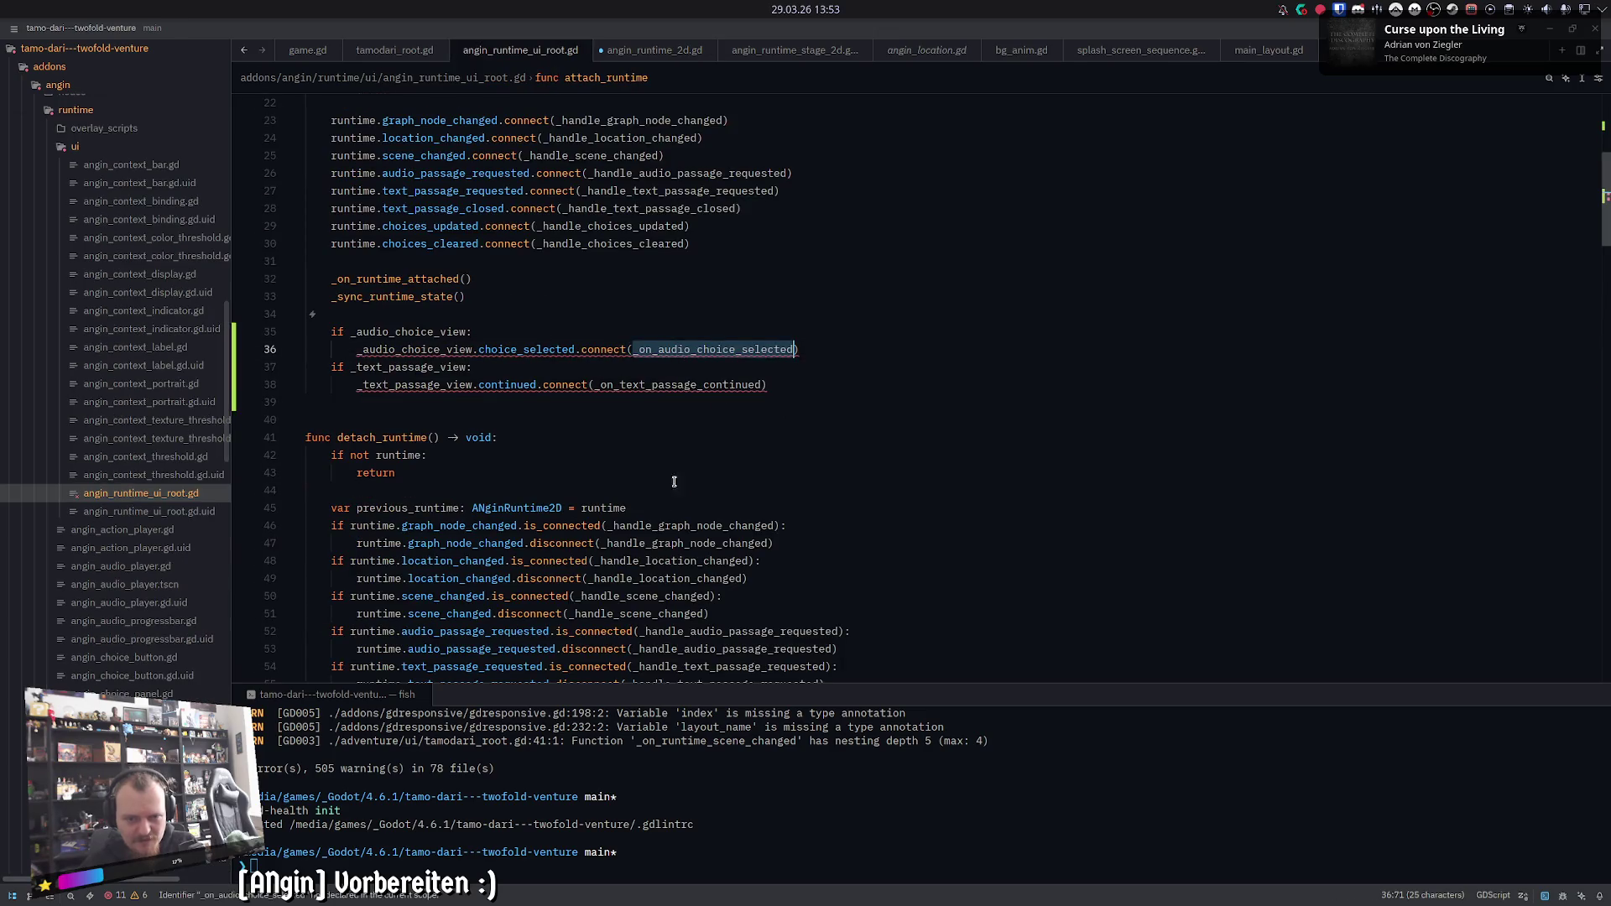
Paste the _on_audio_choice_selected function at the end of angin_runtime_ui_root.gd
{"action": "scroll", "coordinate": [673, 482], "scroll_direction": "down", "scroll_amount": 16}
{"action": "scroll", "coordinate": [677, 563], "scroll_direction": "down", "scroll_amount": 20}
{"action": "left_click", "coordinate": [663, 558]}
{"action": "key", "text": "ctrl+v"}
Review the pasted handler, then undo adding it
{"action": "scroll", "coordinate": [688, 490], "scroll_direction": "up", "scroll_amount": 10}
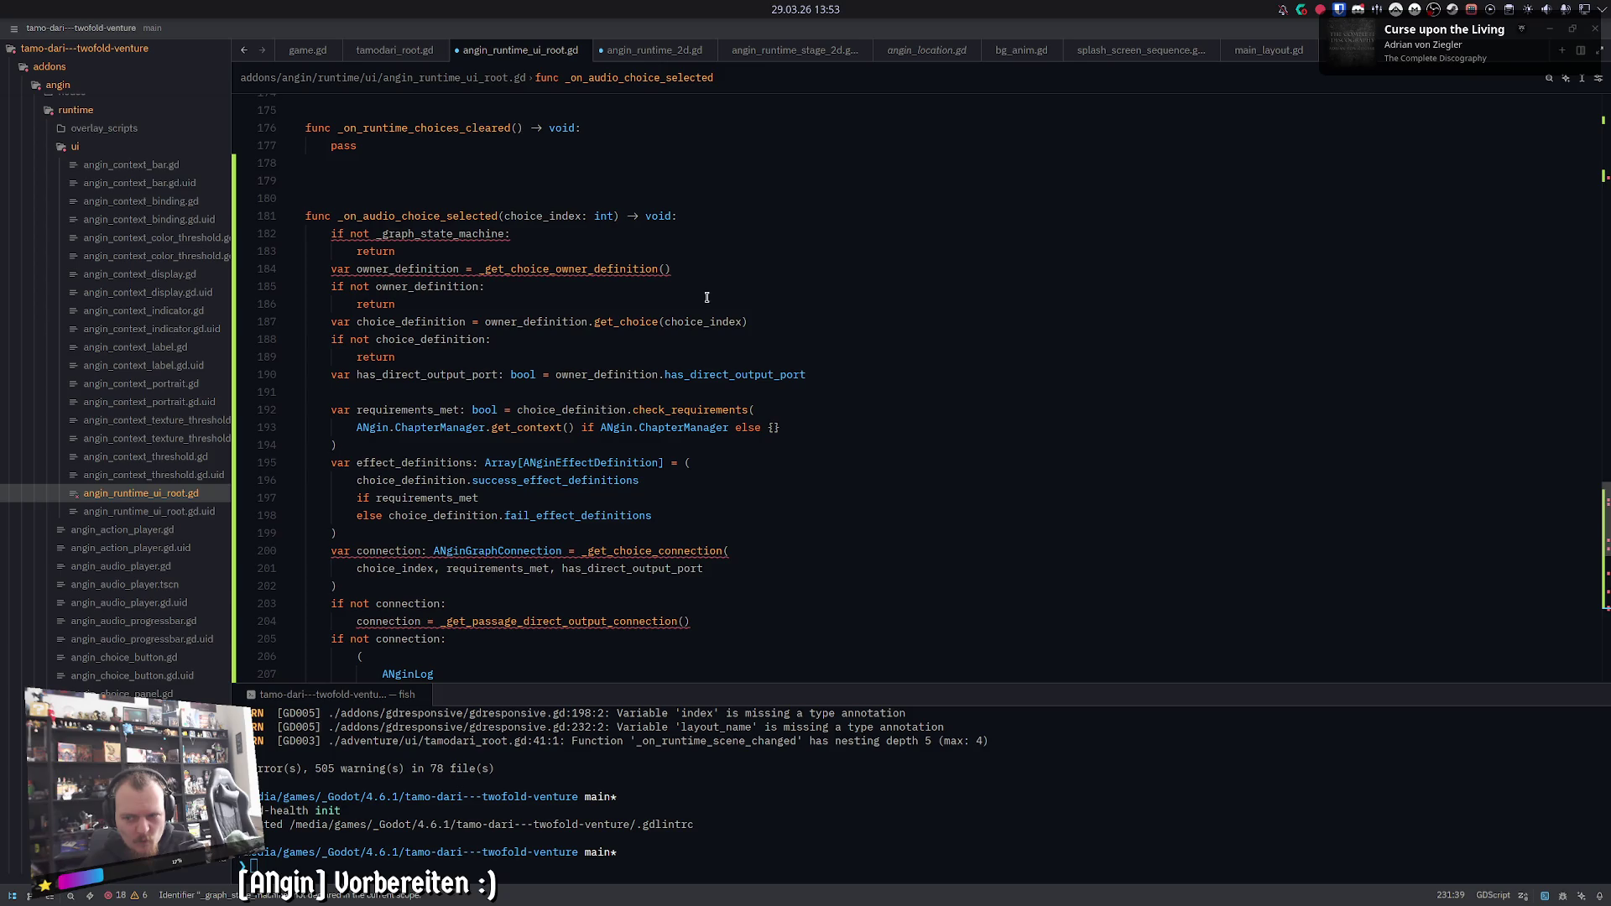
{"action": "scroll", "coordinate": [684, 321], "scroll_direction": "down", "scroll_amount": 4}
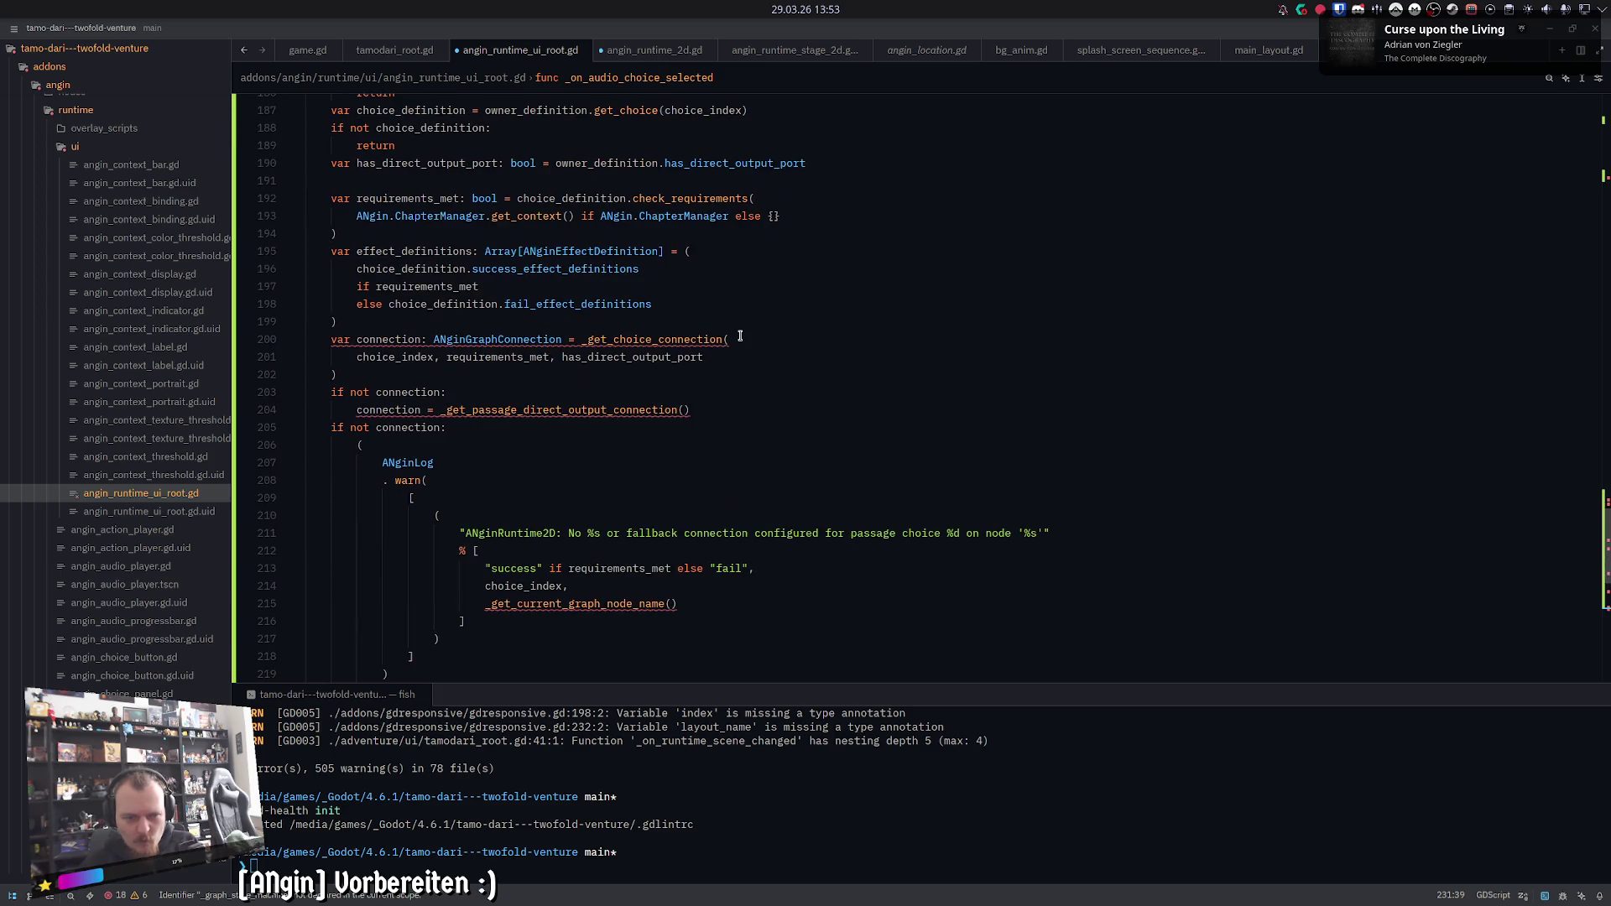
{"action": "scroll", "coordinate": [739, 335], "scroll_direction": "up", "scroll_amount": 6}
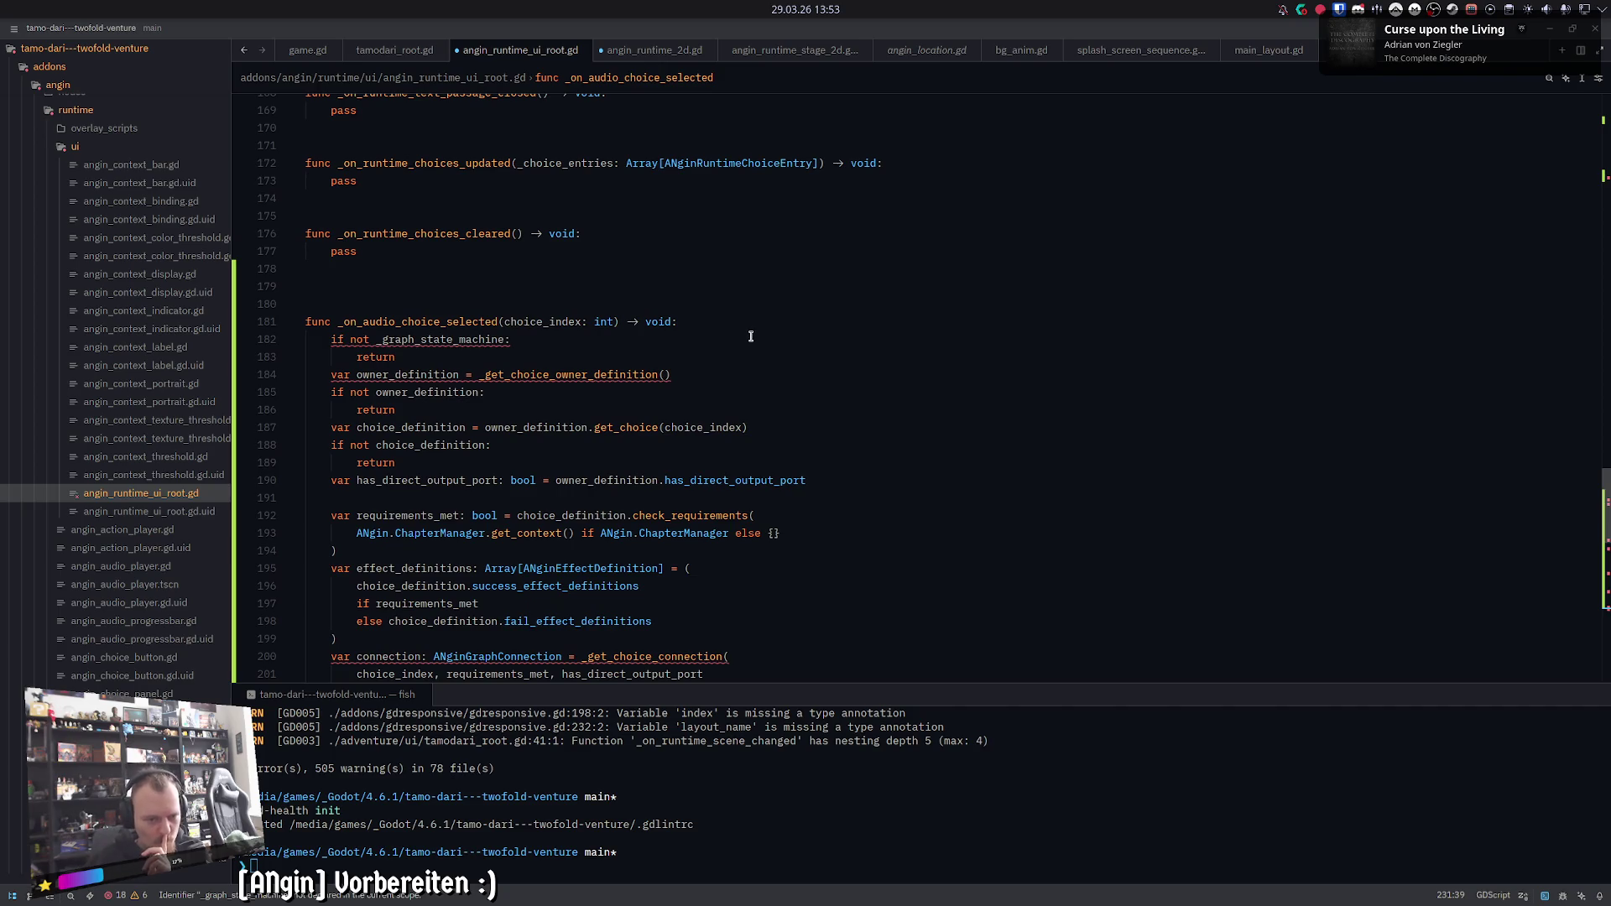
{"action": "scroll", "coordinate": [751, 336], "scroll_direction": "down", "scroll_amount": 1}
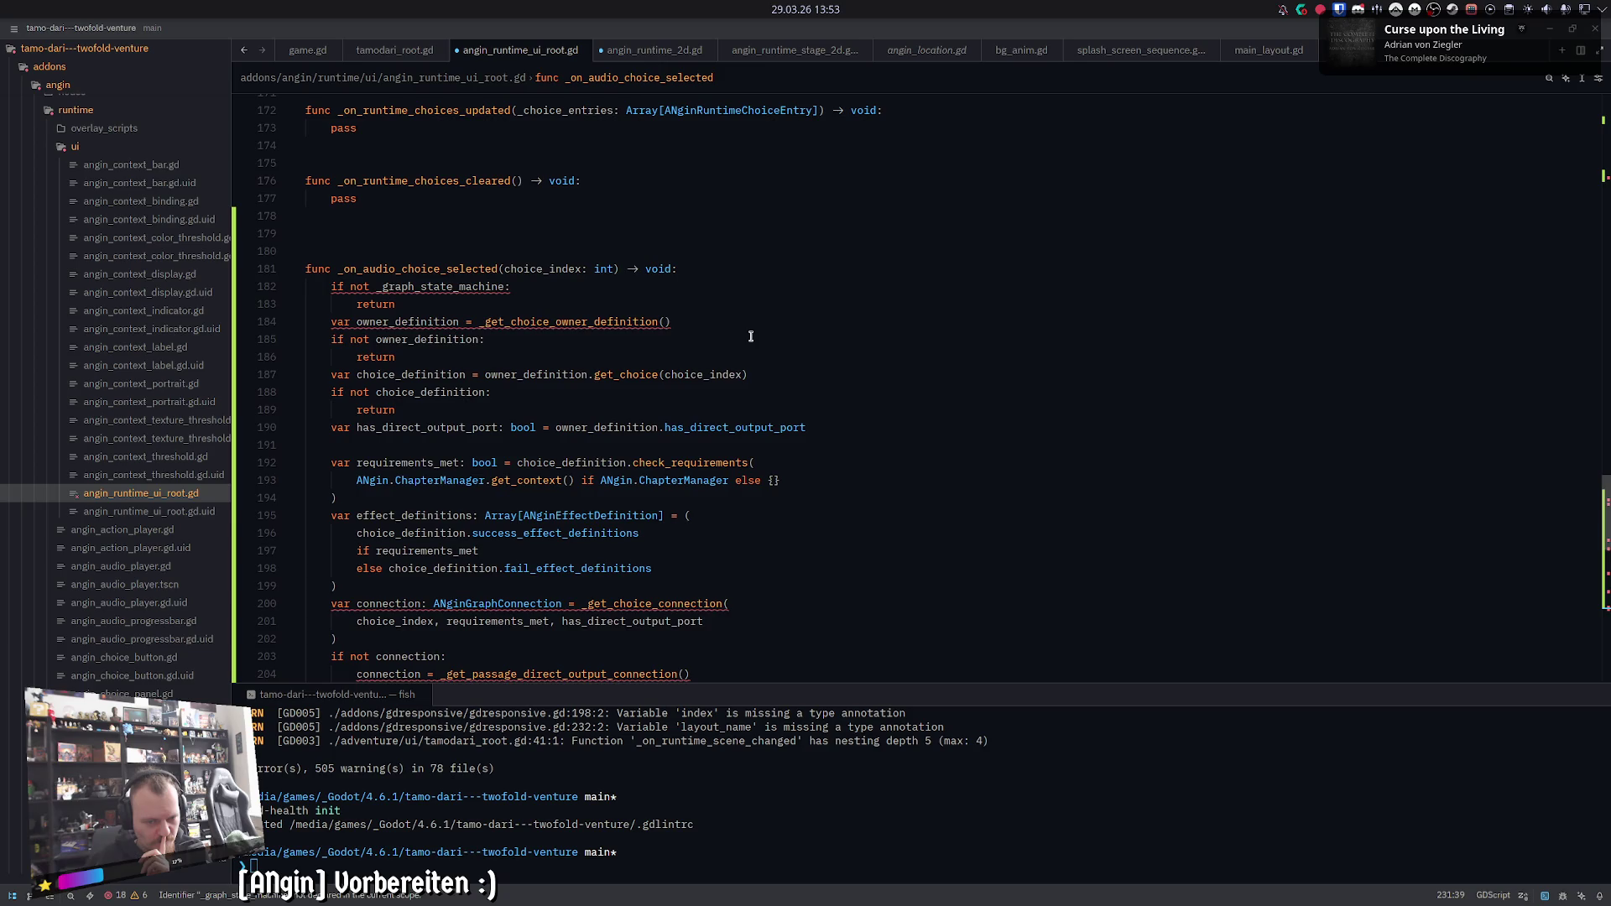
{"action": "scroll", "coordinate": [750, 336], "scroll_direction": "down", "scroll_amount": 1}
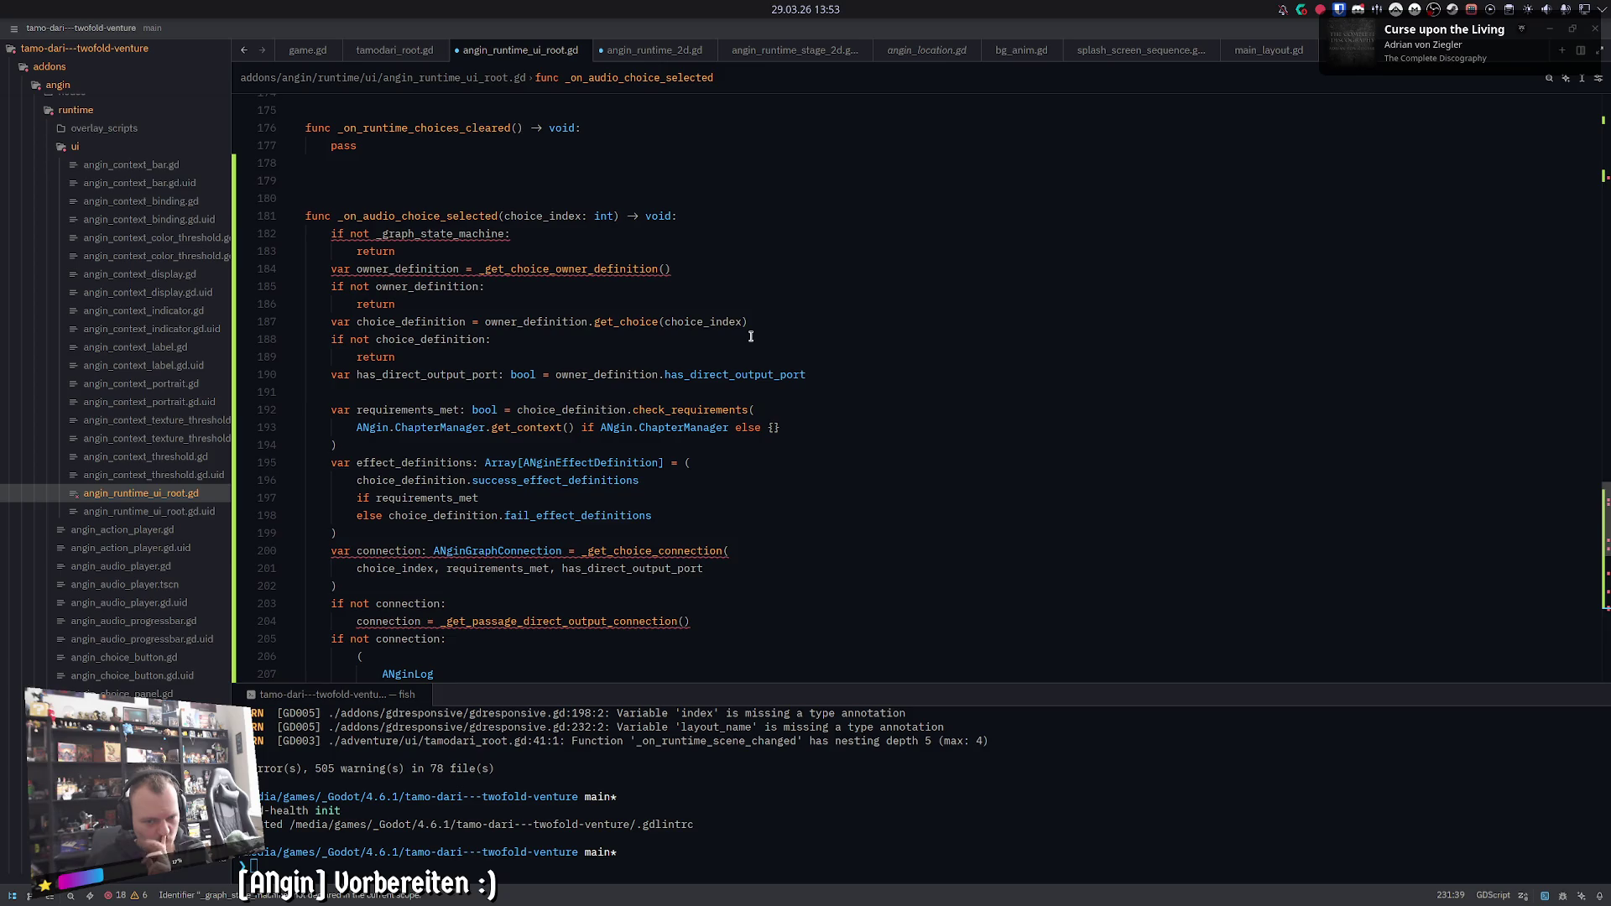
{"action": "scroll", "coordinate": [751, 336], "scroll_direction": "down", "scroll_amount": 4}
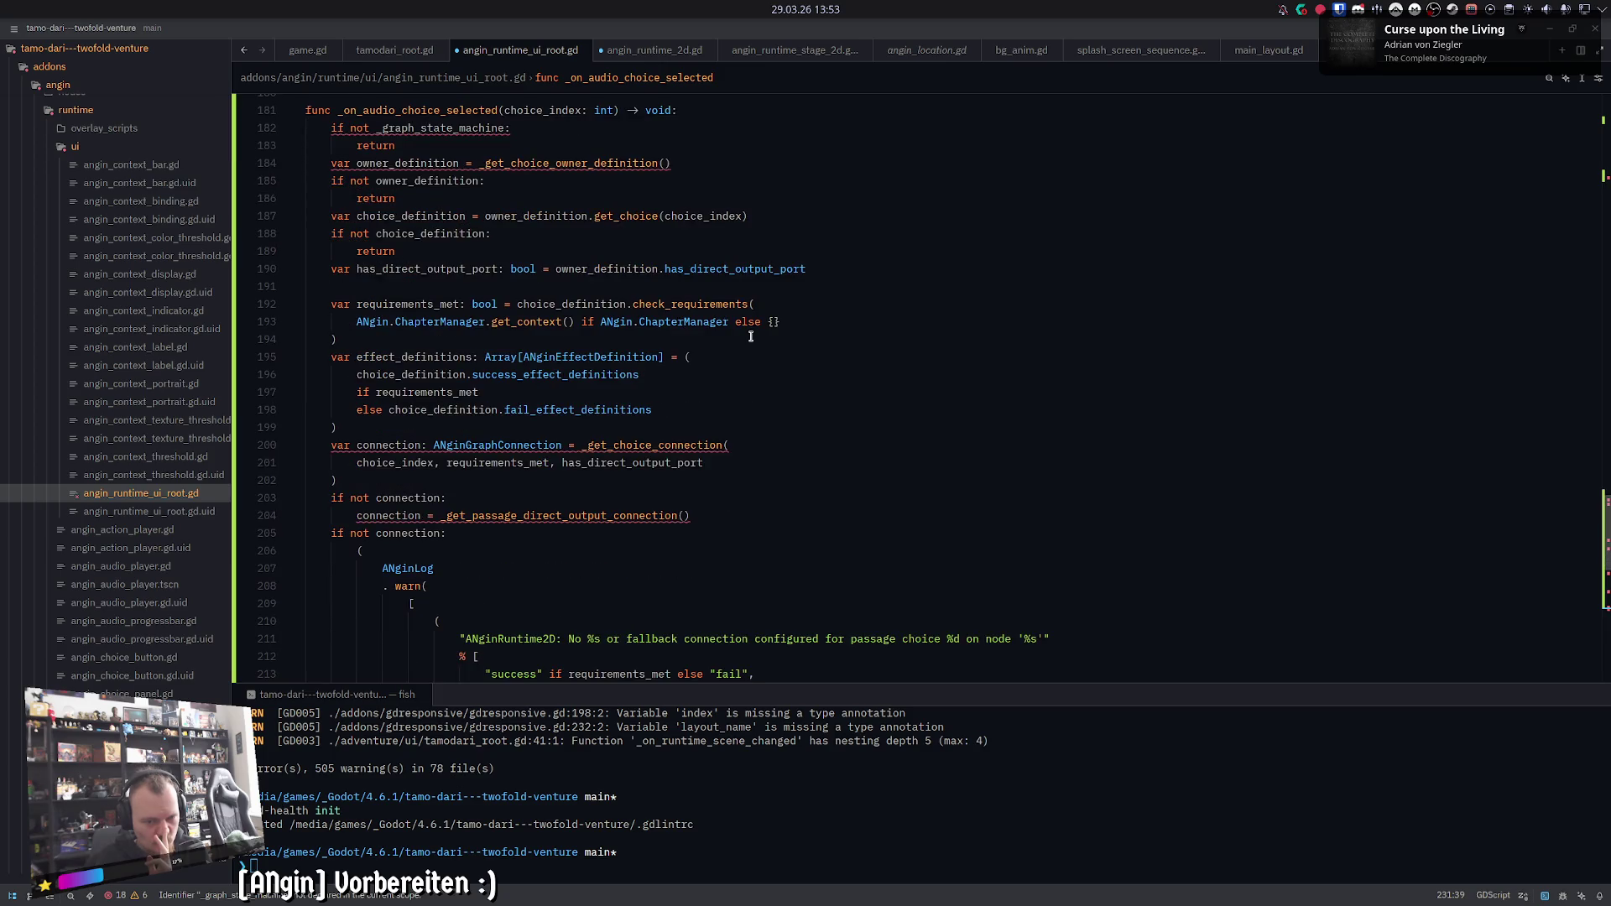
{"action": "scroll", "coordinate": [751, 337], "scroll_direction": "down", "scroll_amount": 1}
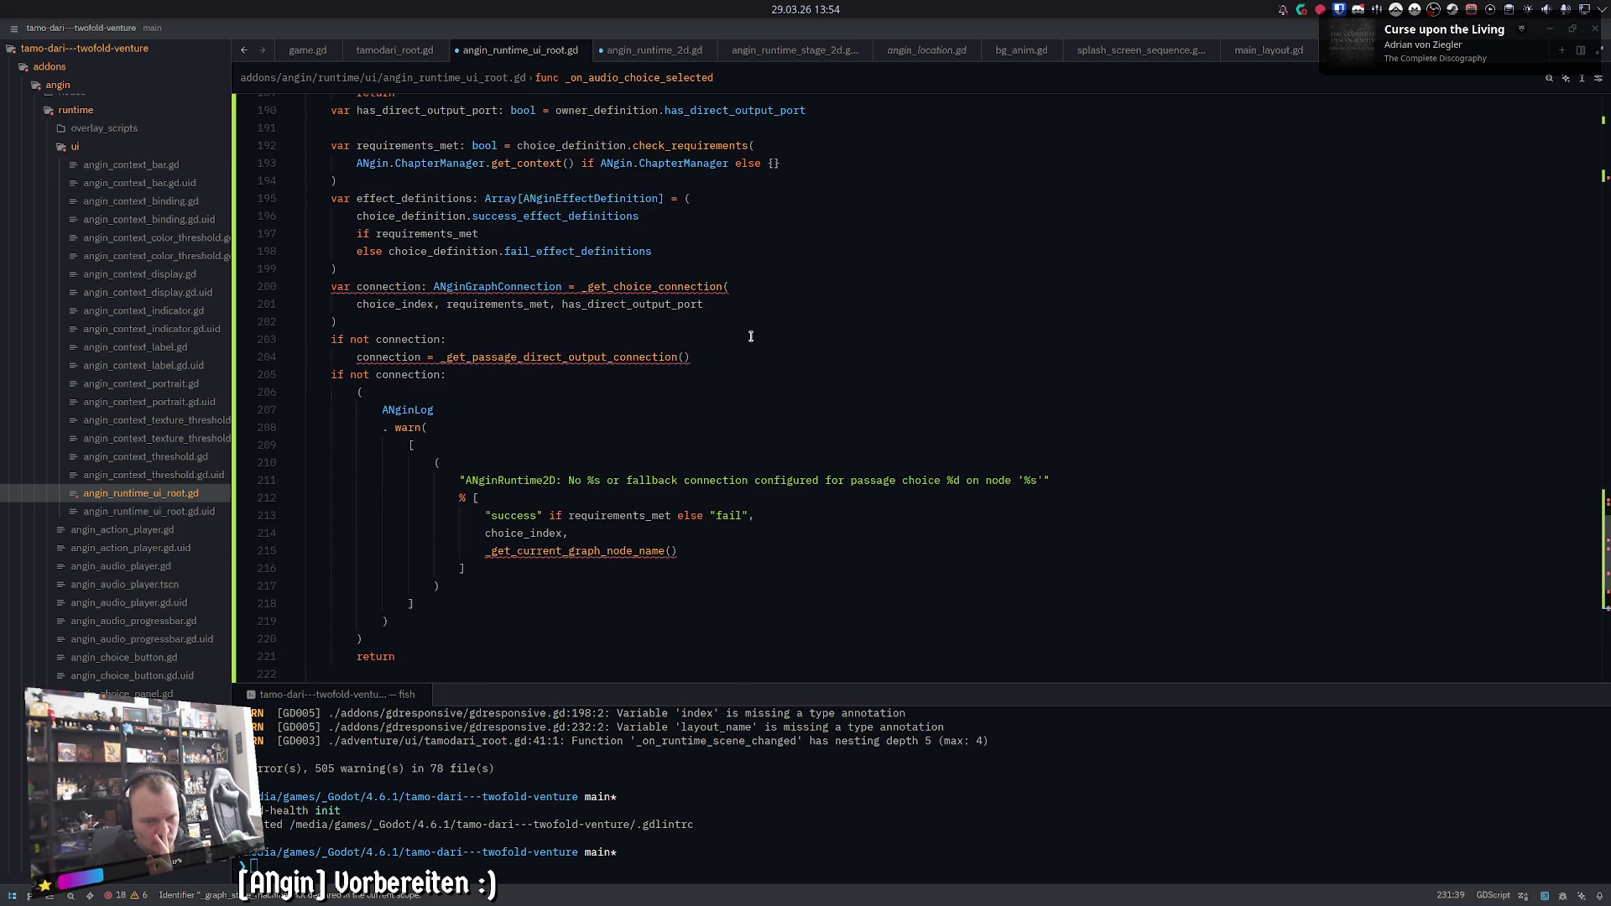
{"action": "scroll", "coordinate": [751, 336], "scroll_direction": "down", "scroll_amount": 3}
{"action": "scroll", "coordinate": [751, 336], "scroll_direction": "down", "scroll_amount": 1}
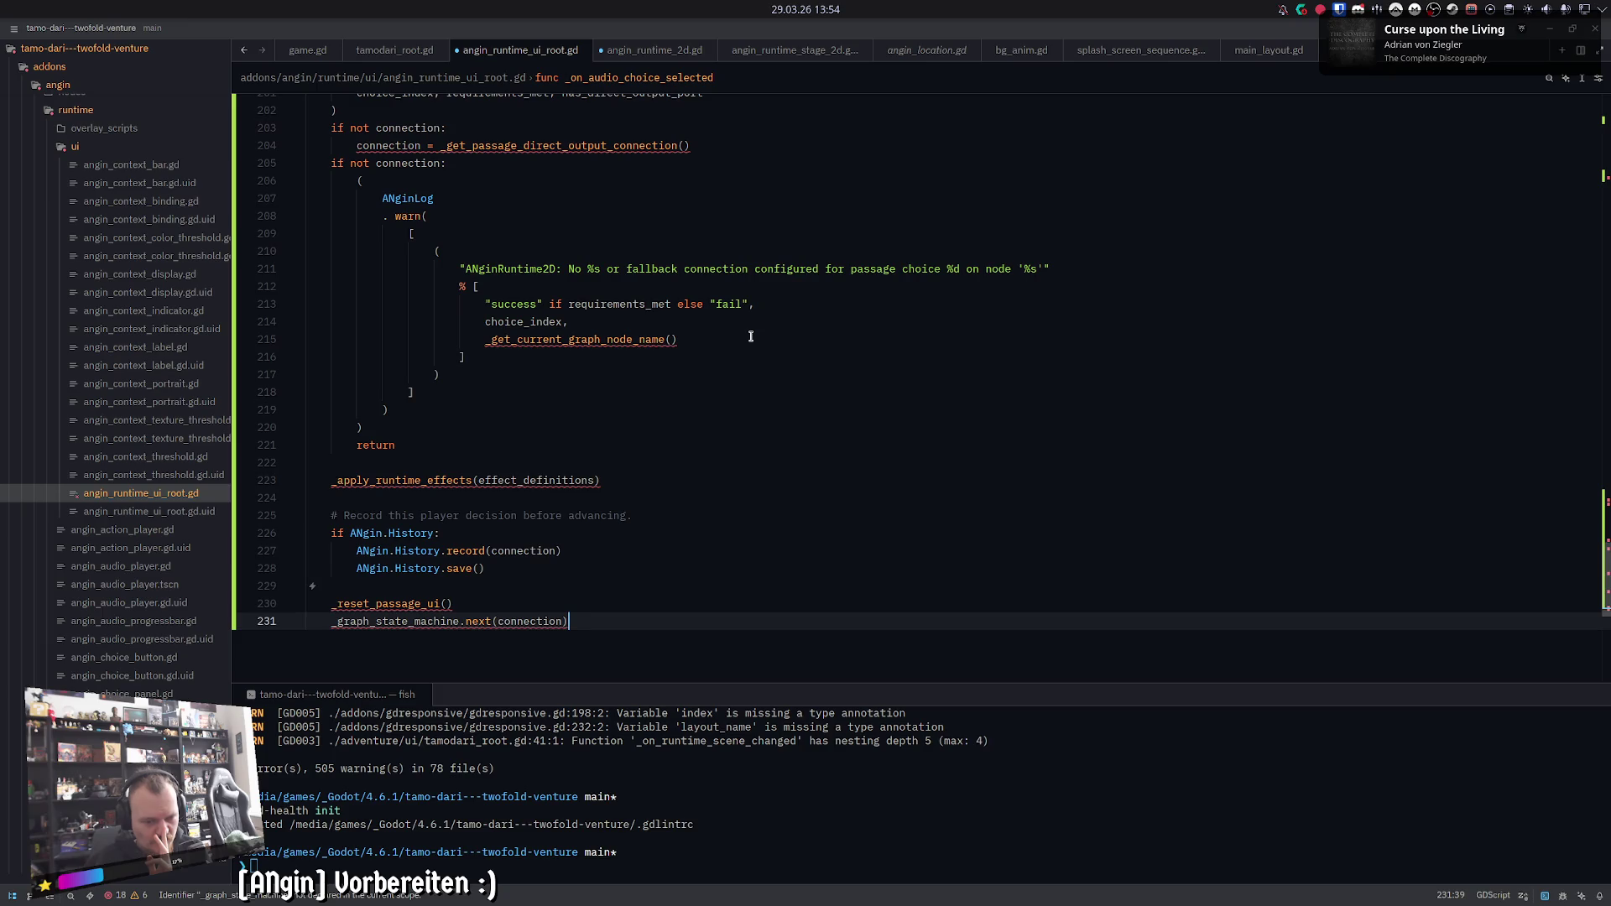
{"action": "scroll", "coordinate": [751, 337], "scroll_direction": "up", "scroll_amount": 6}
{"action": "scroll", "coordinate": [751, 336], "scroll_direction": "up", "scroll_amount": 6}
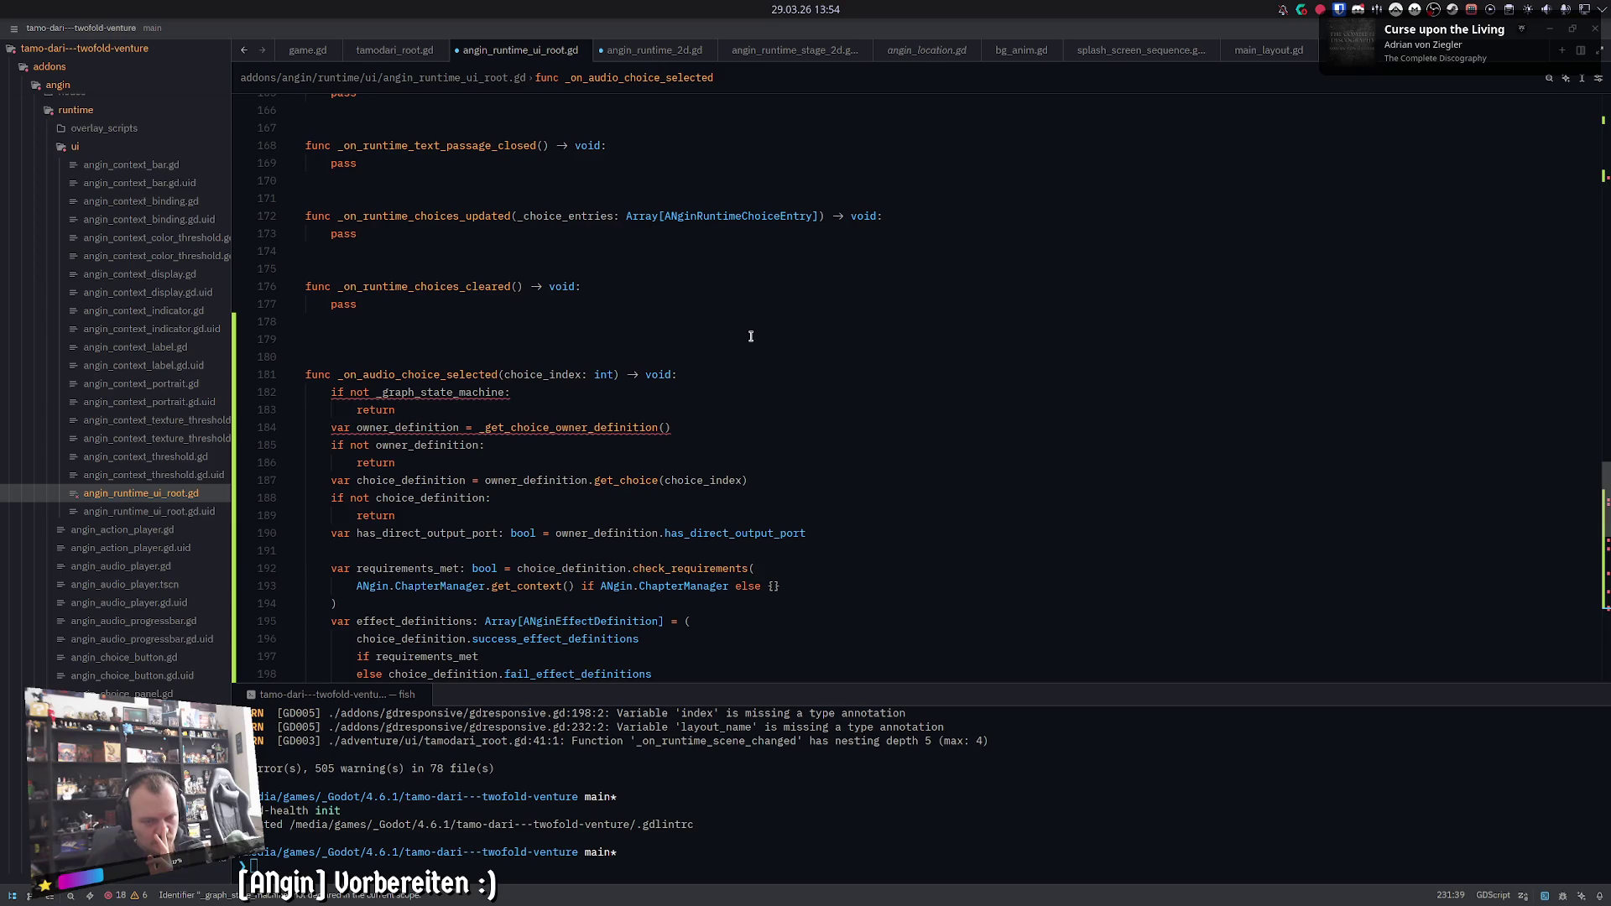
{"action": "key", "text": "ctrl+z"}
{"action": "key", "text": "ctrl+z"}
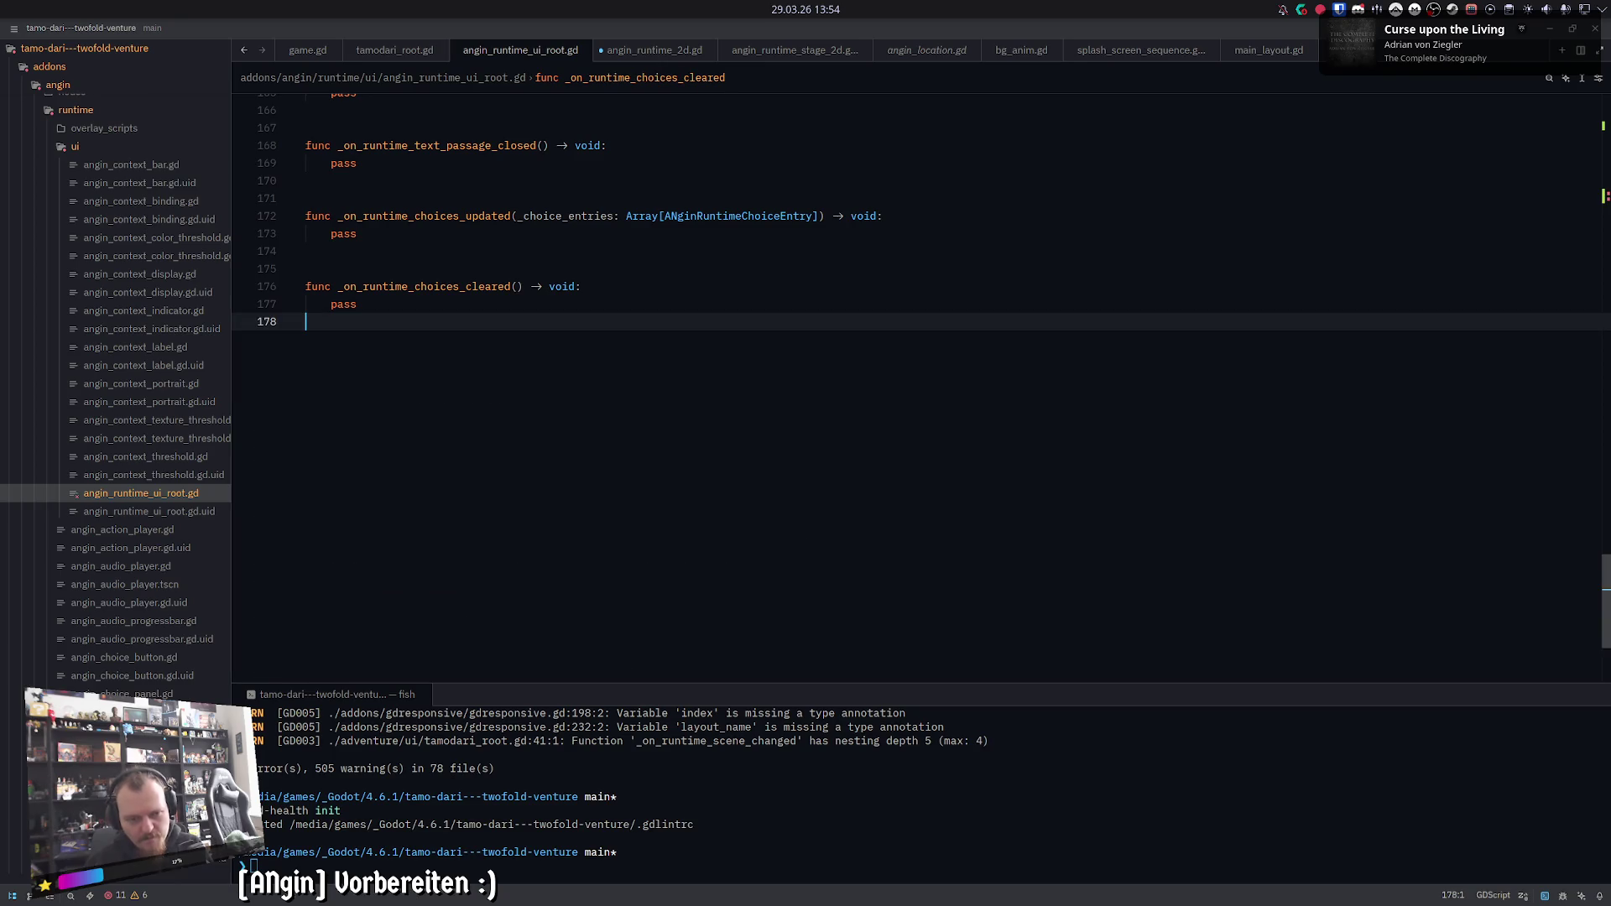
Undo the added view exports and signal connections in angin_runtime_ui_root.gd and save it
{"action": "key", "text": "ctrl+z"}
{"action": "key", "text": "ctrl+z"}
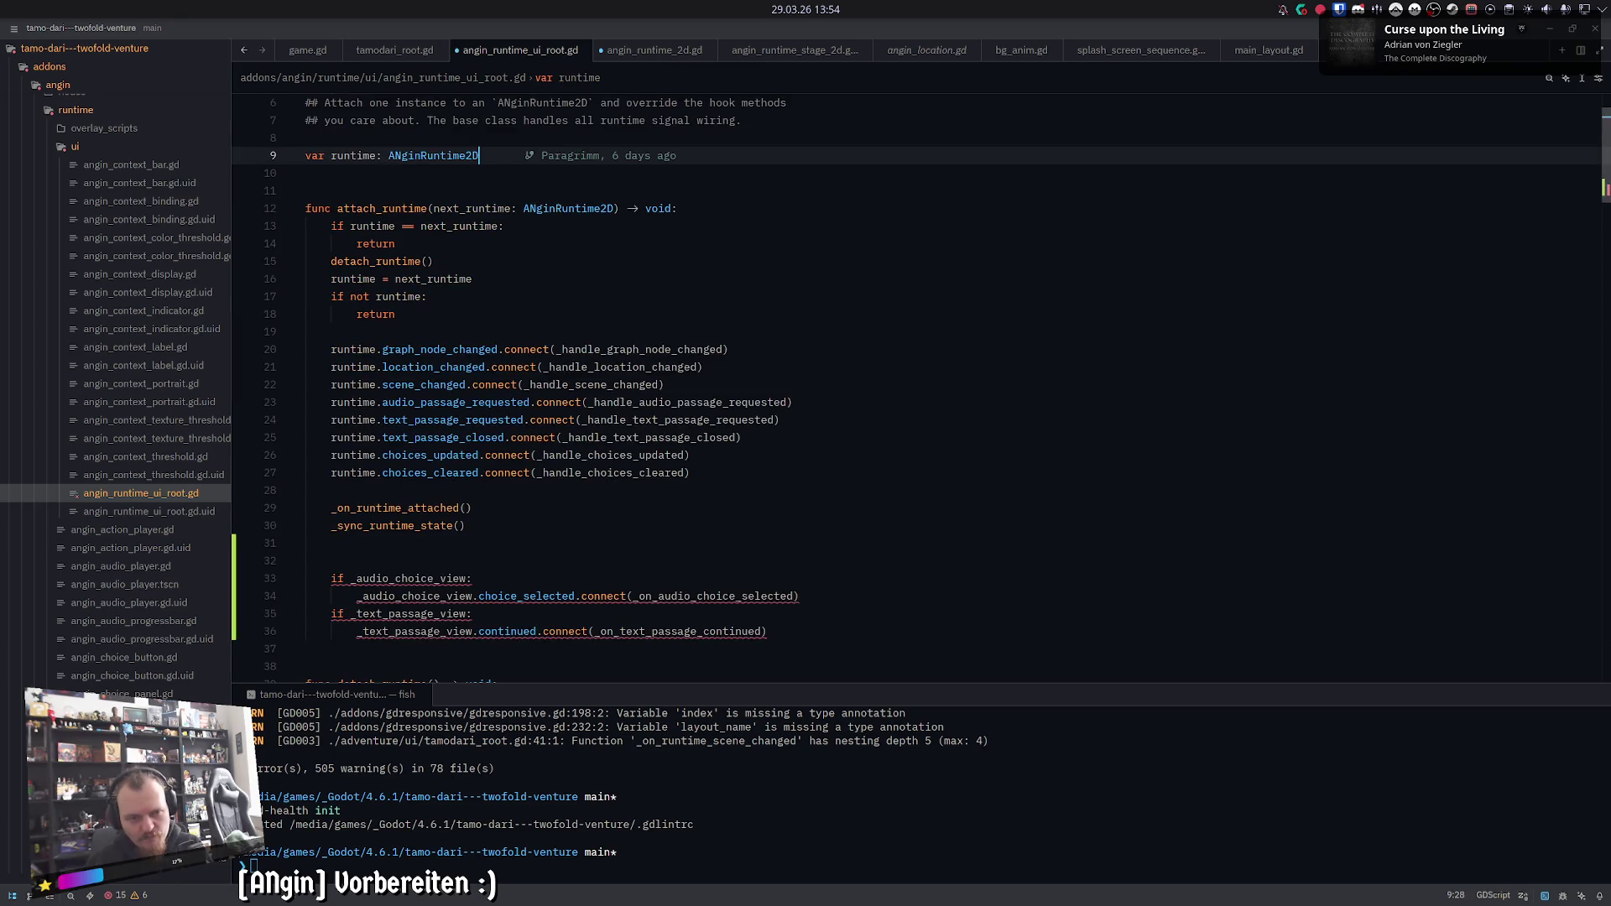
{"action": "key", "text": "ctrl+z"}
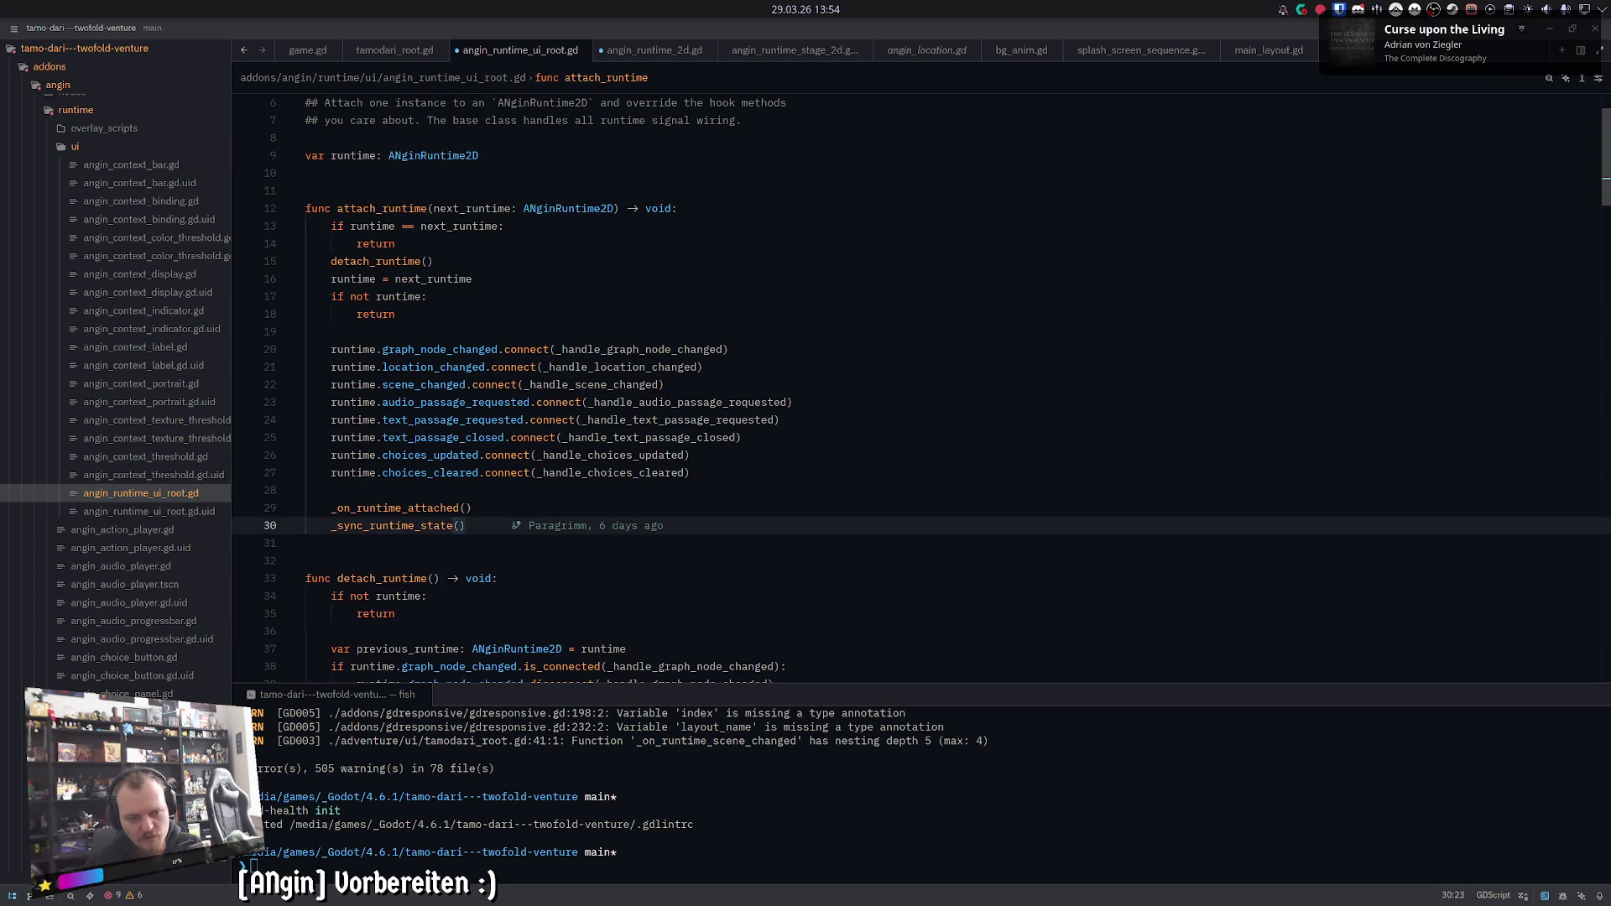
{"action": "key", "text": "ctrl+z"}
{"action": "key", "text": "ctrl+z"}
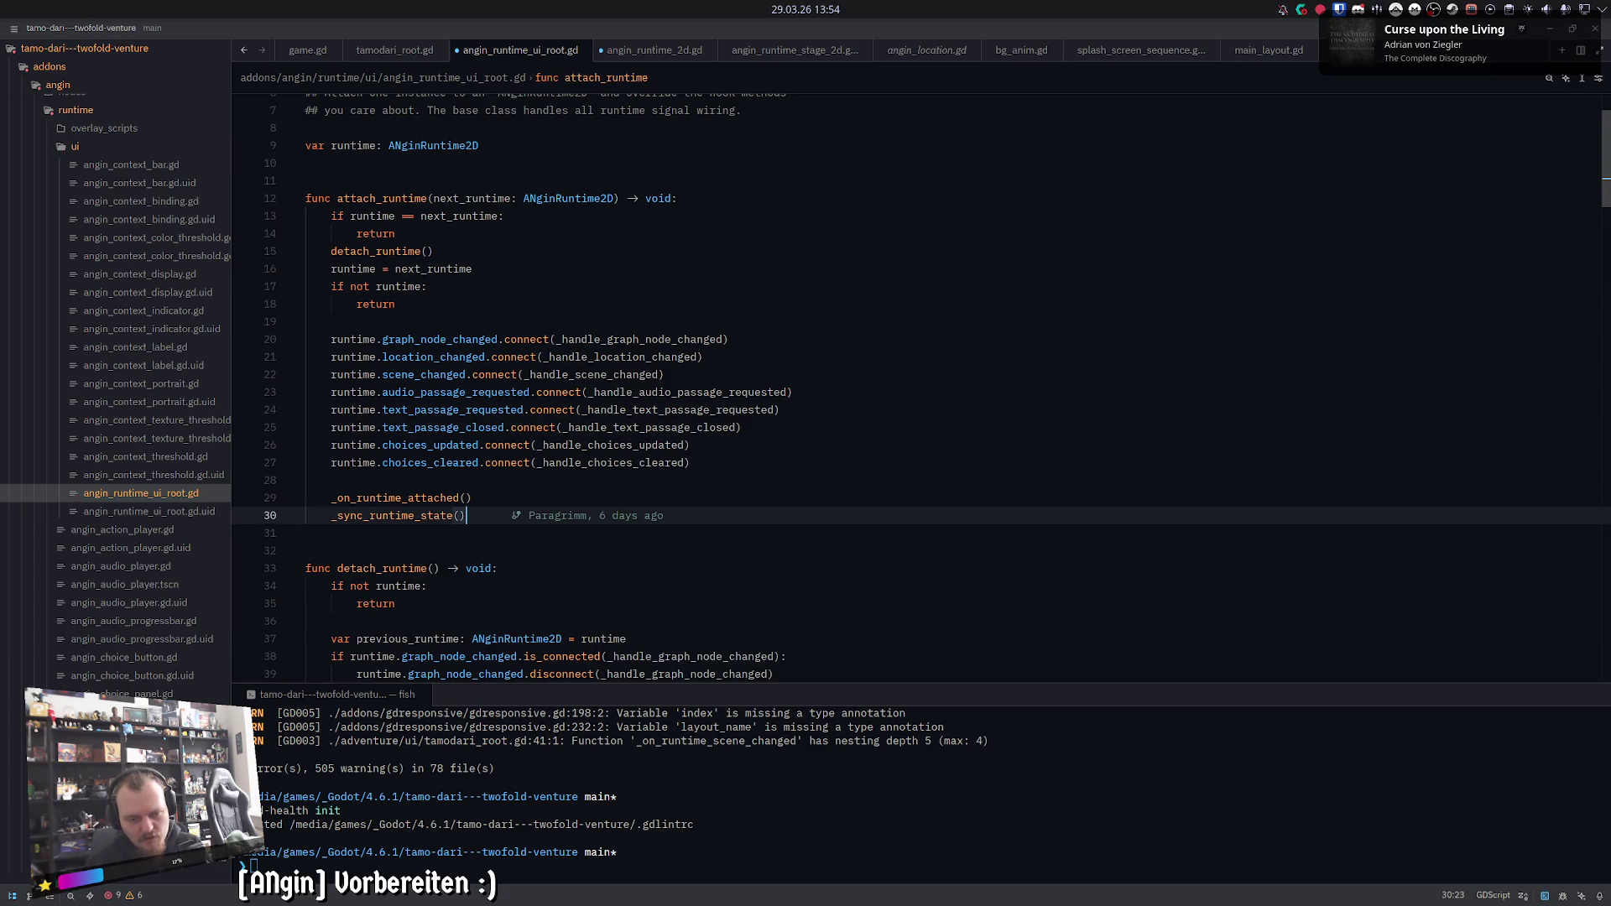
{"action": "key", "text": "ctrl+s"}
Check the code in tamodari_root.gd, then return to angin_runtime_2d.gd
{"action": "left_click", "coordinate": [808, 62]}
{"action": "left_click", "coordinate": [390, 53]}
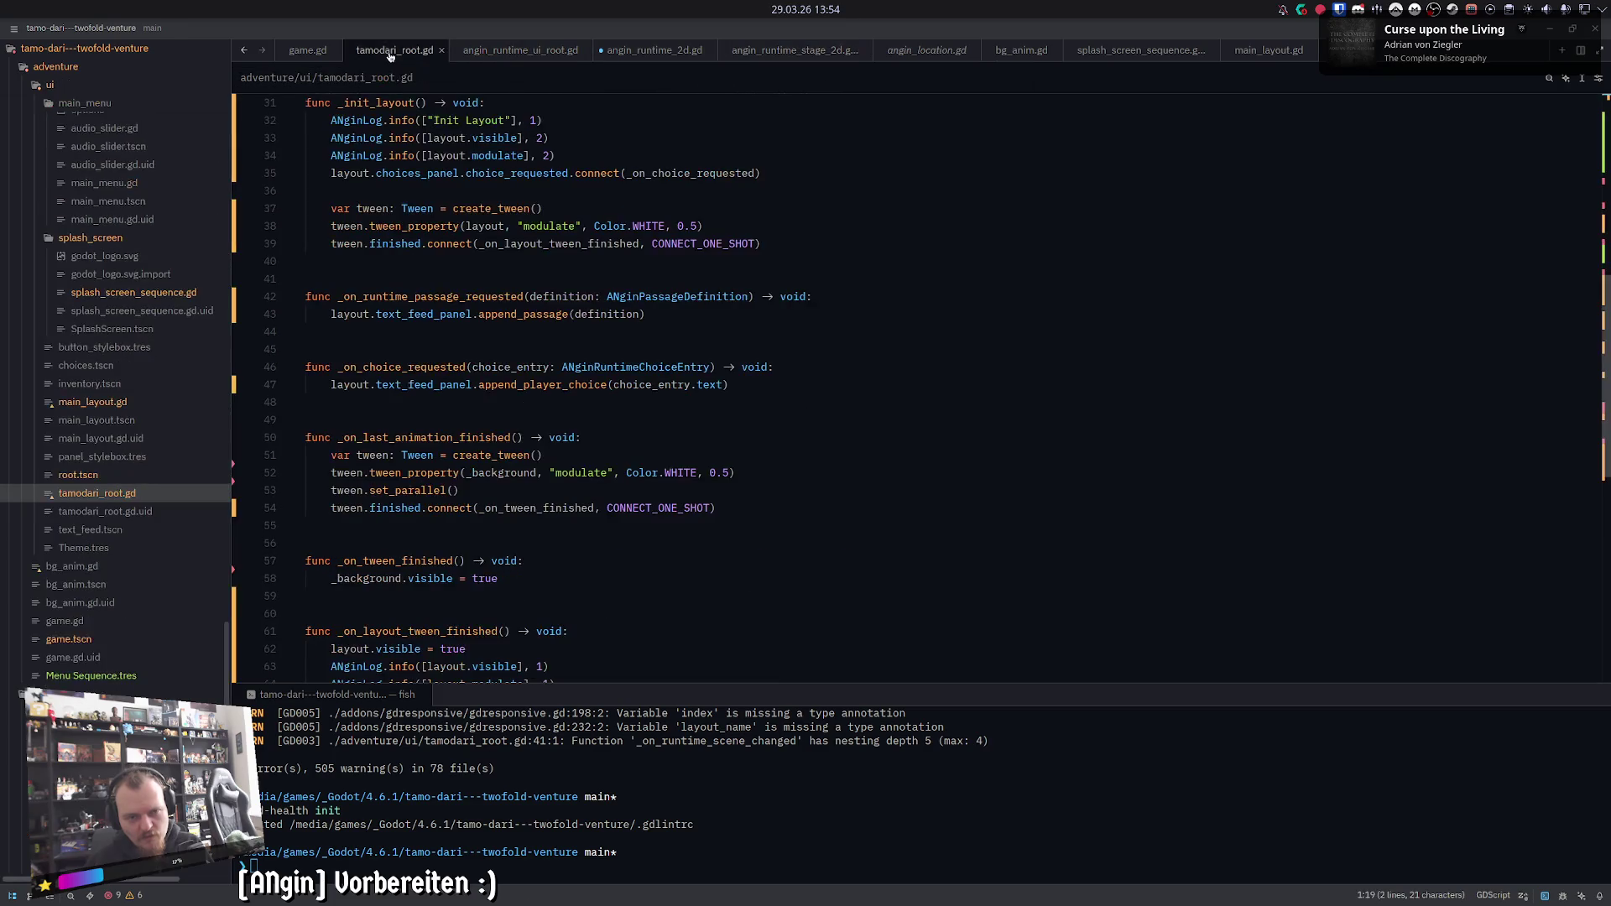
{"action": "scroll", "coordinate": [568, 374], "scroll_direction": "down", "scroll_amount": 1}
{"action": "scroll", "coordinate": [568, 374], "scroll_direction": "up", "scroll_amount": 8}
{"action": "scroll", "coordinate": [568, 374], "scroll_direction": "up", "scroll_amount": 5}
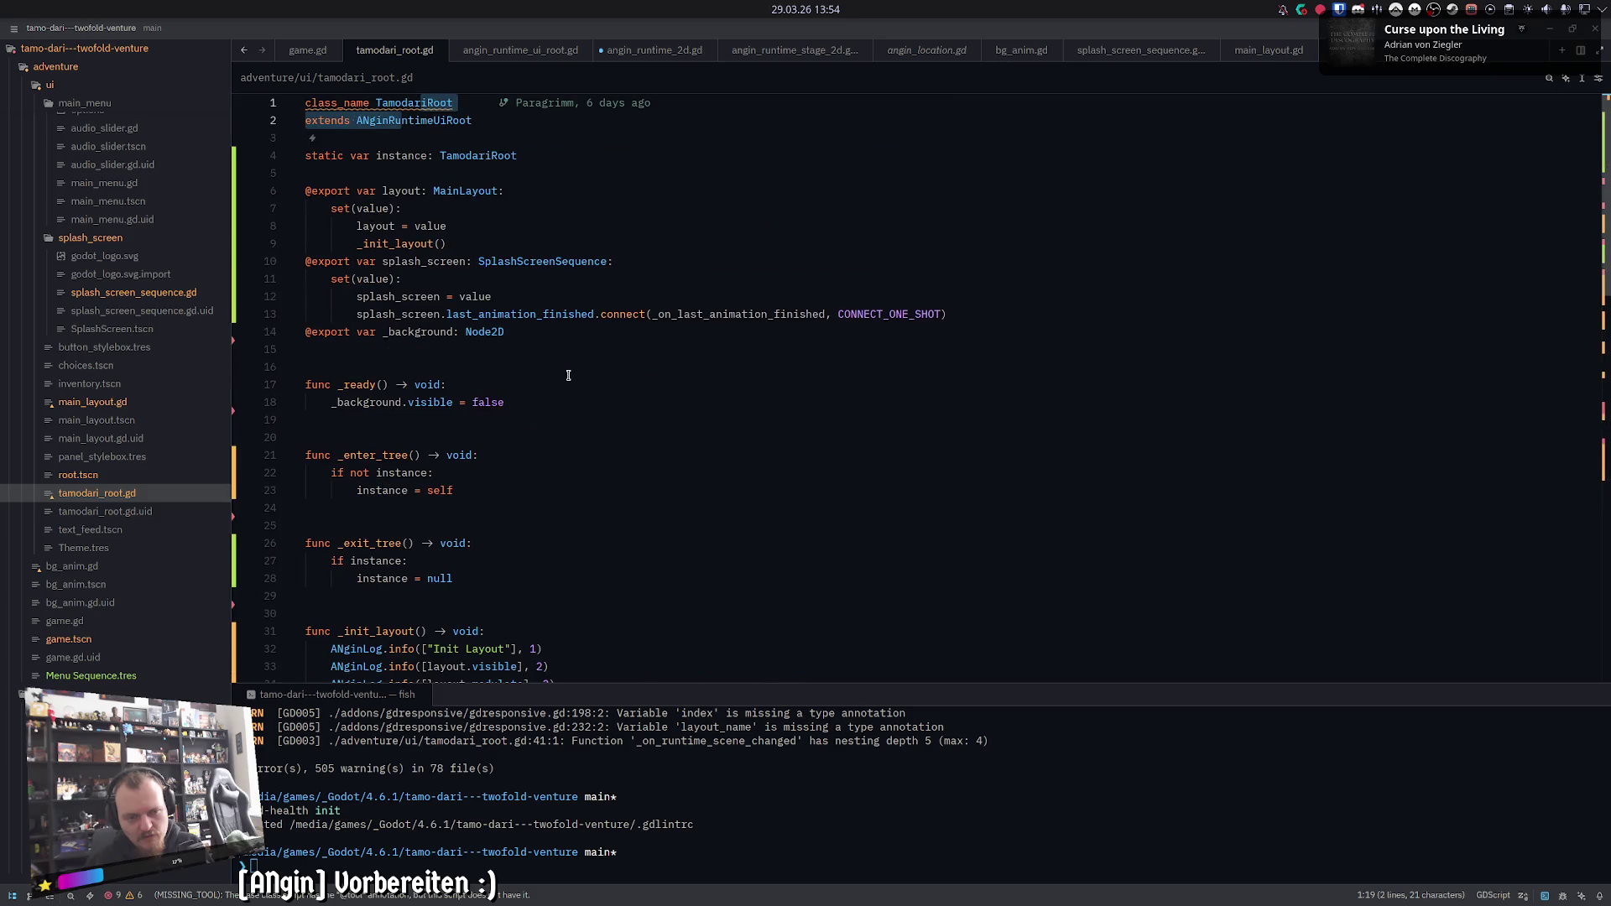
{"action": "left_click", "coordinate": [644, 54]}
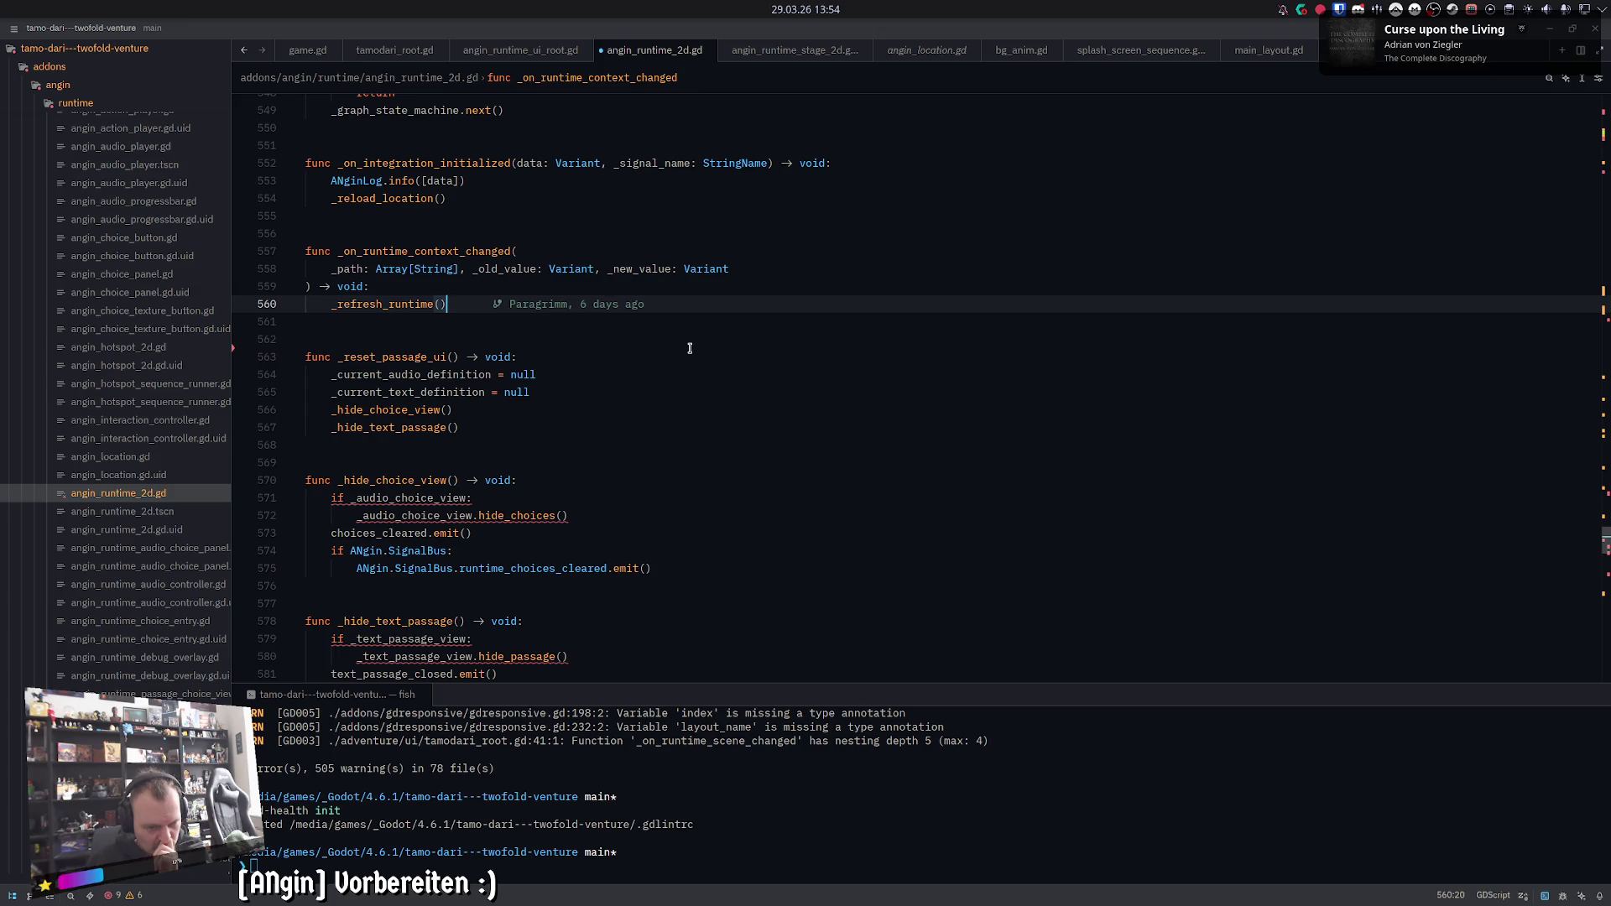
Restore the _on_audio_choice_selected function before _reset_passage_ui in angin_runtime_2d.gd
{"action": "left_click", "coordinate": [690, 348]}
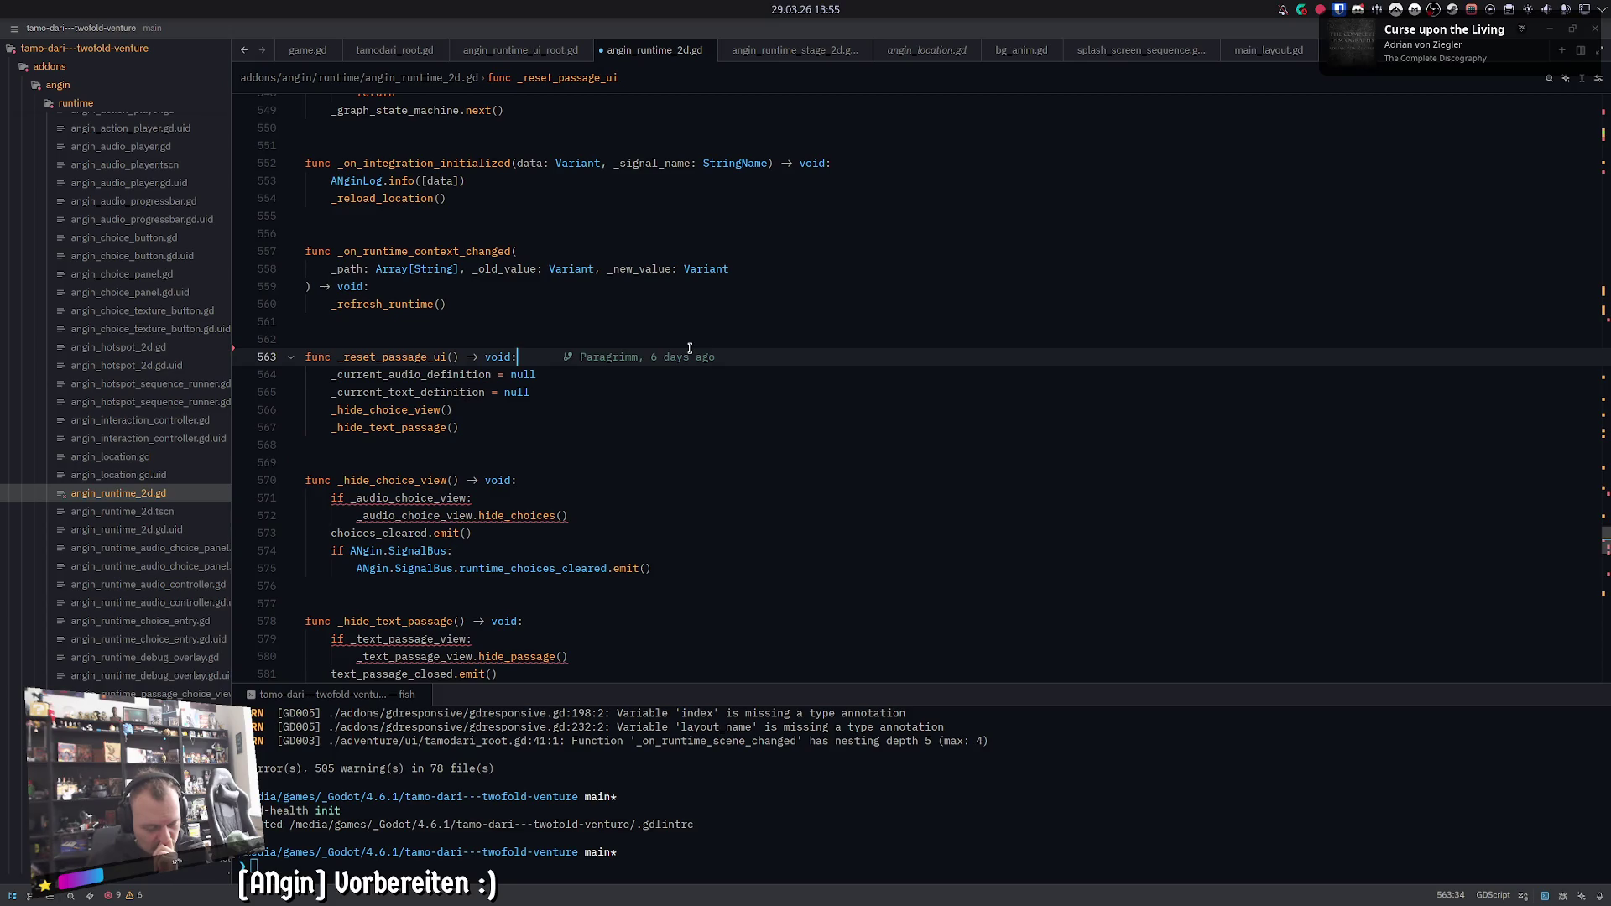
{"action": "key", "text": "ctrl+z"}
{"action": "key", "text": "ctrl+z"}
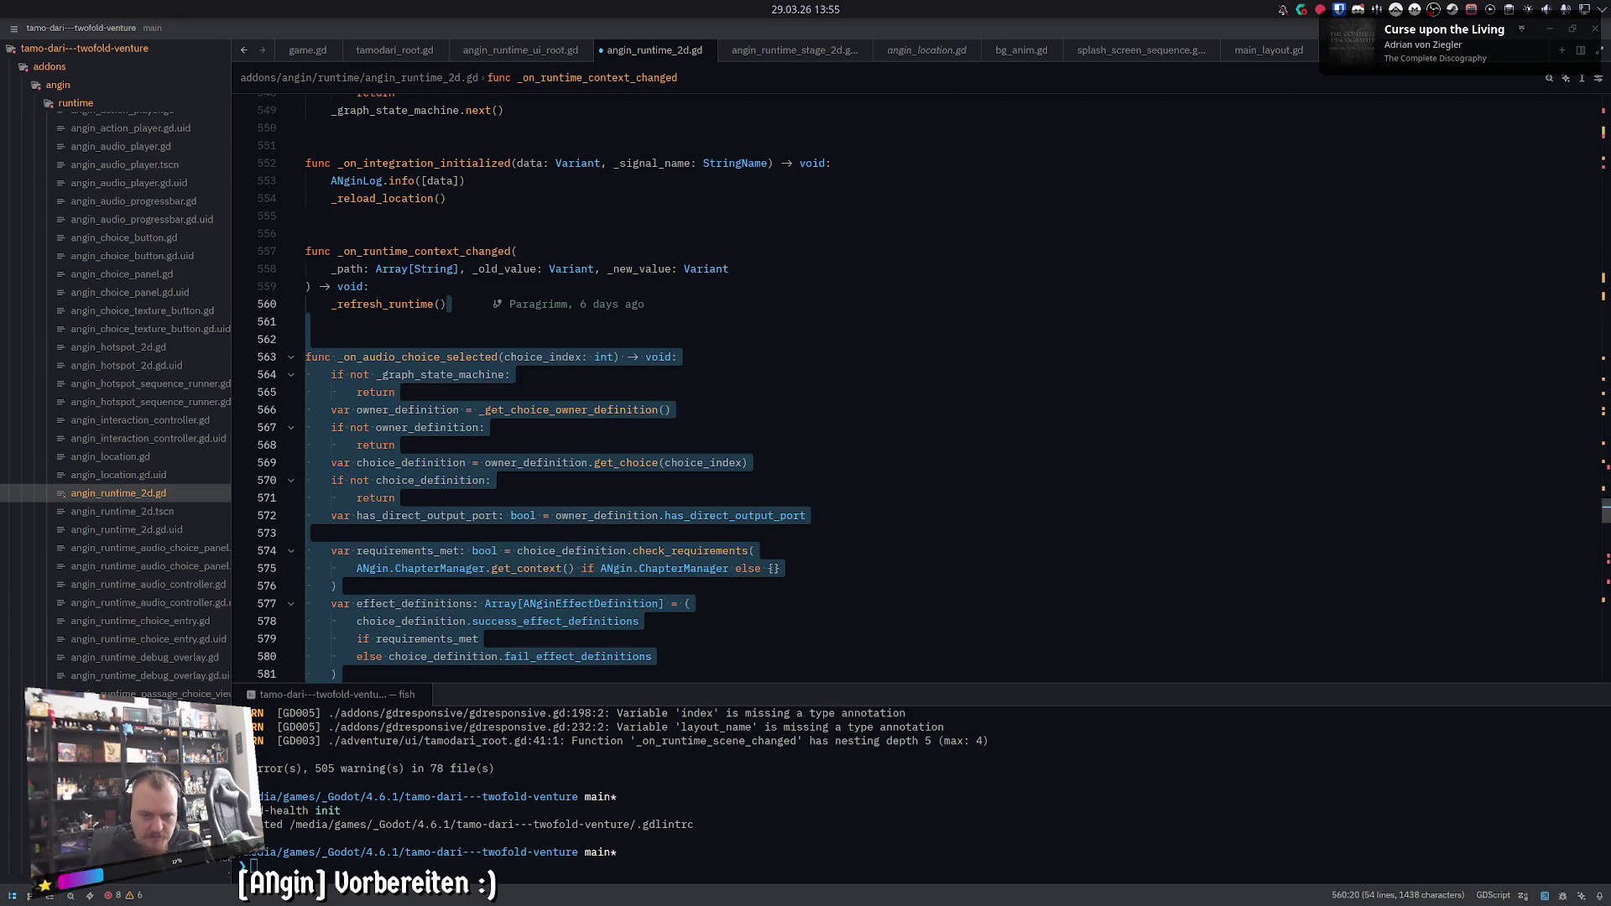
{"action": "key", "text": "ctrl+z"}
{"action": "key", "text": "ctrl+z"}
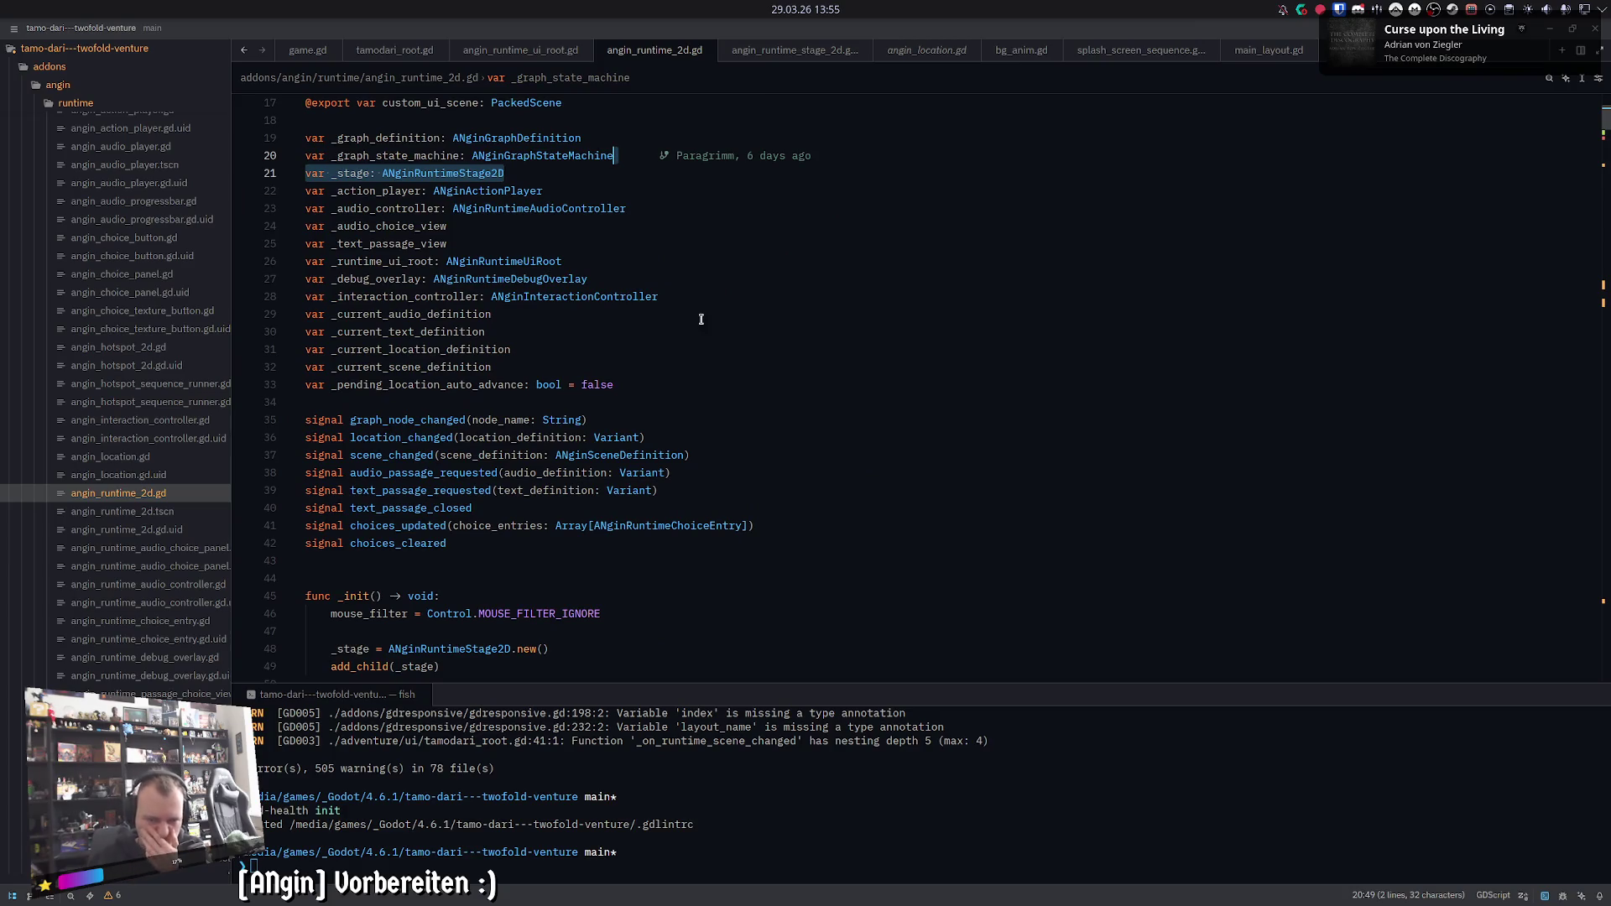
{"action": "scroll", "coordinate": [987, 505], "scroll_direction": "down", "scroll_amount": 4}
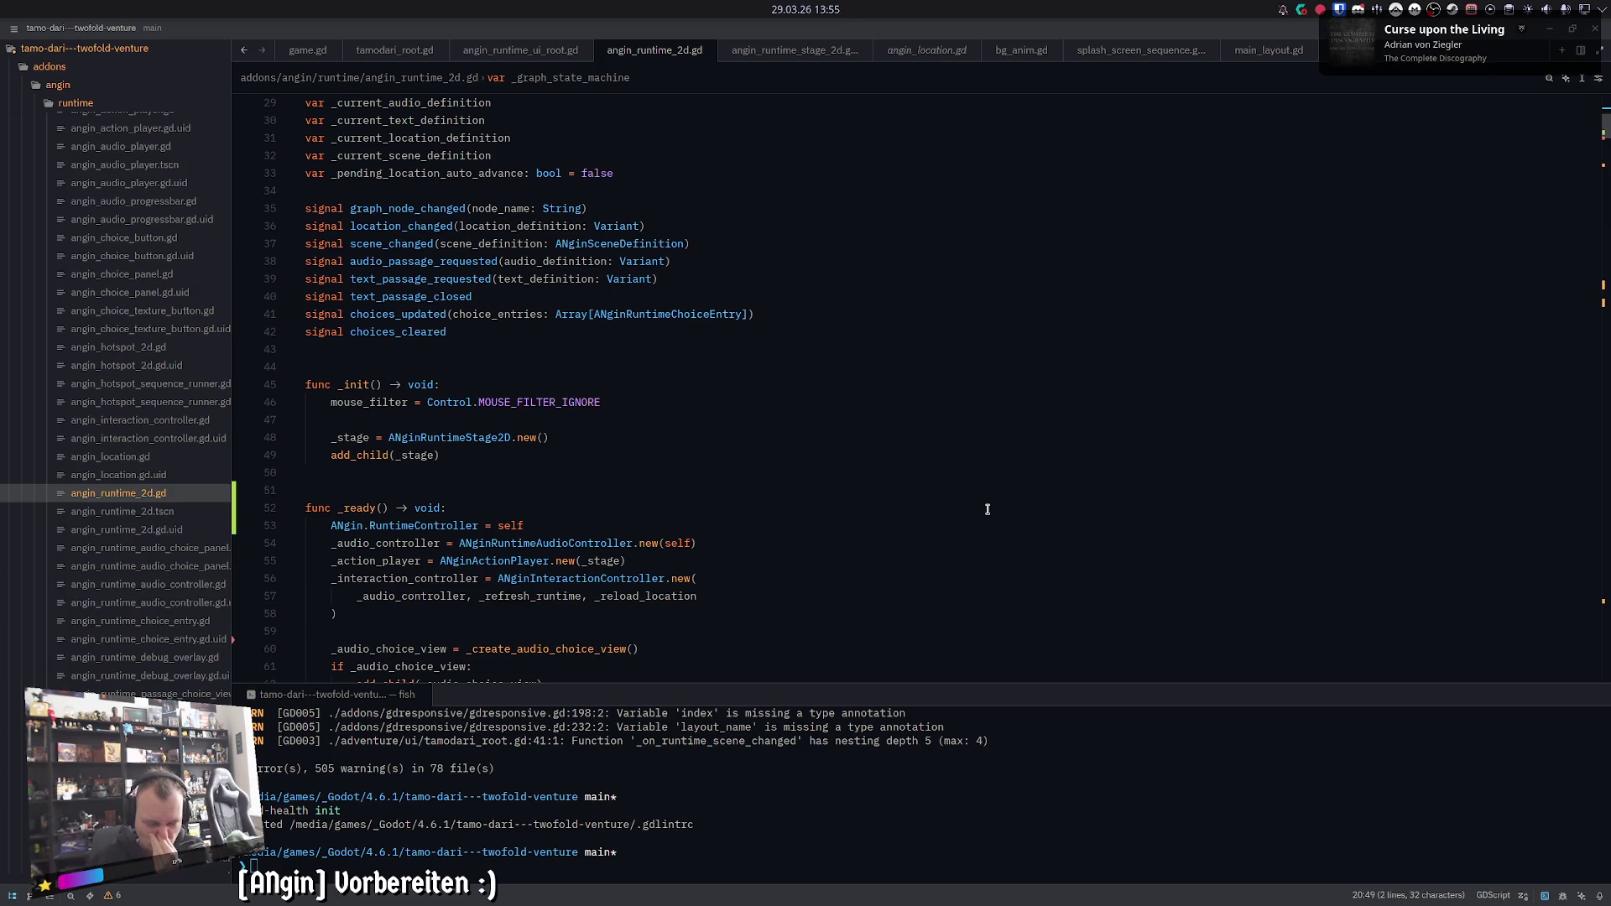
{"action": "scroll", "coordinate": [987, 508], "scroll_direction": "up", "scroll_amount": 4}
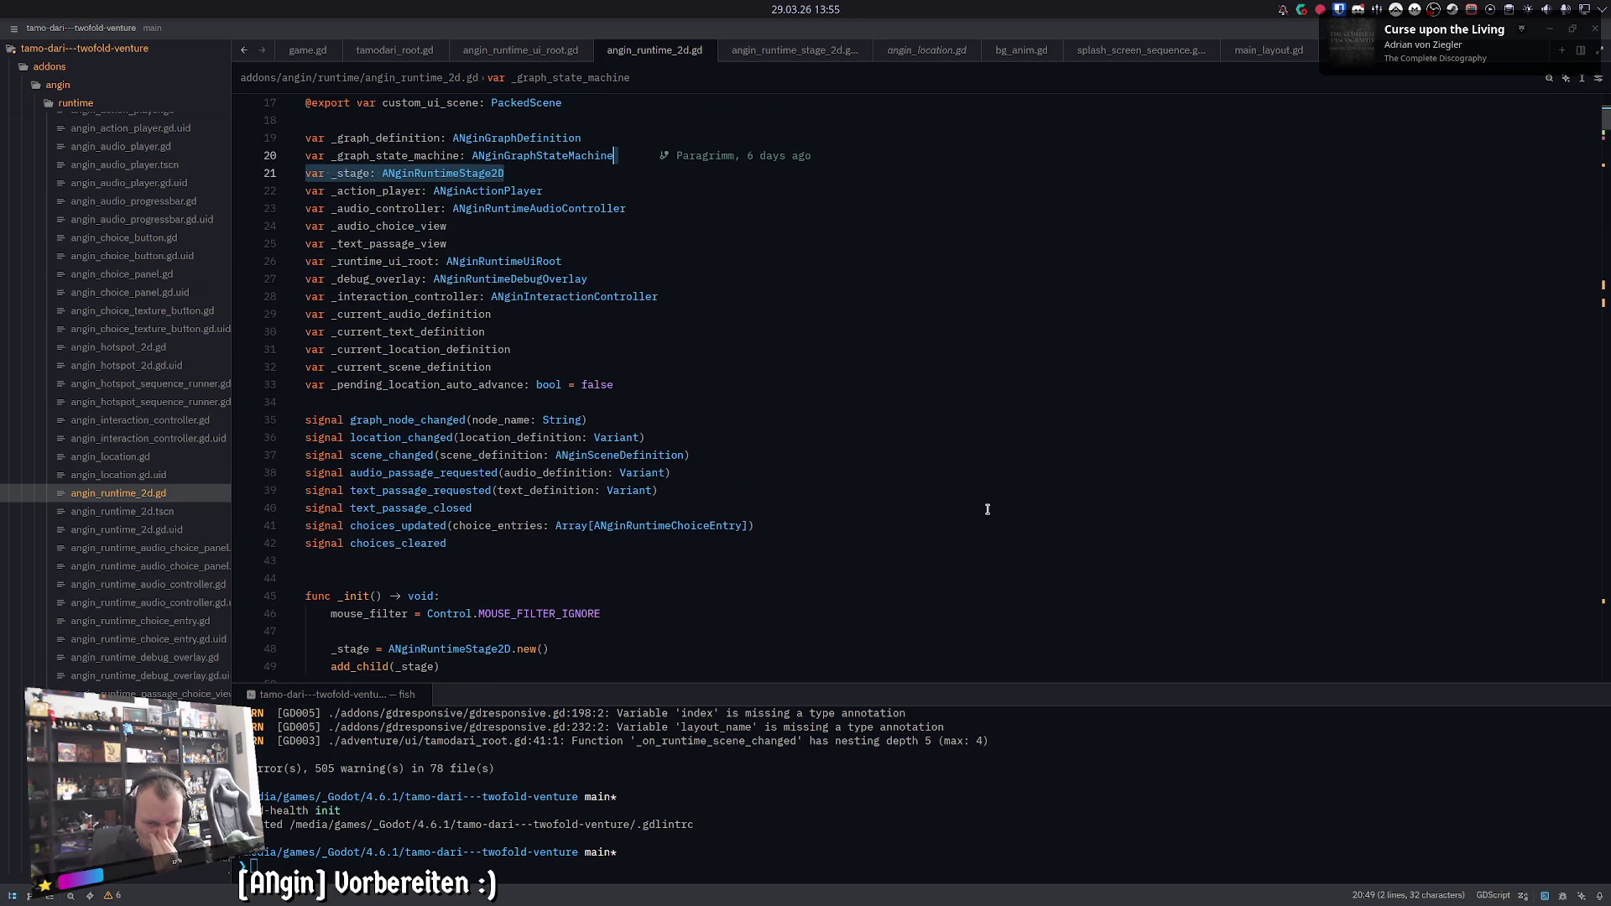
{"action": "left_click", "coordinate": [786, 55]}
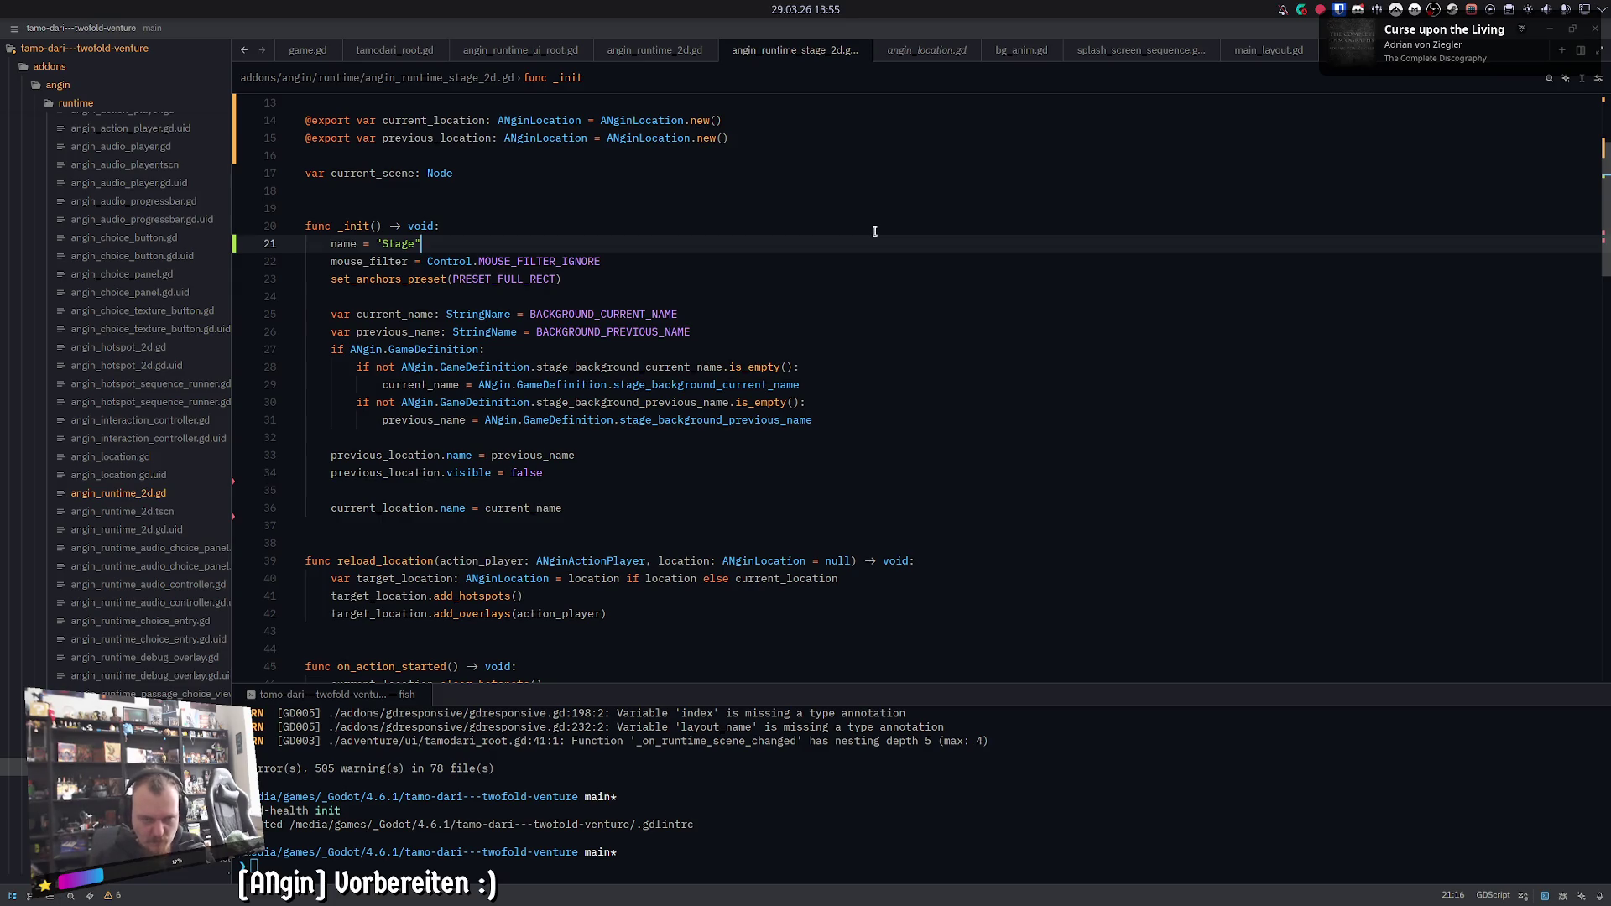
Add a NAME constant (&"Stage") to the stage script, use it in _init, and save
{"action": "key", "text": "ctrl+z"}
{"action": "key", "text": "ctrl+z"}
{"action": "key", "text": "ctrl+z"}
{"action": "key", "text": "ctrl+z"}
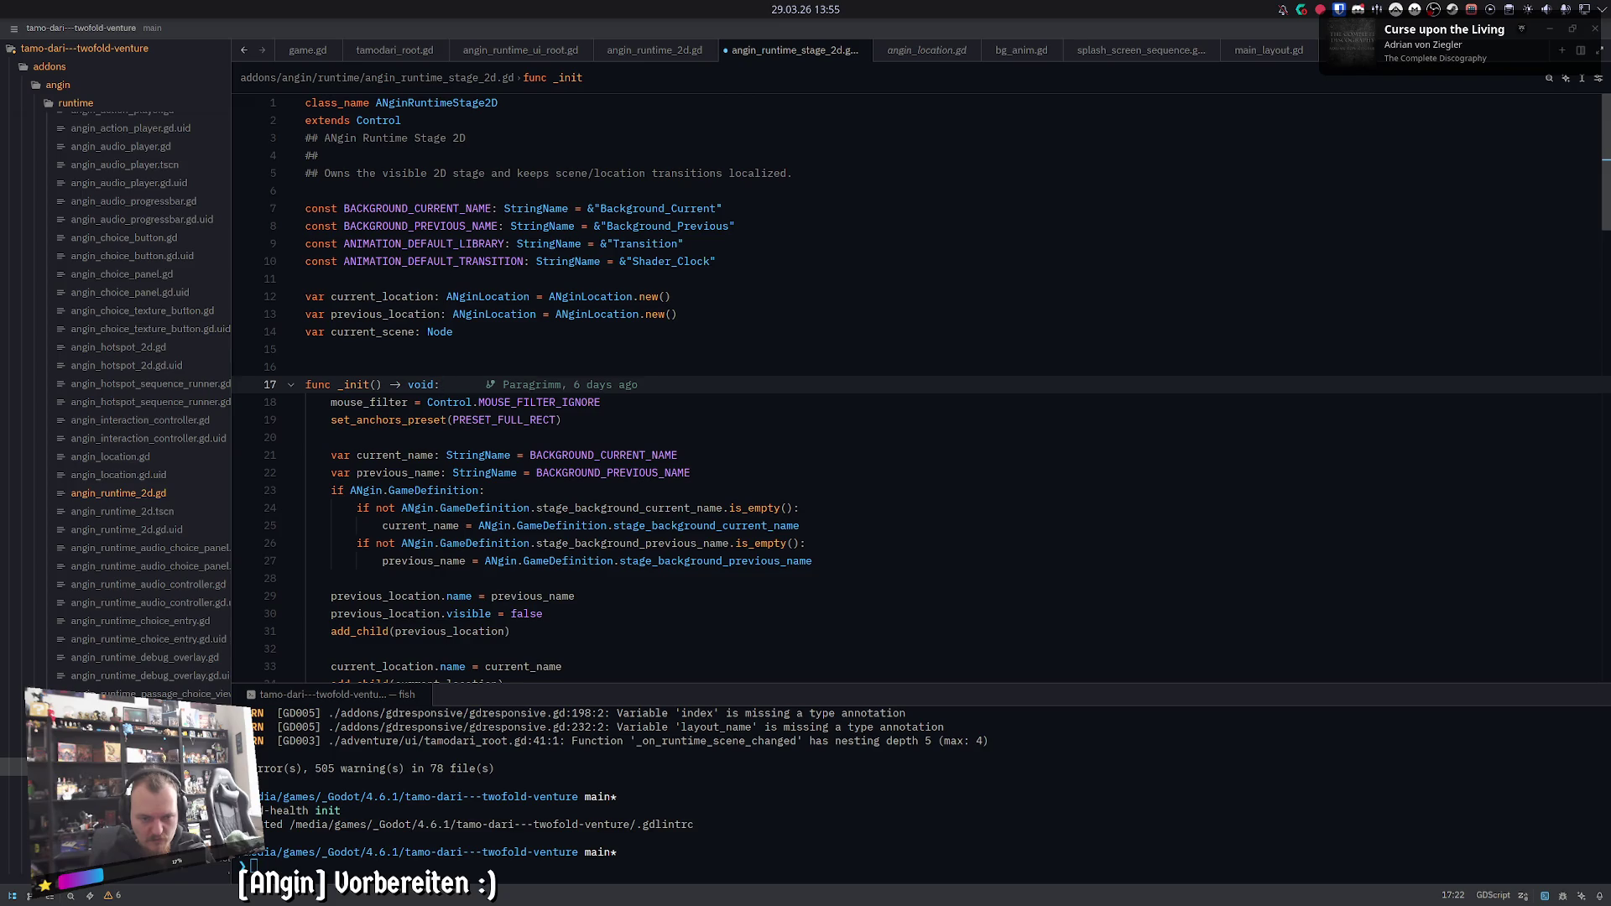
{"action": "key", "text": "ctrl+shift+z"}
{"action": "key", "text": "ctrl+shift+z"}
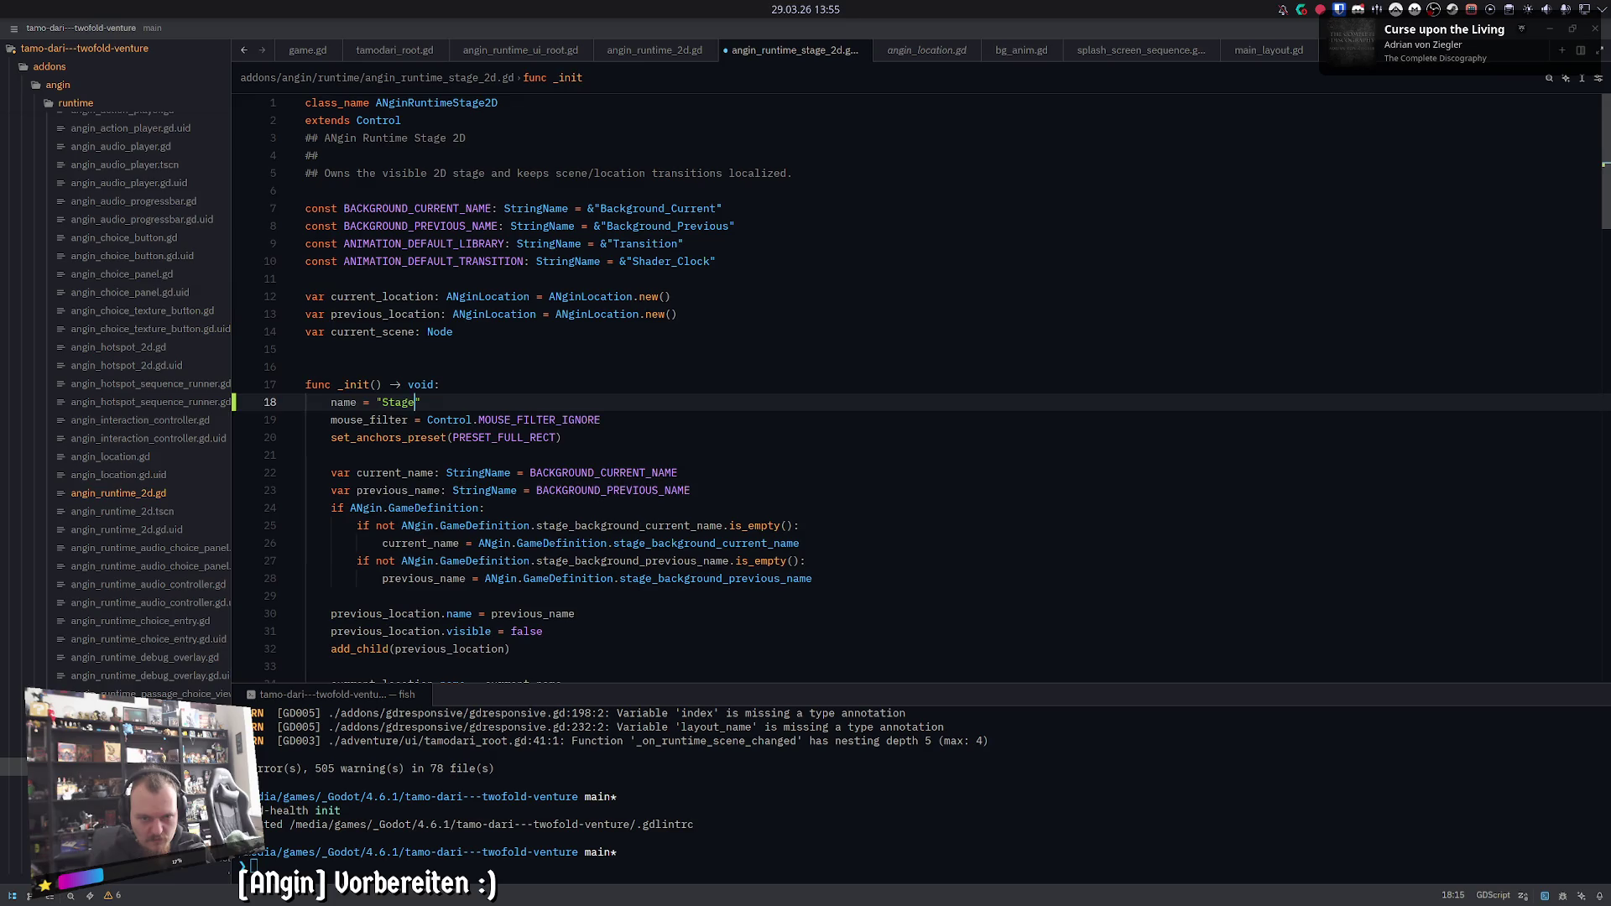
{"action": "key", "text": "ctrl+shift+z"}
{"action": "key", "text": "ctrl+shift+z"}
{"action": "key", "text": "ctrl+shift+z"}
{"action": "key", "text": "ctrl+shift+z"}
{"action": "key", "text": "ctrl+shift+z"}
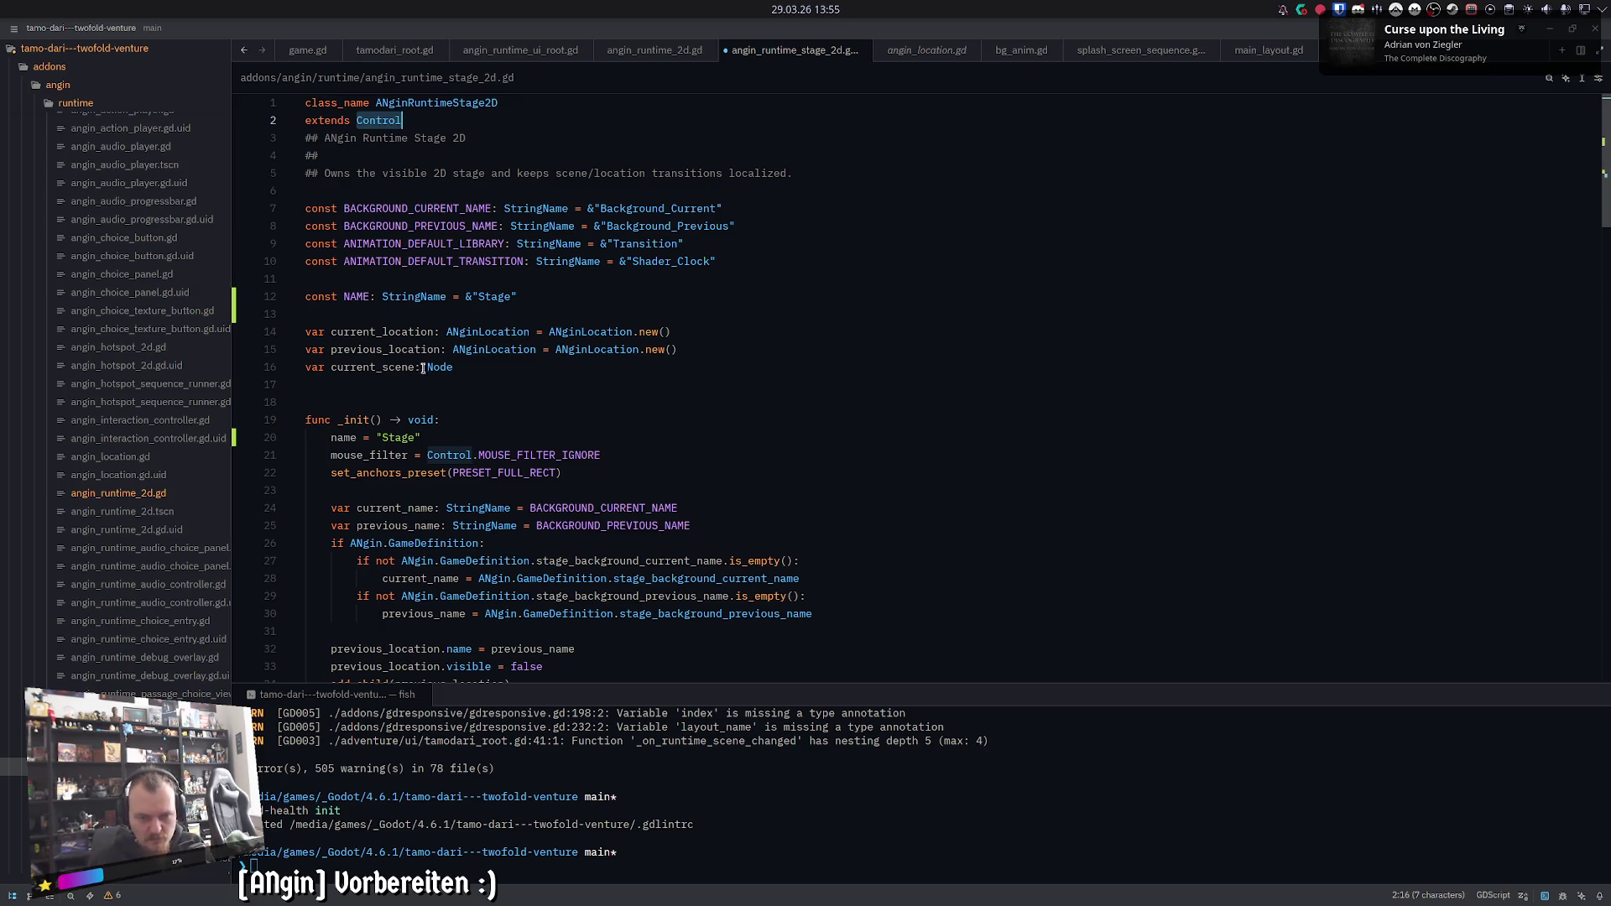
{"action": "left_click_drag", "start_coordinate": [376, 437], "coordinate": [422, 437]}
{"action": "type", "text": "NAME"}
{"action": "key", "text": "ctrl+s"}
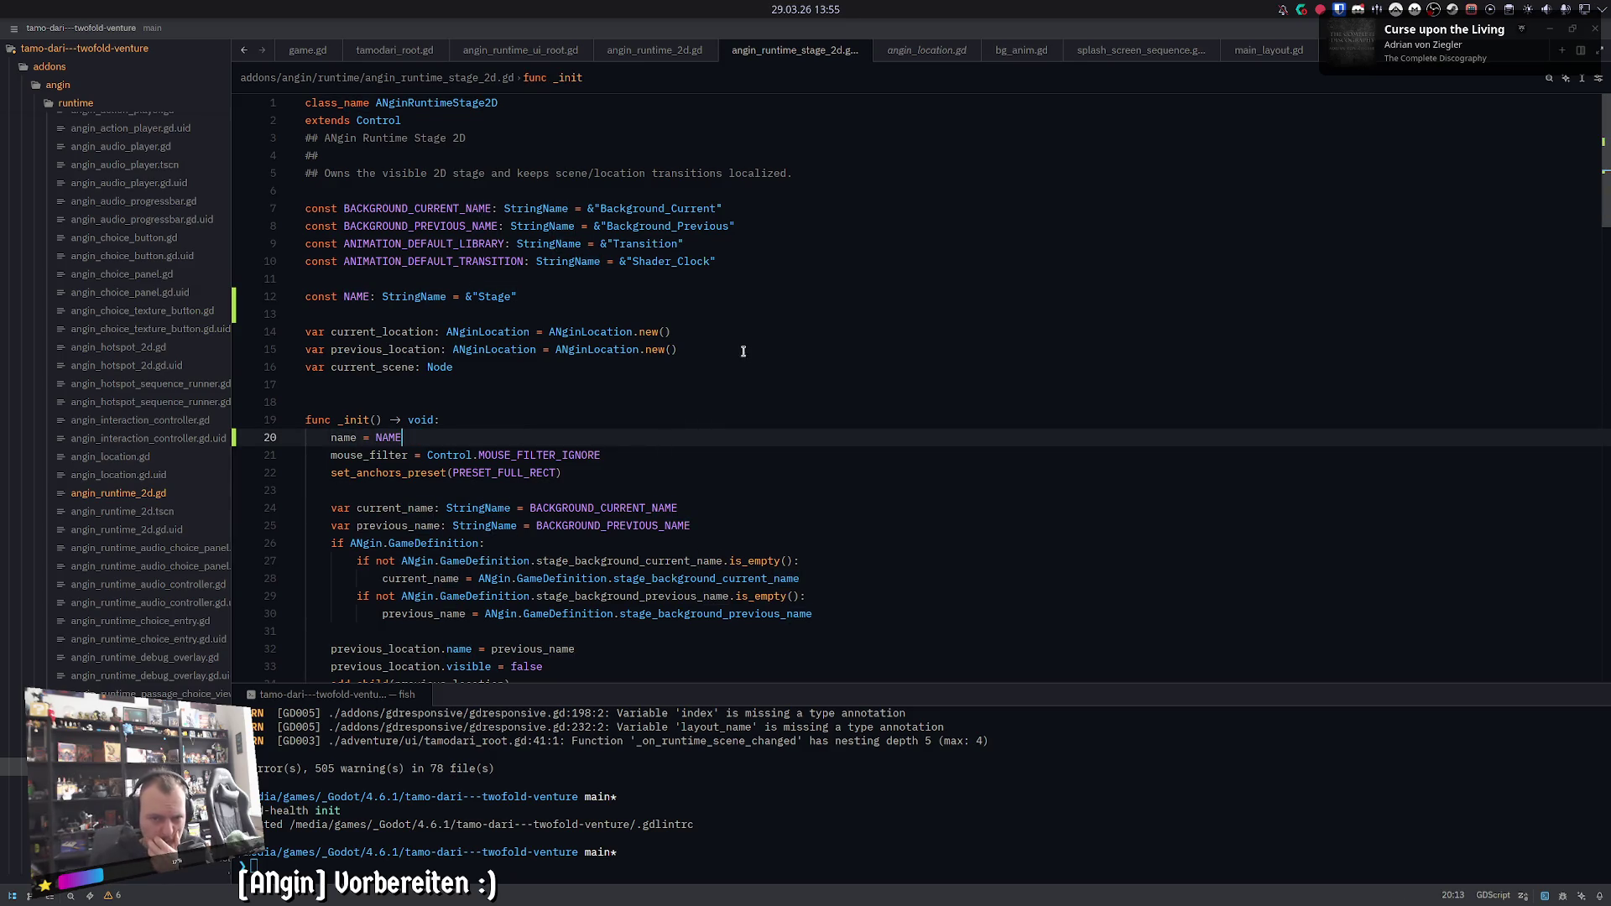
{"action": "left_click", "coordinate": [627, 52]}
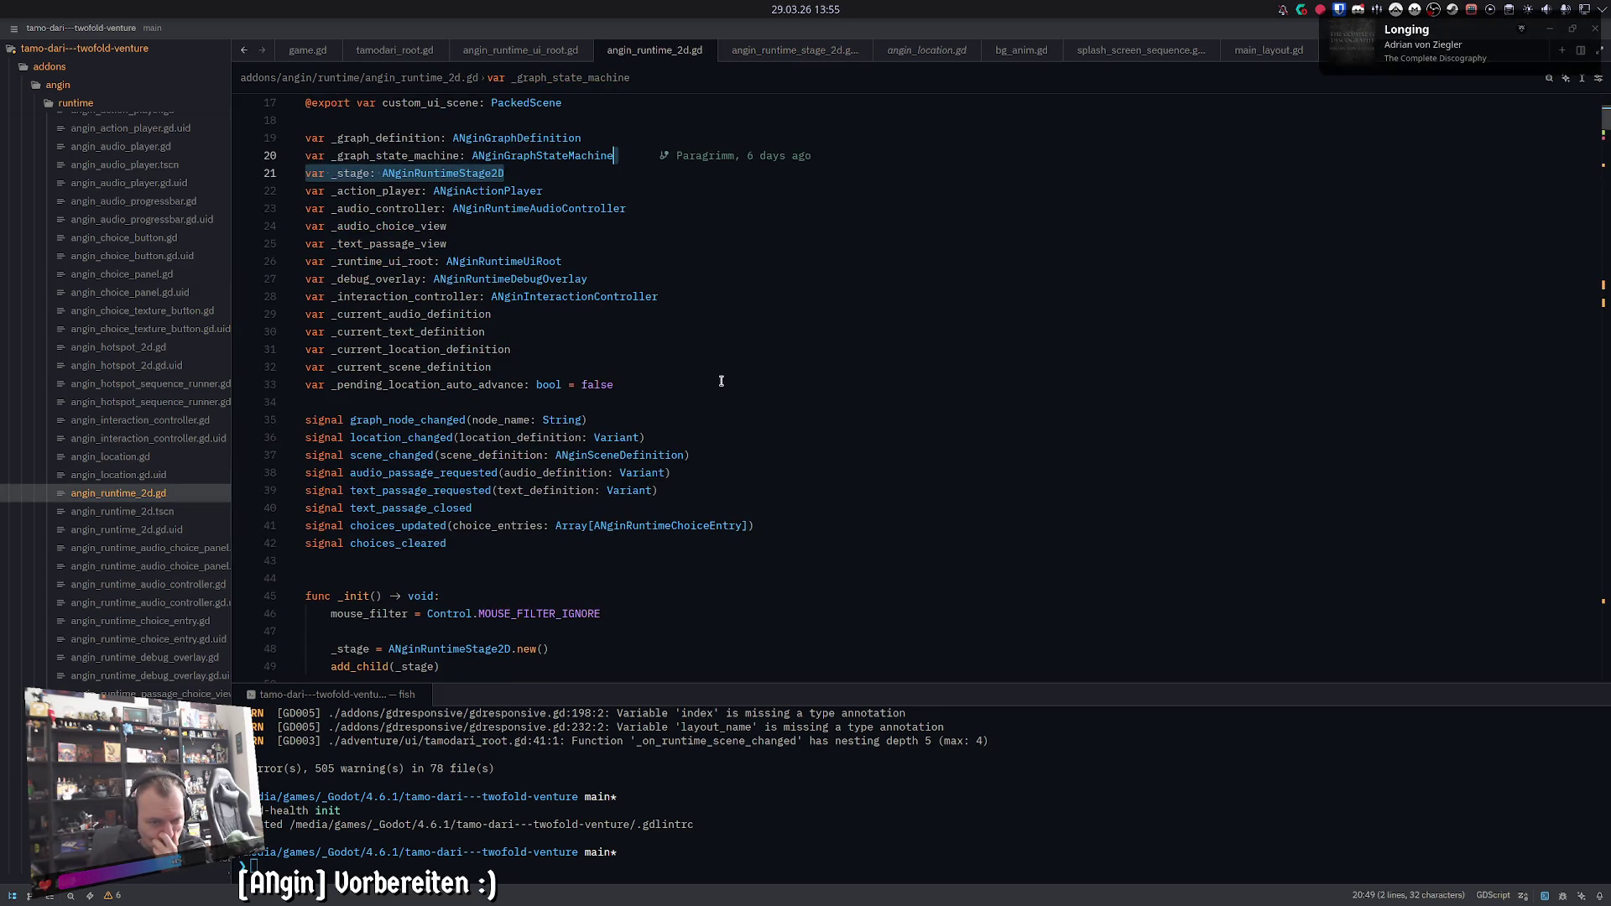
{"action": "key", "text": "Down"}
{"action": "key", "text": "Down"}
{"action": "key", "text": "Down"}
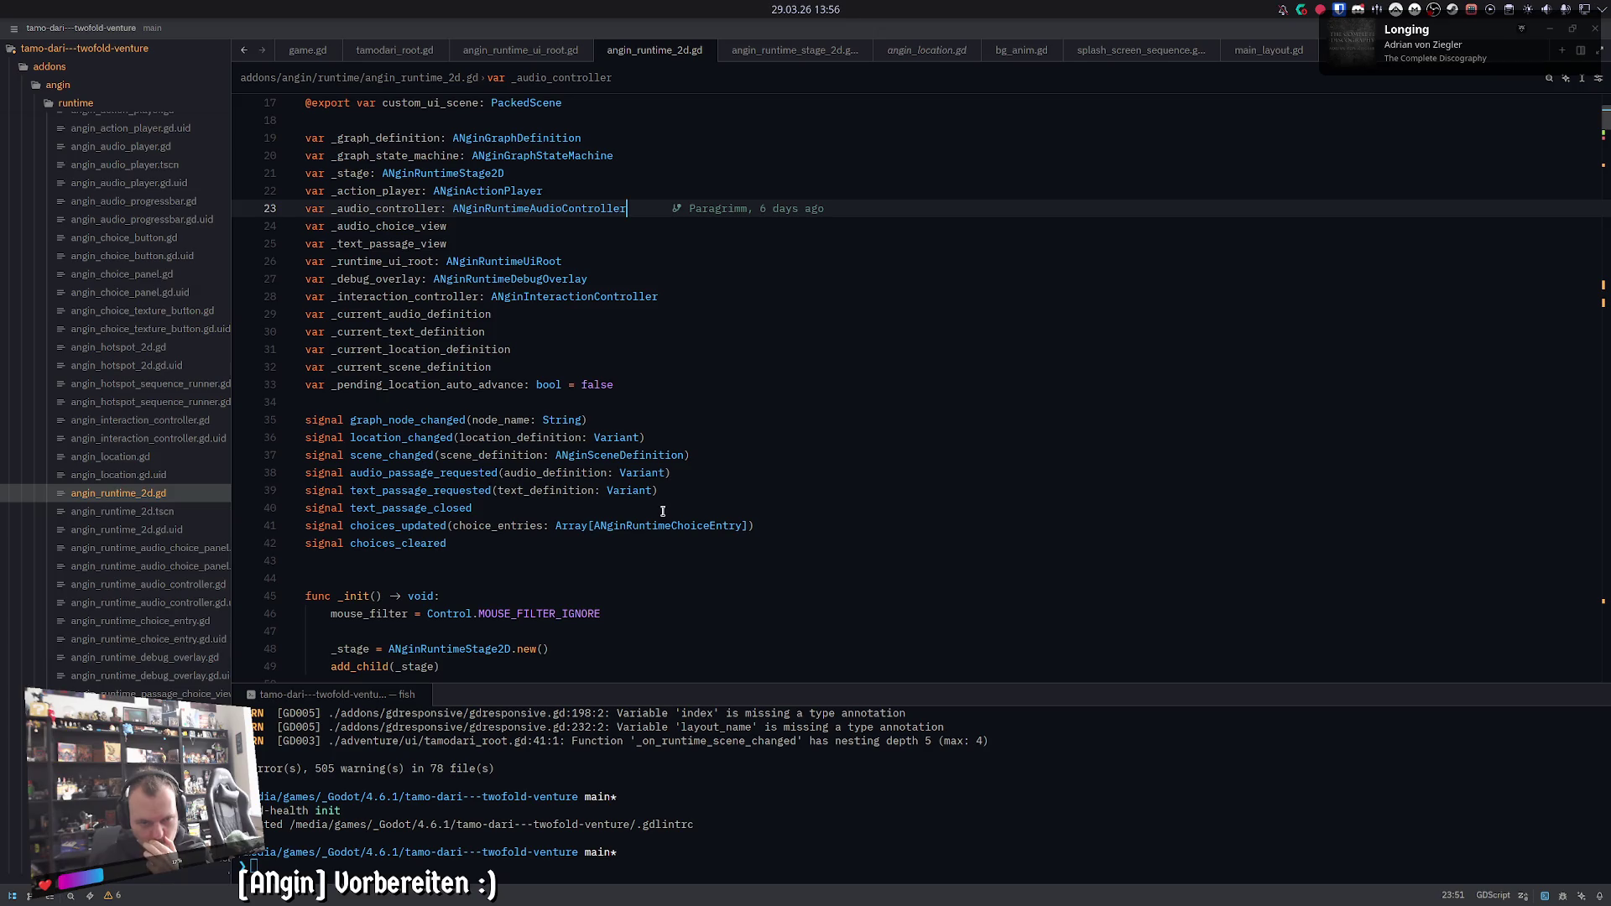
{"action": "scroll", "coordinate": [689, 500], "scroll_direction": "up", "scroll_amount": 2}
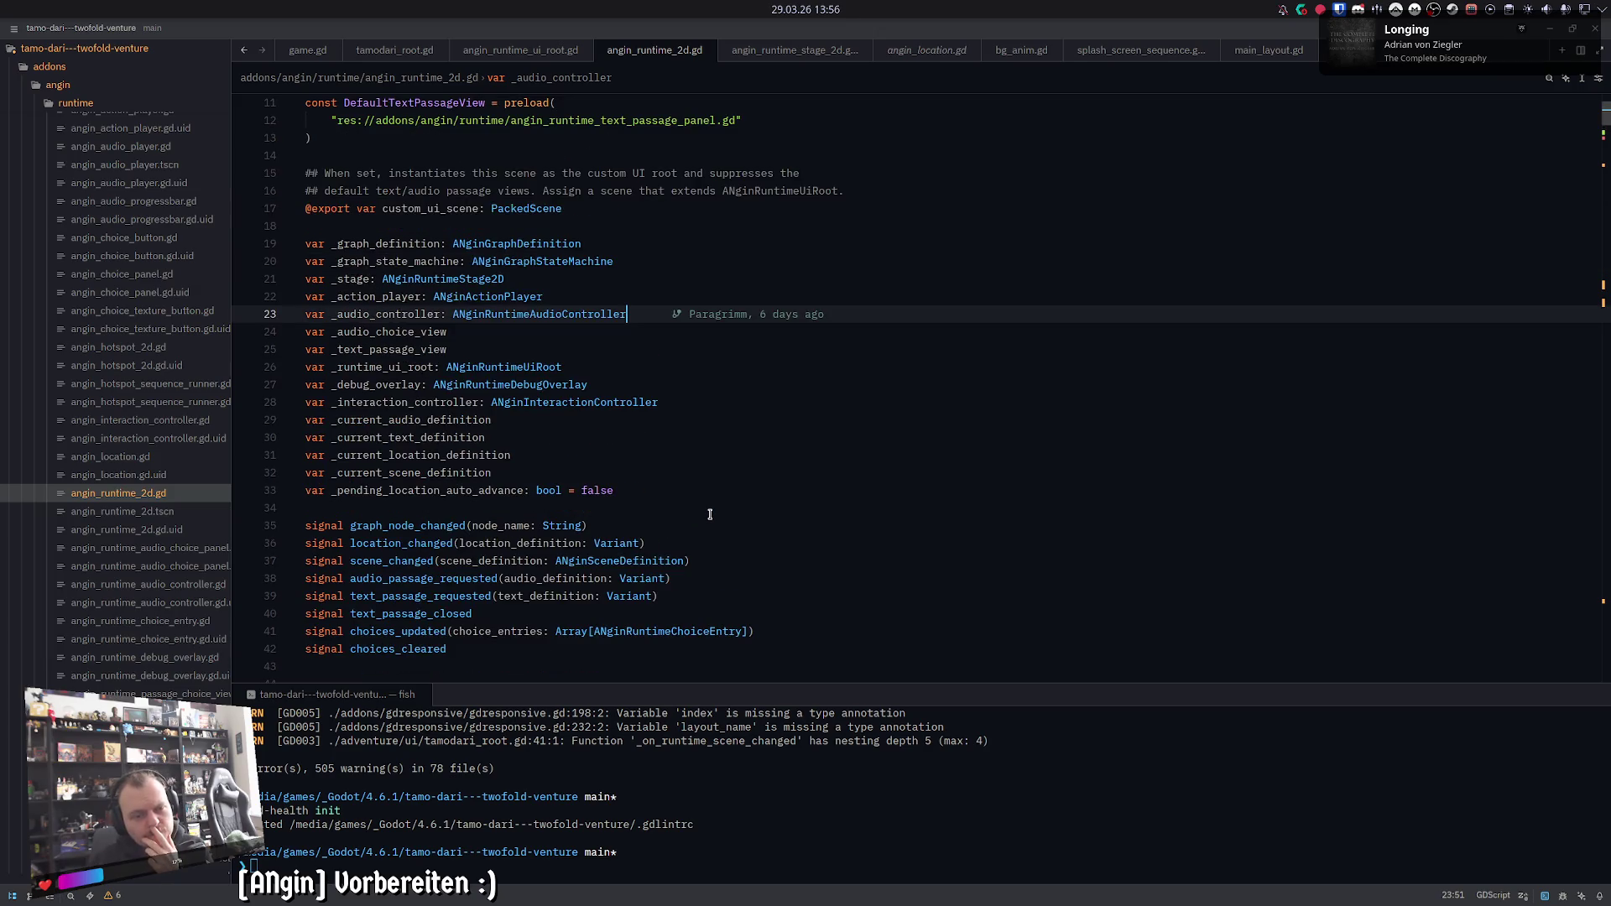
{"action": "scroll", "coordinate": [710, 515], "scroll_direction": "down", "scroll_amount": 1}
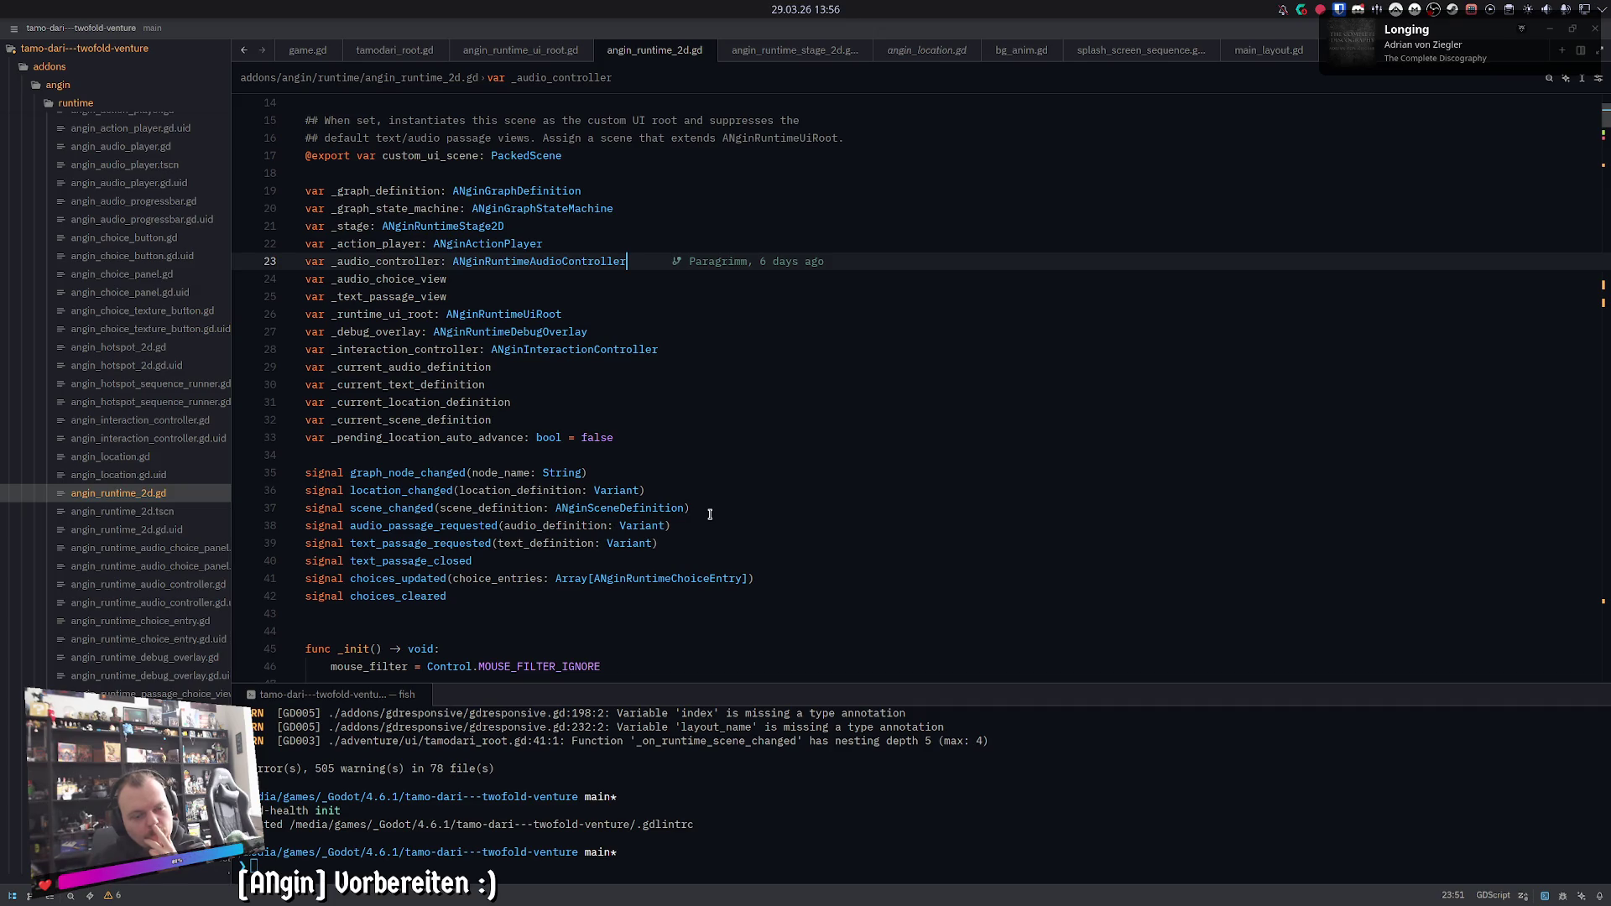
{"action": "scroll", "coordinate": [710, 514], "scroll_direction": "down", "scroll_amount": 1}
{"action": "scroll", "coordinate": [710, 515], "scroll_direction": "down", "scroll_amount": 2}
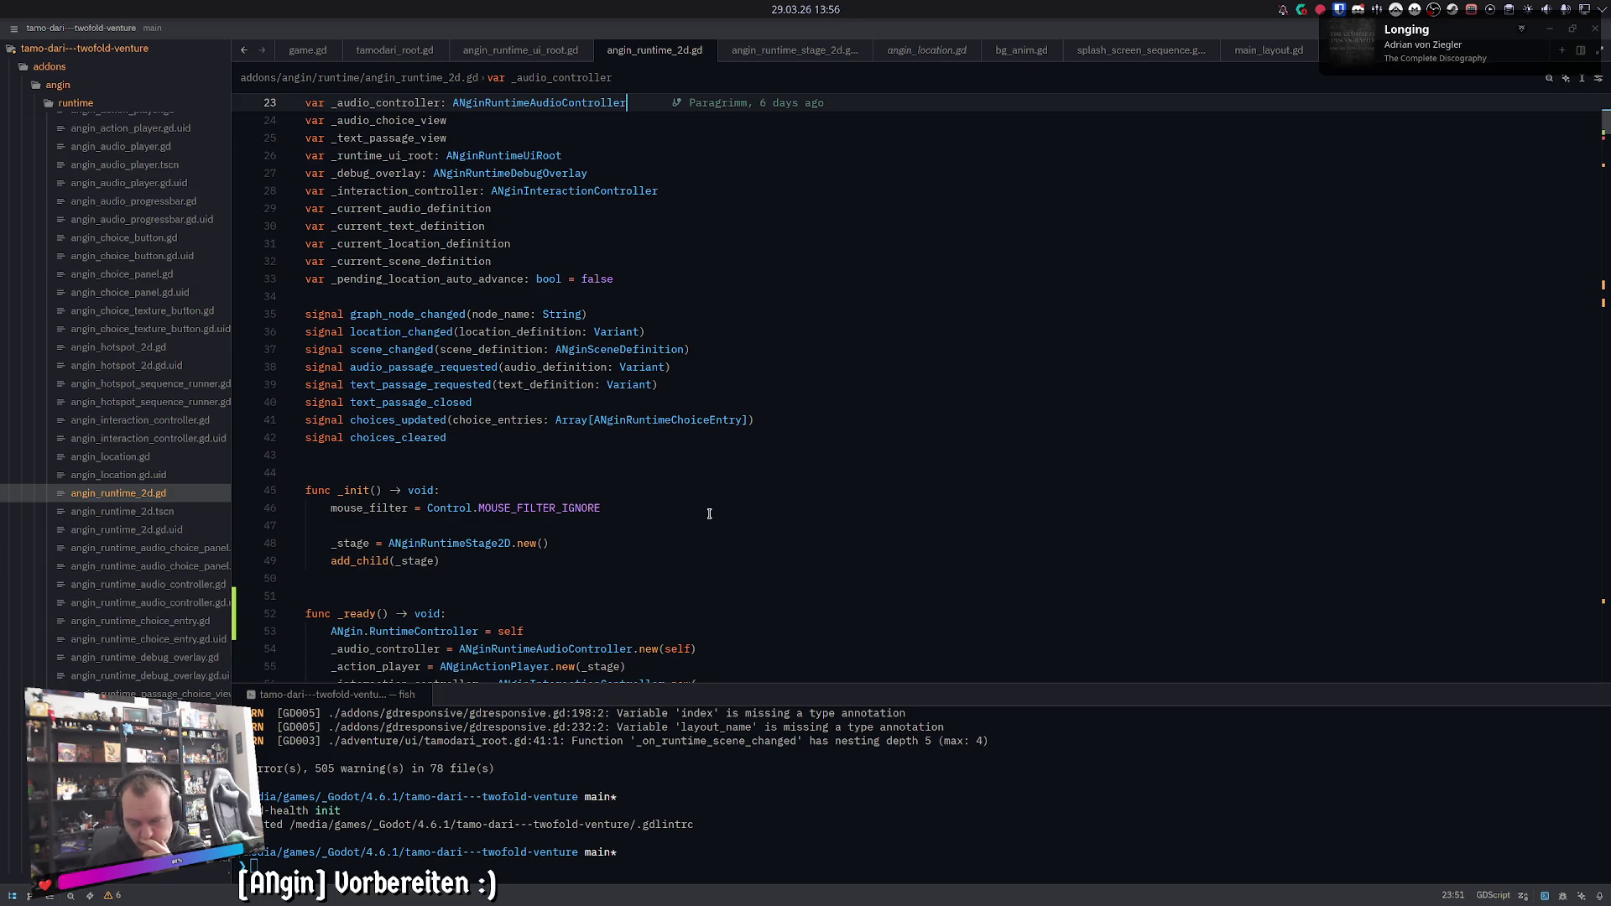
{"action": "scroll", "coordinate": [709, 513], "scroll_direction": "up", "scroll_amount": 4}
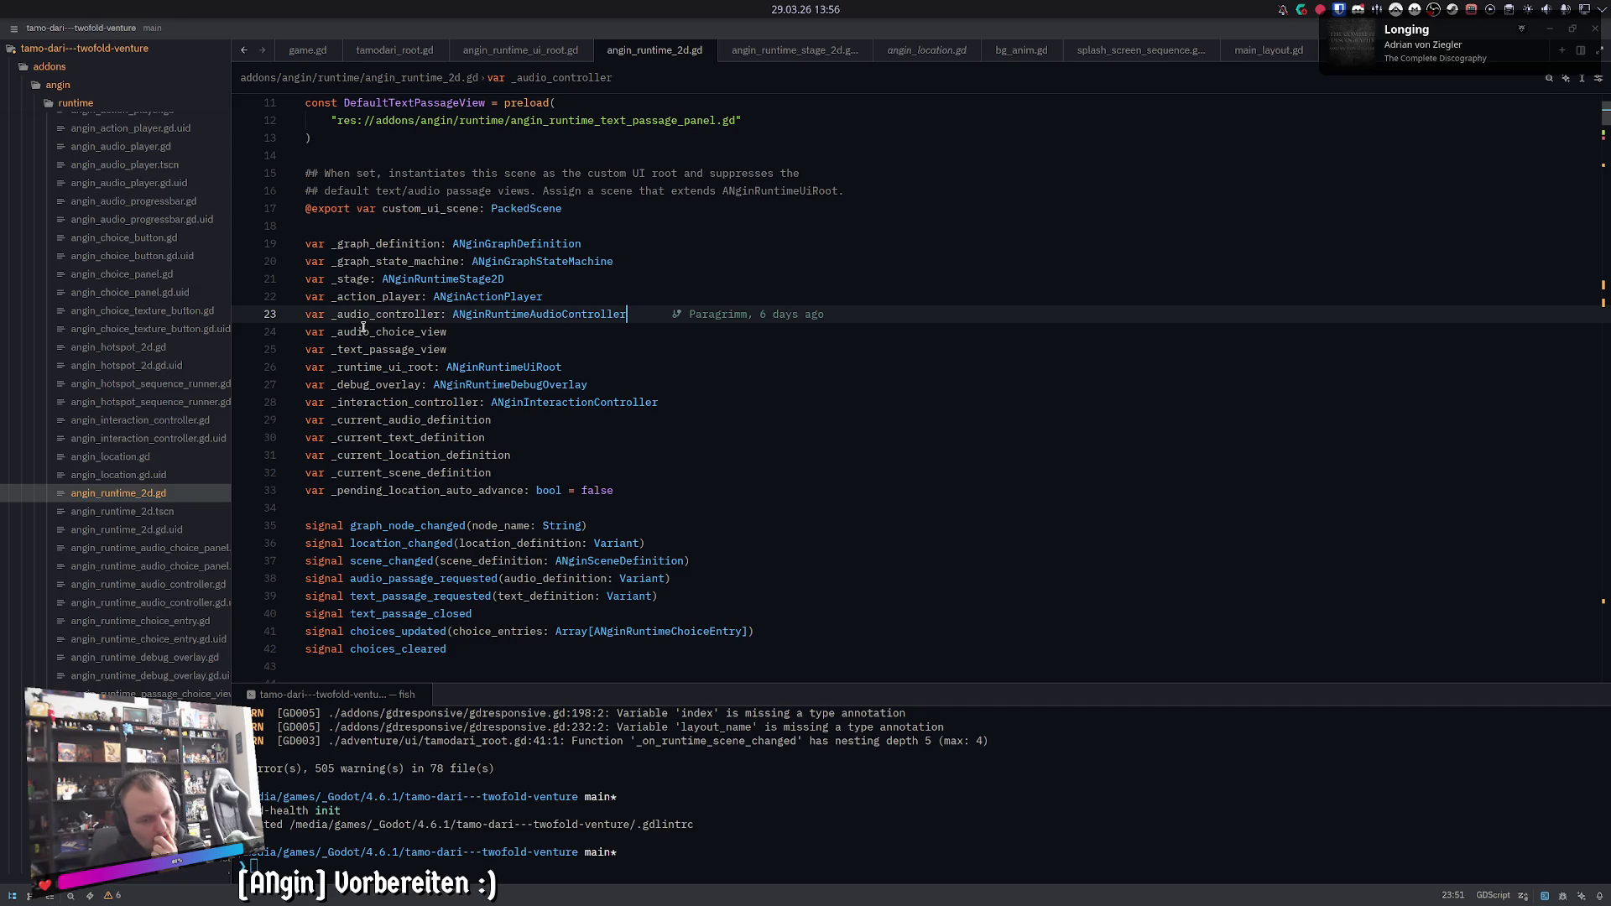
{"action": "left_click", "coordinate": [357, 280]}
{"action": "double_click", "coordinate": [389, 367]}
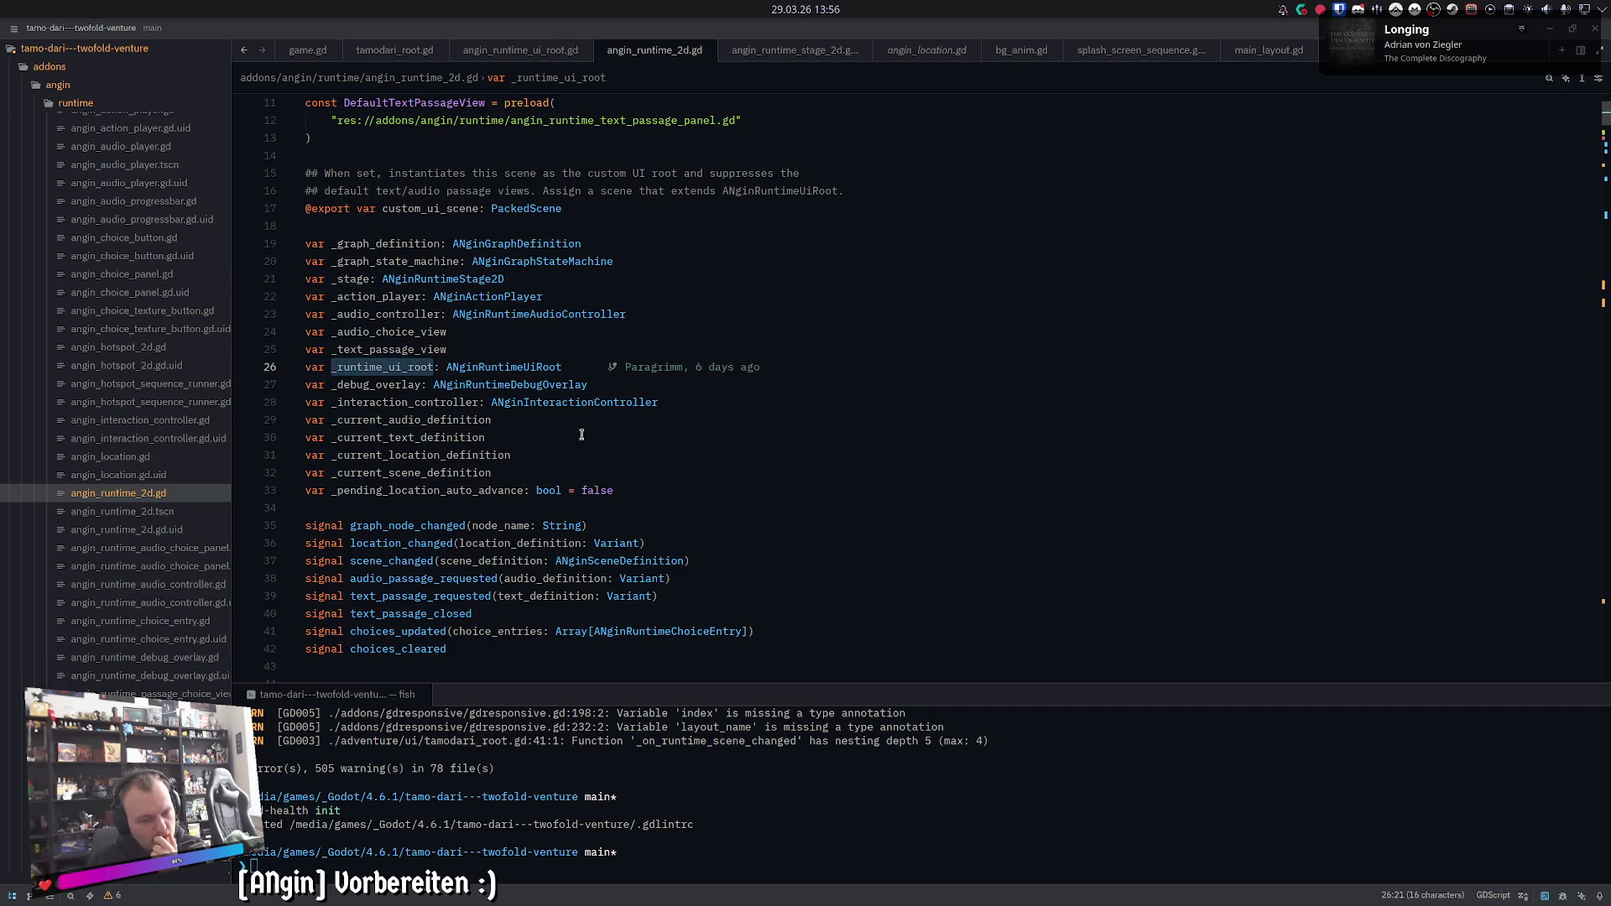
{"action": "scroll", "coordinate": [737, 518], "scroll_direction": "down", "scroll_amount": 4}
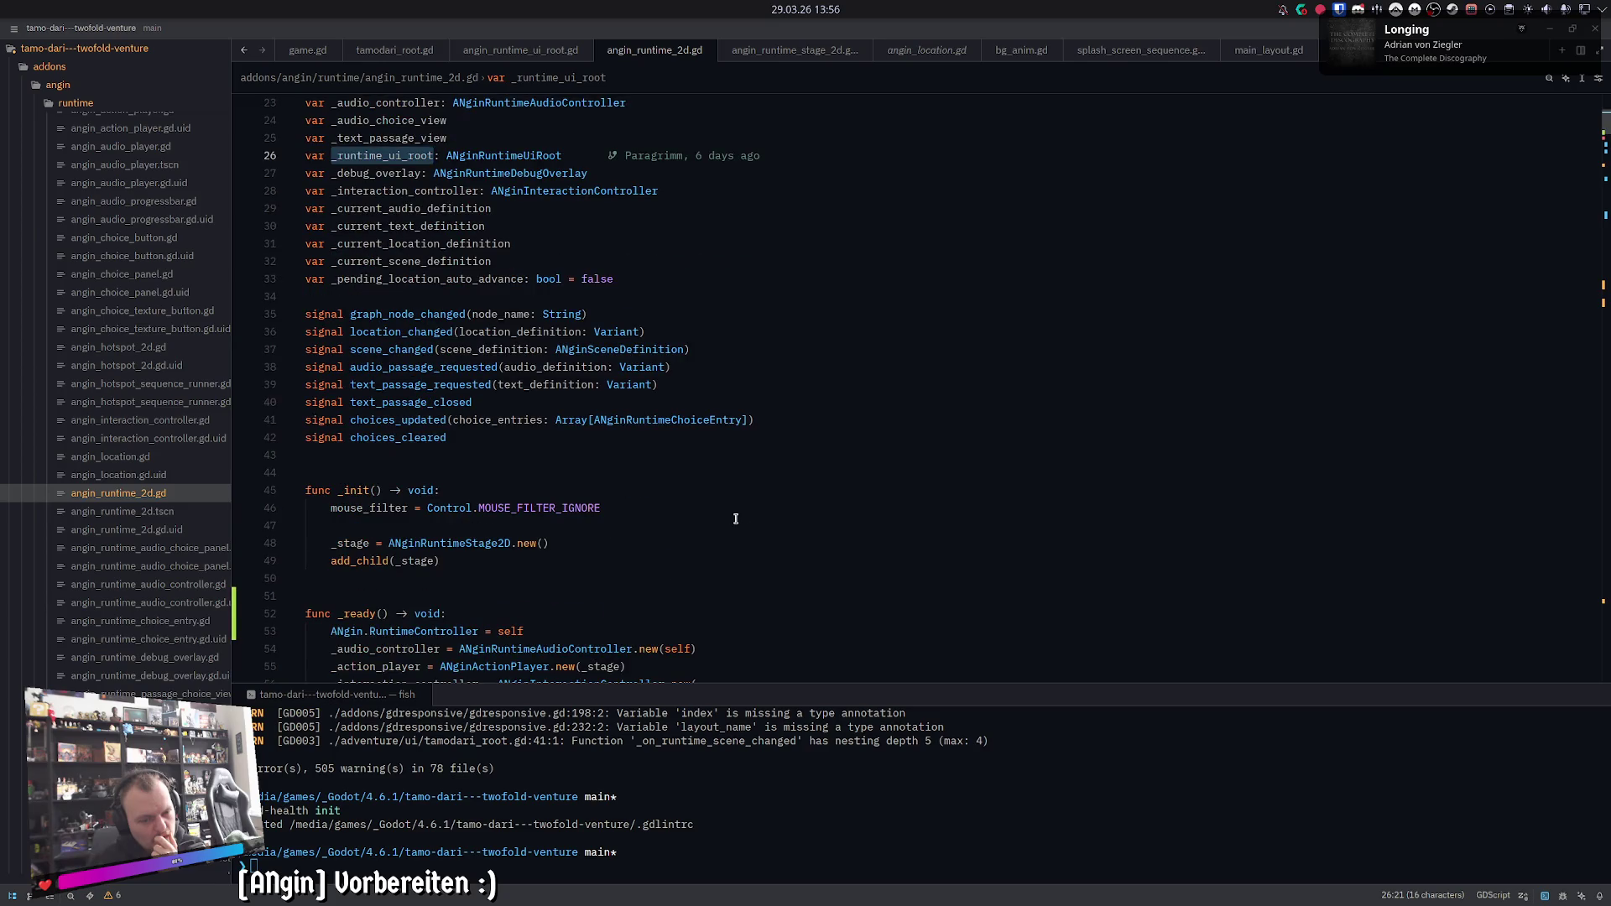
{"action": "scroll", "coordinate": [736, 518], "scroll_direction": "down", "scroll_amount": 3}
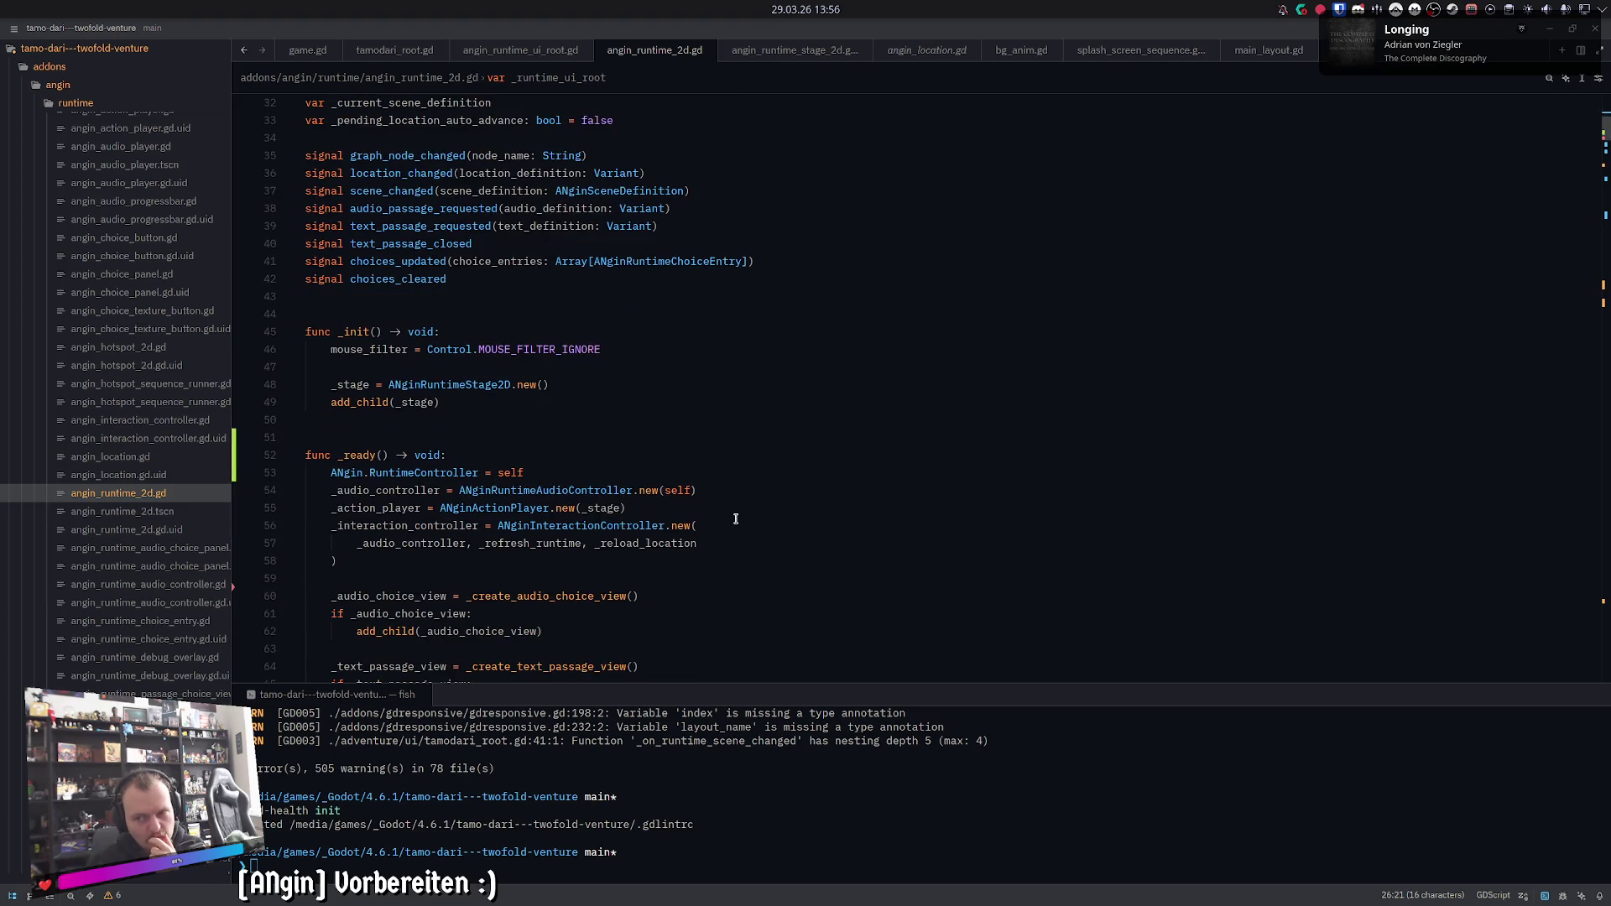
{"action": "scroll", "coordinate": [735, 518], "scroll_direction": "up", "scroll_amount": 4}
{"action": "scroll", "coordinate": [735, 519], "scroll_direction": "down", "scroll_amount": 3}
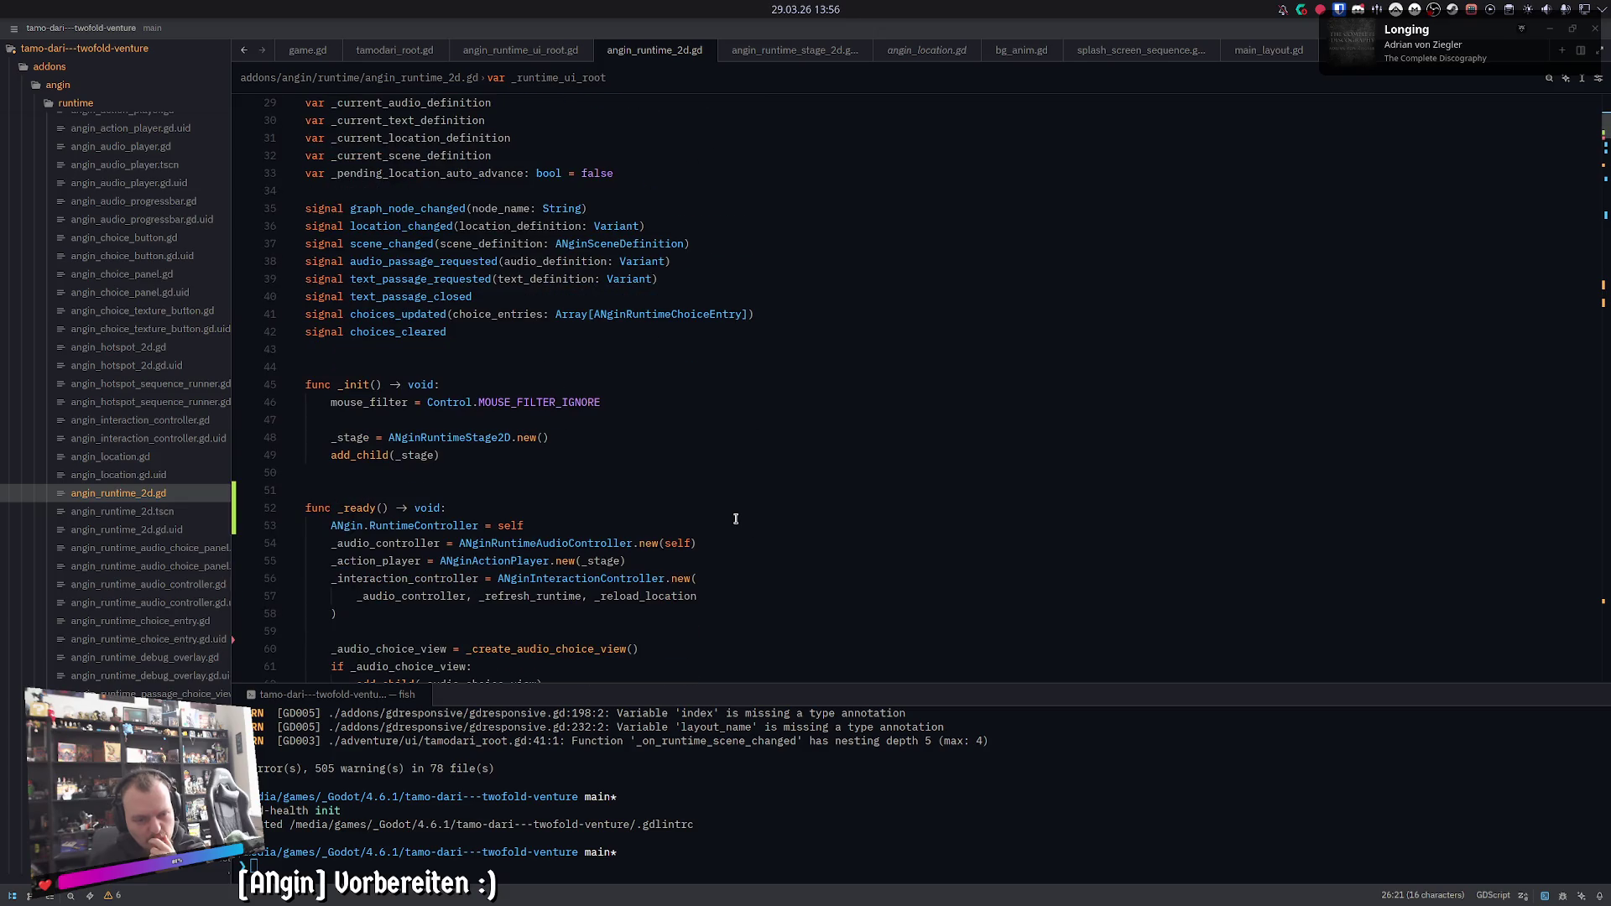
{"action": "scroll", "coordinate": [735, 519], "scroll_direction": "down", "scroll_amount": 4}
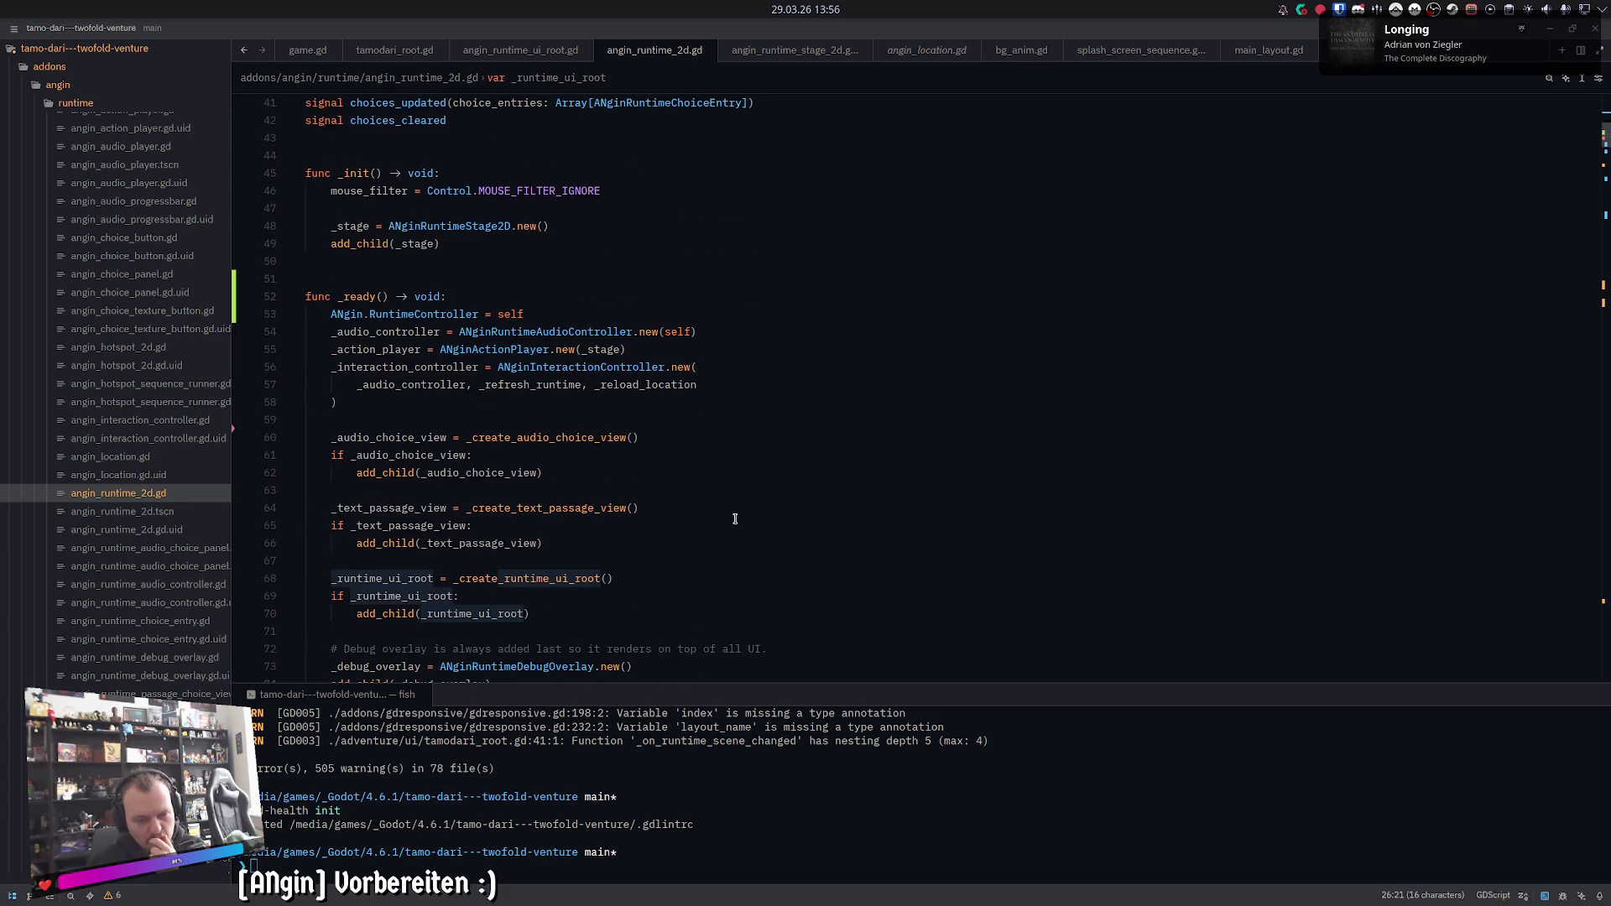
{"action": "scroll", "coordinate": [385, 533], "scroll_direction": "down", "scroll_amount": 2}
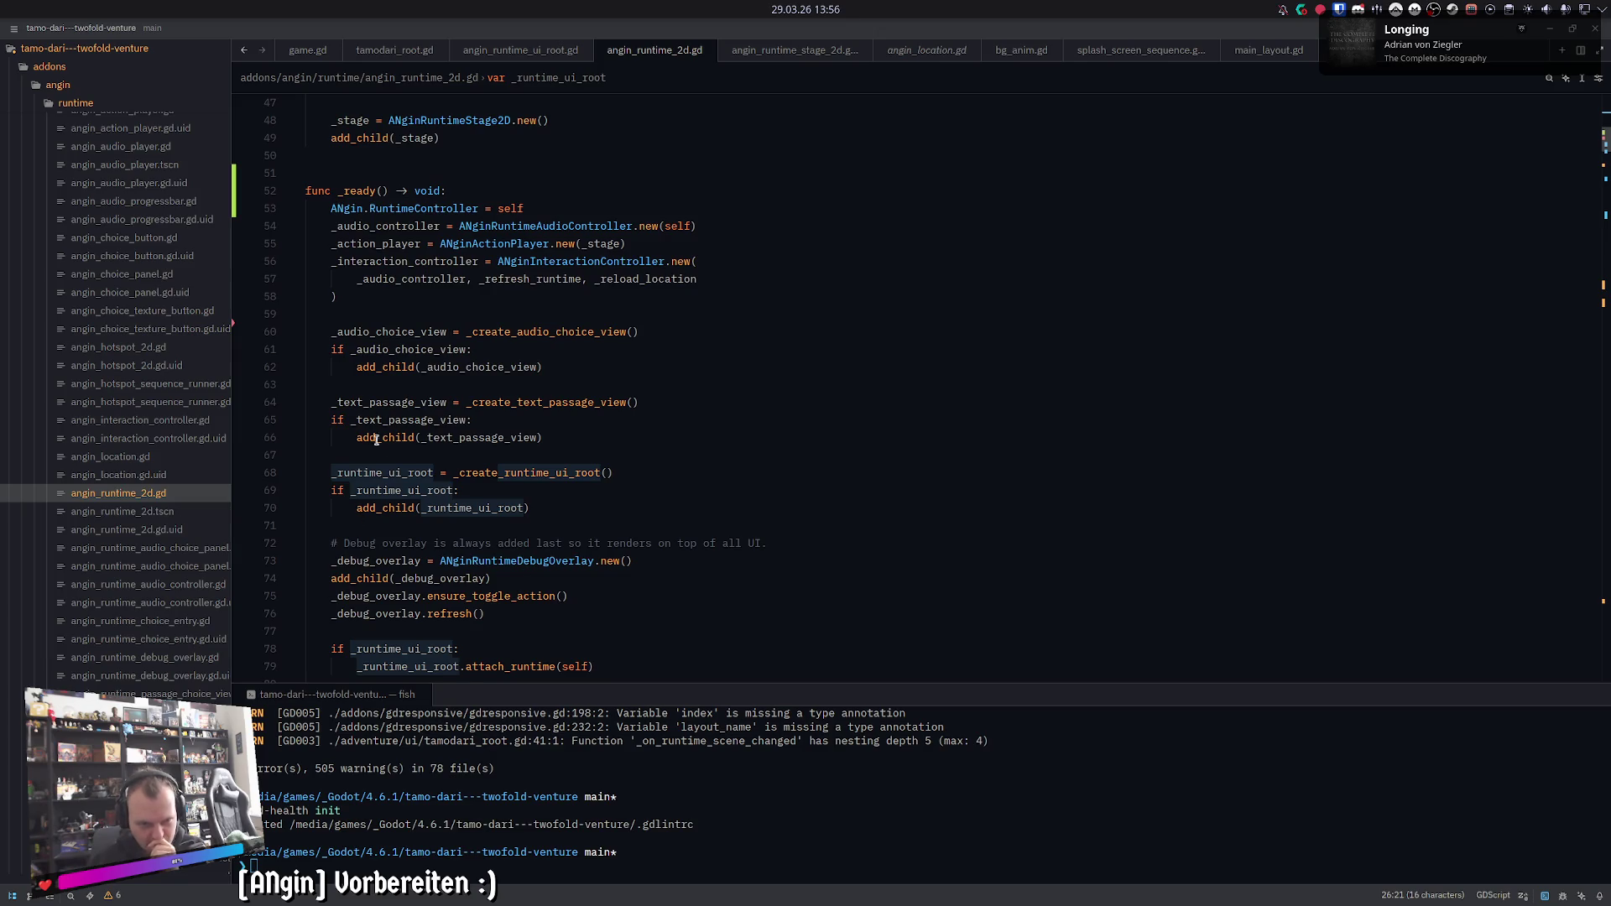
{"action": "scroll", "coordinate": [385, 532], "scroll_direction": "up", "scroll_amount": 2}
{"action": "double_click", "coordinate": [350, 226]}
{"action": "key", "text": "ctrl+c"}
{"action": "left_click", "coordinate": [358, 617]}
Prefix add_child with _stage. so _ready attaches the runtime UI root under the stage
{"action": "key", "text": "ctrl+v"}
{"action": "scroll", "coordinate": [555, 612], "scroll_direction": "down", "scroll_amount": 2}
{"action": "type", "text": "."}
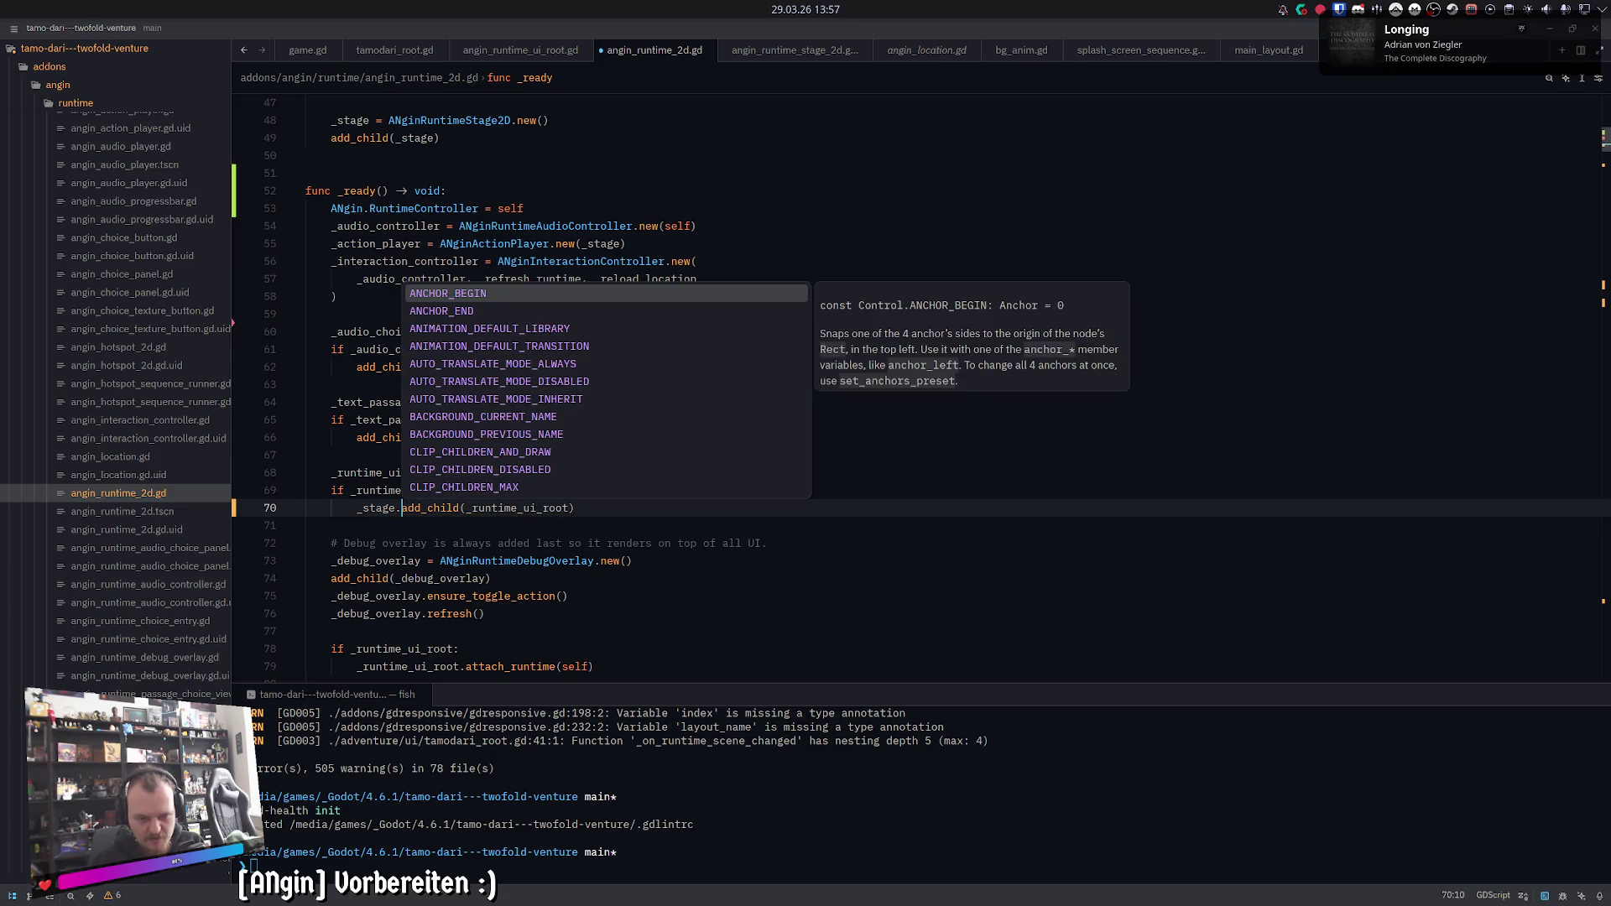
{"action": "left_click", "coordinate": [587, 578]}
{"action": "scroll", "coordinate": [612, 541], "scroll_direction": "down", "scroll_amount": 2}
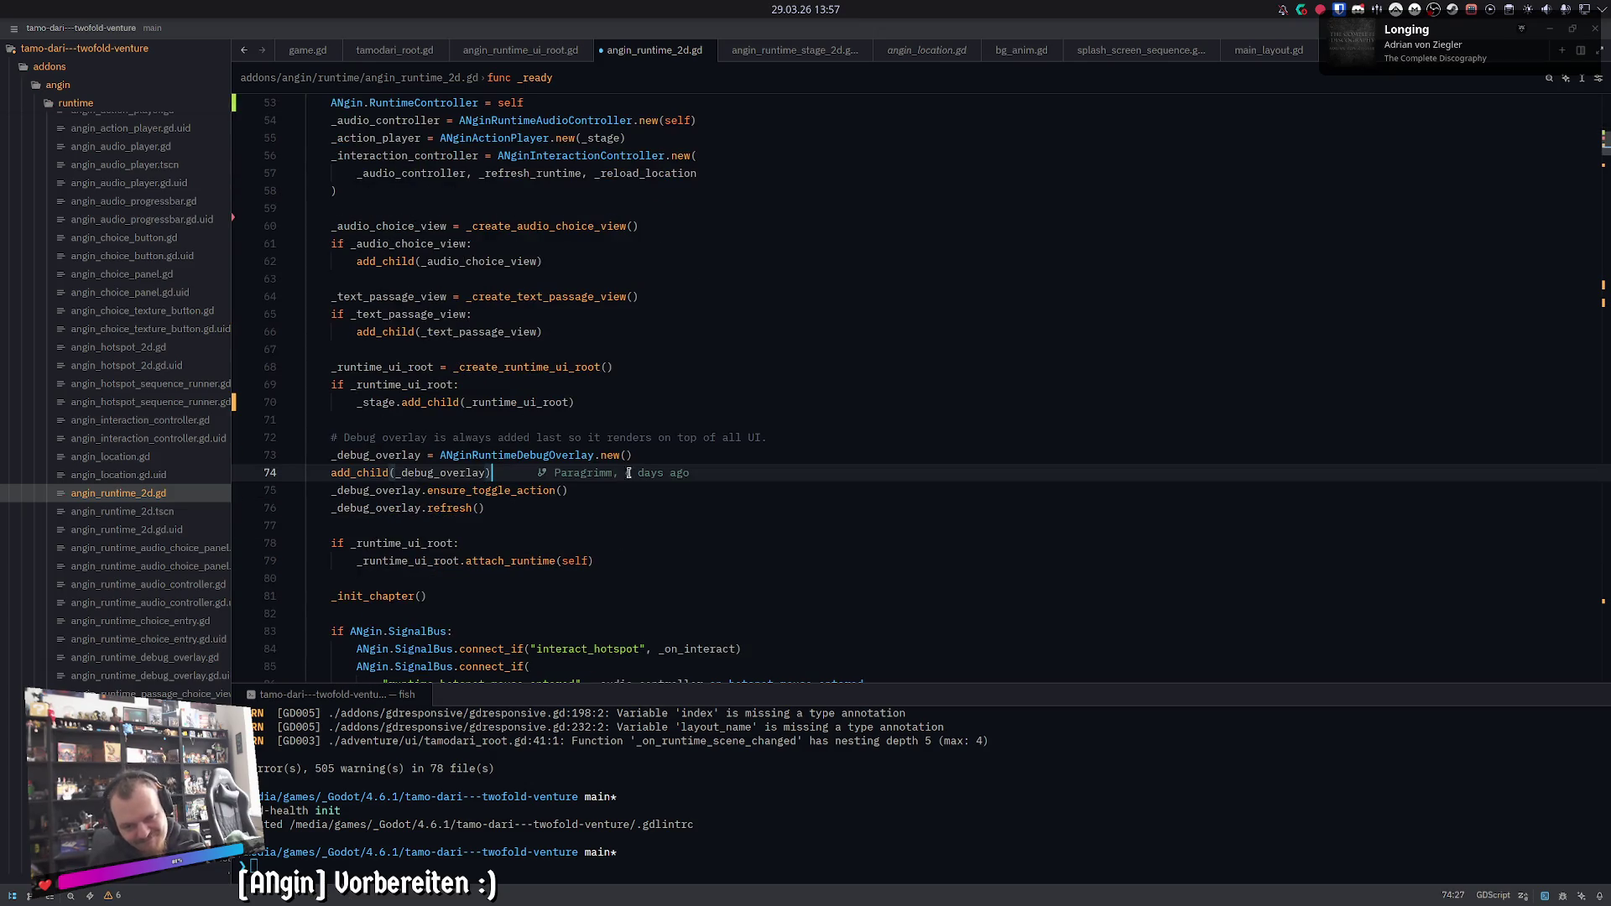
{"action": "key", "text": "Up"}
{"action": "key", "text": "Up"}
{"action": "key", "text": "Up"}
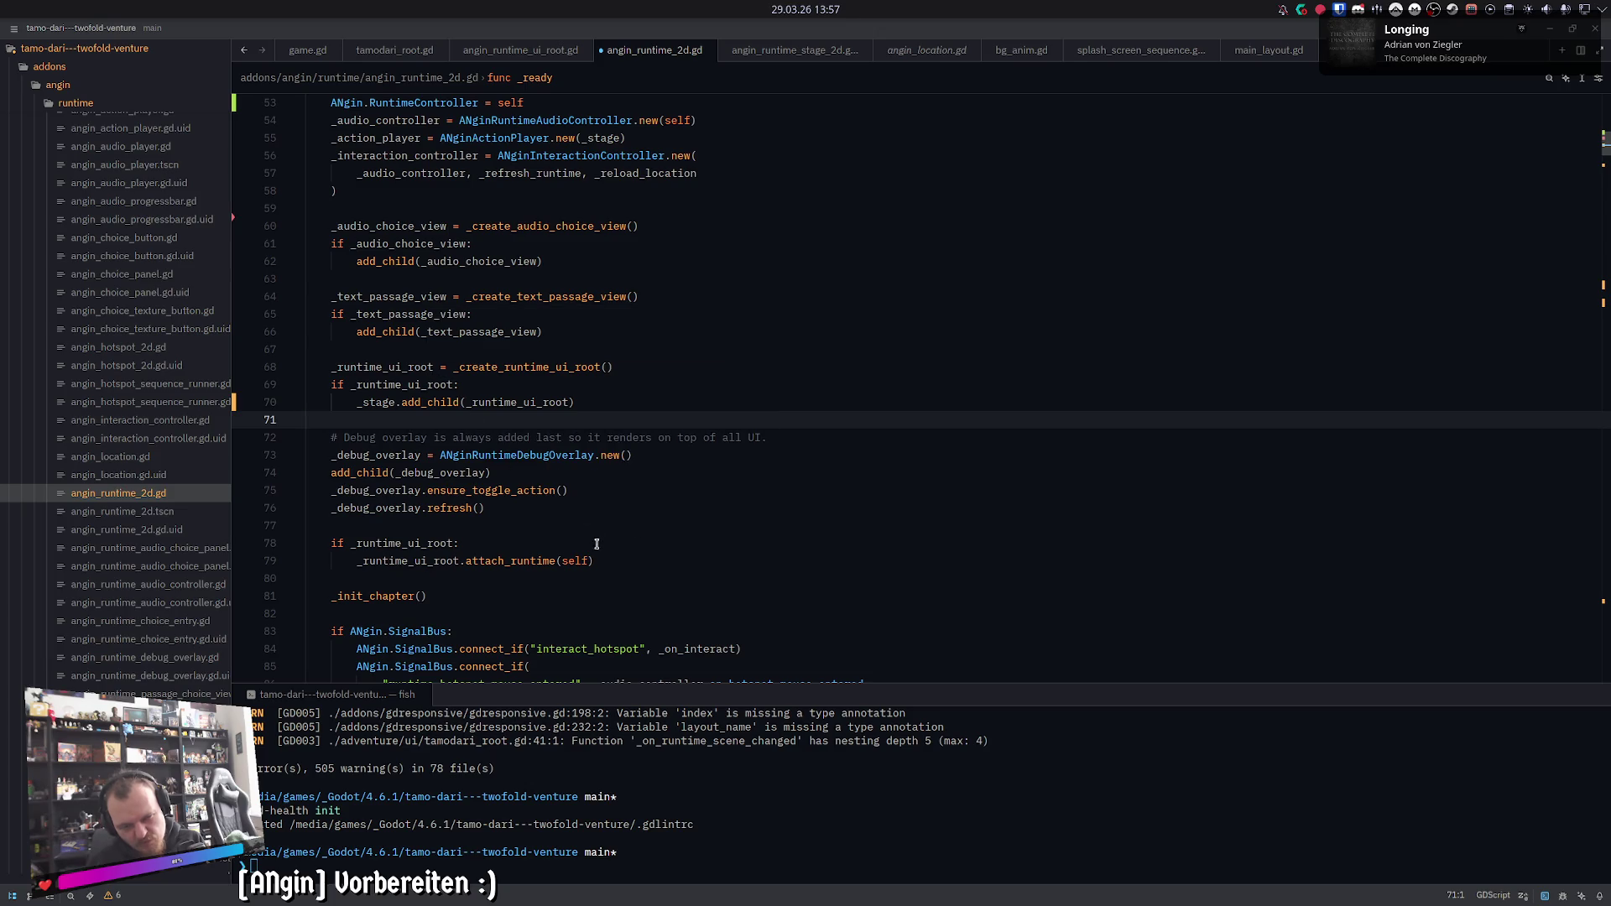
{"action": "scroll", "coordinate": [636, 587], "scroll_direction": "down", "scroll_amount": 6}
{"action": "scroll", "coordinate": [641, 598], "scroll_direction": "up", "scroll_amount": 5}
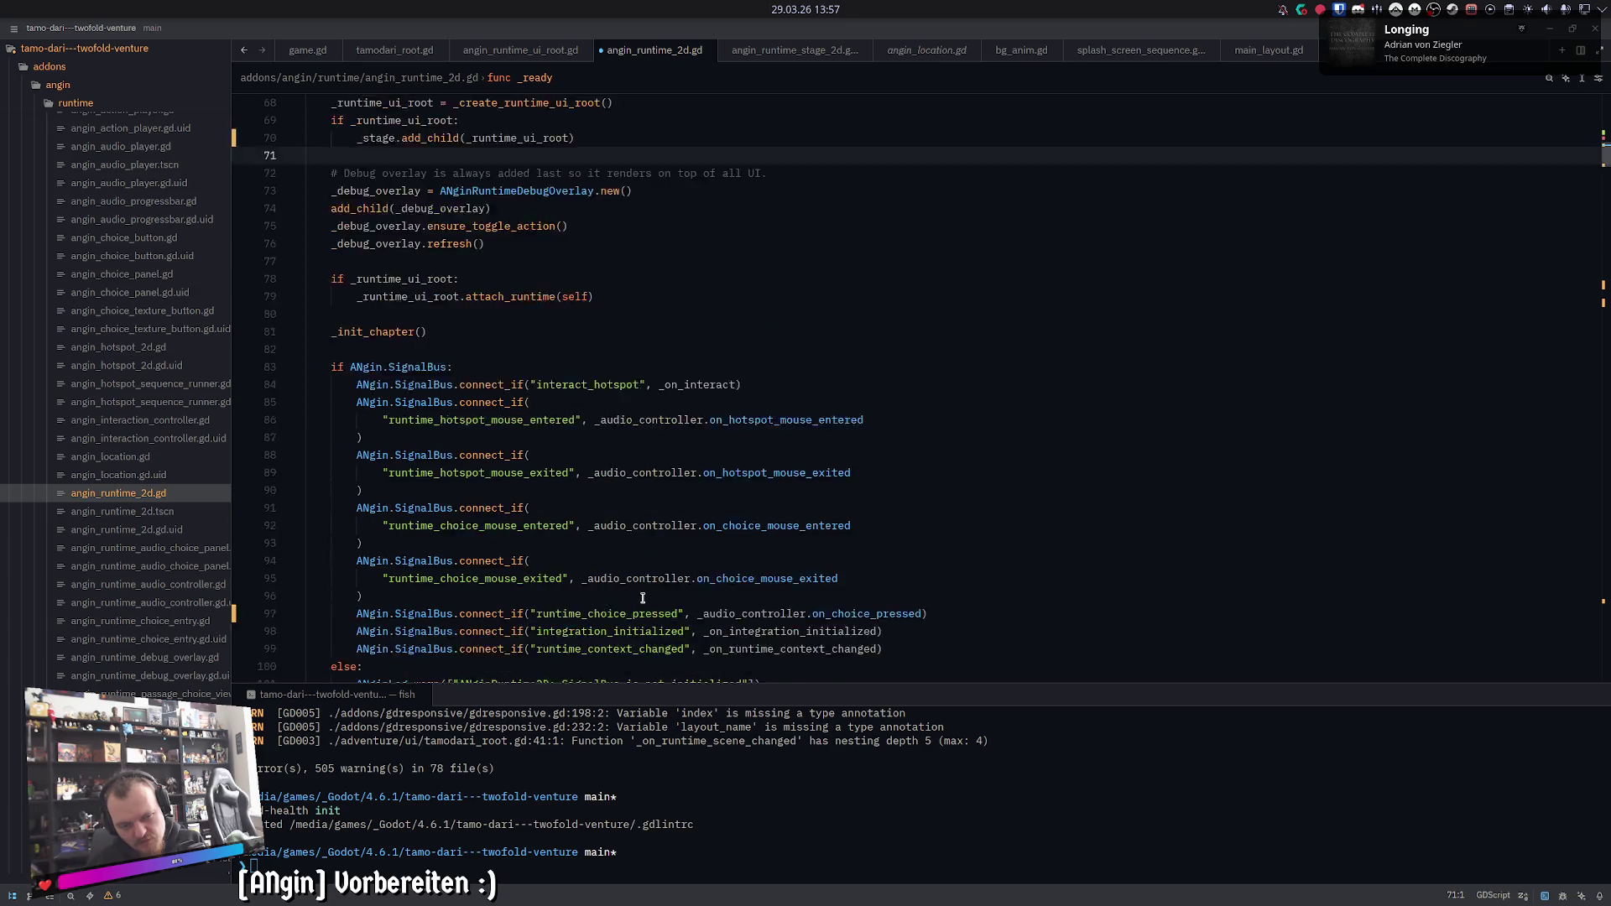
{"action": "scroll", "coordinate": [642, 600], "scroll_direction": "up", "scroll_amount": 1}
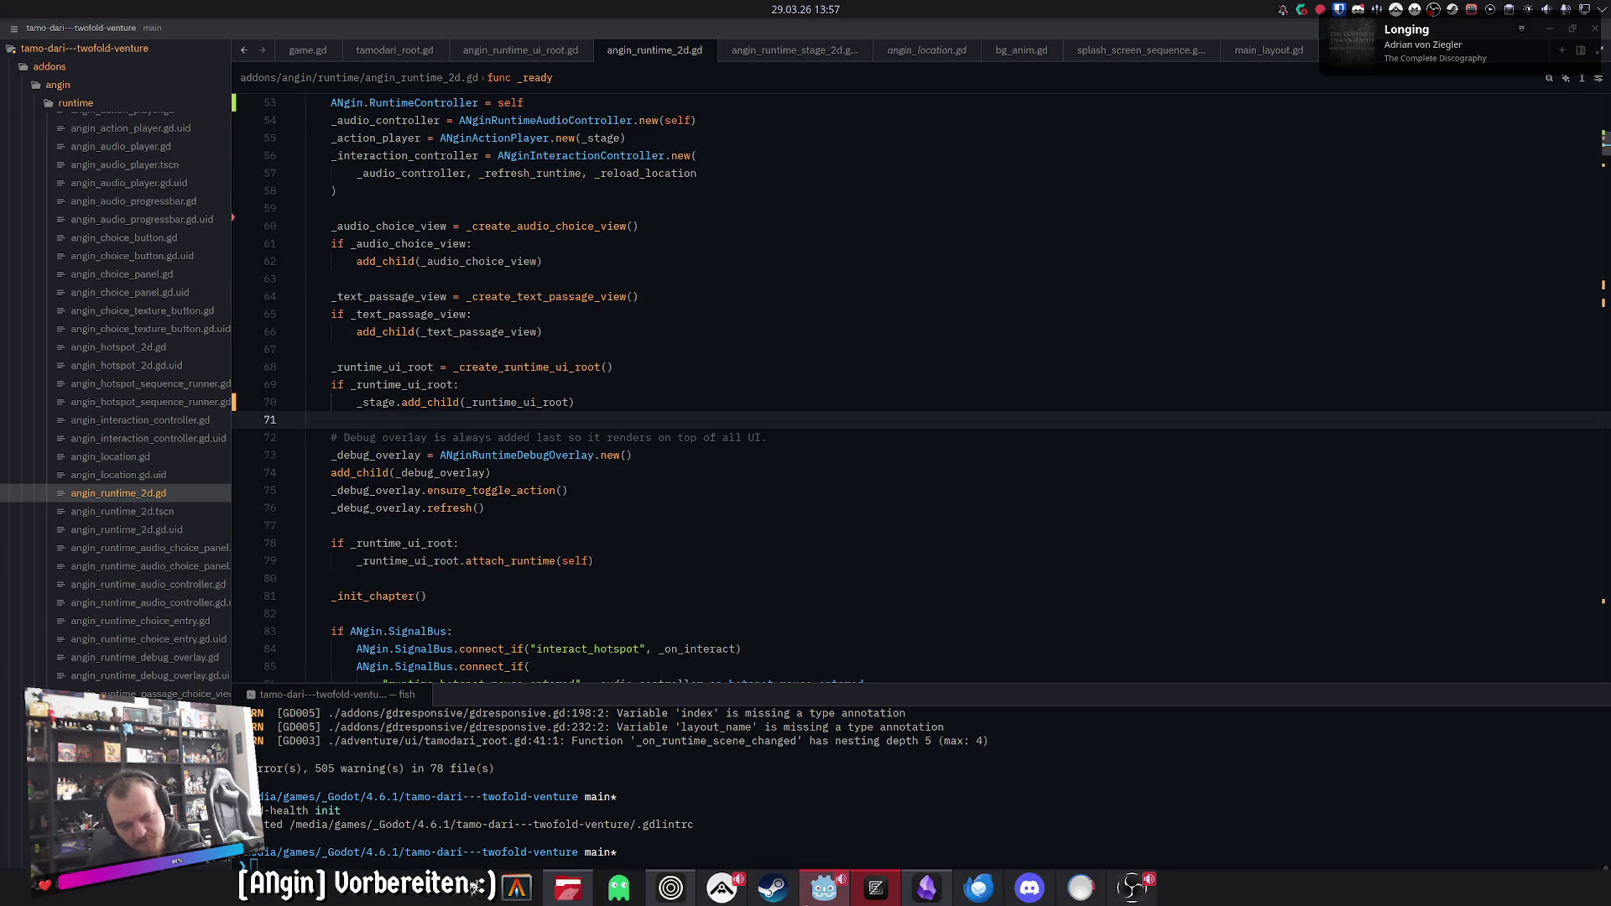
{"action": "left_click", "coordinate": [820, 899]}
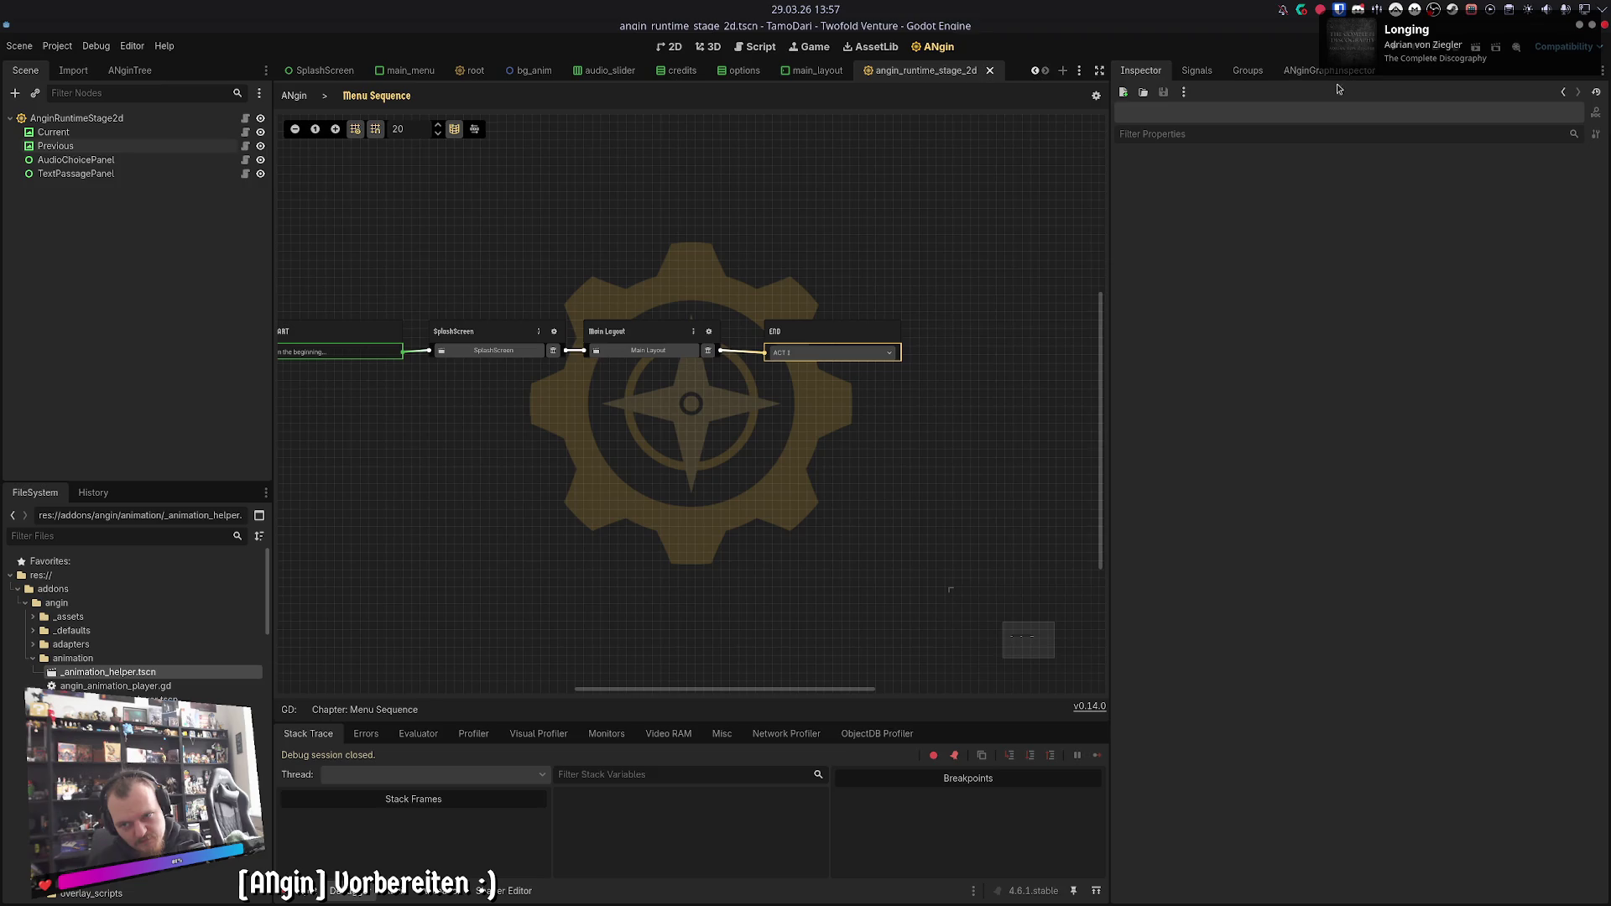
Run the project, view Credits and go back, start a game, then stop it with F8
{"action": "left_click", "coordinate": [1402, 57]}
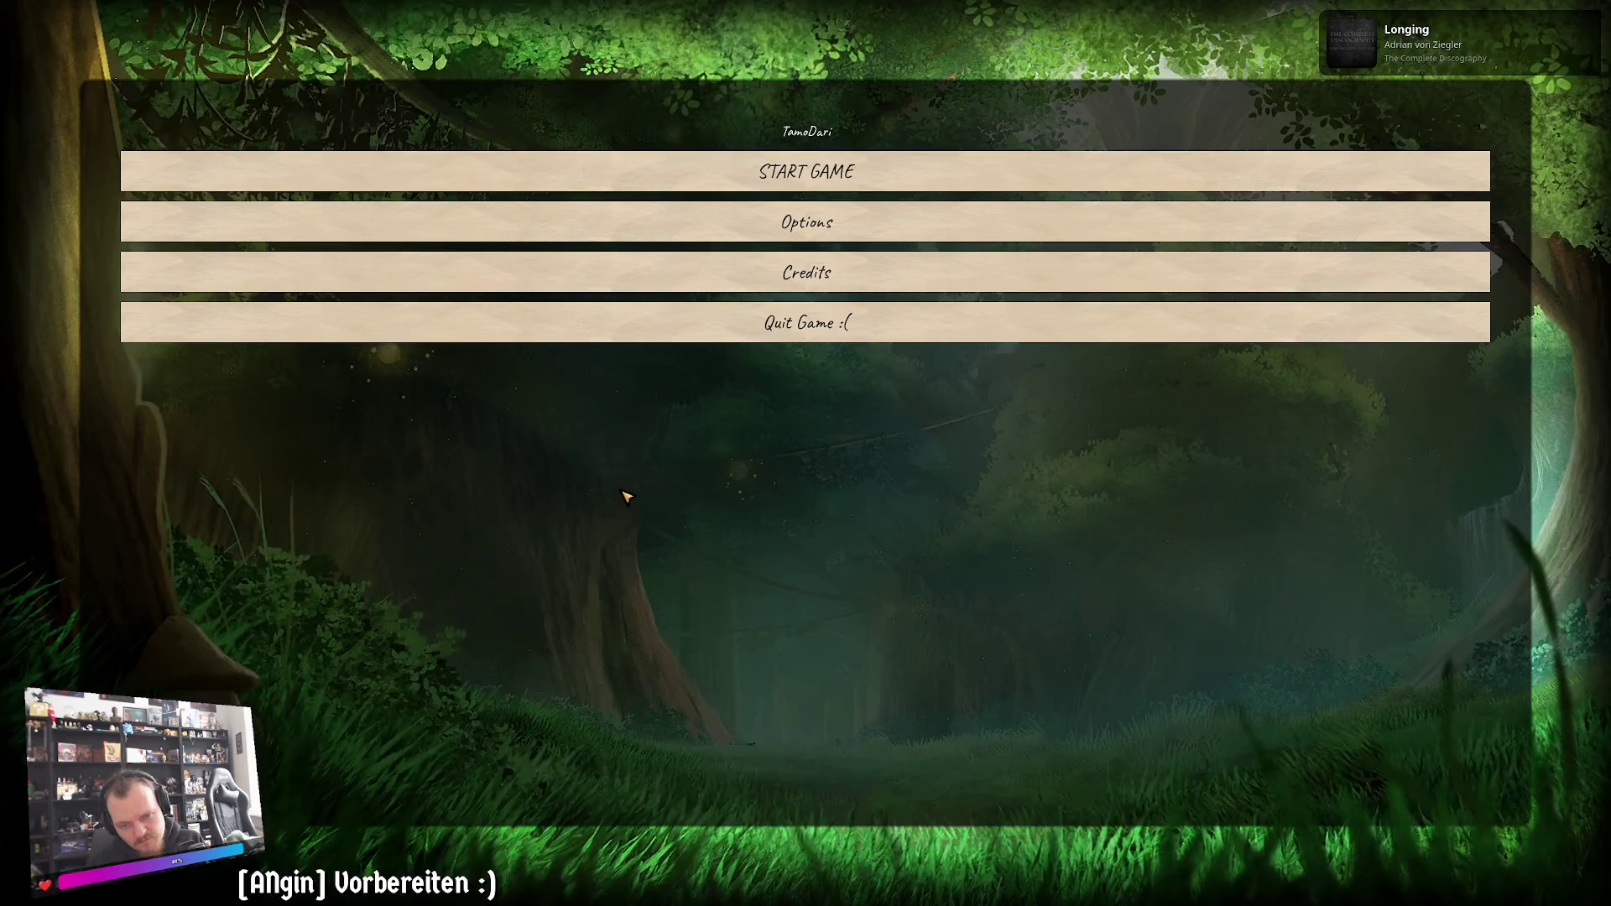
{"action": "left_click", "coordinate": [743, 275]}
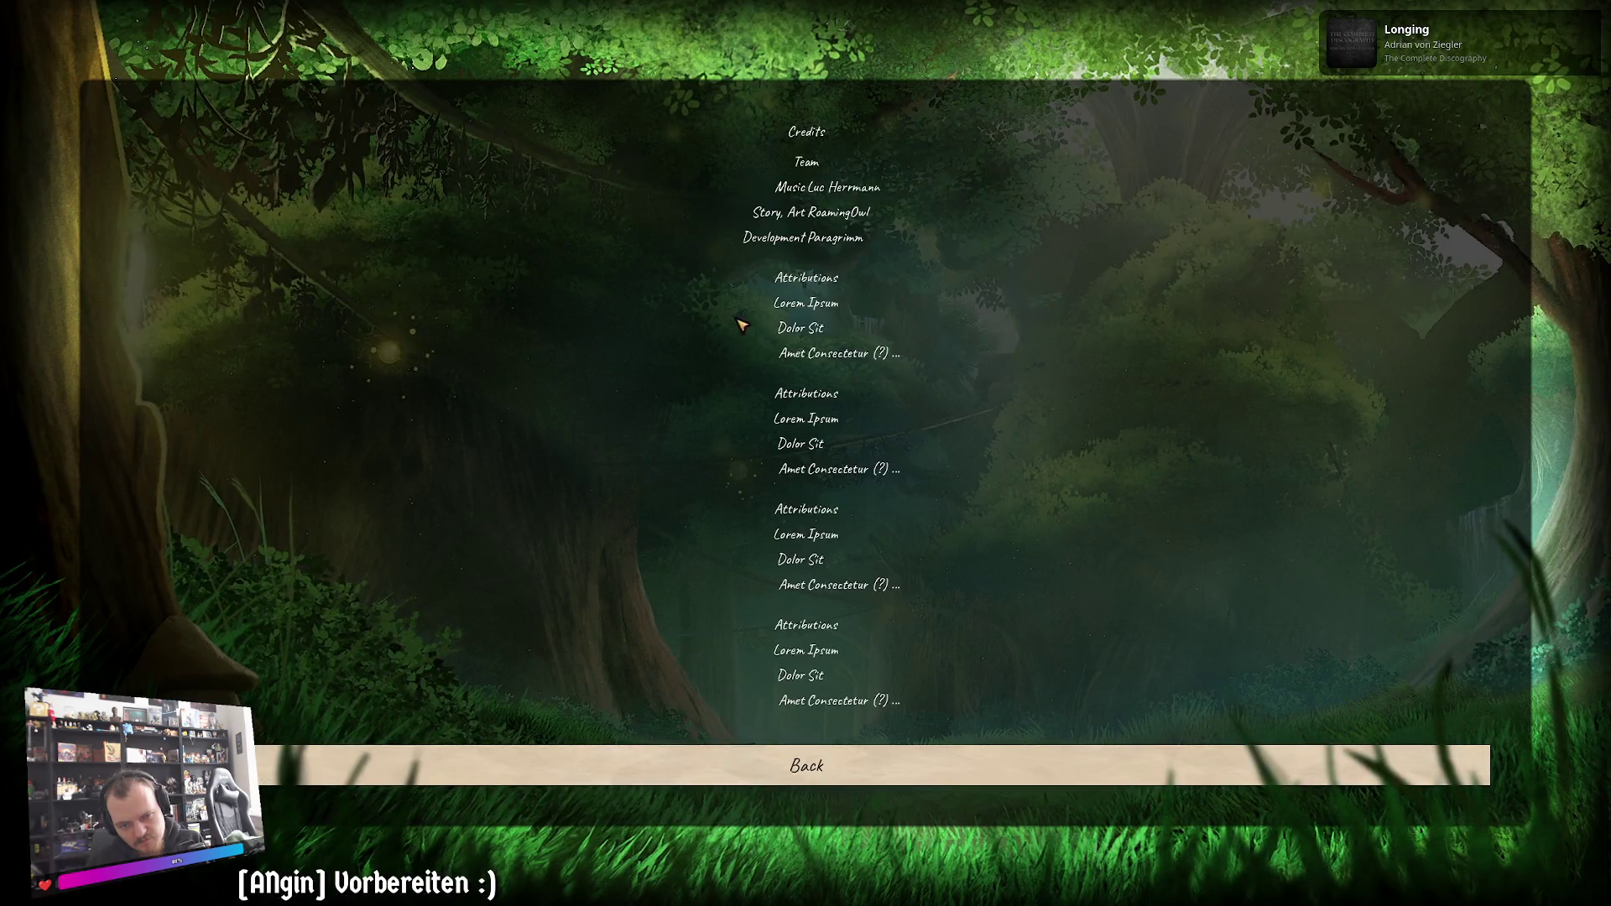
{"action": "left_click", "coordinate": [699, 773]}
{"action": "left_click", "coordinate": [763, 169]}
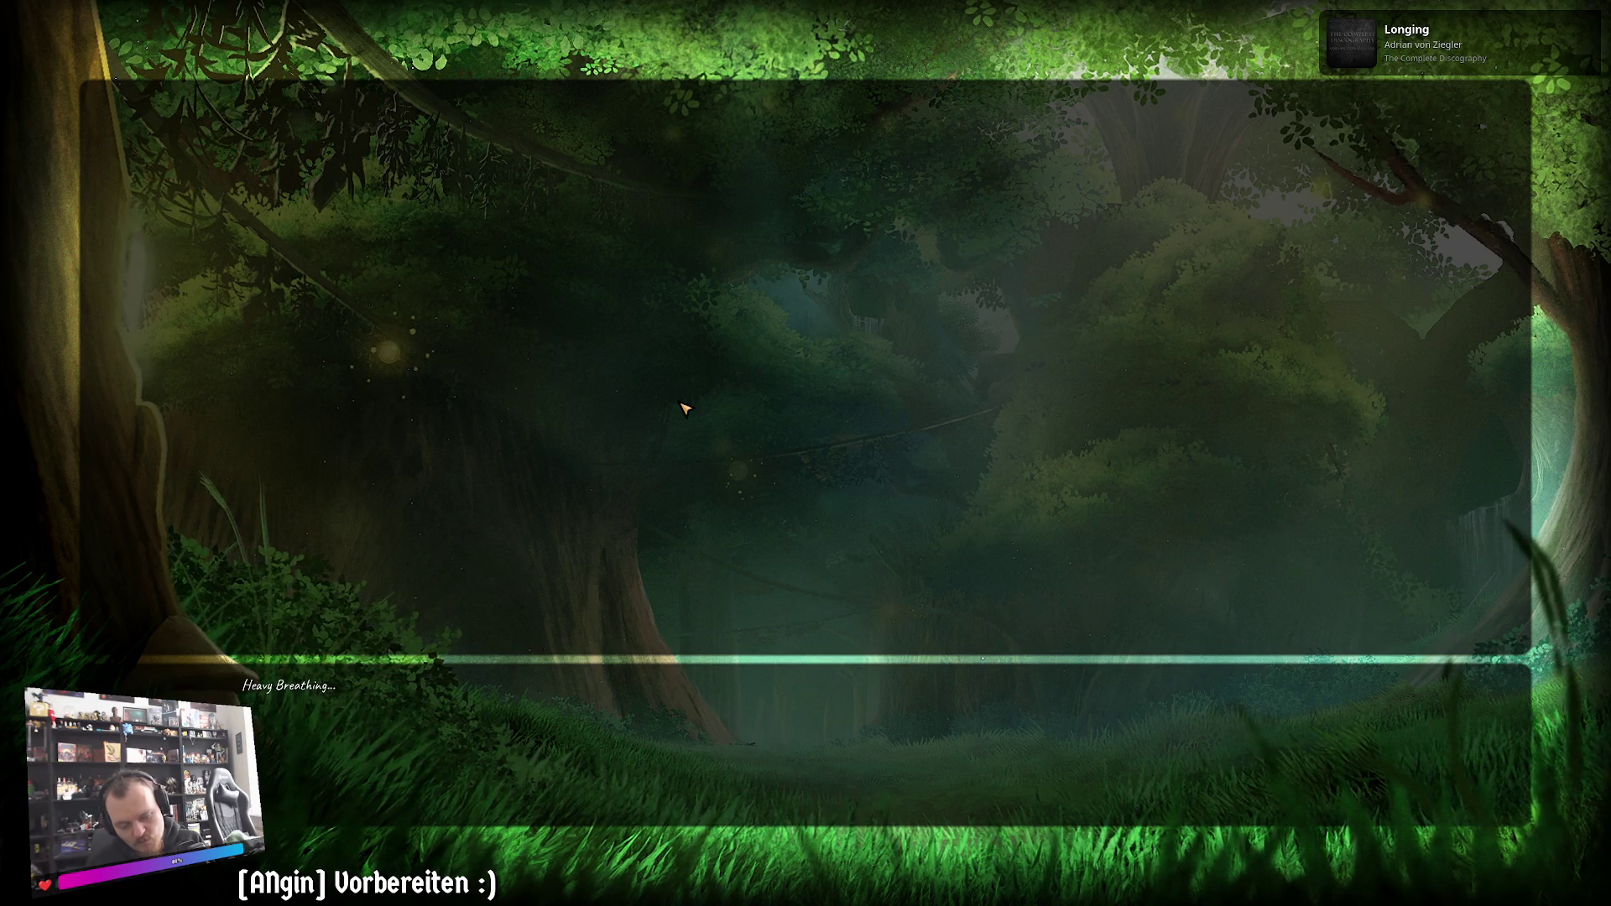
{"action": "key", "text": "F8"}
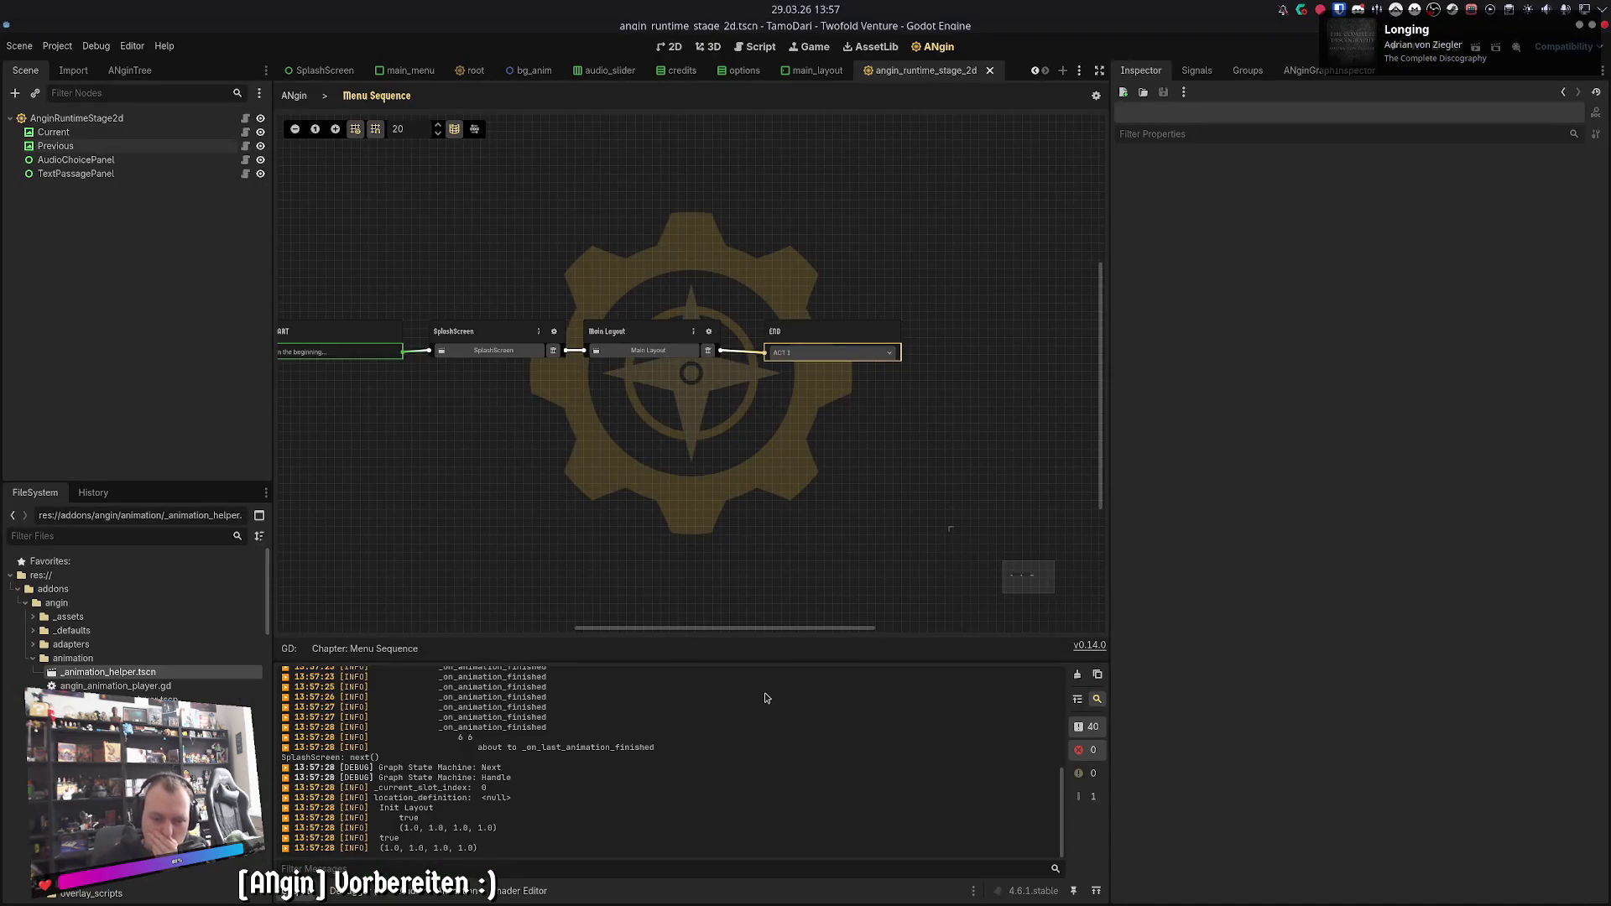
Select the Main Layout and END graph nodes, then relaunch the game with F5
{"action": "mouse_move", "coordinate": [1062, 811]}
{"action": "left_mouse_down"}
{"action": "mouse_move", "coordinate": [1076, 711]}
{"action": "mouse_move", "coordinate": [967, 852]}
{"action": "left_mouse_up"}
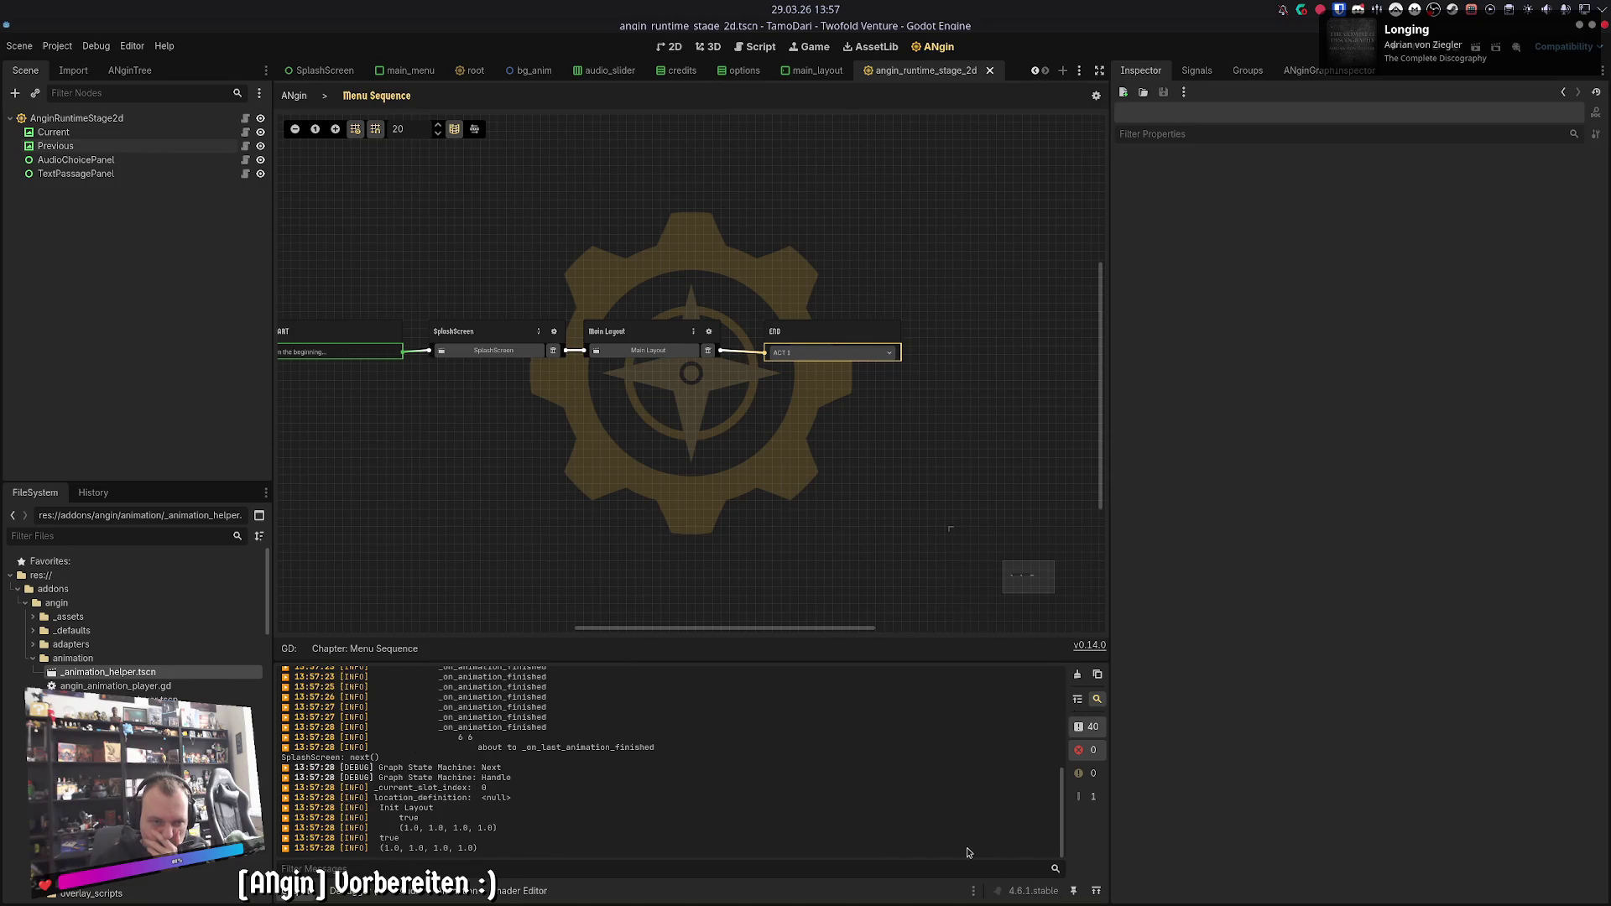
{"action": "left_click", "coordinate": [657, 470]}
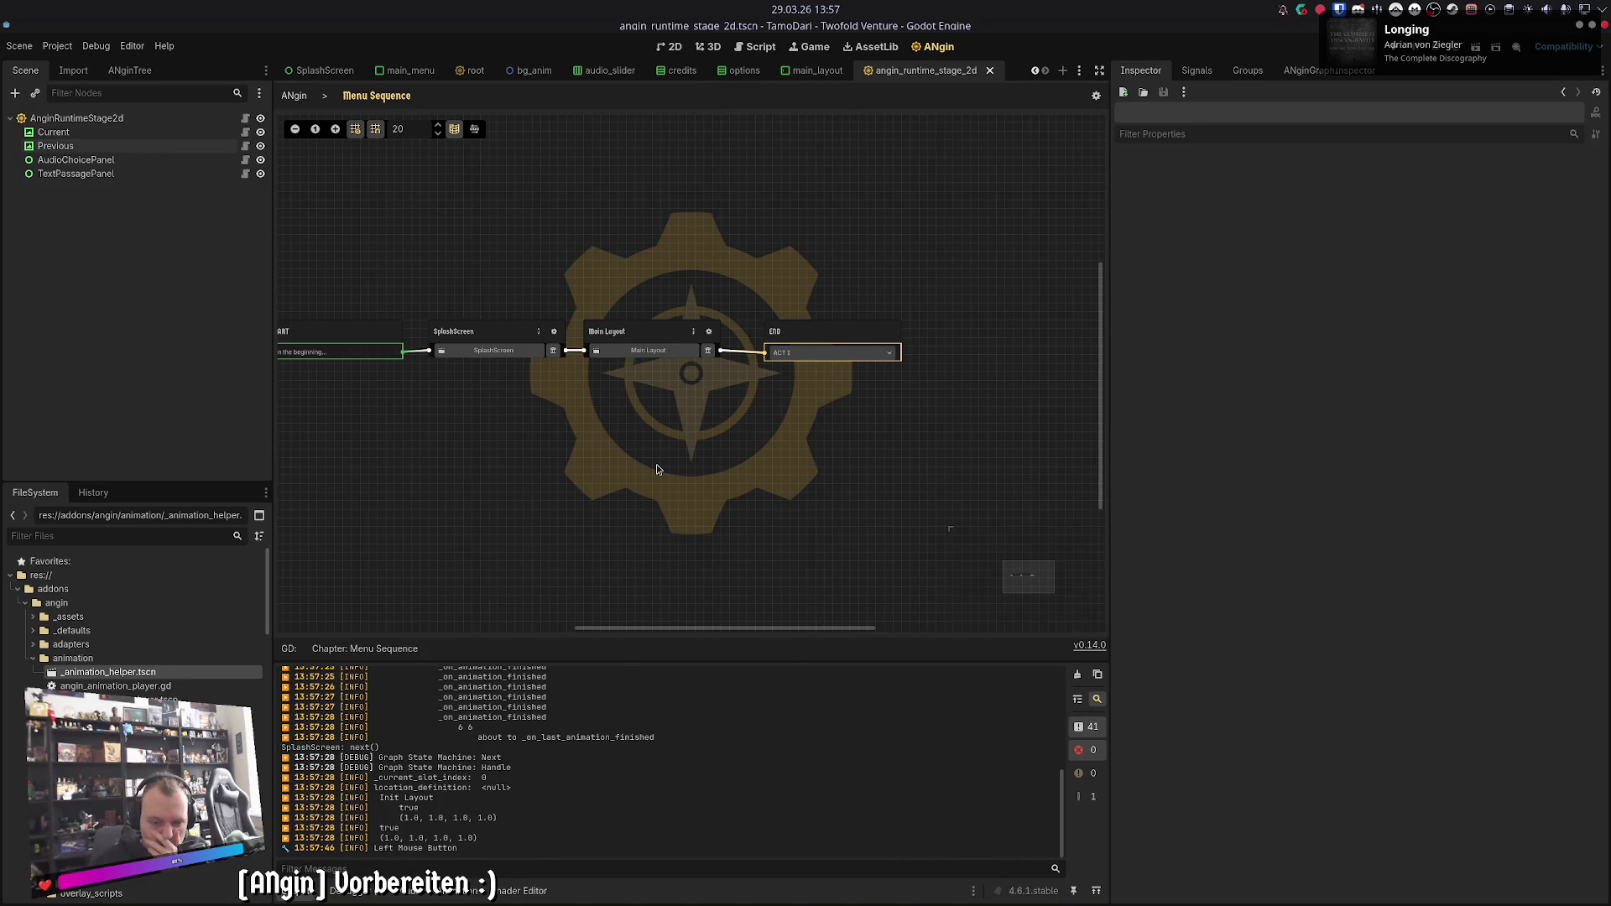
{"action": "mouse_move", "coordinate": [707, 476]}
{"action": "left_mouse_down"}
{"action": "mouse_move", "coordinate": [955, 317]}
{"action": "mouse_move", "coordinate": [967, 261]}
{"action": "mouse_move", "coordinate": [889, 374]}
{"action": "mouse_move", "coordinate": [843, 332]}
{"action": "mouse_move", "coordinate": [709, 476]}
{"action": "left_mouse_up"}
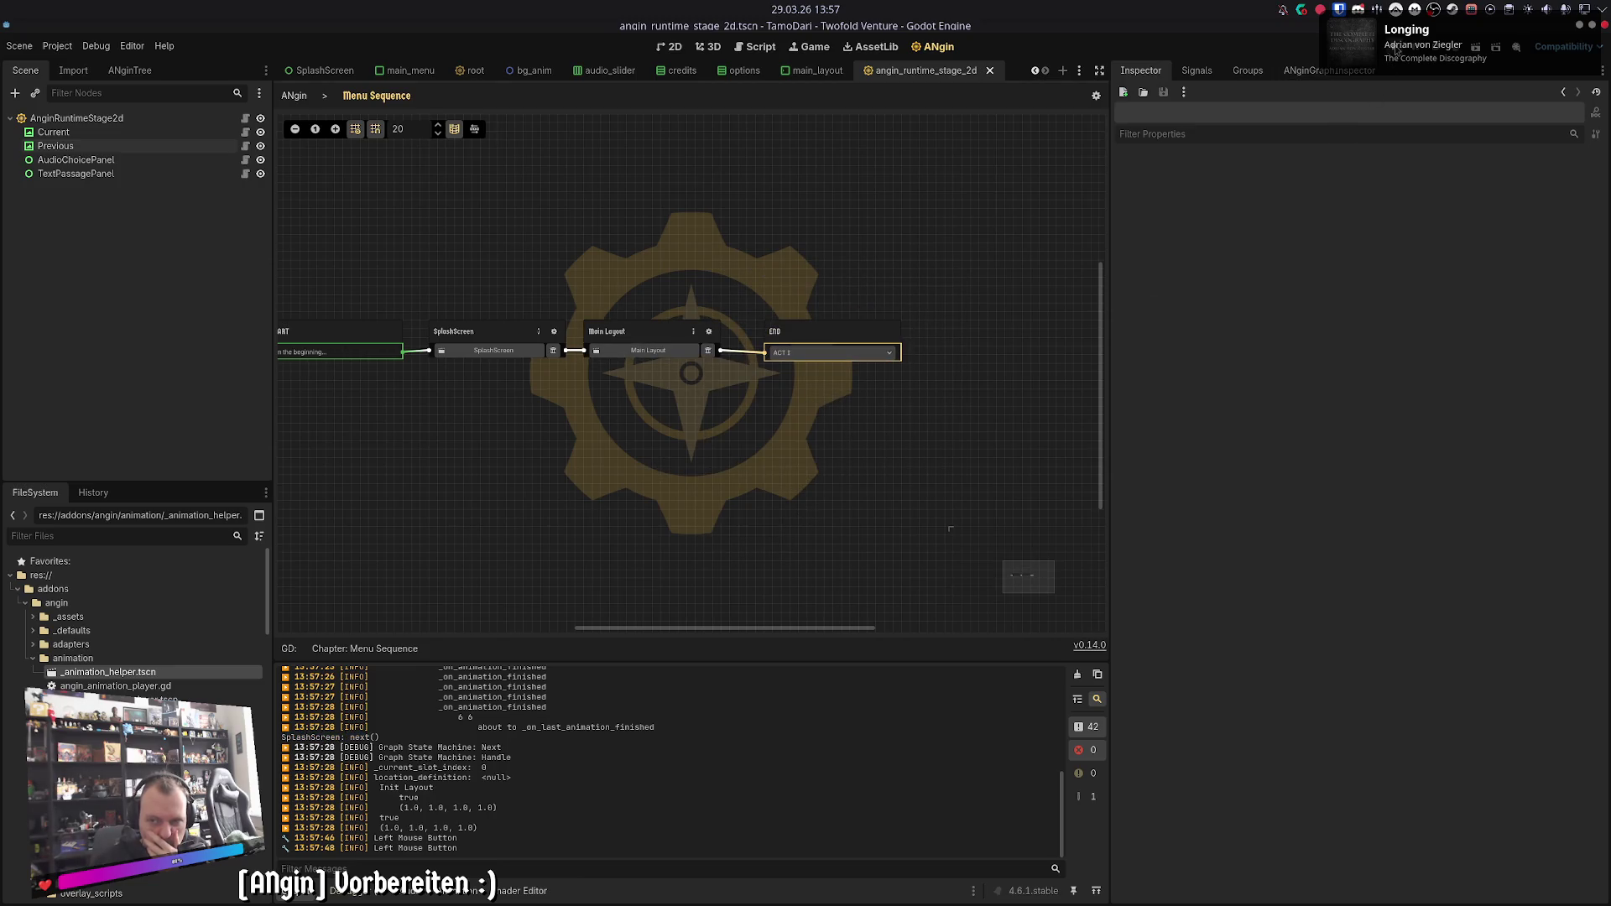
{"action": "key", "text": "F5"}
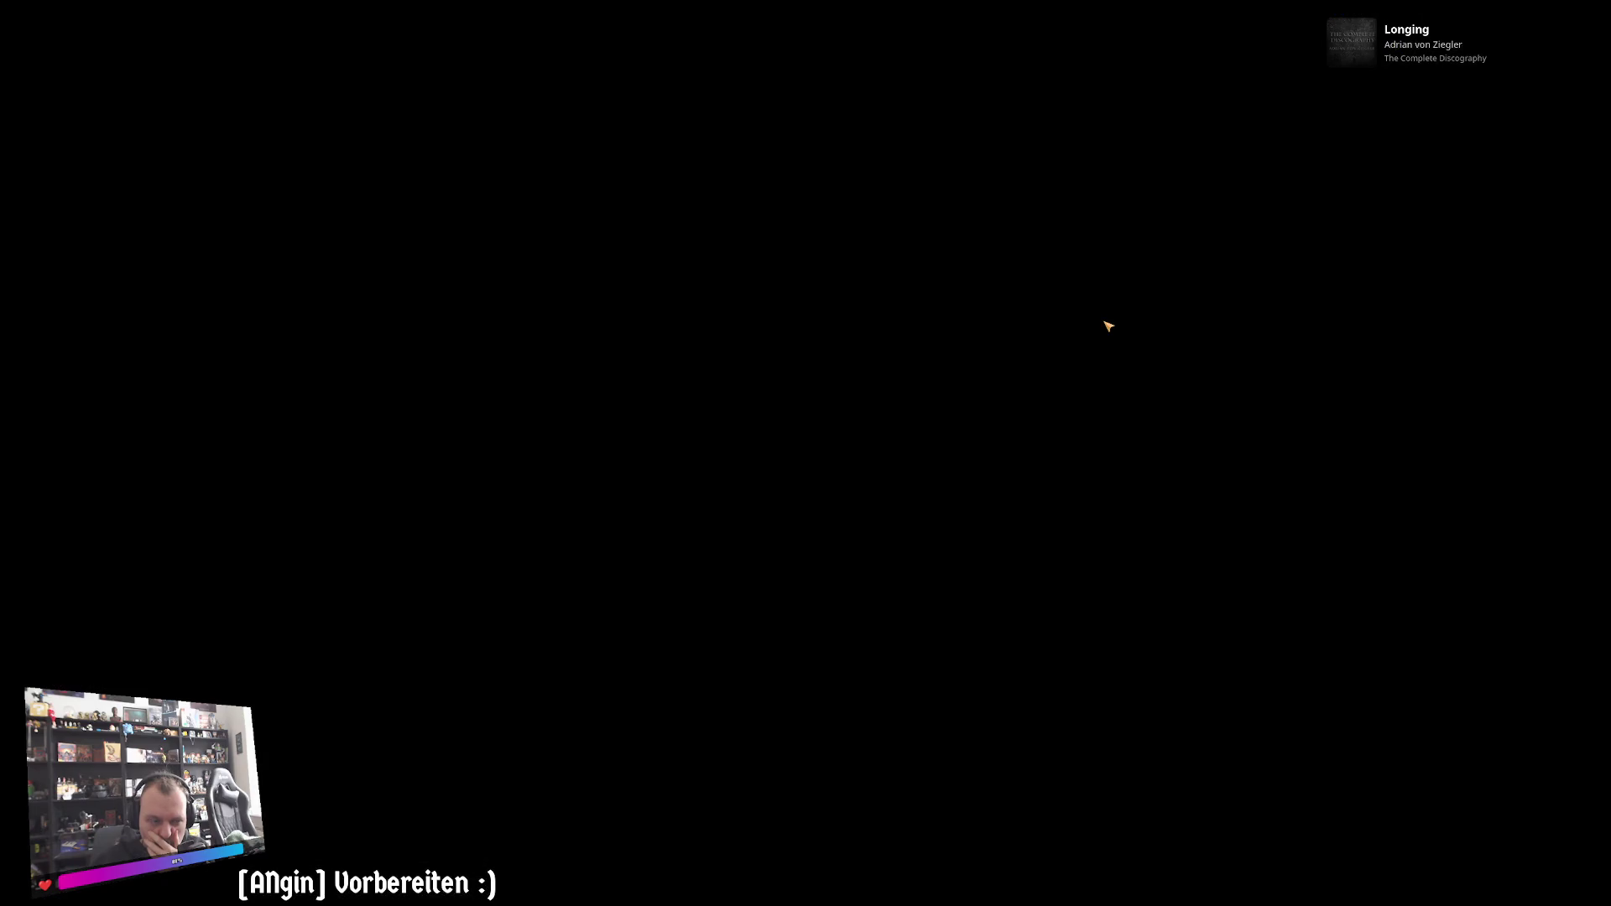
{"action": "key", "text": "alt+Tab"}
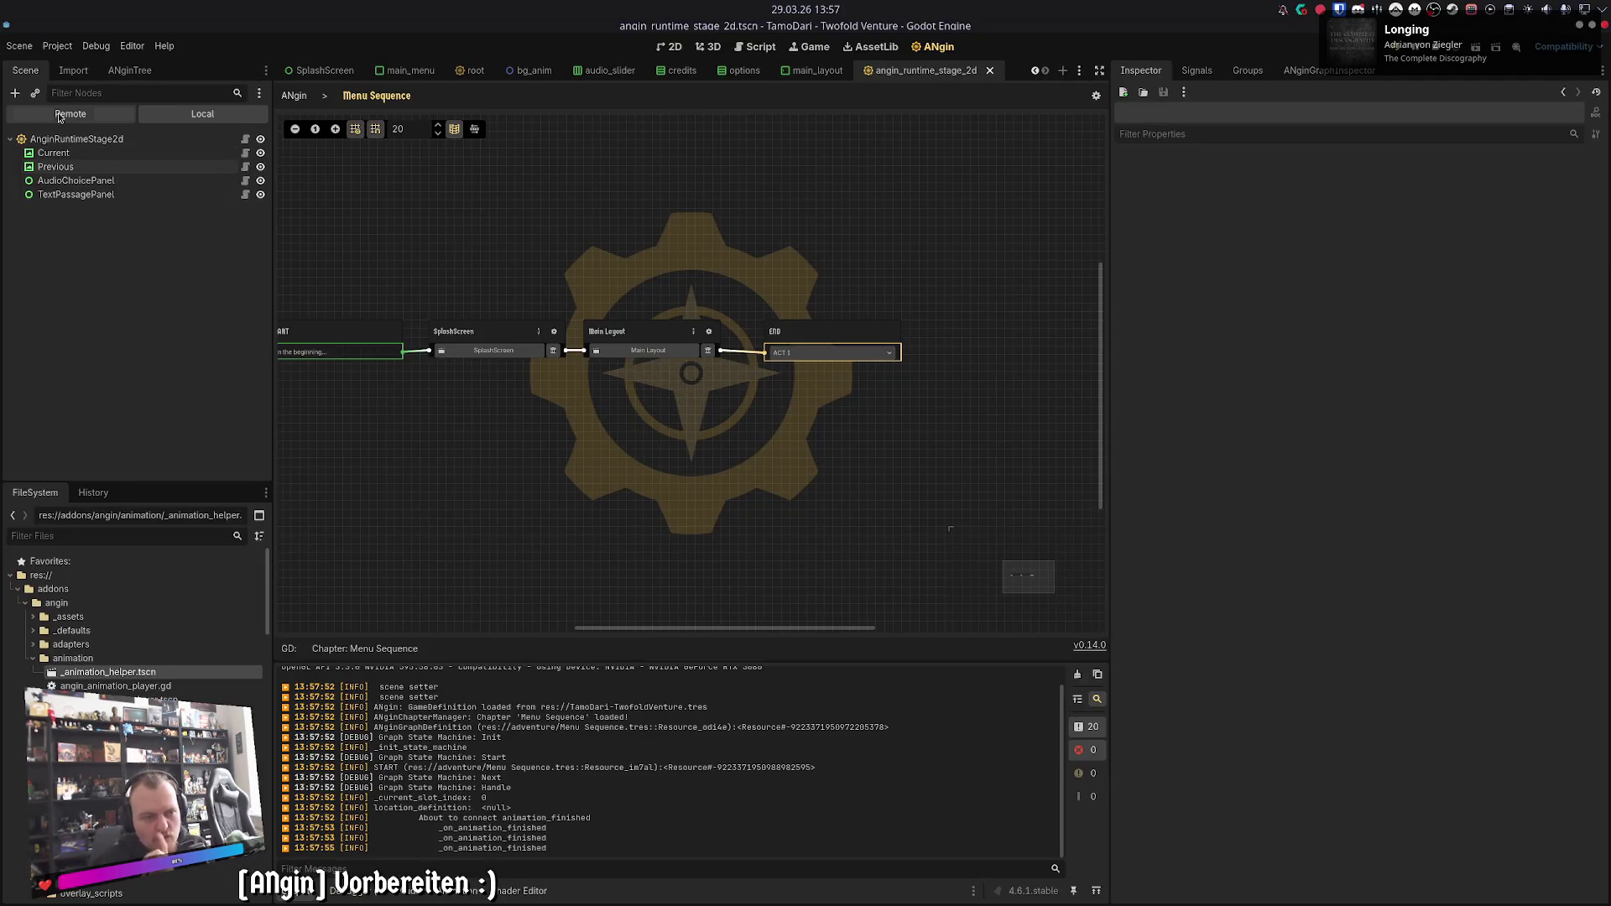
Switch the Scene dock to the Remote tree and browse the Main Layout, Root and BGAnim children
{"action": "left_click", "coordinate": [58, 112]}
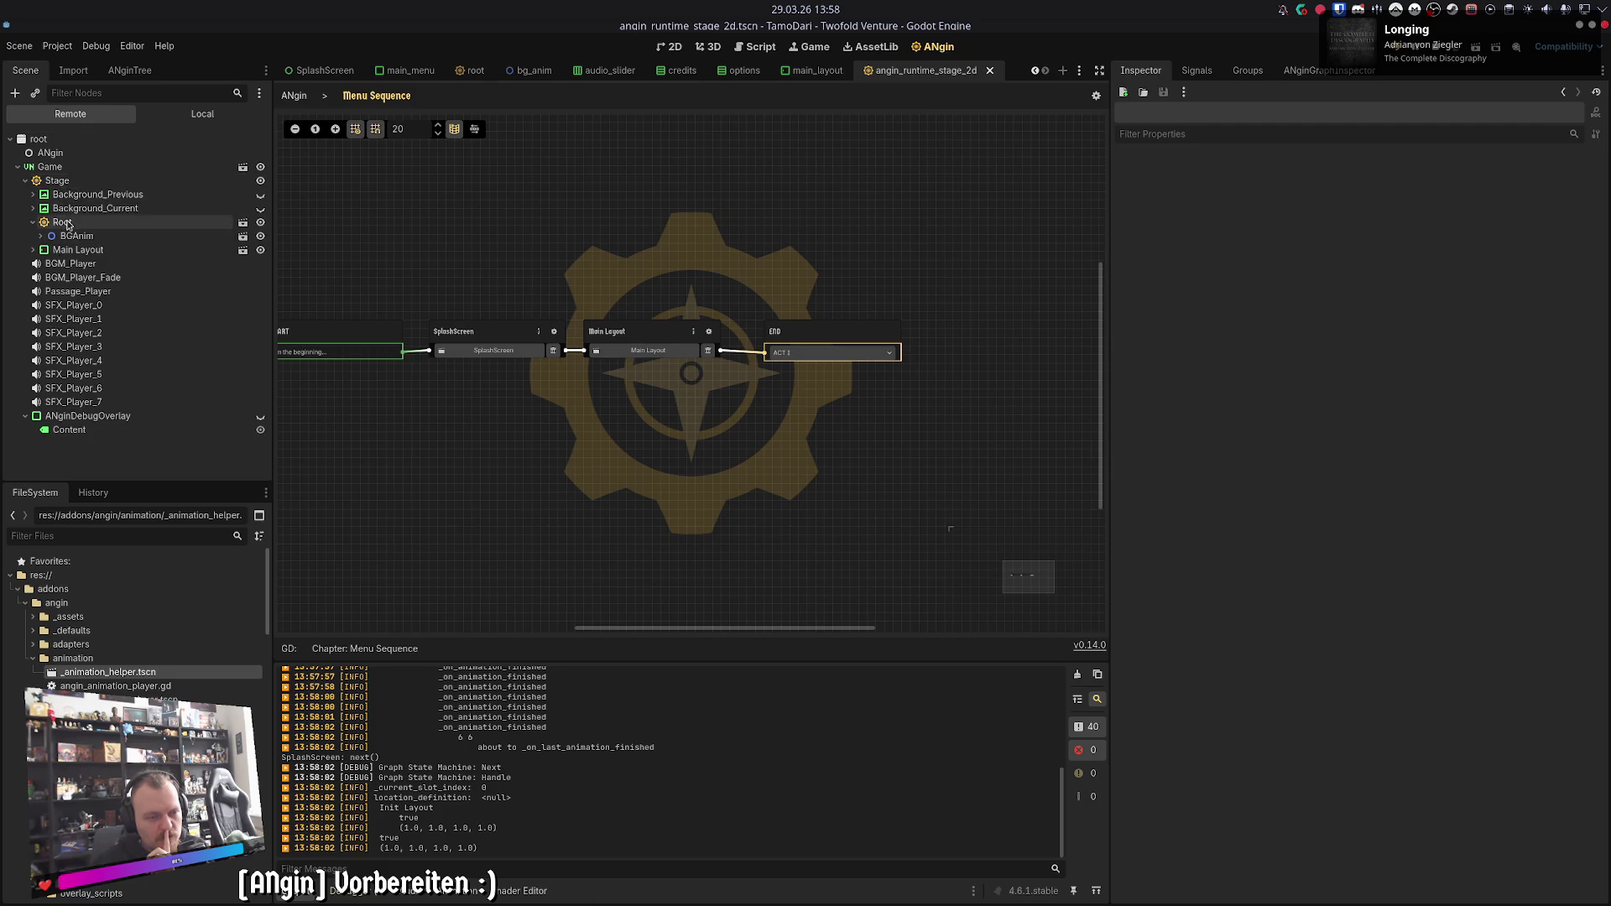
{"action": "left_click", "coordinate": [32, 250]}
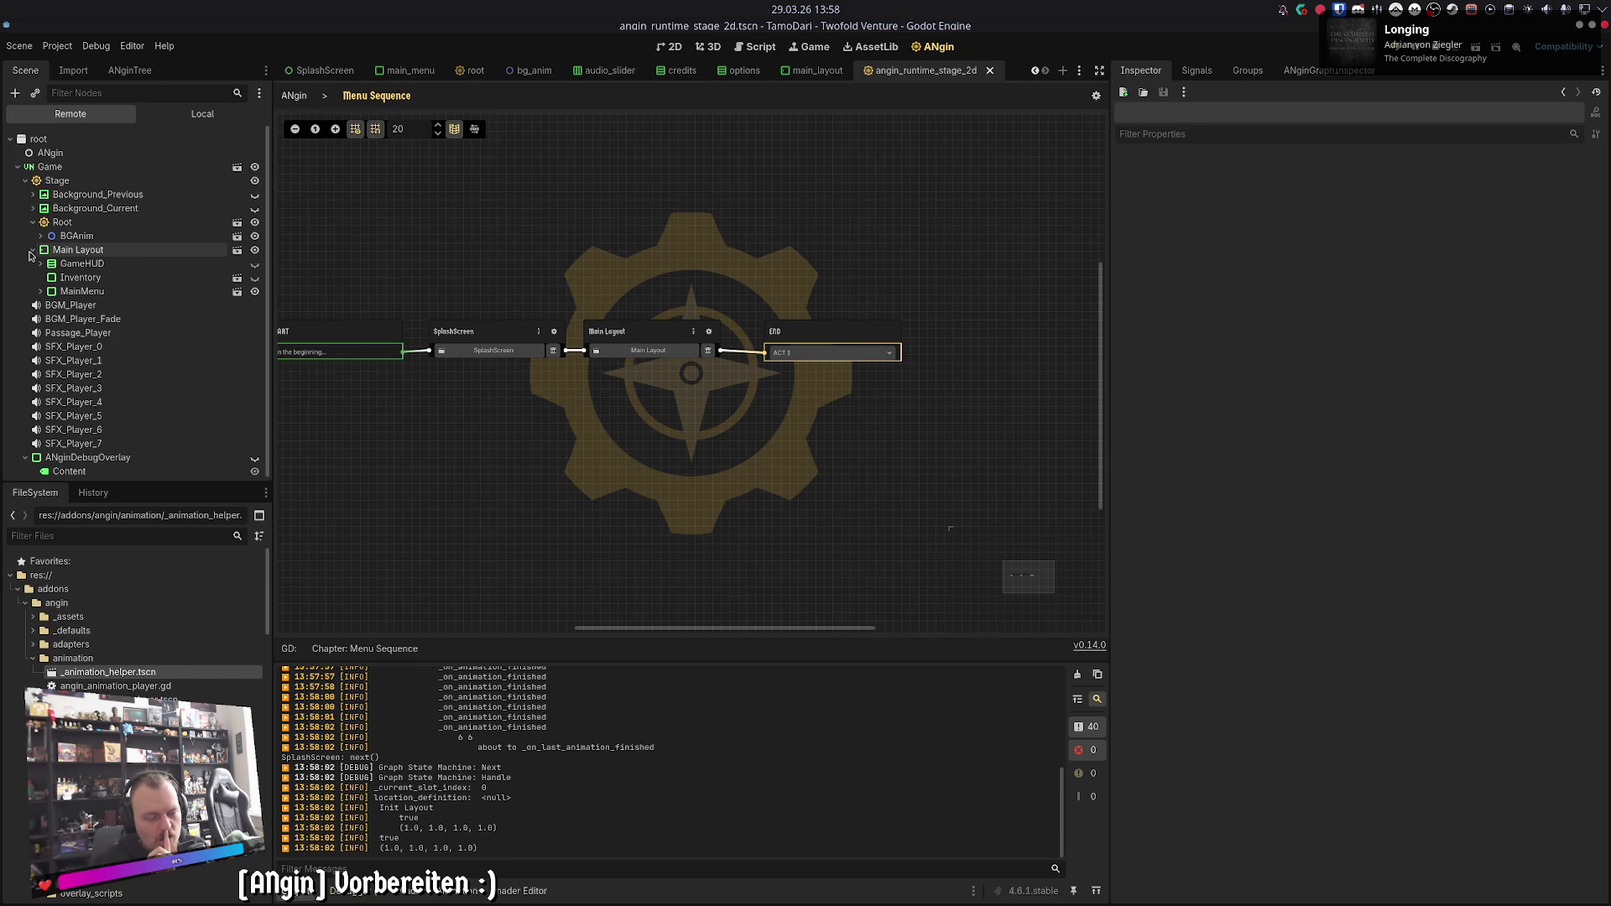
{"action": "left_click", "coordinate": [31, 250]}
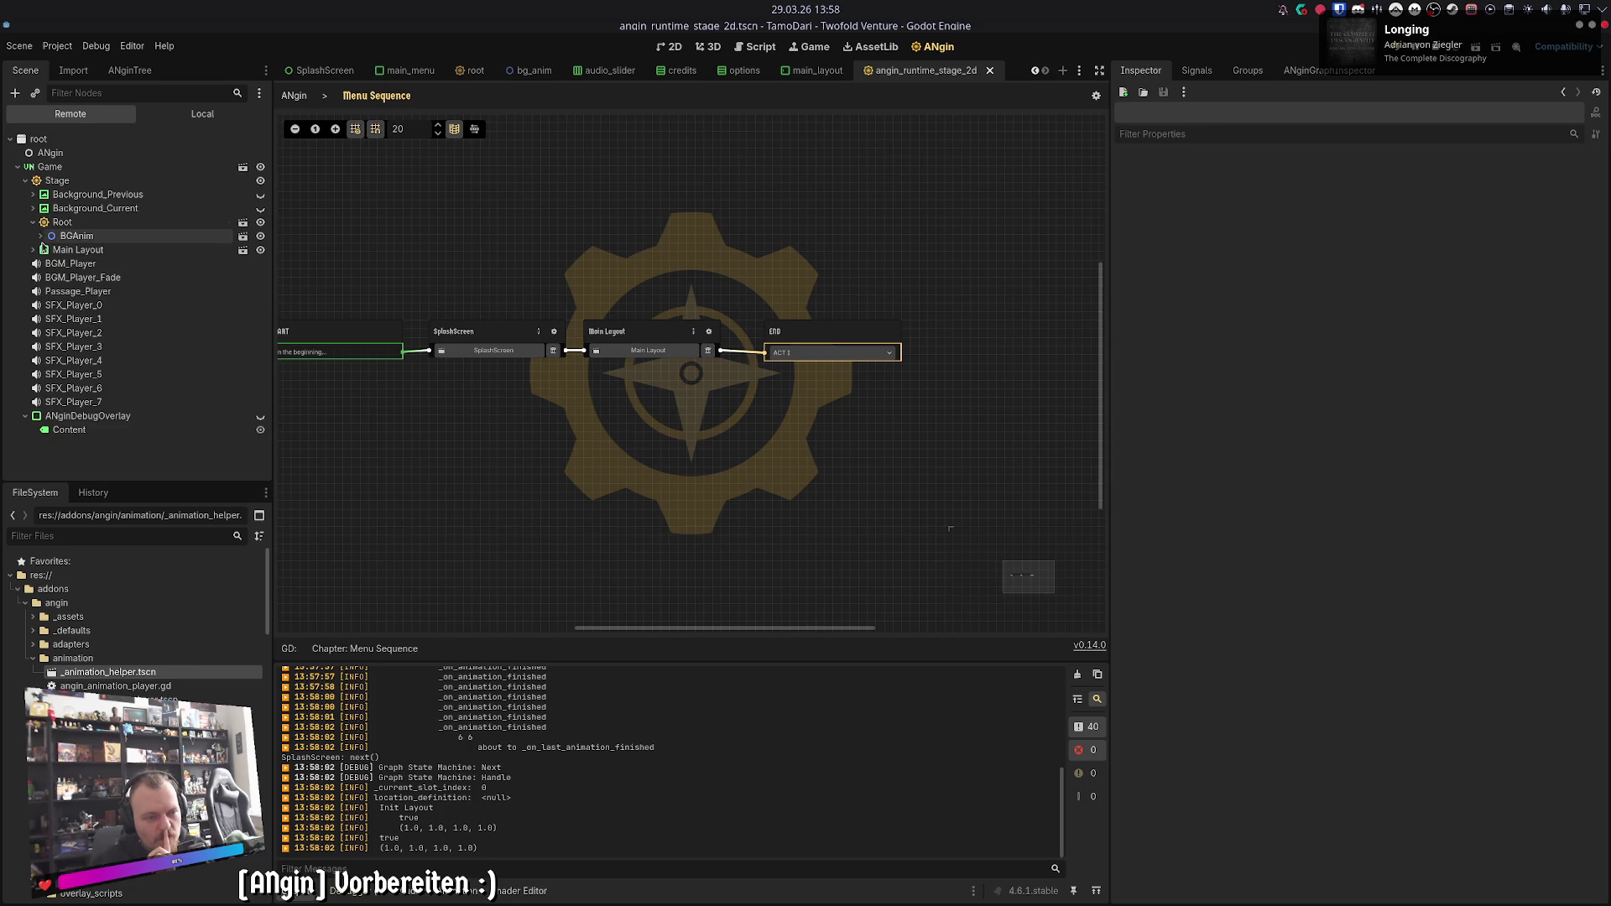
{"action": "left_click", "coordinate": [34, 223]}
{"action": "left_click", "coordinate": [33, 223]}
{"action": "left_click", "coordinate": [43, 237]}
{"action": "left_click", "coordinate": [42, 238]}
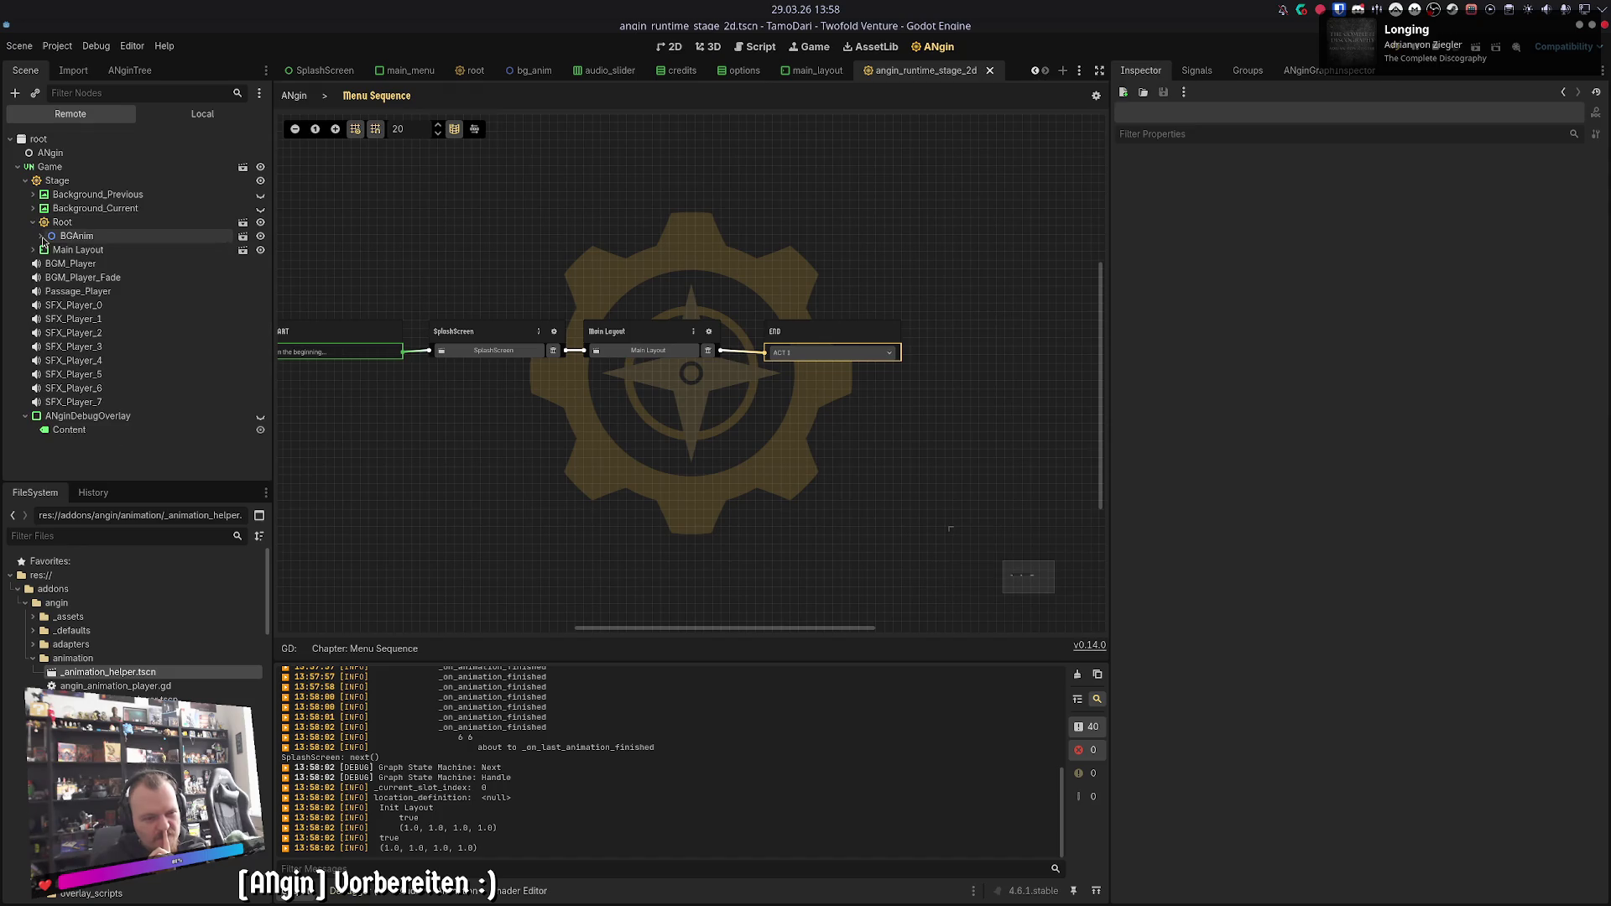
{"action": "left_click", "coordinate": [41, 239]}
{"action": "left_click", "coordinate": [40, 237]}
Expand Main Layout, then view Main Layout and Root properties in the Inspector
{"action": "left_click", "coordinate": [34, 250]}
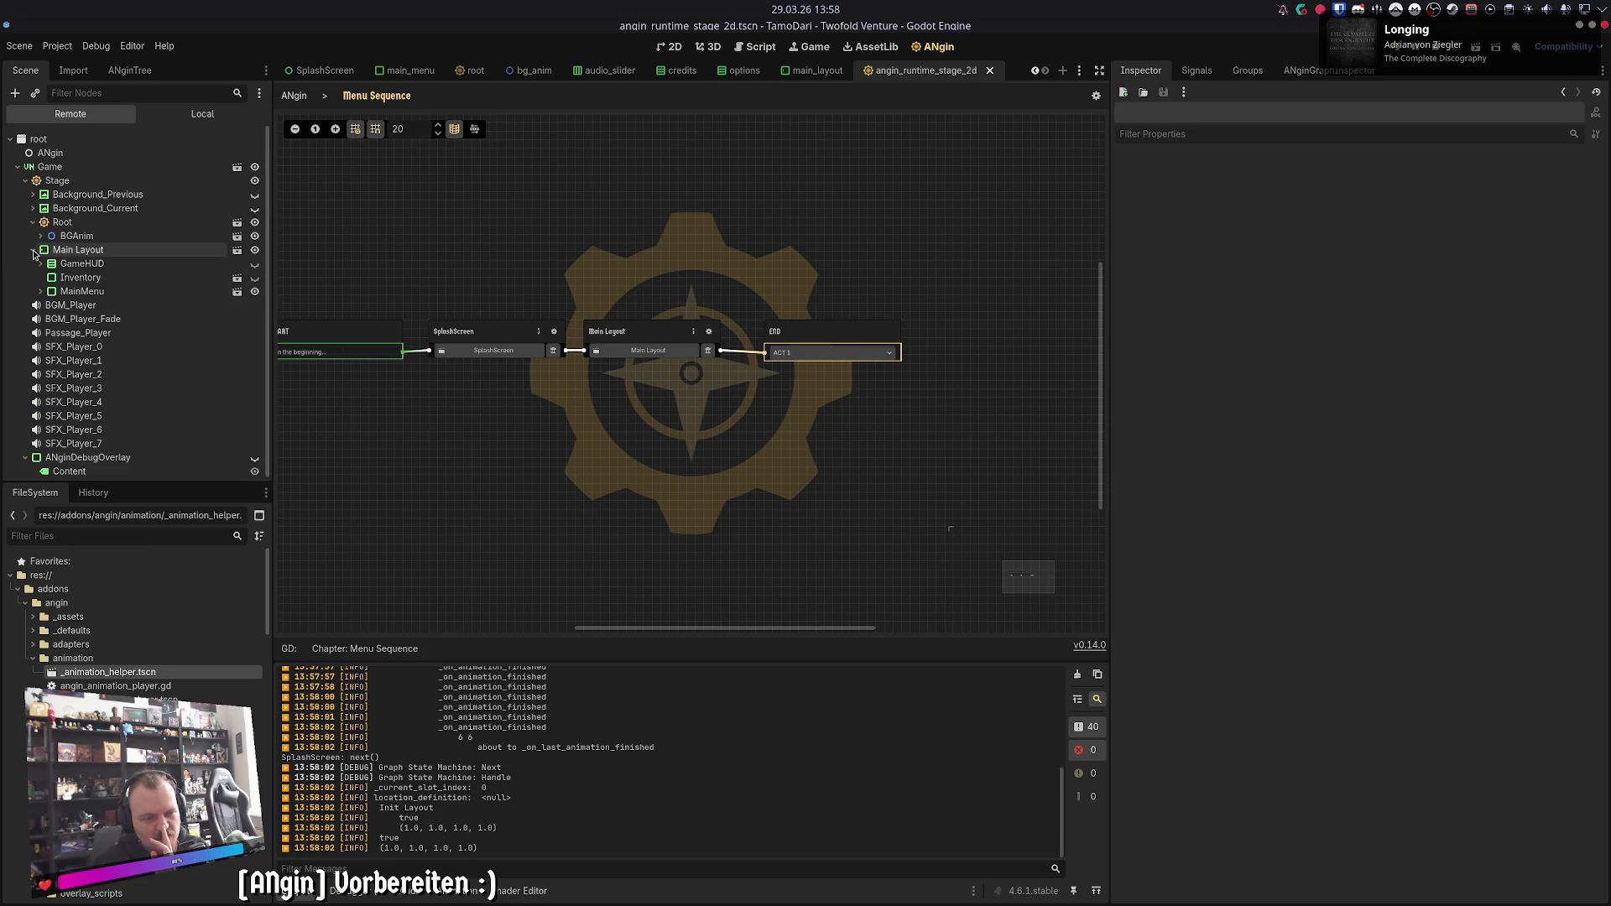
{"action": "left_click", "coordinate": [33, 251]}
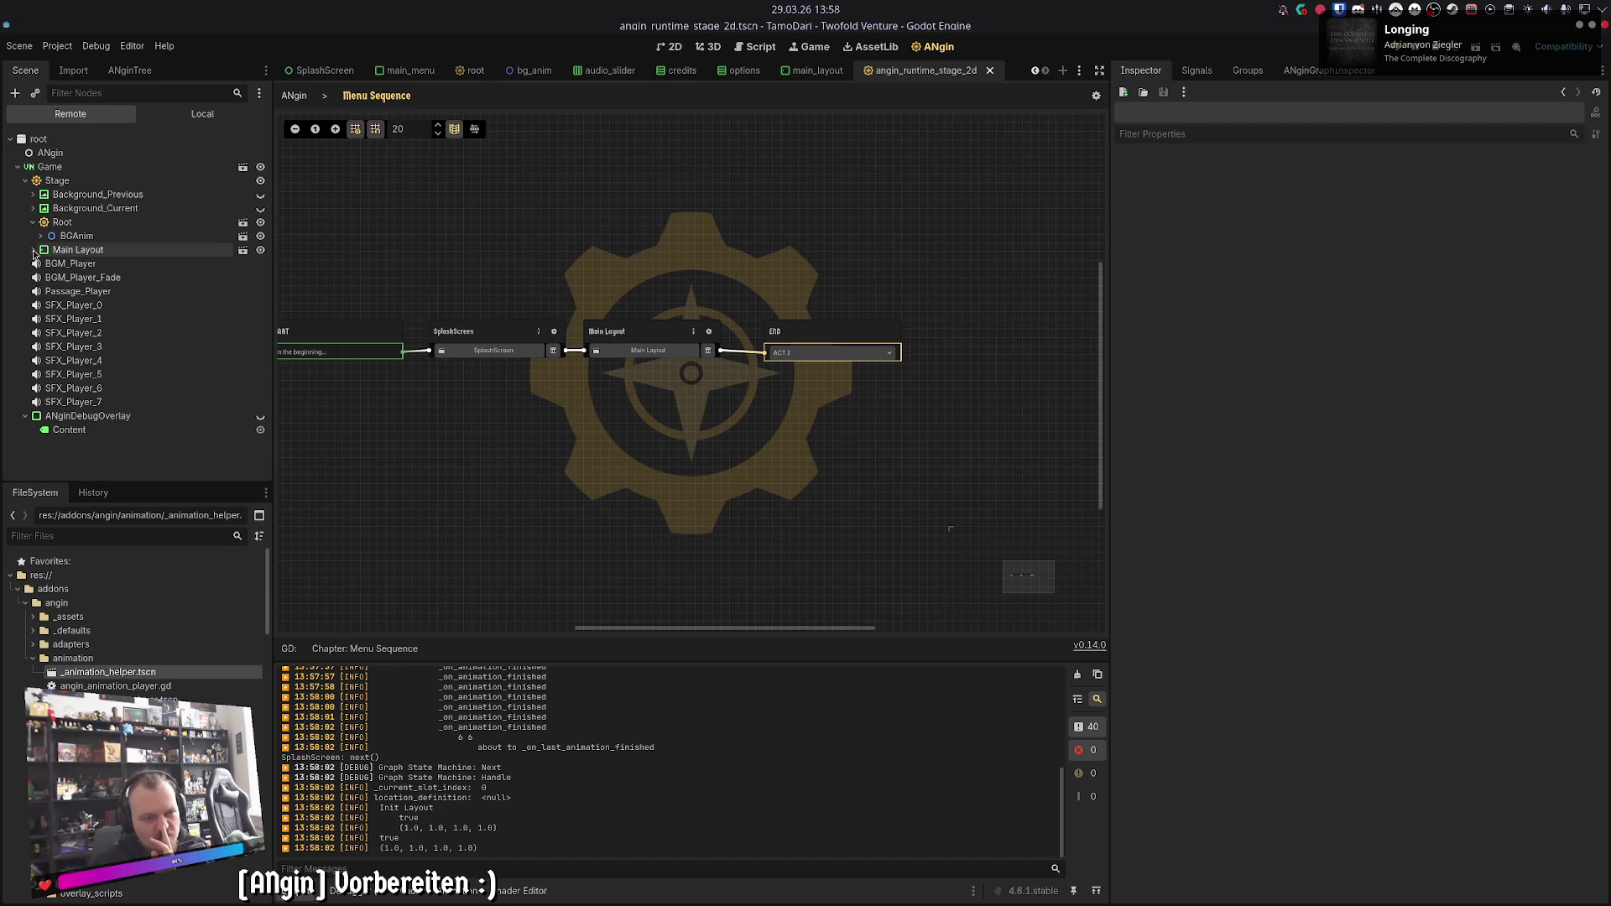
{"action": "left_click", "coordinate": [34, 251]}
{"action": "left_click", "coordinate": [71, 250]}
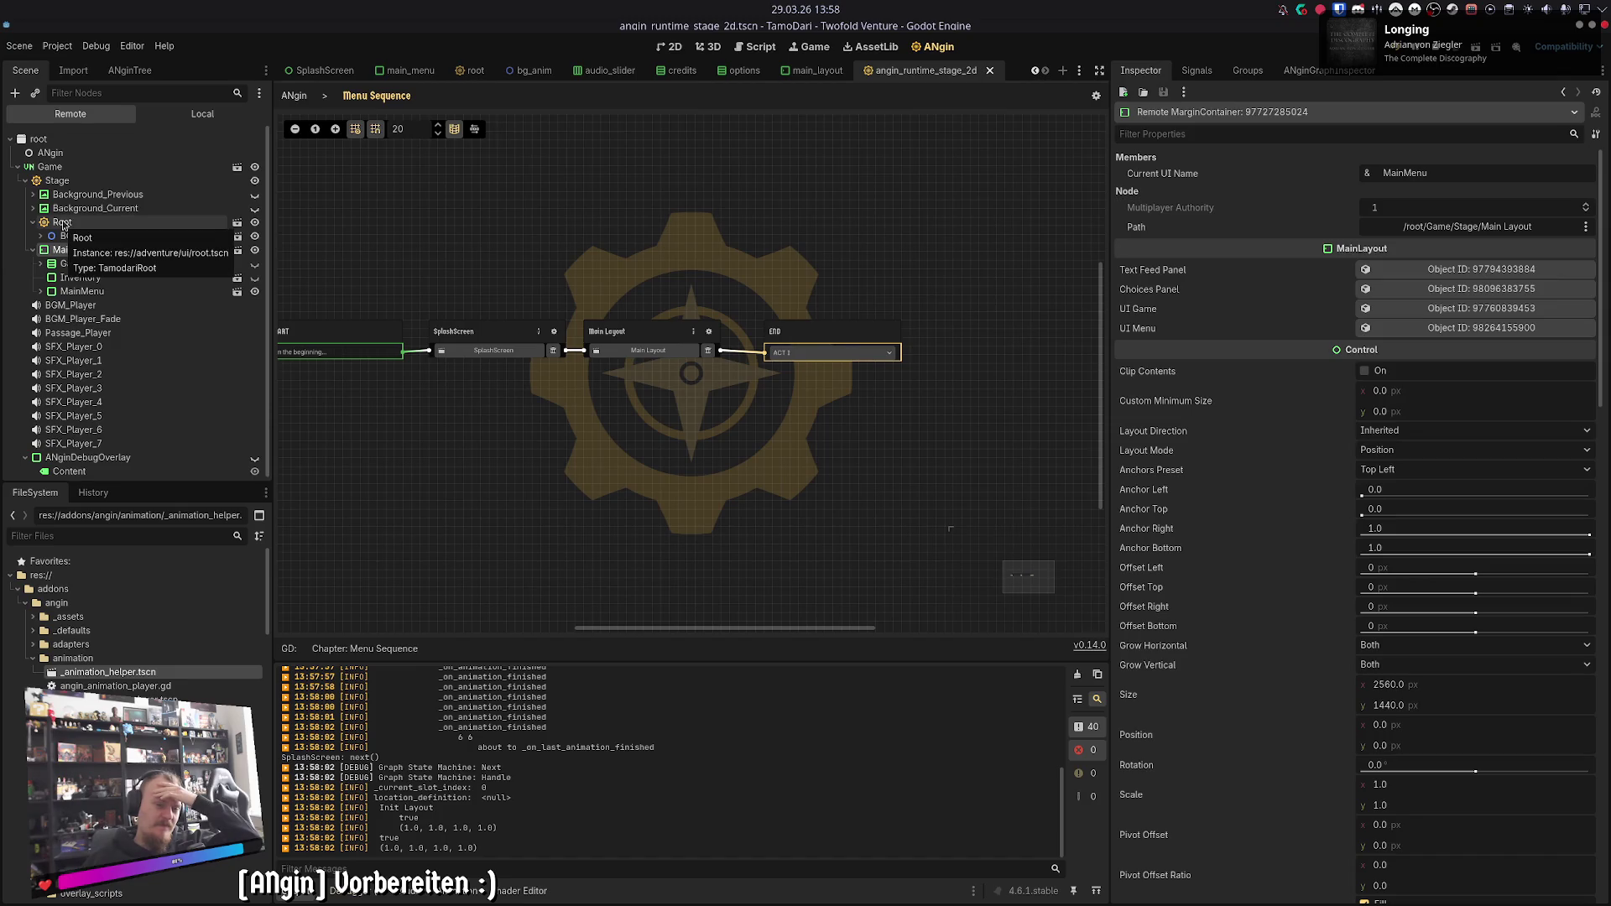
{"action": "left_click", "coordinate": [64, 222]}
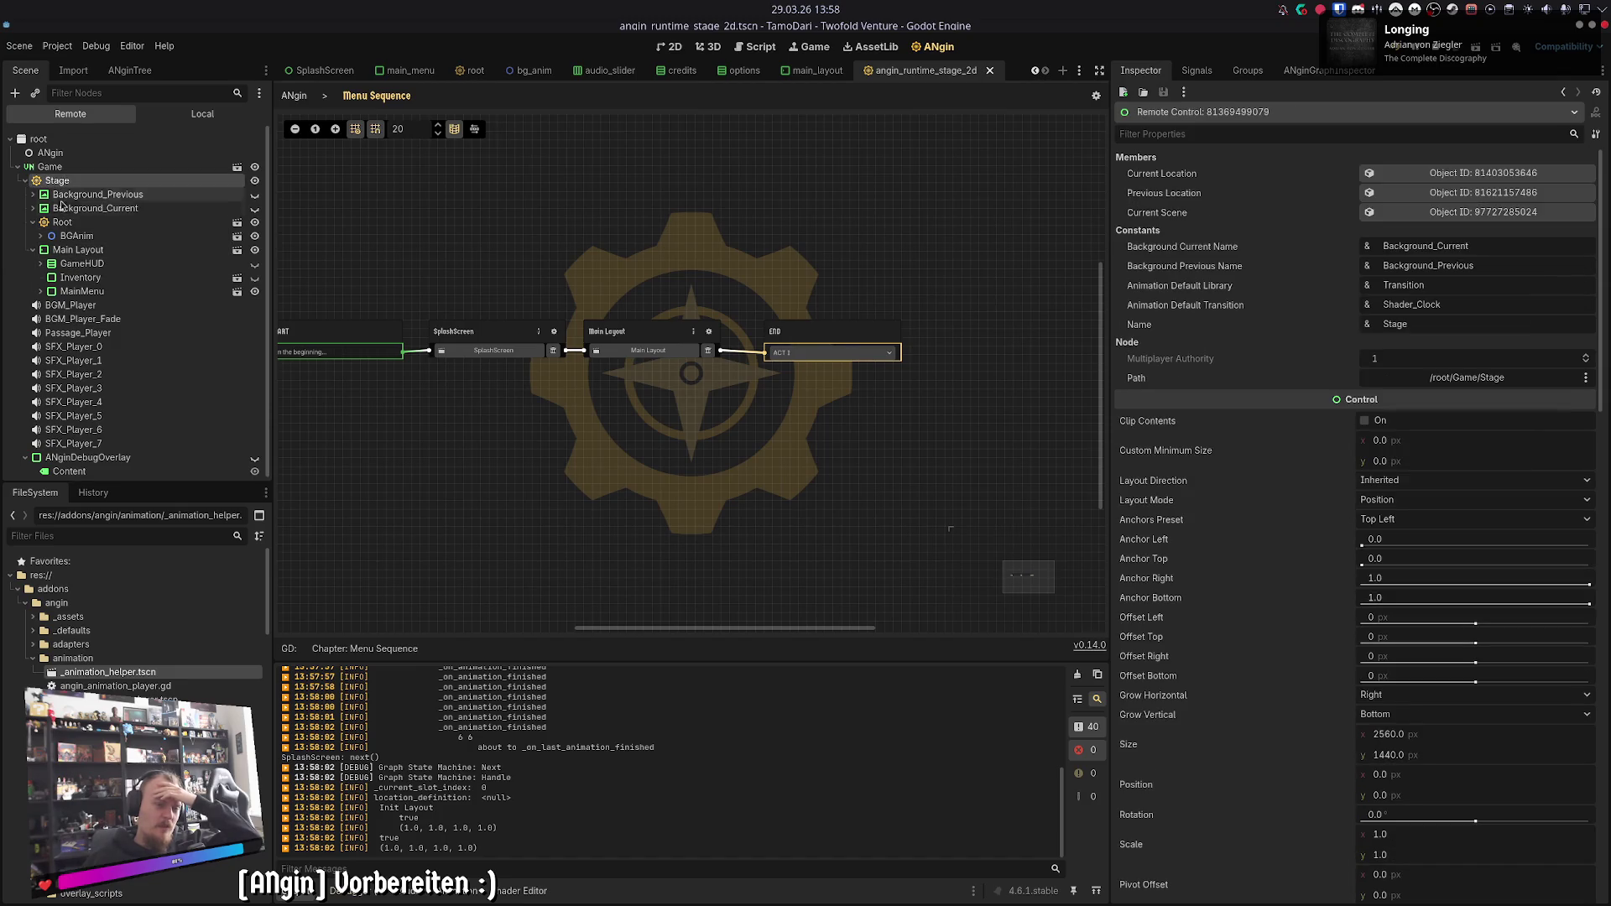
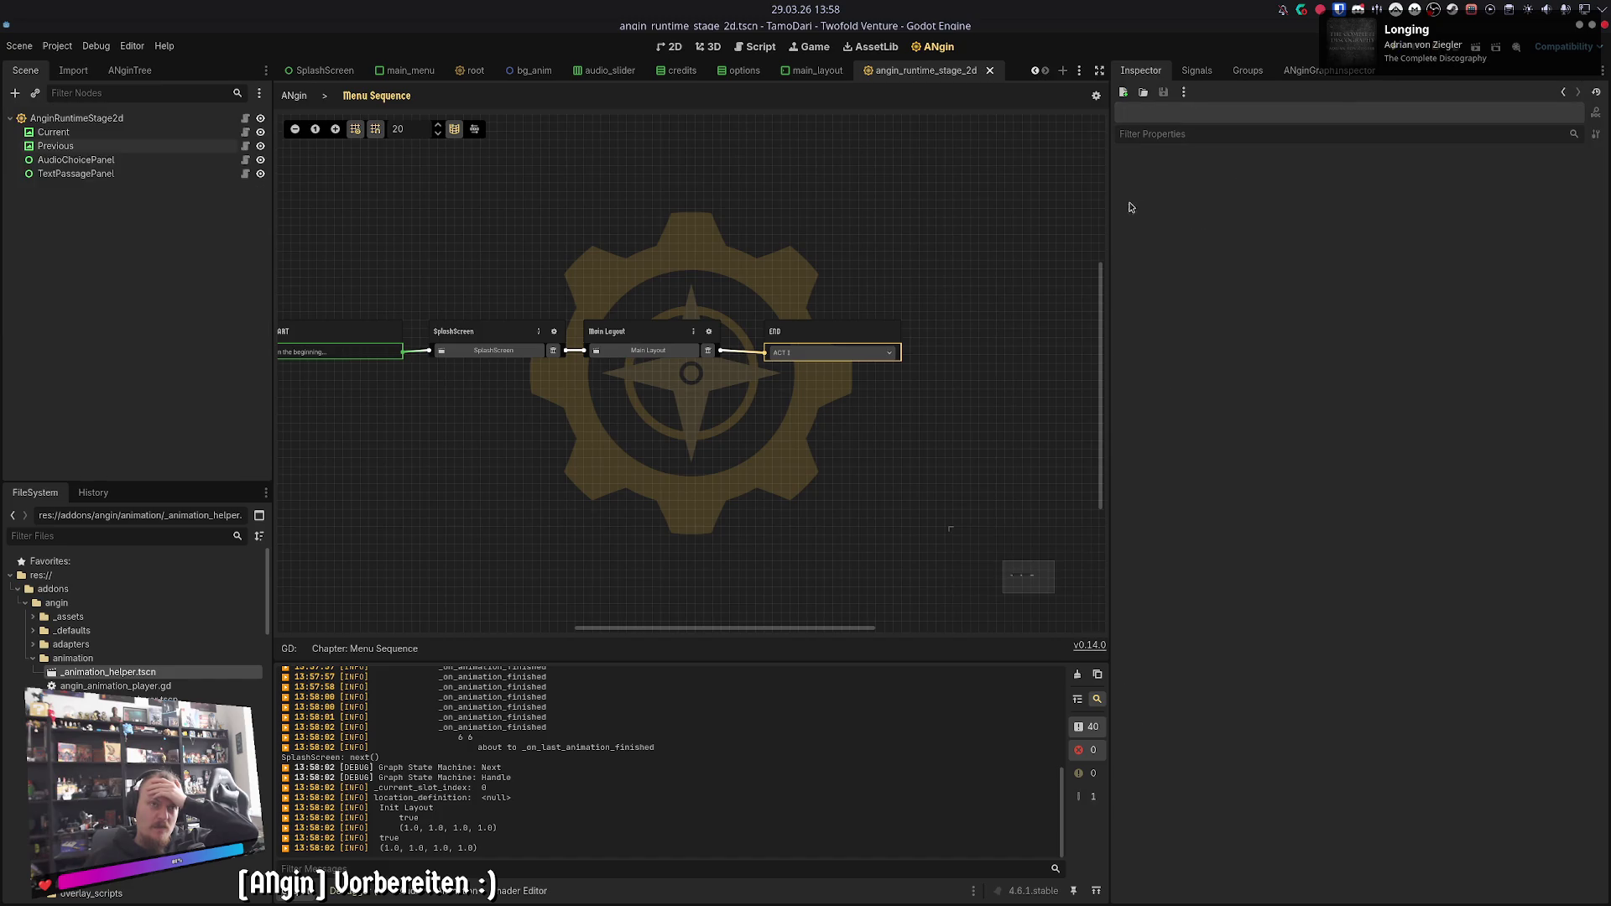
Select the SplashScreen, Main Layout and END nodes and locate angin_runtime_stage_2d.tscn in FileSystem
{"action": "mouse_move", "coordinate": [522, 453]}
{"action": "left_mouse_down"}
{"action": "mouse_move", "coordinate": [795, 274]}
{"action": "mouse_move", "coordinate": [695, 287]}
{"action": "mouse_move", "coordinate": [725, 457]}
{"action": "left_mouse_up"}
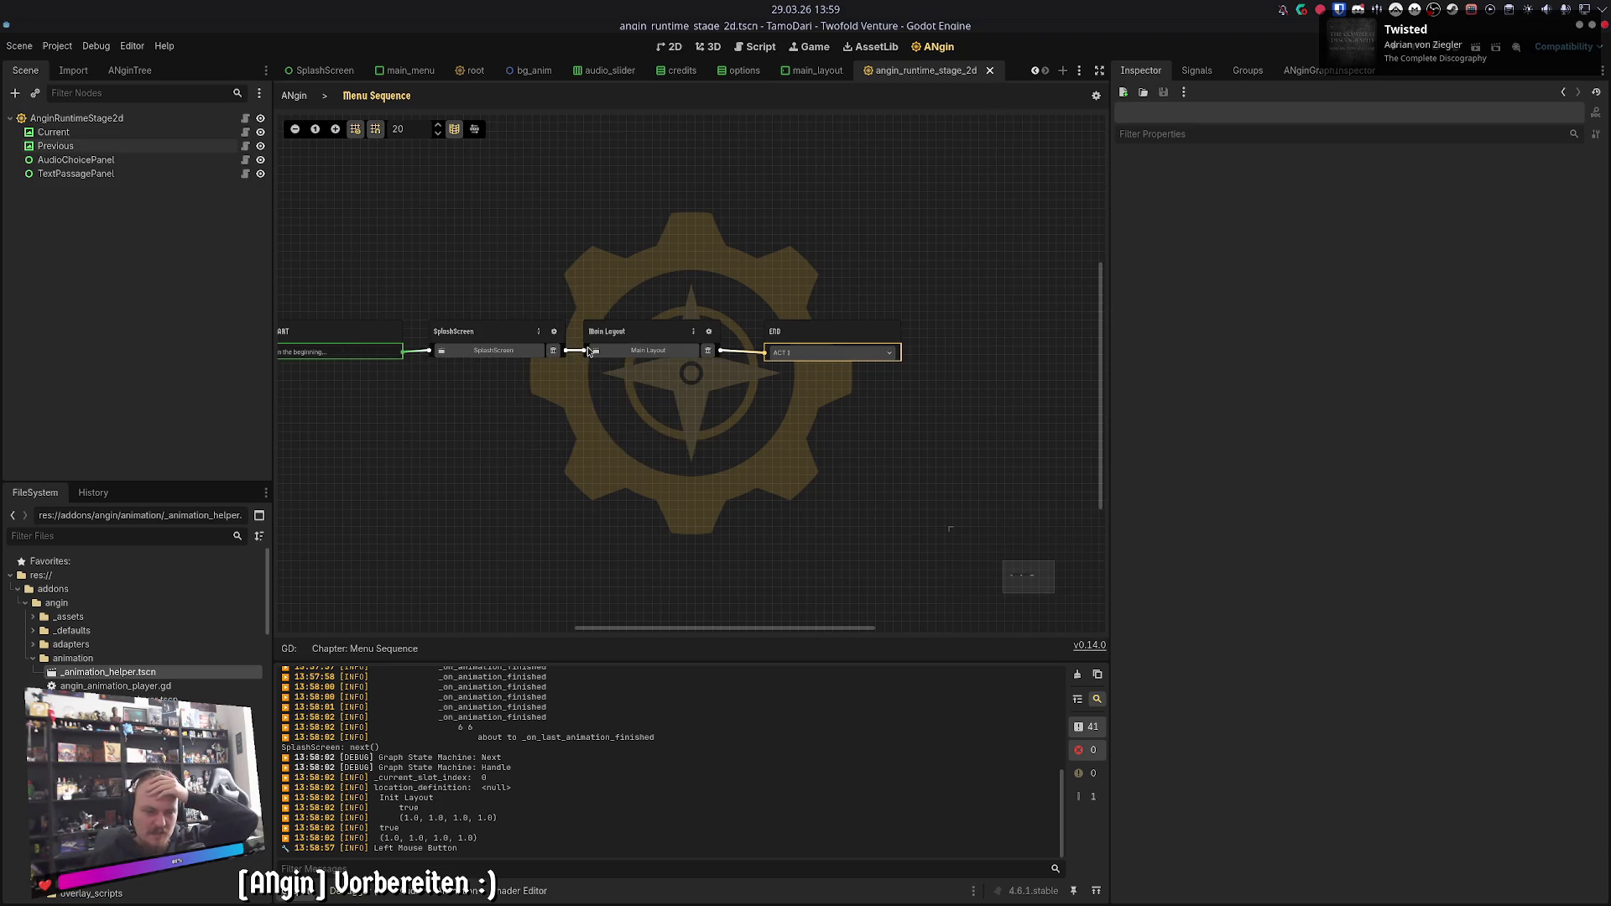
{"action": "right_click", "coordinate": [919, 76]}
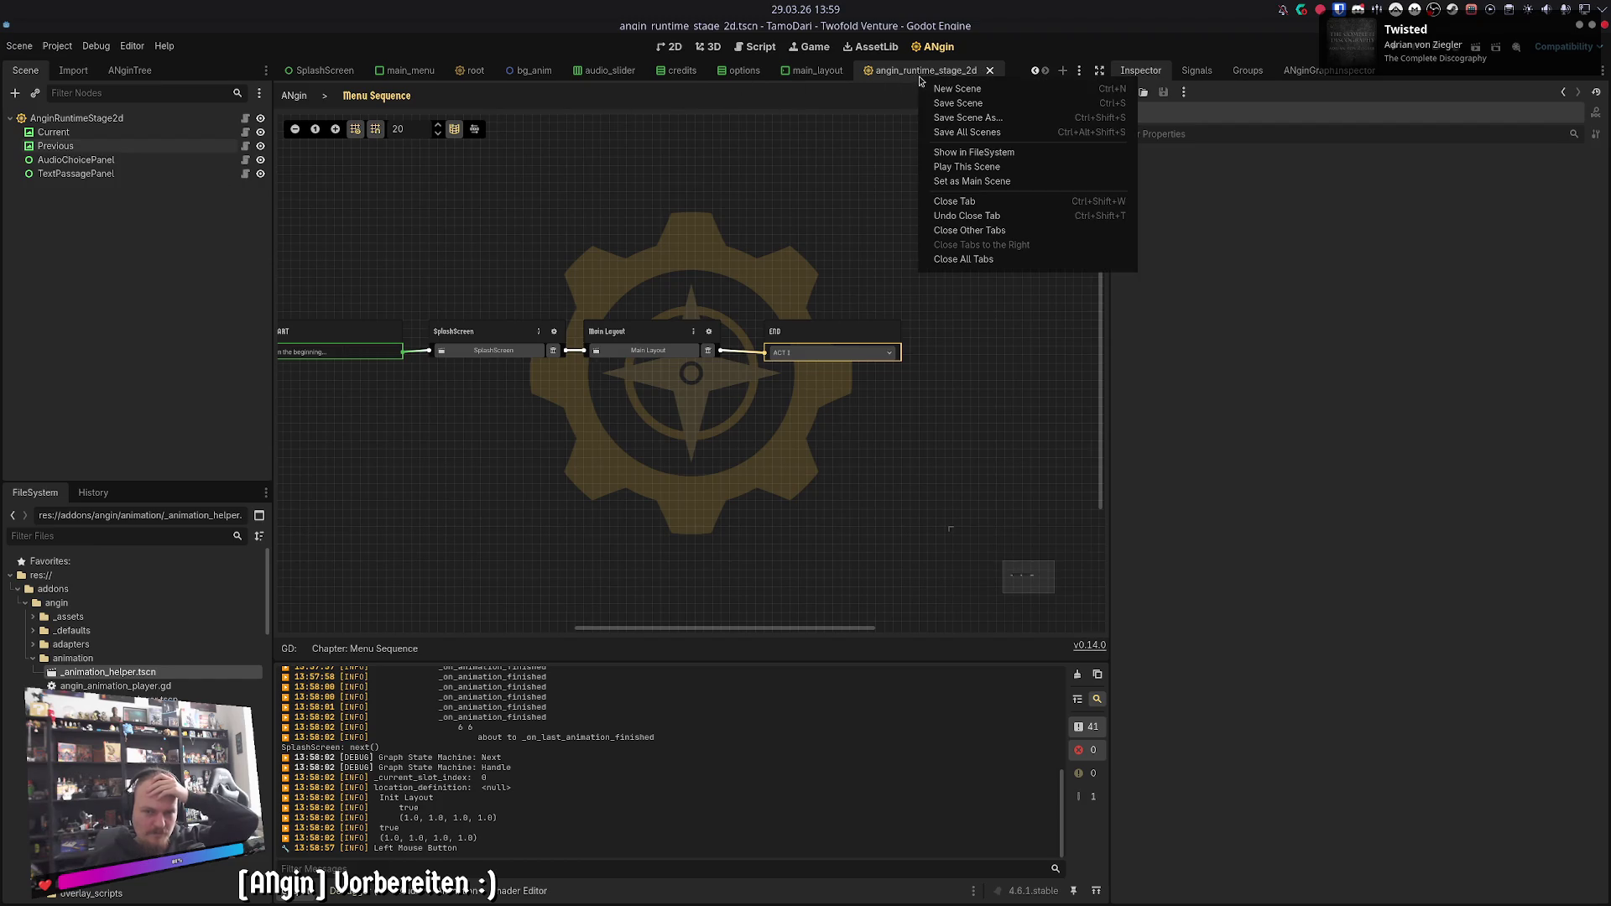
{"action": "left_click", "coordinate": [940, 152]}
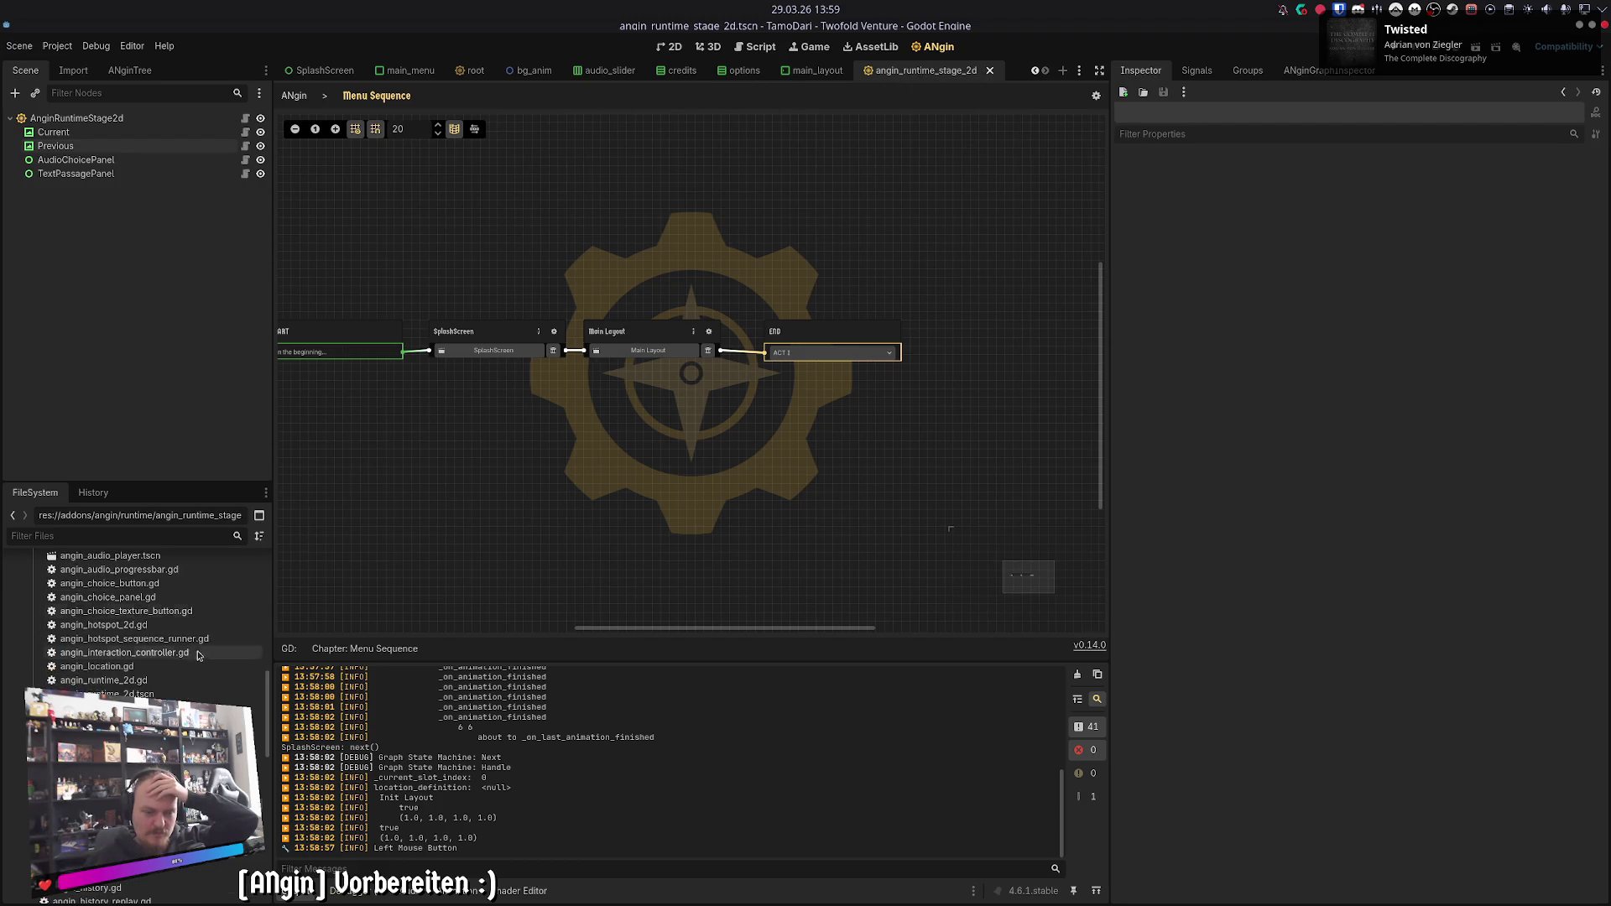
Remove angin_runtime_stage_2d.tscn from the project and close its scene without saving
{"action": "right_click", "coordinate": [156, 661]}
{"action": "left_click", "coordinate": [193, 597]}
{"action": "left_click", "coordinate": [704, 517]}
{"action": "left_click", "coordinate": [1001, 71]}
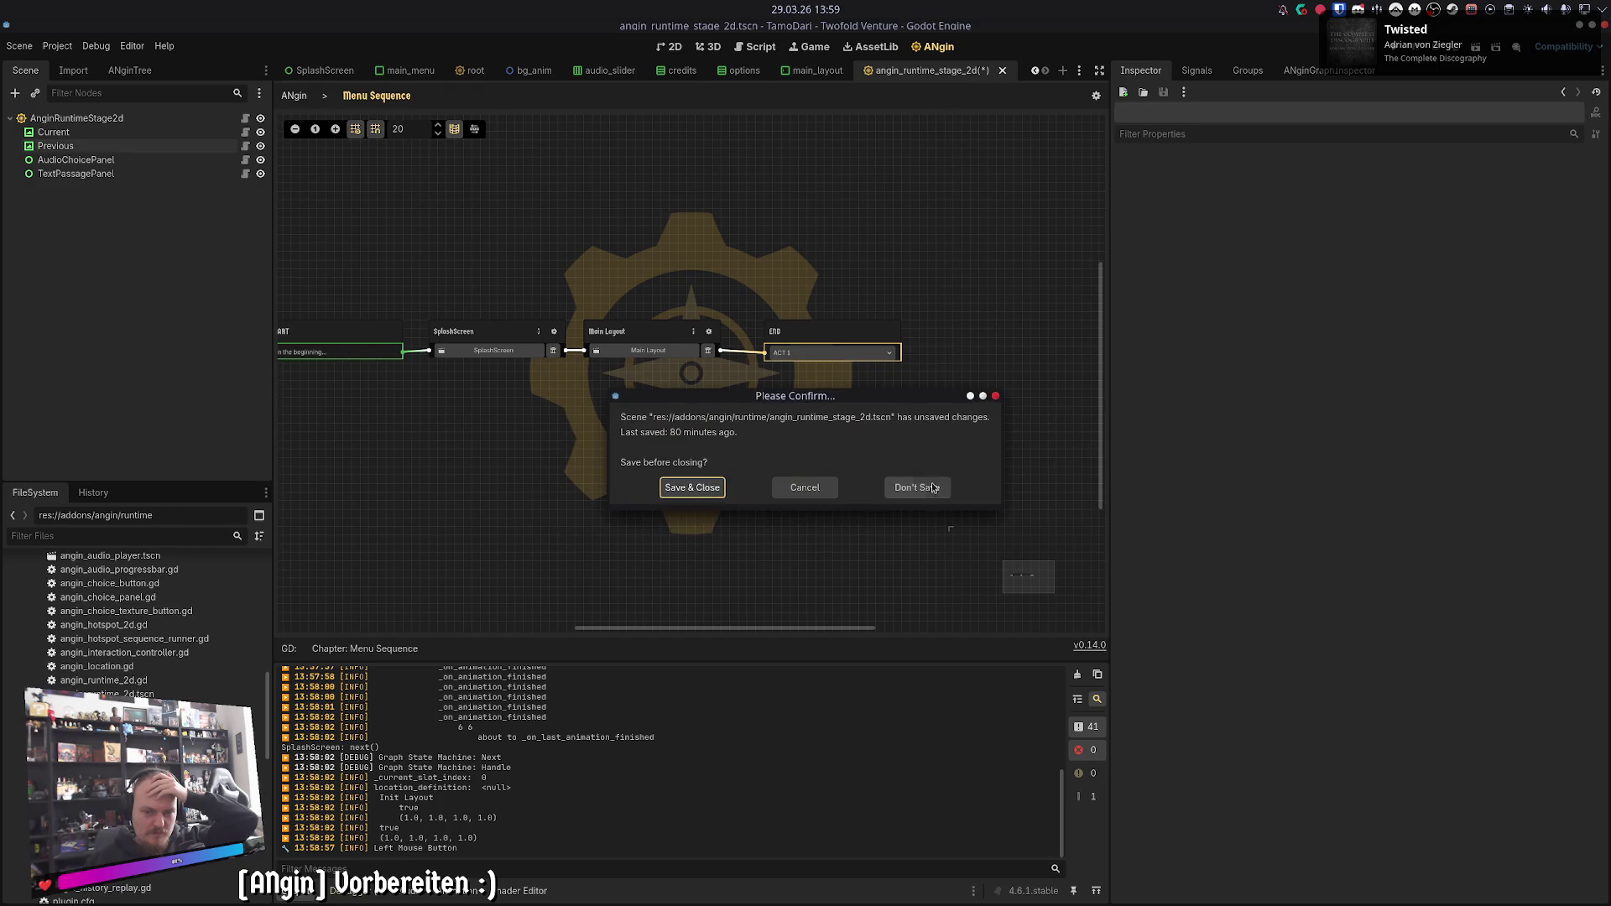
{"action": "left_click", "coordinate": [932, 488]}
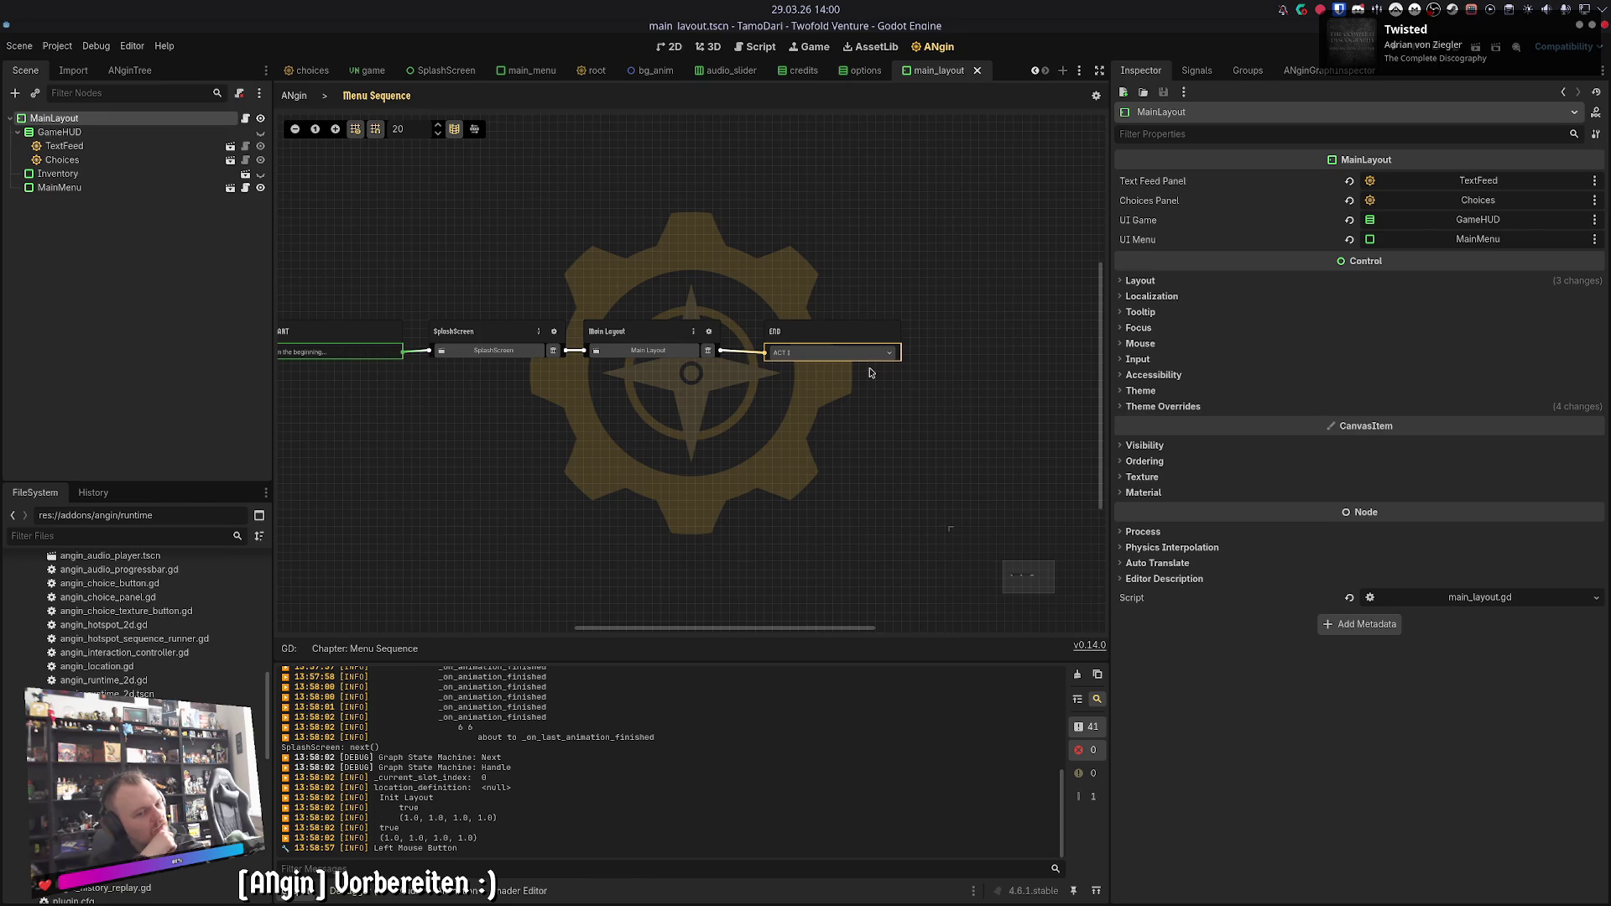
{"action": "left_click_drag", "start_coordinate": [431, 467], "coordinate": [683, 178]}
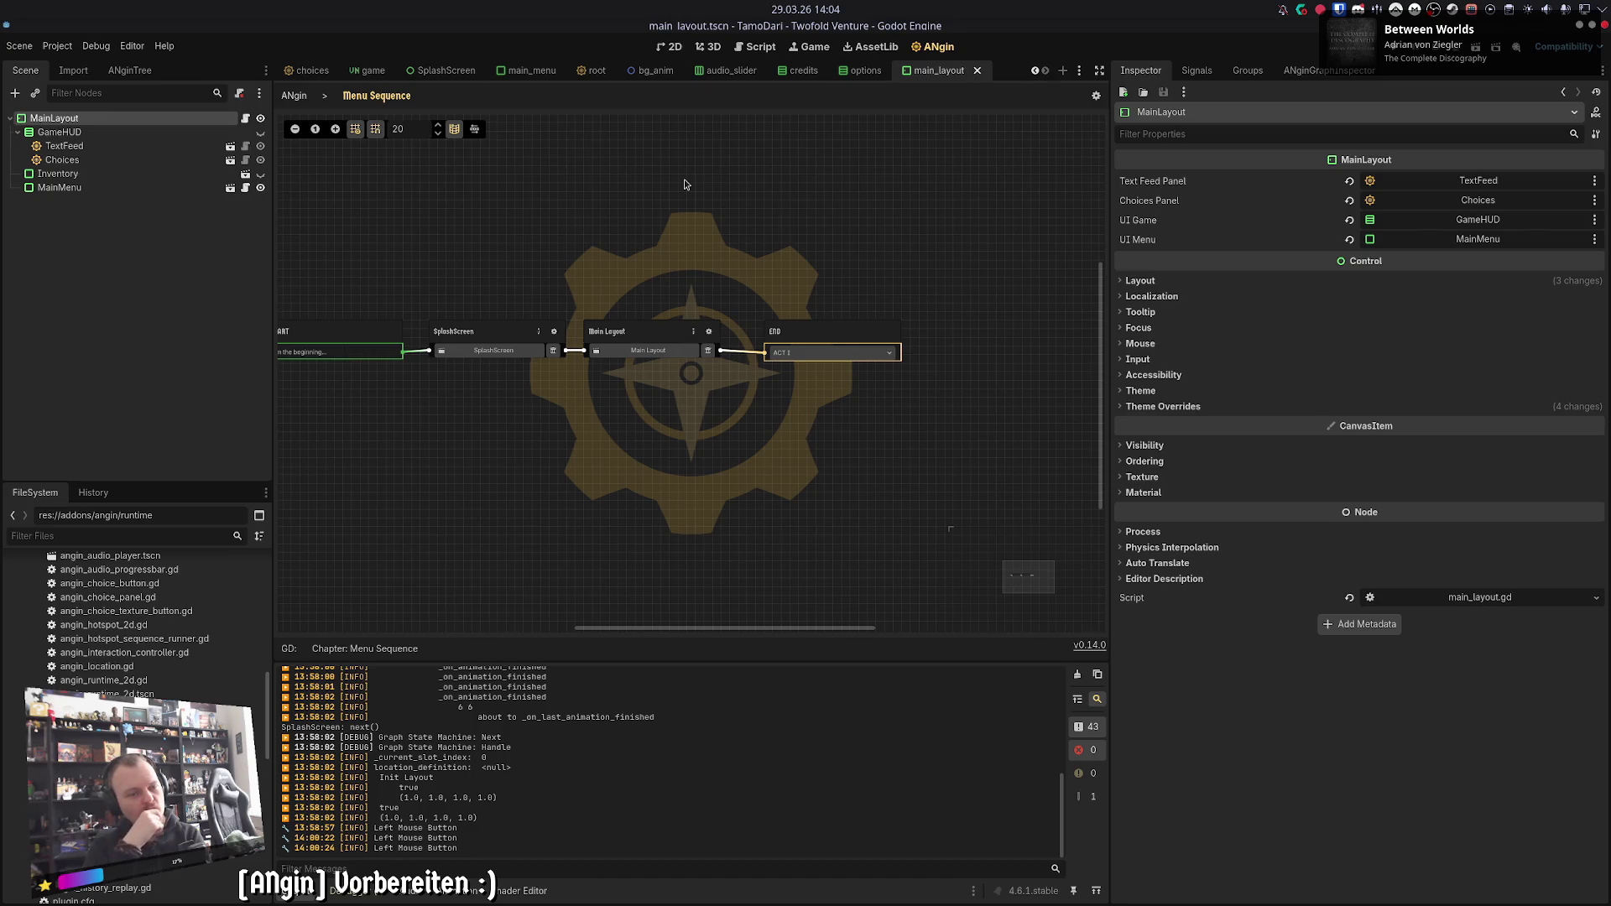
Open main_layout.gd in Zed and find the _on_start_pressed function
{"action": "left_click", "coordinate": [245, 118]}
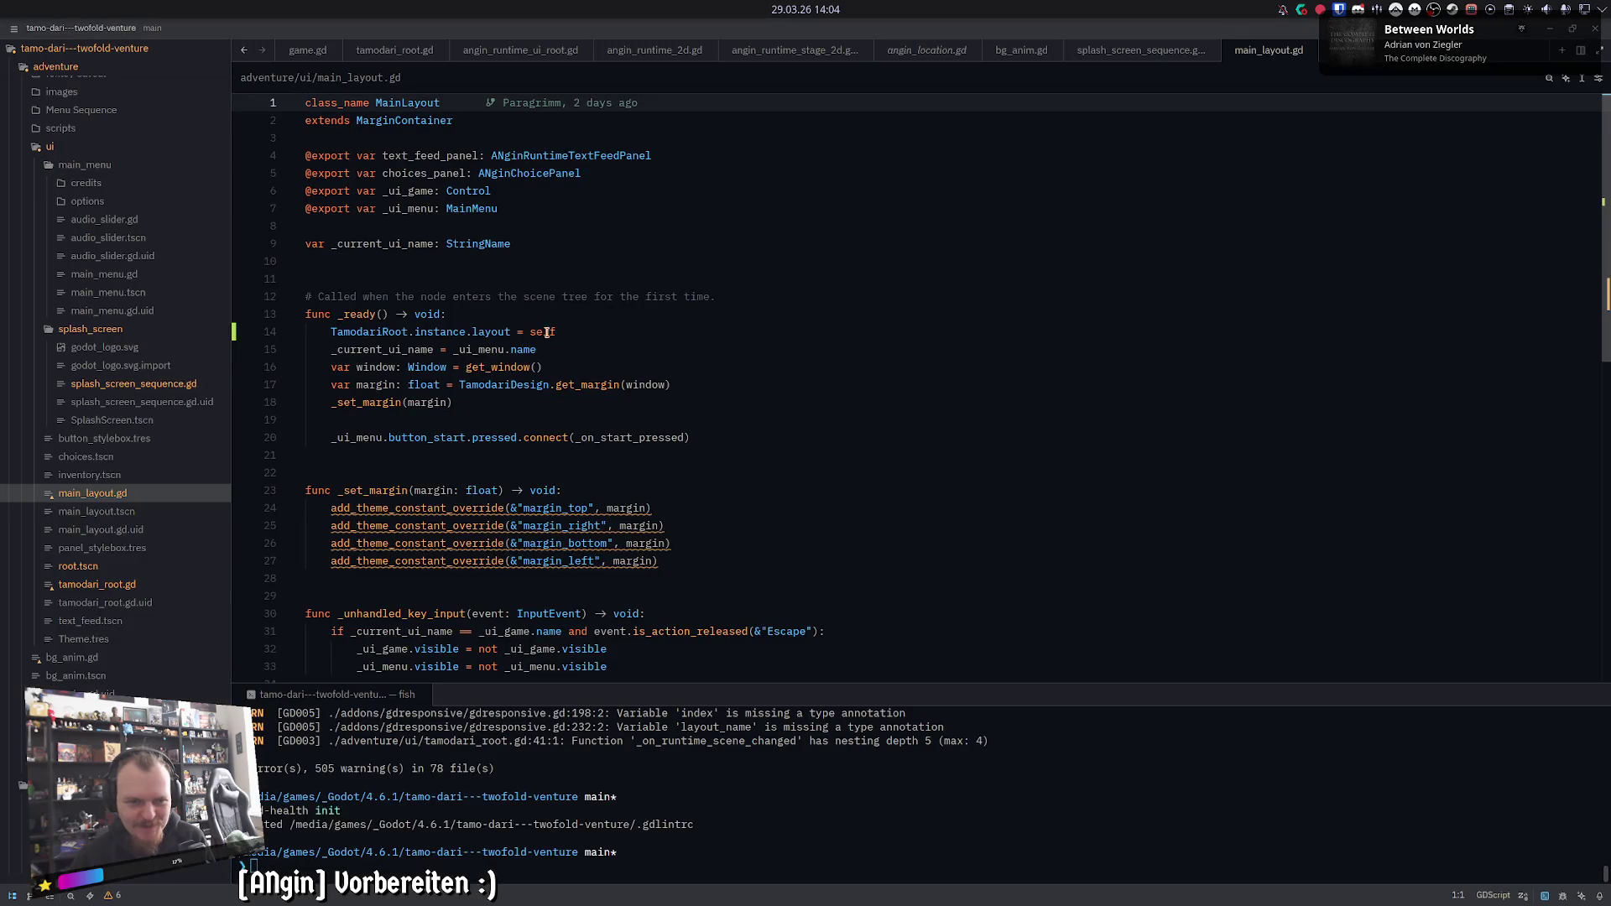
{"action": "double_click", "coordinate": [420, 209]}
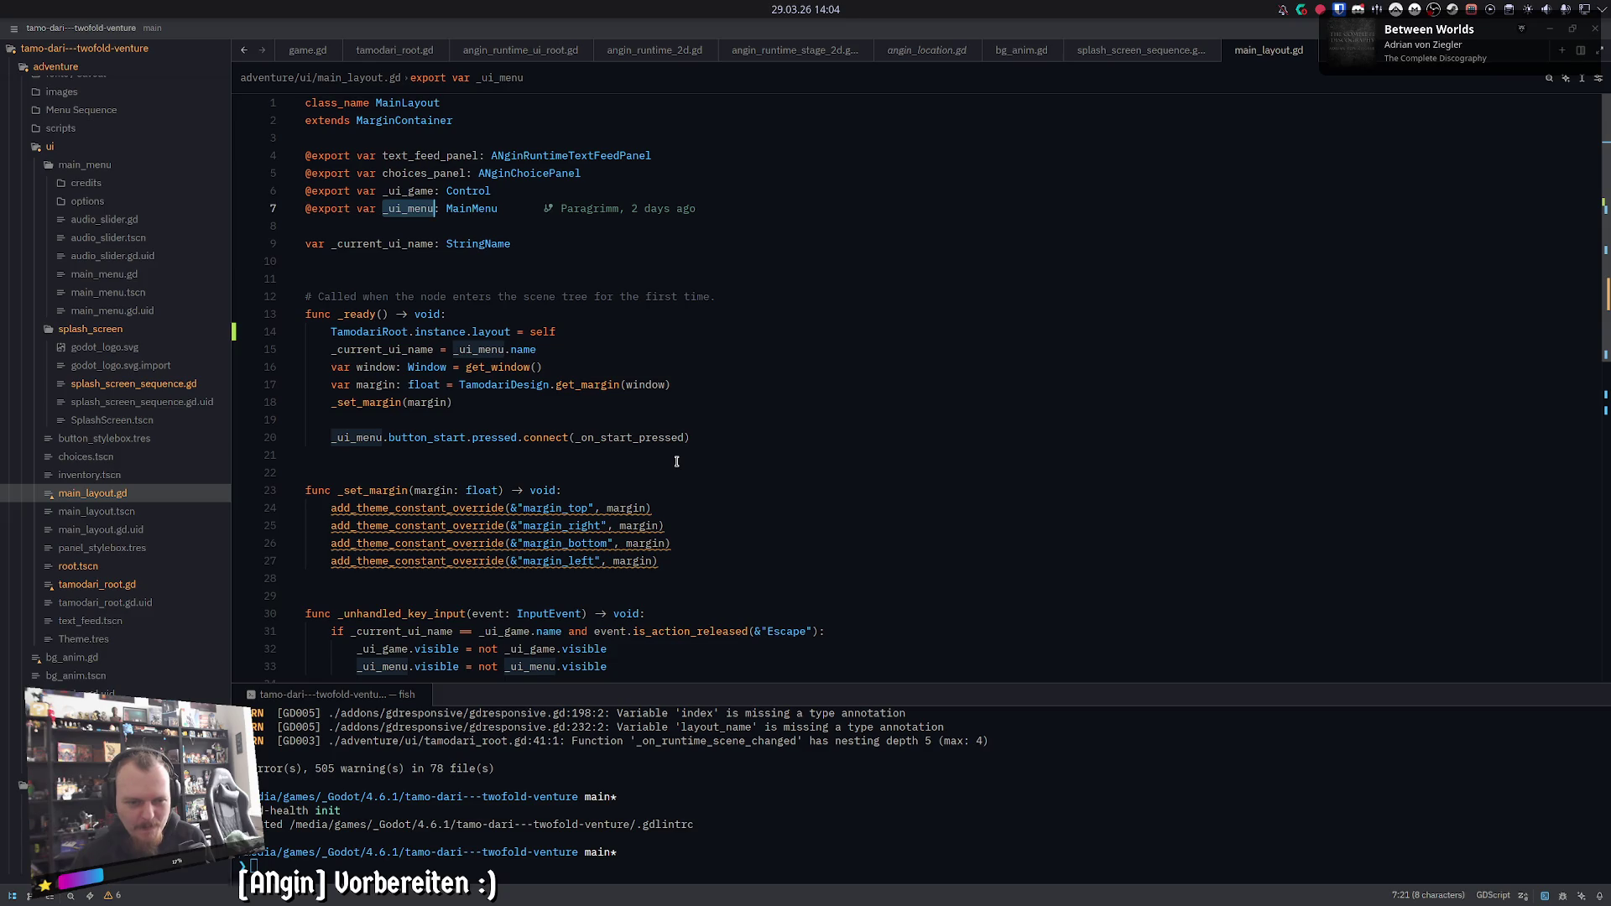
{"action": "double_click", "coordinate": [629, 437]}
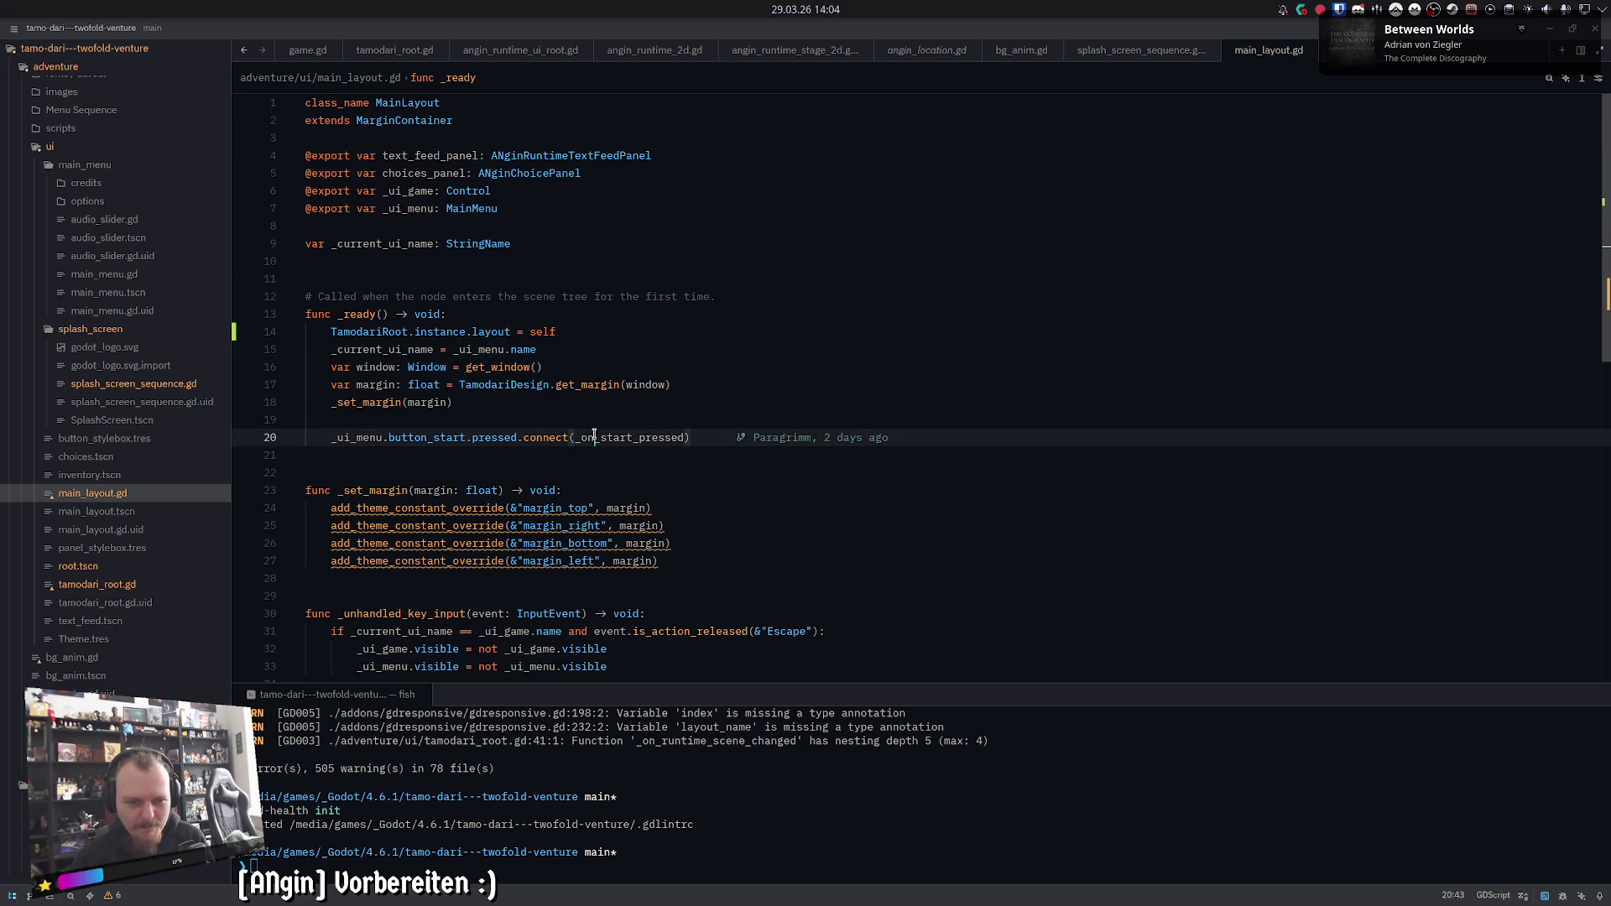
{"action": "scroll", "coordinate": [621, 520], "scroll_direction": "down", "scroll_amount": 5}
{"action": "left_click", "coordinate": [628, 523]}
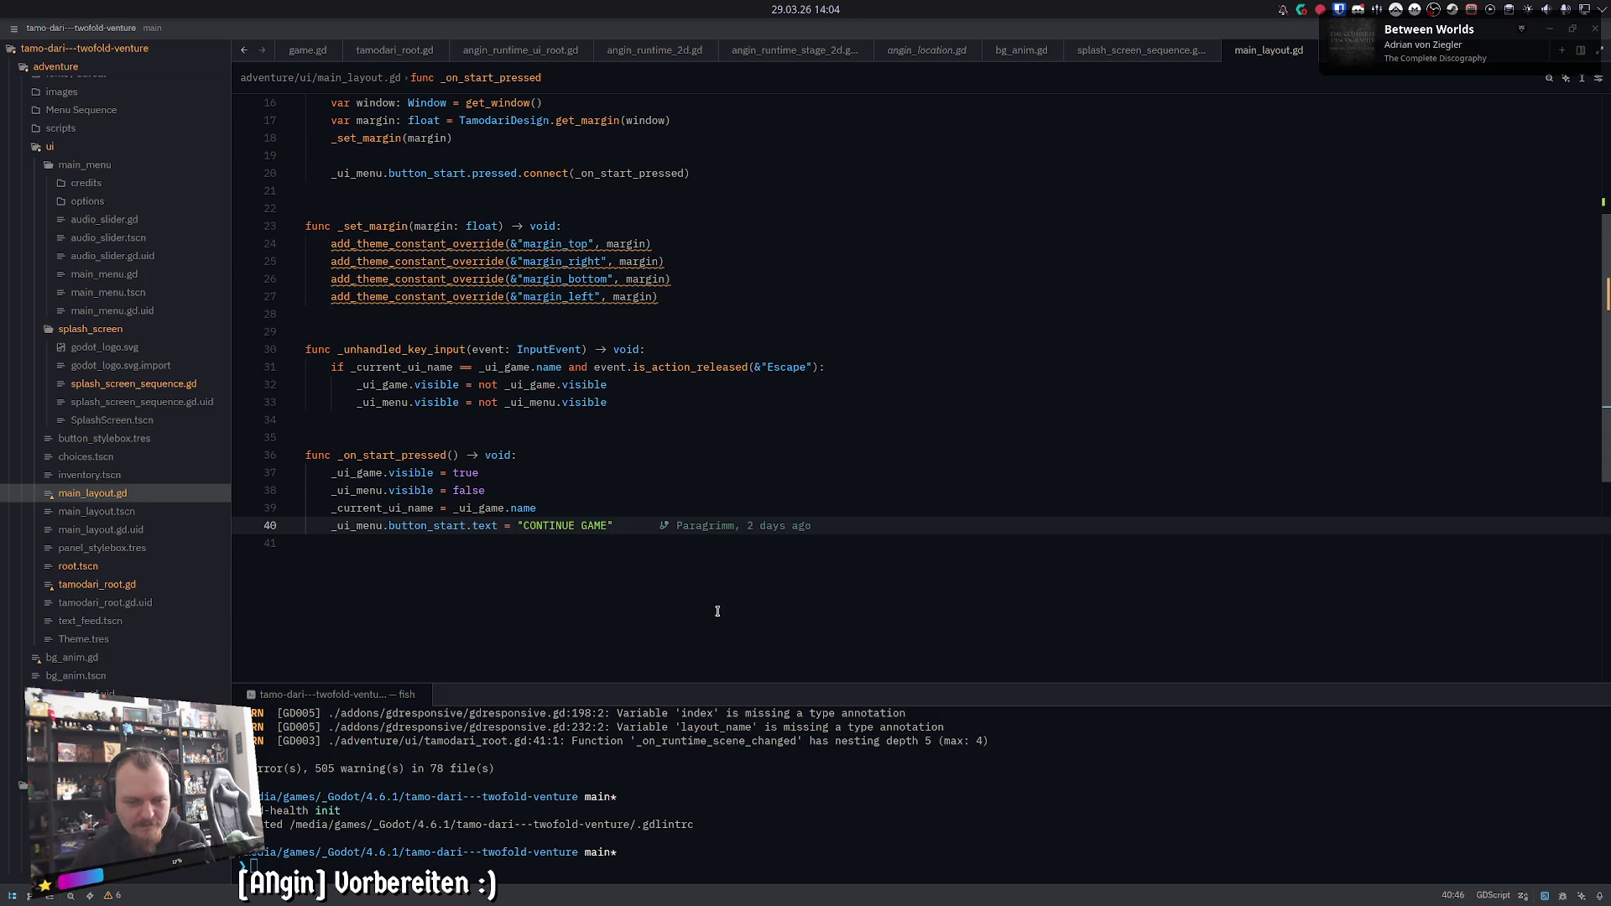
{"action": "left_click", "coordinate": [544, 457]}
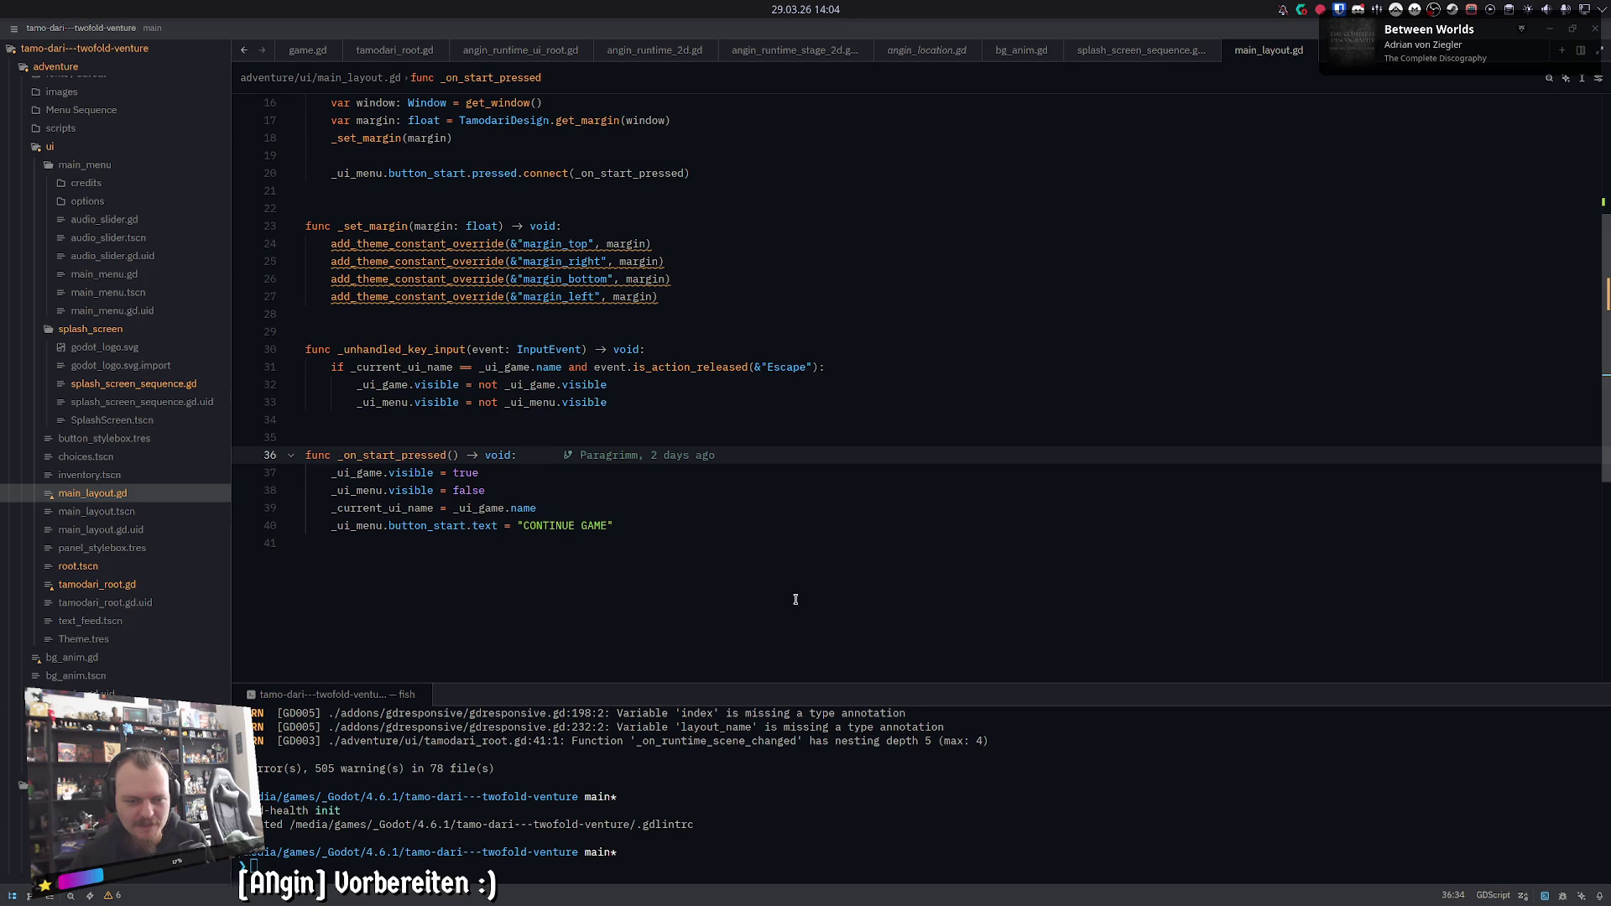
Add ANgin.Runtime.next() as the first line of _on_start_pressed and save the script
{"action": "key", "text": "Return"}
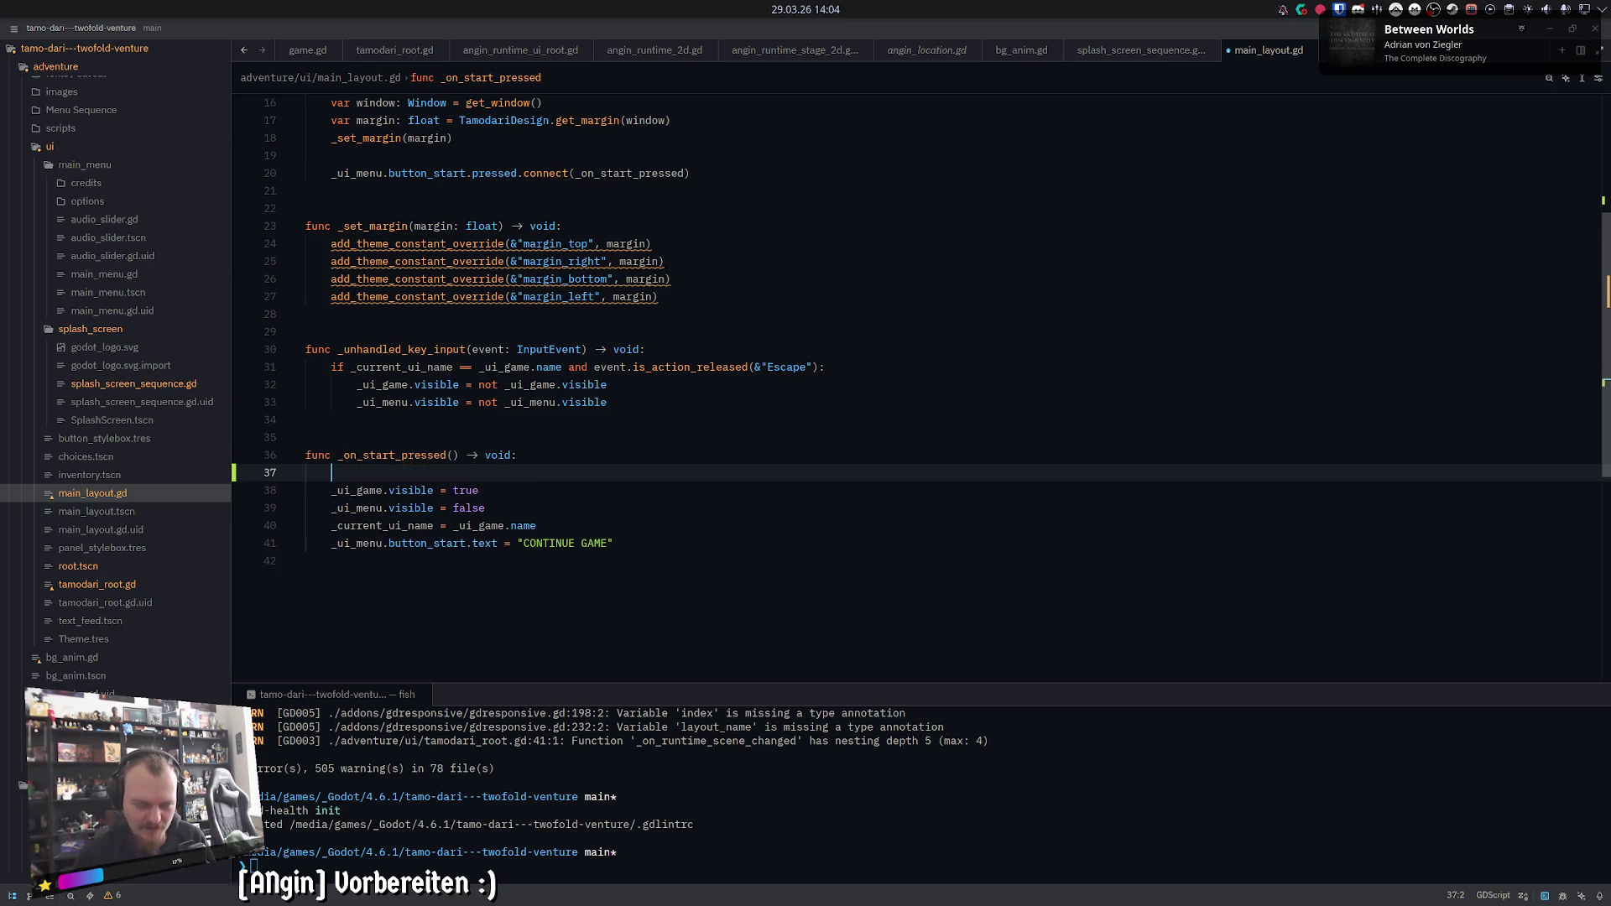
{"action": "type", "text": "ANgin.Runtime.ne"}
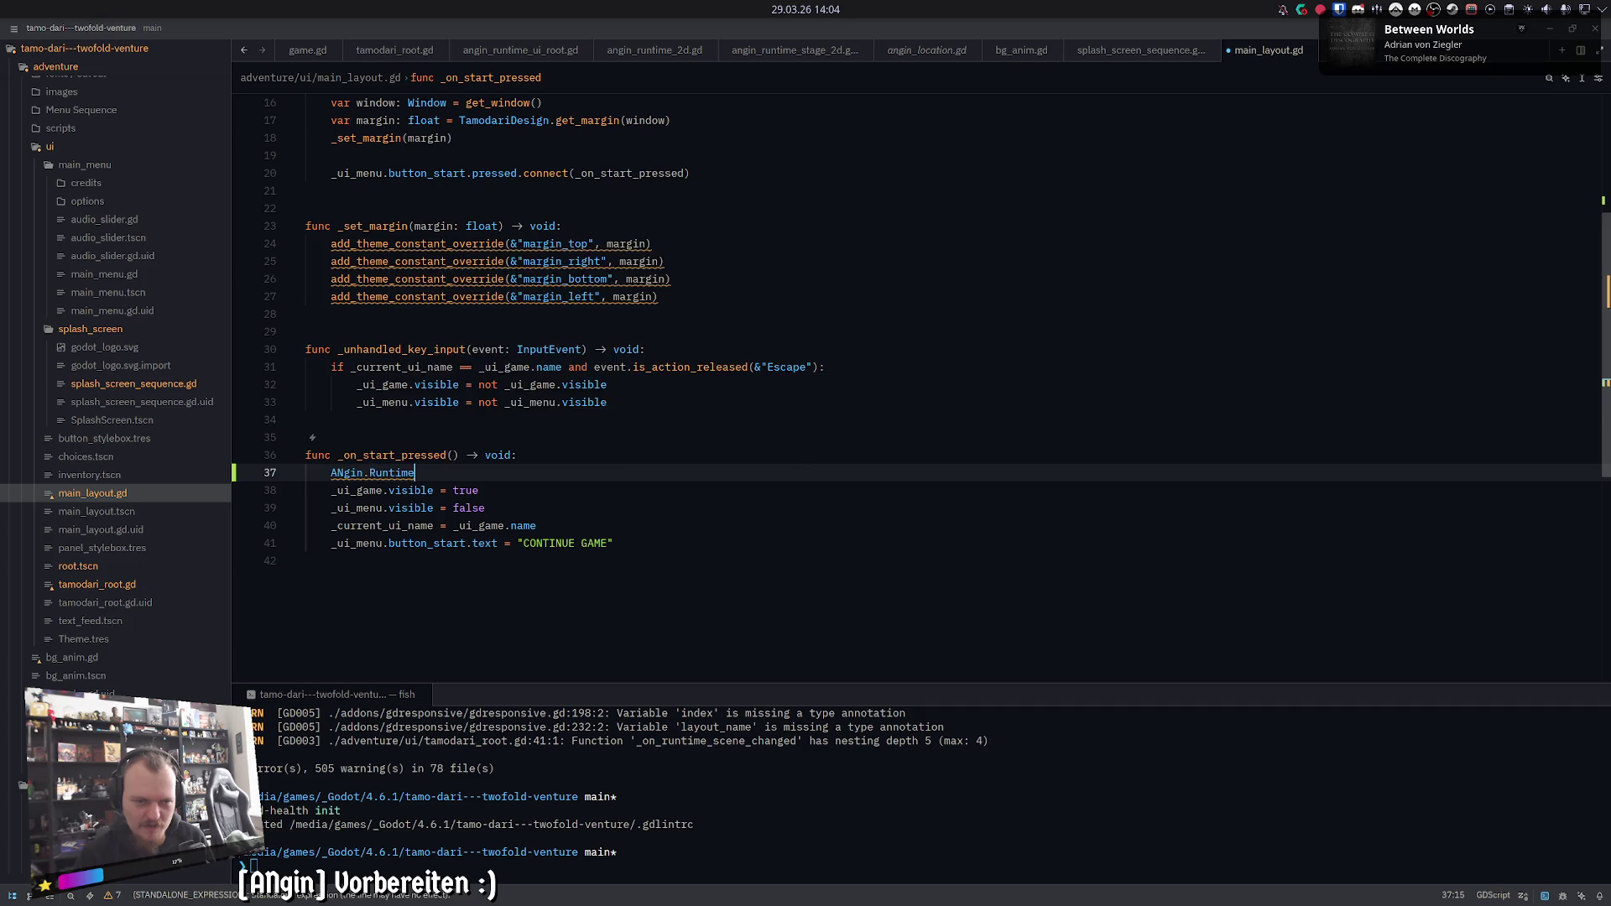
{"action": "key", "text": "Return"}
{"action": "type", "text": ")"}
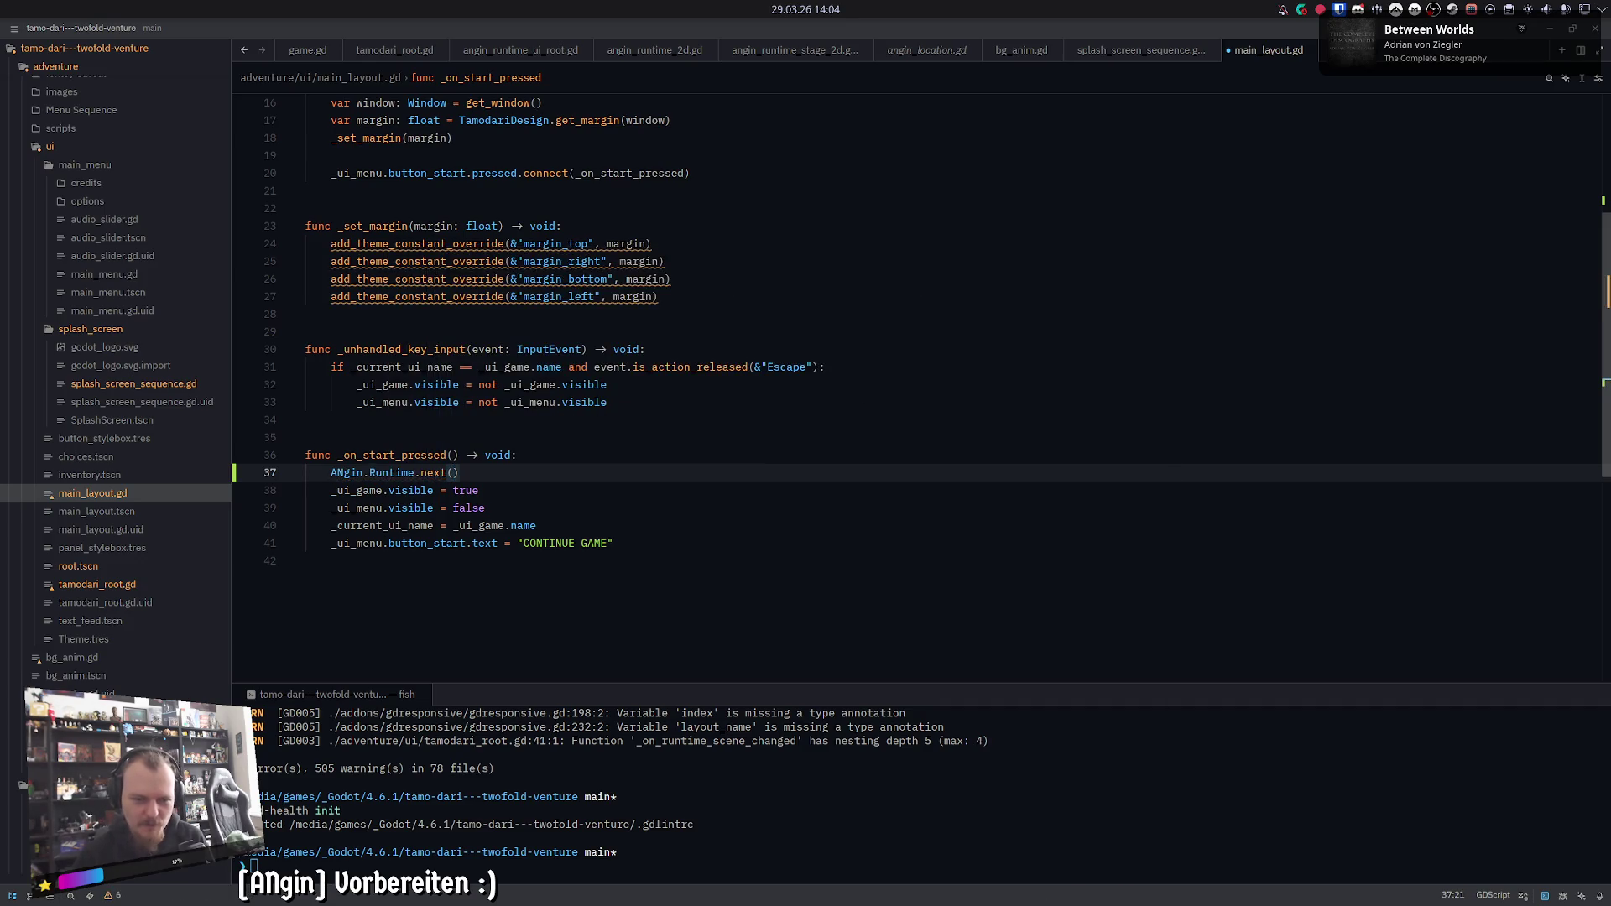
{"action": "key", "text": "ctrl+s"}
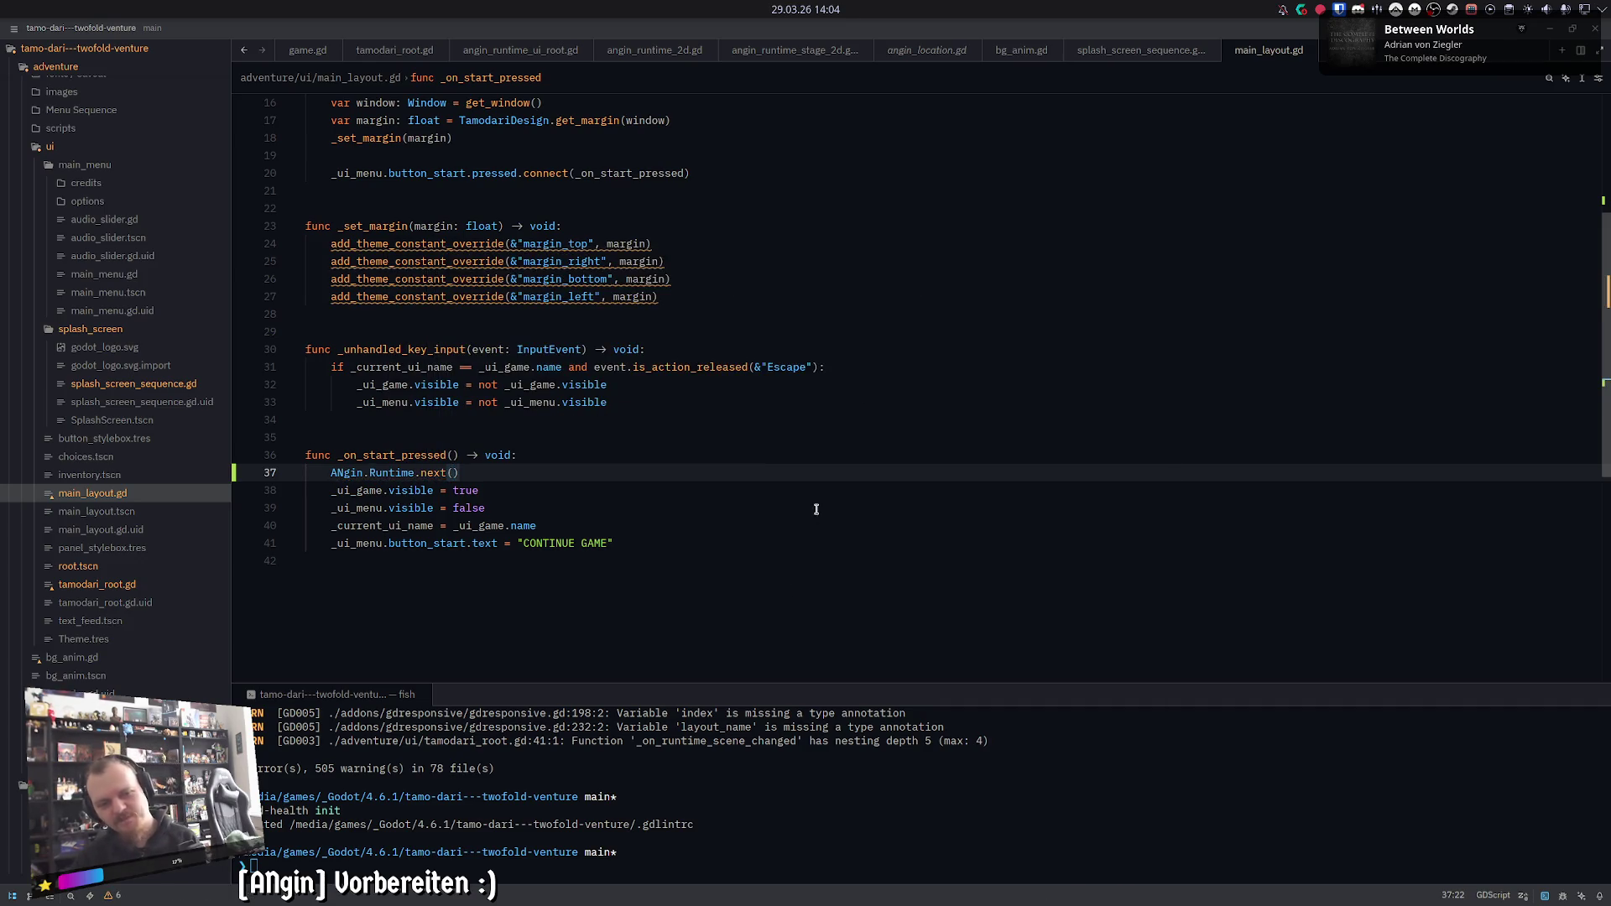
{"action": "key", "text": "alt+Tab"}
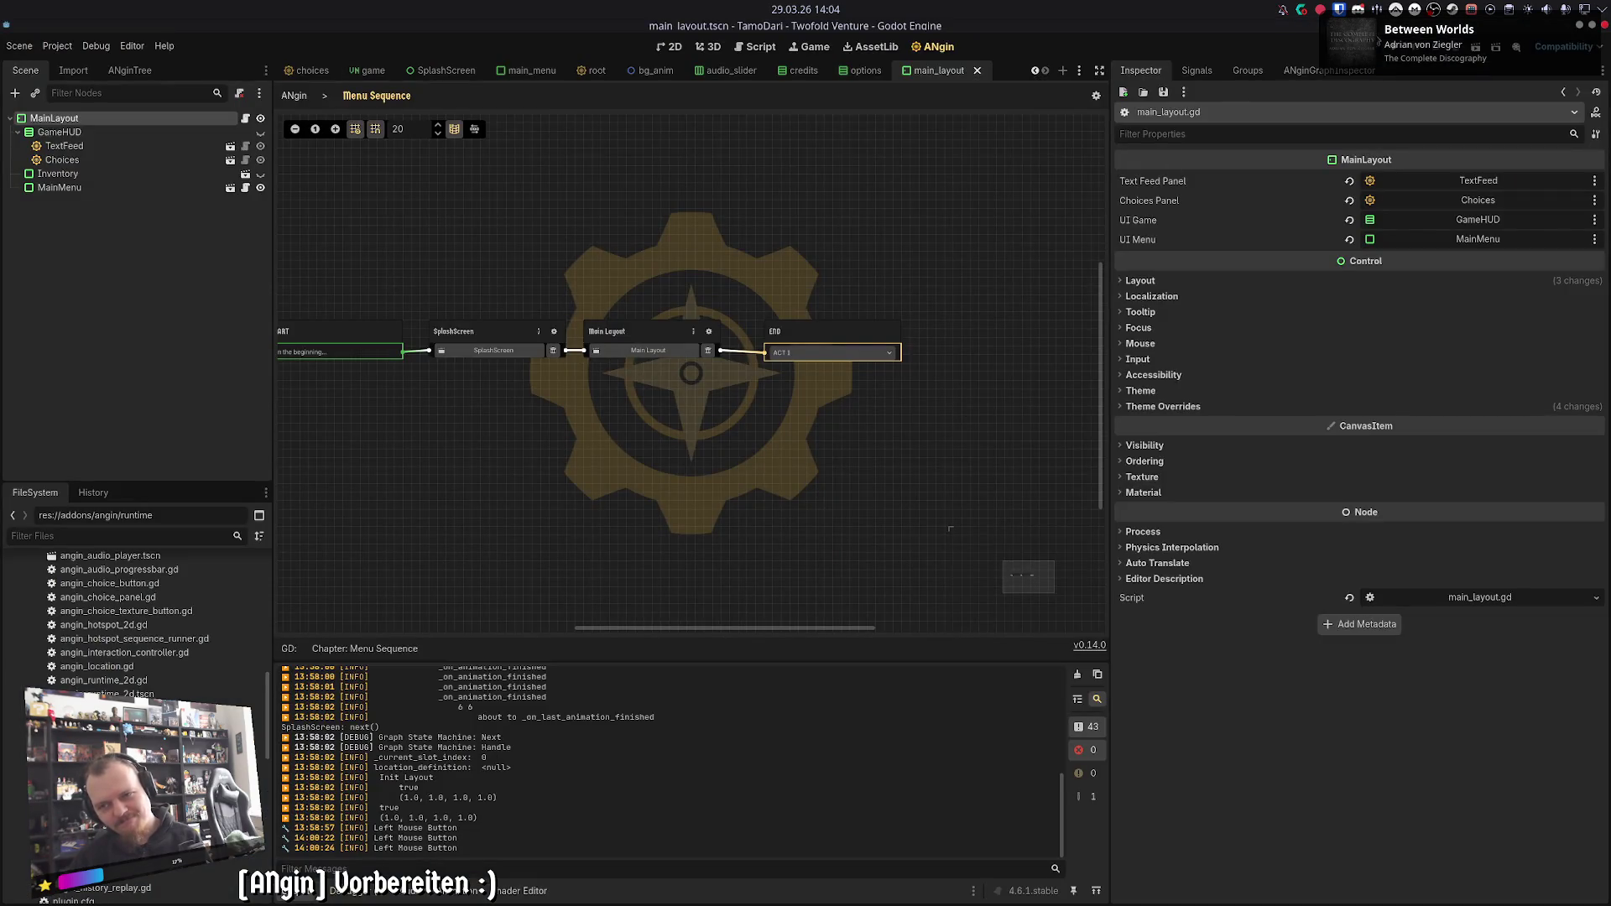
Run the project with F5 and choose START GAME in the TamoDari main menu
{"action": "key", "text": "F5"}
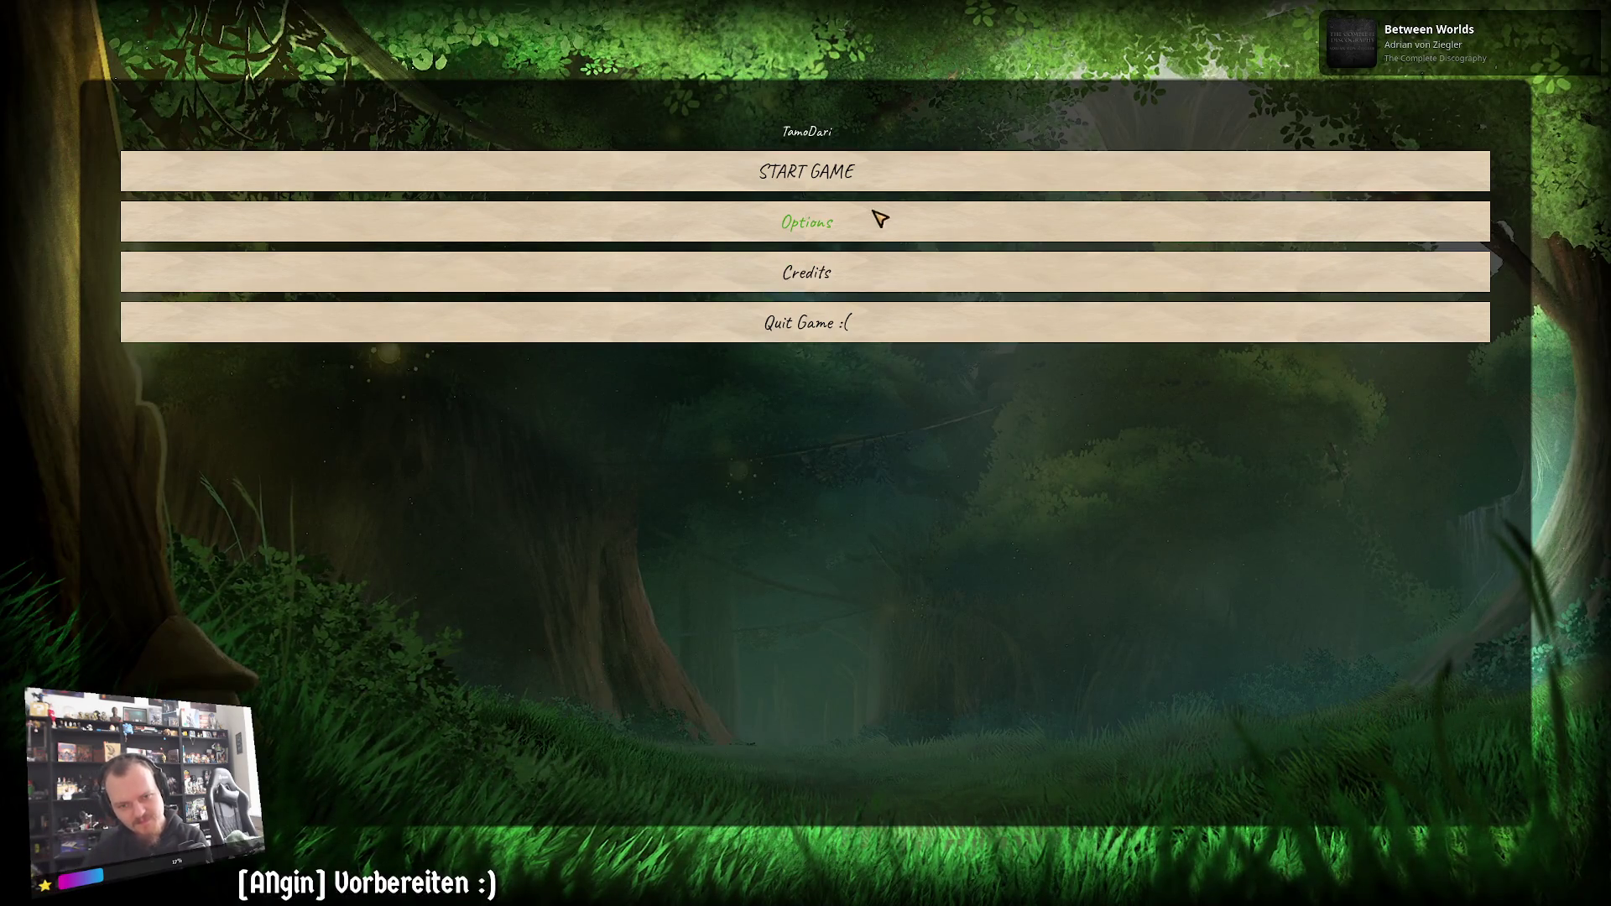
{"action": "left_click", "coordinate": [869, 184]}
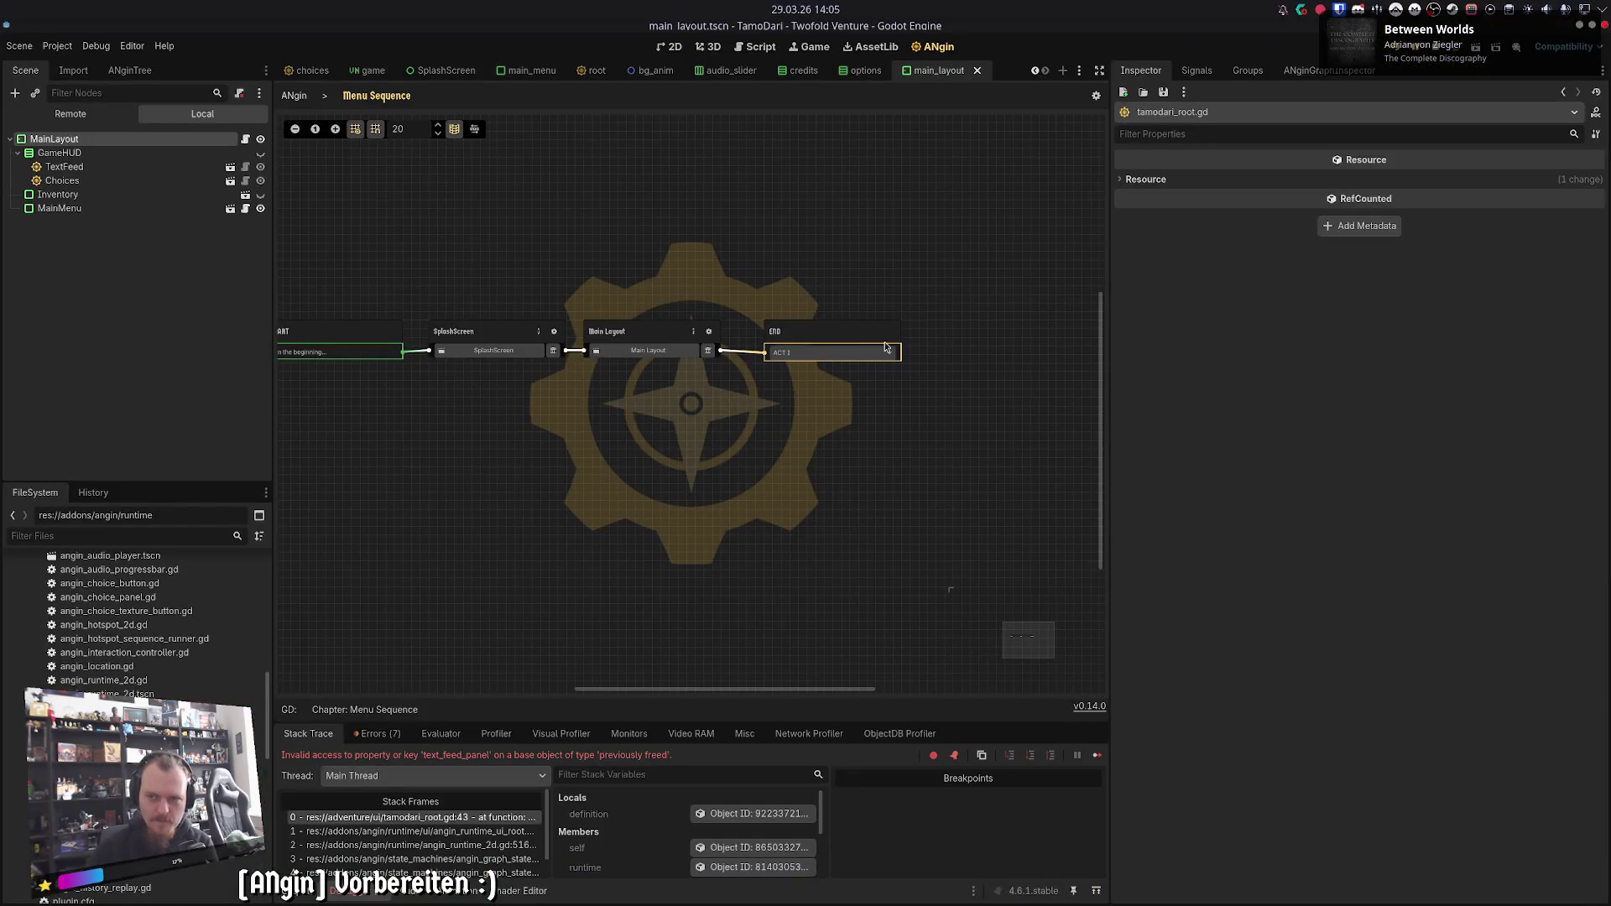
Show the run's Errors list in the debugger and jump to tamodari_root.gd in the code editor
{"action": "mouse_move", "coordinate": [1374, 165]}
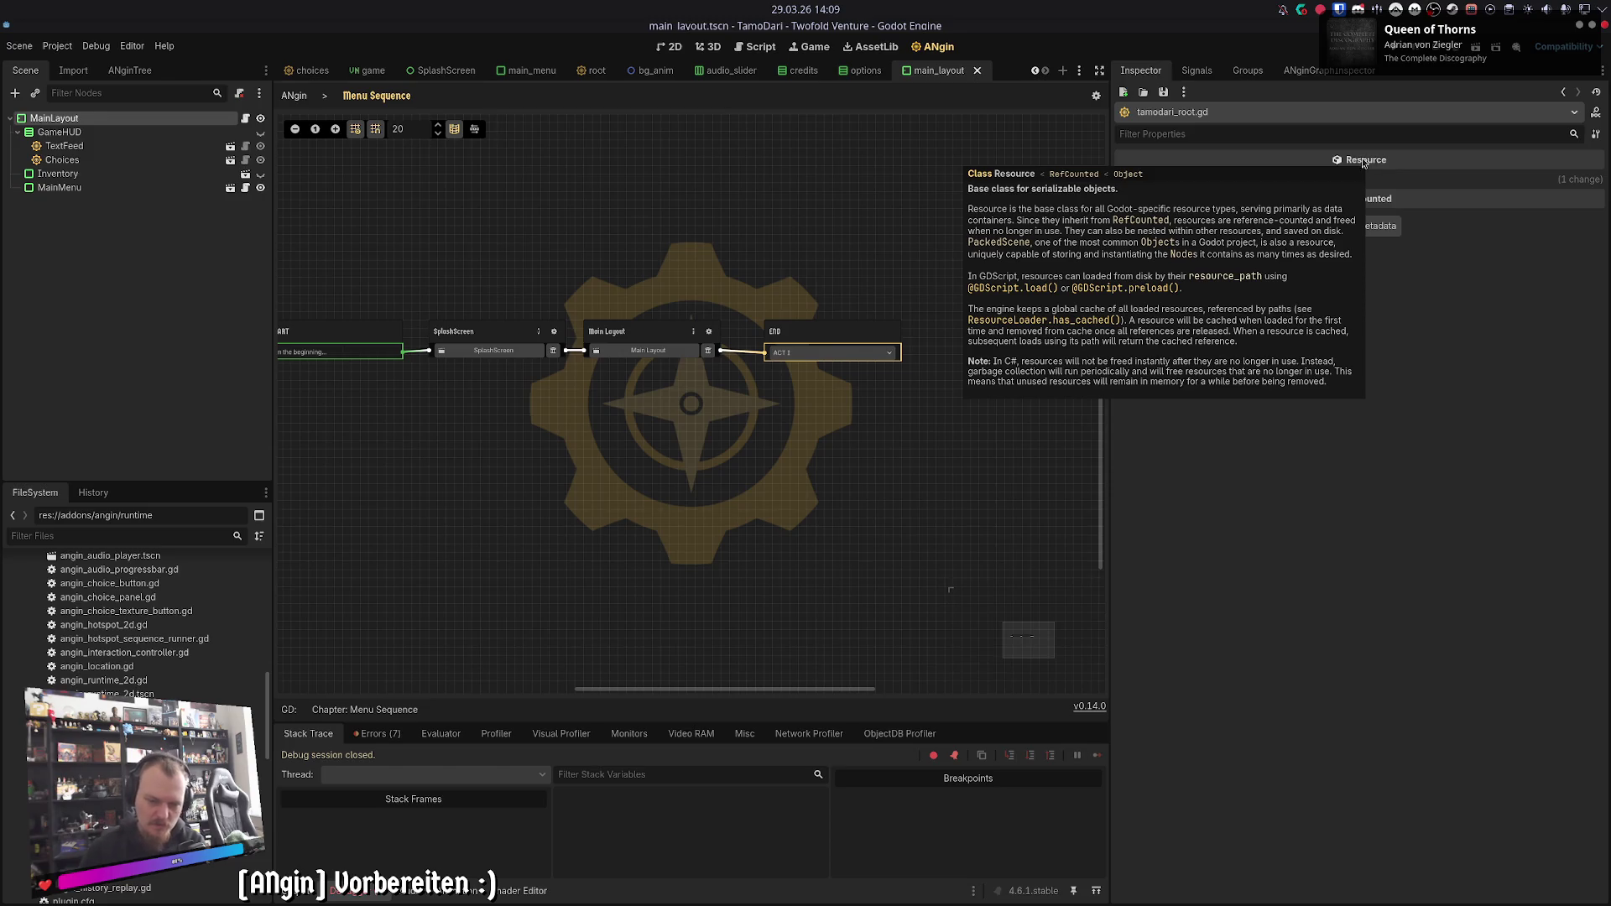
{"action": "left_click", "coordinate": [386, 734]}
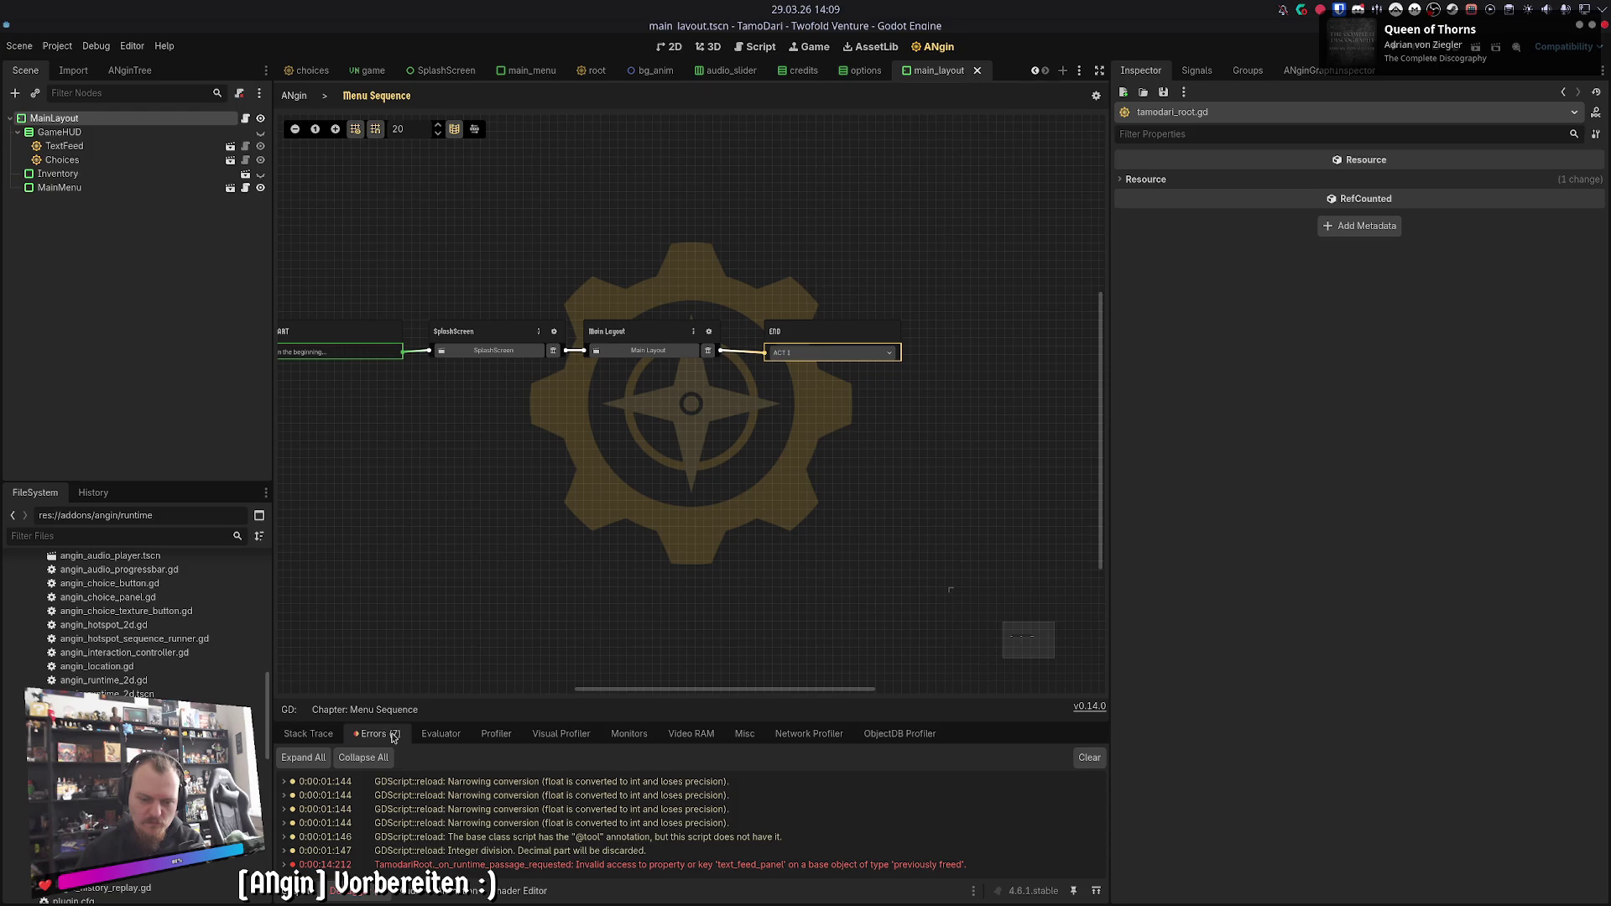
{"action": "mouse_move", "coordinate": [688, 873]}
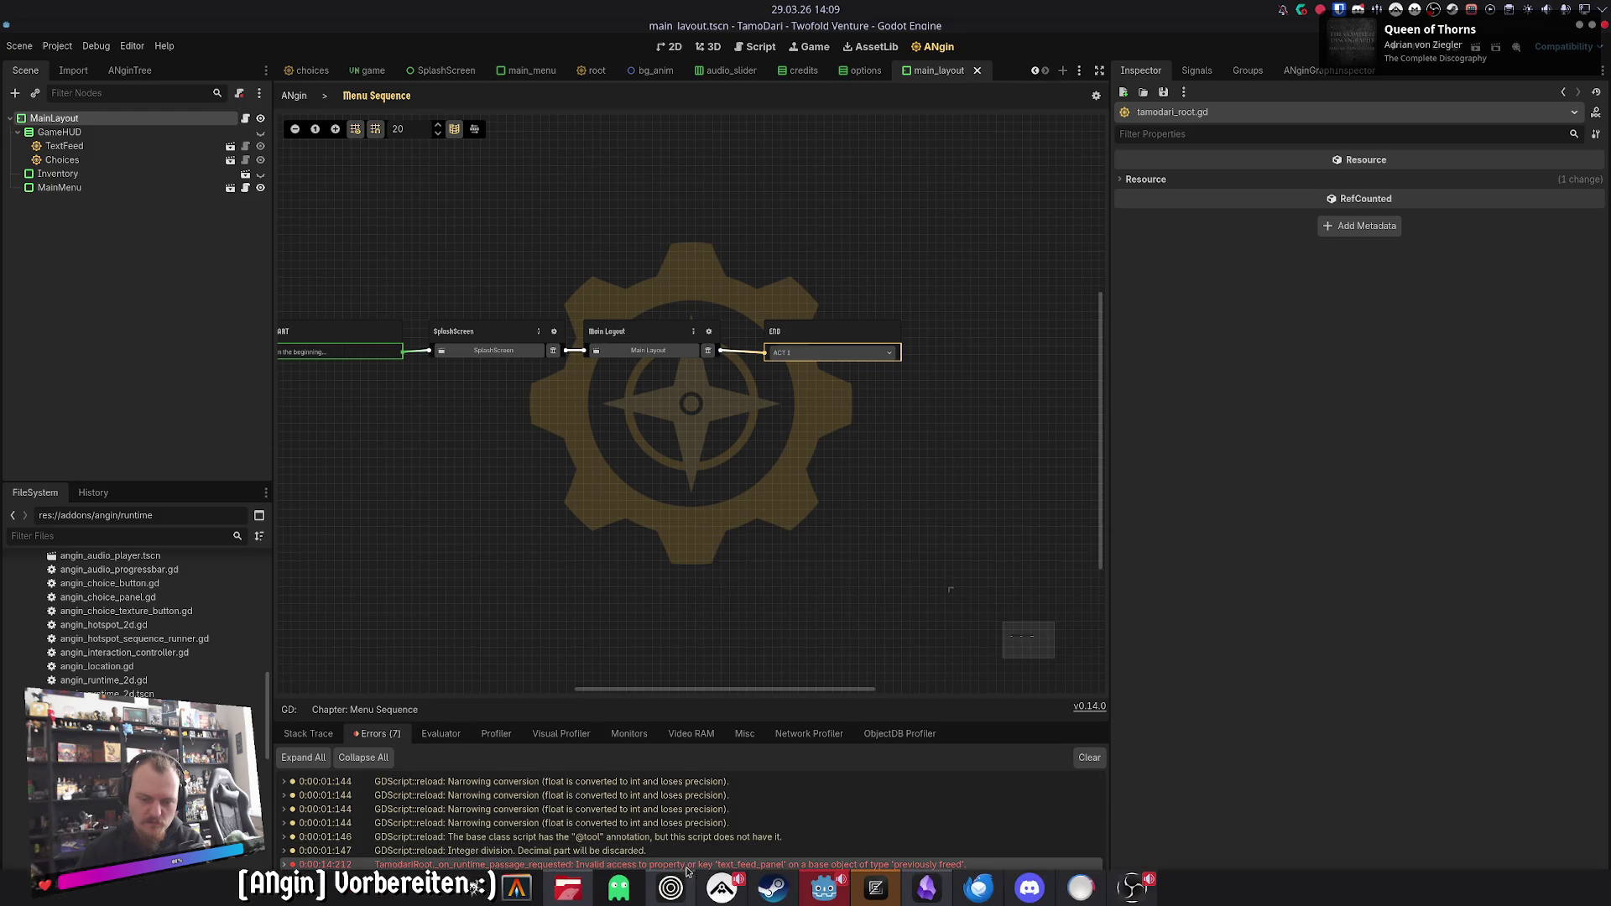
{"action": "left_click", "coordinate": [875, 888]}
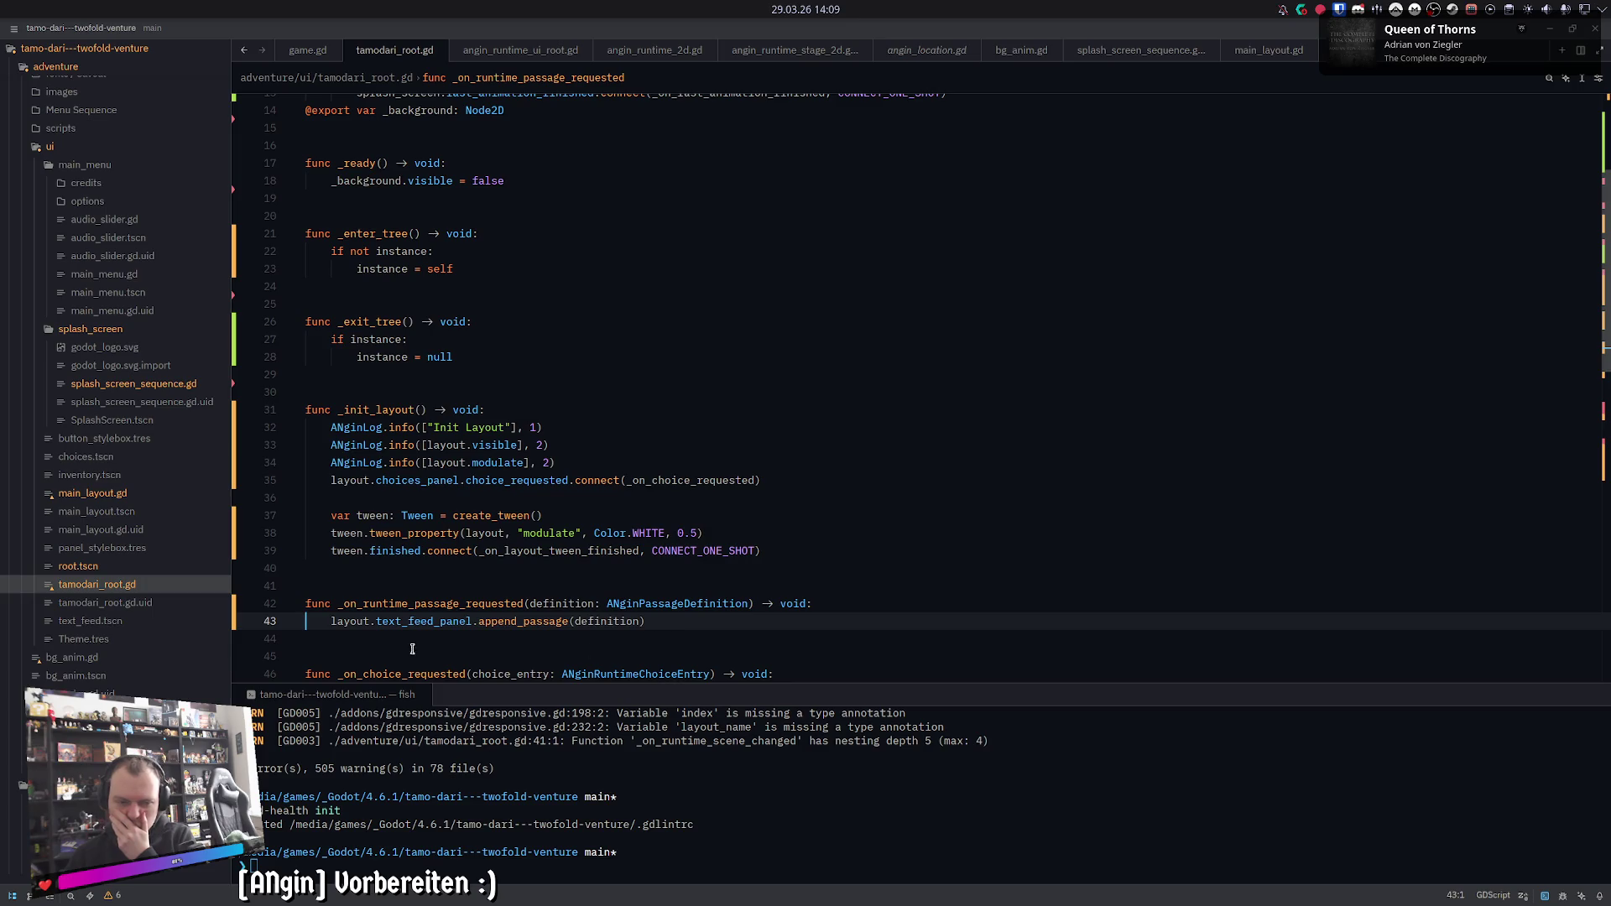
Review tamodari_root.gd around line 43, then switch through angin_runtime_ui_root.gd to angin_runtime_2d.gd
{"action": "double_click", "coordinate": [351, 623]}
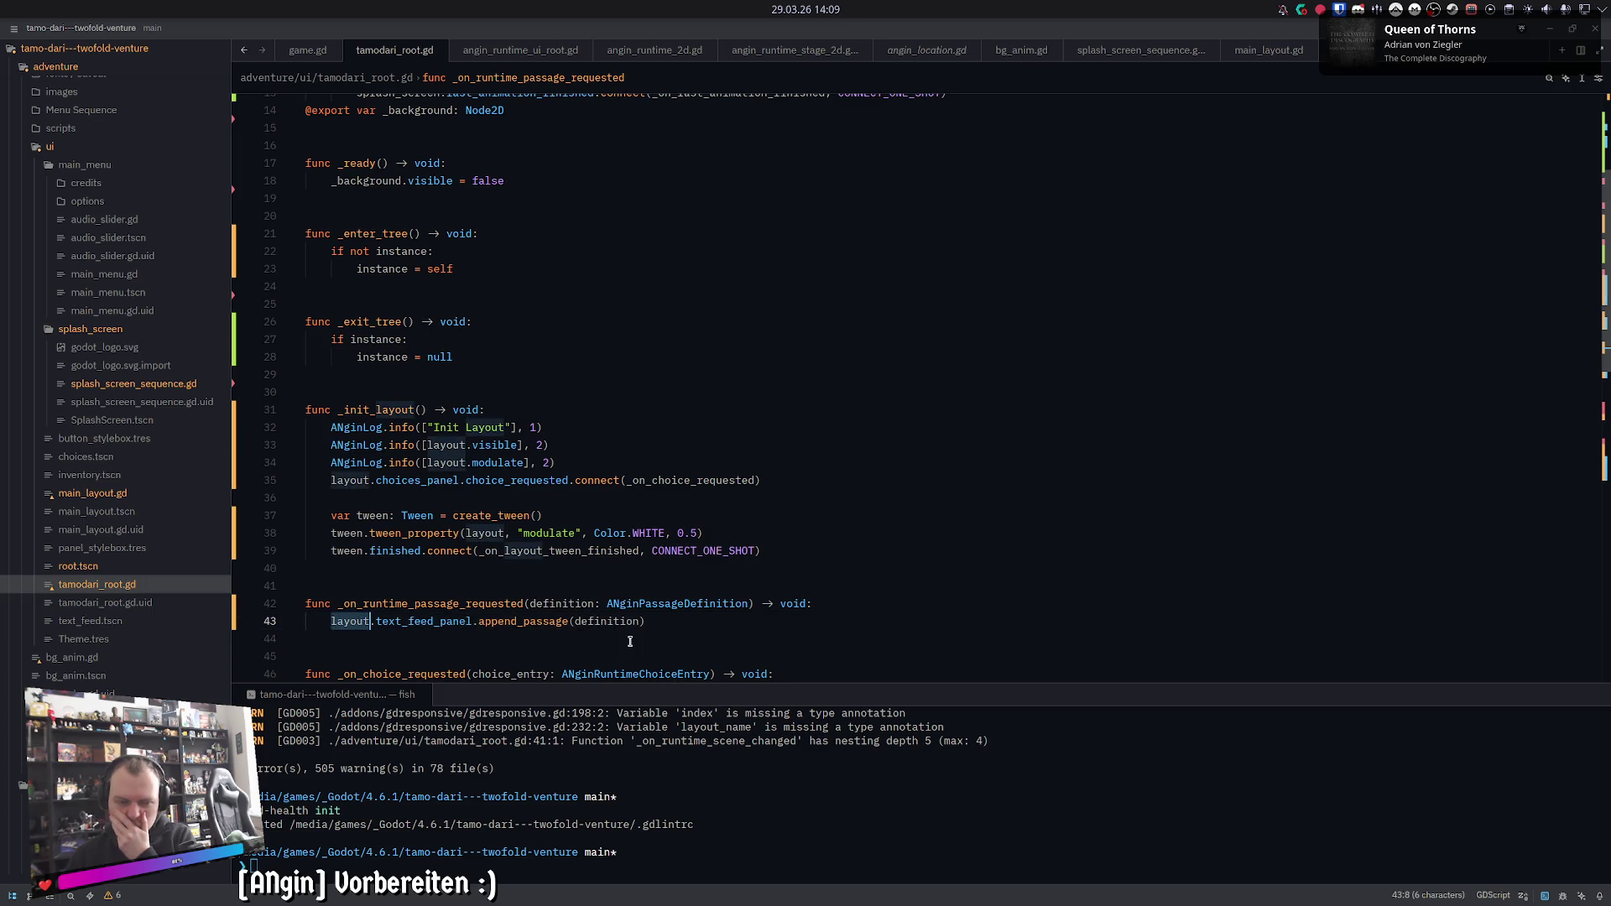
{"action": "scroll", "coordinate": [629, 641], "scroll_direction": "down", "scroll_amount": 3}
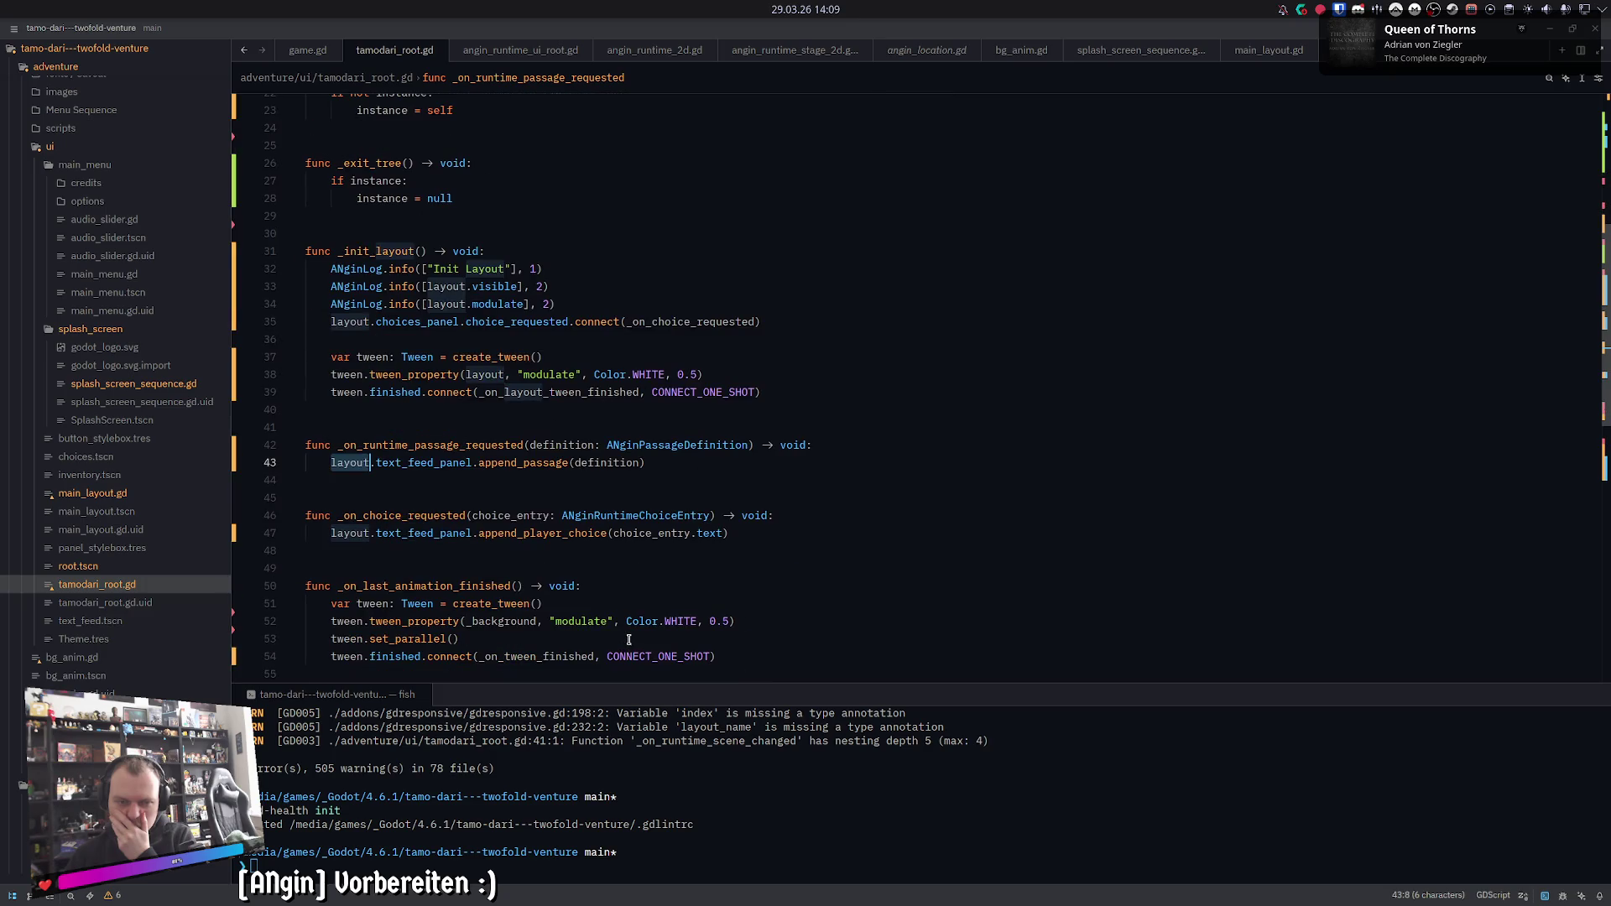
{"action": "scroll", "coordinate": [629, 639], "scroll_direction": "down", "scroll_amount": 4}
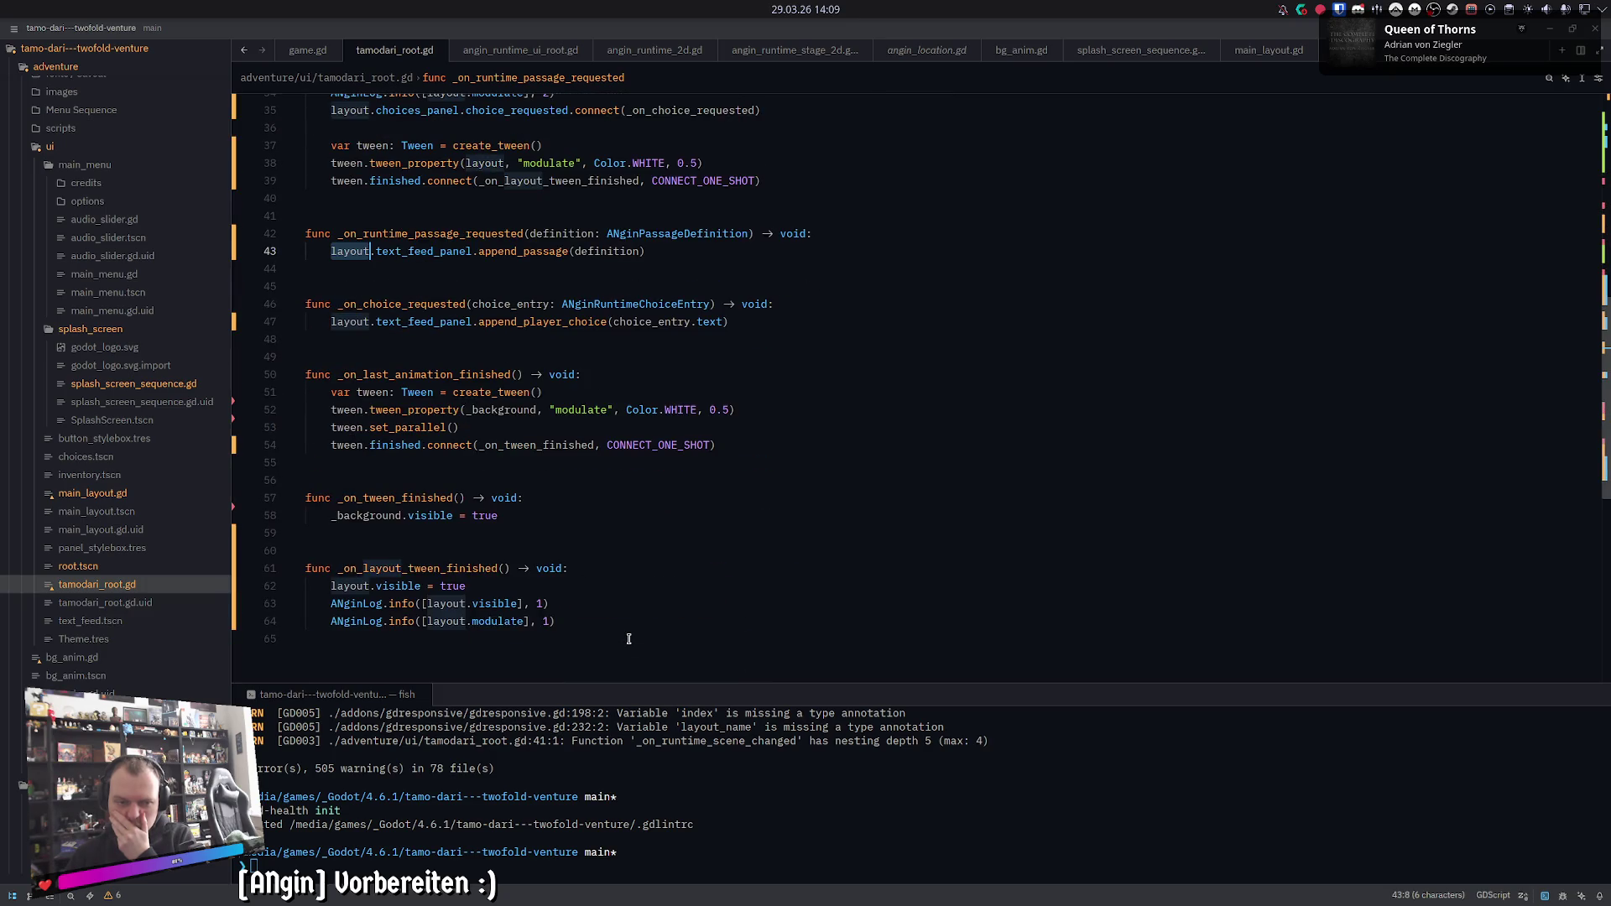
{"action": "scroll", "coordinate": [628, 639], "scroll_direction": "up", "scroll_amount": 9}
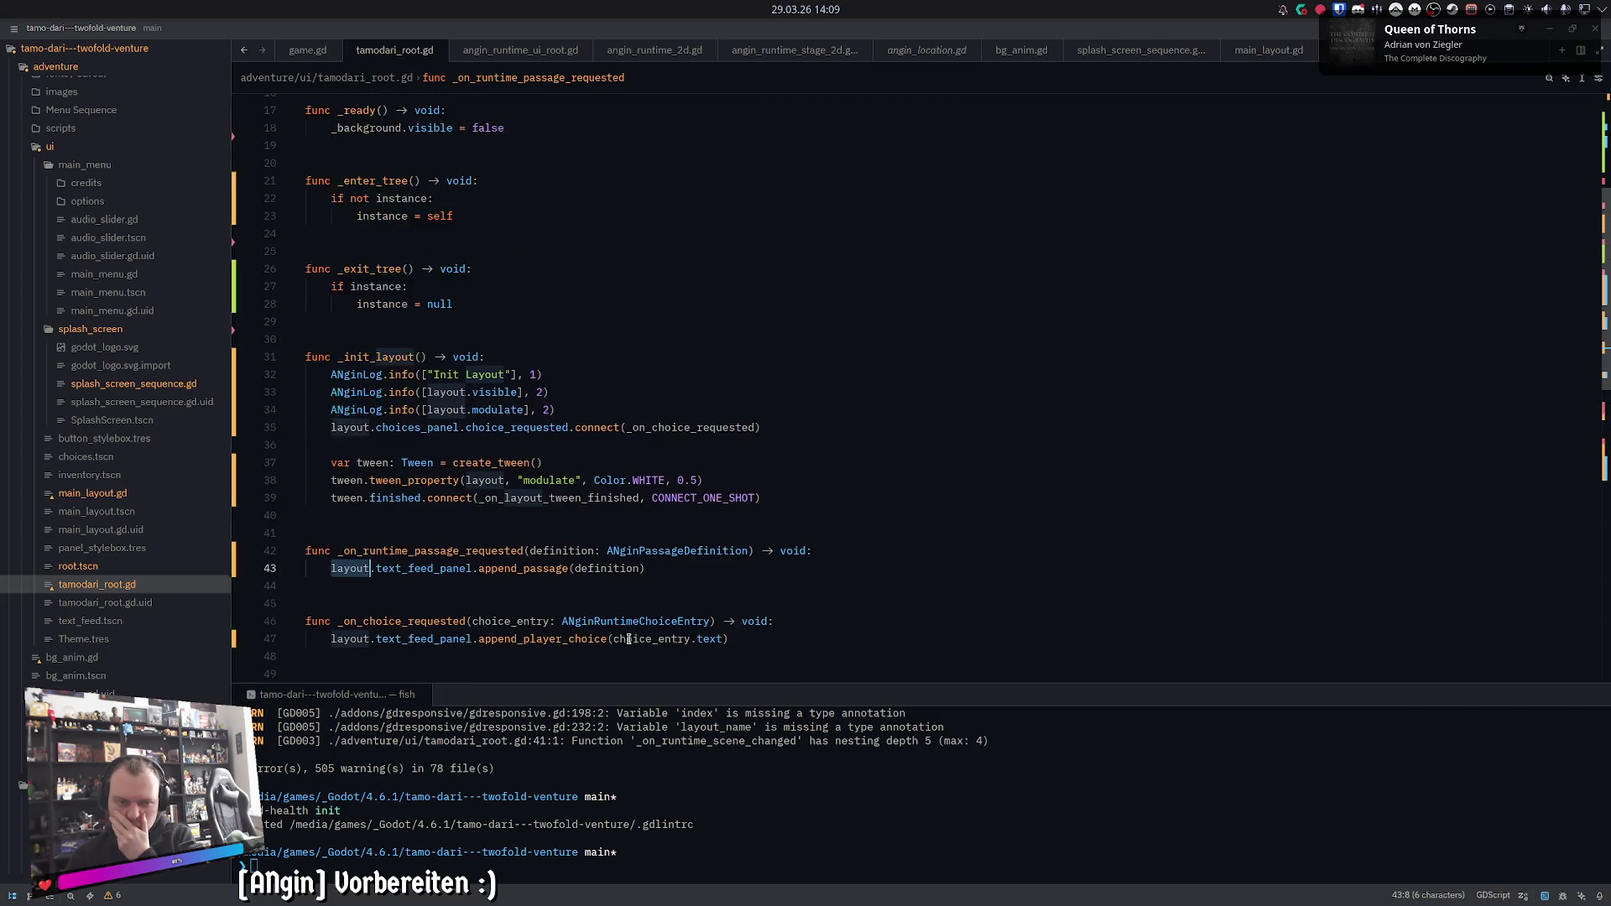
{"action": "scroll", "coordinate": [629, 640], "scroll_direction": "down", "scroll_amount": 6}
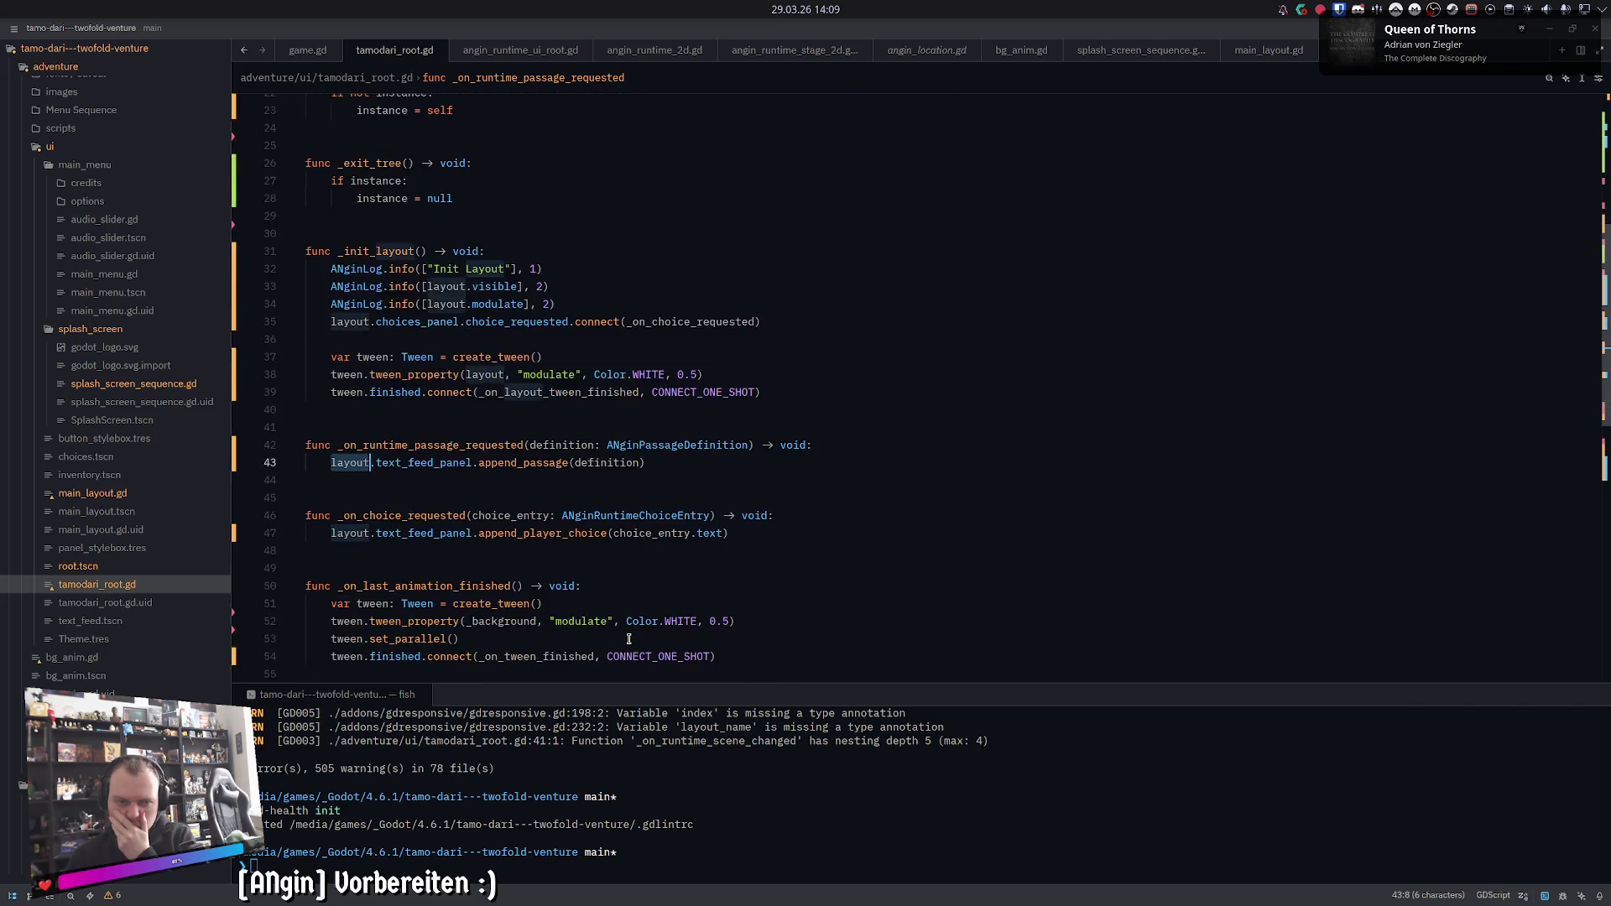
{"action": "scroll", "coordinate": [629, 639], "scroll_direction": "down", "scroll_amount": 3}
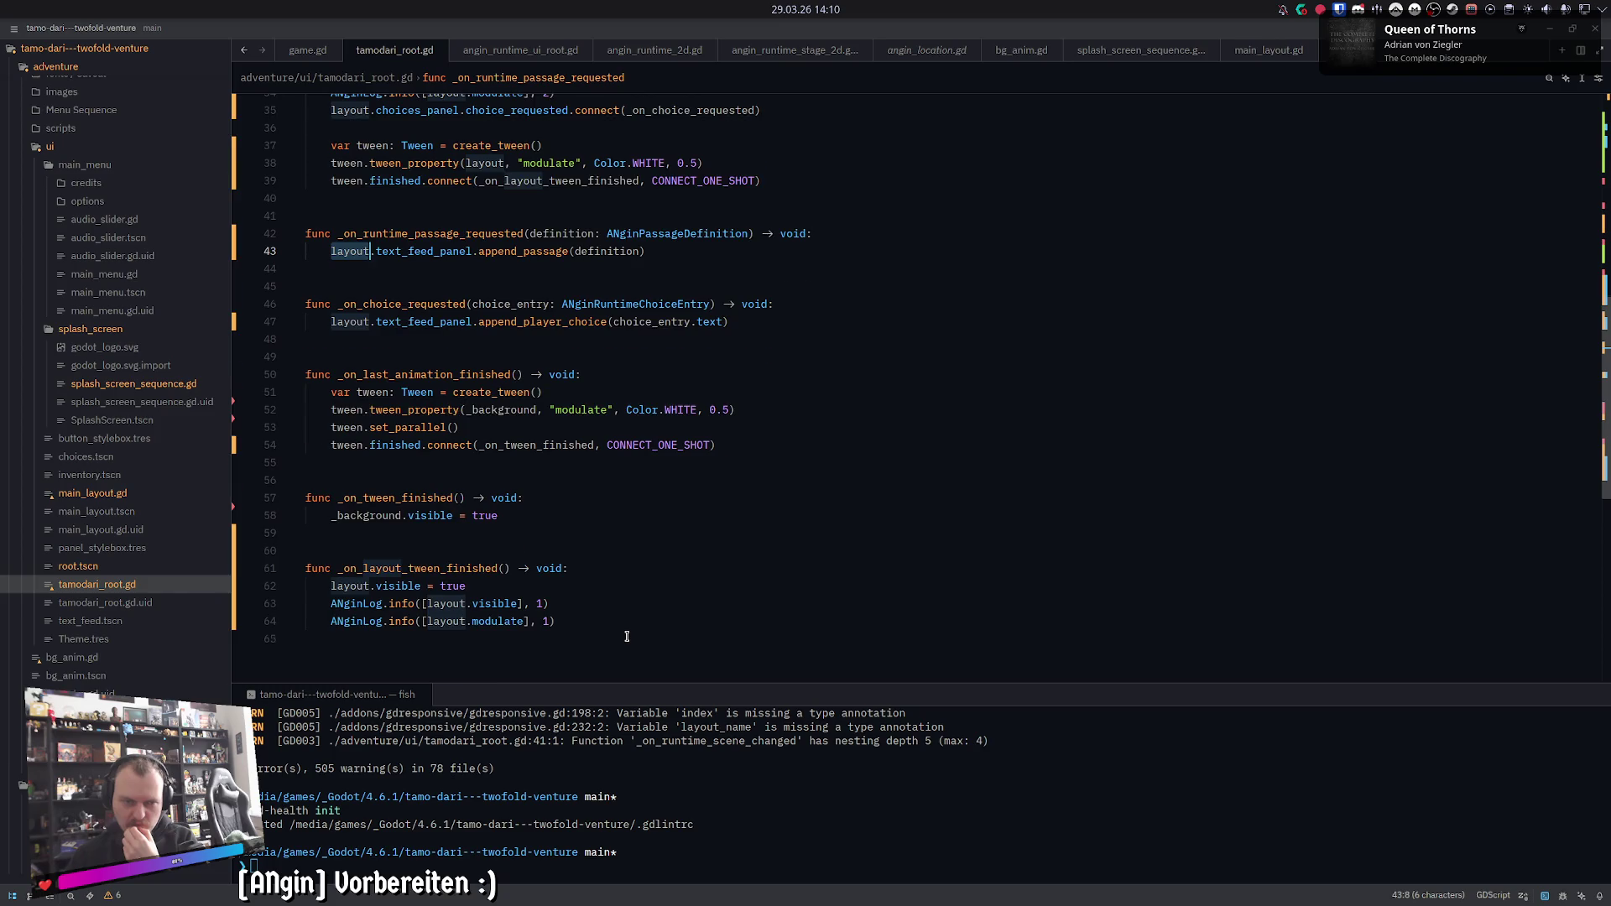
{"action": "scroll", "coordinate": [626, 636], "scroll_direction": "up", "scroll_amount": 2}
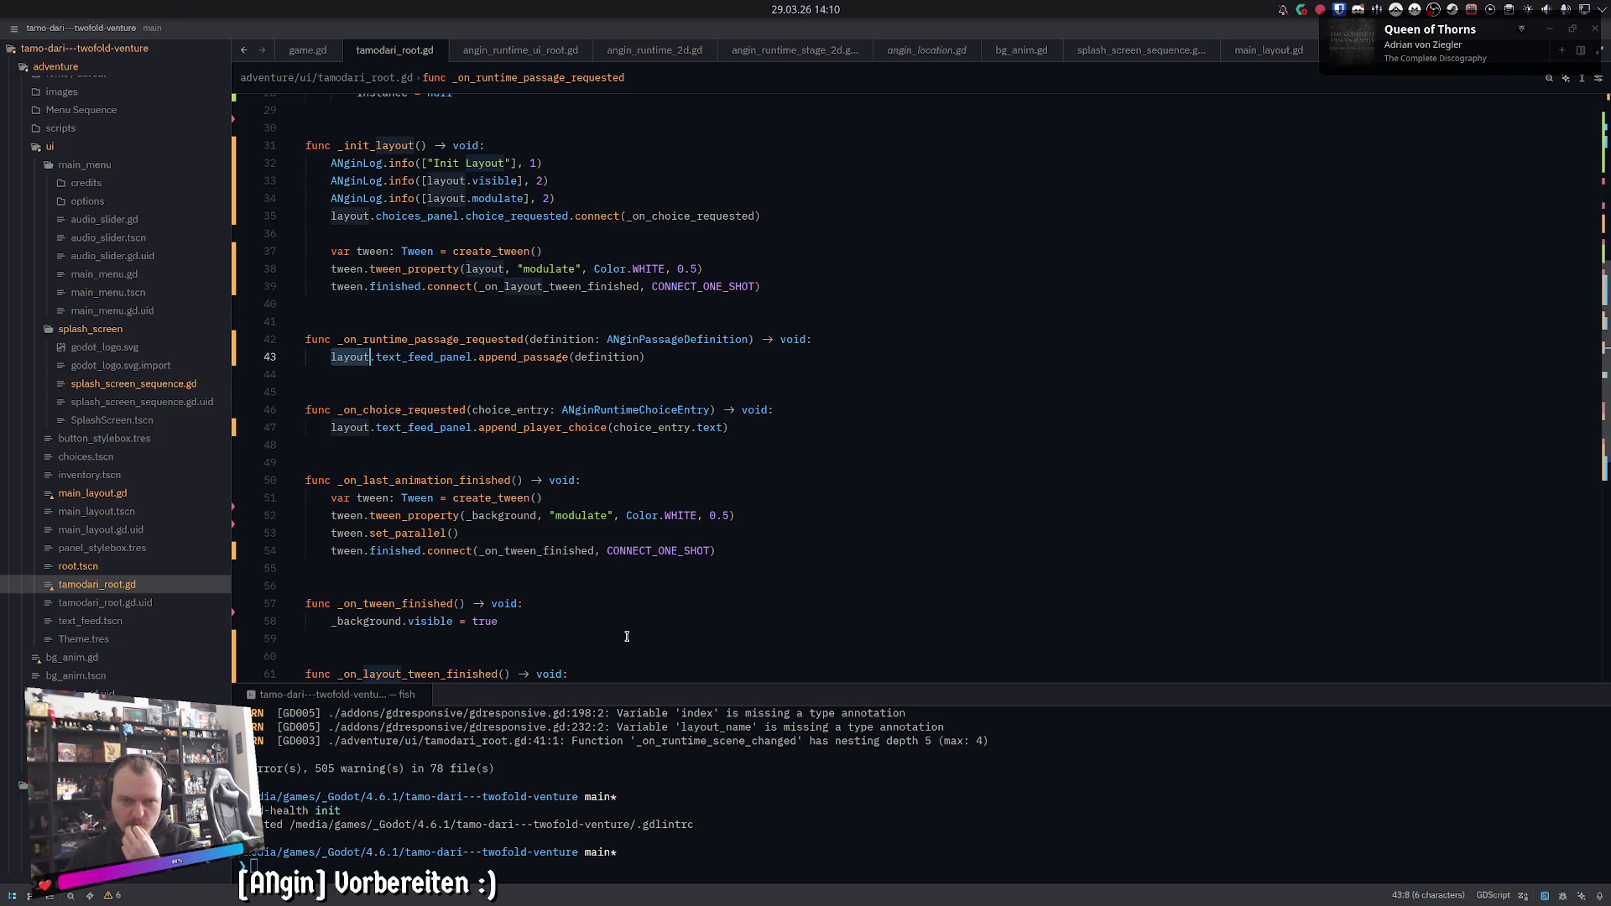
{"action": "left_click", "coordinate": [541, 54]}
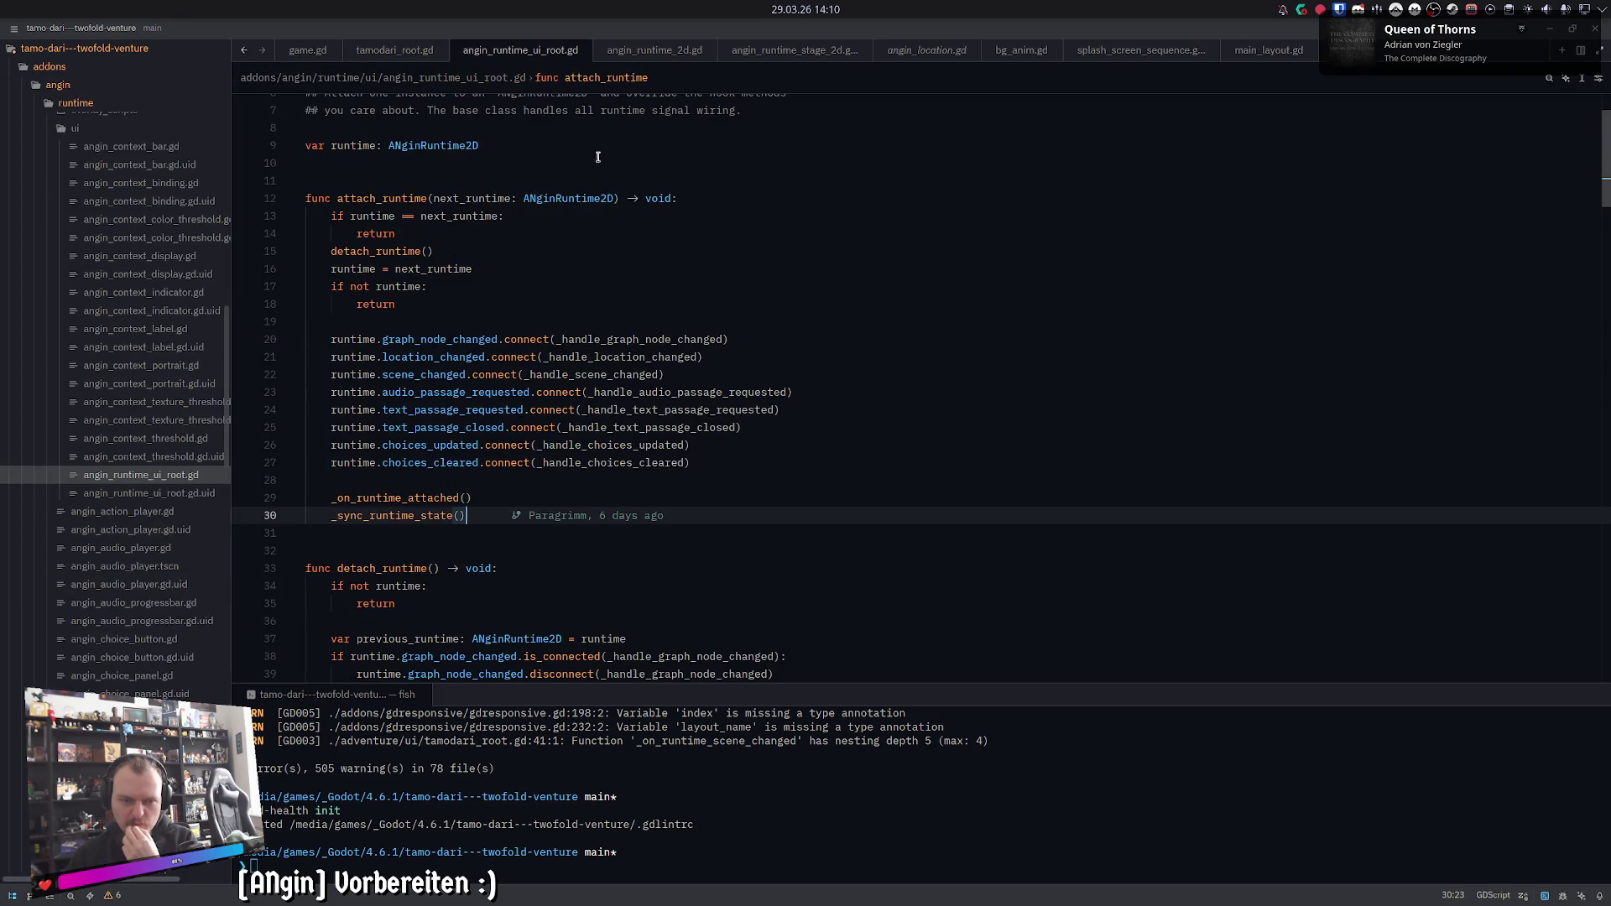
{"action": "left_click", "coordinate": [622, 57]}
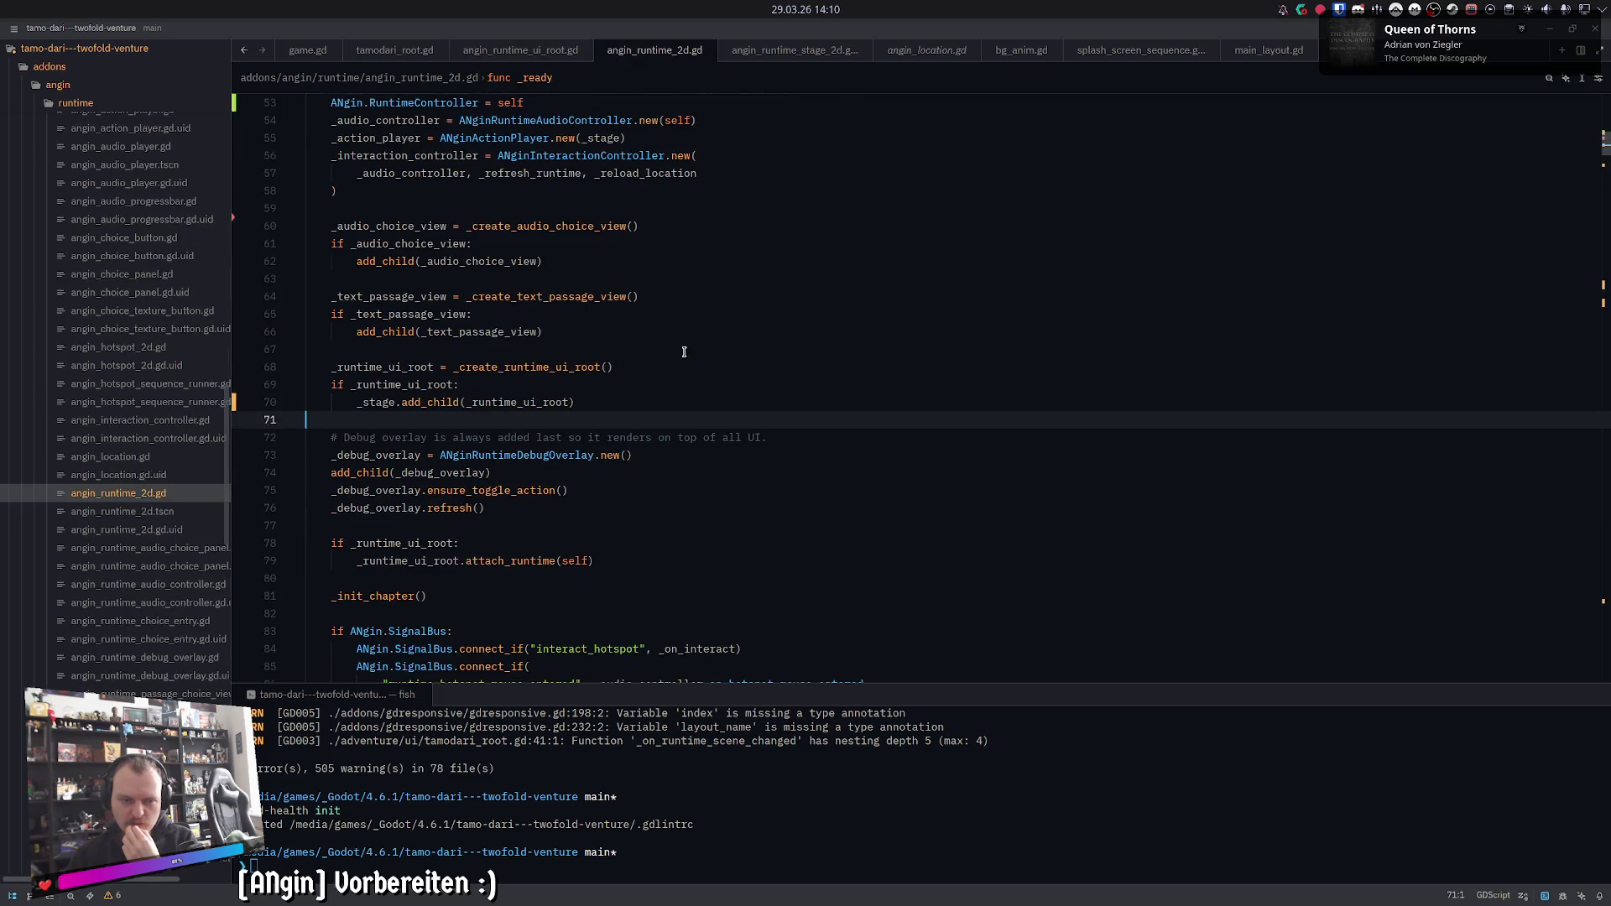
{"action": "left_click", "coordinate": [777, 59]}
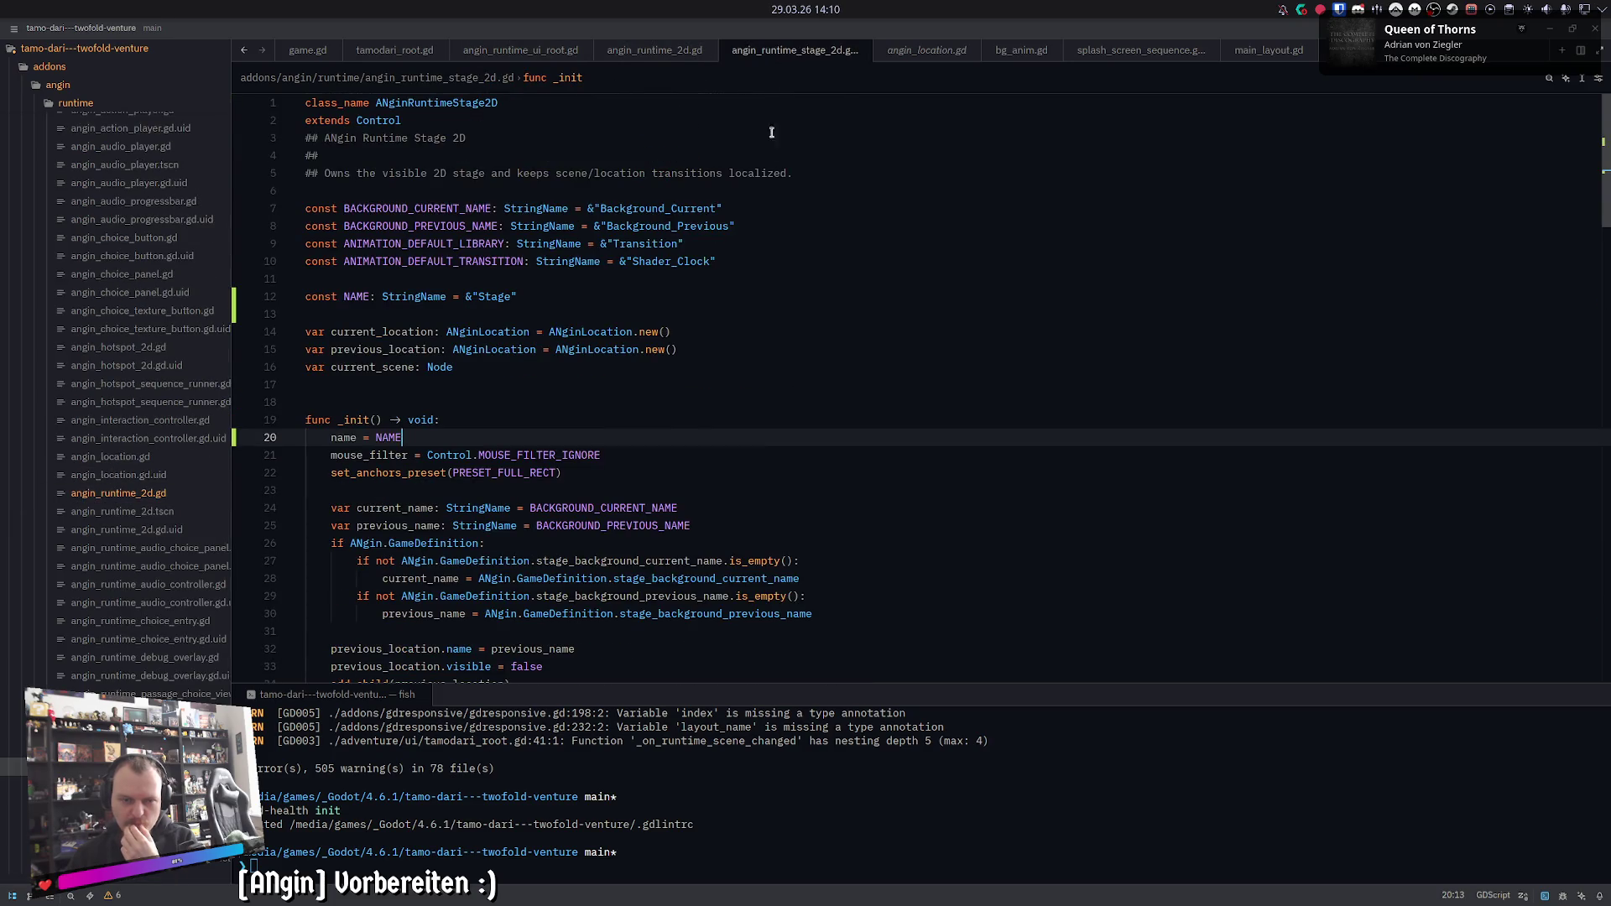
{"action": "scroll", "coordinate": [786, 294], "scroll_direction": "down", "scroll_amount": 10}
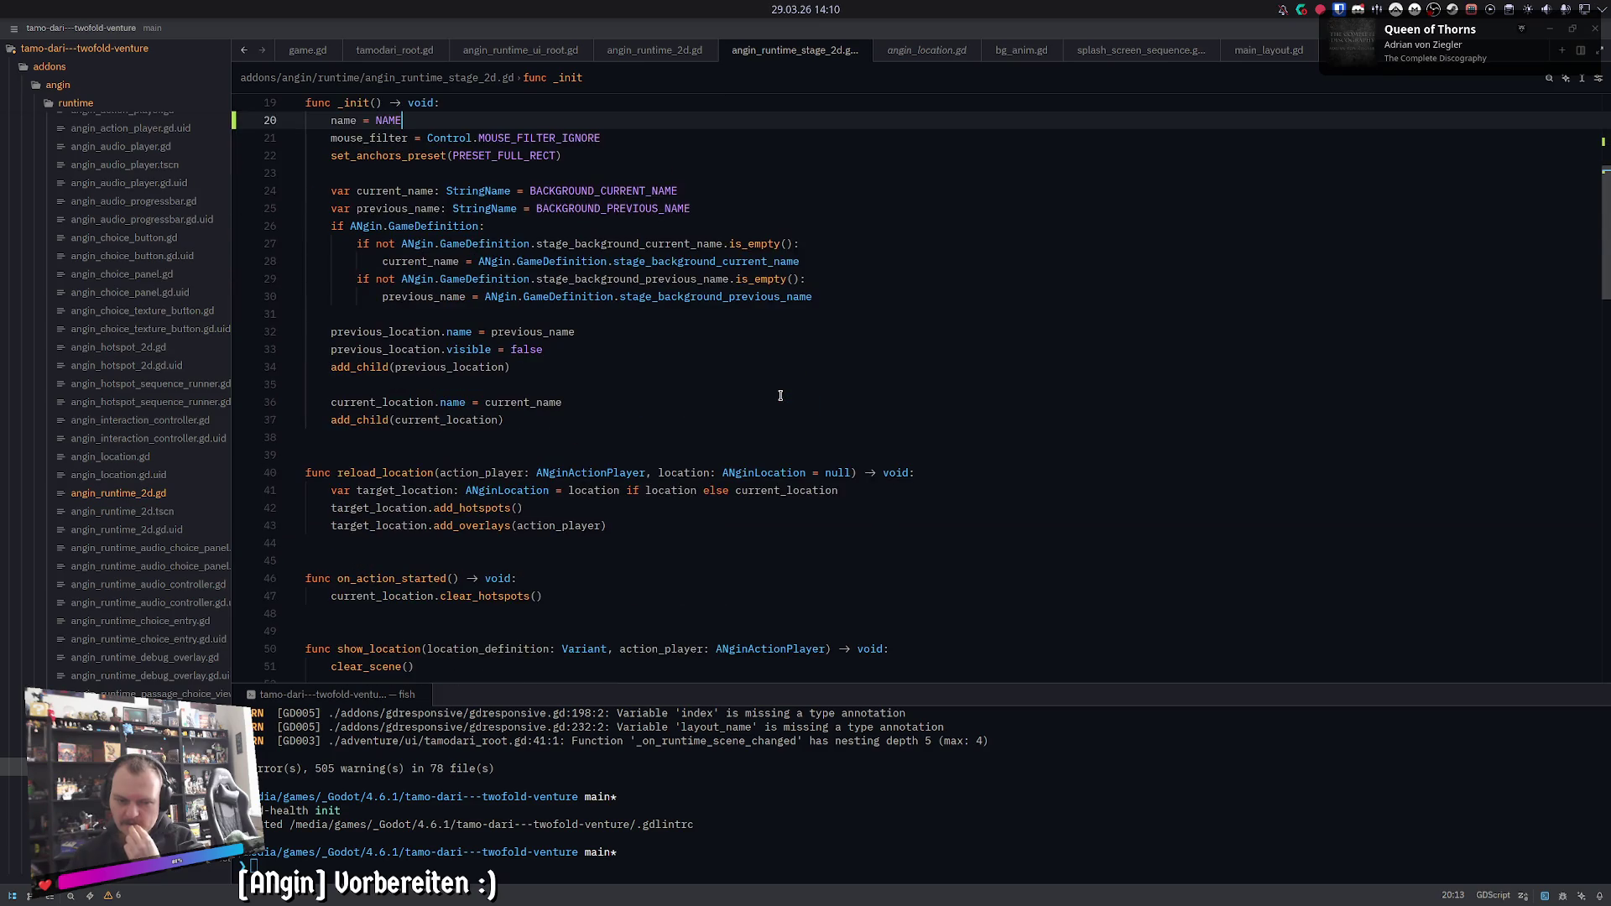
{"action": "scroll", "coordinate": [781, 396], "scroll_direction": "down", "scroll_amount": 16}
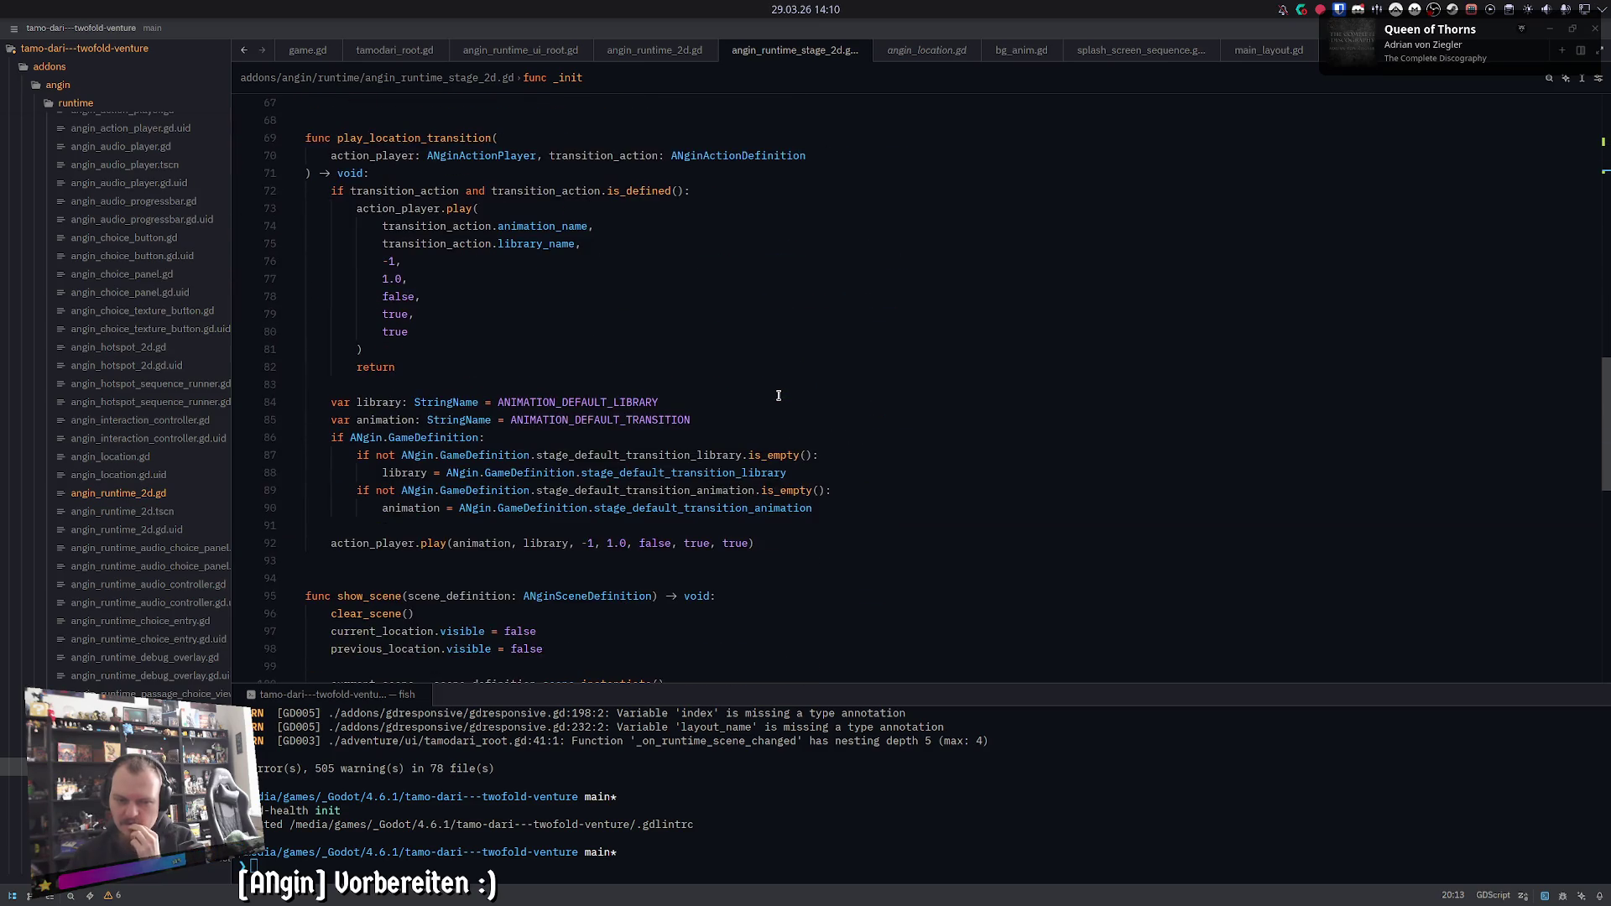
{"action": "scroll", "coordinate": [776, 396], "scroll_direction": "down", "scroll_amount": 3}
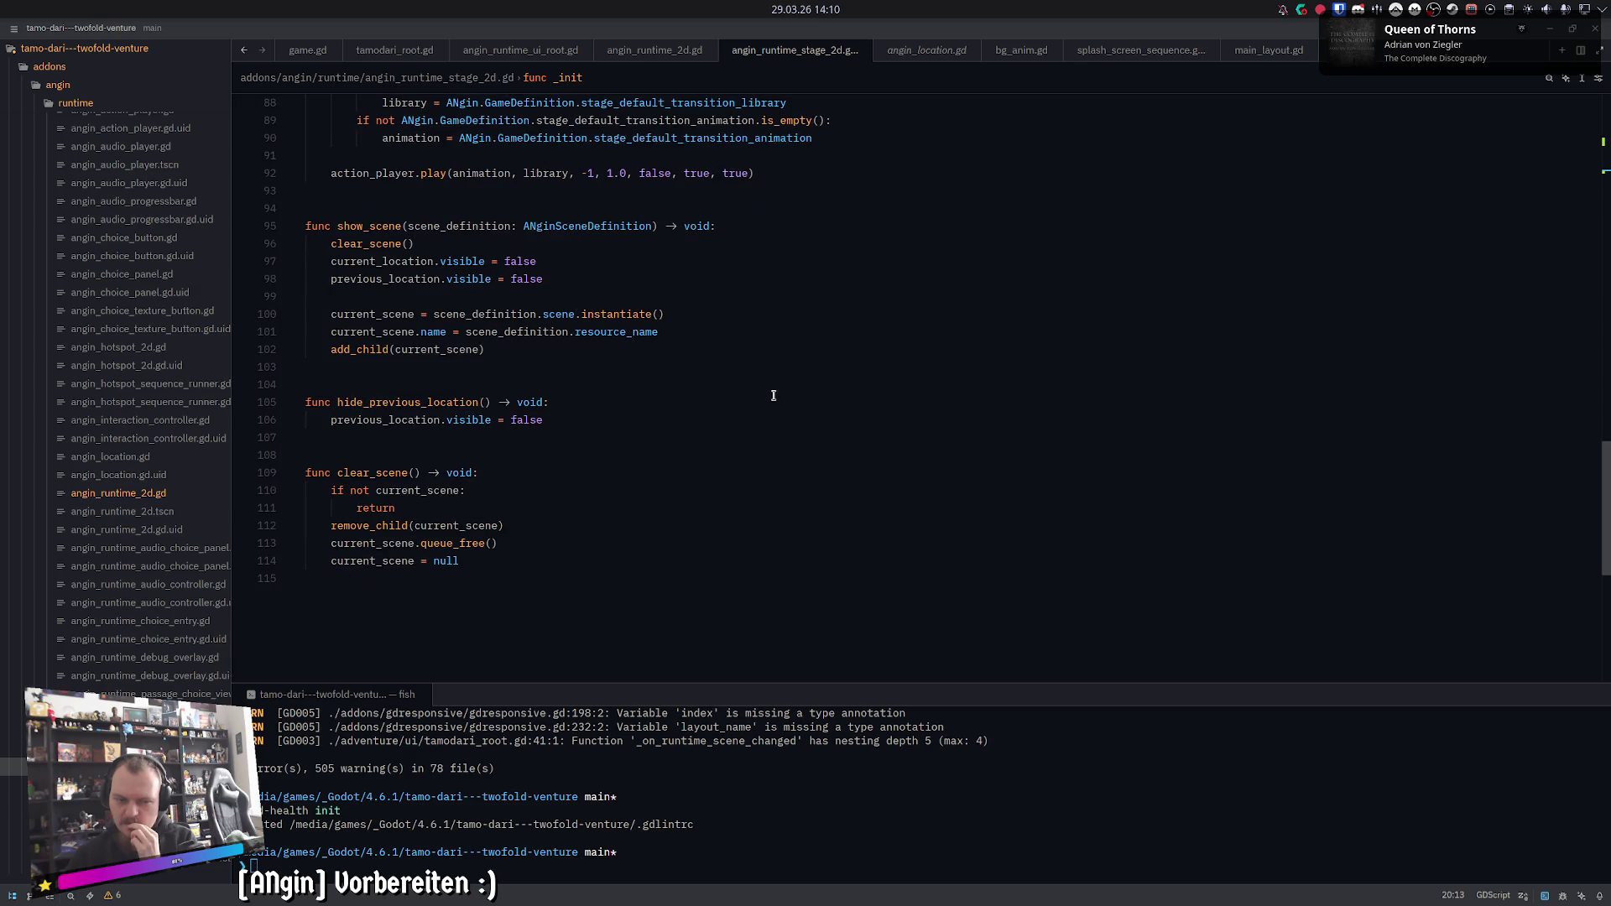
{"action": "double_click", "coordinate": [405, 472]}
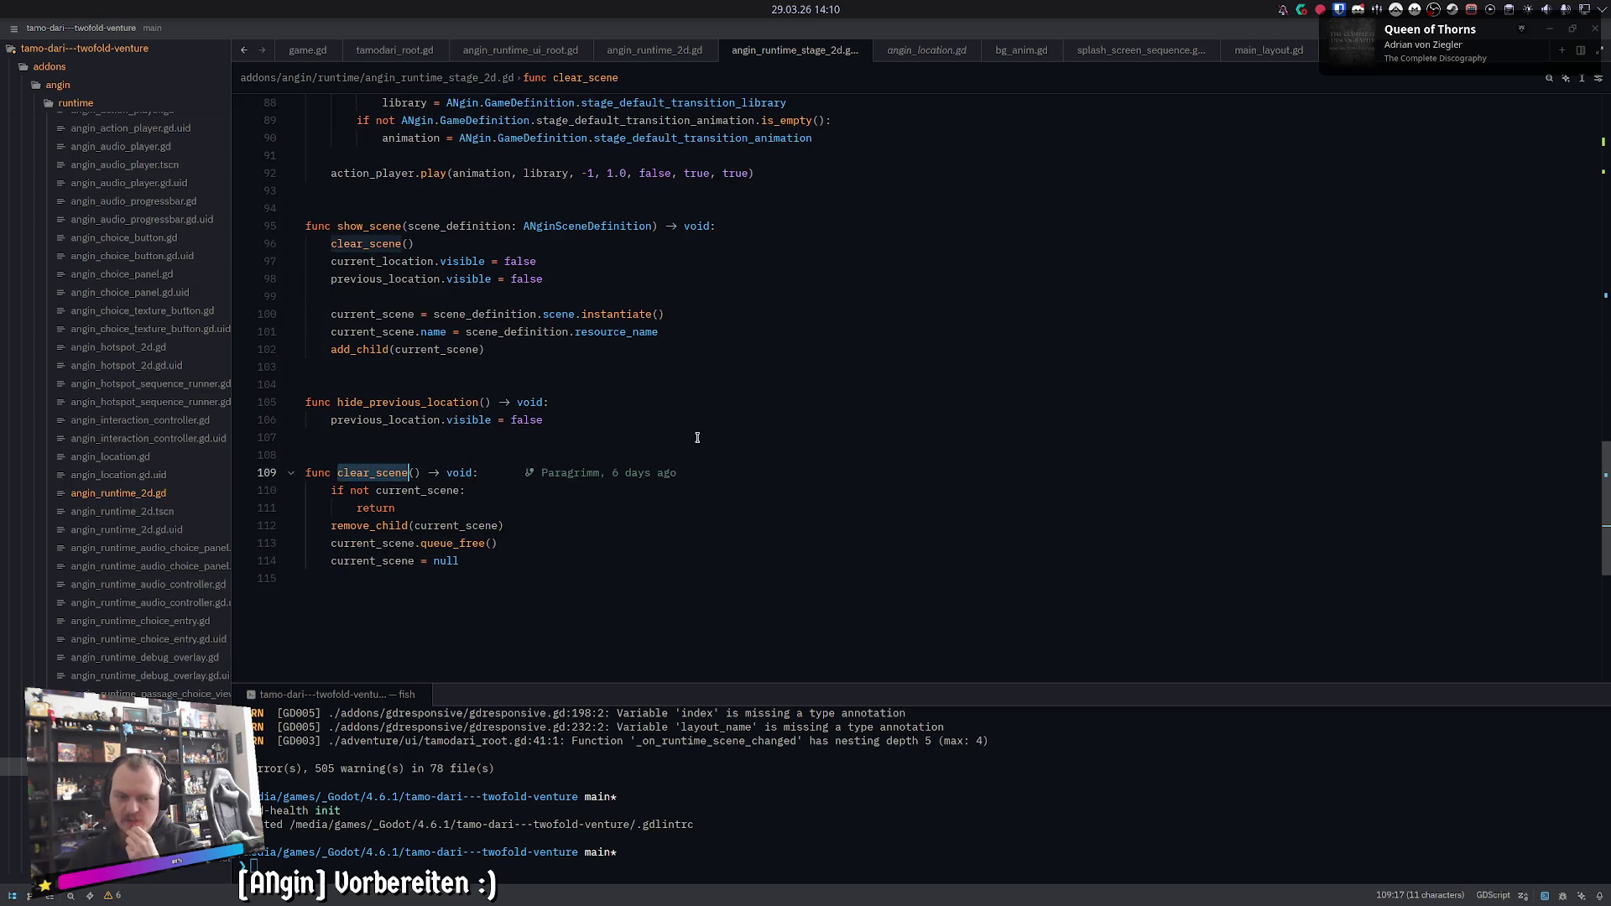
{"action": "mouse_move", "coordinate": [607, 323]}
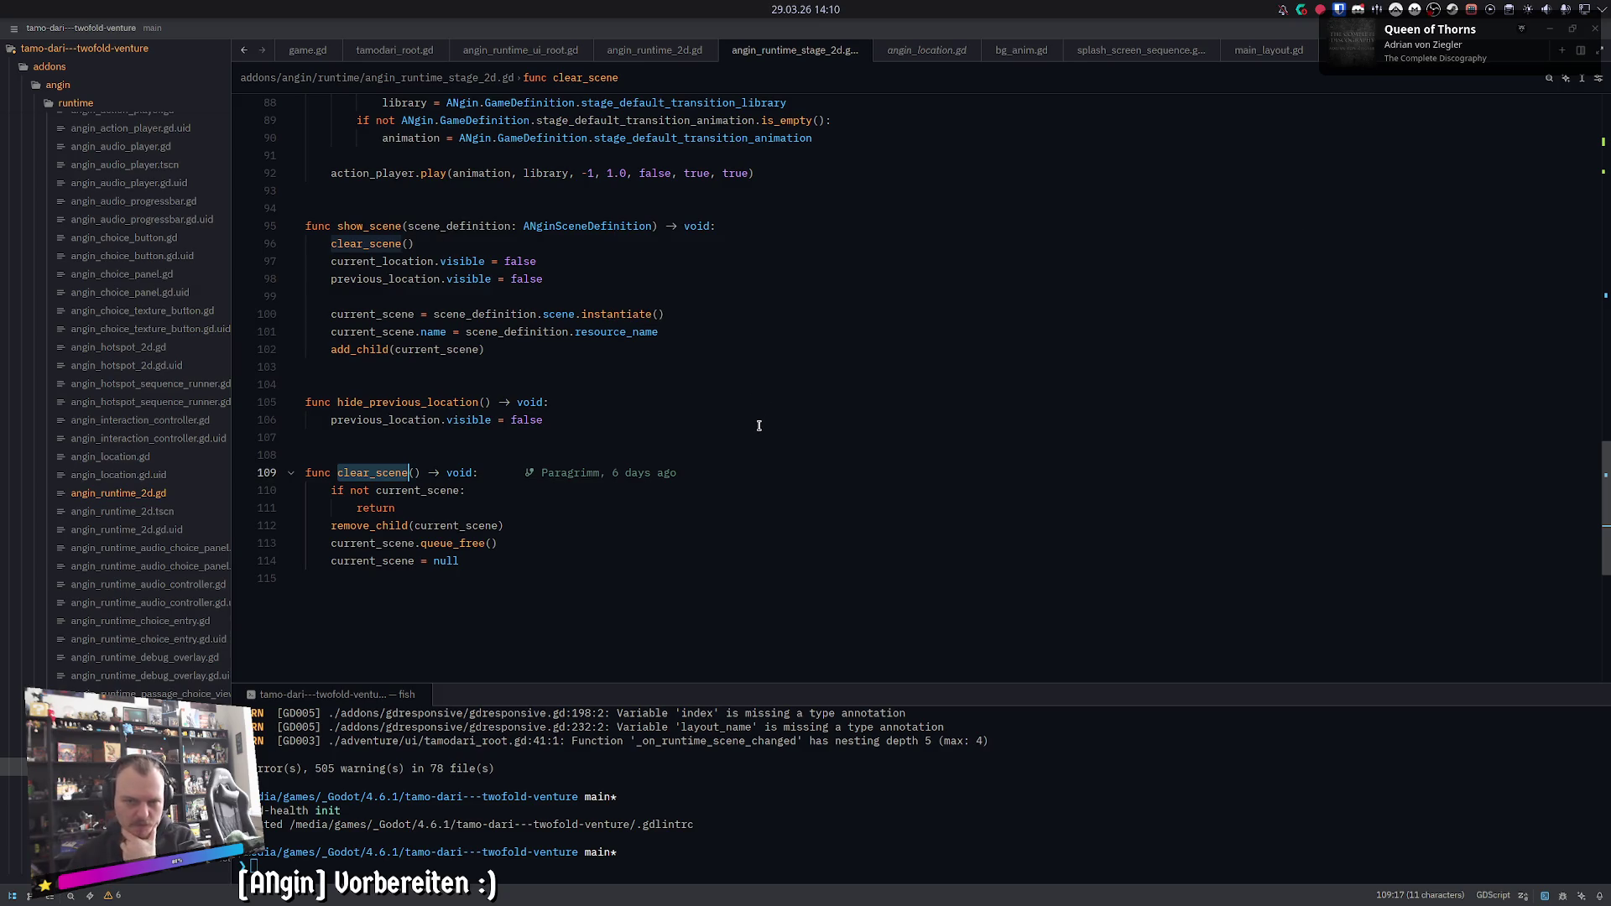
{"action": "scroll", "coordinate": [628, 461], "scroll_direction": "up", "scroll_amount": 4}
{"action": "scroll", "coordinate": [629, 461], "scroll_direction": "up", "scroll_amount": 13}
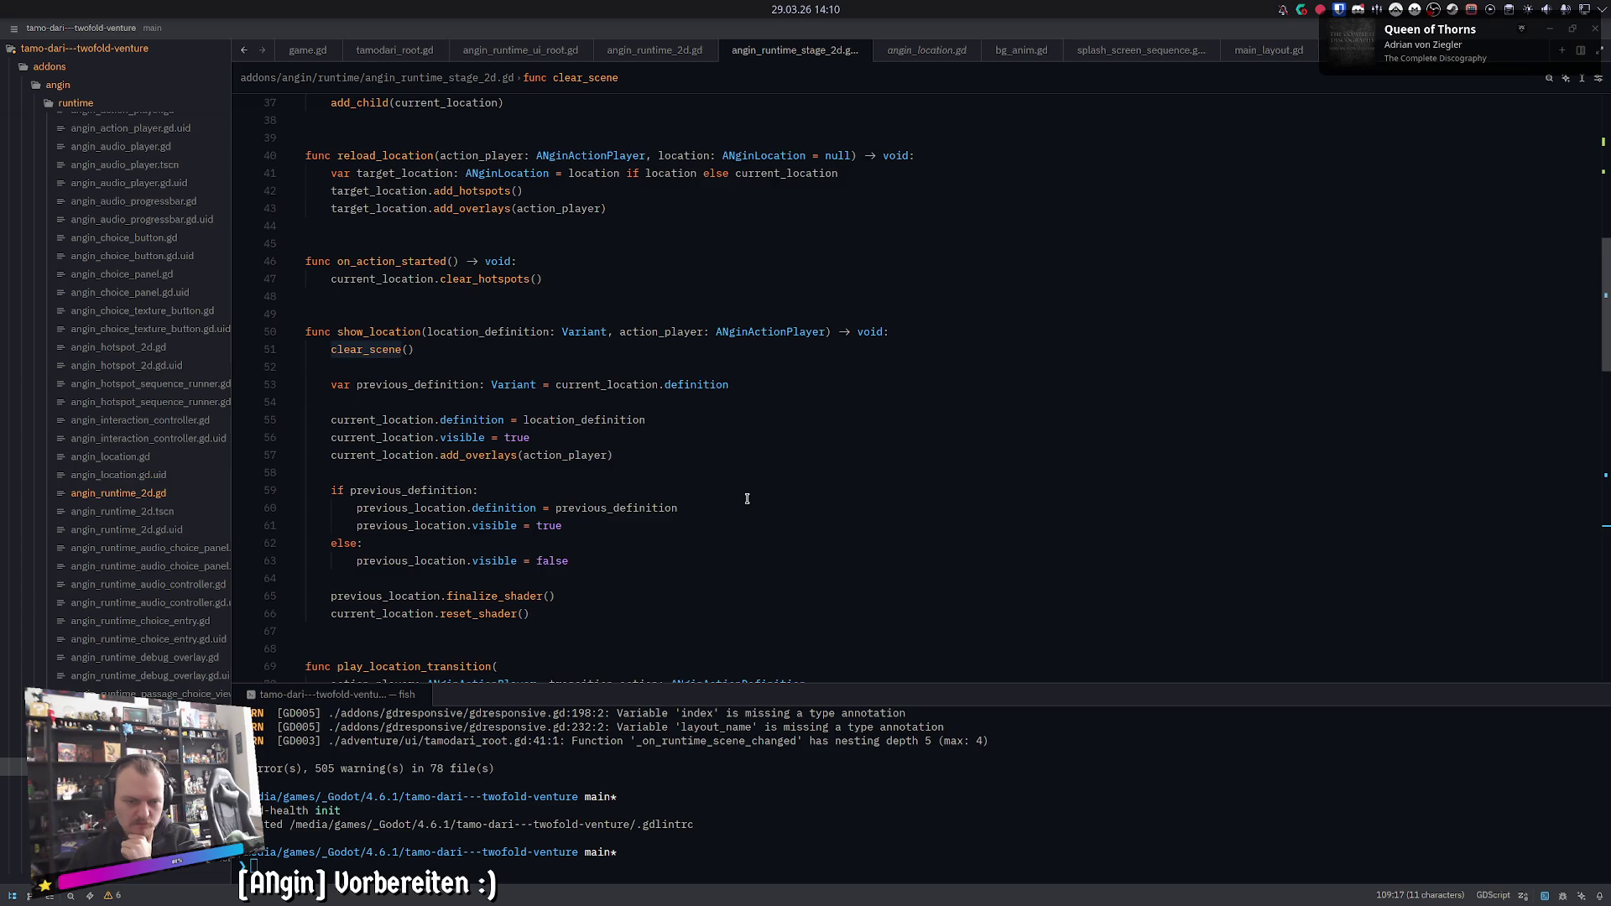
{"action": "scroll", "coordinate": [747, 499], "scroll_direction": "up", "scroll_amount": 5}
{"action": "scroll", "coordinate": [747, 498], "scroll_direction": "up", "scroll_amount": 4}
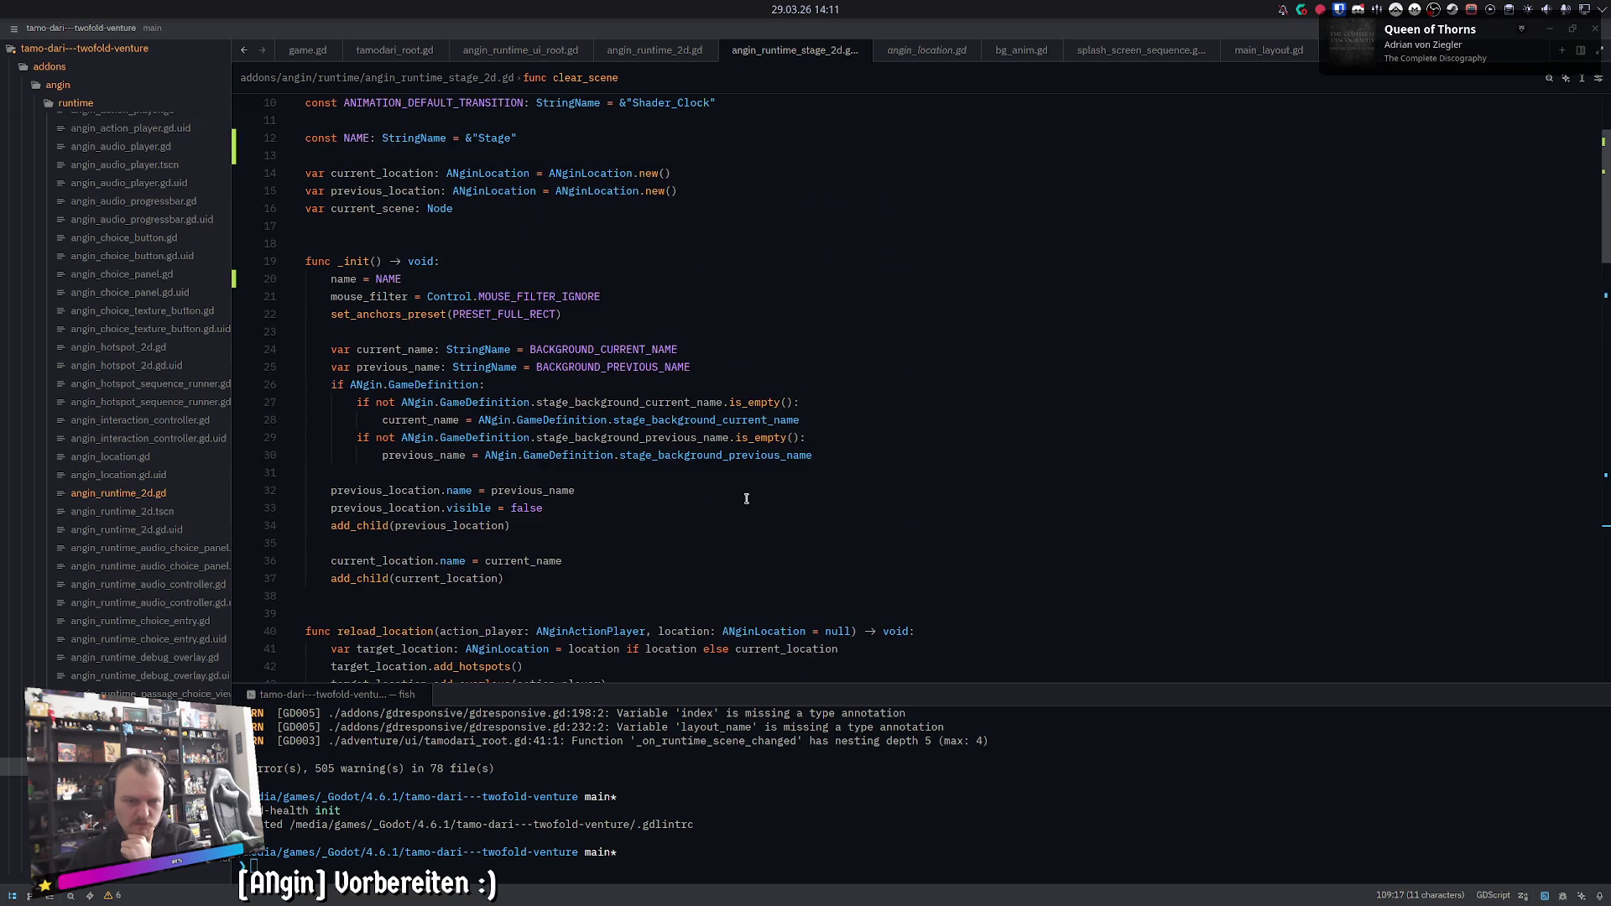
{"action": "scroll", "coordinate": [746, 498], "scroll_direction": "down", "scroll_amount": 20}
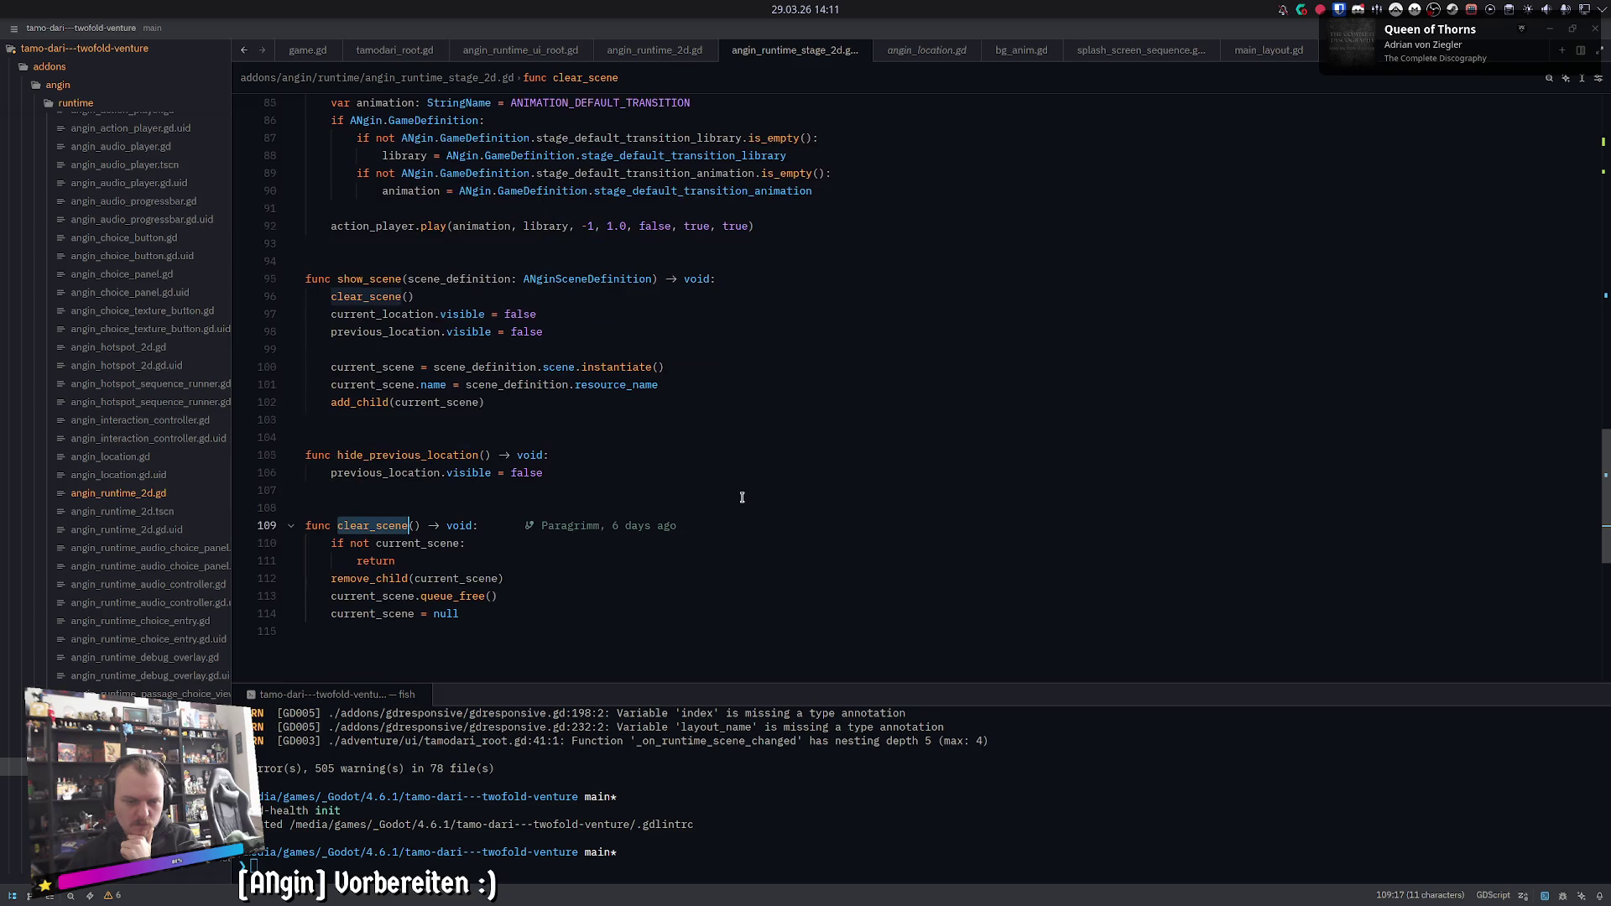
{"action": "left_click", "coordinate": [537, 50]}
{"action": "left_click", "coordinate": [654, 50]}
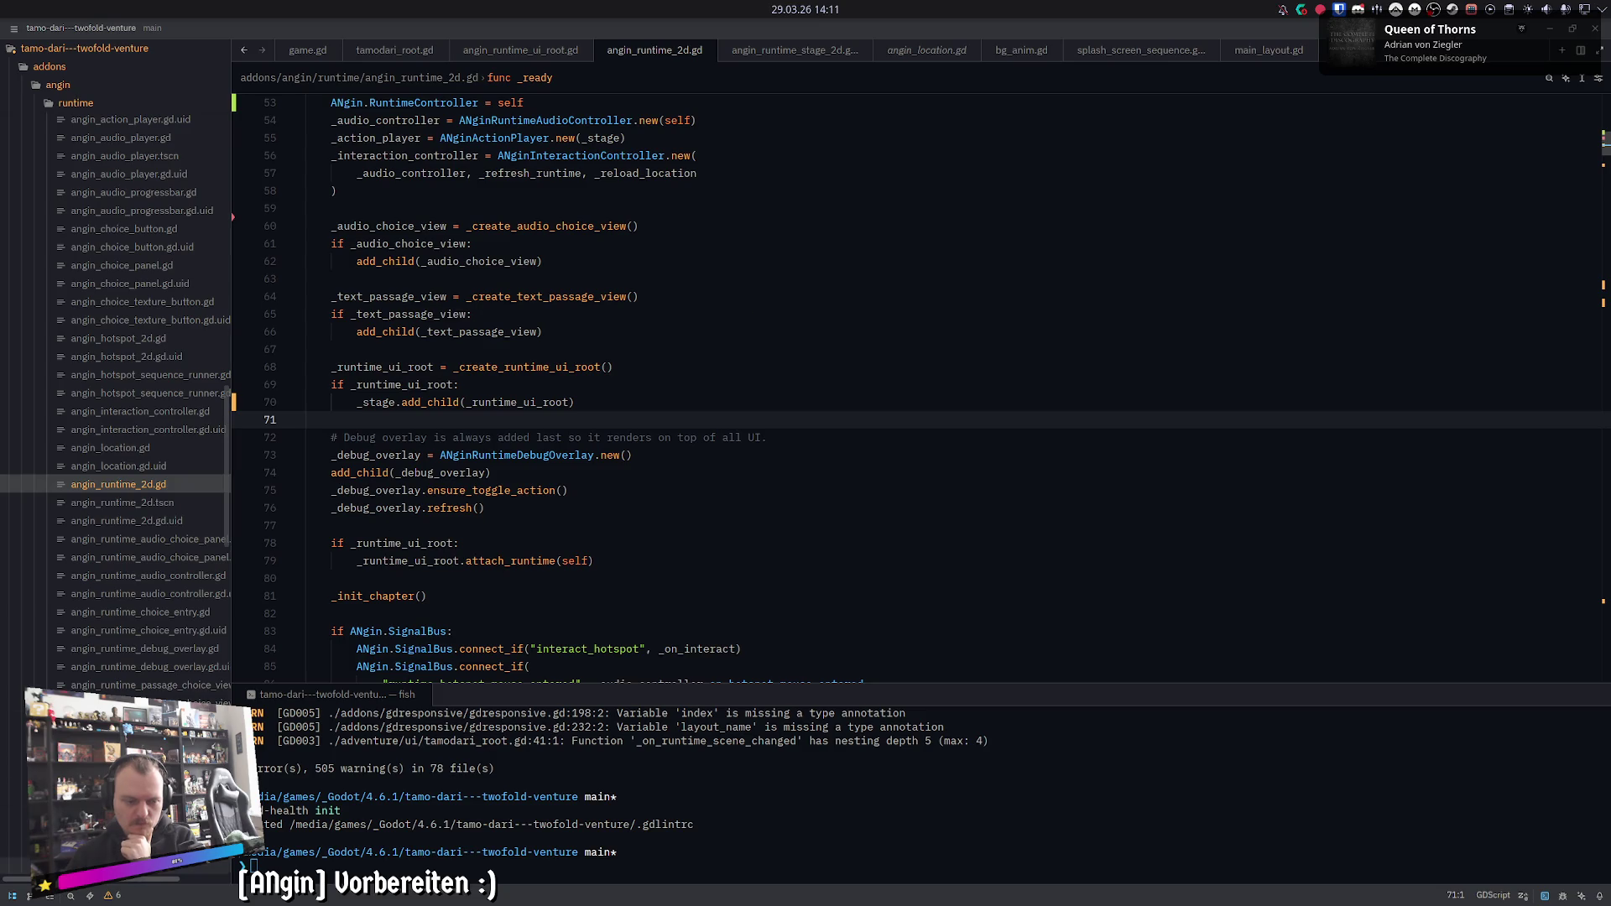
{"action": "left_click", "coordinate": [29, 895]}
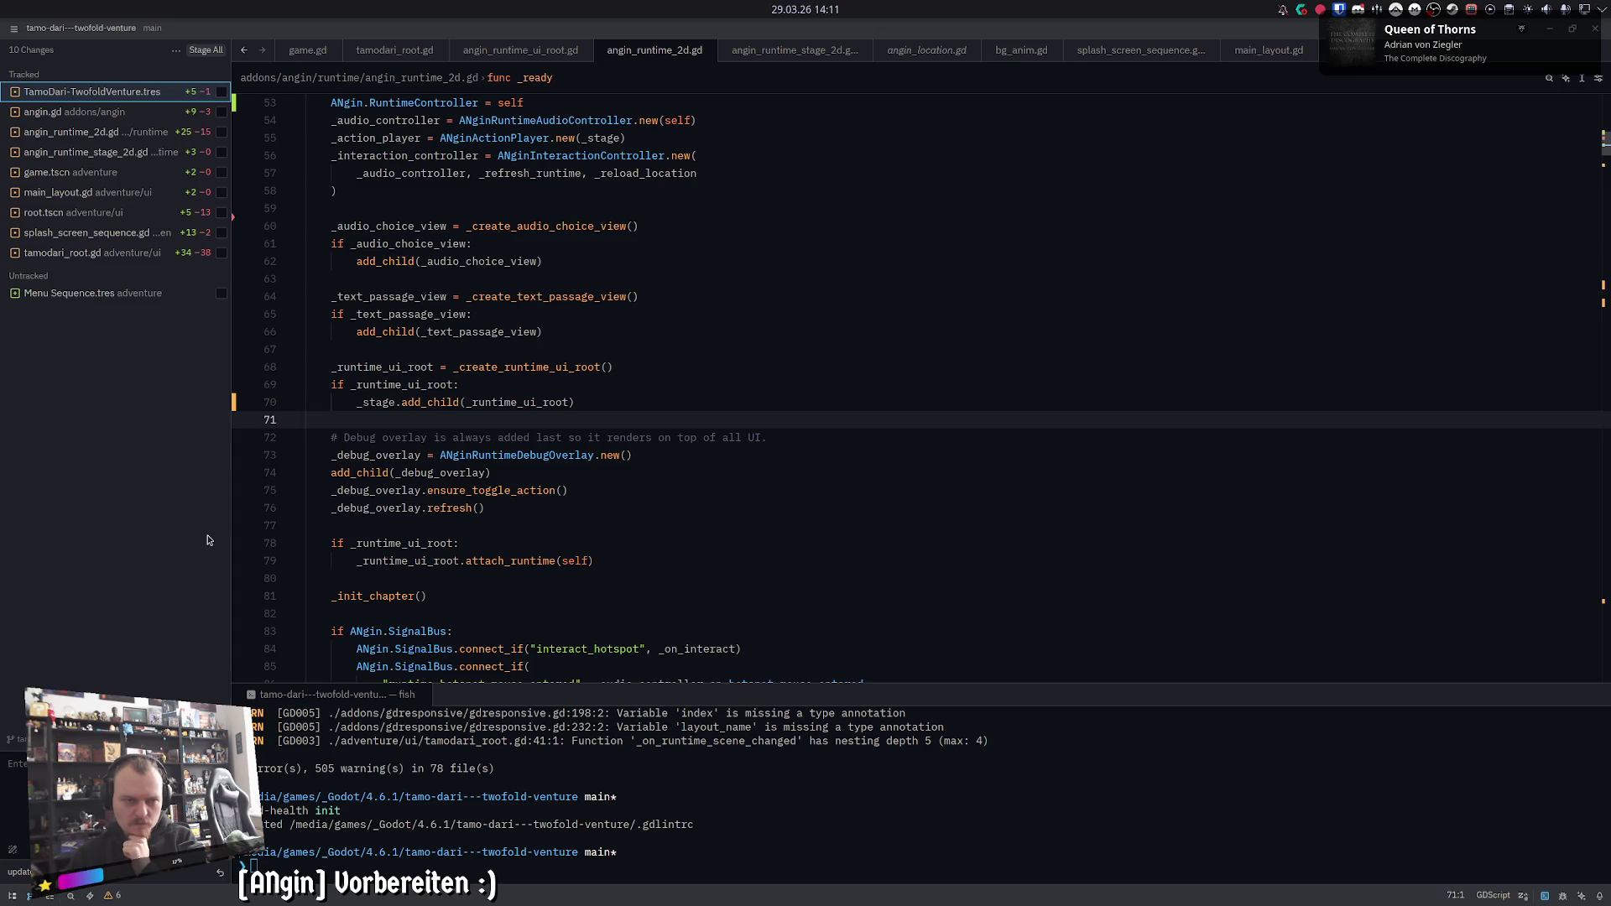
Return focus to the _ready function code in angin_runtime_2d.gd
{"action": "left_click", "coordinate": [865, 517]}
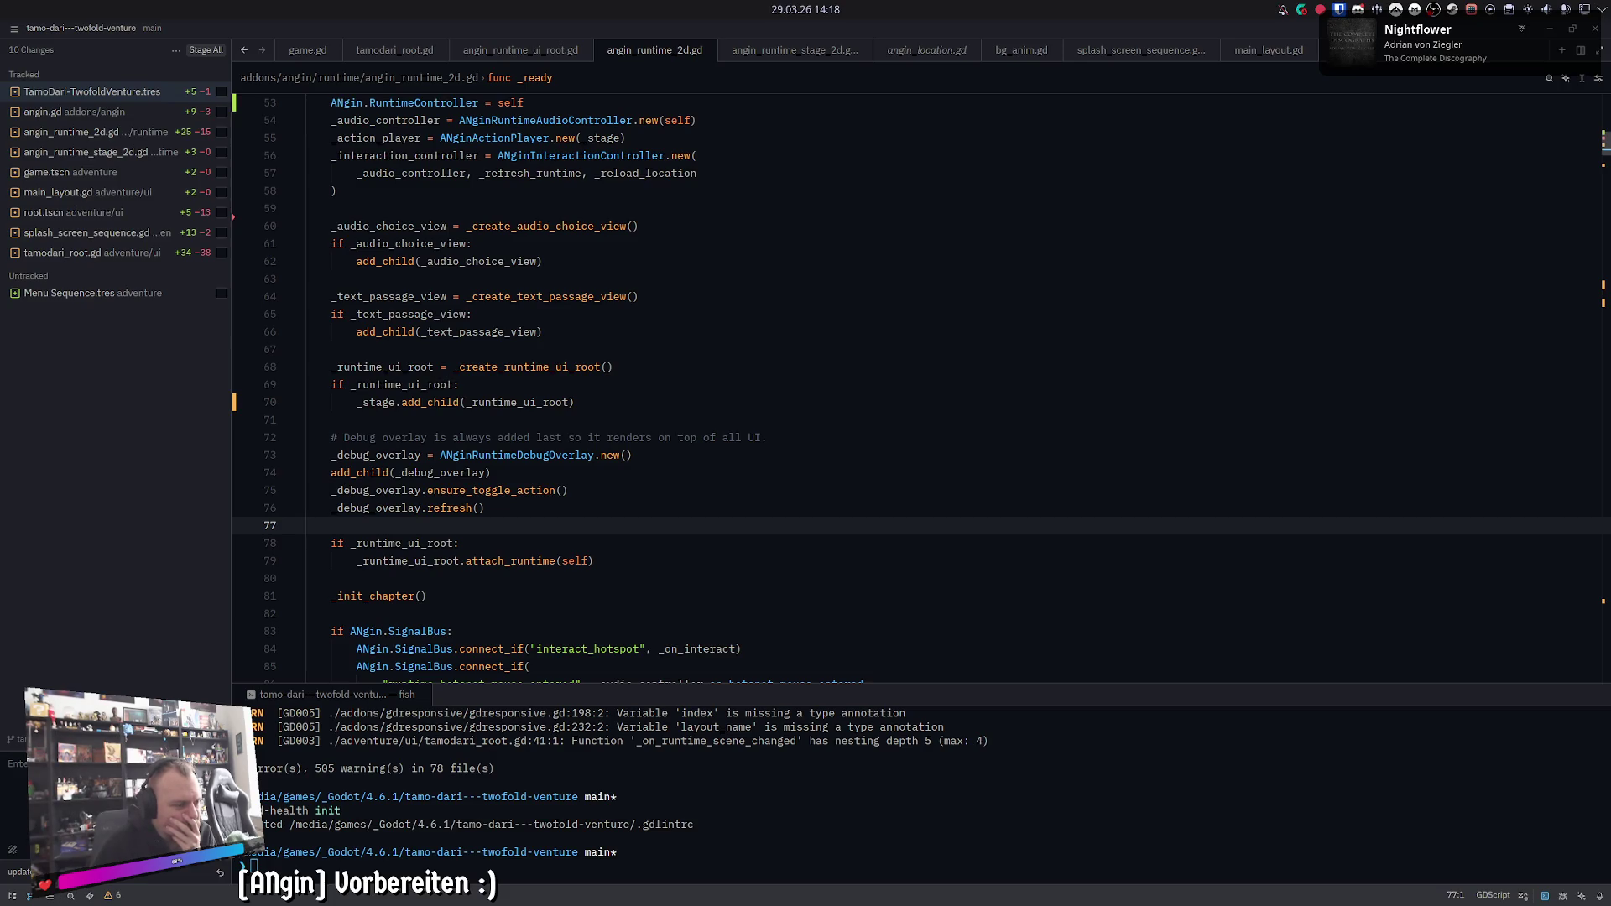
Refocus angin_runtime_2d.gd, then open the uncommitted-changes diff for TamoDari-TwofoldVenture.tres
{"action": "left_click", "coordinate": [707, 353]}
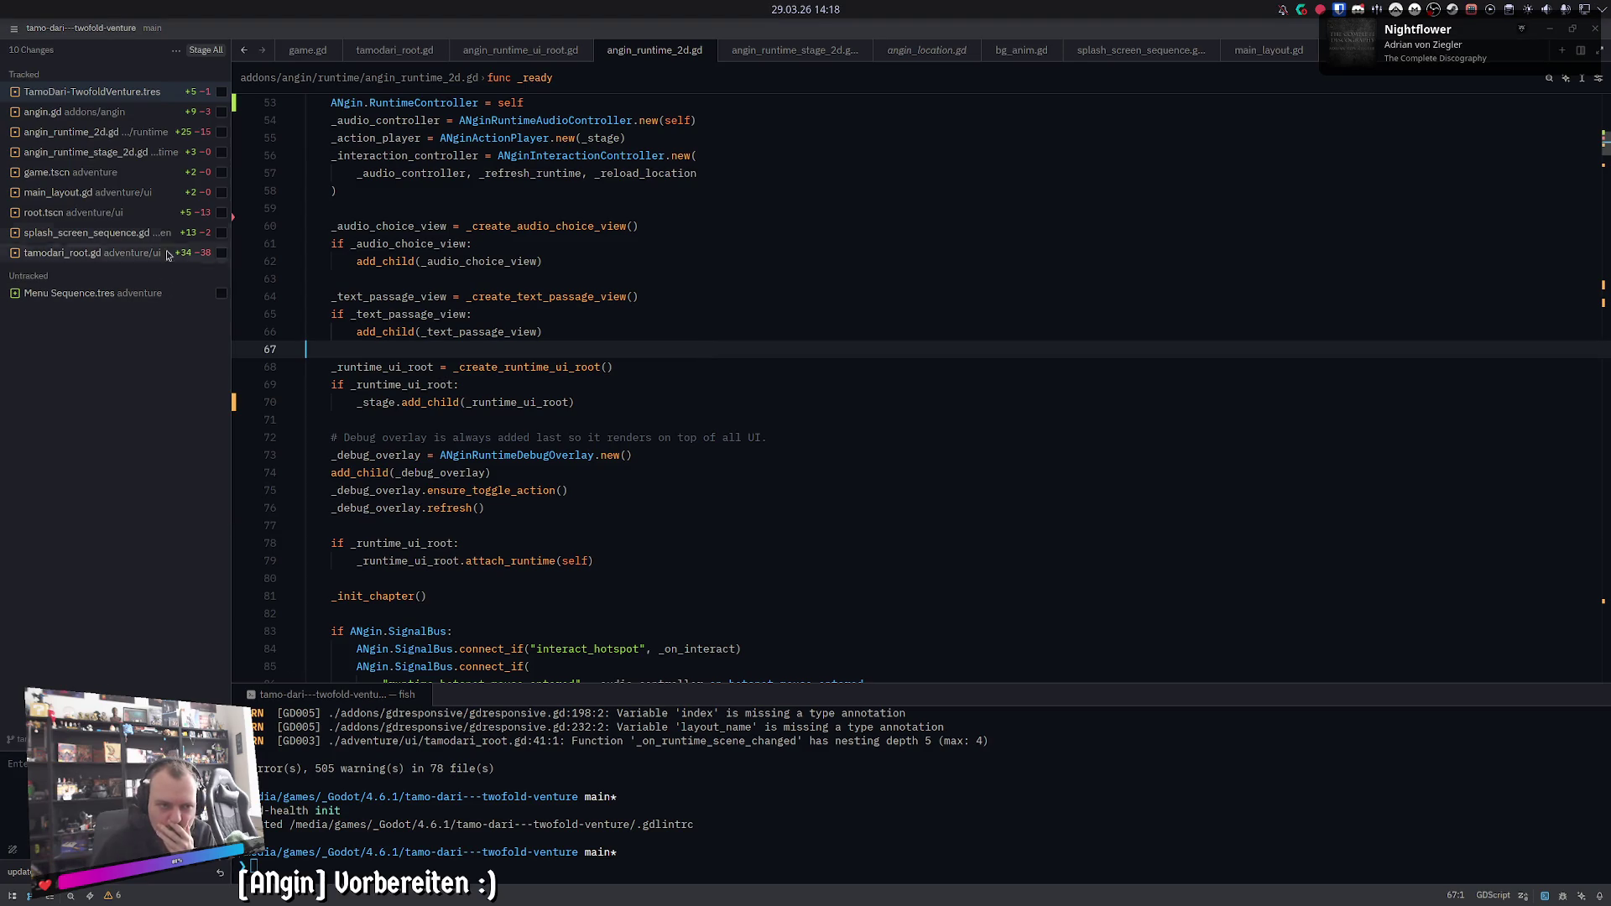
{"action": "left_click", "coordinate": [138, 94]}
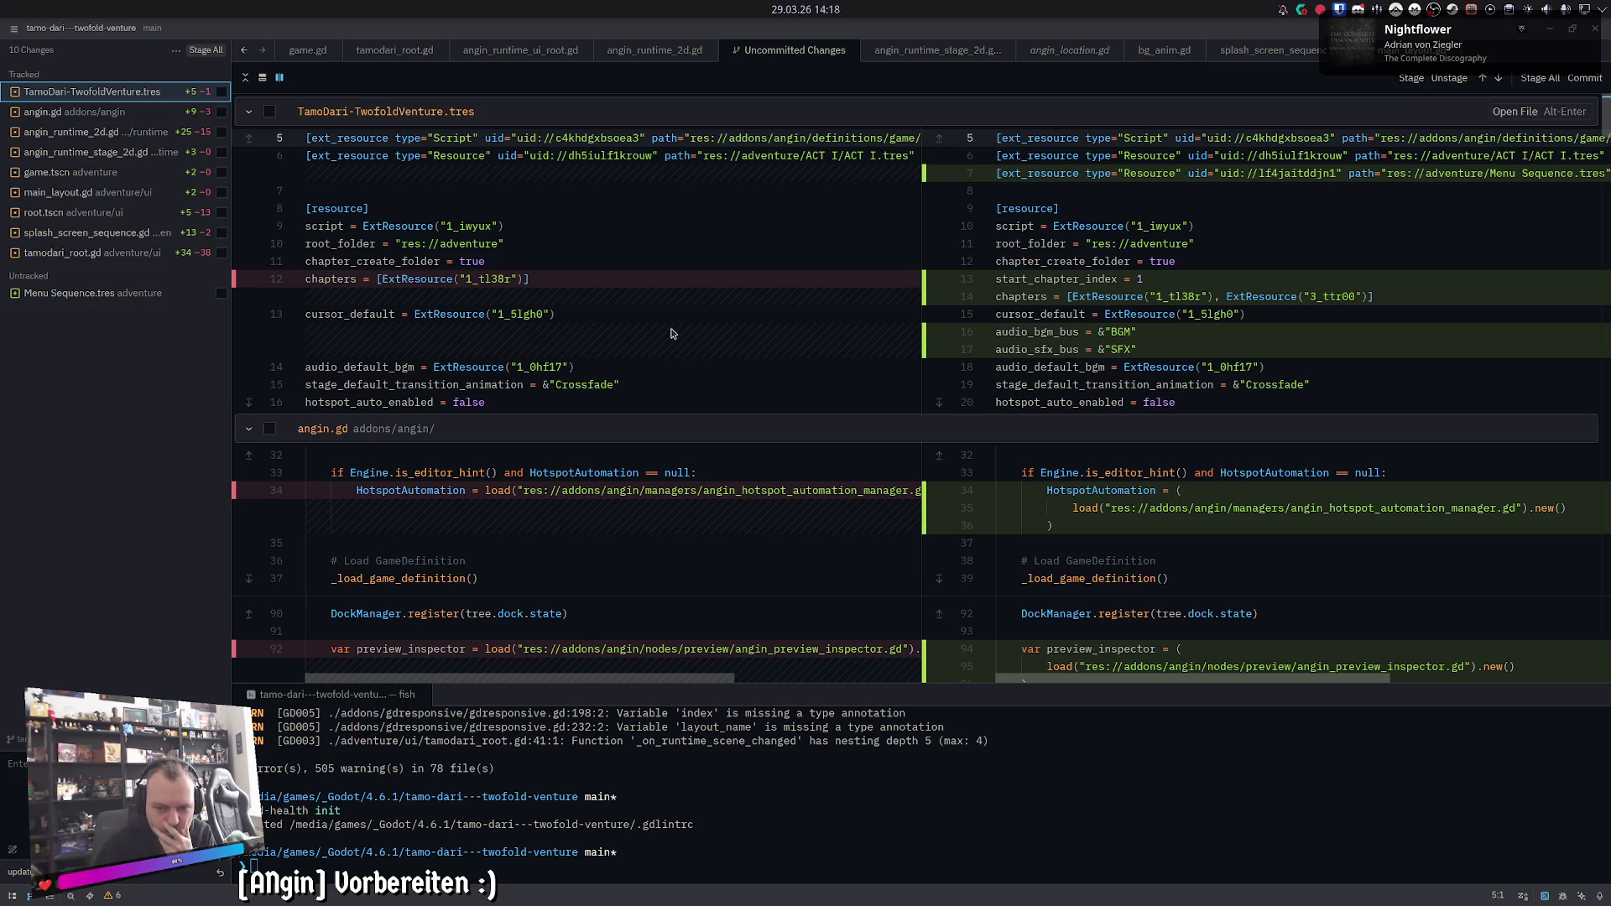
{"action": "scroll", "coordinate": [649, 394], "scroll_direction": "down", "scroll_amount": 3}
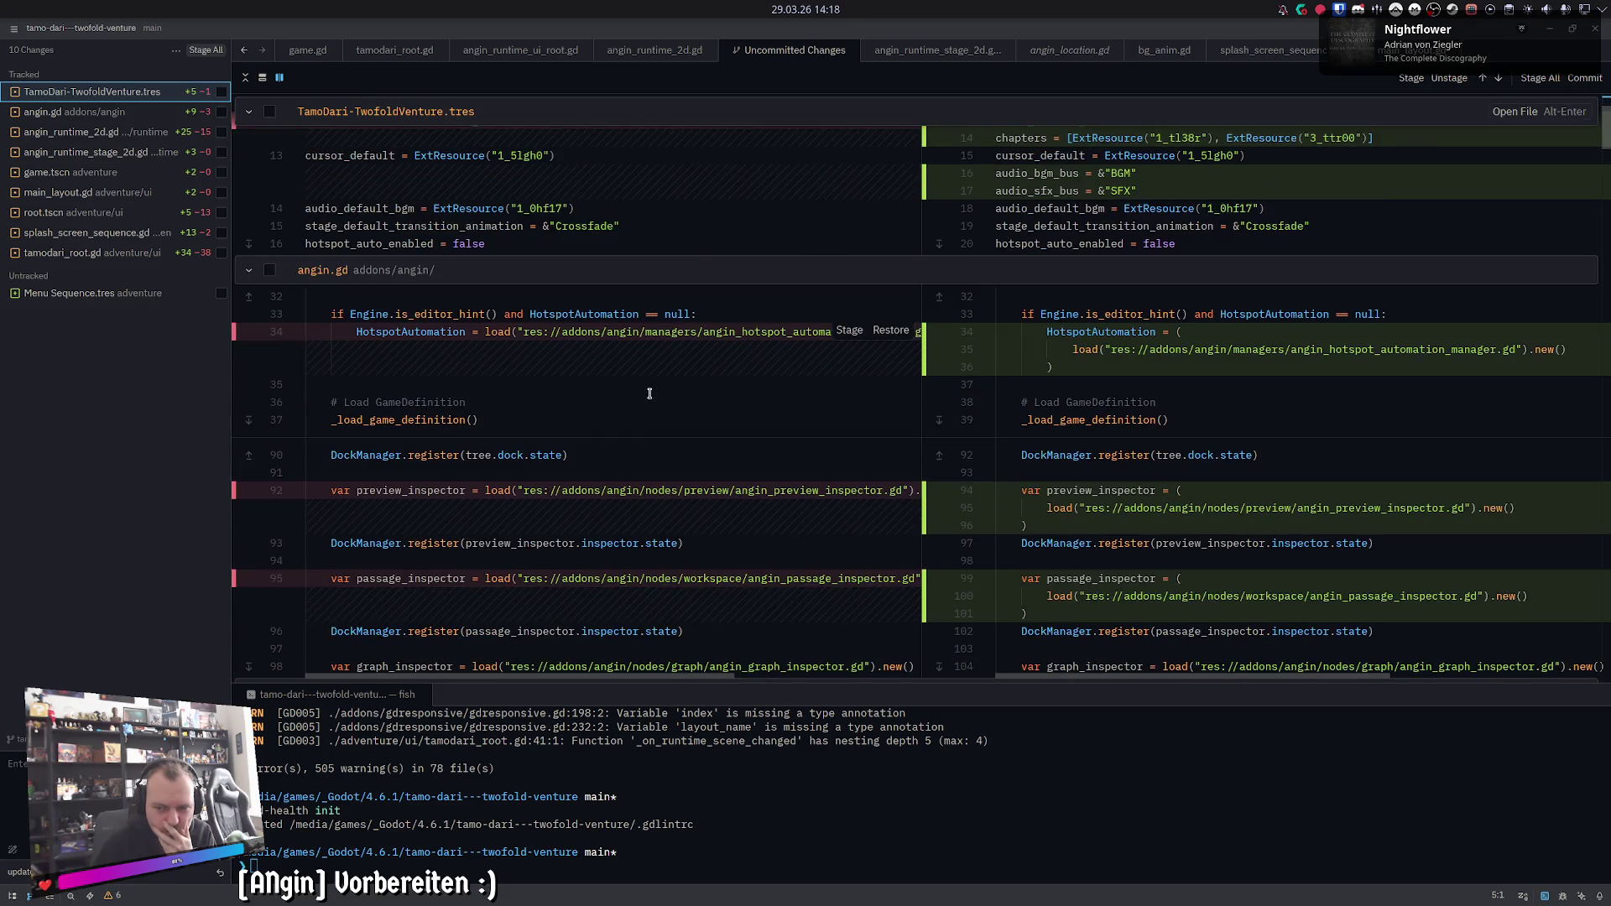
{"action": "scroll", "coordinate": [649, 393], "scroll_direction": "down", "scroll_amount": 3}
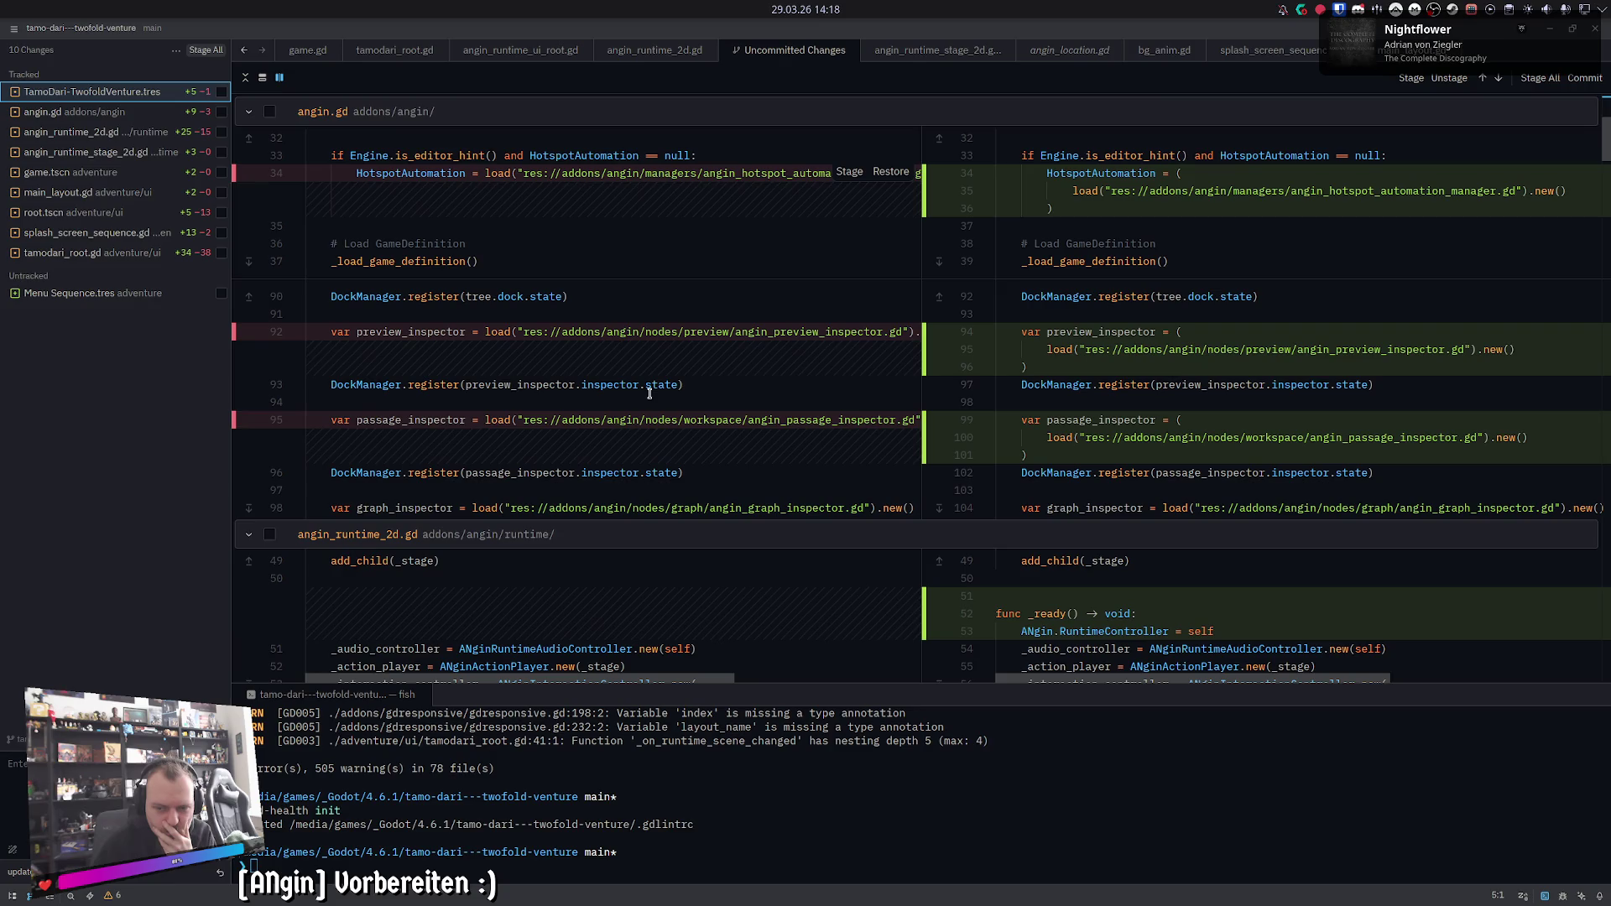
{"action": "scroll", "coordinate": [650, 394], "scroll_direction": "up", "scroll_amount": 5}
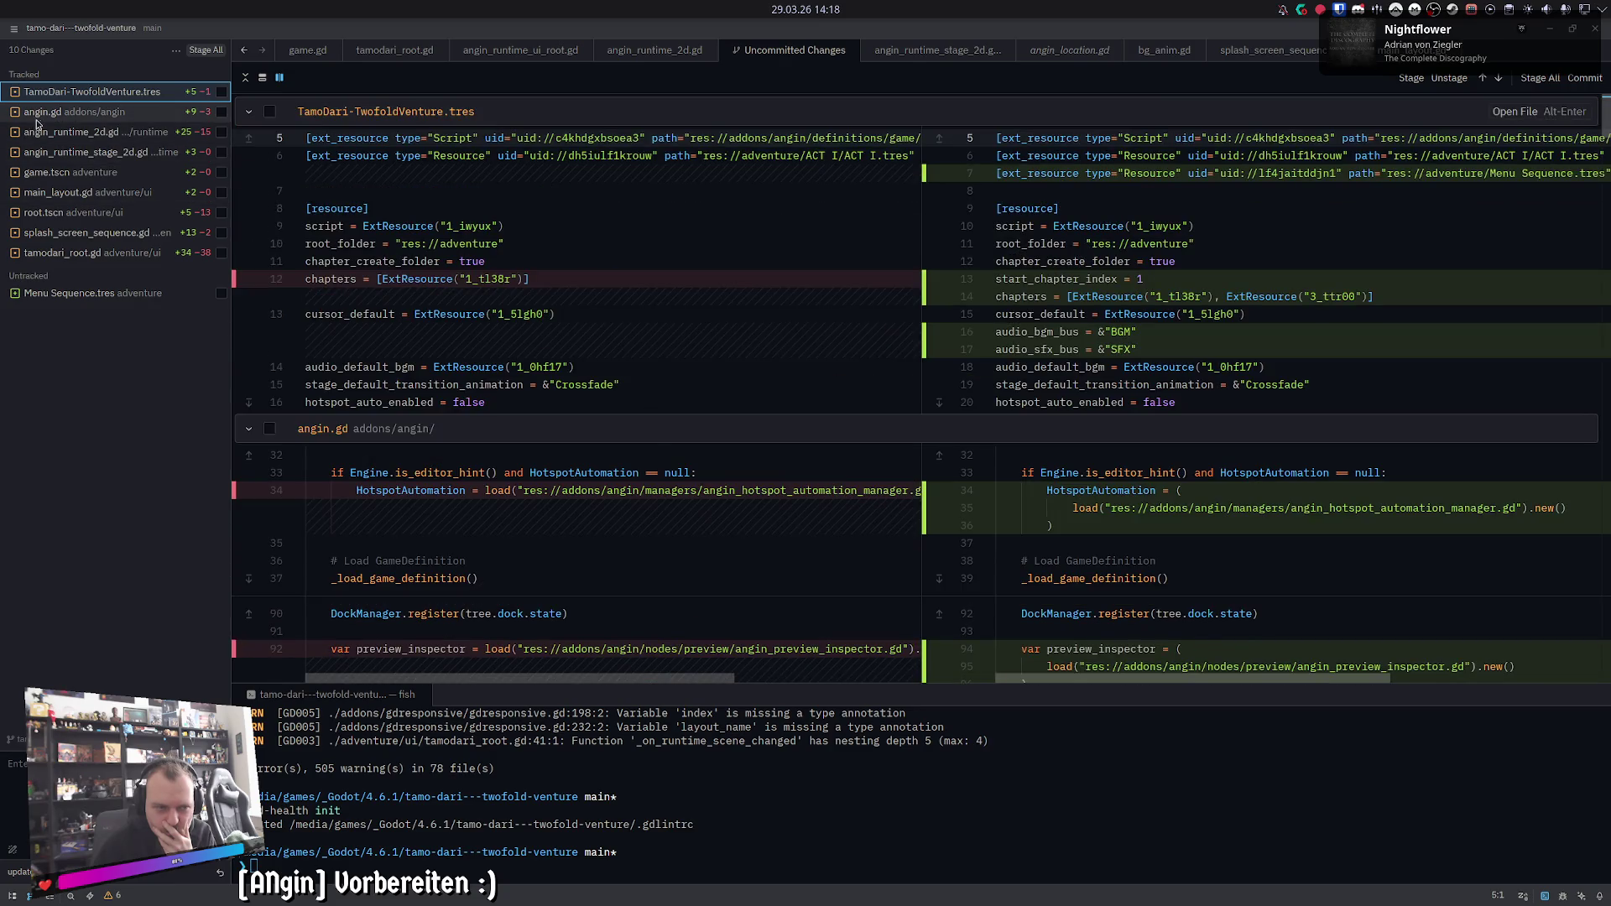
{"action": "scroll", "coordinate": [680, 442], "scroll_direction": "down", "scroll_amount": 3}
{"action": "scroll", "coordinate": [681, 443], "scroll_direction": "down", "scroll_amount": 3}
{"action": "scroll", "coordinate": [691, 475], "scroll_direction": "up", "scroll_amount": 4}
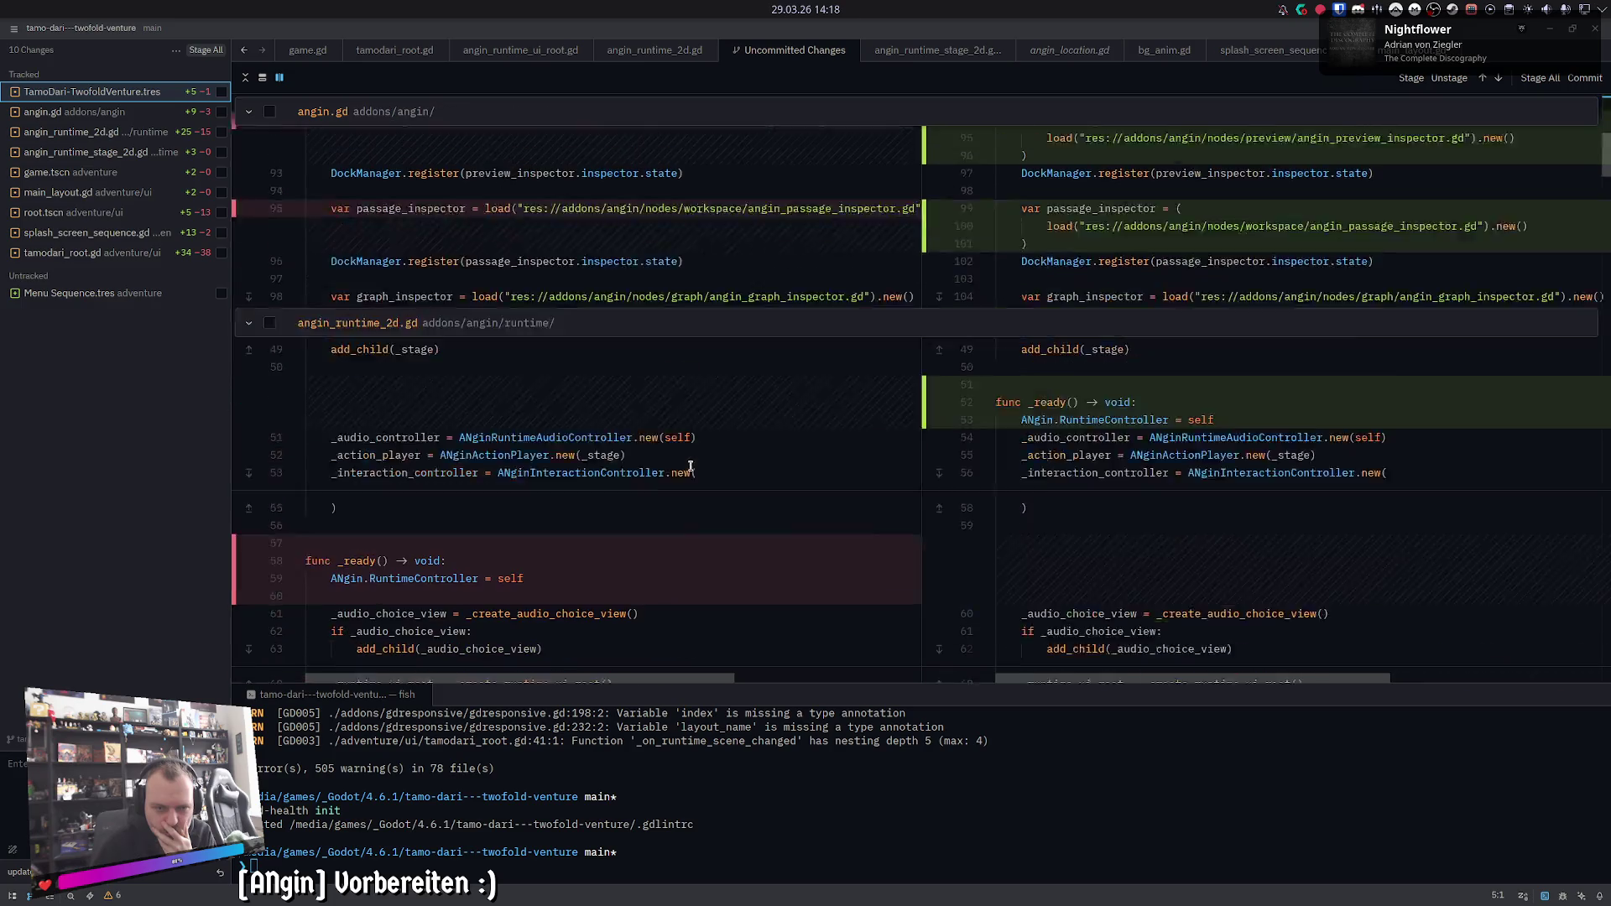
{"action": "scroll", "coordinate": [691, 476], "scroll_direction": "up", "scroll_amount": 2}
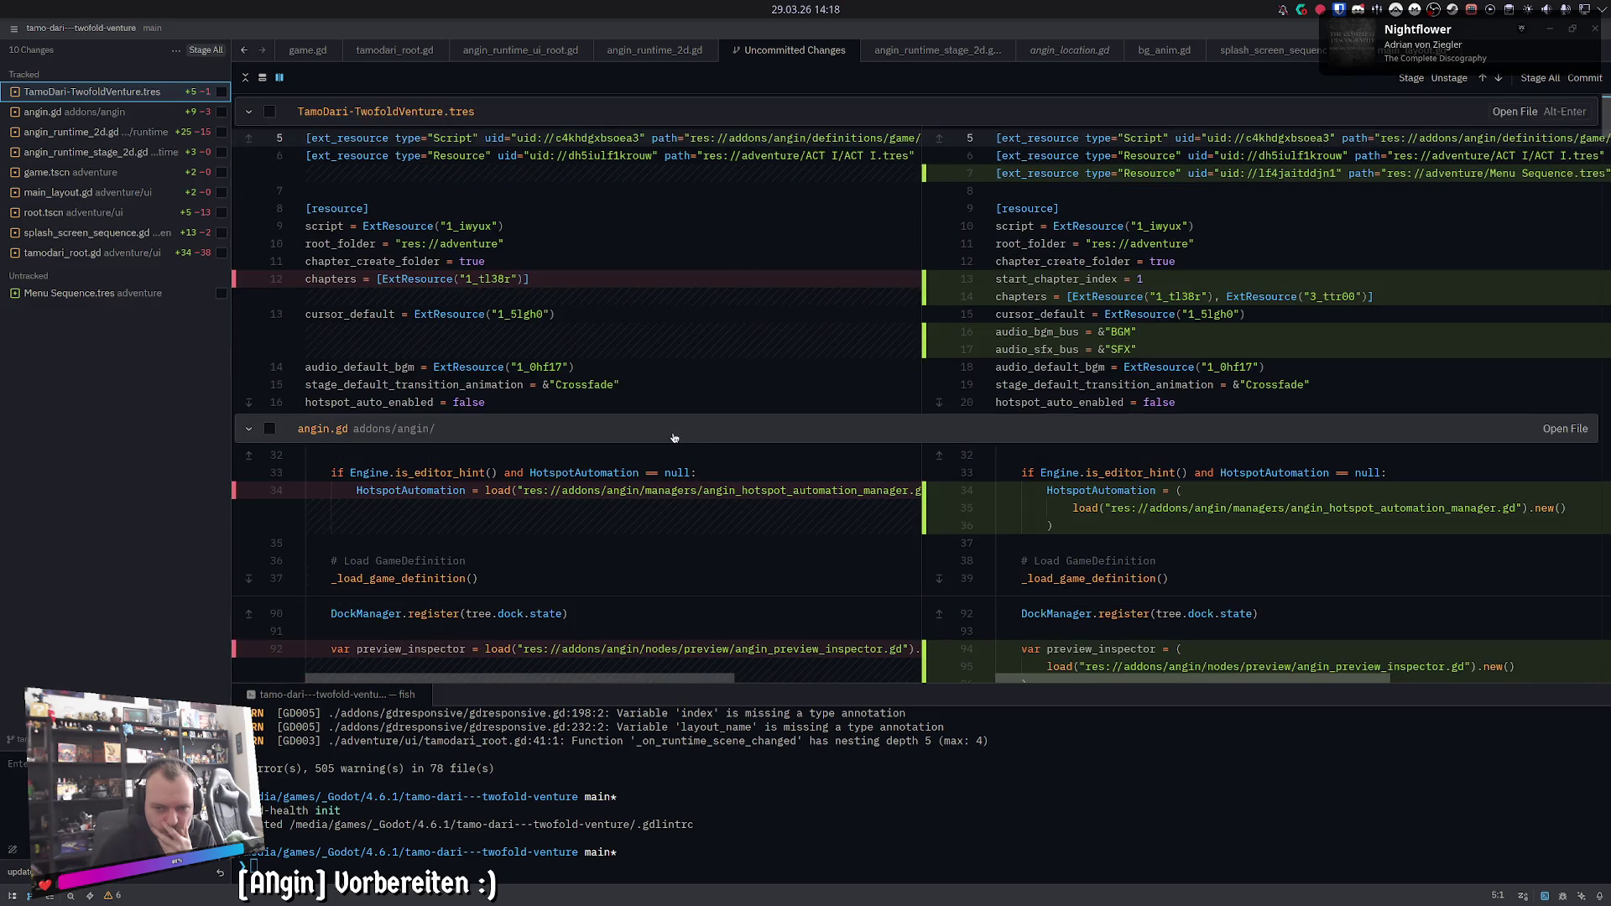
{"action": "scroll", "coordinate": [732, 345], "scroll_direction": "down", "scroll_amount": 2}
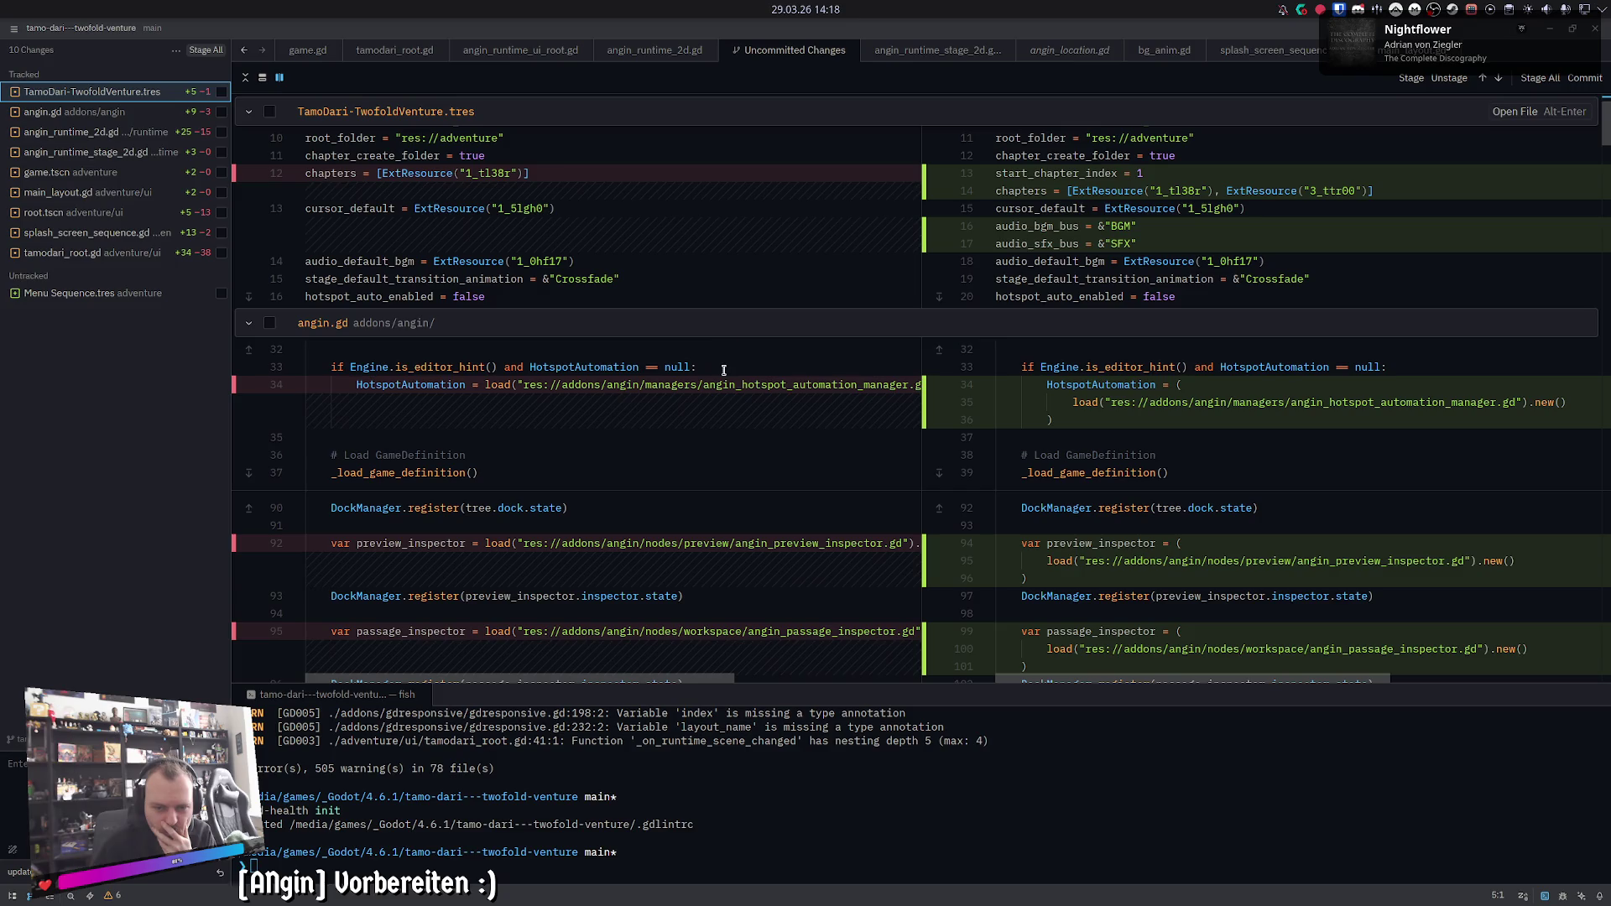
{"action": "scroll", "coordinate": [724, 370], "scroll_direction": "down", "scroll_amount": 2}
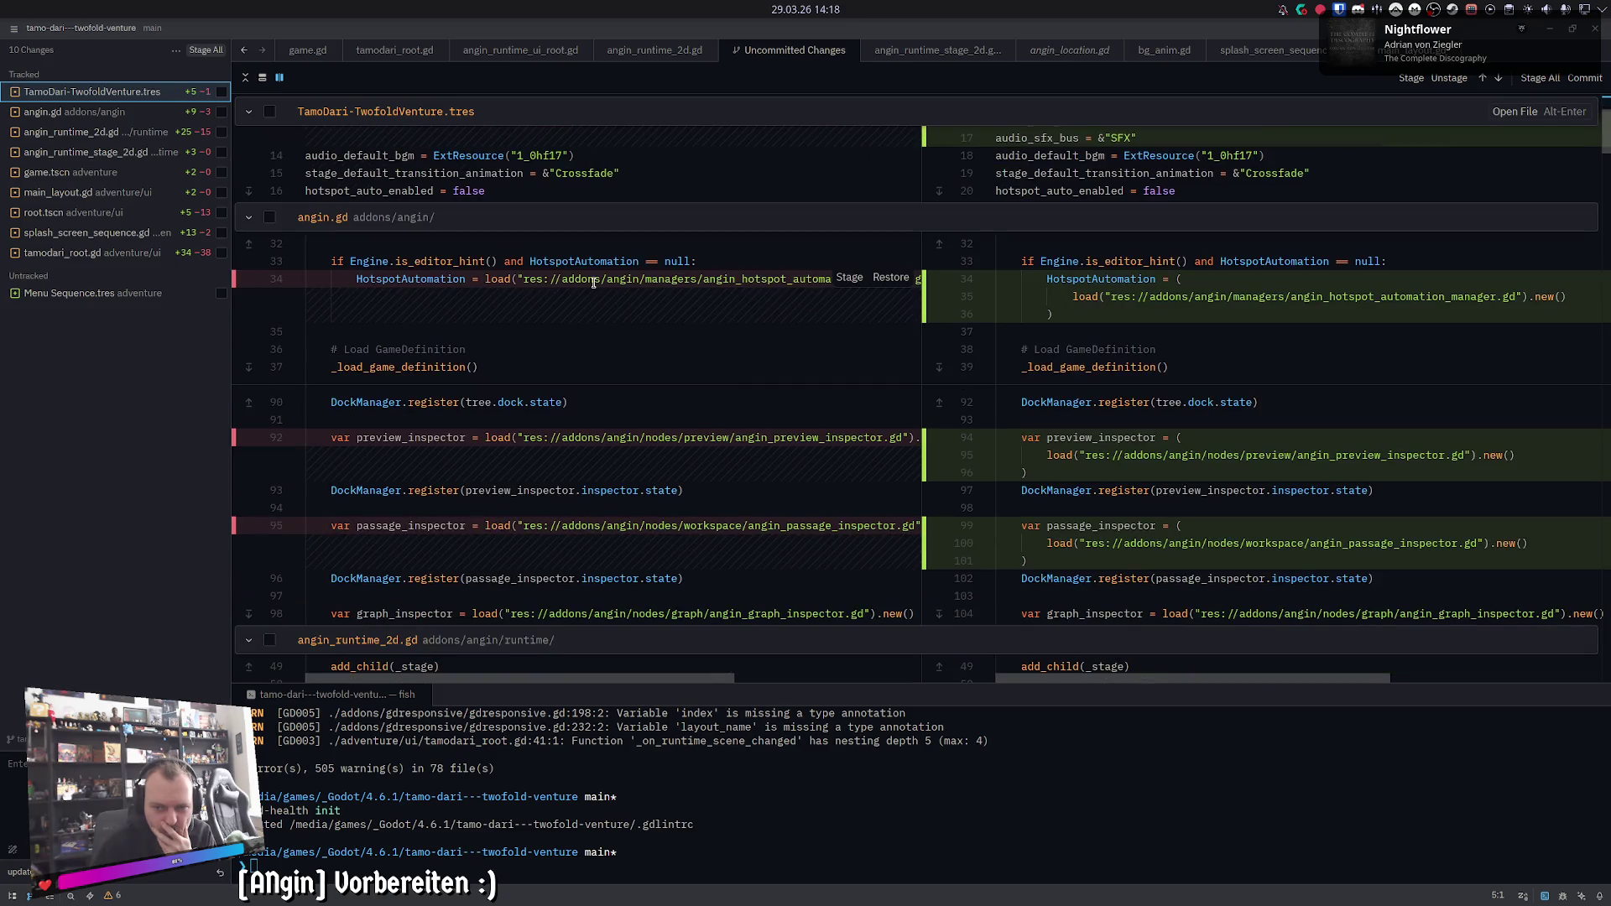
{"action": "scroll", "coordinate": [636, 473], "scroll_direction": "down", "scroll_amount": 4}
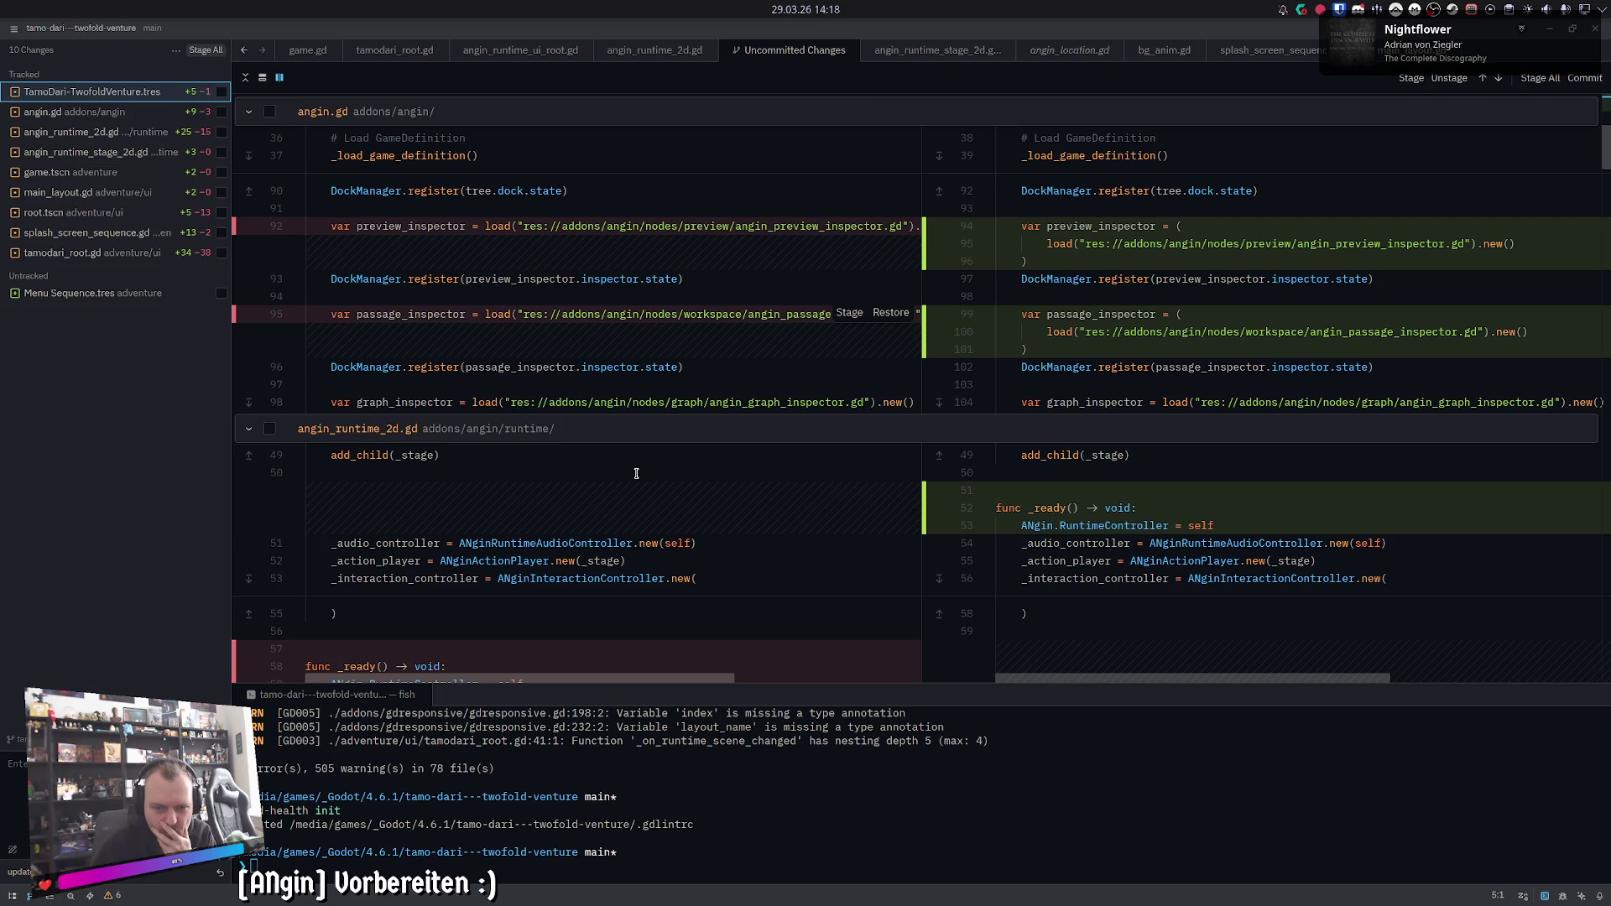
{"action": "scroll", "coordinate": [636, 473], "scroll_direction": "down", "scroll_amount": 4}
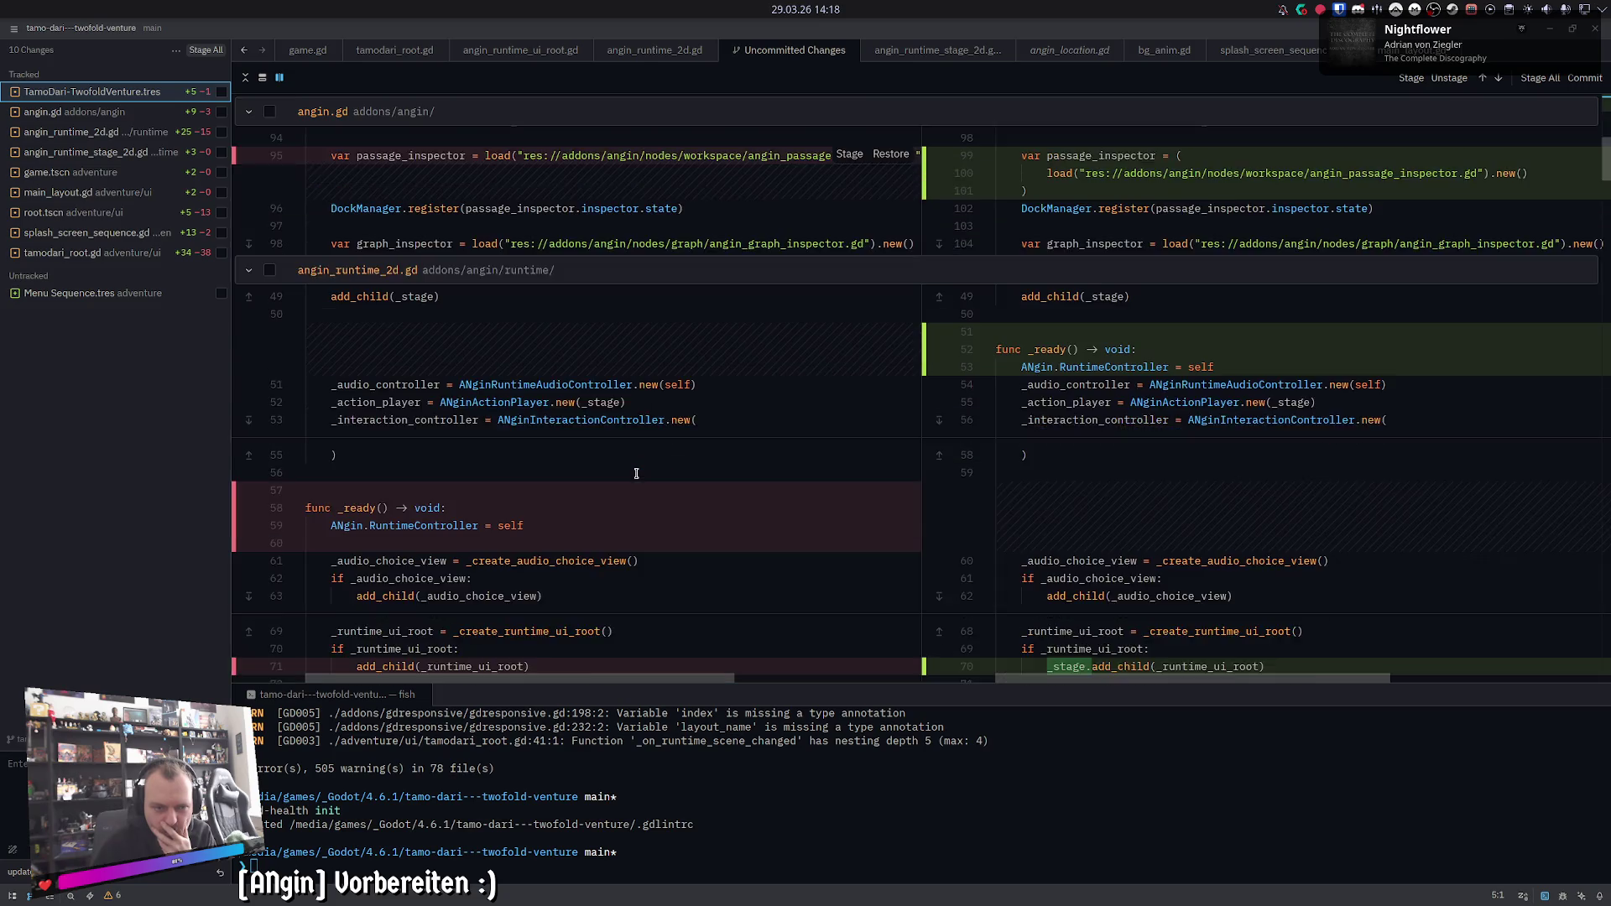
{"action": "mouse_move", "coordinate": [635, 473]}
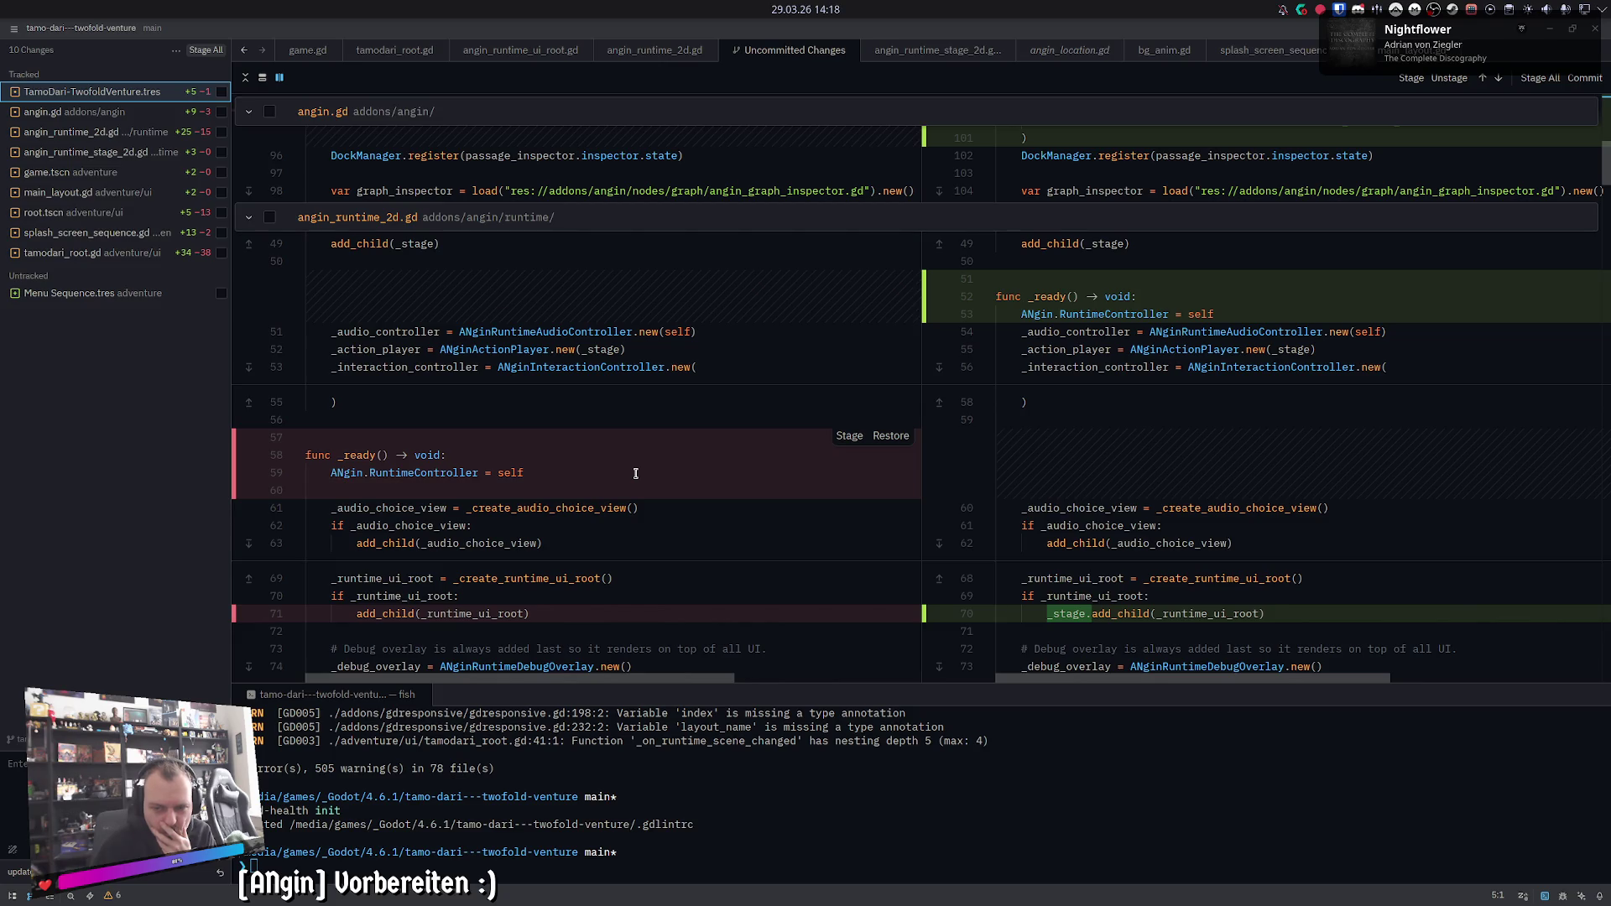
{"action": "scroll", "coordinate": [636, 473], "scroll_direction": "down", "scroll_amount": 1}
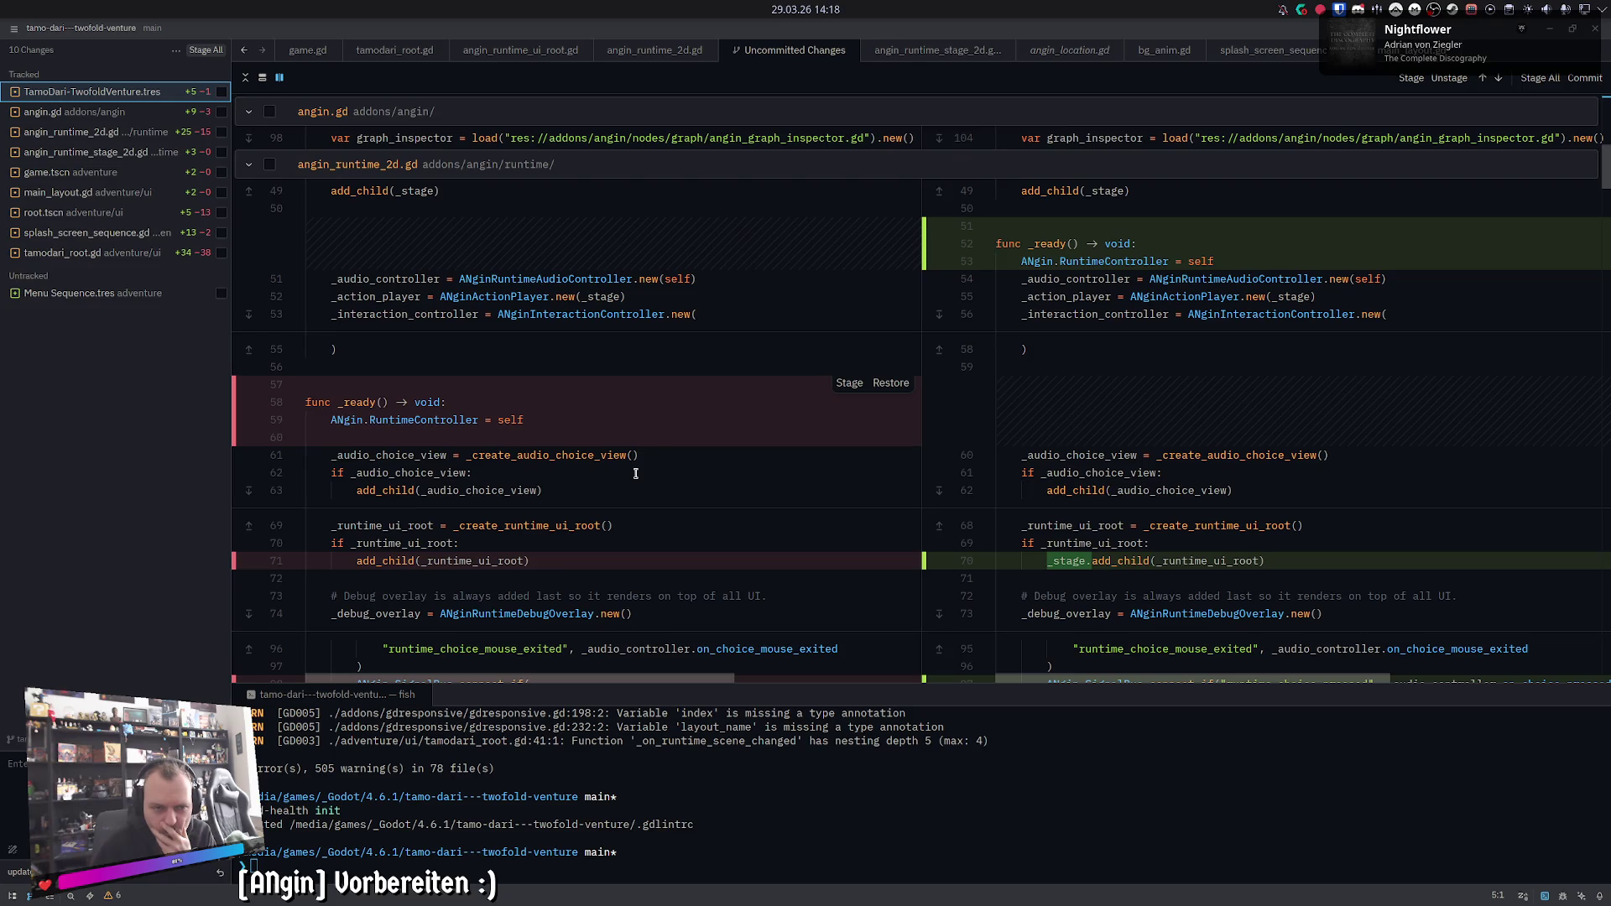
{"action": "scroll", "coordinate": [636, 473], "scroll_direction": "down", "scroll_amount": 3}
{"action": "scroll", "coordinate": [636, 473], "scroll_direction": "down", "scroll_amount": 2}
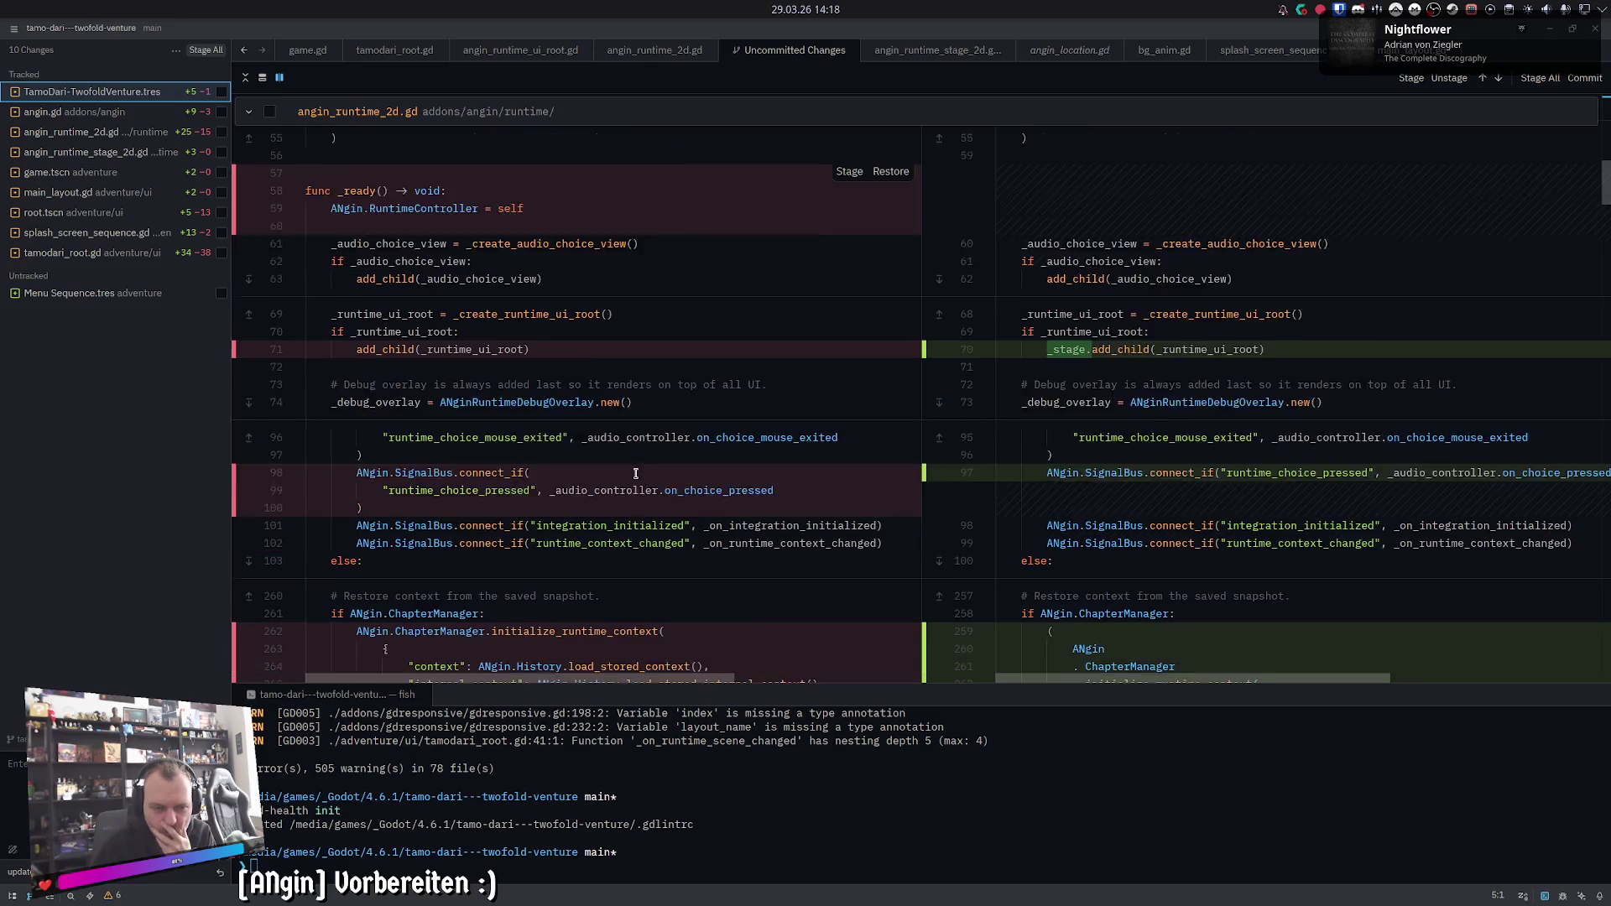
{"action": "scroll", "coordinate": [636, 474], "scroll_direction": "down", "scroll_amount": 1}
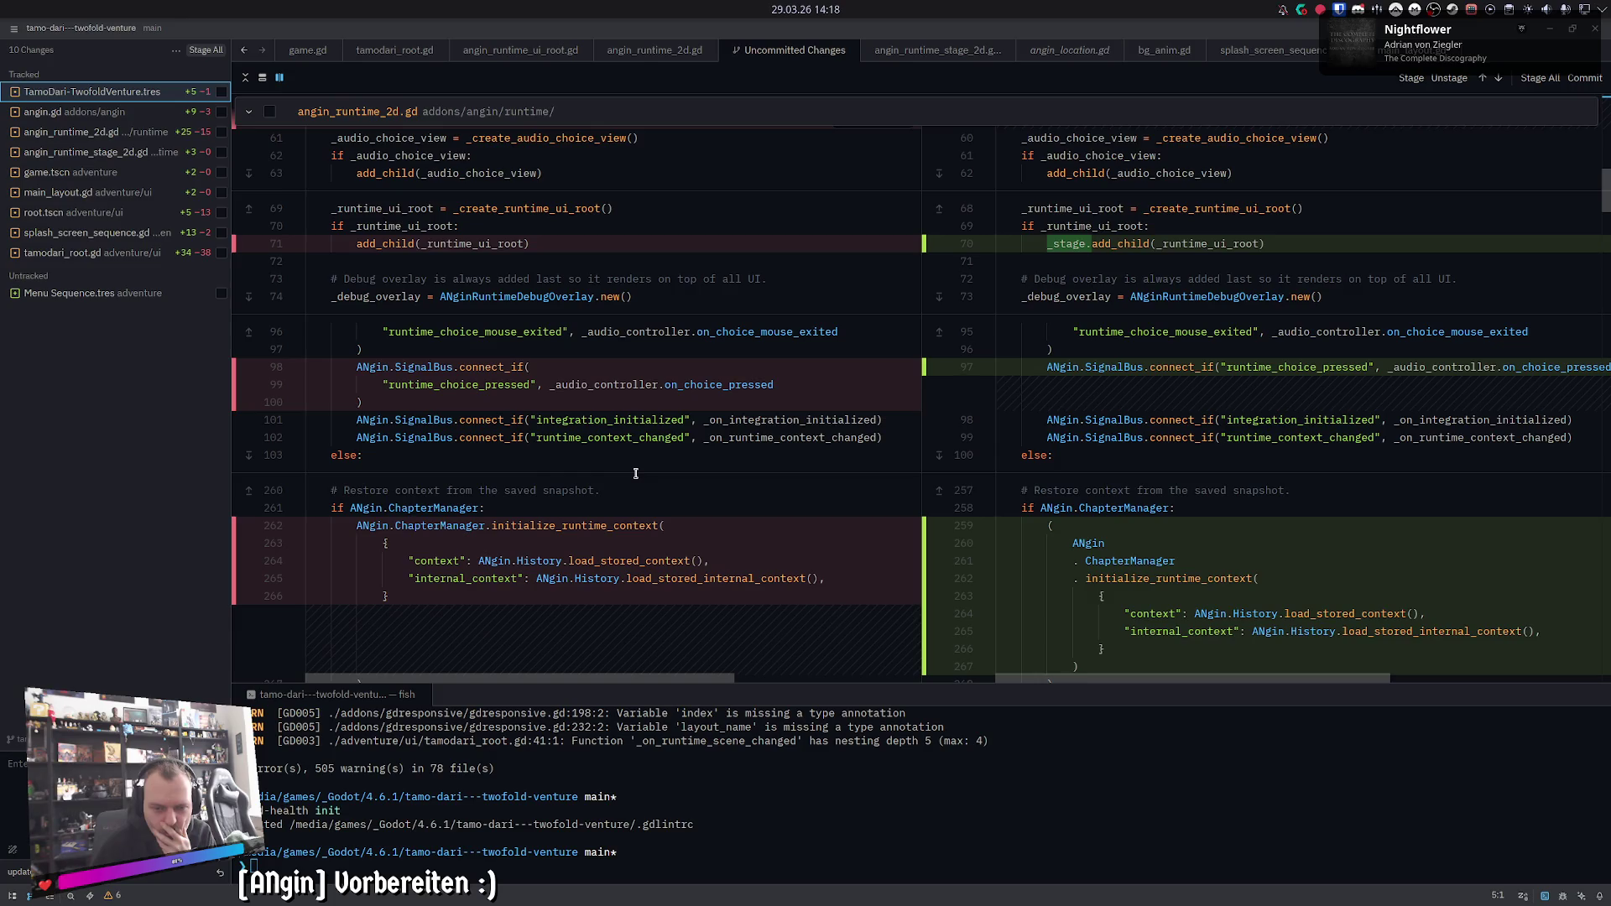
{"action": "scroll", "coordinate": [636, 473], "scroll_direction": "down", "scroll_amount": 1}
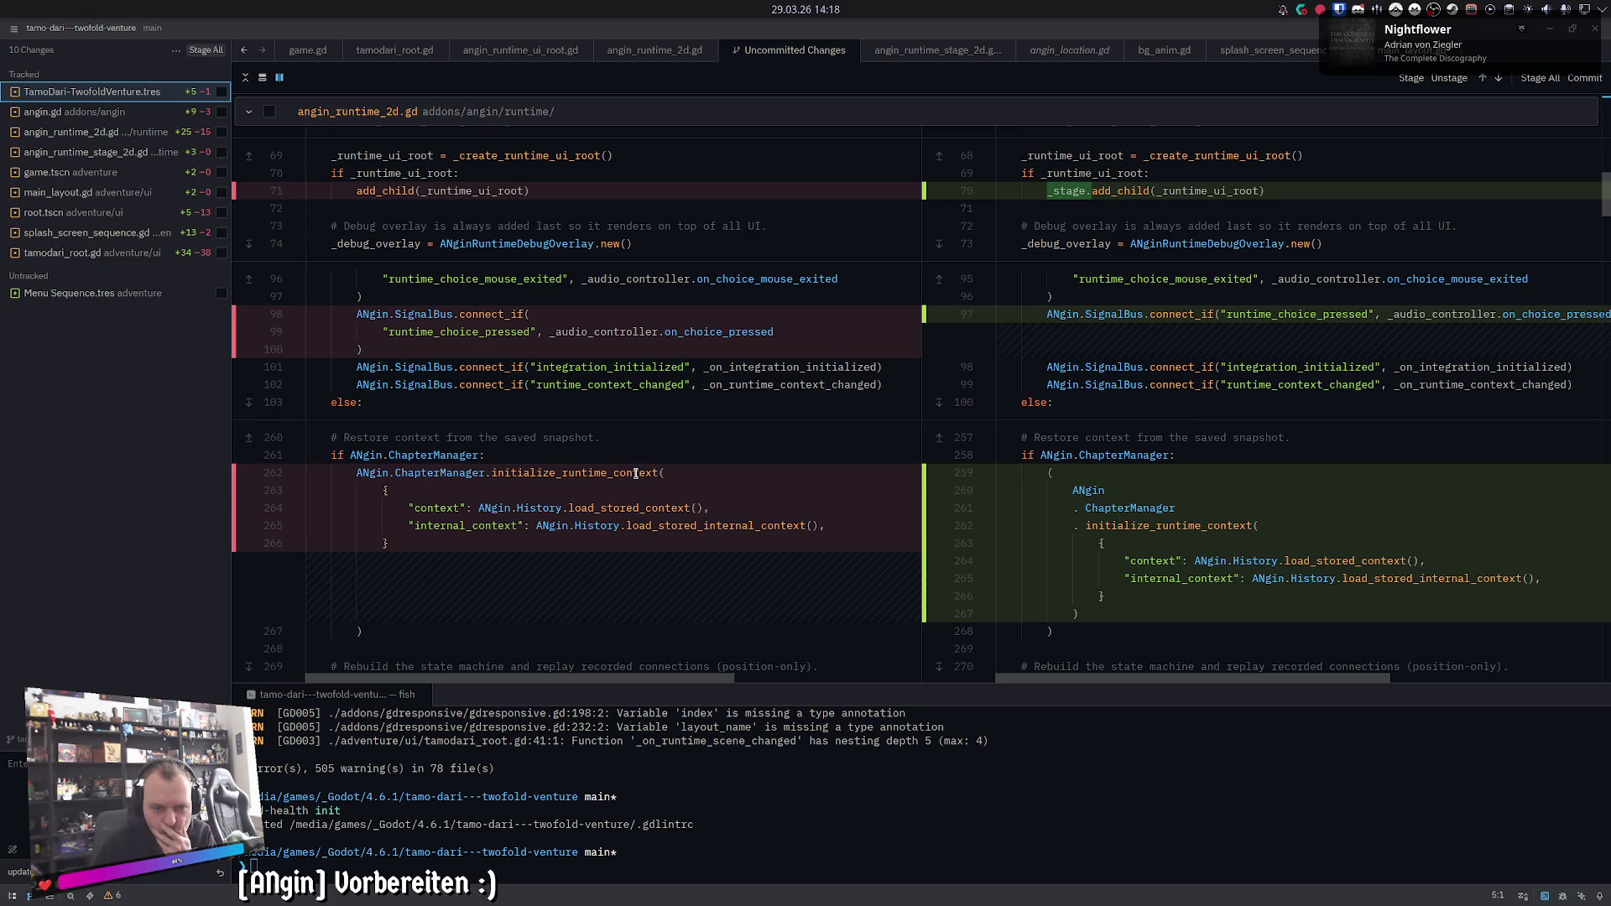
{"action": "scroll", "coordinate": [636, 473], "scroll_direction": "down", "scroll_amount": 2}
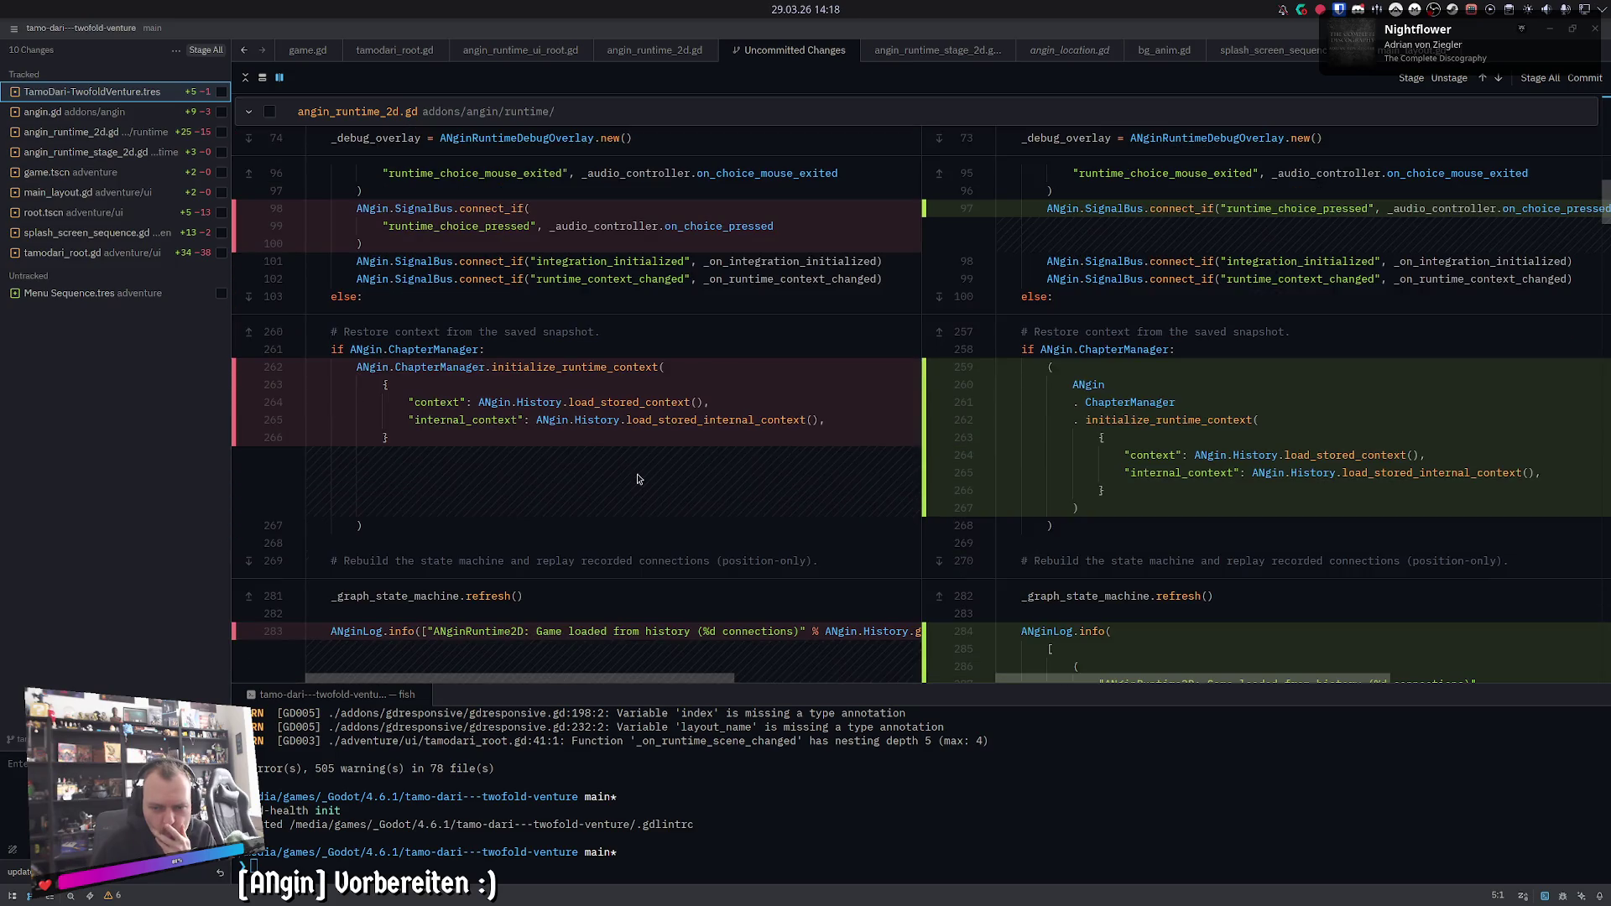
{"action": "scroll", "coordinate": [637, 479], "scroll_direction": "down", "scroll_amount": 7}
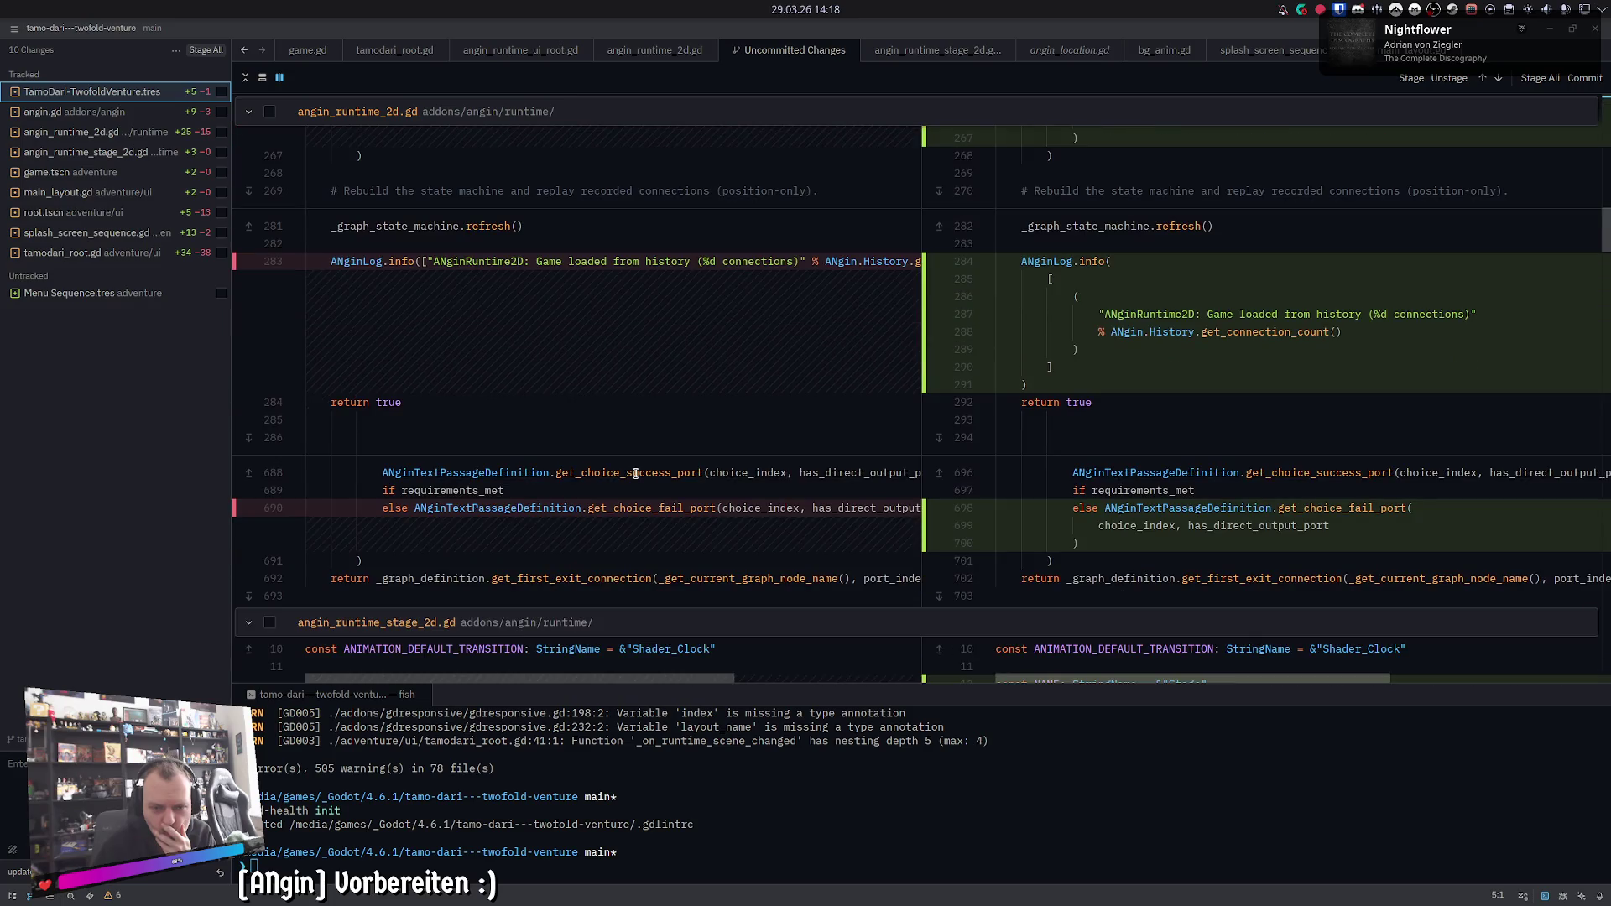
{"action": "scroll", "coordinate": [636, 473], "scroll_direction": "down", "scroll_amount": 7}
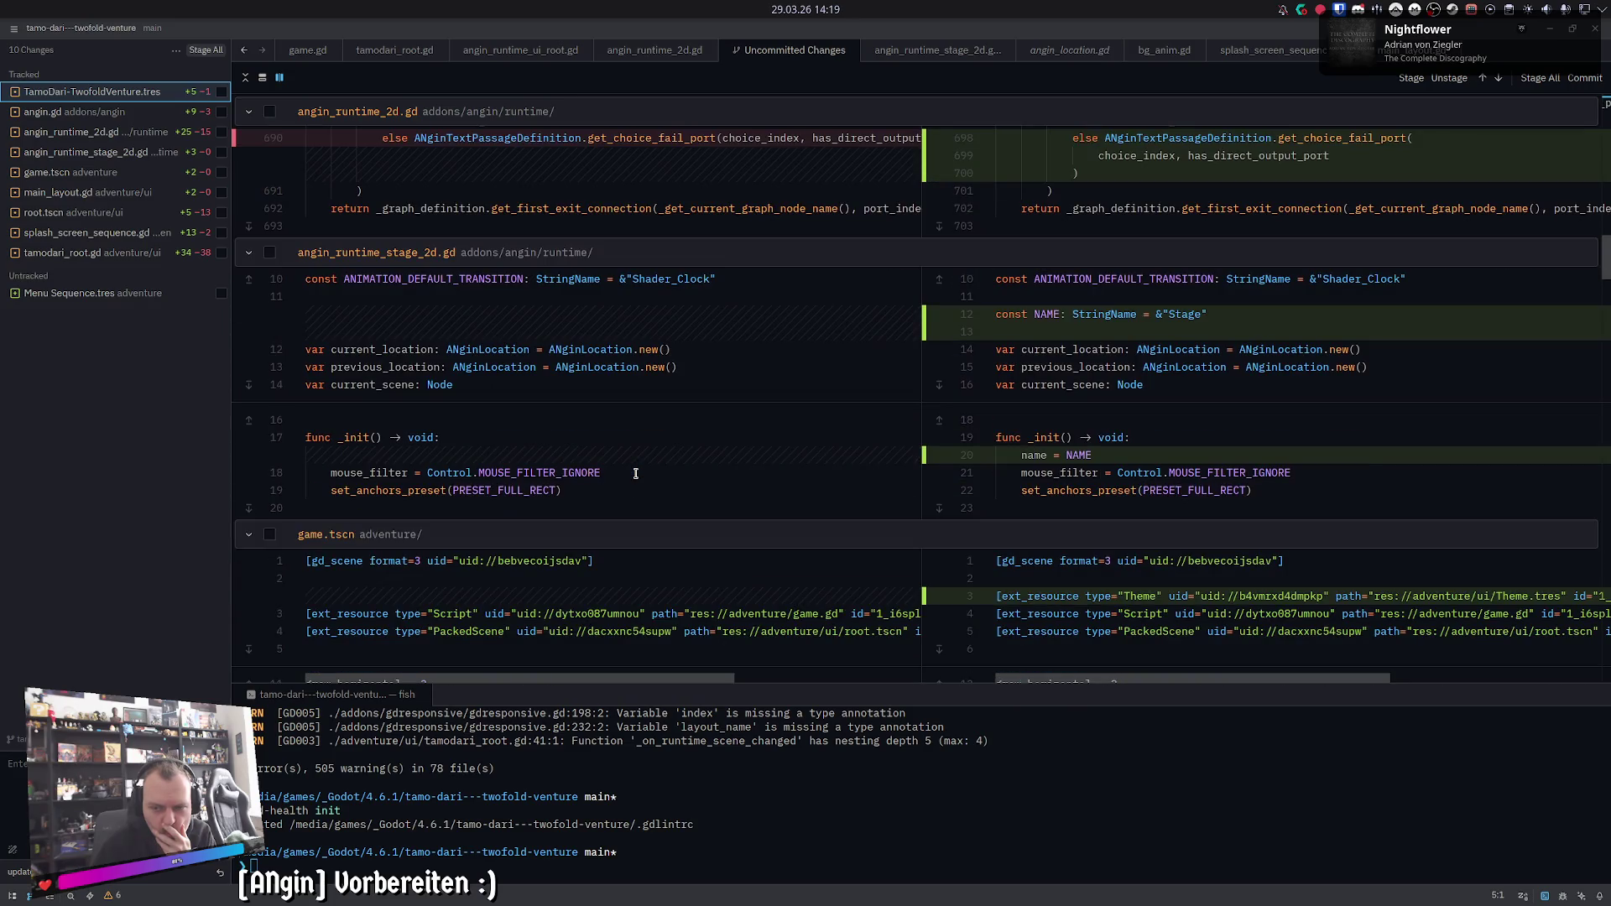
{"action": "scroll", "coordinate": [636, 474], "scroll_direction": "down", "scroll_amount": 3}
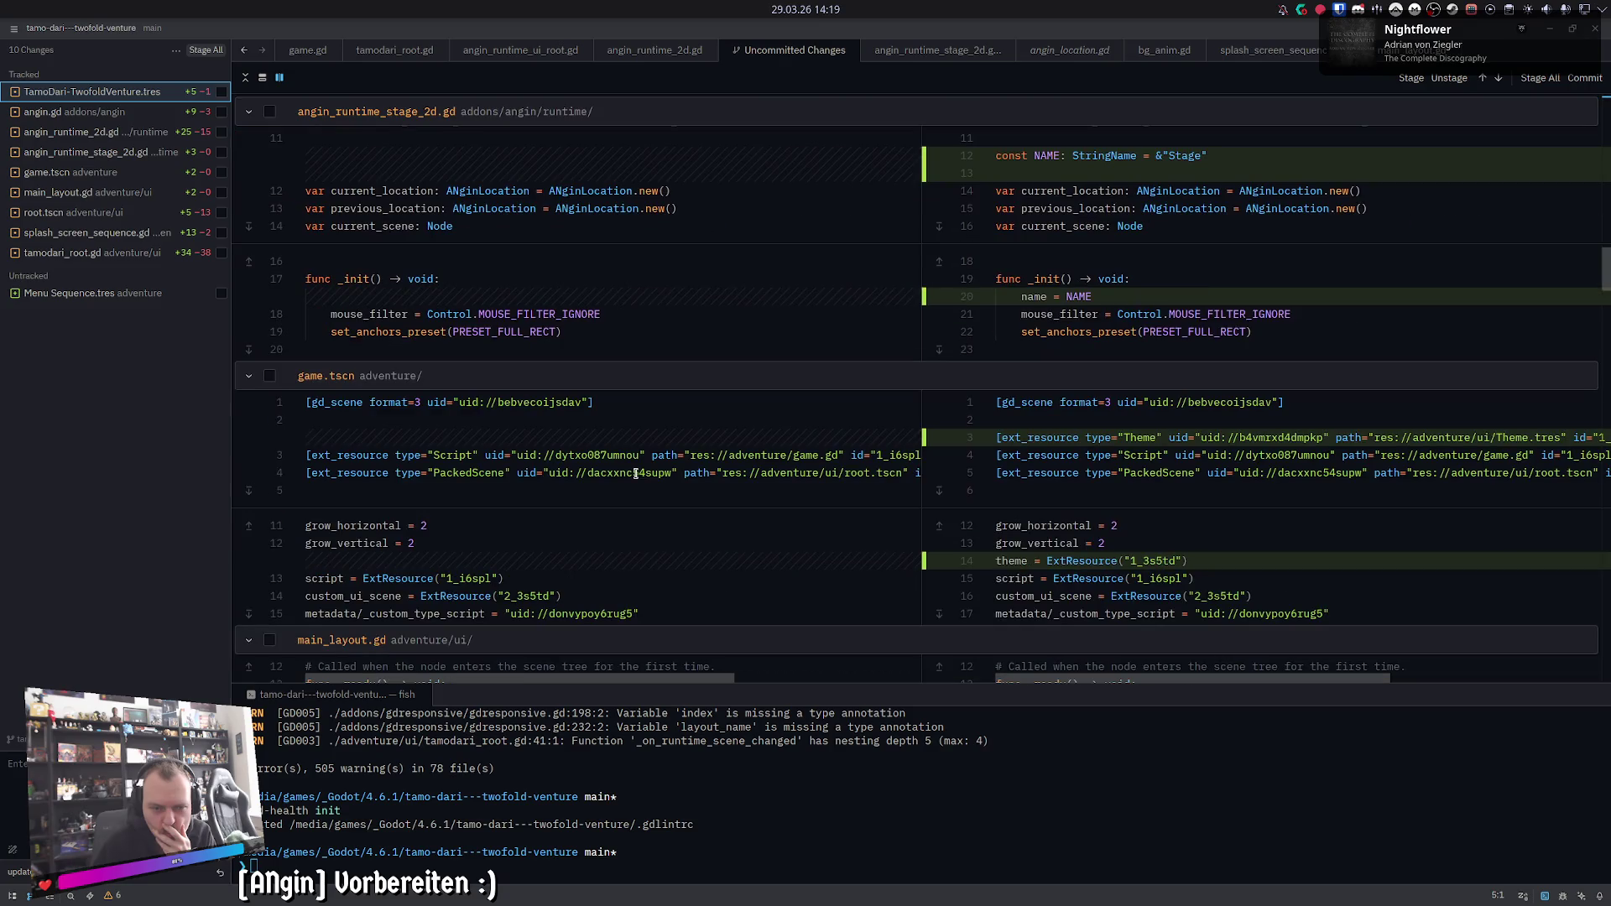
{"action": "scroll", "coordinate": [636, 473], "scroll_direction": "down", "scroll_amount": 3}
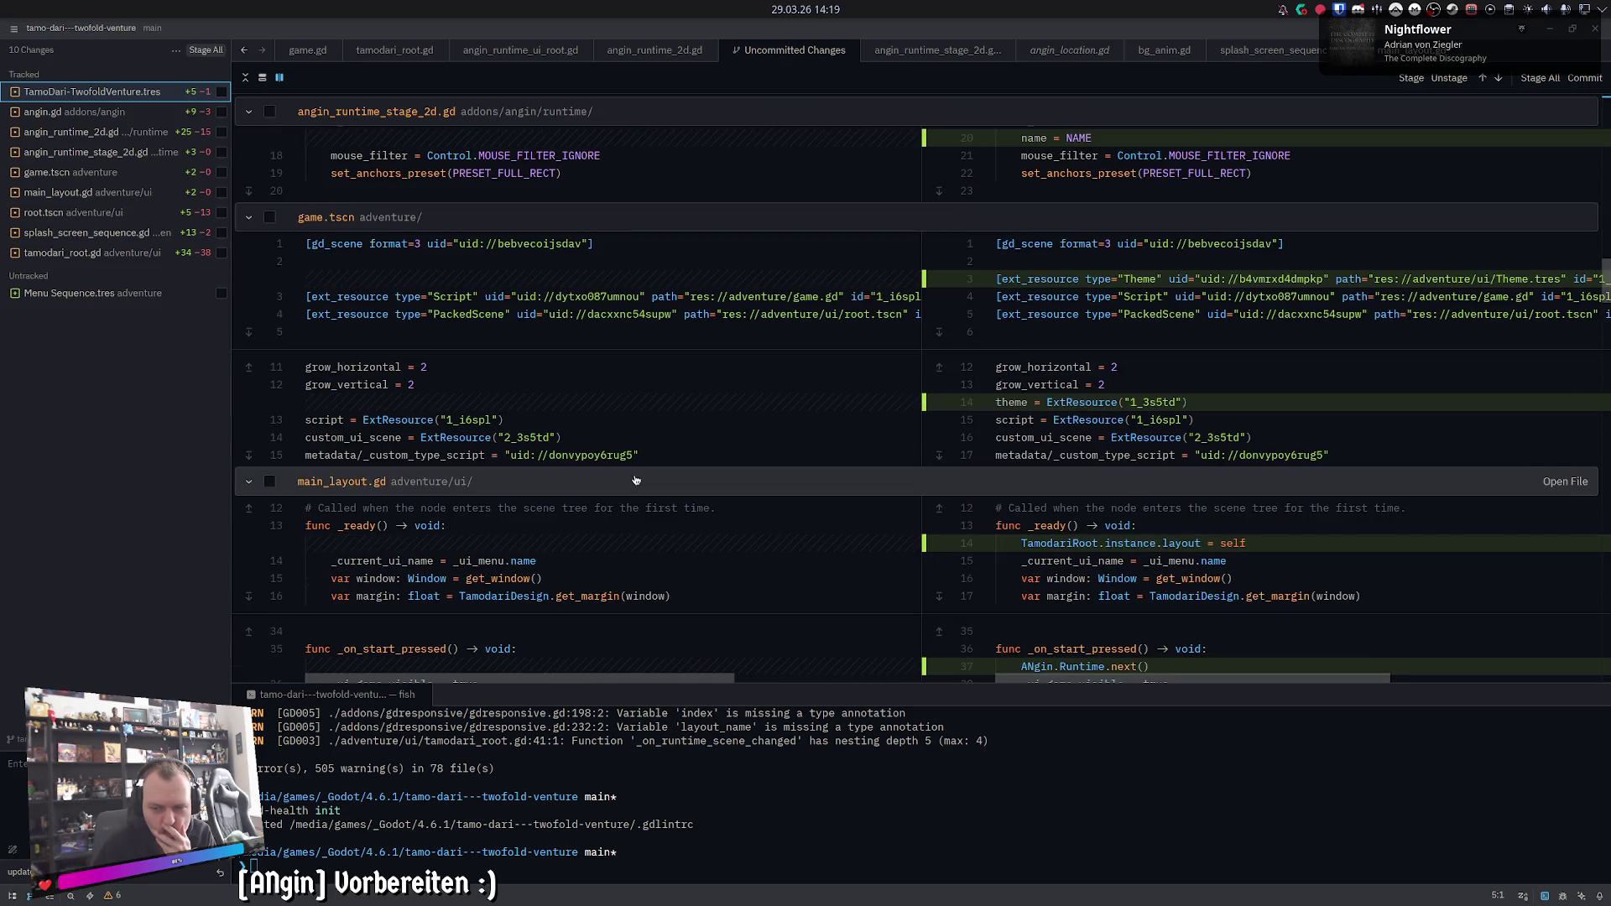
{"action": "scroll", "coordinate": [636, 477], "scroll_direction": "down", "scroll_amount": 2}
{"action": "scroll", "coordinate": [636, 473], "scroll_direction": "down", "scroll_amount": 6}
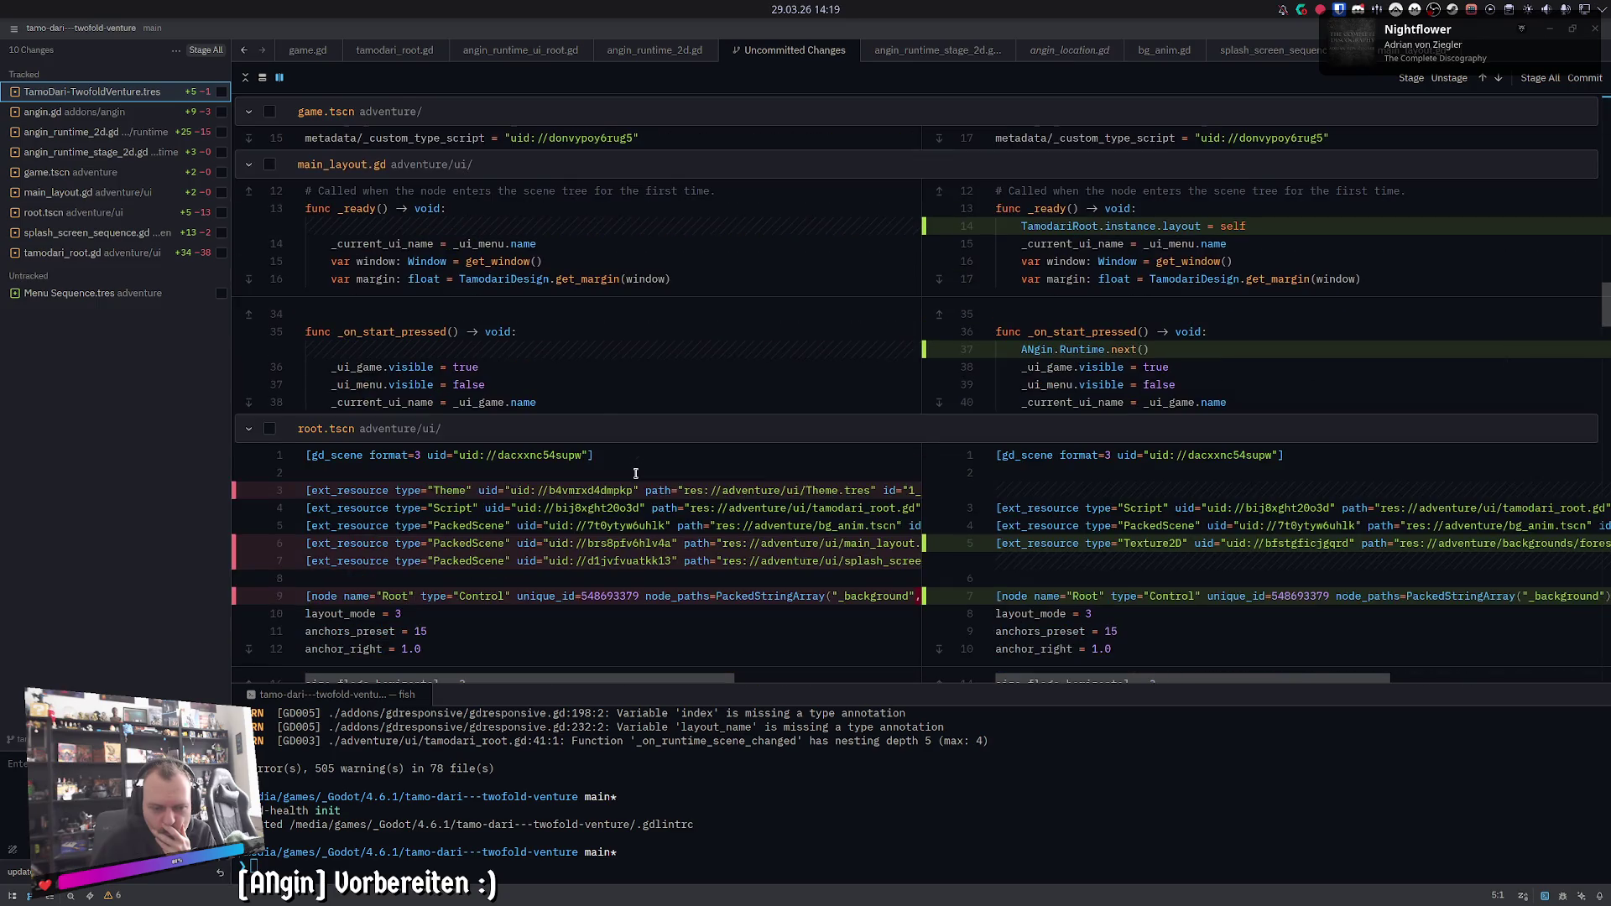
{"action": "scroll", "coordinate": [636, 473], "scroll_direction": "up", "scroll_amount": 2}
{"action": "left_click", "coordinate": [1095, 349]}
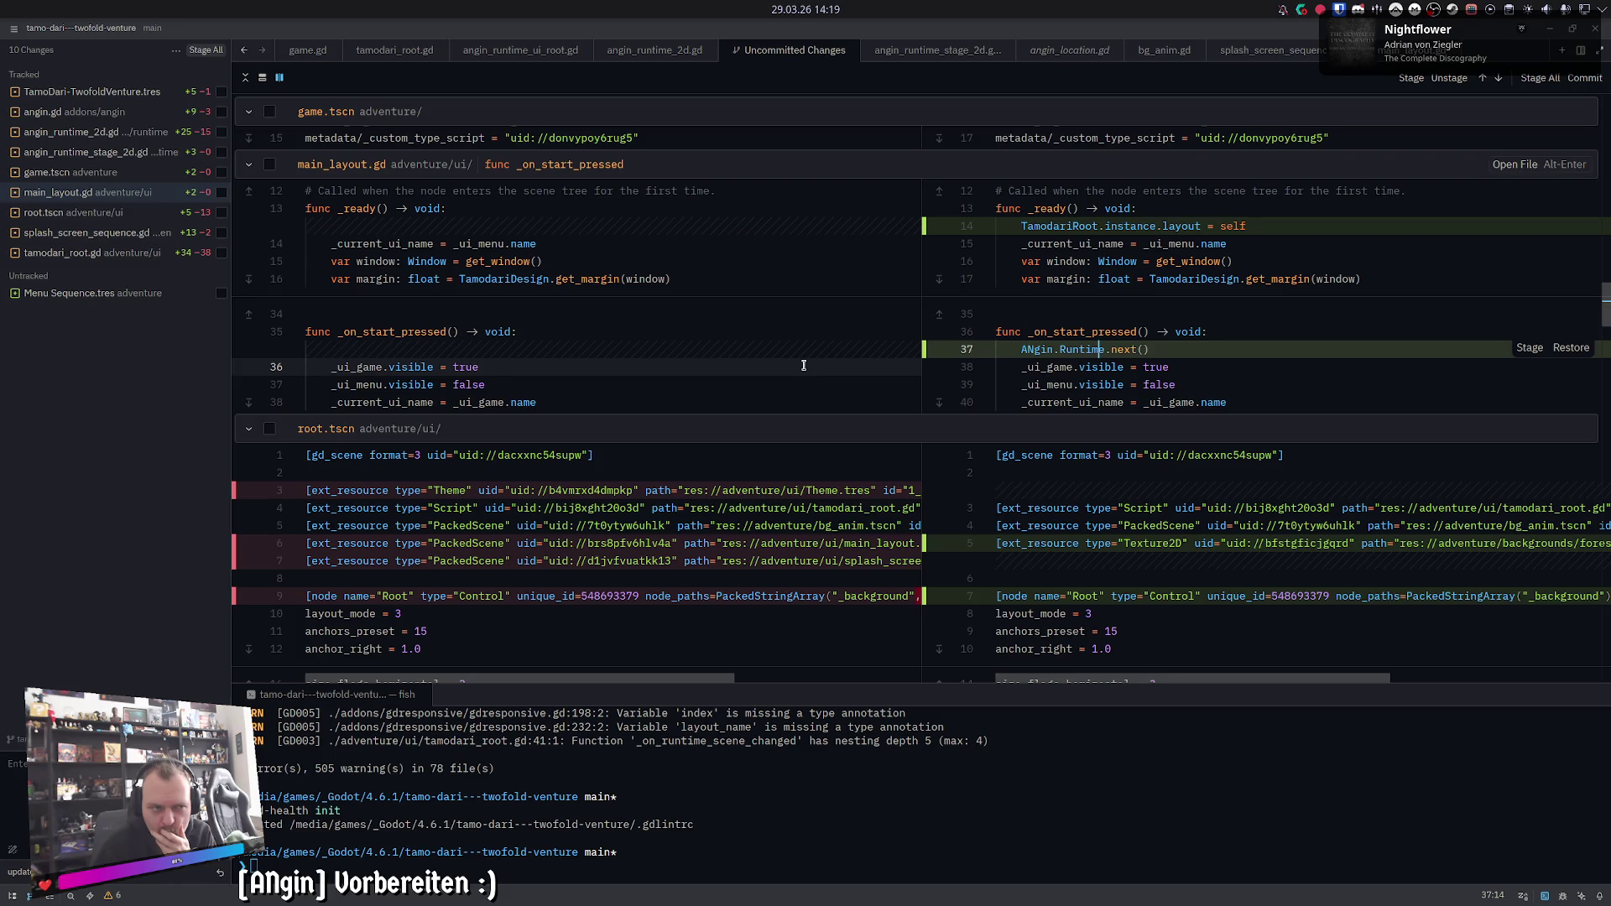
{"action": "key", "text": "ctrl+z"}
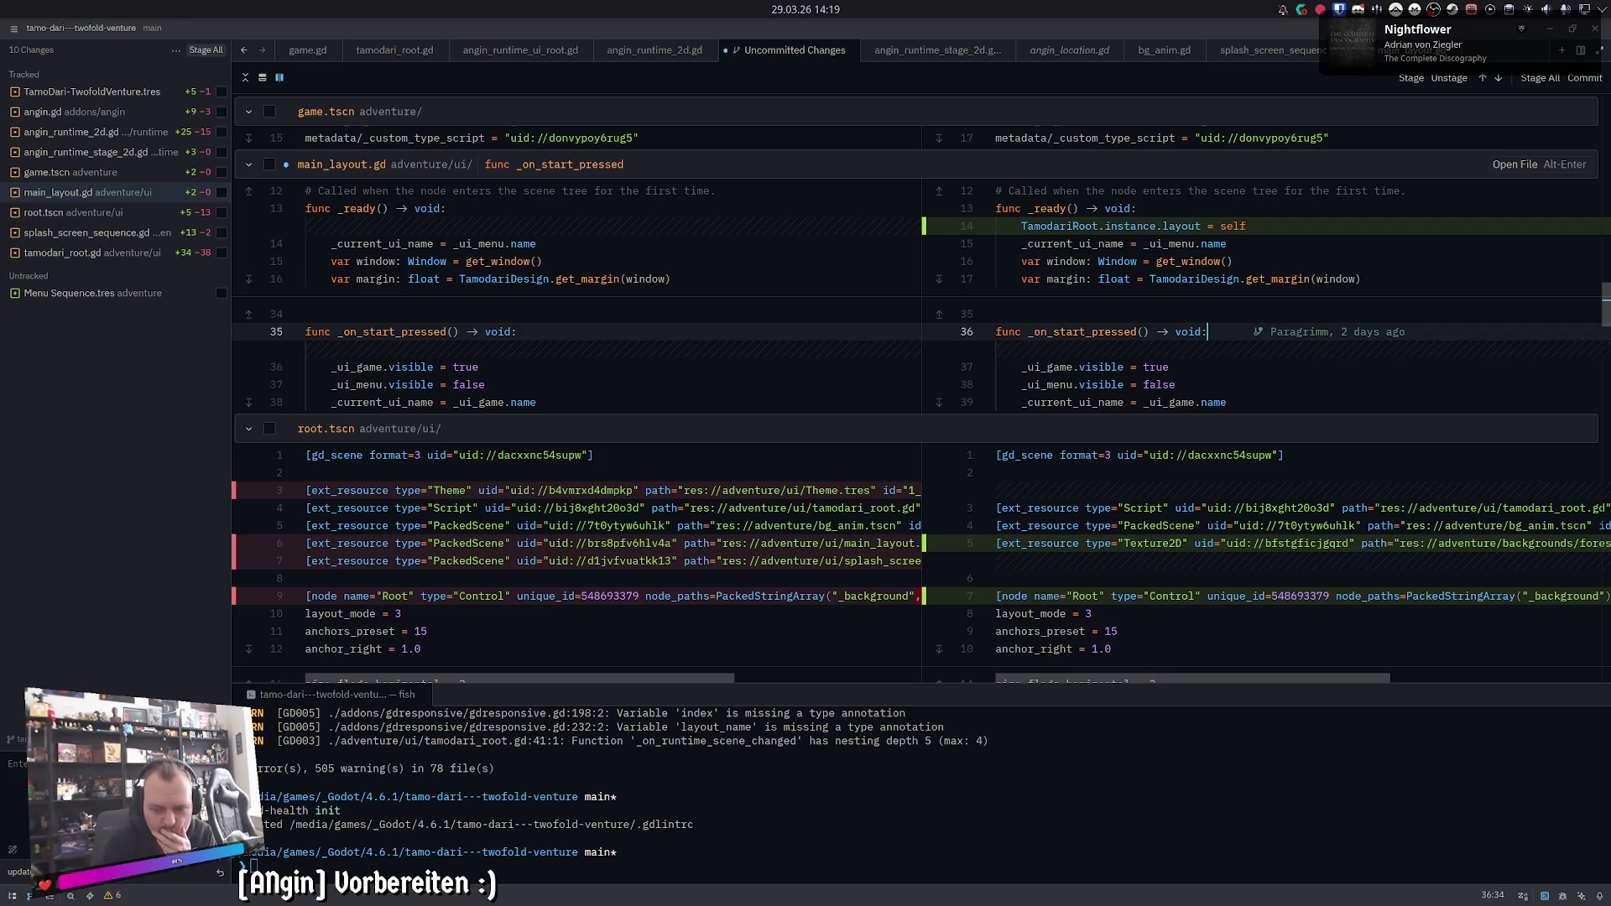
{"action": "key", "text": "ctrl+s"}
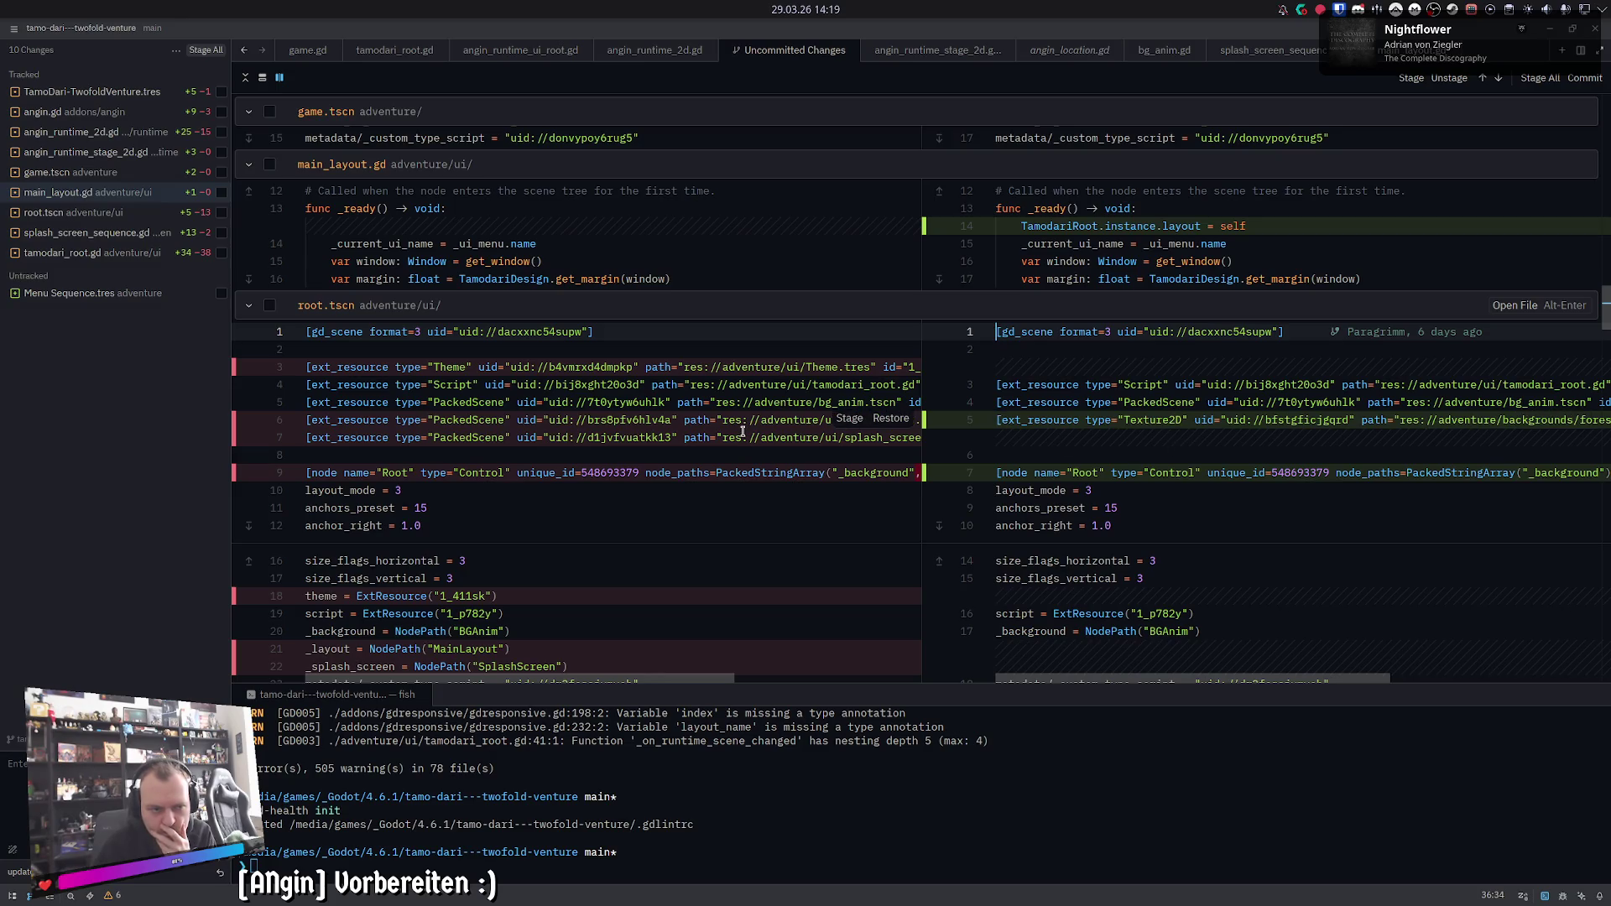
{"action": "scroll", "coordinate": [742, 432], "scroll_direction": "down", "scroll_amount": 1}
{"action": "scroll", "coordinate": [742, 431], "scroll_direction": "up", "scroll_amount": 2}
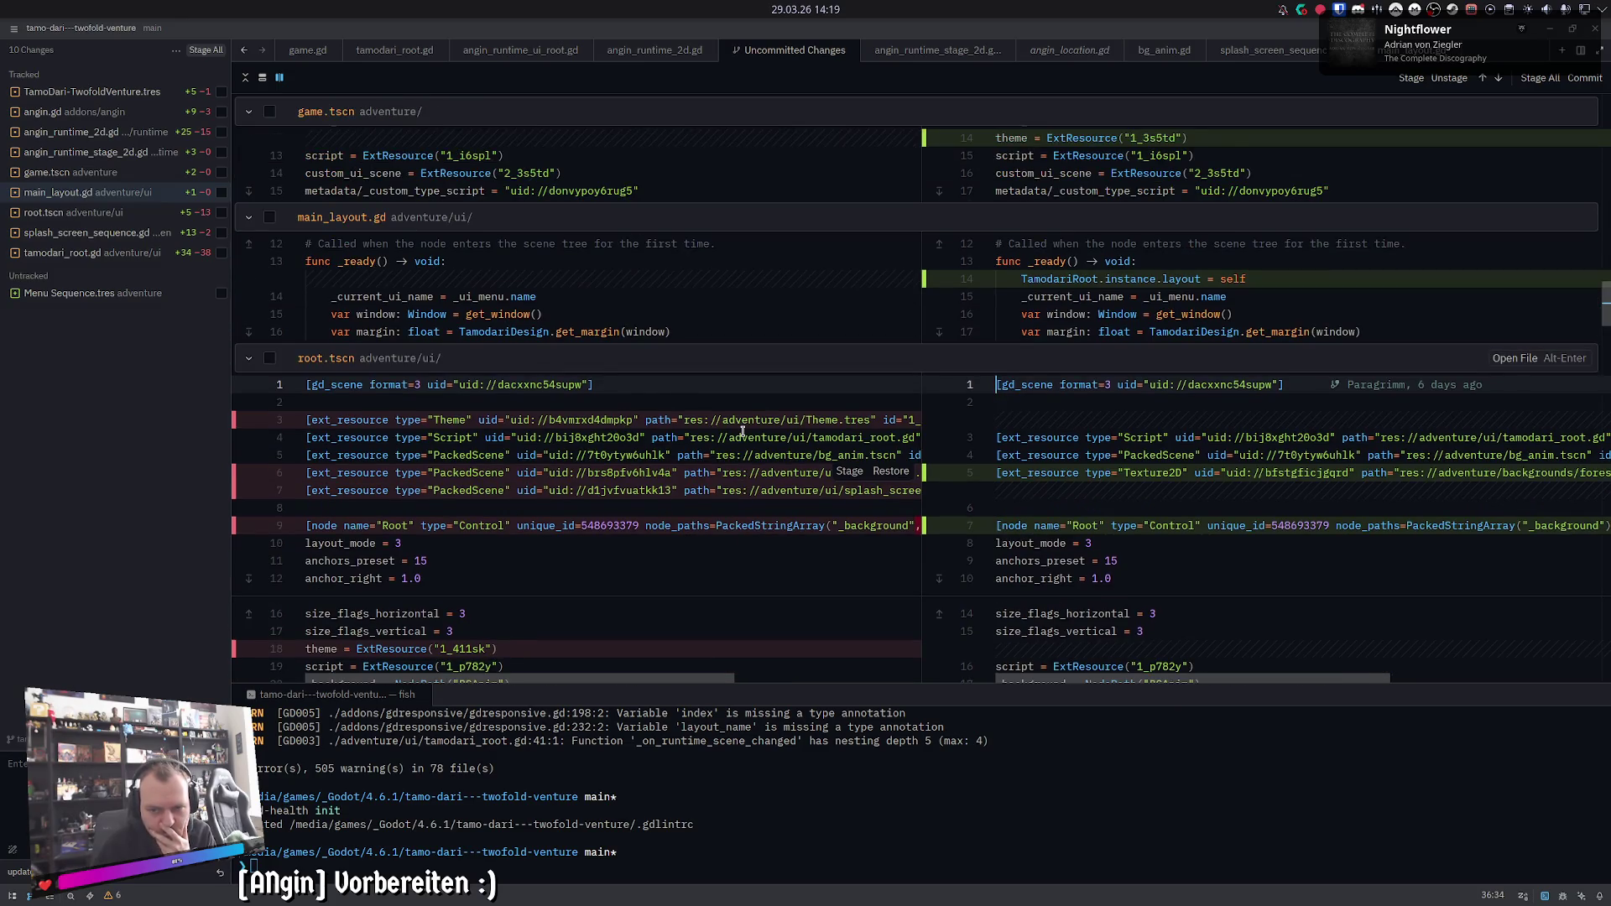
{"action": "scroll", "coordinate": [743, 432], "scroll_direction": "down", "scroll_amount": 4}
{"action": "scroll", "coordinate": [742, 431], "scroll_direction": "down", "scroll_amount": 4}
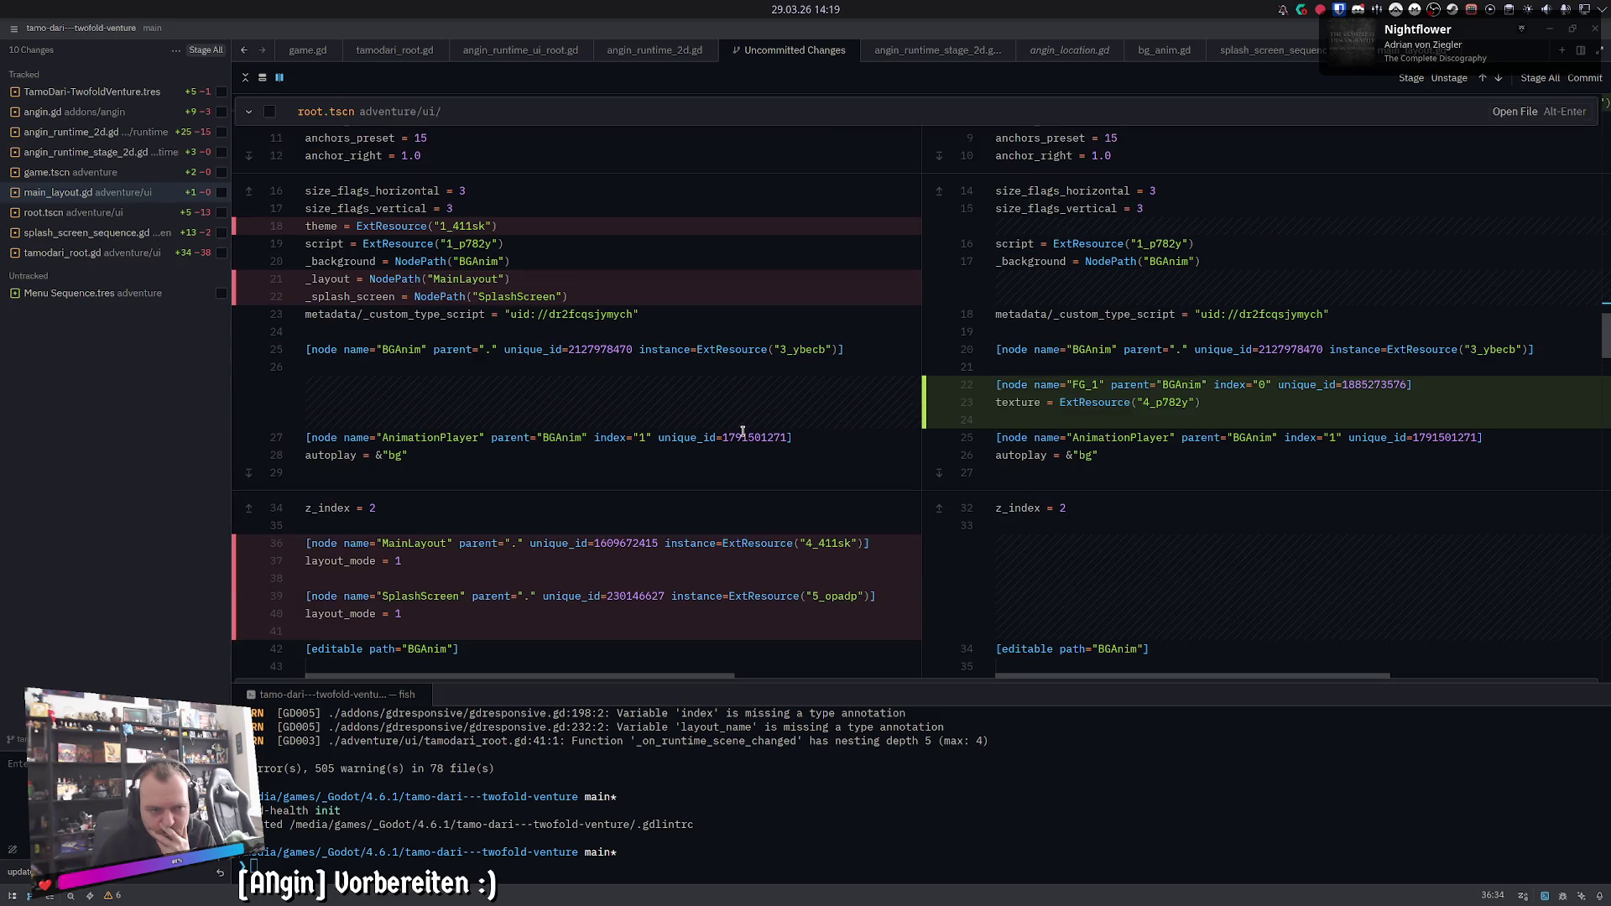
{"action": "scroll", "coordinate": [742, 431], "scroll_direction": "down", "scroll_amount": 8}
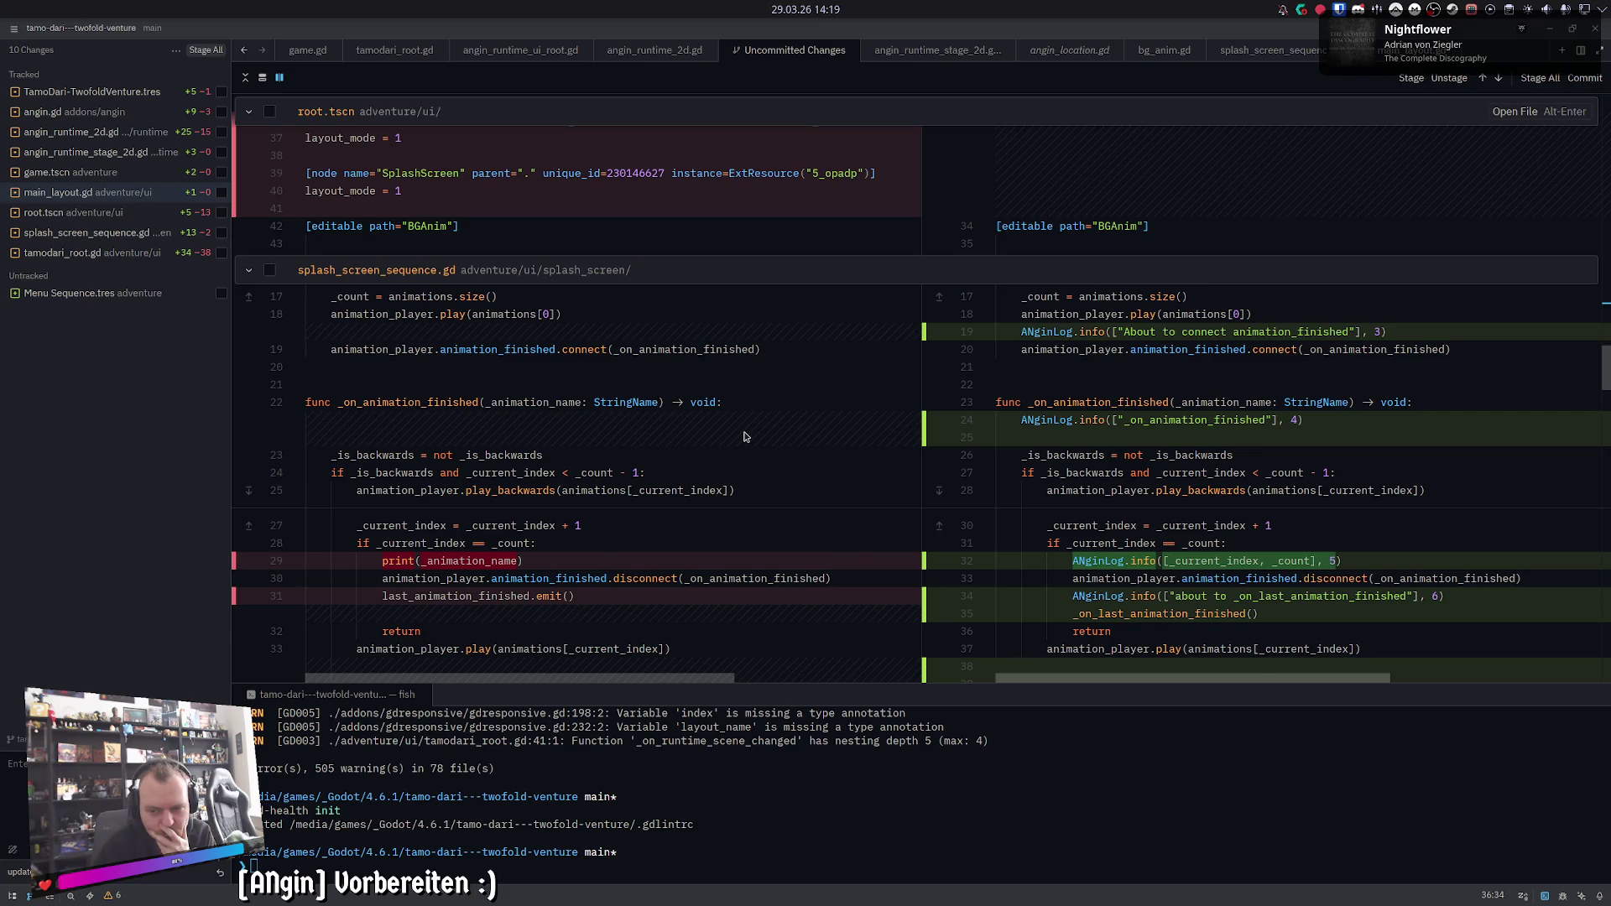
{"action": "scroll", "coordinate": [744, 436], "scroll_direction": "down", "scroll_amount": 1}
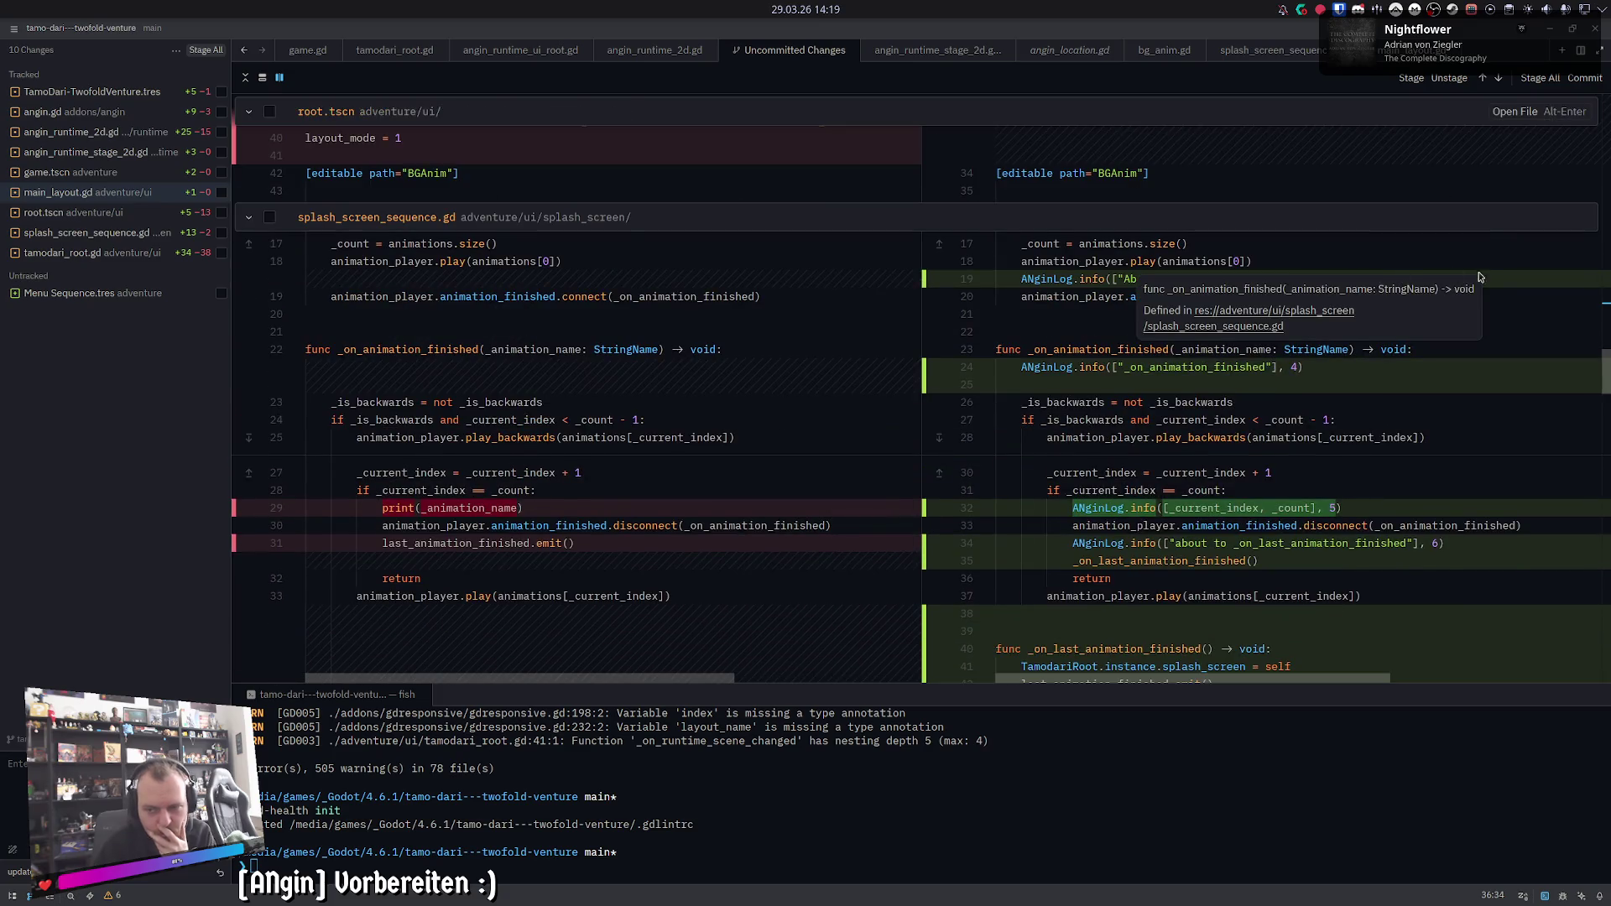
{"action": "left_click", "coordinate": [1342, 278]}
{"action": "key", "text": "ctrl+shift+k"}
Delete the ANginLog.info lines and the SplashScreen: next() print from splash_screen_sequence.gd
{"action": "left_click", "coordinate": [1339, 366]}
{"action": "key", "text": "ctrl+shift+k"}
{"action": "scroll", "coordinate": [1385, 294], "scroll_direction": "down", "scroll_amount": 2}
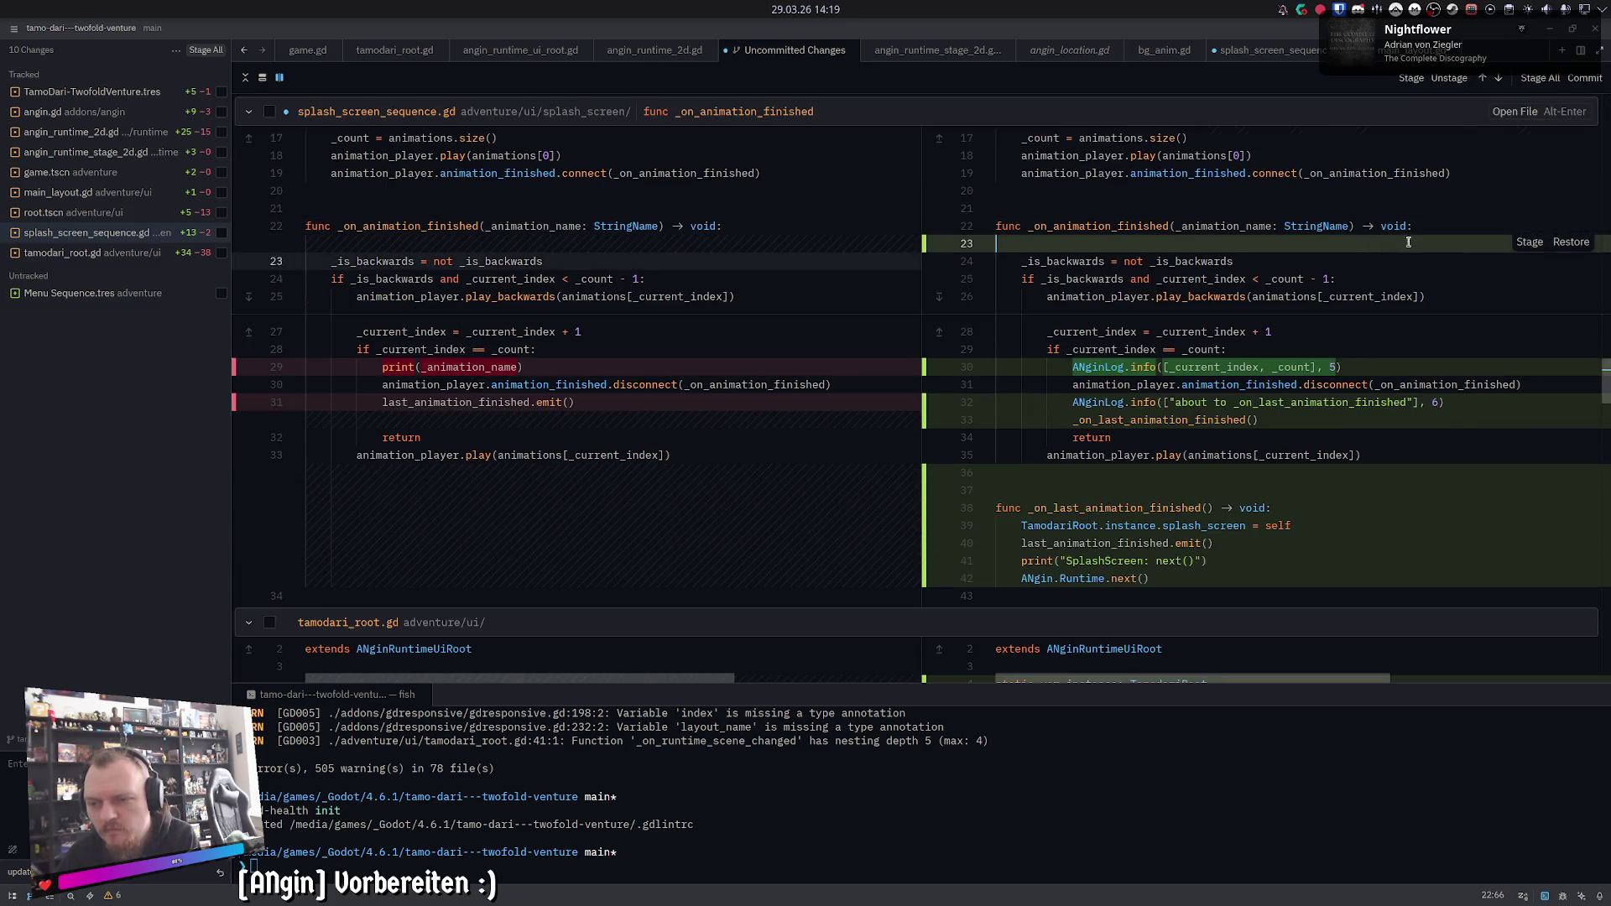
{"action": "key", "text": "ctrl+shift+k"}
{"action": "left_click_drag", "start_coordinate": [1426, 367], "coordinate": [1426, 349]}
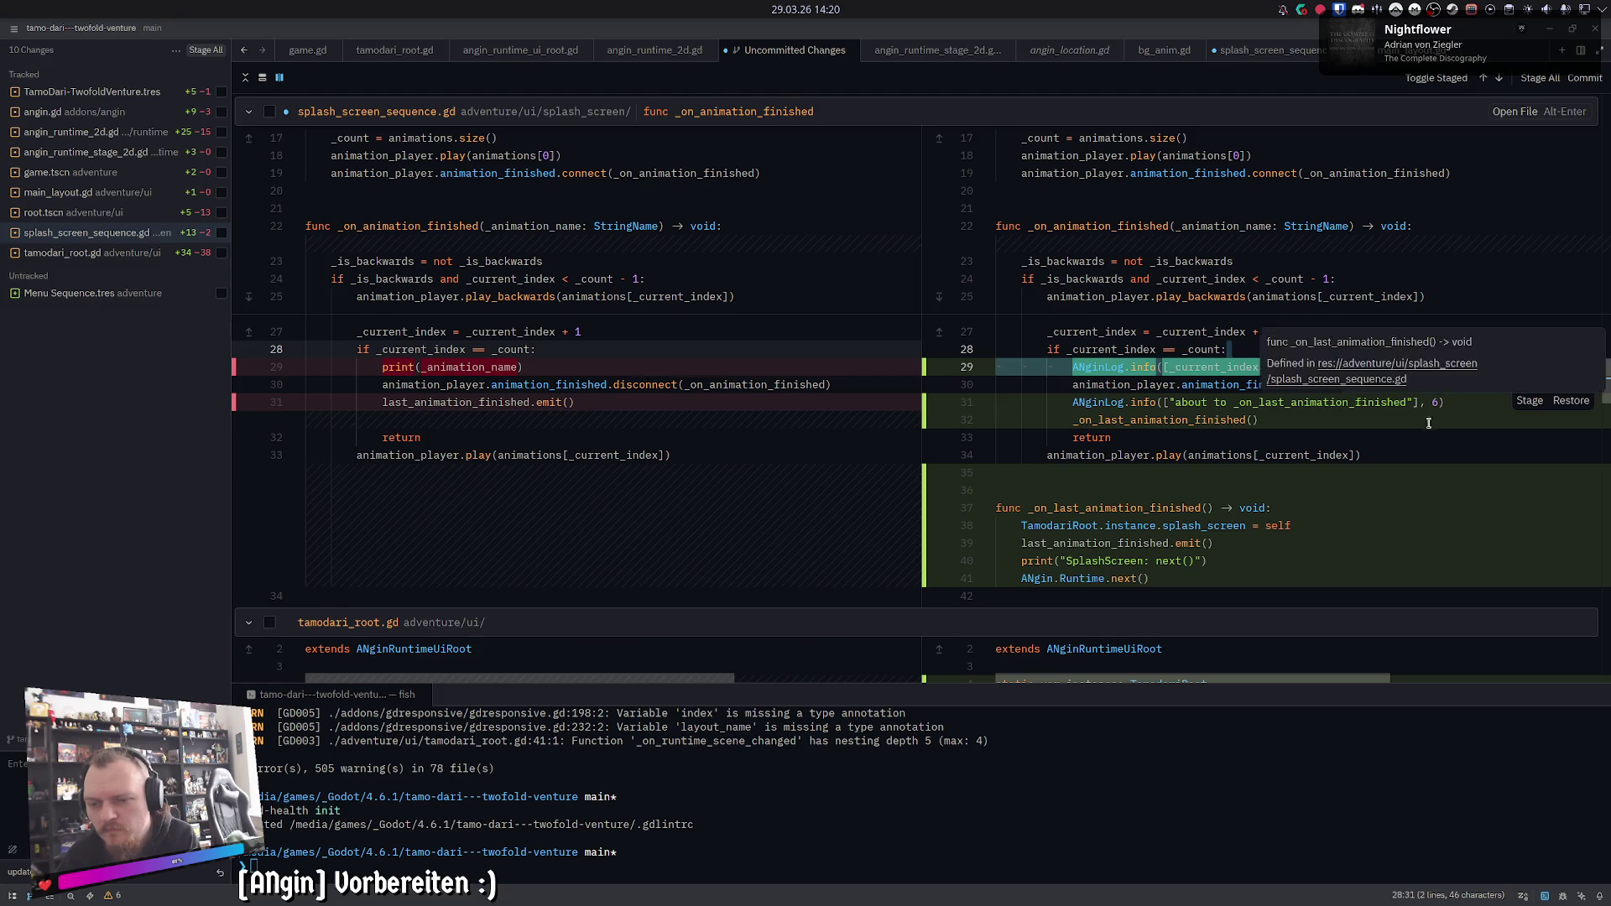
{"action": "key", "text": "BackSpace"}
{"action": "left_click", "coordinate": [1342, 385]}
{"action": "key", "text": "ctrl+shift+k"}
{"action": "scroll", "coordinate": [1308, 406], "scroll_direction": "down", "scroll_amount": 3}
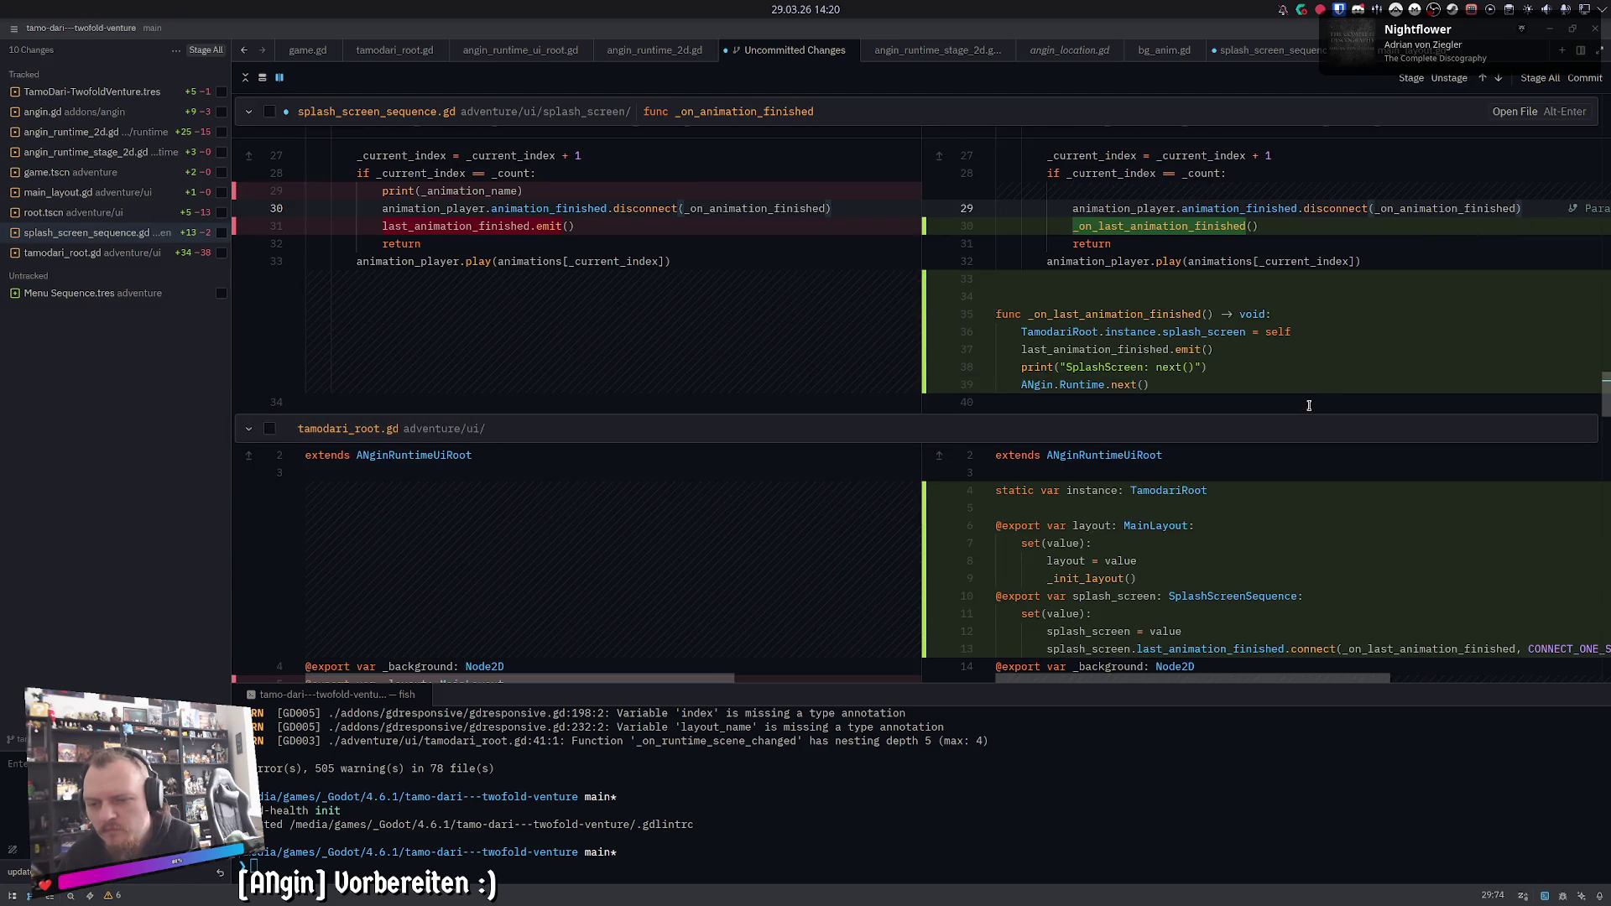
{"action": "left_click_drag", "start_coordinate": [1233, 366], "coordinate": [1240, 351]}
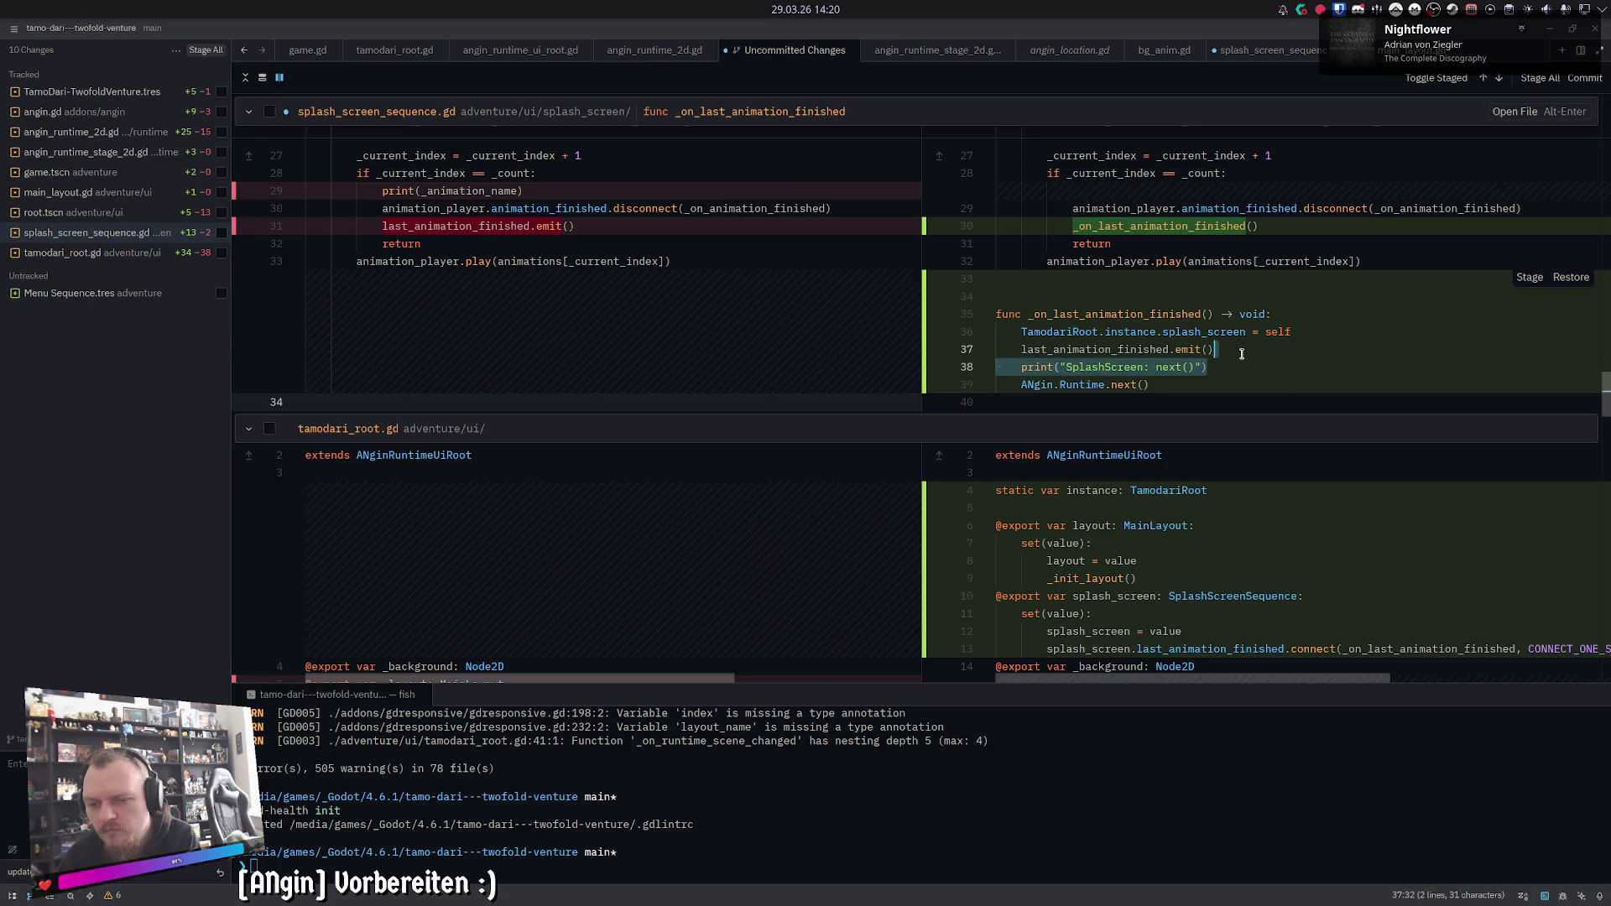
{"action": "key", "text": "BackSpace"}
Remove the log lines in tamodari_root.gd's _init_layout and _on_layout_tween_finished, then save all
{"action": "scroll", "coordinate": [1247, 408], "scroll_direction": "down", "scroll_amount": 3}
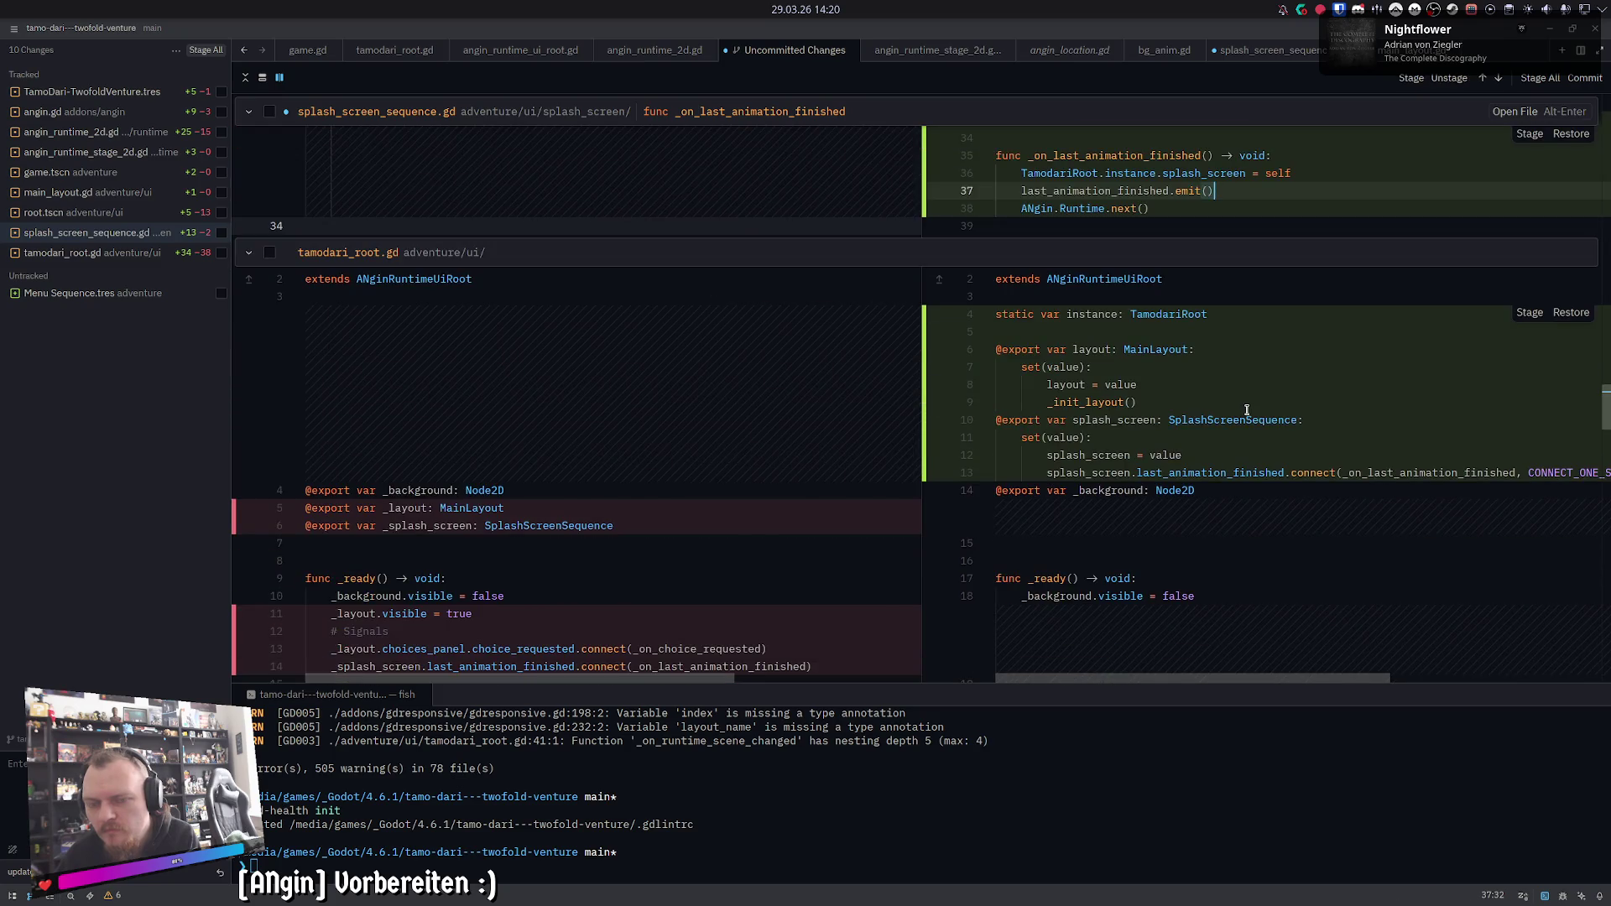
{"action": "scroll", "coordinate": [1247, 410], "scroll_direction": "down", "scroll_amount": 4}
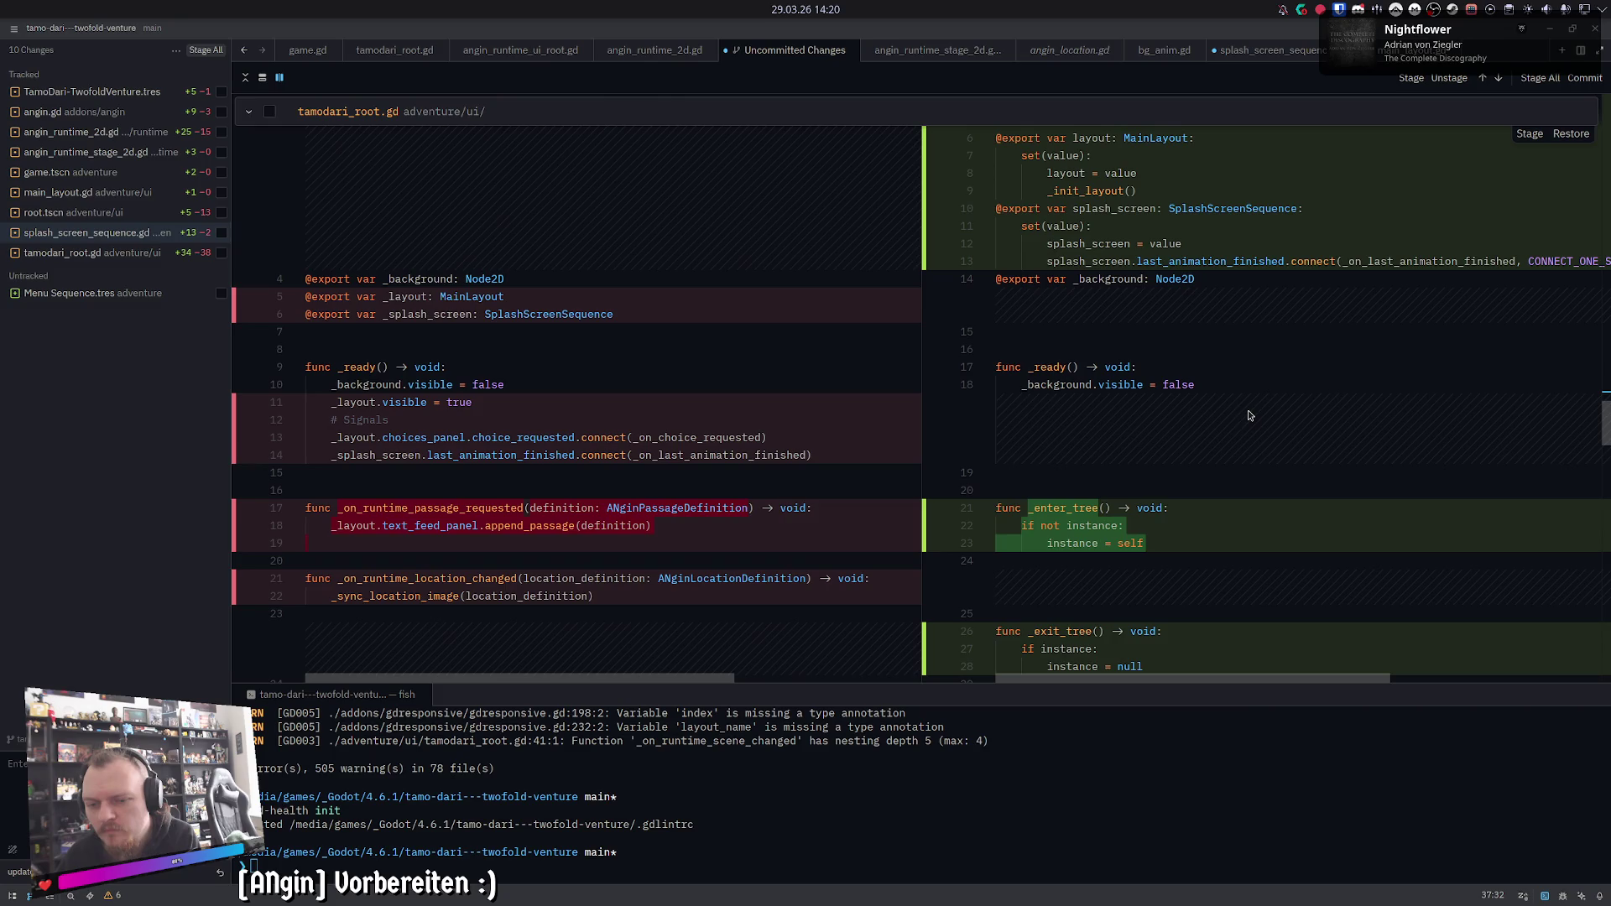
{"action": "scroll", "coordinate": [1248, 415], "scroll_direction": "down", "scroll_amount": 8}
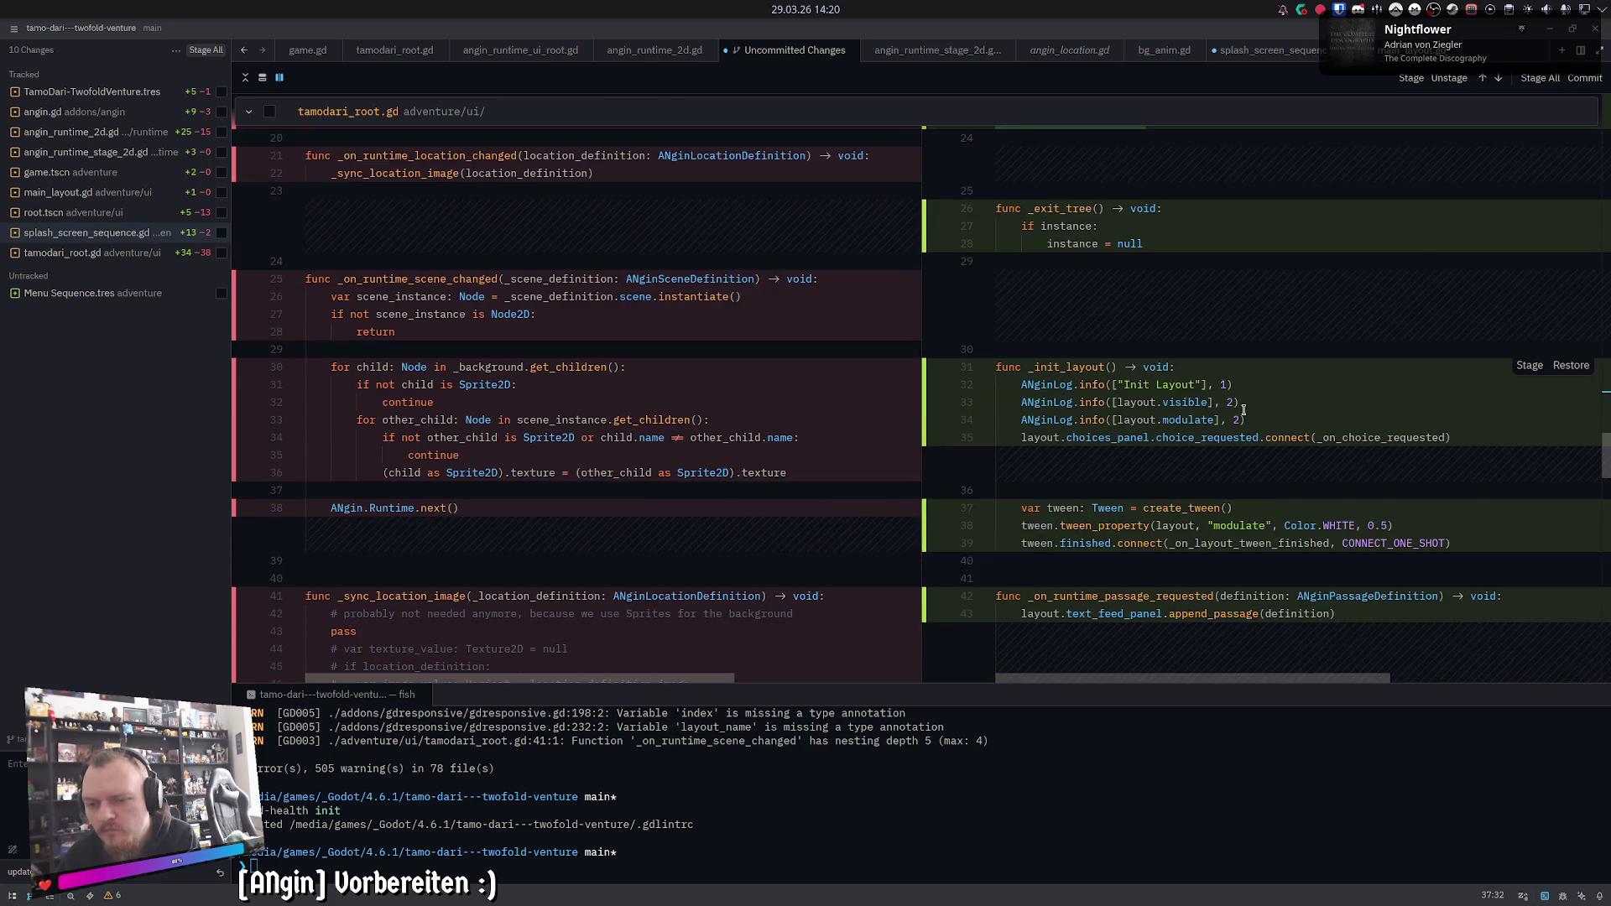
{"action": "left_click", "coordinate": [1253, 420]}
{"action": "key", "text": "shift+Up"}
{"action": "key", "text": "shift+Up"}
{"action": "key", "text": "shift+Up"}
{"action": "key", "text": "BackSpace"}
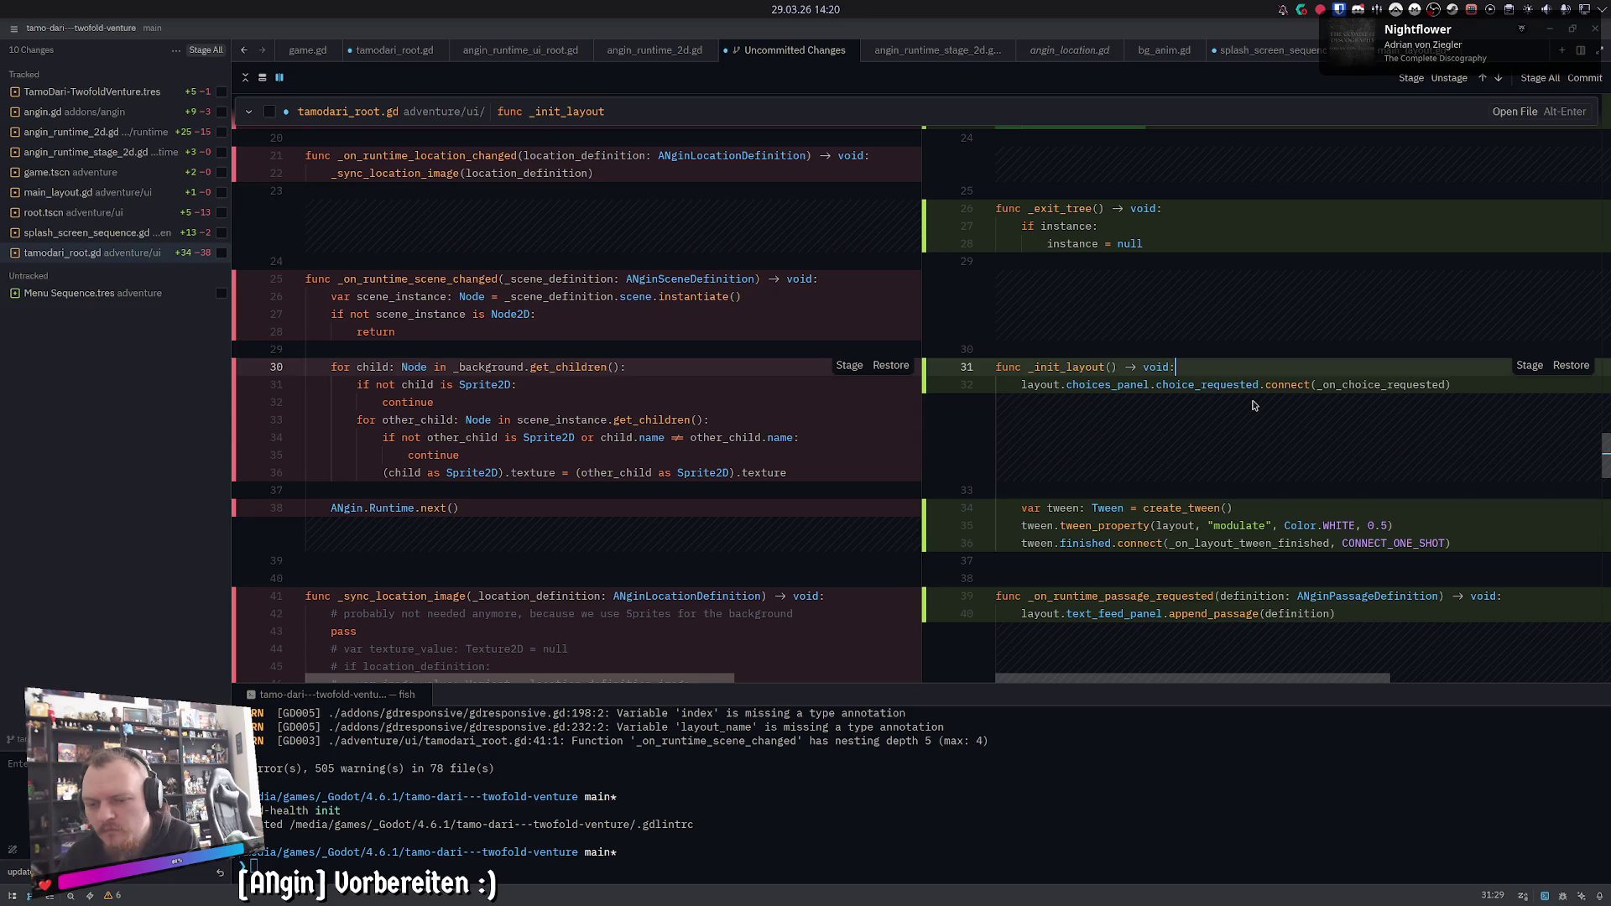
{"action": "scroll", "coordinate": [1254, 407], "scroll_direction": "down", "scroll_amount": 9}
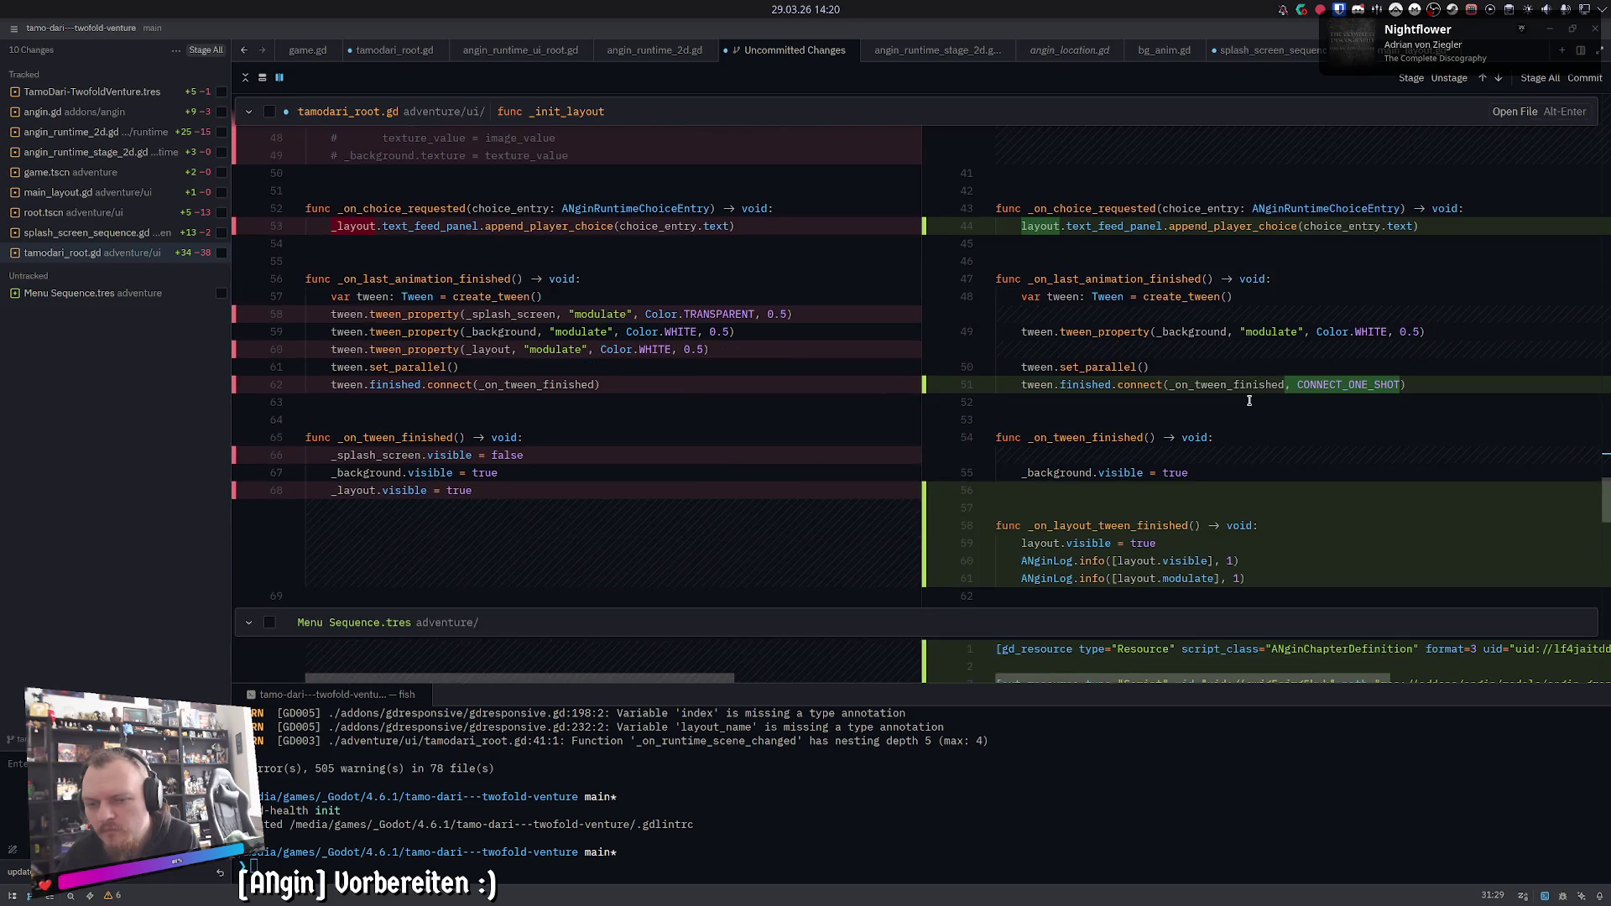
{"action": "scroll", "coordinate": [1248, 401], "scroll_direction": "down", "scroll_amount": 4}
{"action": "left_click", "coordinate": [1254, 370]}
{"action": "key", "text": "shift+Up"}
{"action": "key", "text": "shift+Up"}
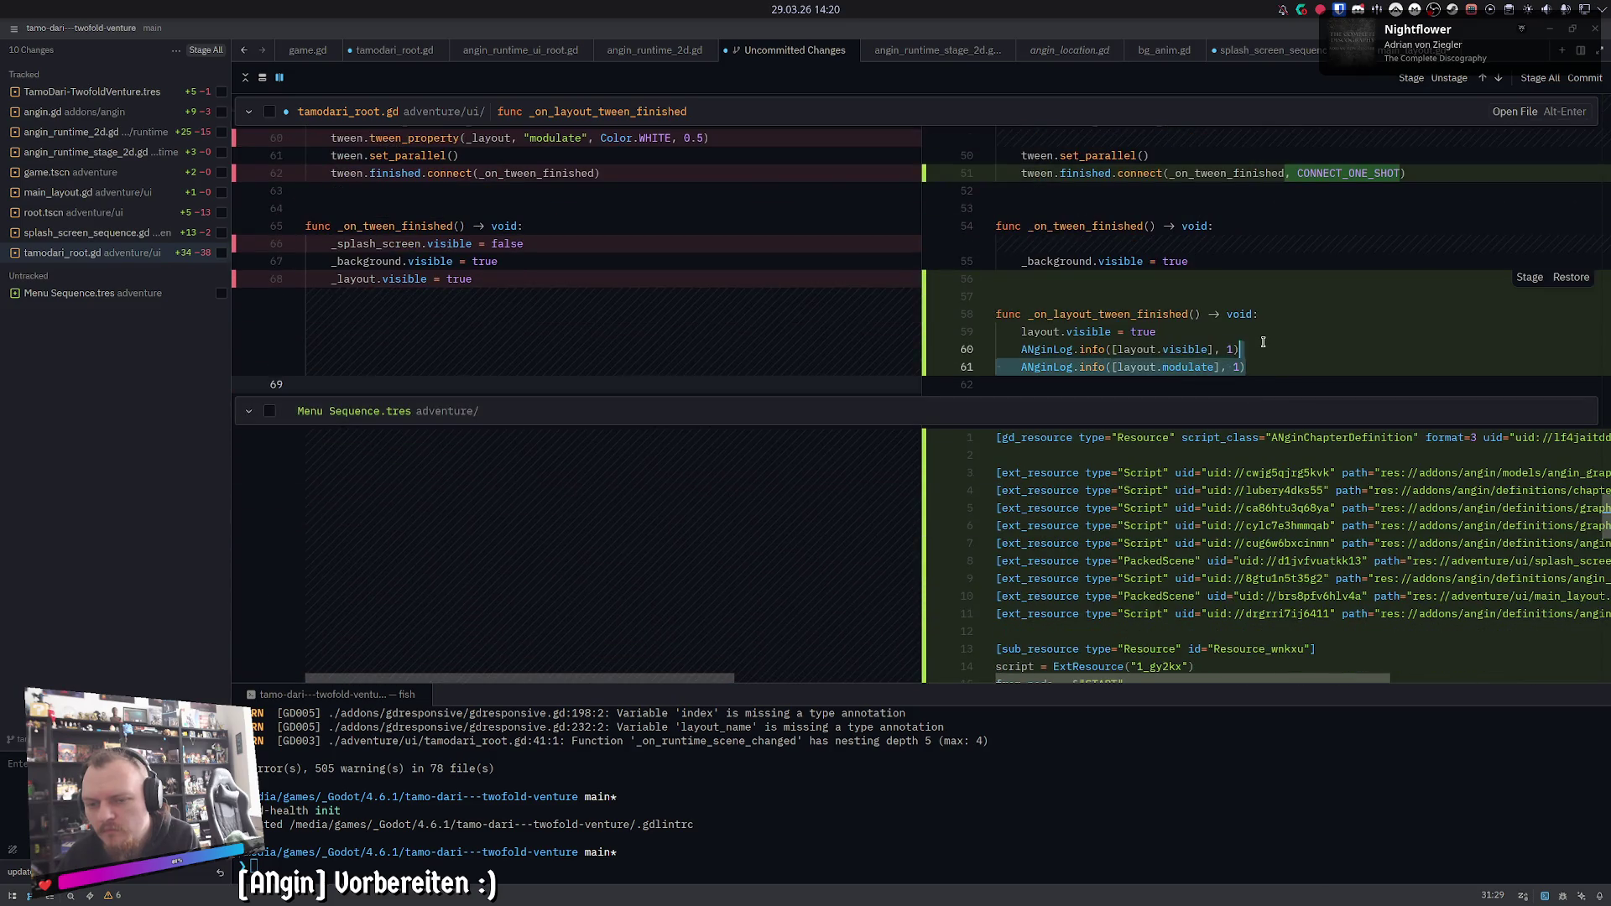
{"action": "key", "text": "BackSpace"}
{"action": "scroll", "coordinate": [1254, 371], "scroll_direction": "down", "scroll_amount": 20}
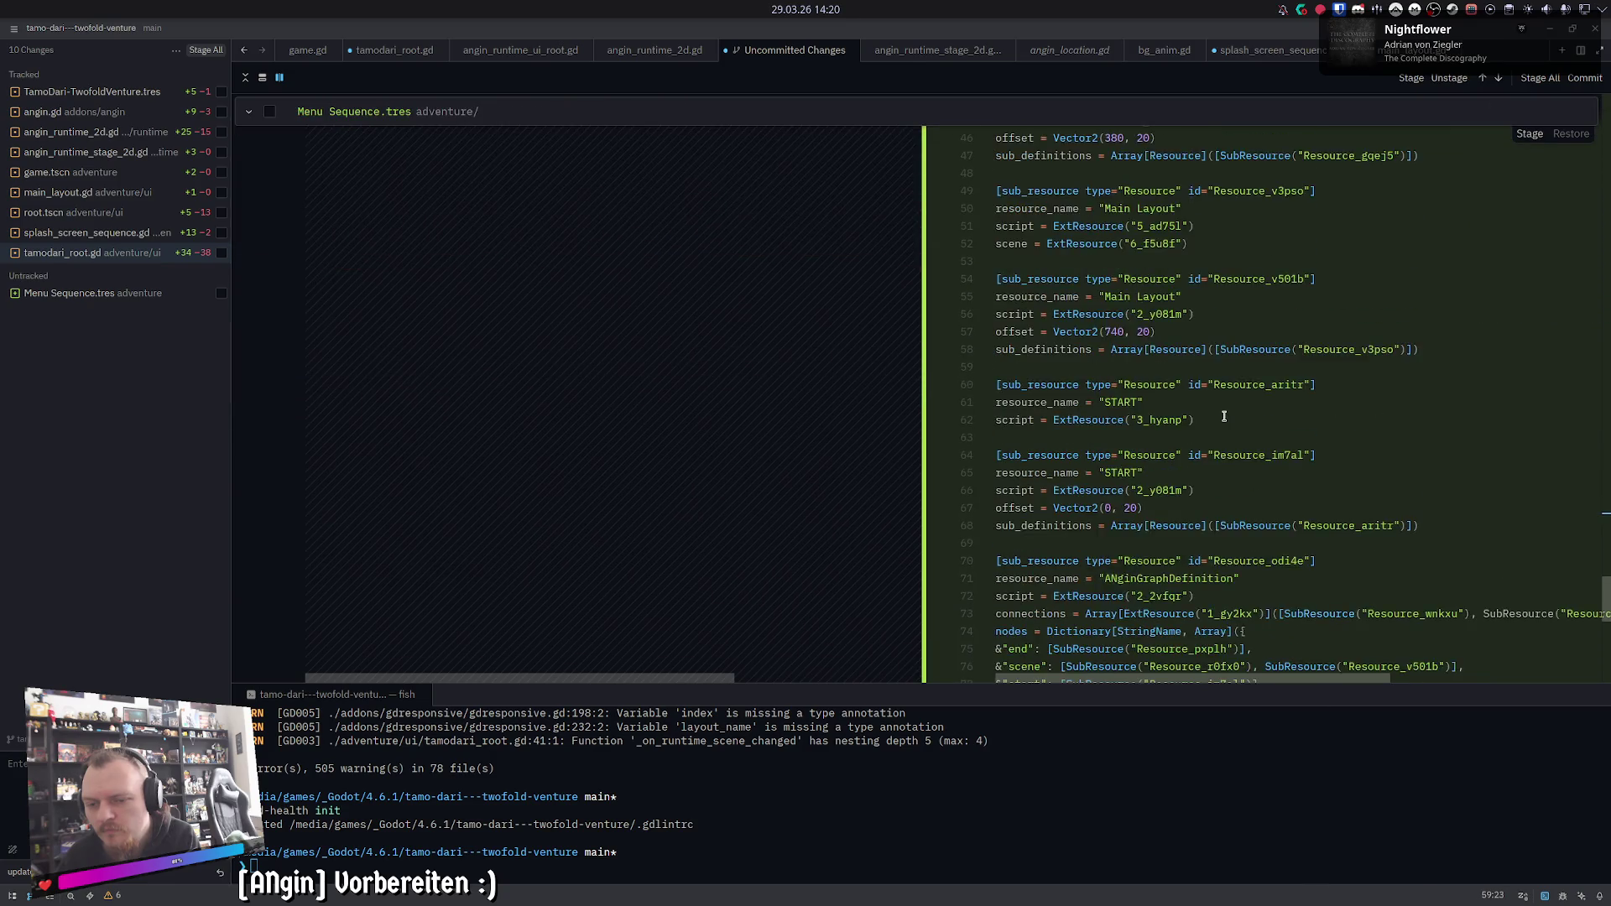
{"action": "key", "text": "ctrl+s"}
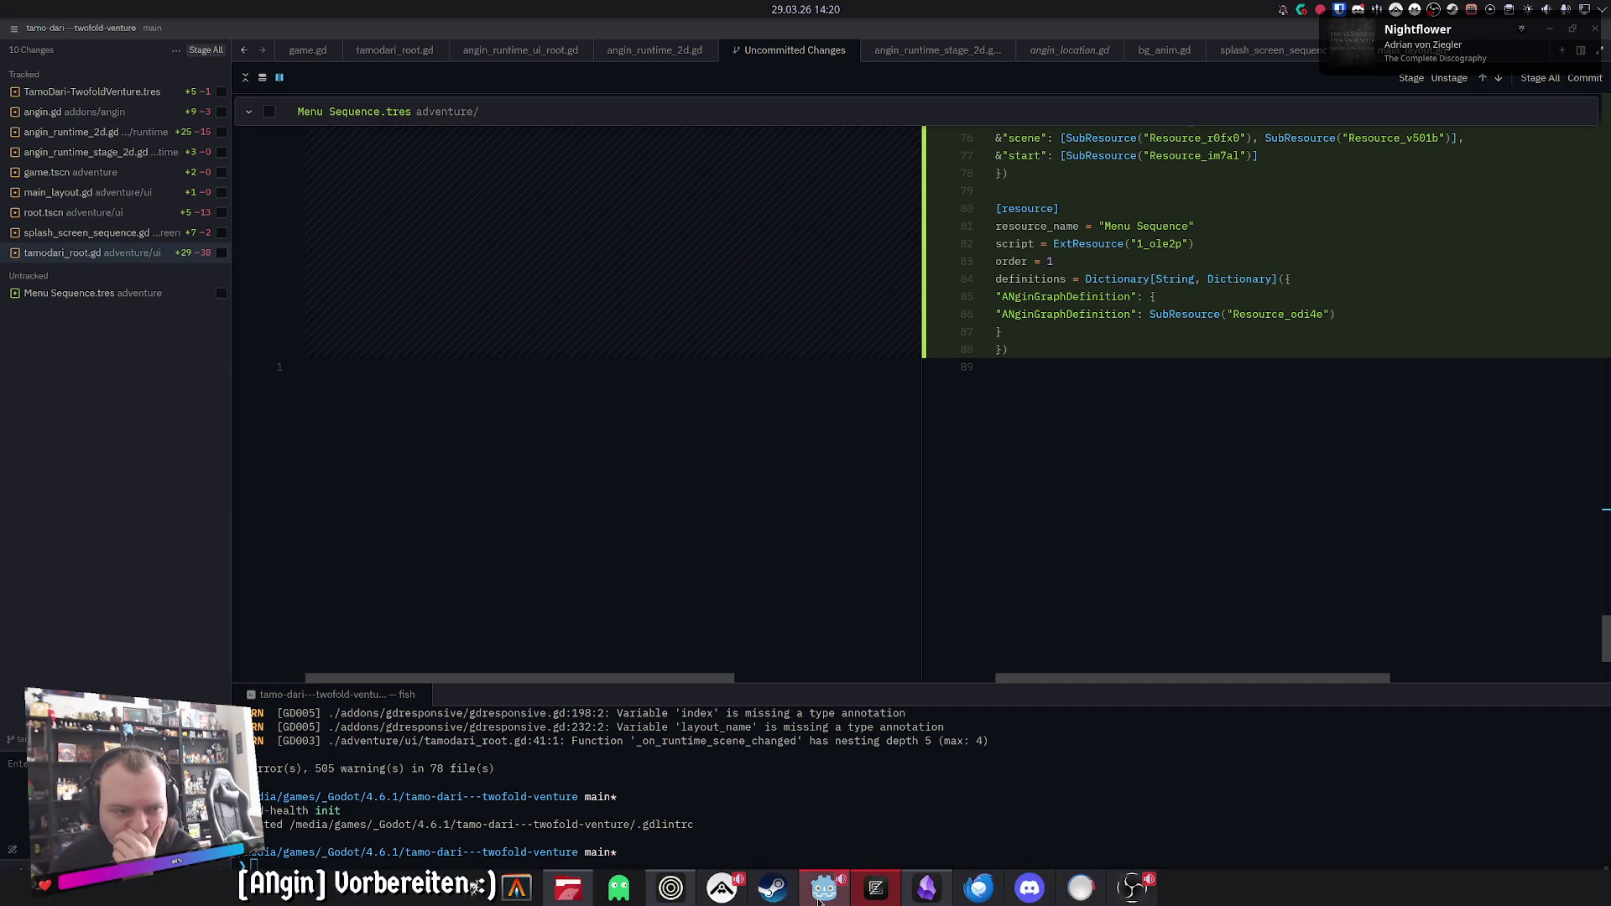
{"action": "left_click", "coordinate": [820, 901]}
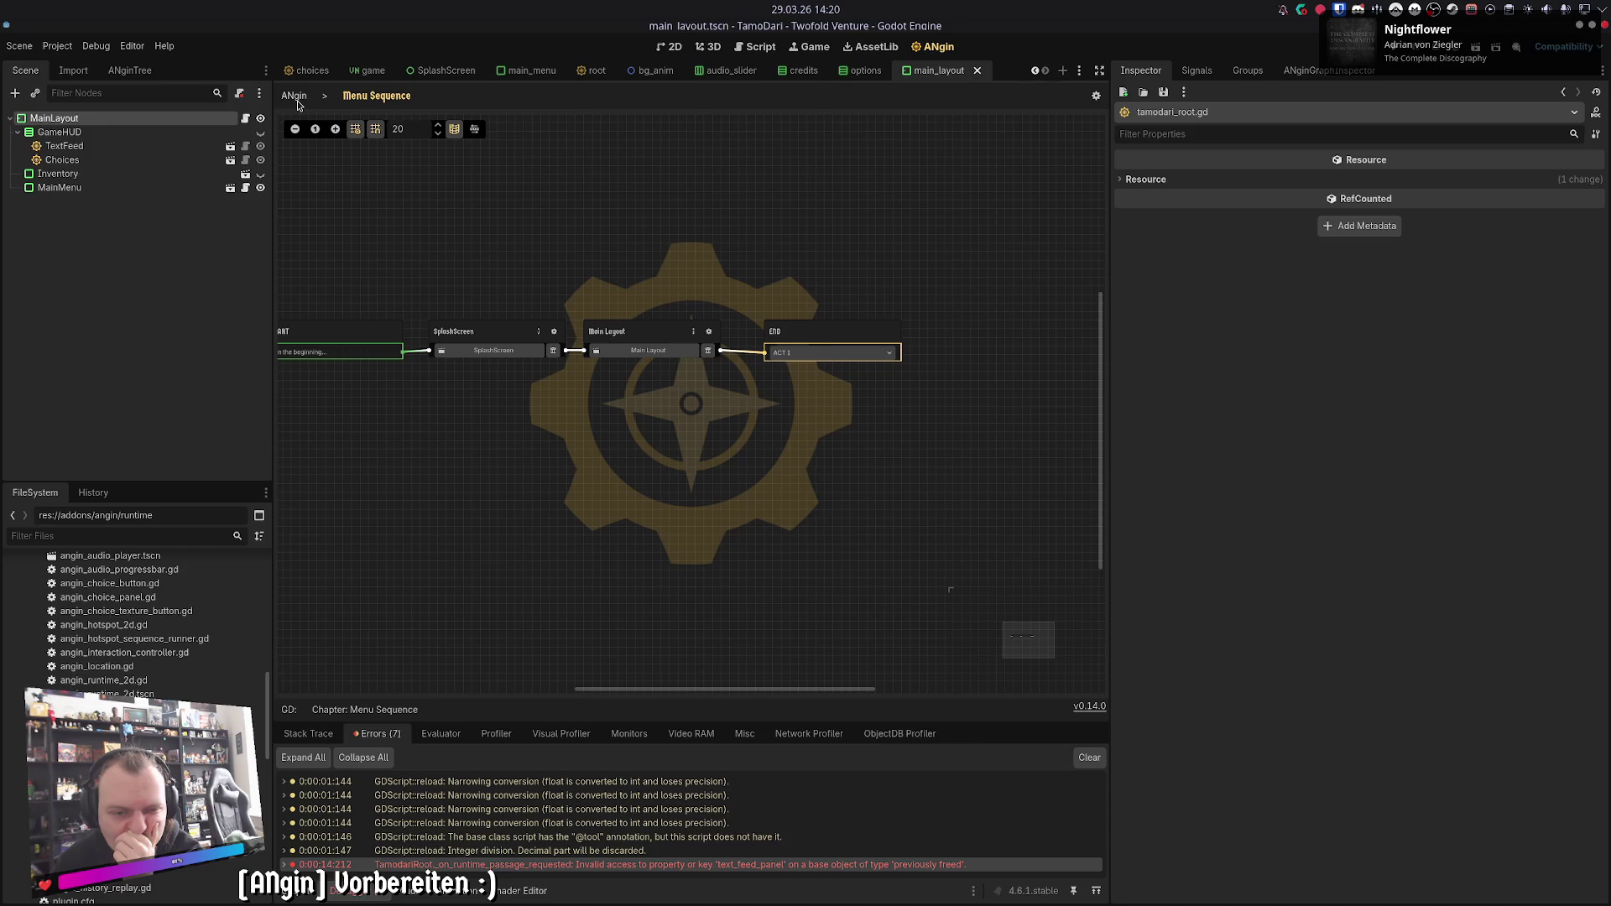
Box-select the Main Layout node in the Menu Sequence graph editor
{"action": "mouse_move", "coordinate": [582, 354]}
{"action": "left_mouse_down"}
{"action": "mouse_move", "coordinate": [753, 408]}
{"action": "mouse_move", "coordinate": [847, 406]}
{"action": "mouse_move", "coordinate": [568, 373]}
{"action": "left_mouse_up"}
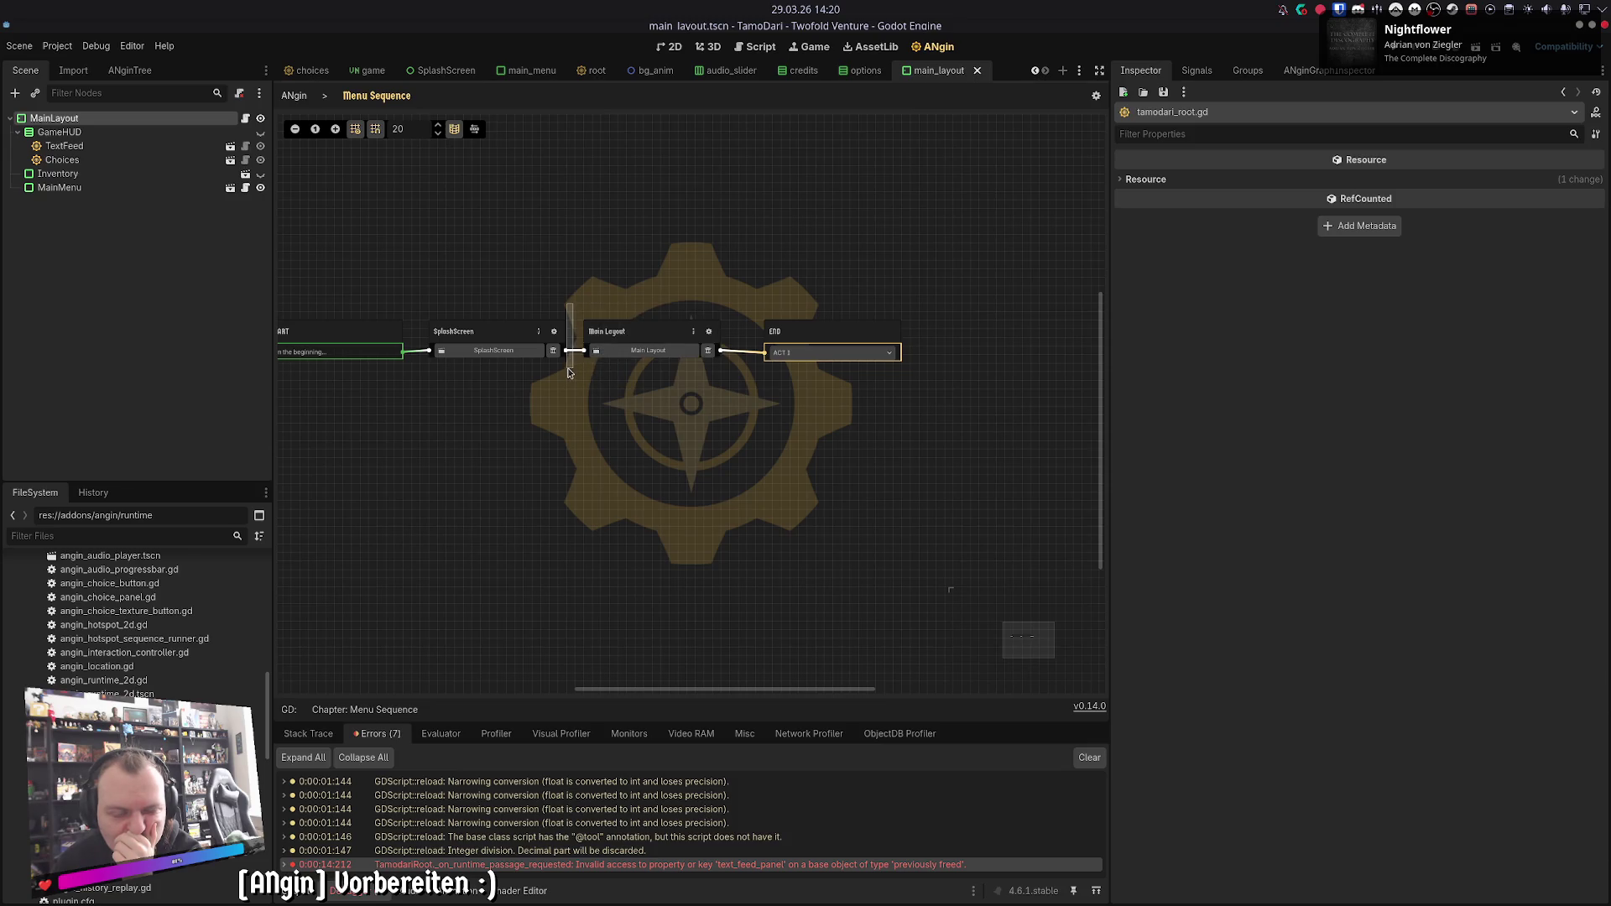
{"action": "mouse_move", "coordinate": [571, 372]}
{"action": "left_mouse_down"}
{"action": "mouse_move", "coordinate": [917, 378]}
{"action": "mouse_move", "coordinate": [585, 375]}
{"action": "left_mouse_up"}
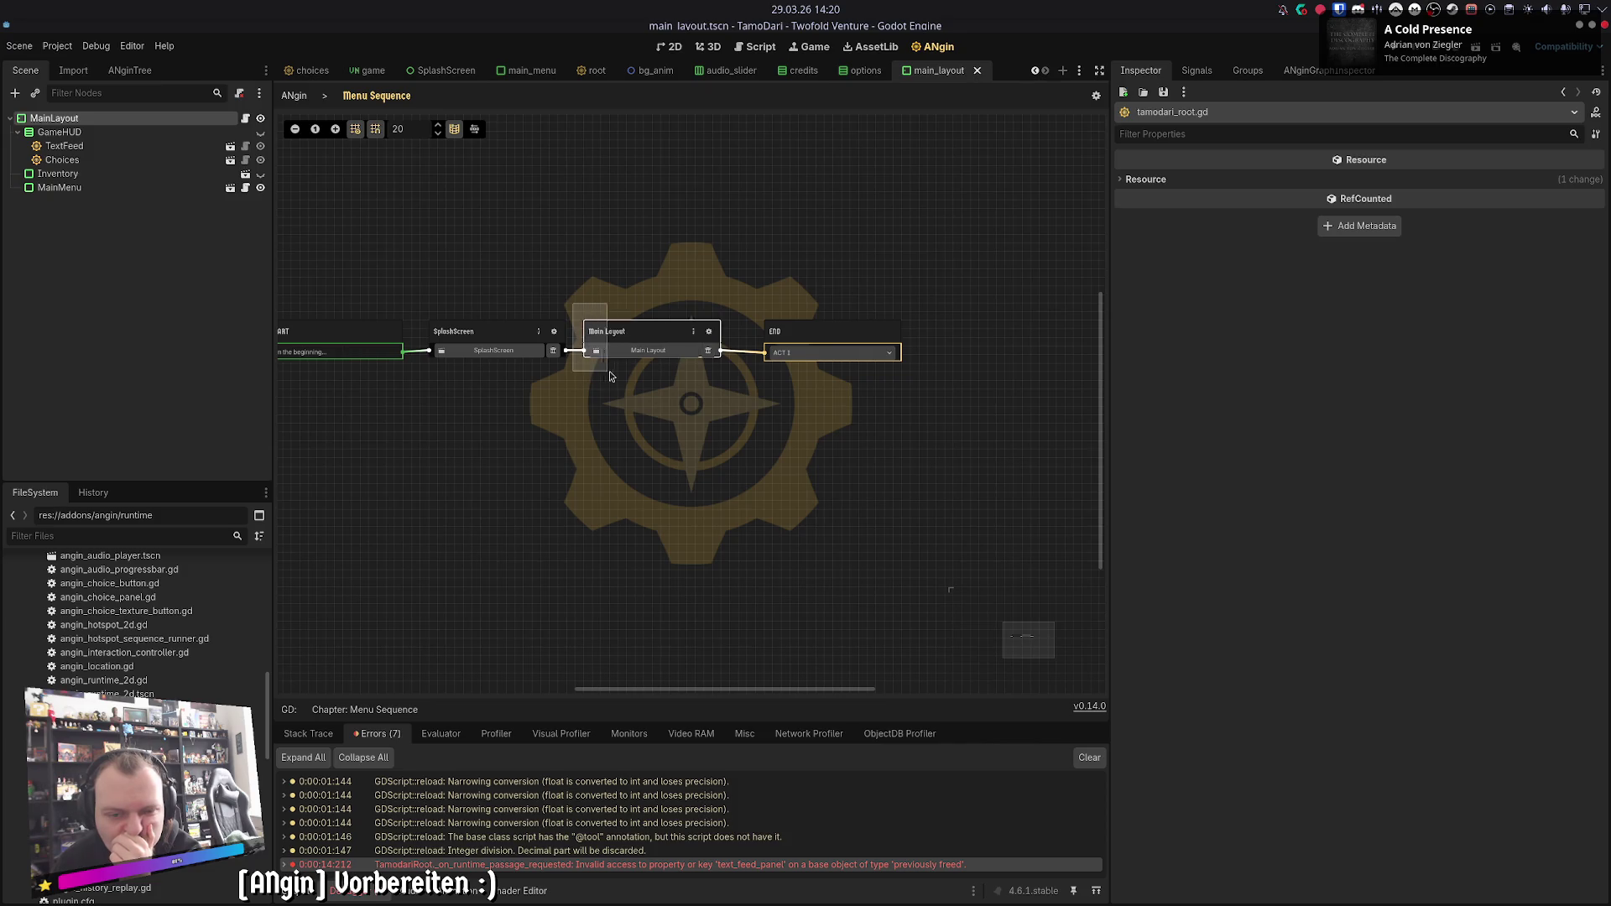
{"action": "mouse_move", "coordinate": [577, 370]}
{"action": "left_mouse_down"}
{"action": "mouse_move", "coordinate": [924, 372]}
{"action": "mouse_move", "coordinate": [584, 384]}
{"action": "left_mouse_up"}
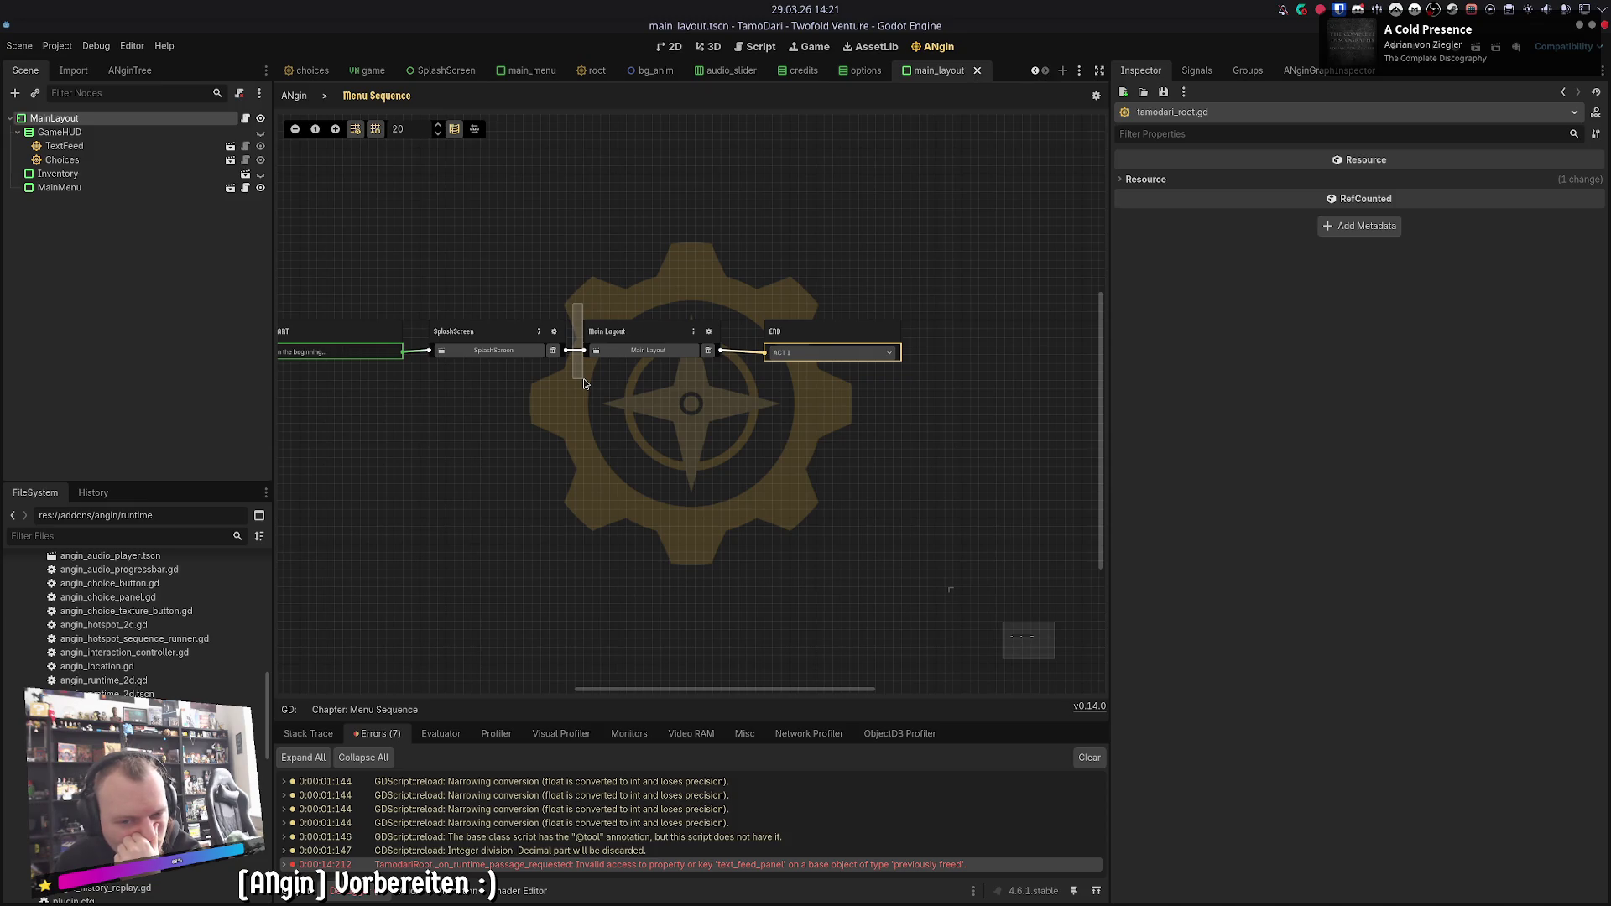
{"action": "left_click_drag", "start_coordinate": [585, 383], "coordinate": [728, 375]}
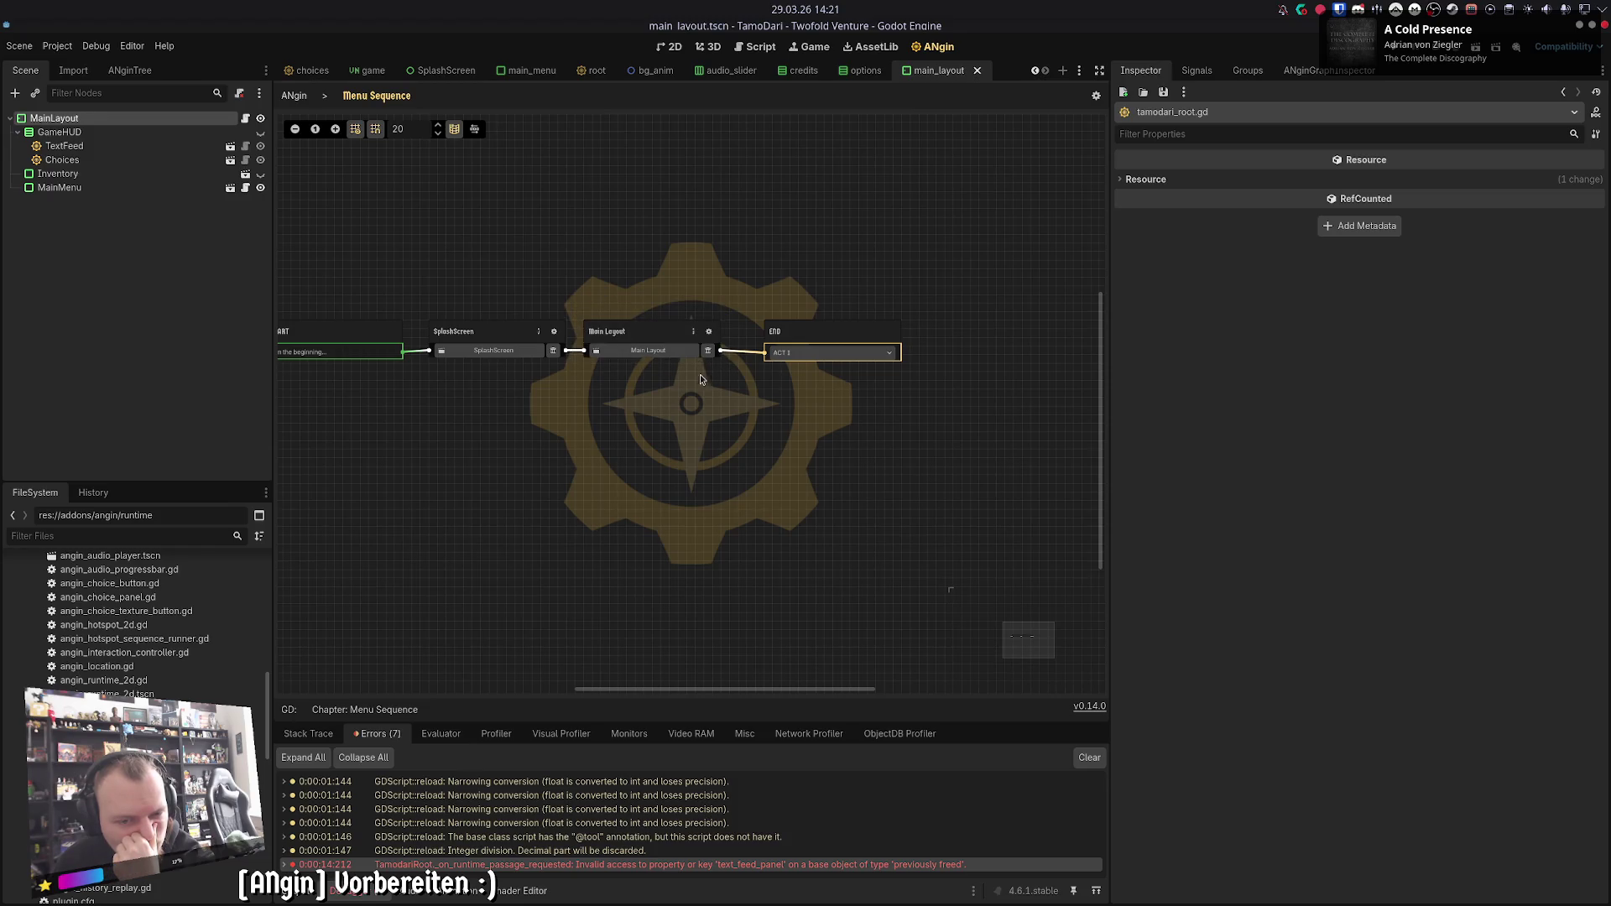
{"action": "mouse_move", "coordinate": [578, 402]}
{"action": "left_mouse_down"}
{"action": "mouse_move", "coordinate": [778, 306]}
{"action": "mouse_move", "coordinate": [740, 312]}
{"action": "left_mouse_up"}
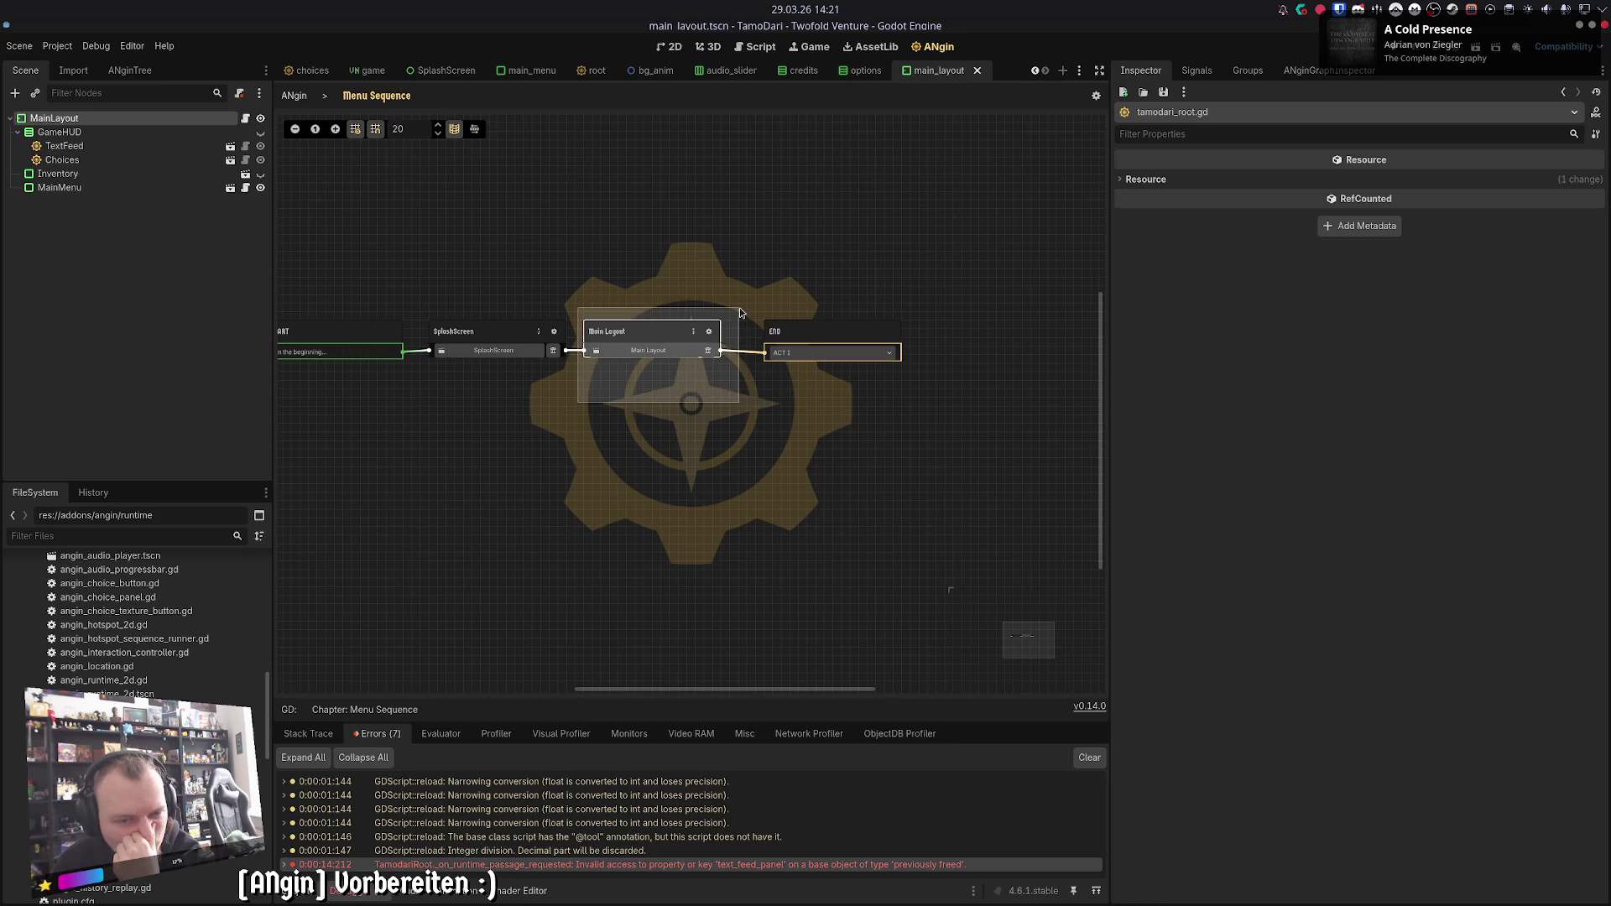
{"action": "left_click_drag", "start_coordinate": [740, 313], "coordinate": [740, 312]}
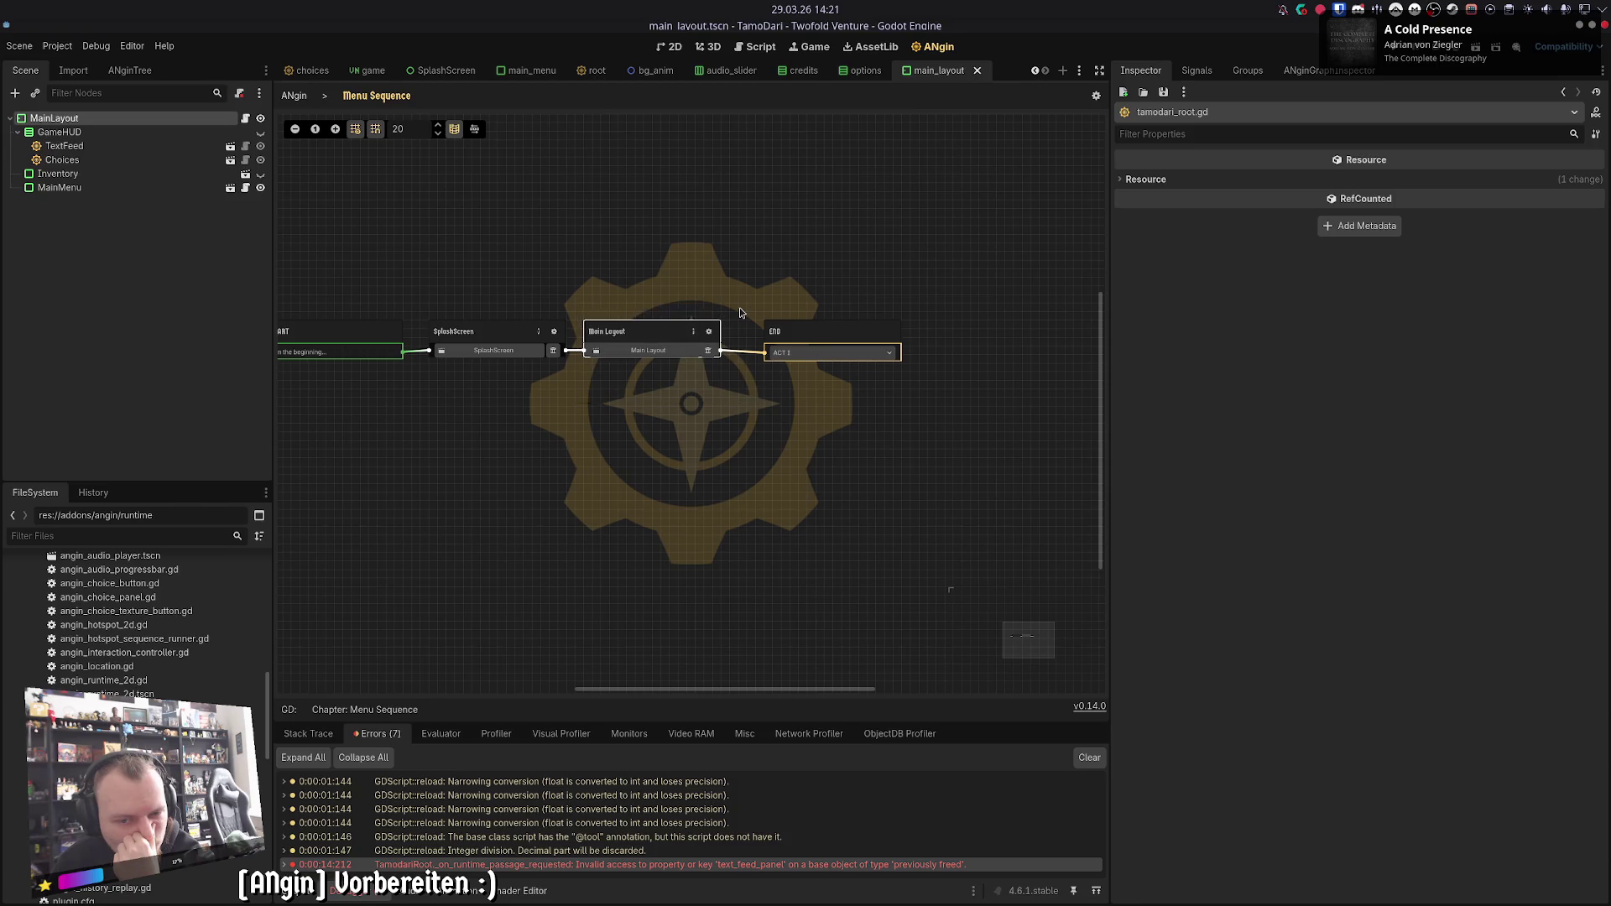